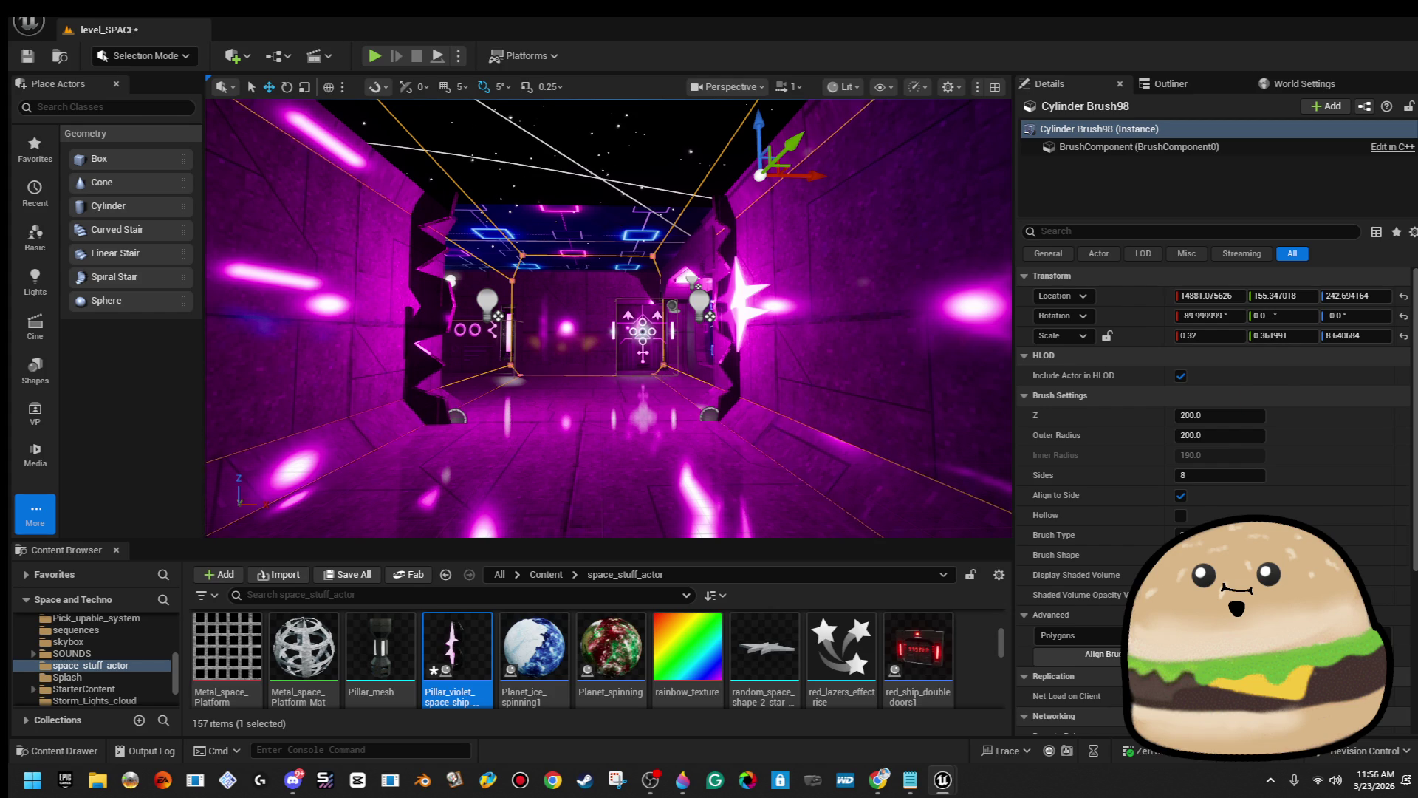
Playtest the corridor level from a viewport spot, walking forward briefly, then stop.
{"action": "right_click", "coordinate": [566, 496]}
{"action": "left_click", "coordinate": [692, 492]}
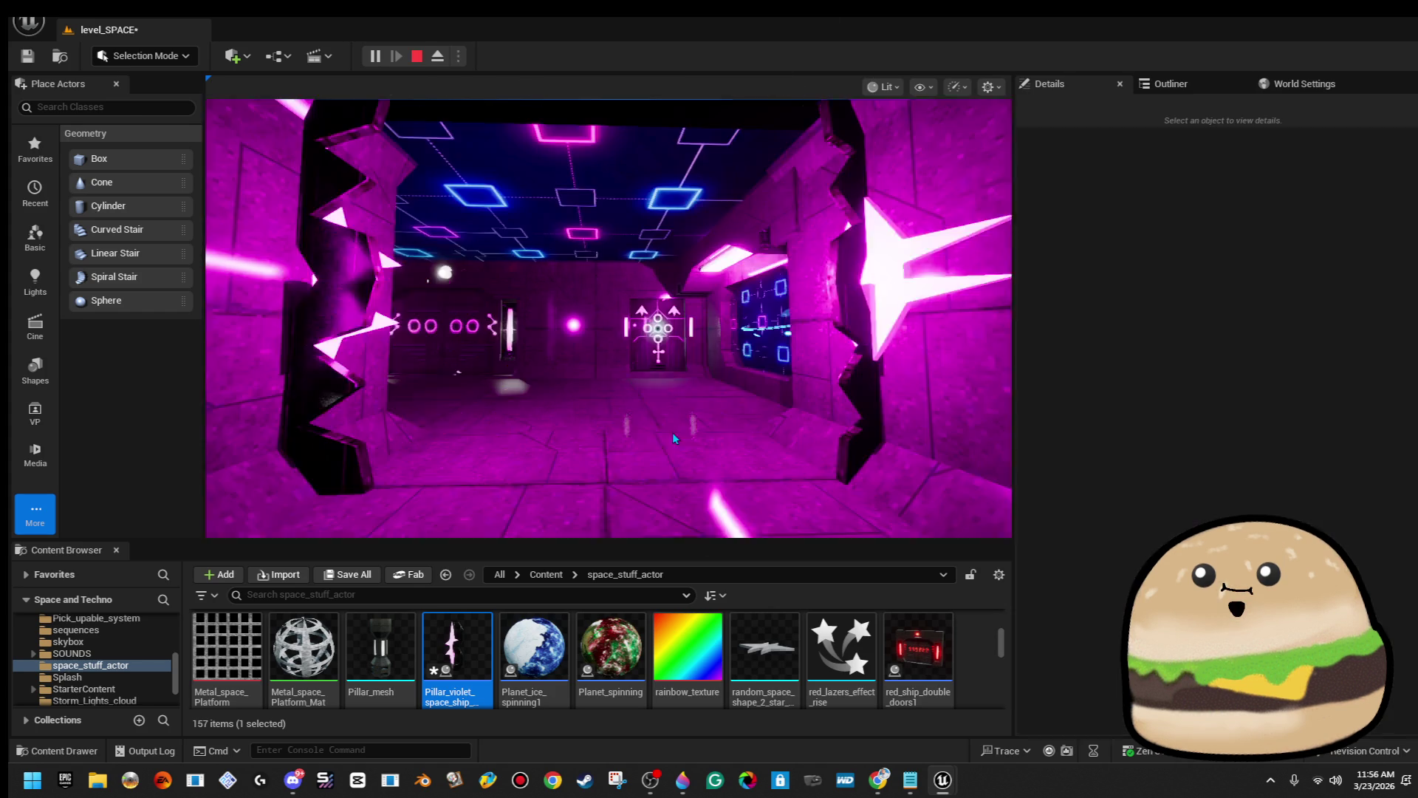
{"action": "key", "text": "w"}
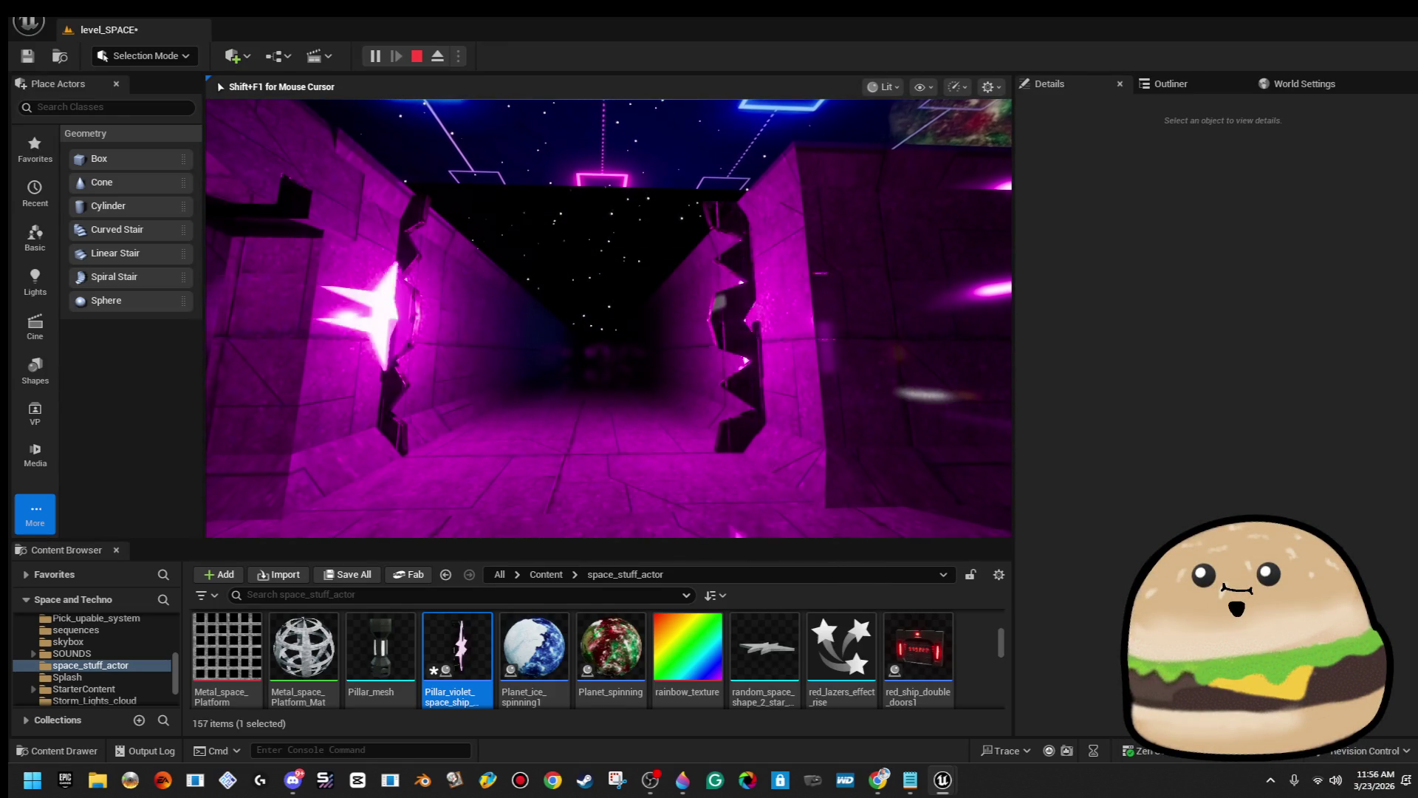
{"action": "key", "text": "Escape"}
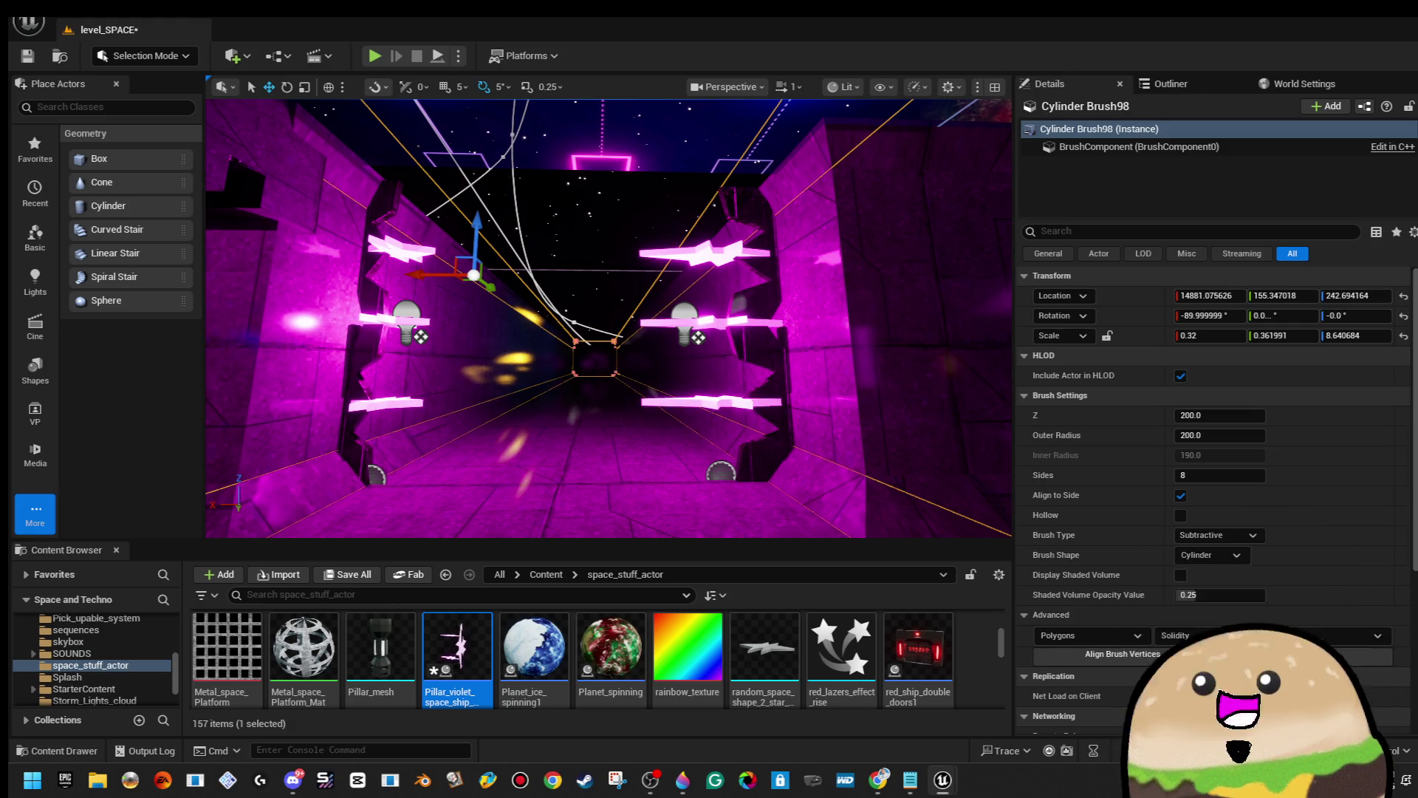
Select Cylinder Brush91 and search all Content for the violet glow materials.
{"action": "left_click", "coordinate": [606, 318]}
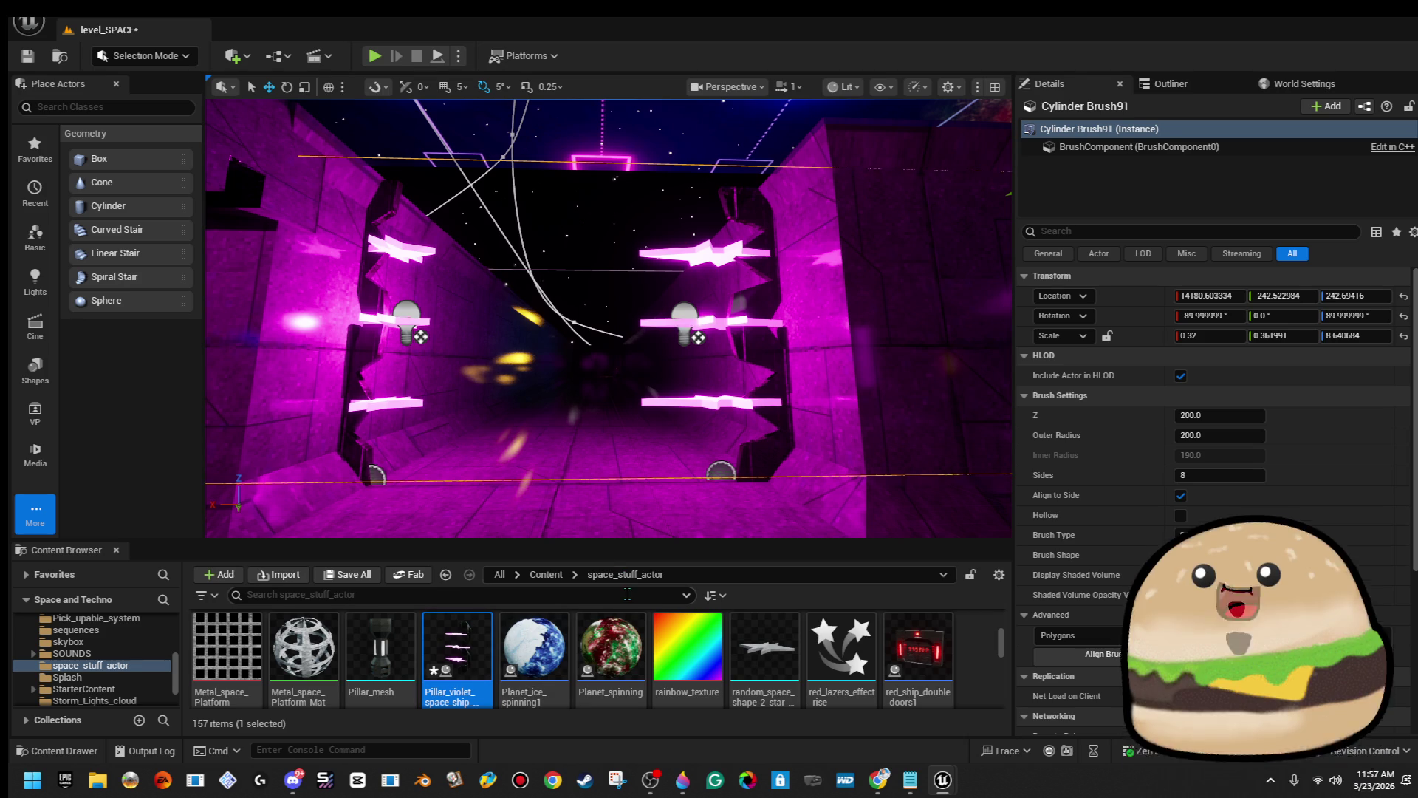
{"action": "type", "text": "glow"}
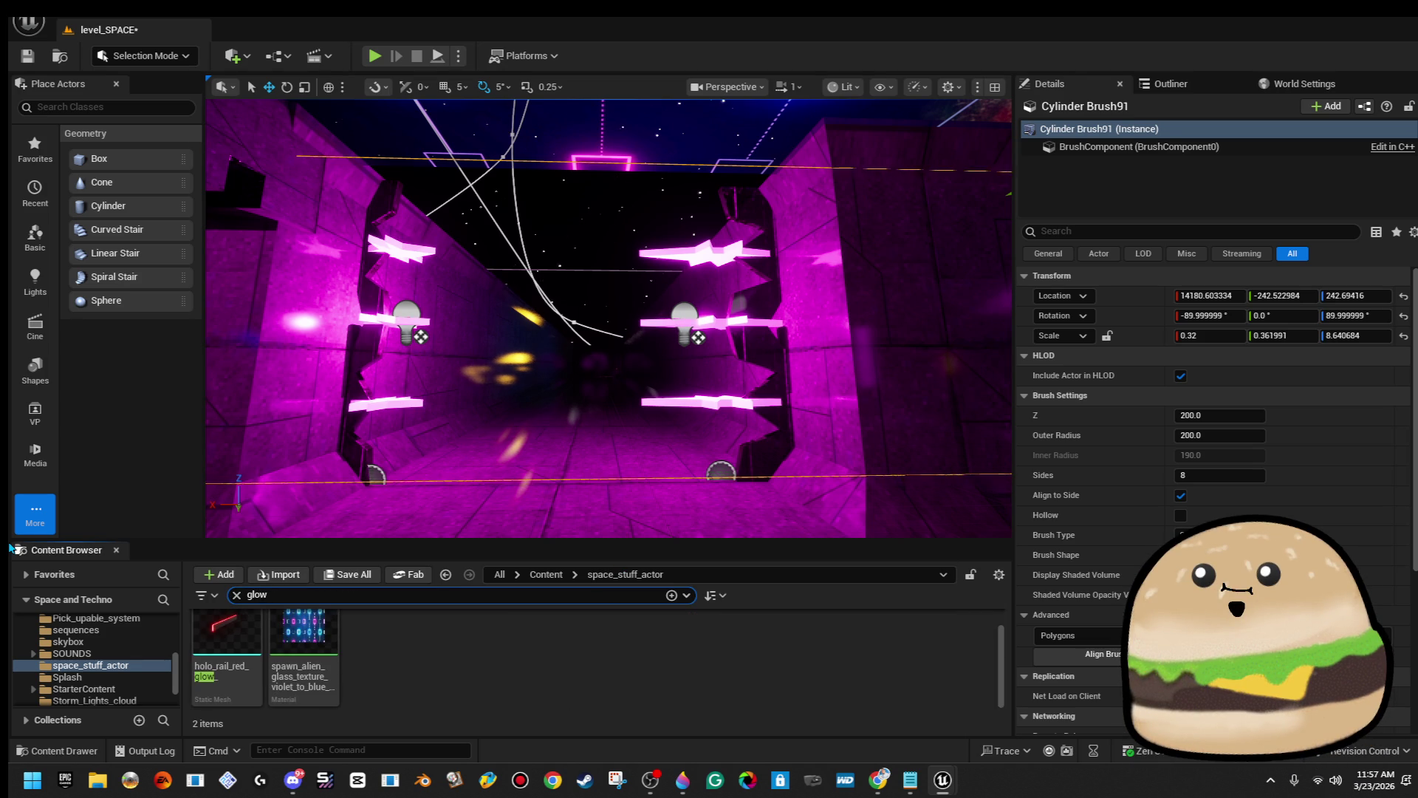
{"action": "left_click", "coordinate": [545, 575]}
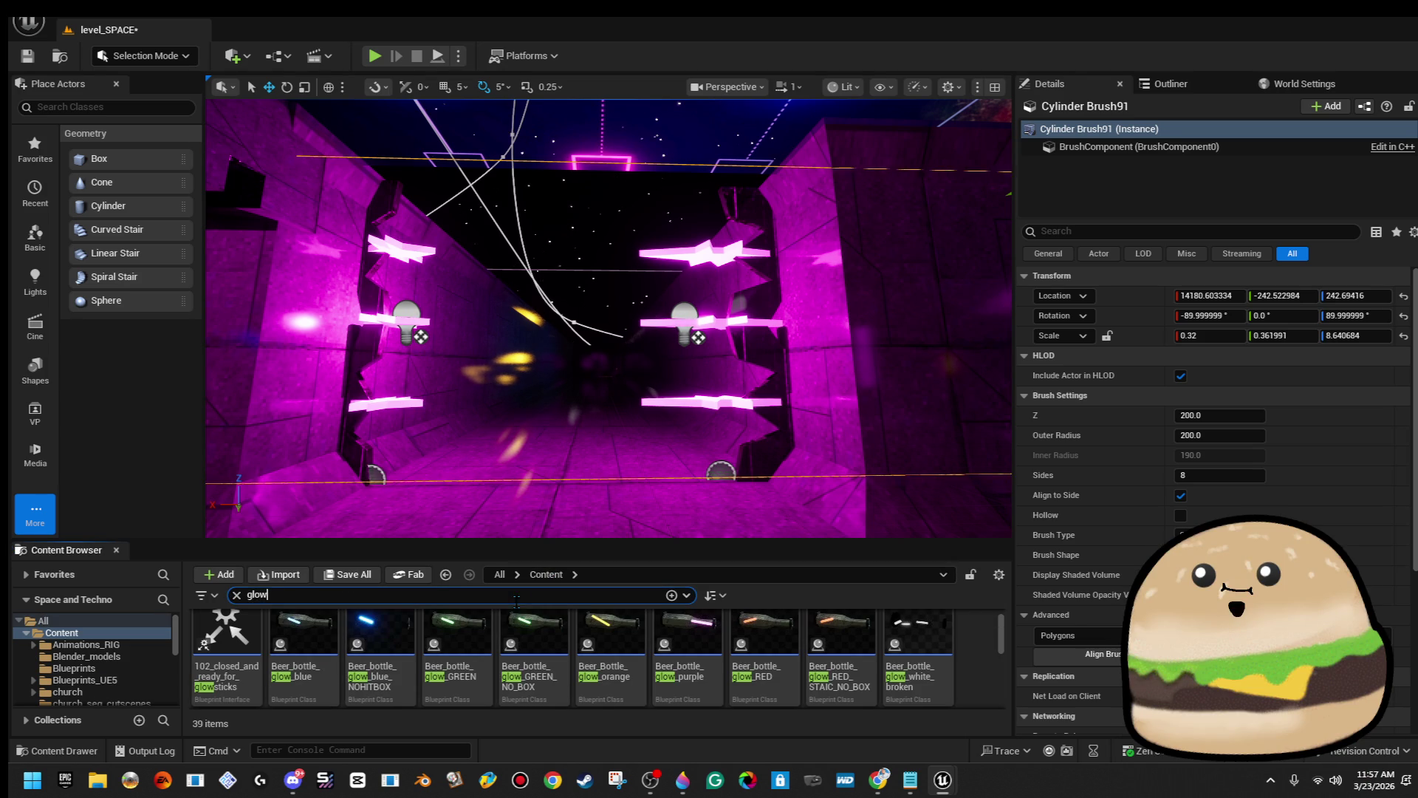
{"action": "type", "text": "violet"}
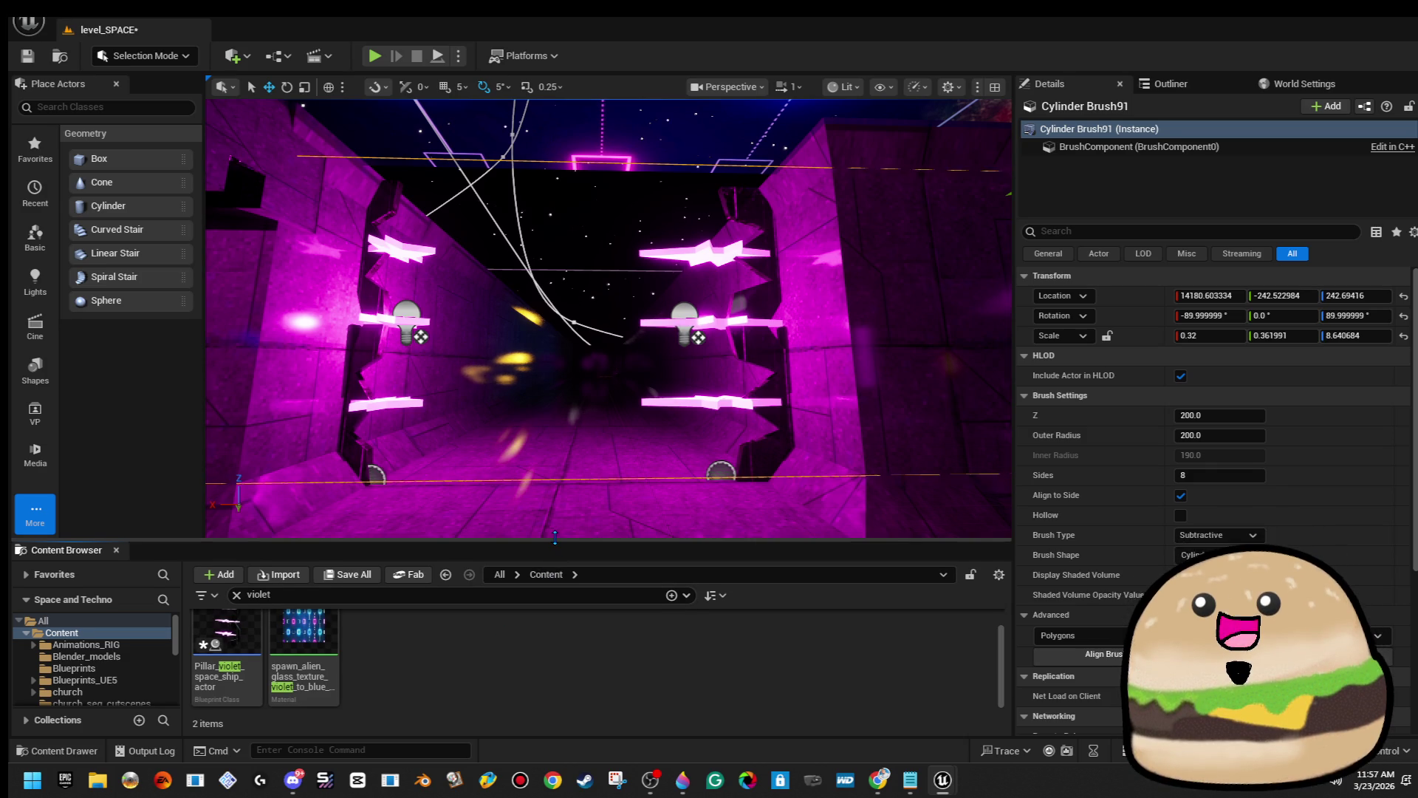
{"action": "left_click_drag", "start_coordinate": [554, 537], "coordinate": [555, 476]}
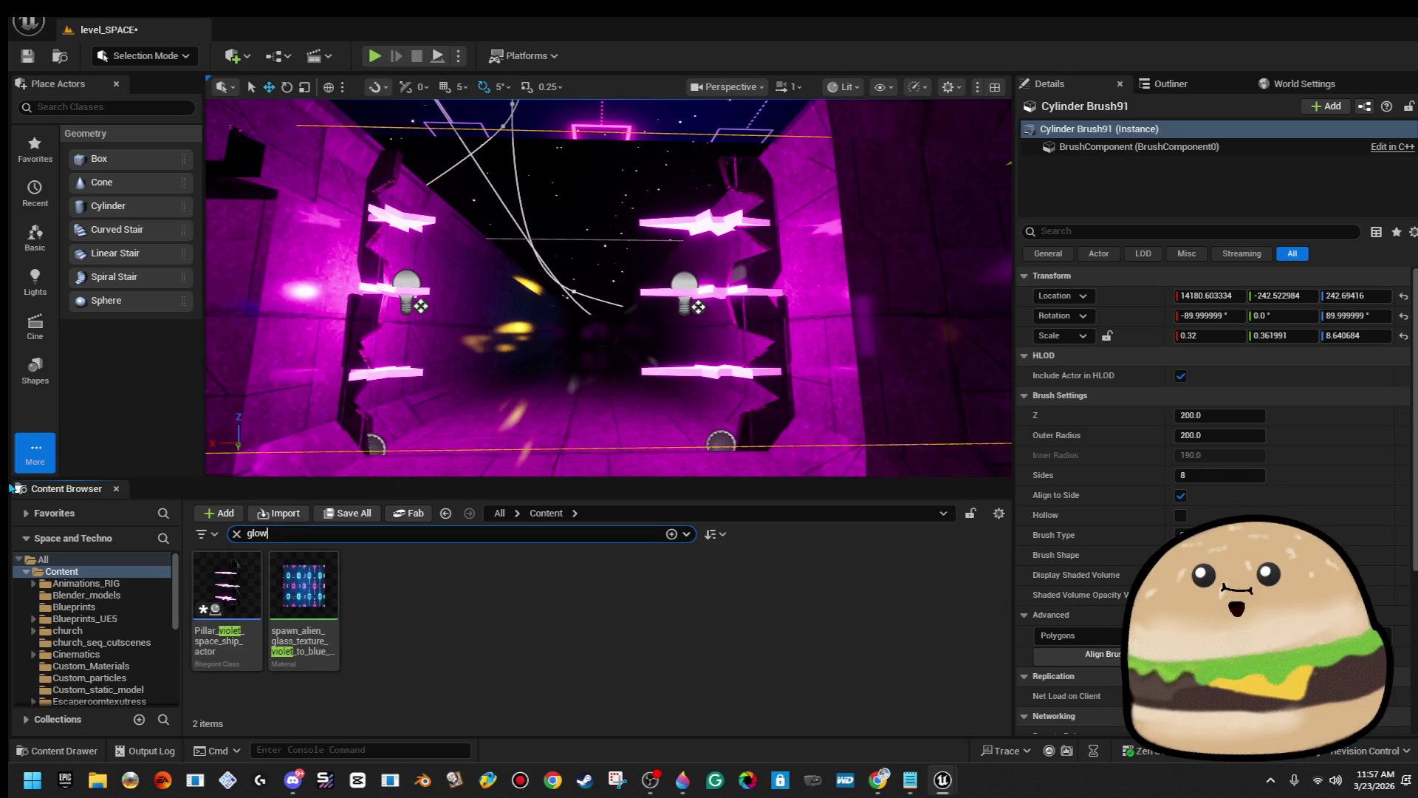
{"action": "type", "text": "_v"}
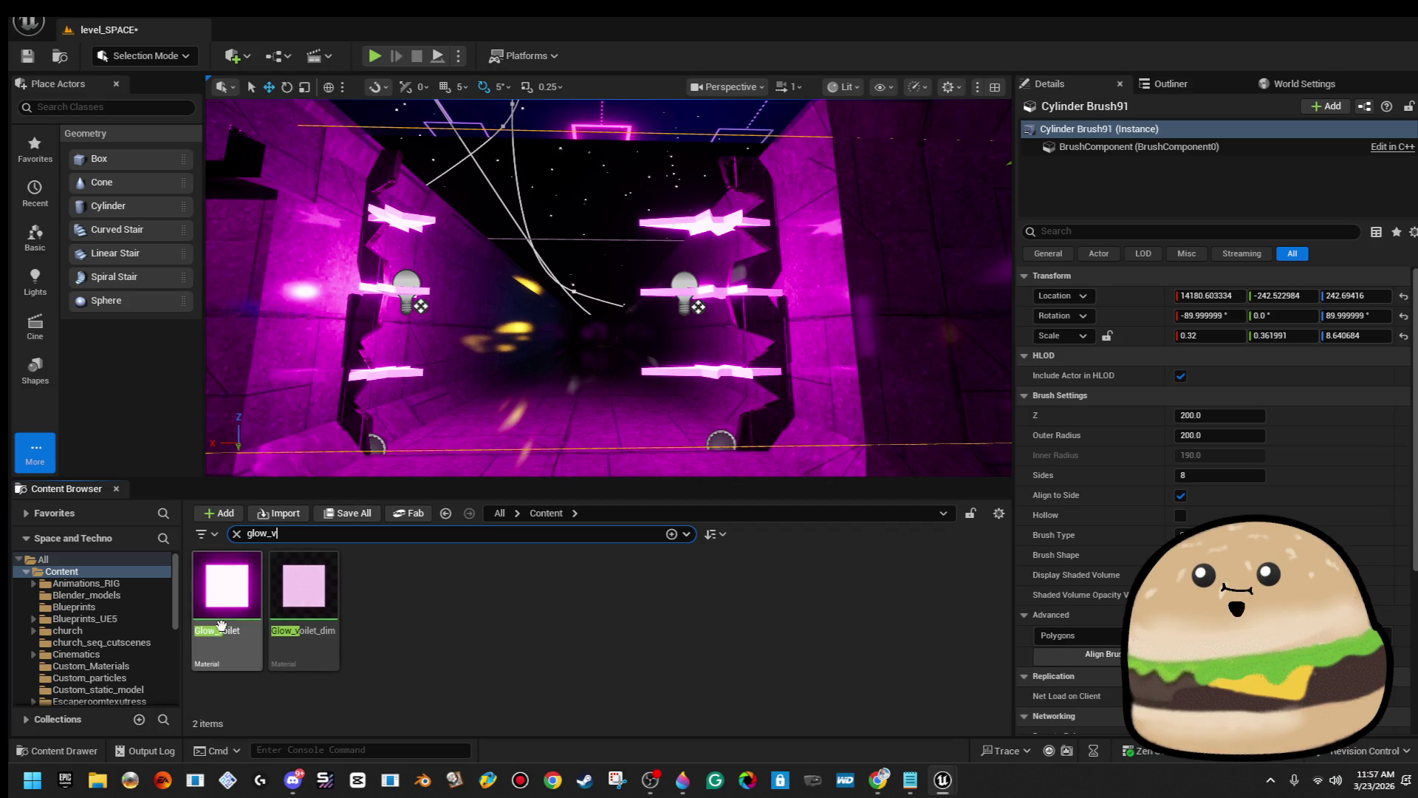
Duplicate Glow_voilet_dim as Glow_voilet_transparent and open the copy.
{"action": "right_click", "coordinate": [238, 625]}
{"action": "left_click", "coordinate": [509, 618]}
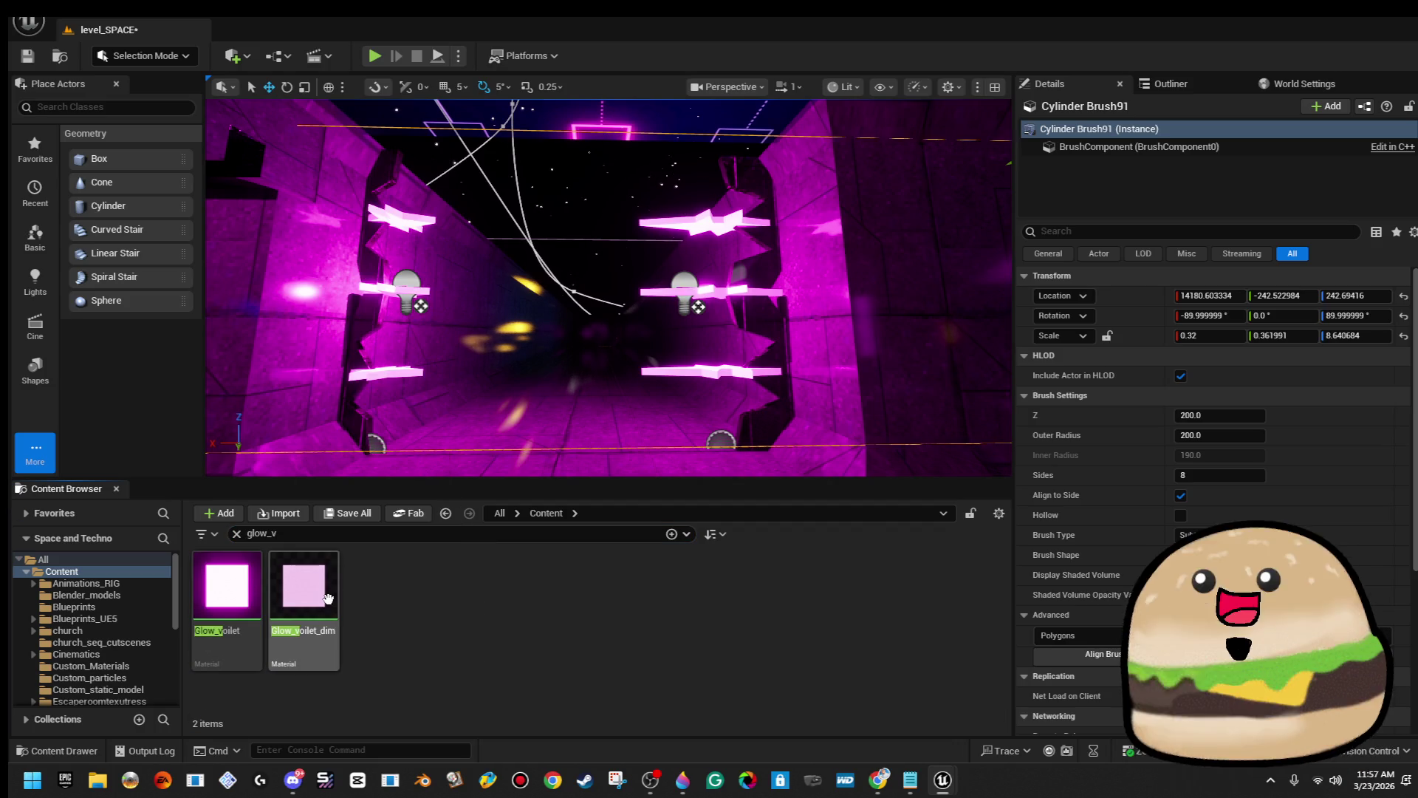
{"action": "right_click", "coordinate": [330, 602]}
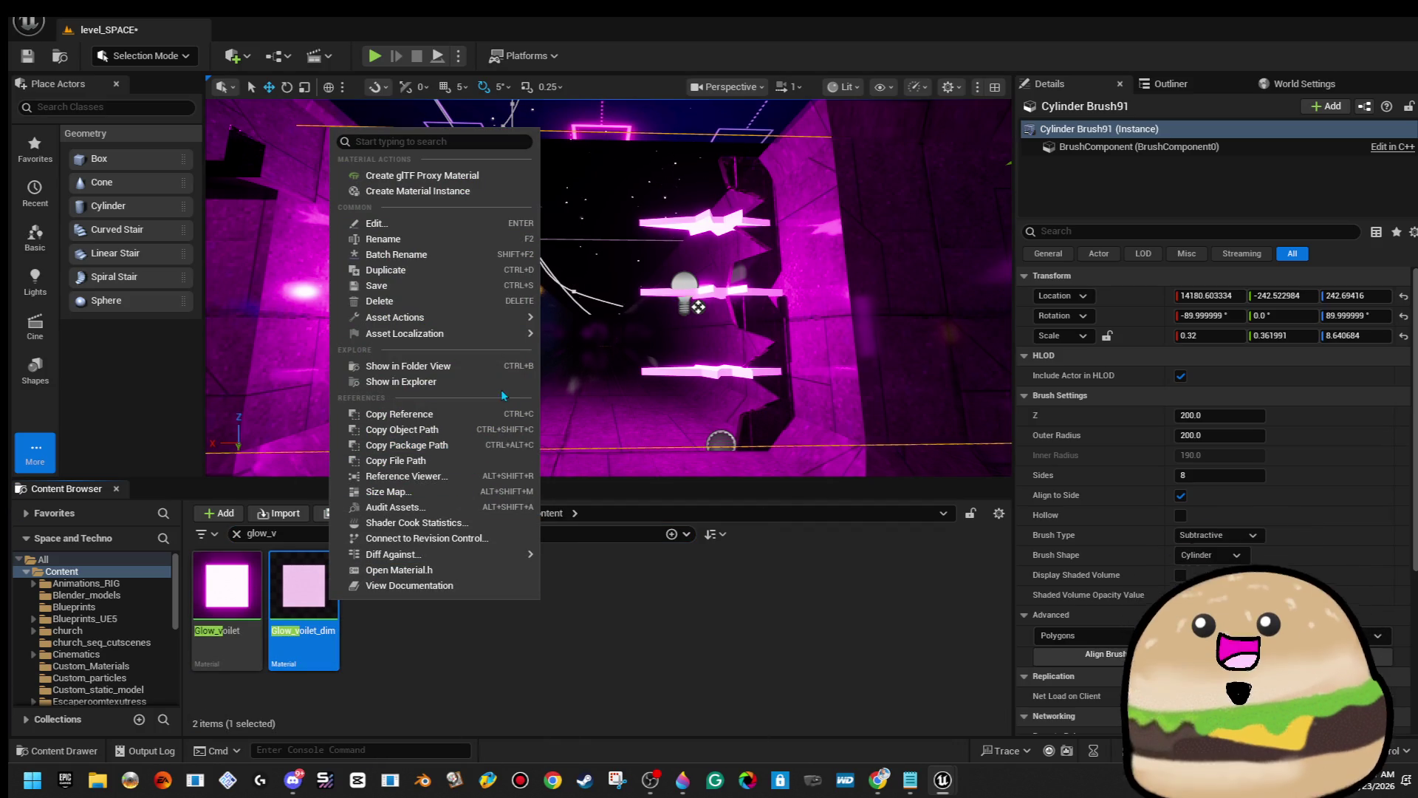
{"action": "left_click", "coordinate": [486, 270]}
{"action": "type", "text": "Glow_toilet_transparent"}
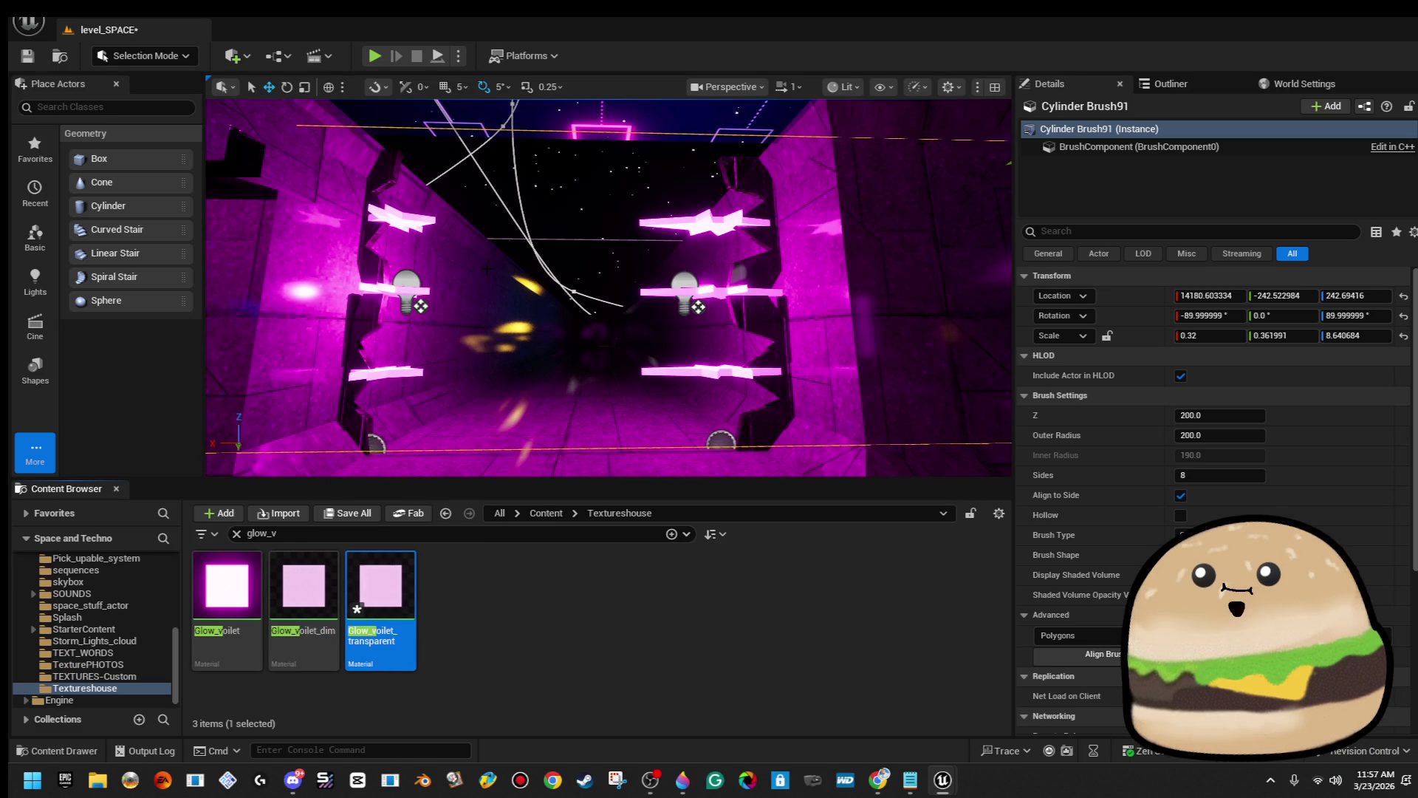
{"action": "double_click", "coordinate": [393, 585]}
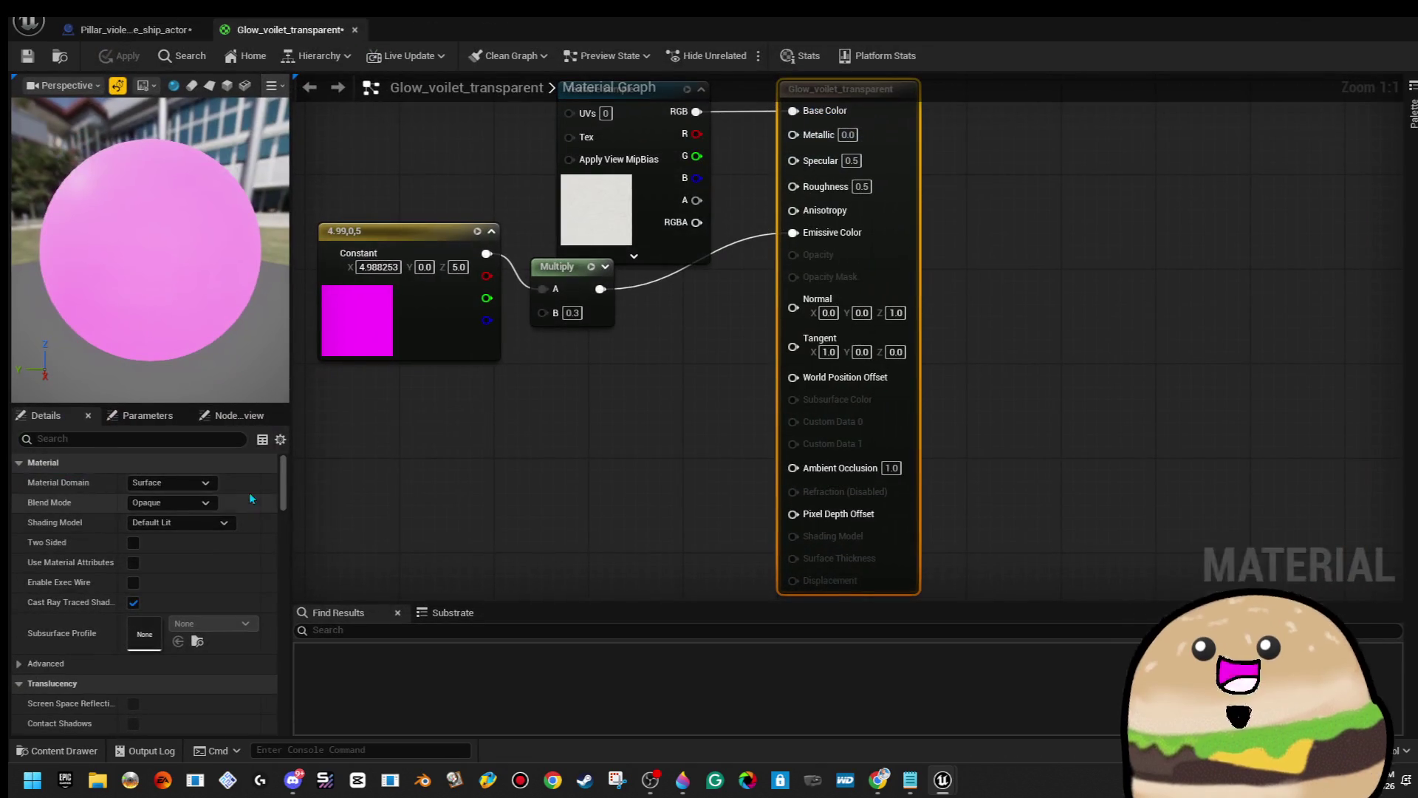
Set Glow_voilet_transparent to Translucent blend mode with 0.2 opacity, then apply and save it.
{"action": "left_click", "coordinate": [186, 503]}
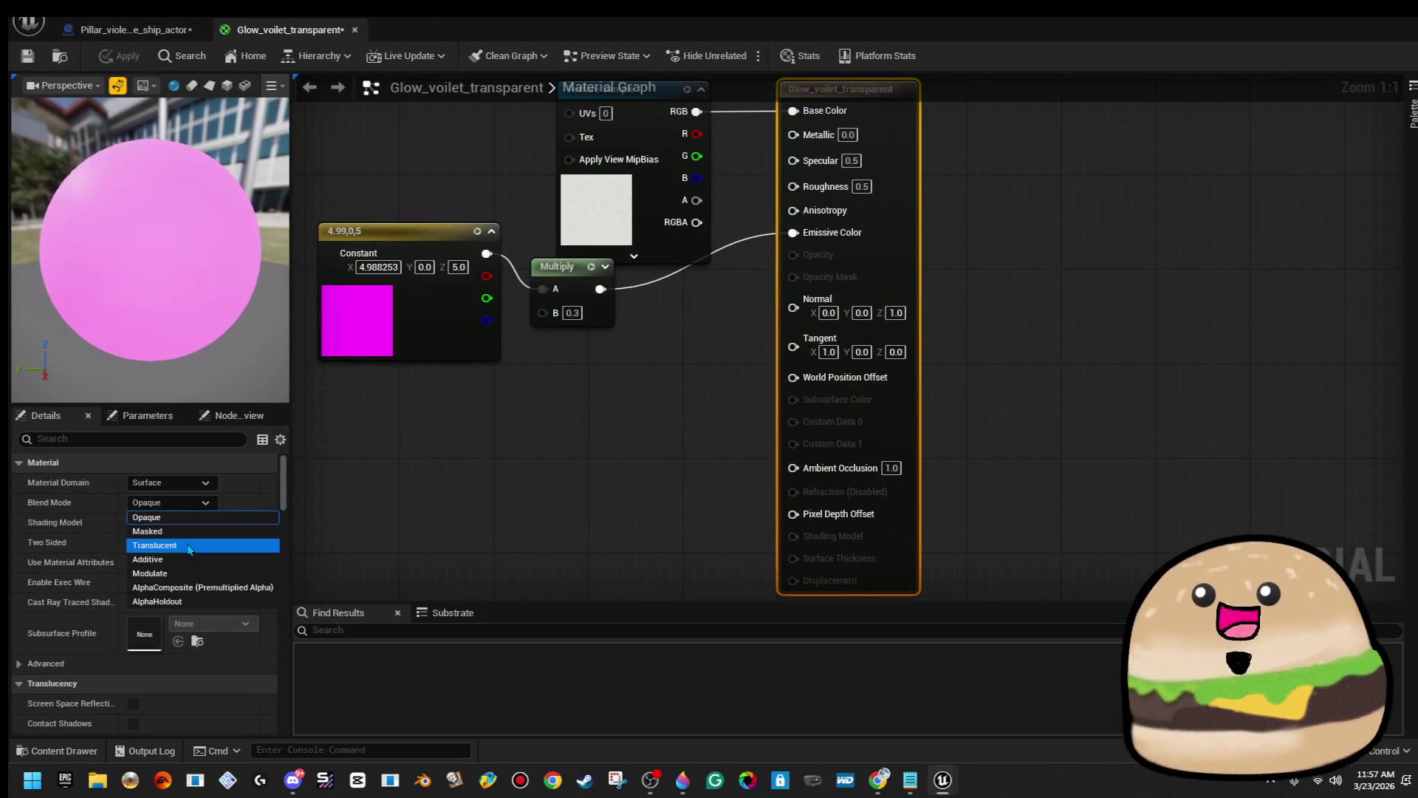
{"action": "left_click", "coordinate": [154, 545]}
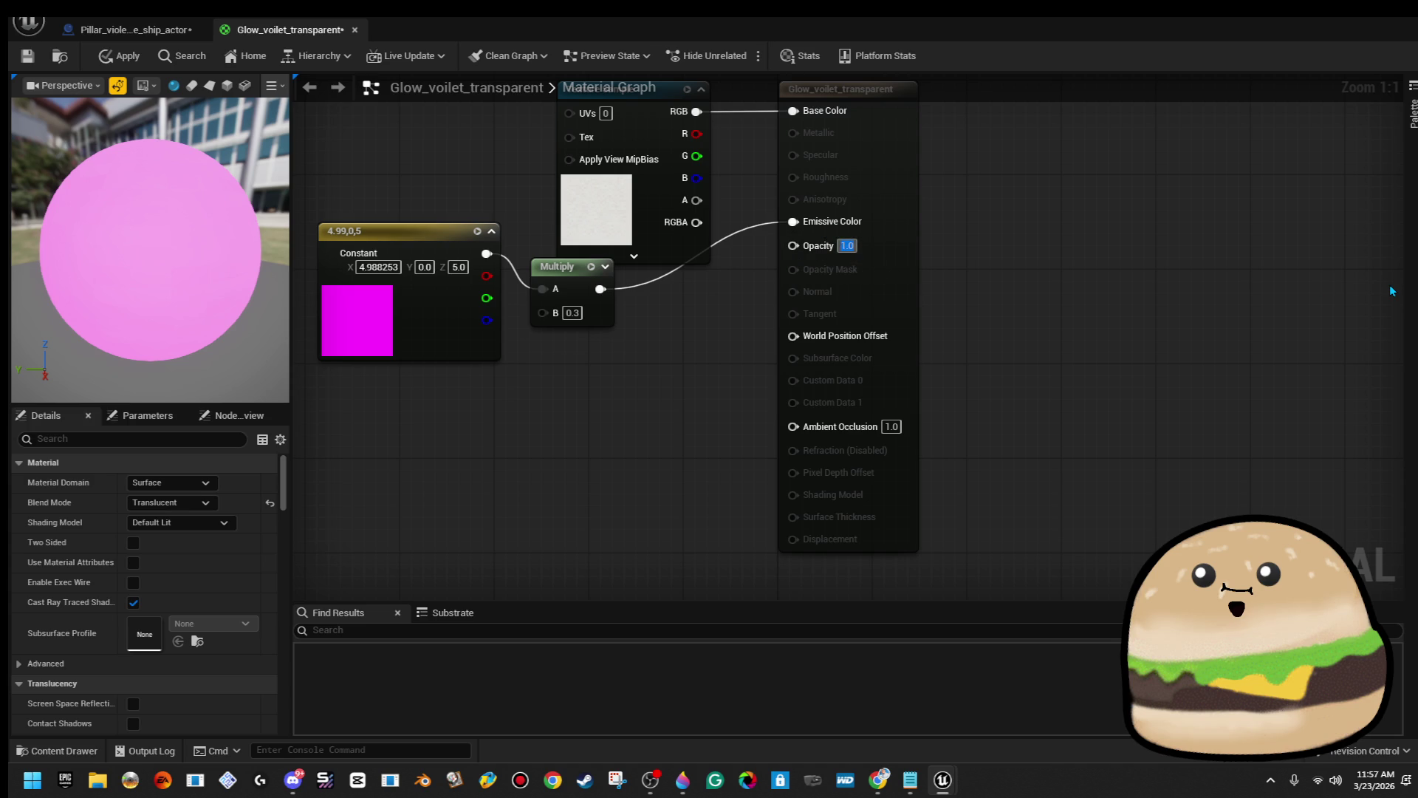
{"action": "type", "text": "0.2"}
{"action": "key", "text": "Return"}
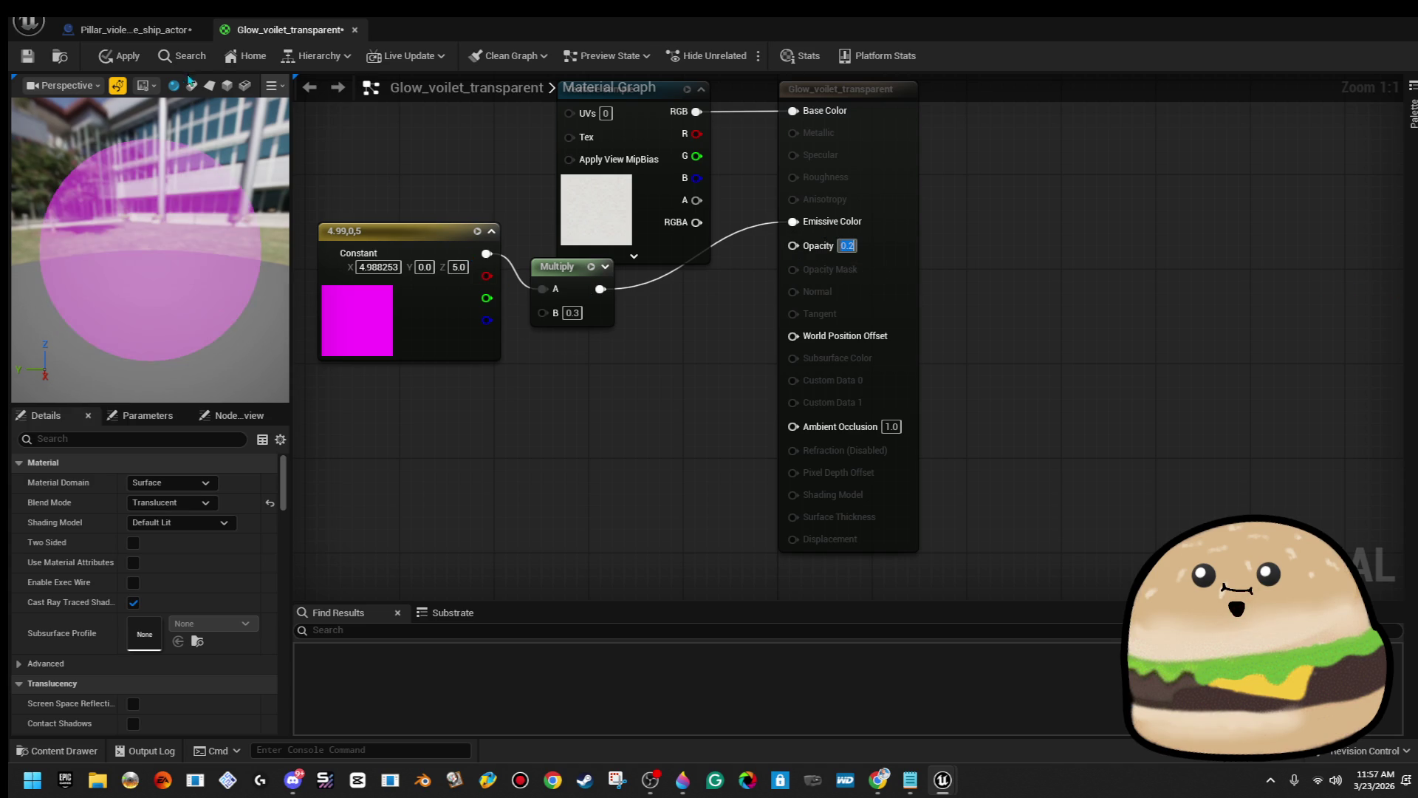
{"action": "left_click", "coordinate": [111, 57]}
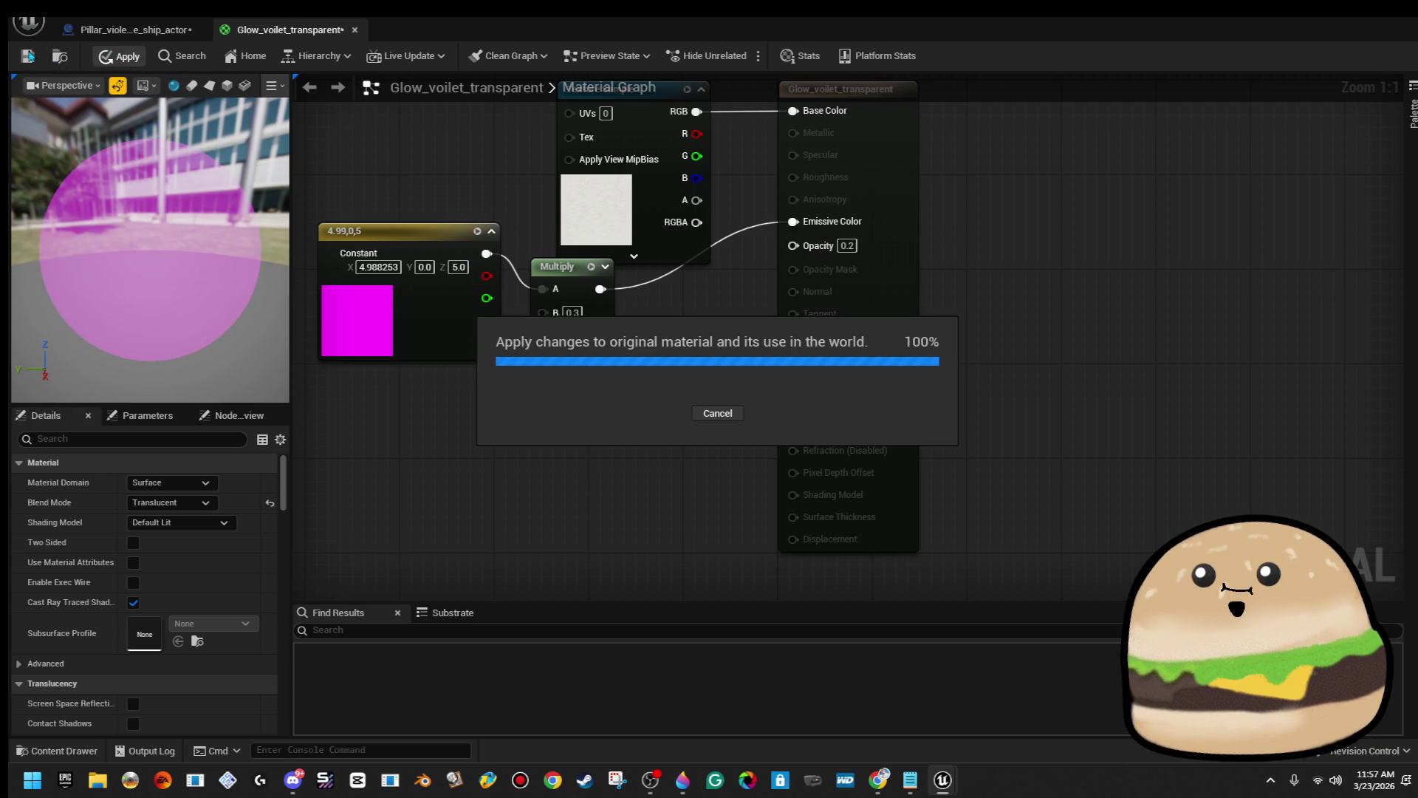
{"action": "left_click", "coordinate": [28, 56]}
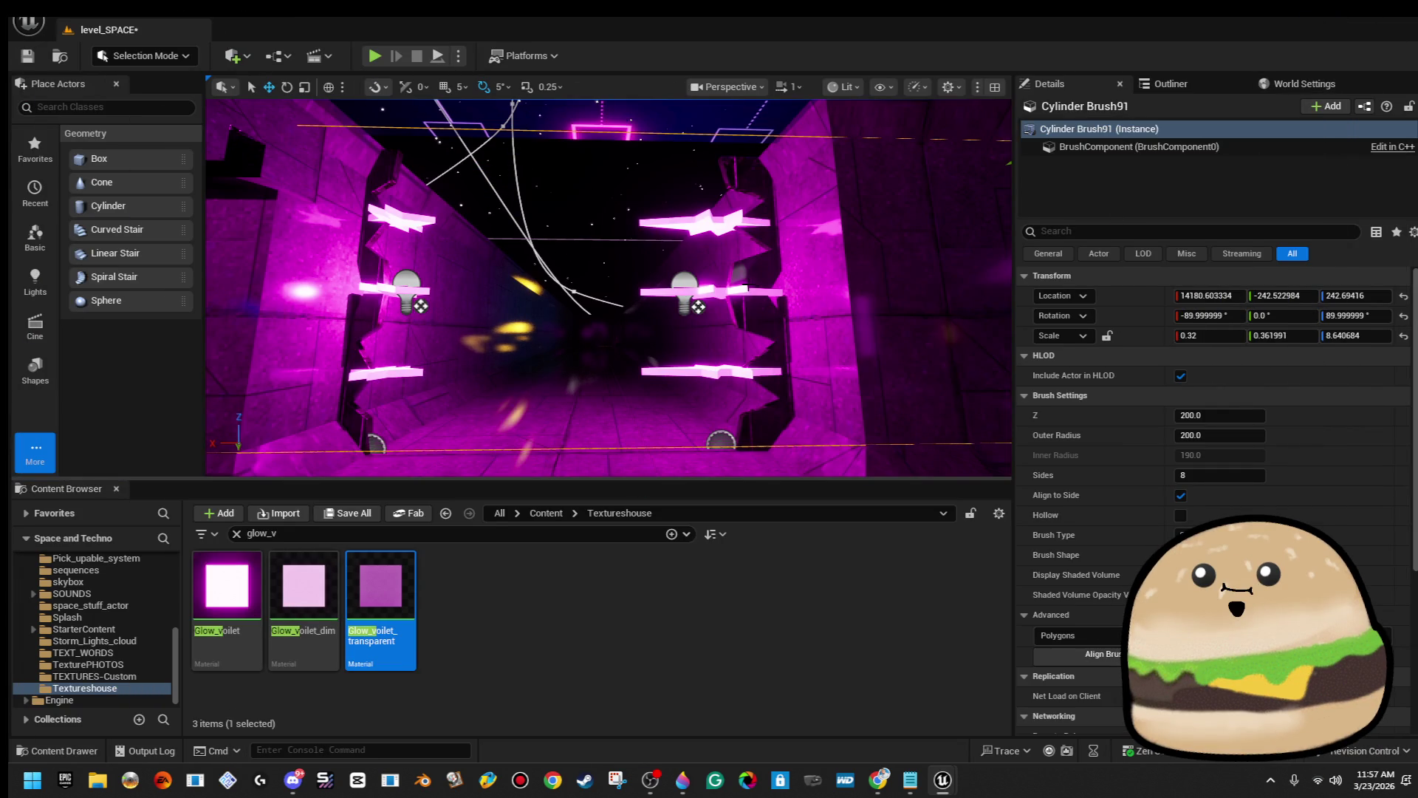
In the pillar blueprint, assign Glow_voilet_transparent to Element 0 of all three star components.
{"action": "right_click", "coordinate": [789, 295]}
{"action": "left_click", "coordinate": [861, 330]}
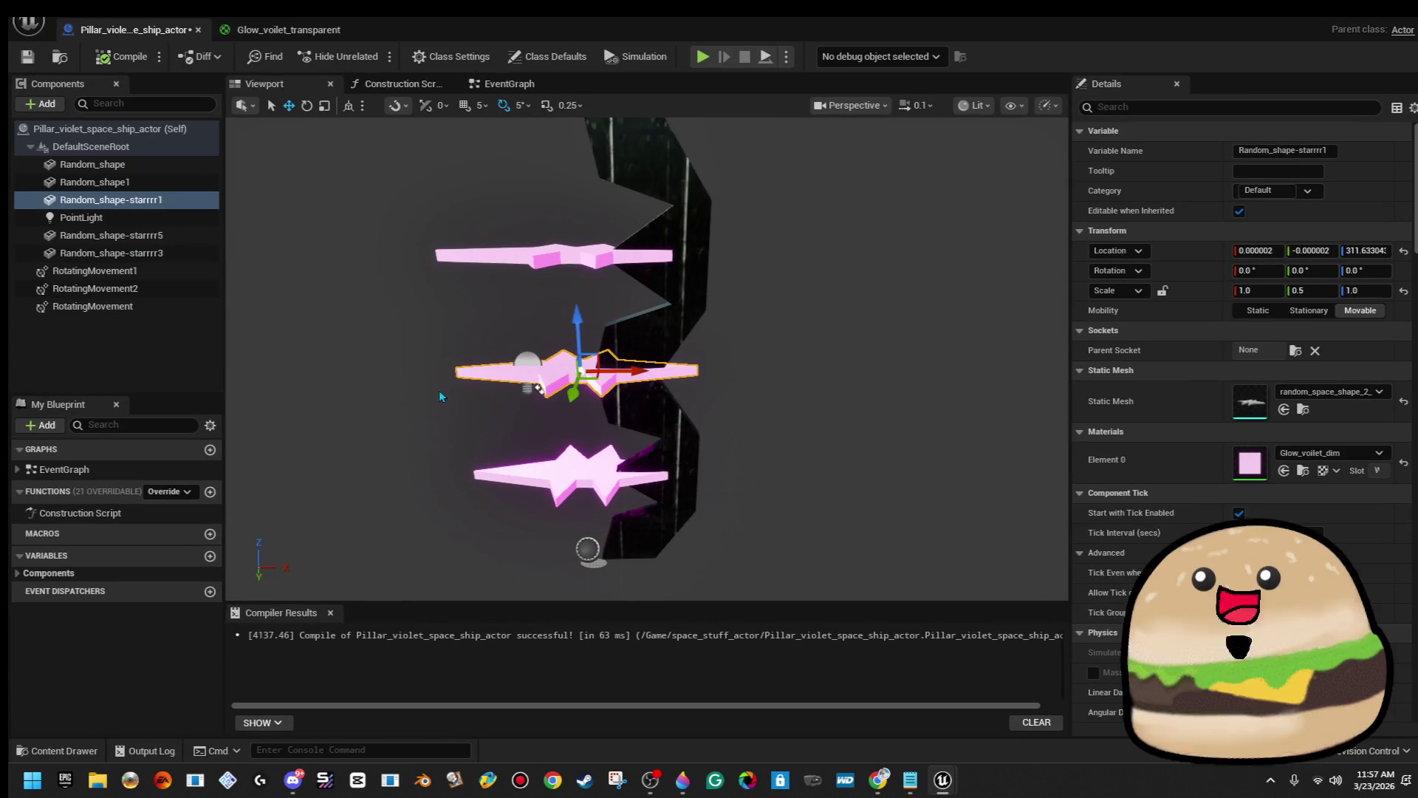
{"action": "left_click", "coordinate": [561, 476], "text": "ctrl"}
{"action": "left_click", "coordinate": [542, 259], "text": "ctrl"}
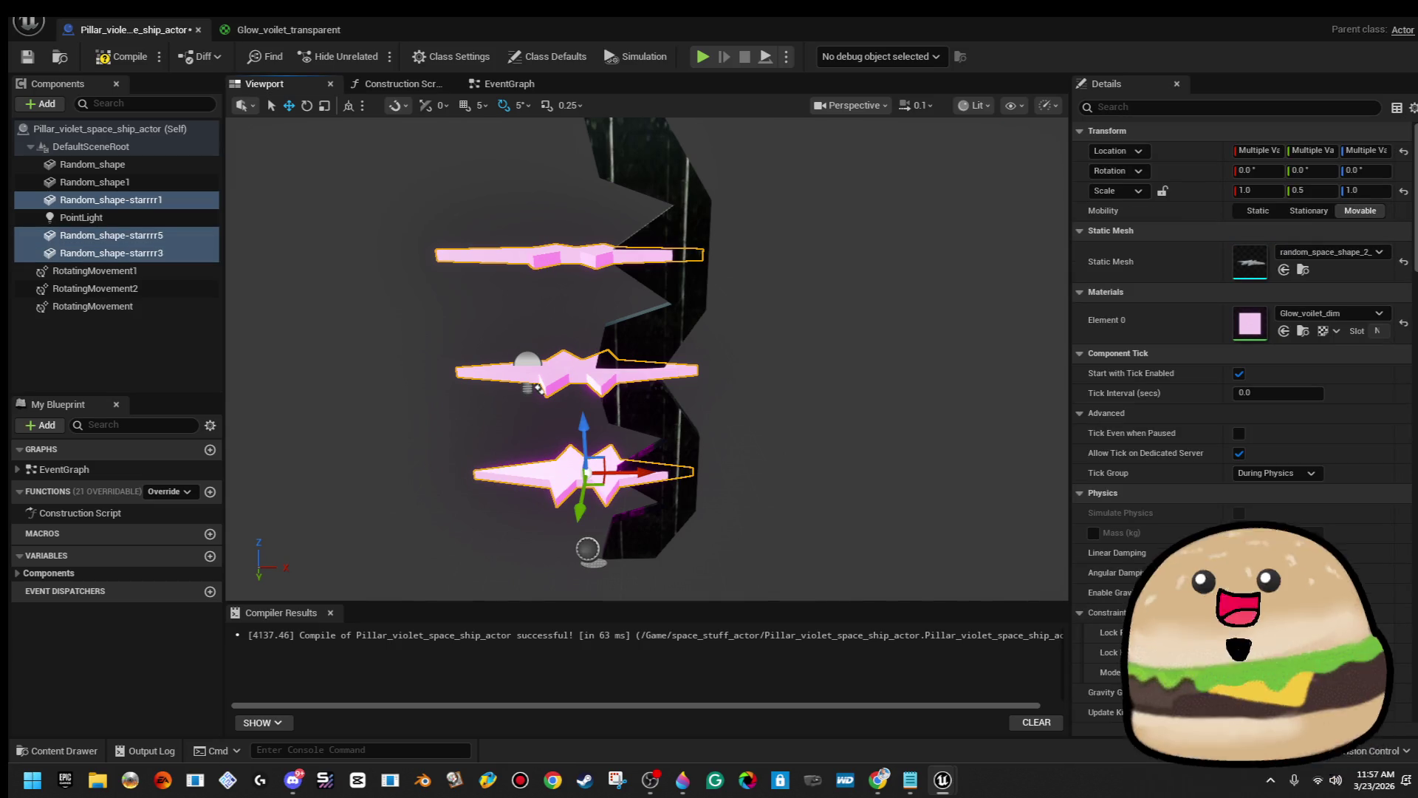
{"action": "left_click", "coordinate": [1378, 313]}
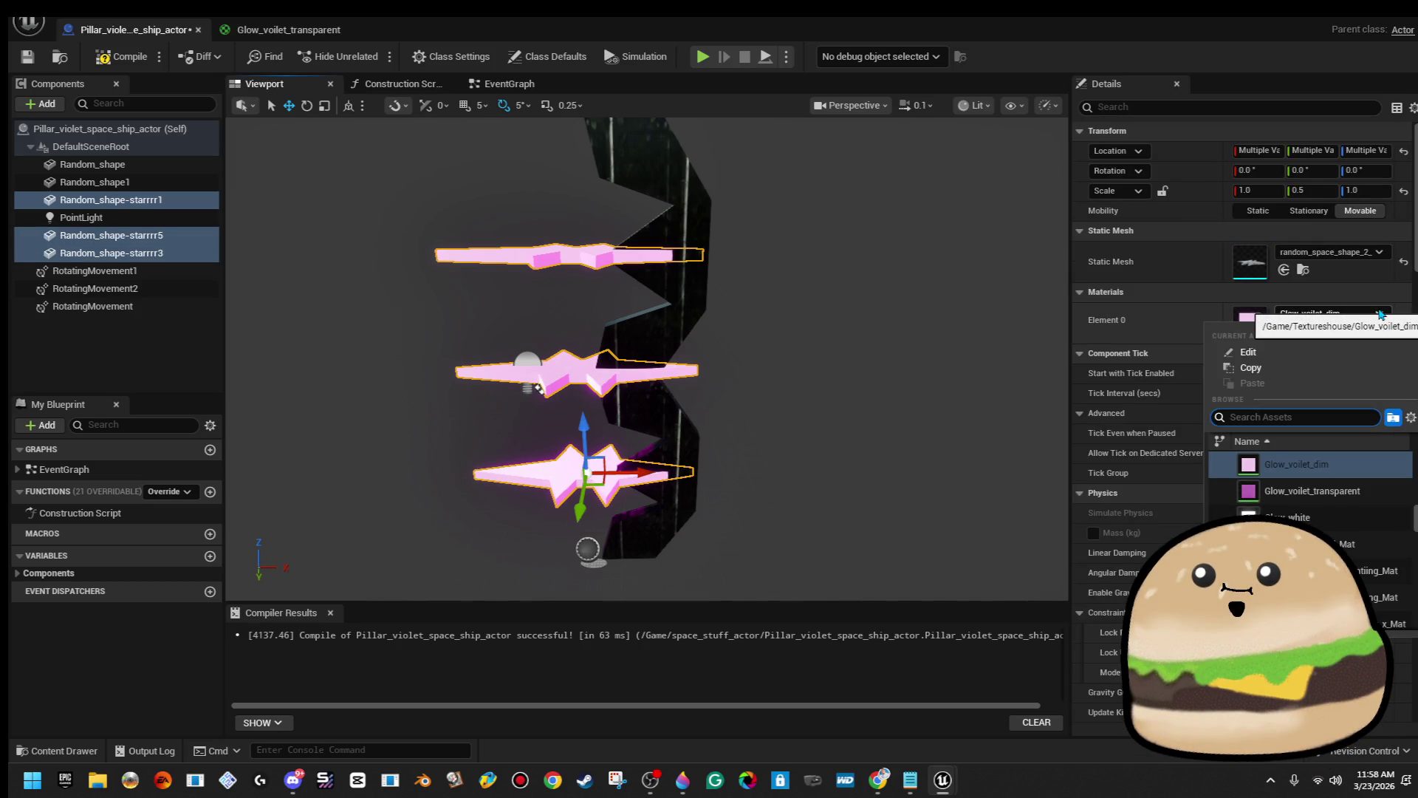
{"action": "left_click", "coordinate": [1312, 491]}
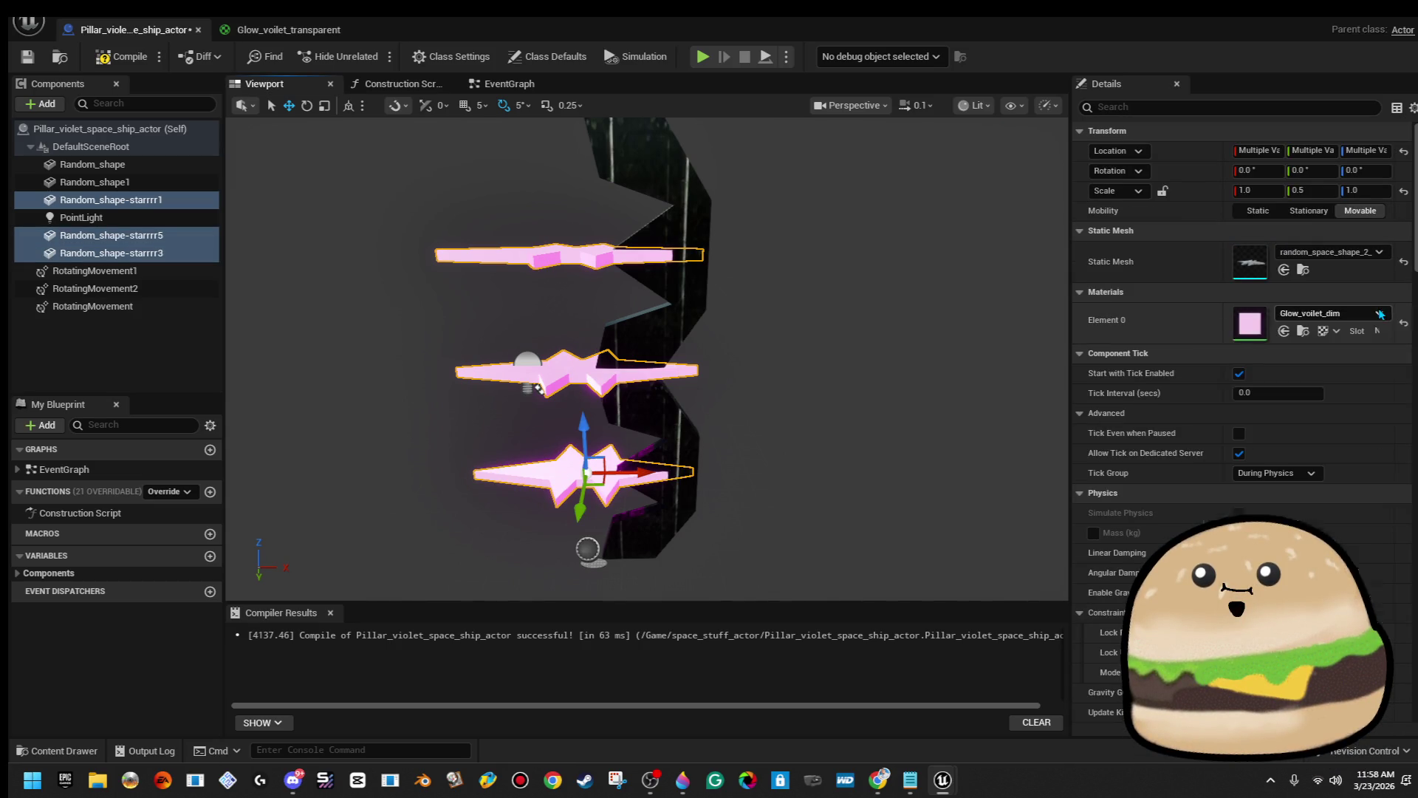
Compile and save the pillar blueprint, then return to level_SPACE.
{"action": "left_click", "coordinate": [146, 62]}
{"action": "key", "text": "ctrl+s"}
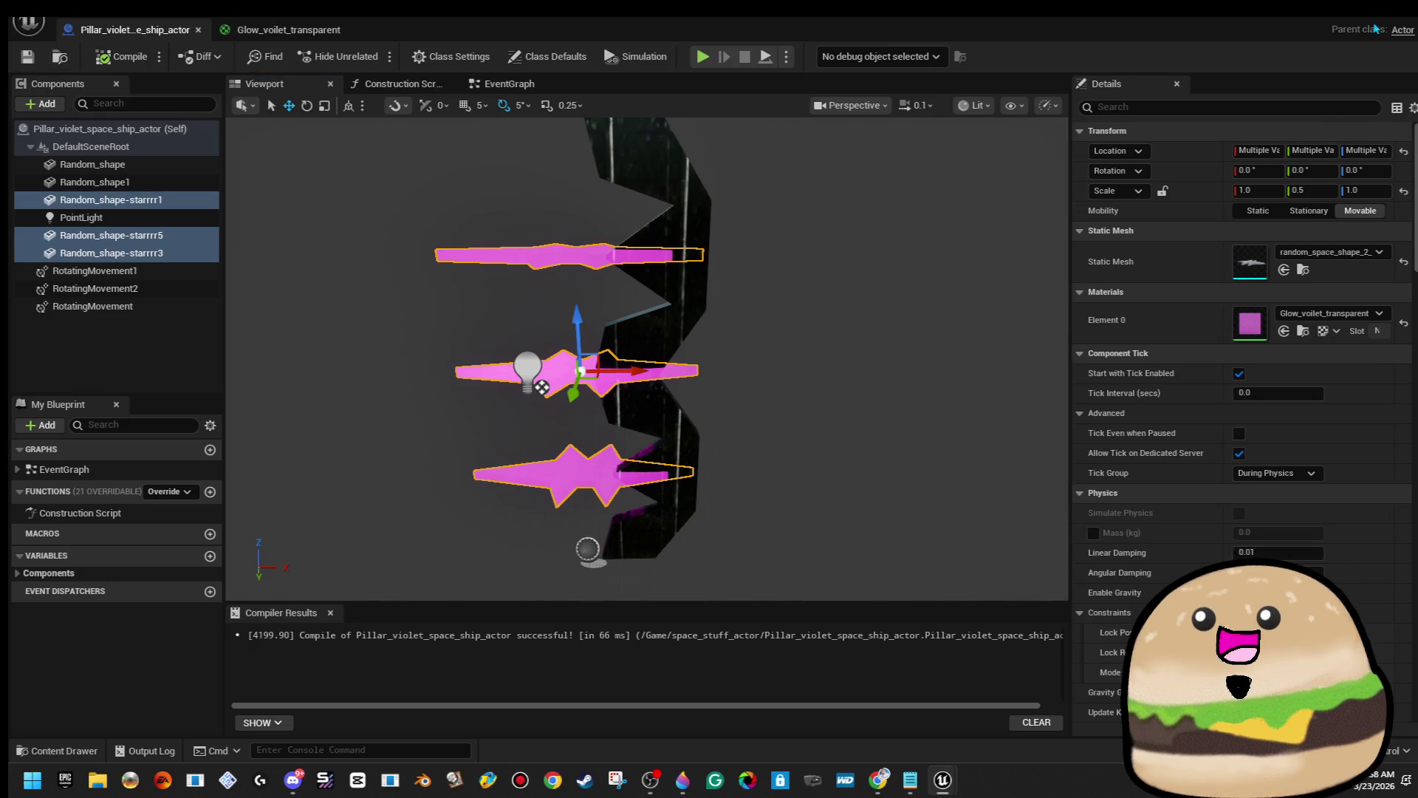
{"action": "left_click", "coordinate": [1377, 29]}
{"action": "right_click", "coordinate": [544, 274]}
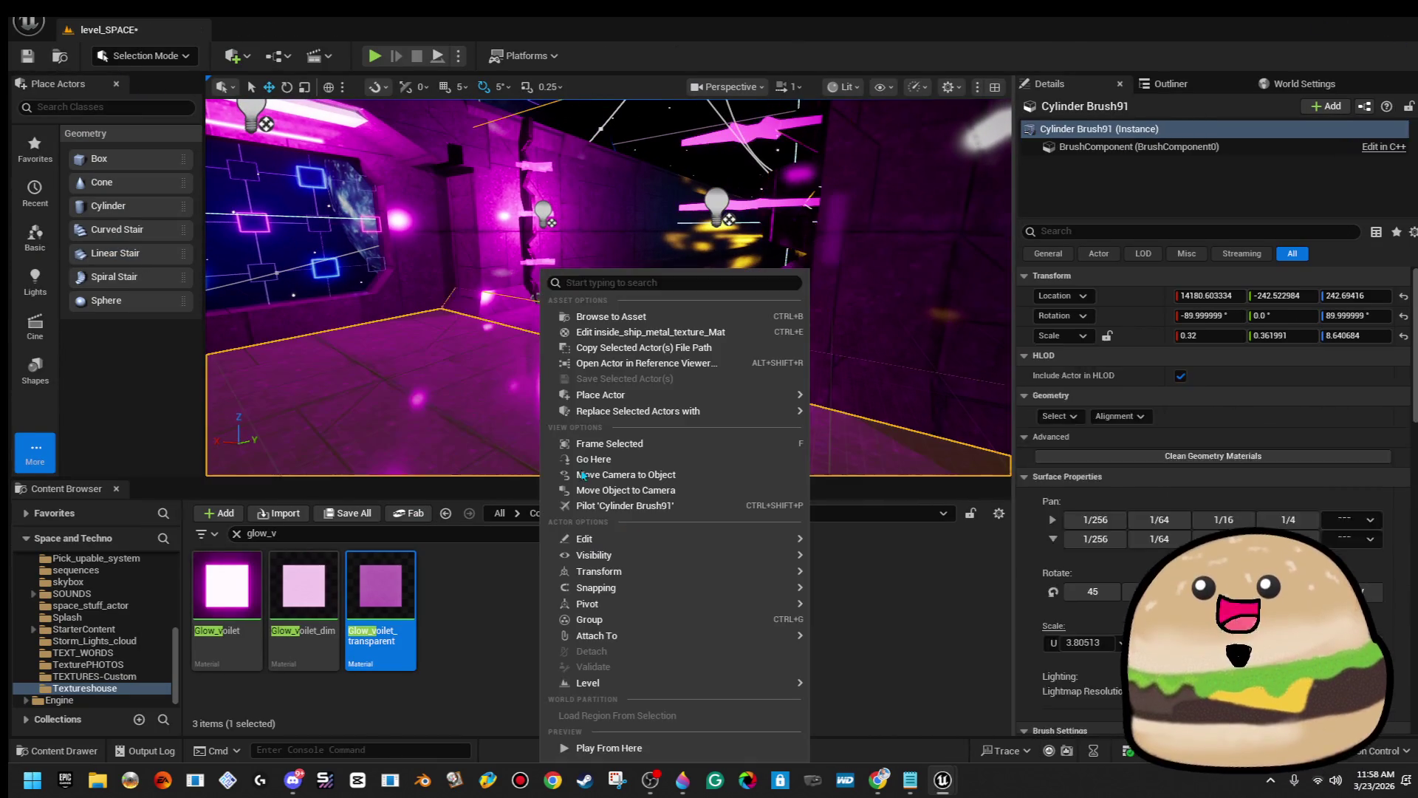
{"action": "left_click", "coordinate": [609, 747]}
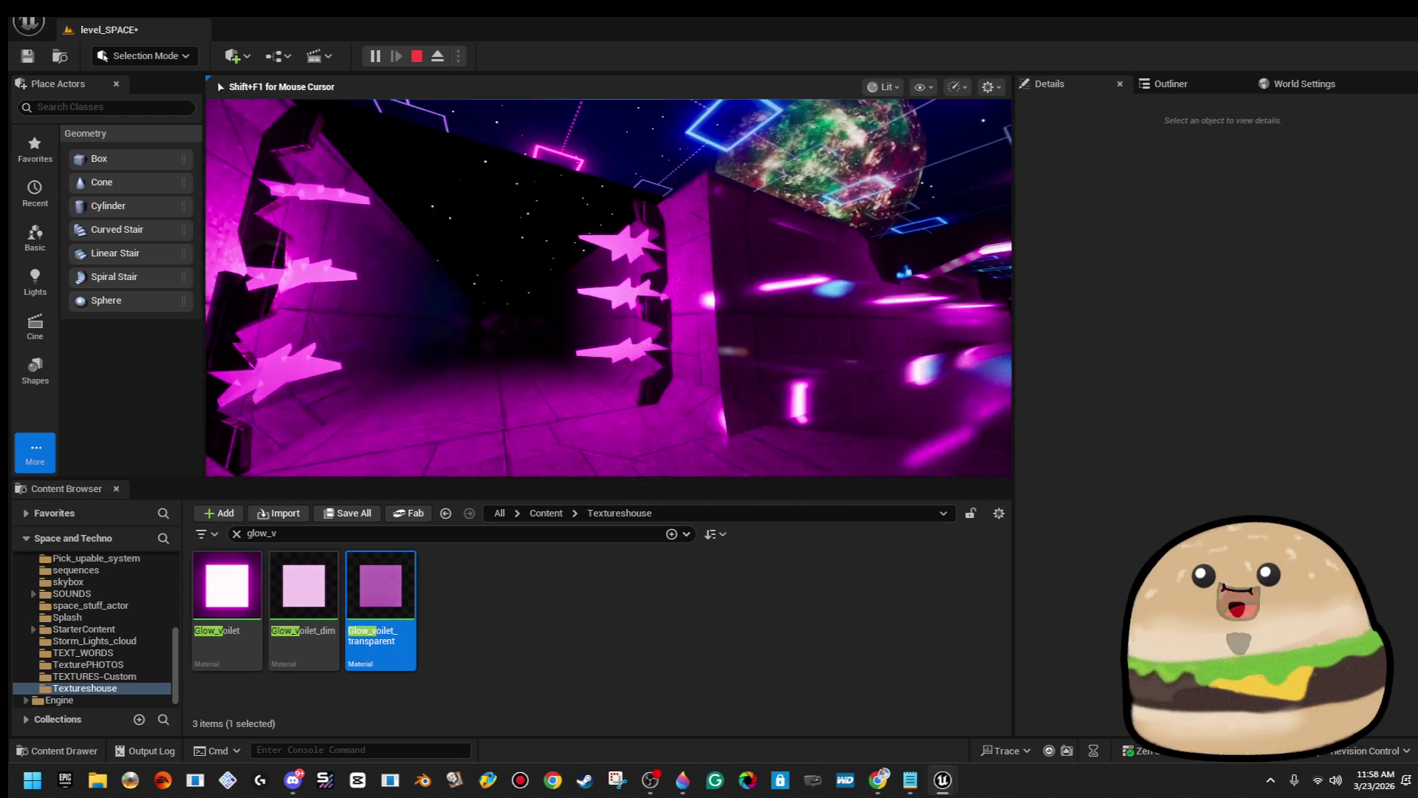
{"action": "key", "text": "Escape"}
{"action": "right_click", "coordinate": [681, 263]}
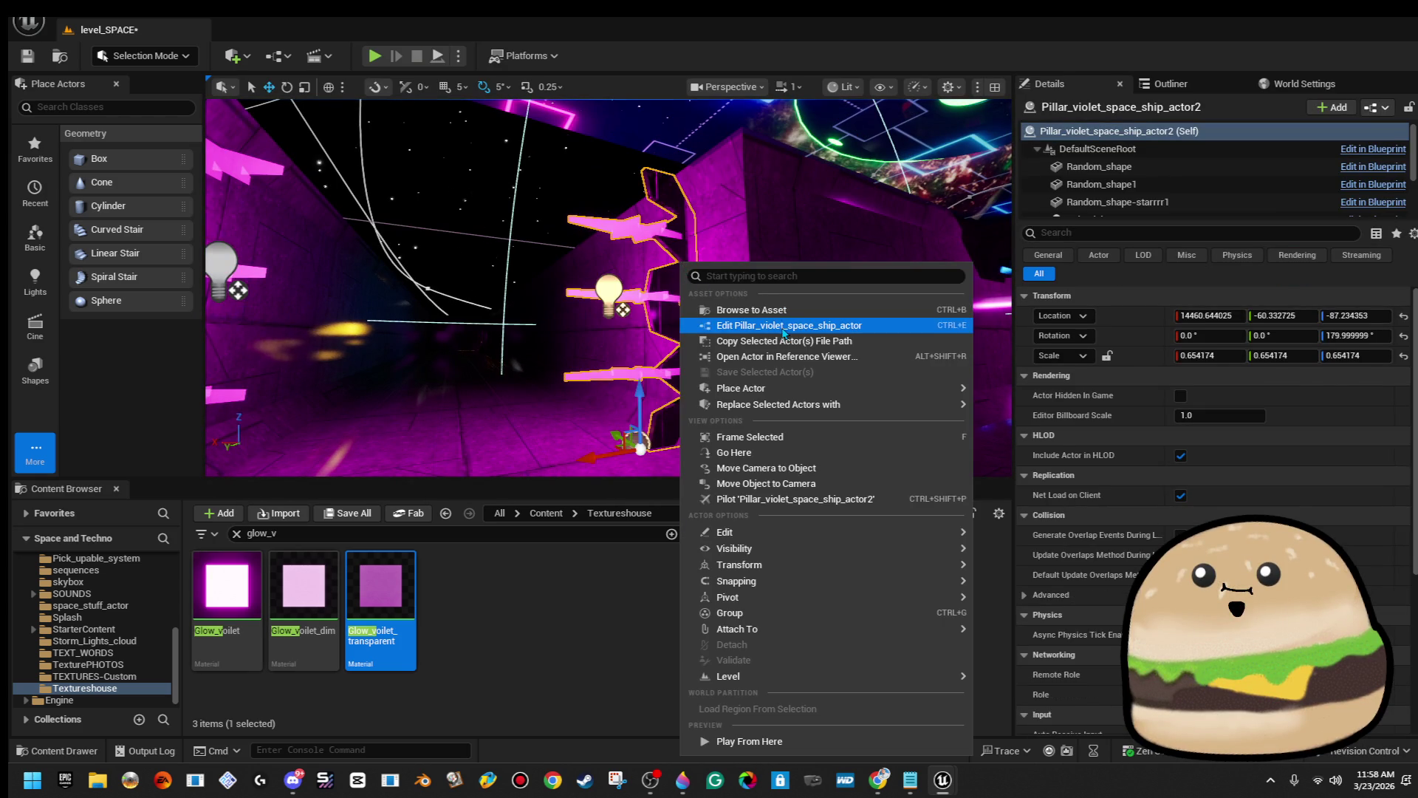
In the pillar blueprint, set the star shapes' Y scale to 0.75.
{"action": "left_click", "coordinate": [784, 327]}
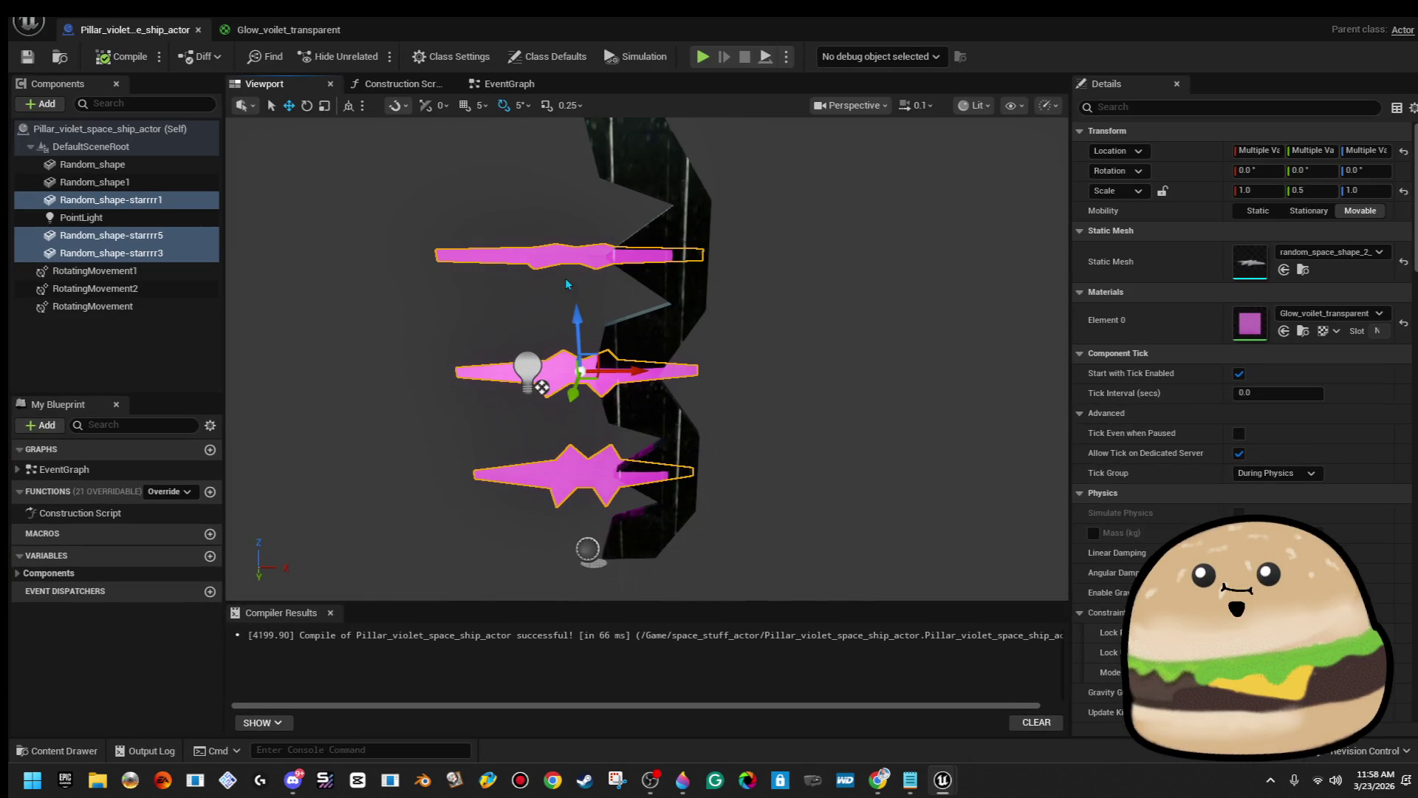
{"action": "left_click", "coordinate": [567, 259], "text": "ctrl"}
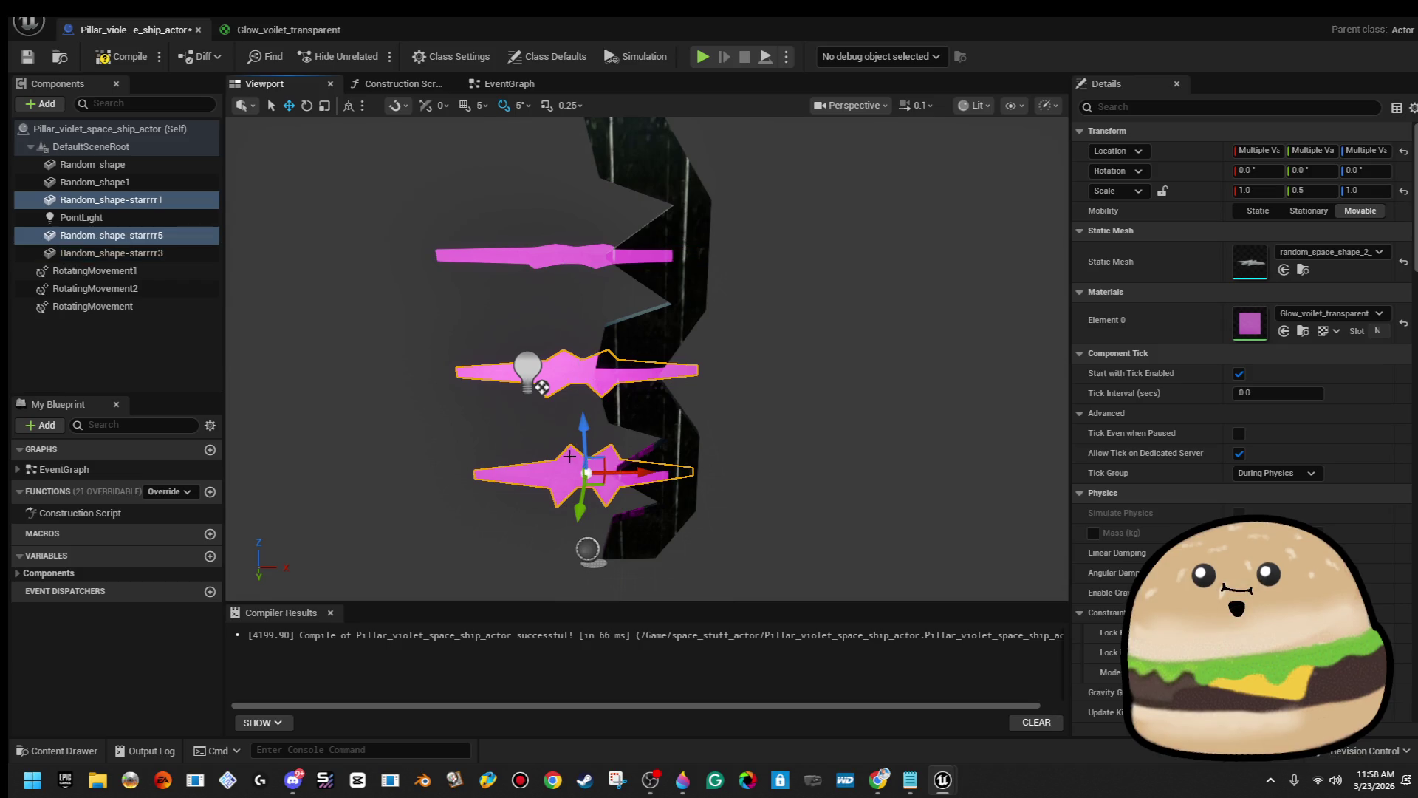
{"action": "left_click", "coordinate": [616, 247], "text": "ctrl"}
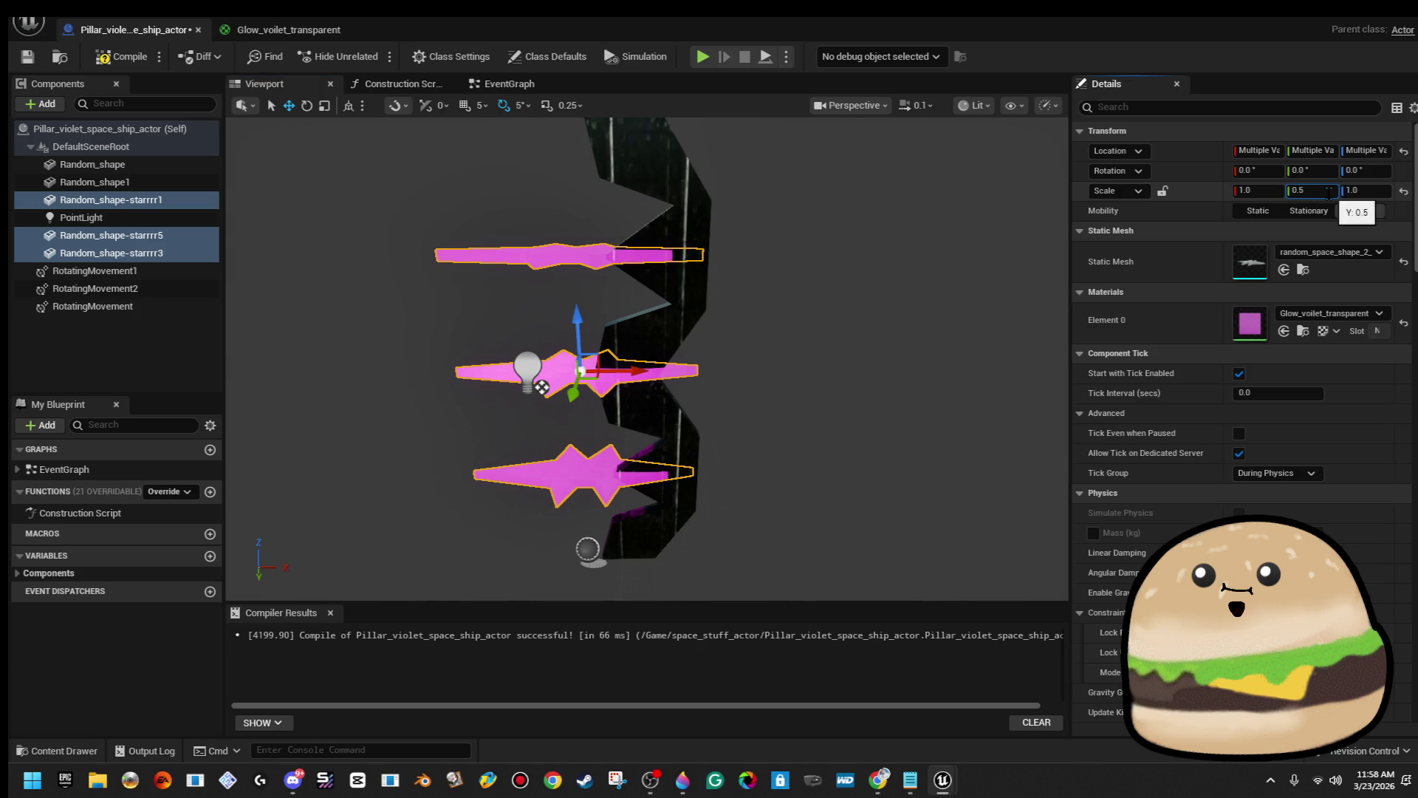
{"action": "type", "text": "0.75"}
{"action": "key", "text": "Return"}
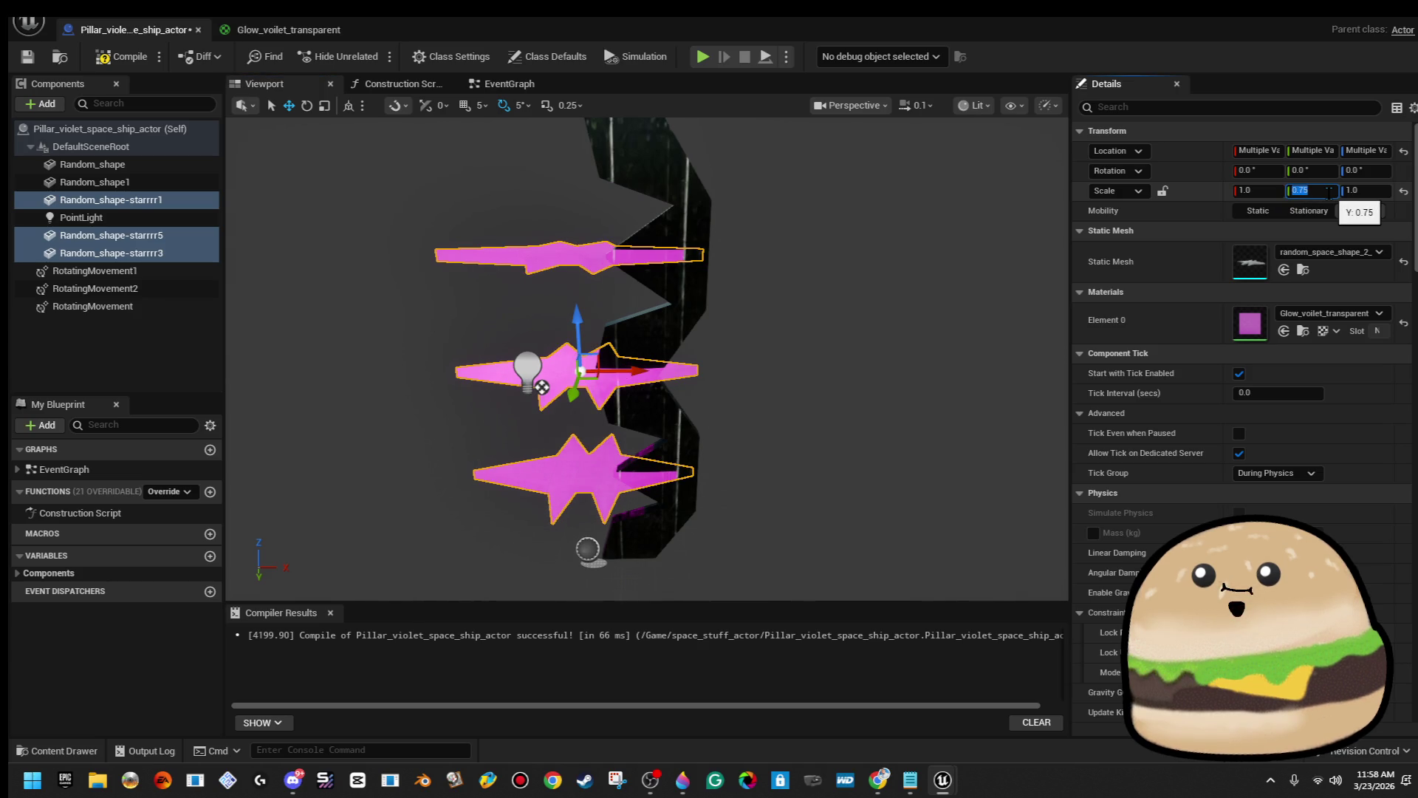
Set all three RotatingMovement rotation rates X to 720°, recompile, and return to the level.
{"action": "left_click", "coordinate": [487, 85]}
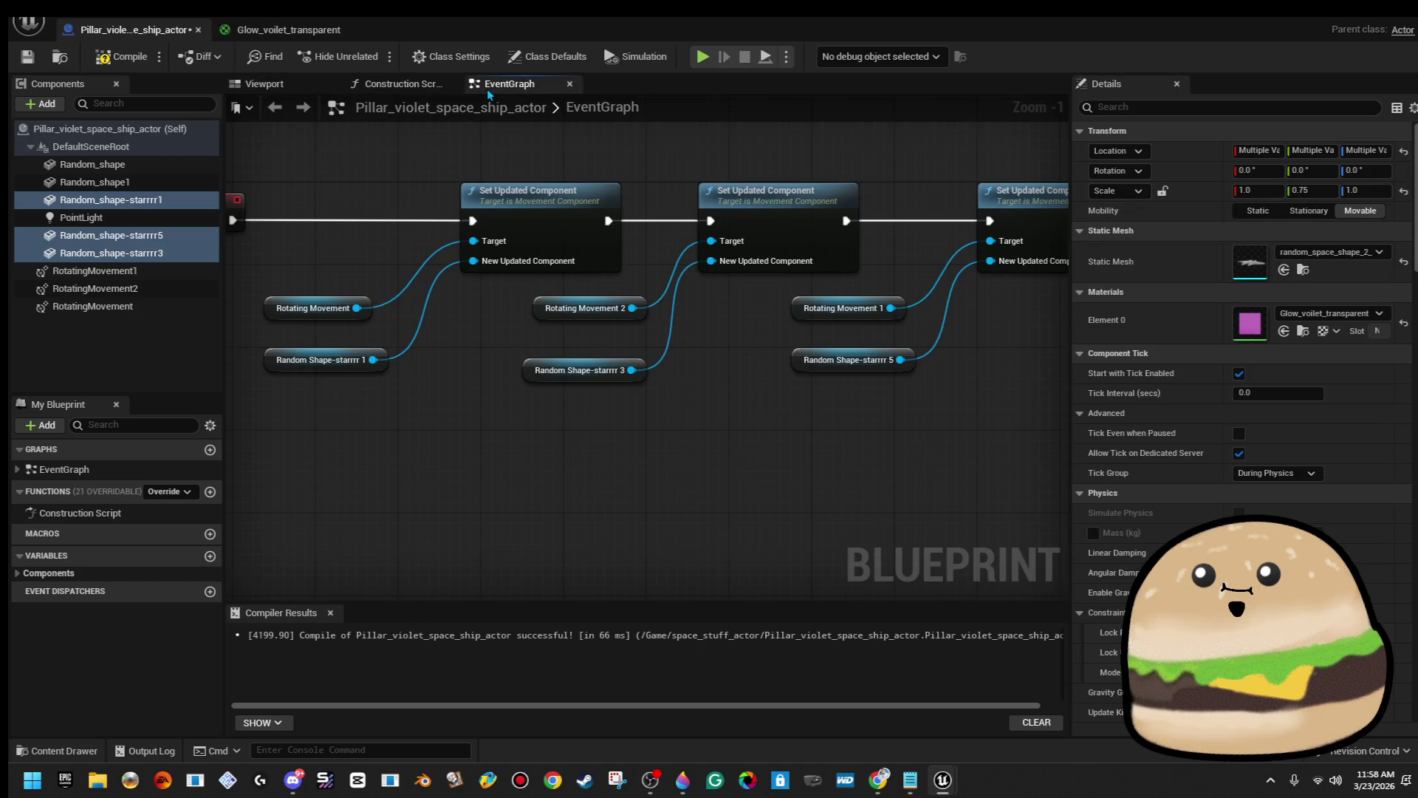
{"action": "left_click", "coordinate": [288, 298]}
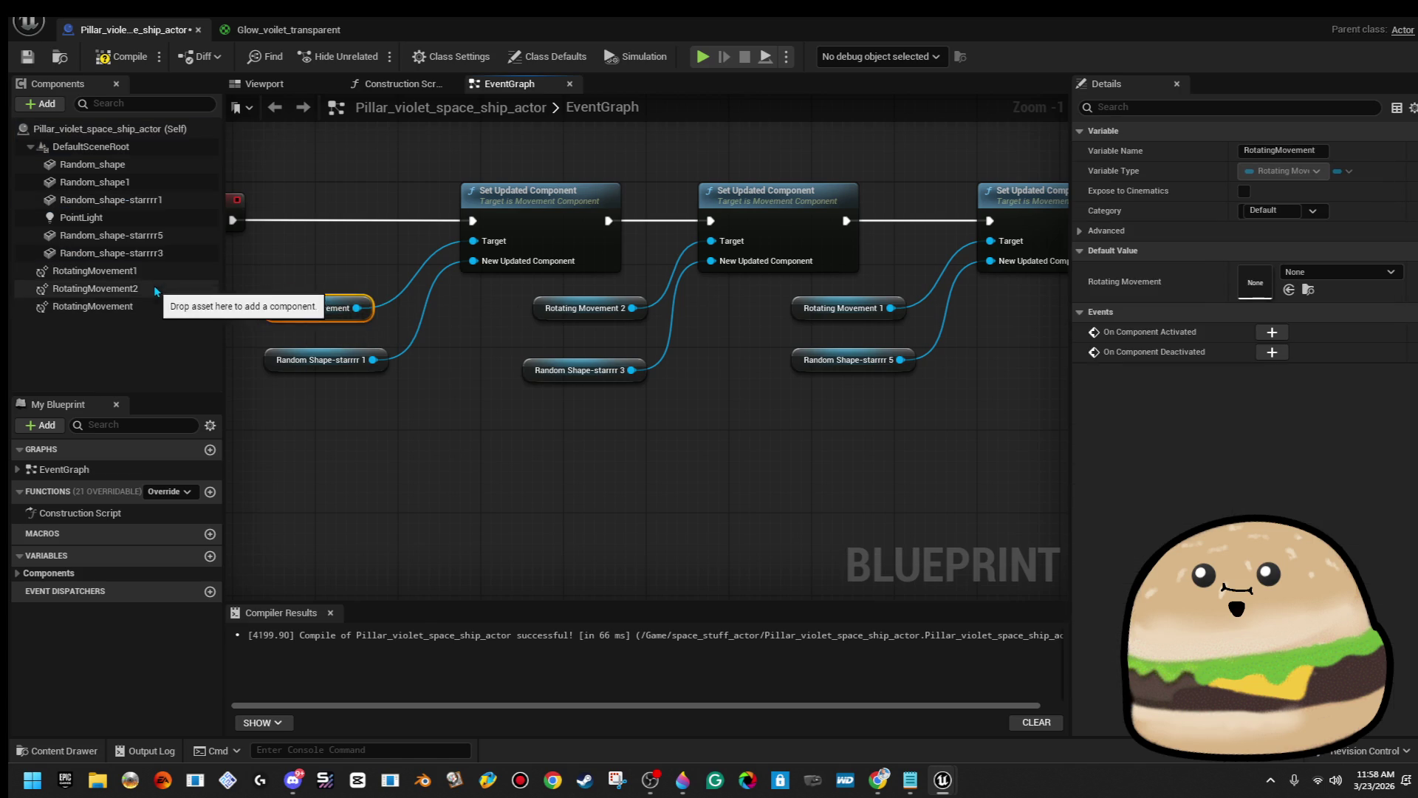
{"action": "left_click_drag", "start_coordinate": [155, 295], "coordinate": [157, 308]}
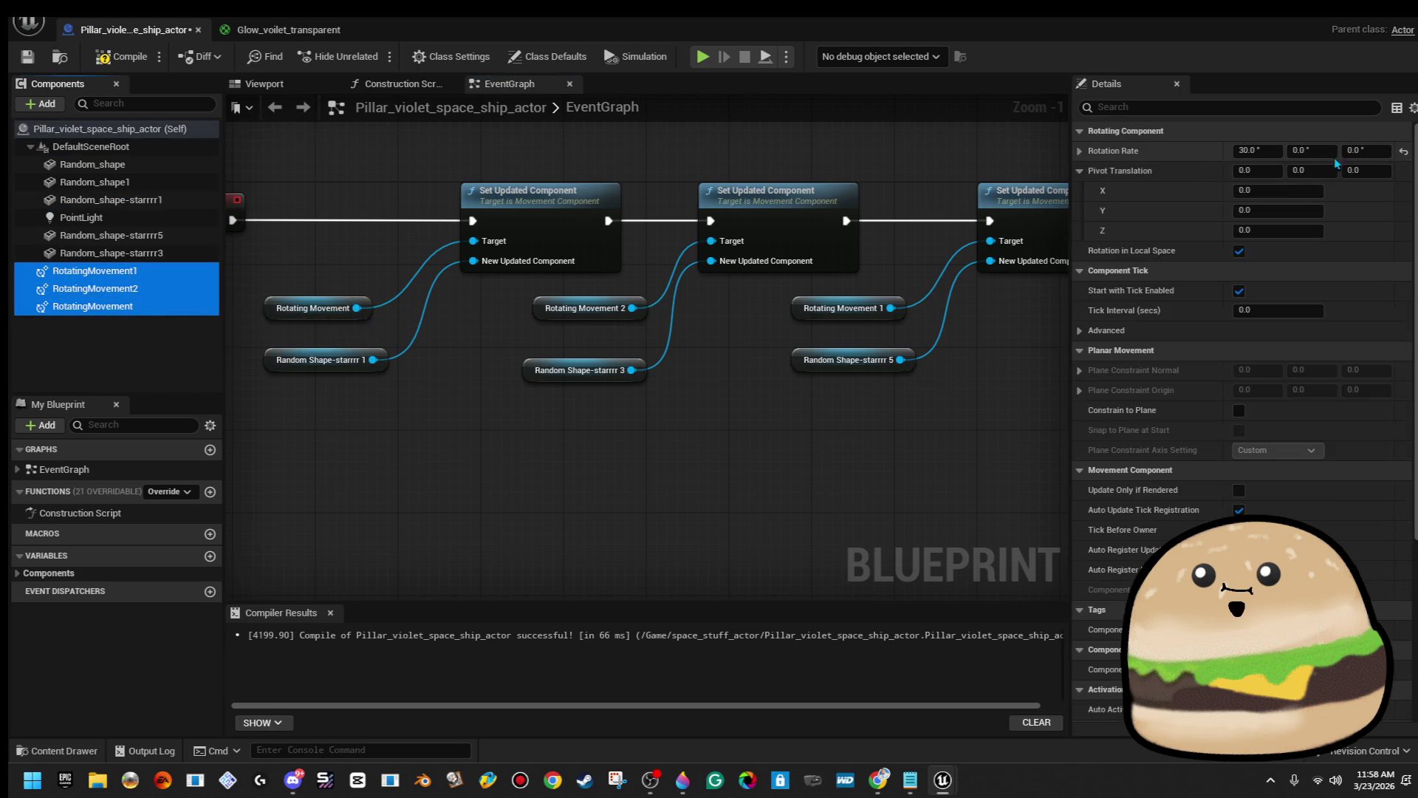
{"action": "left_click", "coordinate": [1271, 151]}
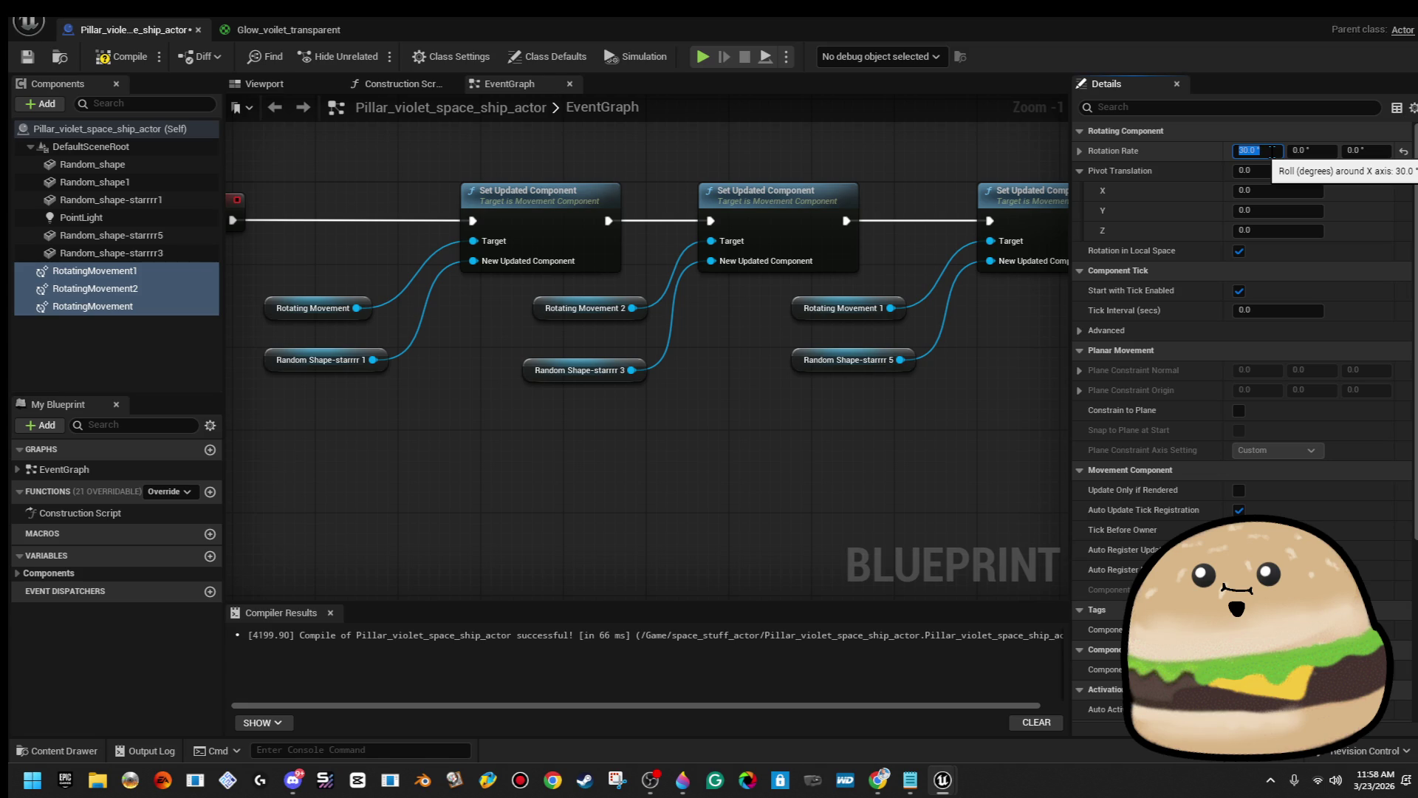
{"action": "type", "text": "720"}
{"action": "key", "text": "Return"}
{"action": "left_click", "coordinate": [123, 56]}
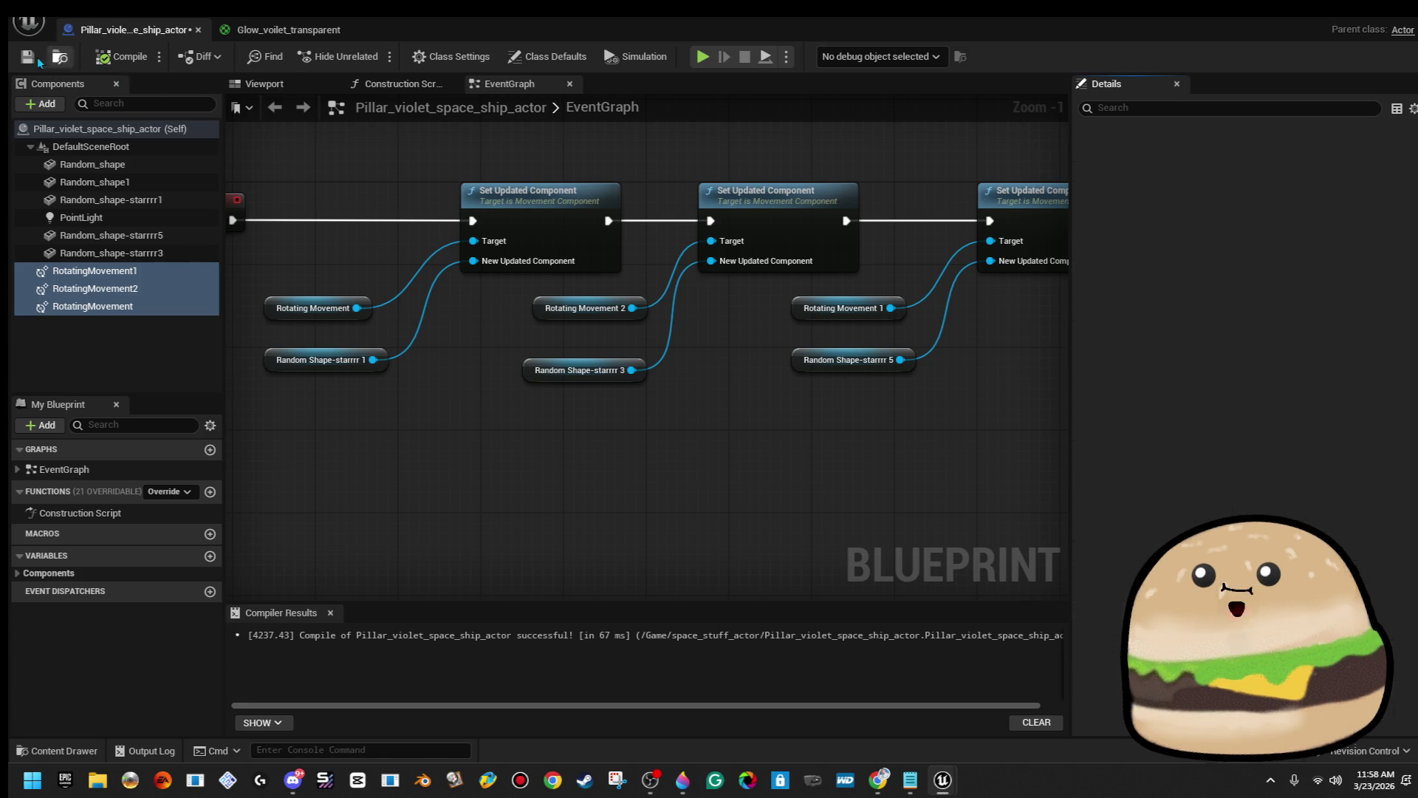
{"action": "key", "text": "alt+Tab"}
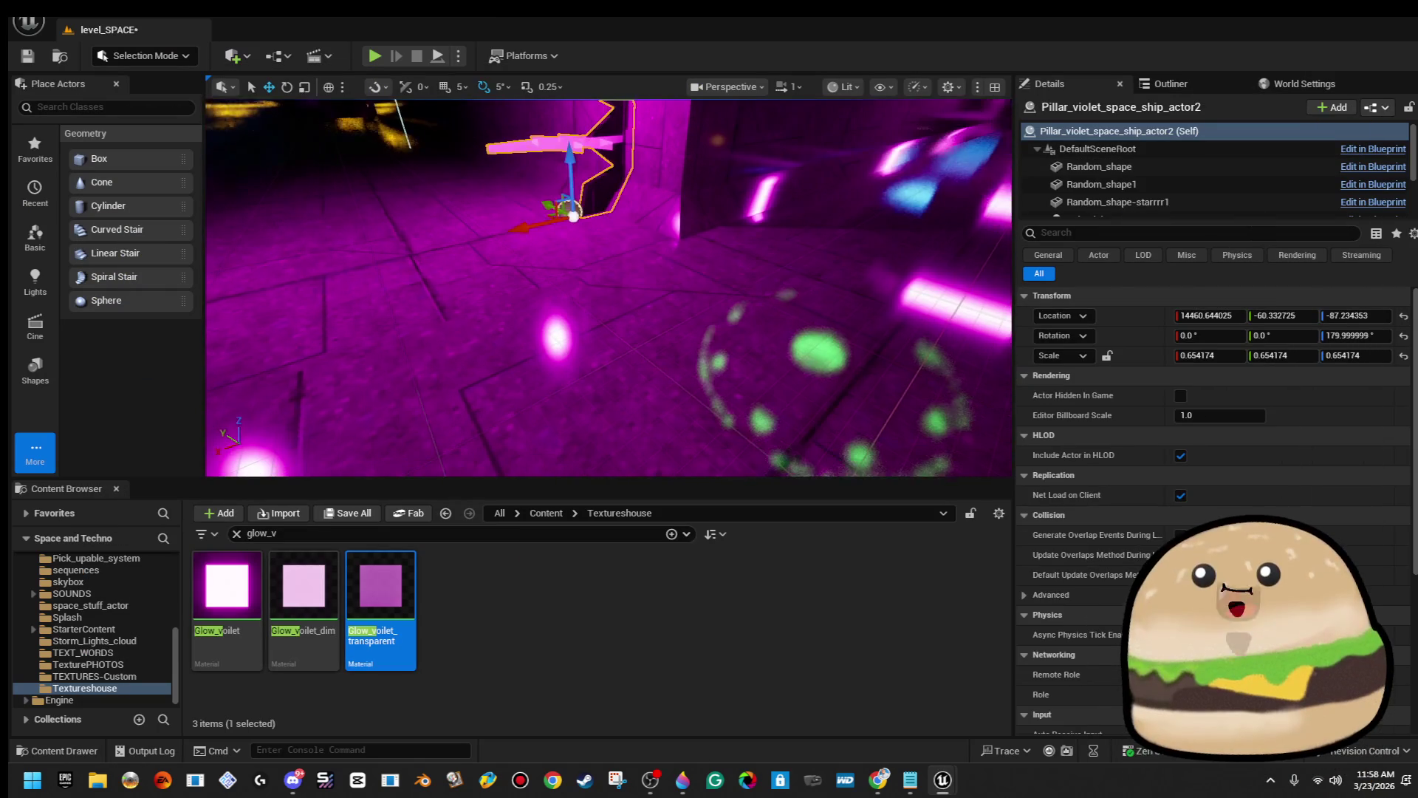
Playtest the level from the corridor to watch the spinning star pillars.
{"action": "right_click", "coordinate": [852, 361]}
{"action": "left_click", "coordinate": [956, 755]}
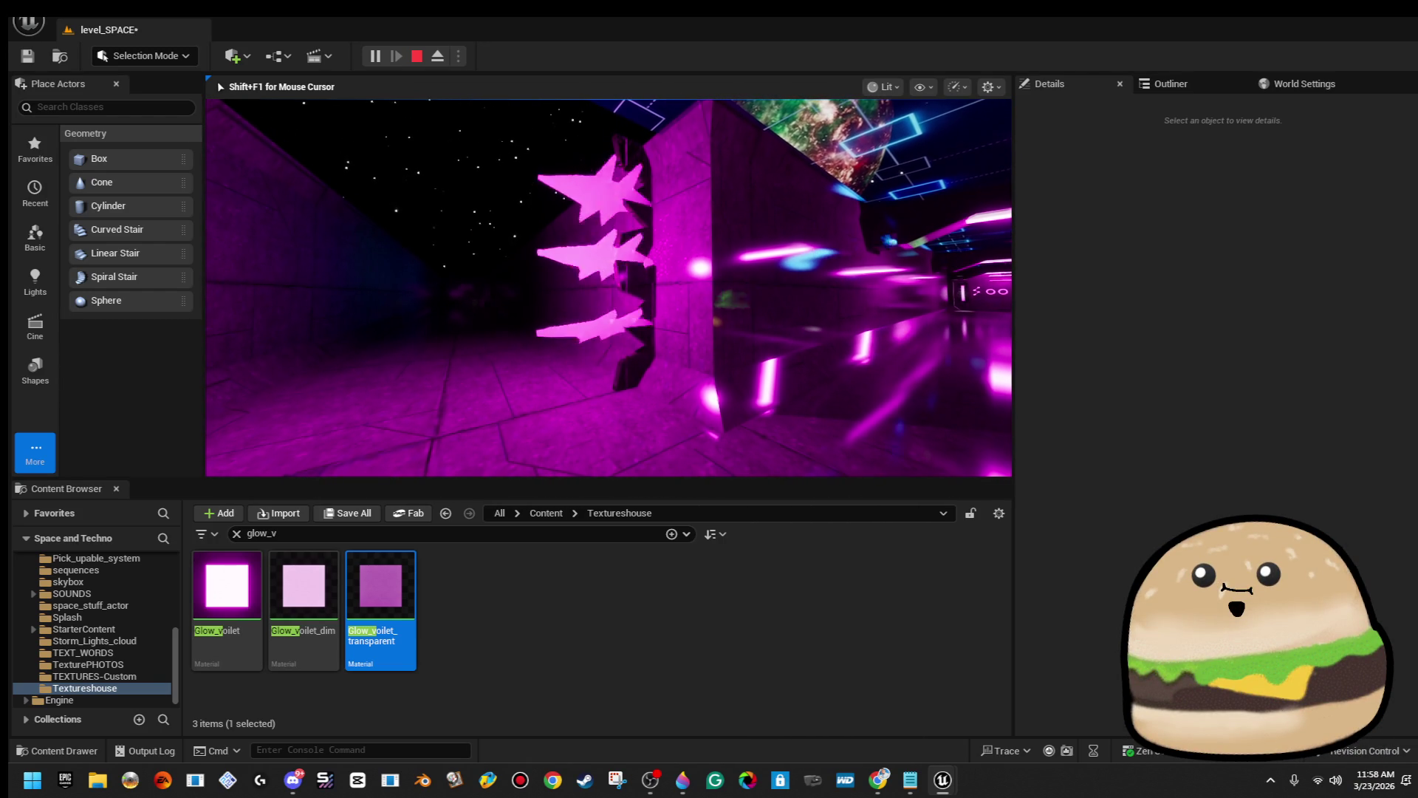
{"action": "key", "text": "Escape"}
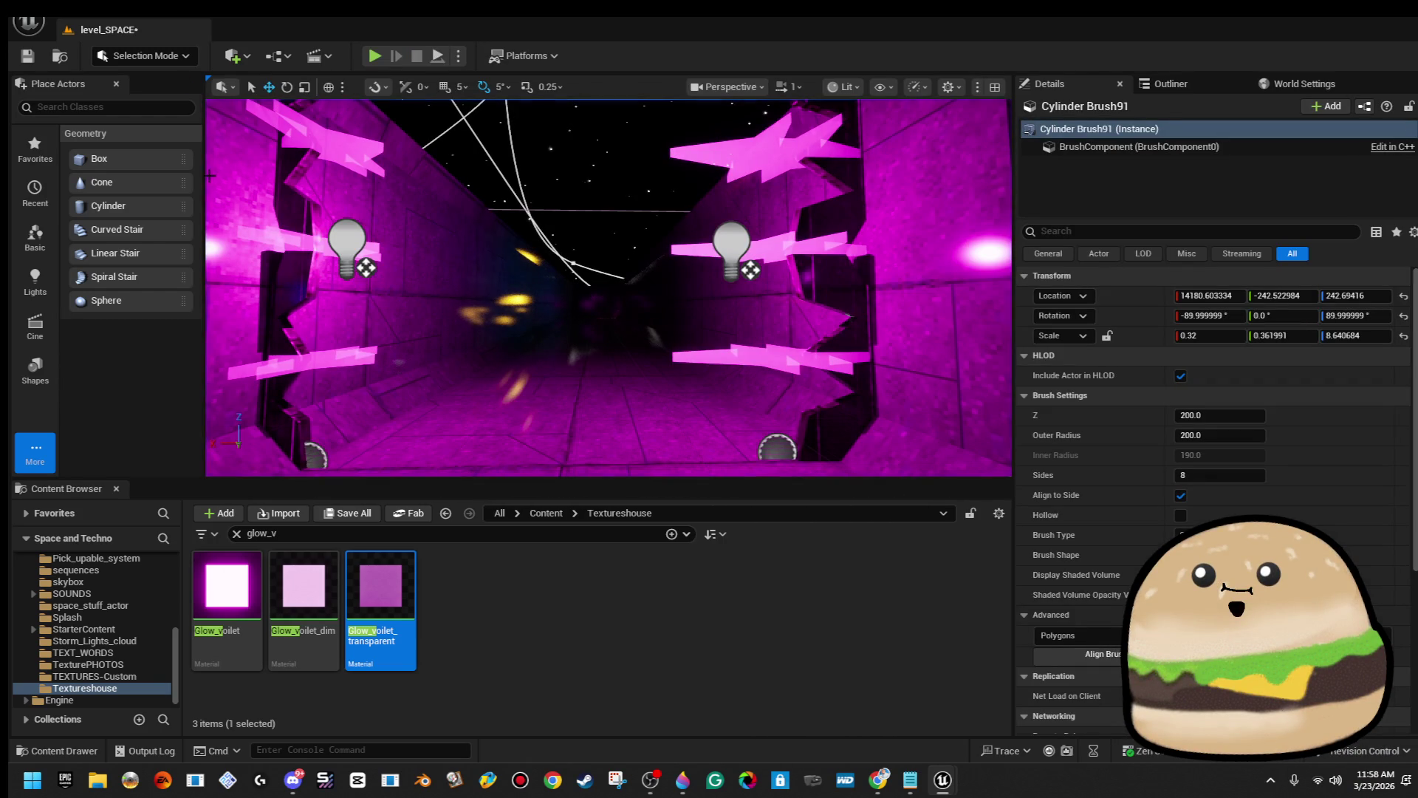
Widen the left violet pillar to an X scale of about 0.54.
{"action": "left_click", "coordinate": [317, 318]}
{"action": "key", "text": "f"}
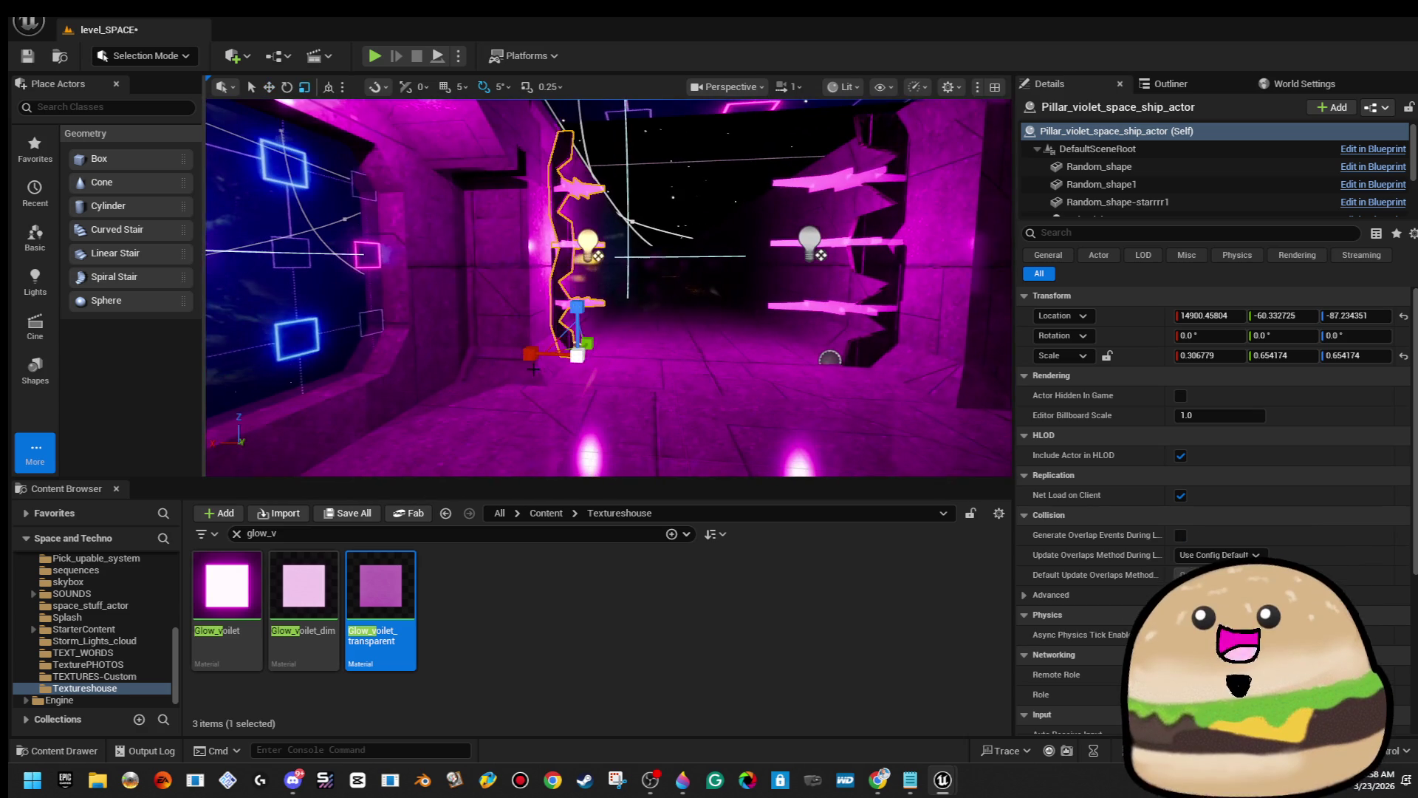
{"action": "mouse_move", "coordinate": [531, 354]}
{"action": "left_mouse_down"}
{"action": "mouse_move", "coordinate": [510, 358]}
{"action": "mouse_move", "coordinate": [540, 358]}
{"action": "left_mouse_up"}
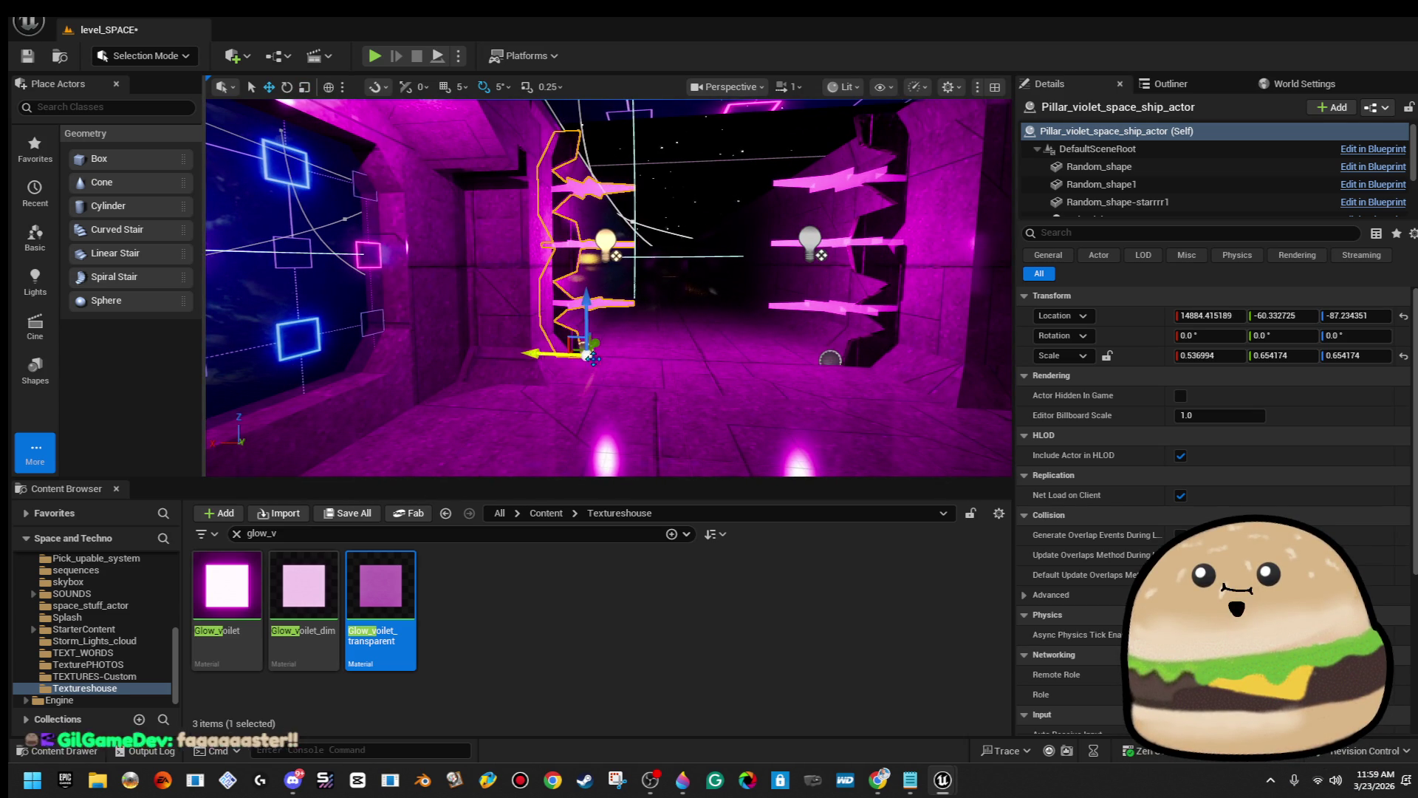
Playtest again from the corridor floor, walking forward past the pillars.
{"action": "right_click", "coordinate": [673, 389]}
{"action": "left_click", "coordinate": [739, 746]}
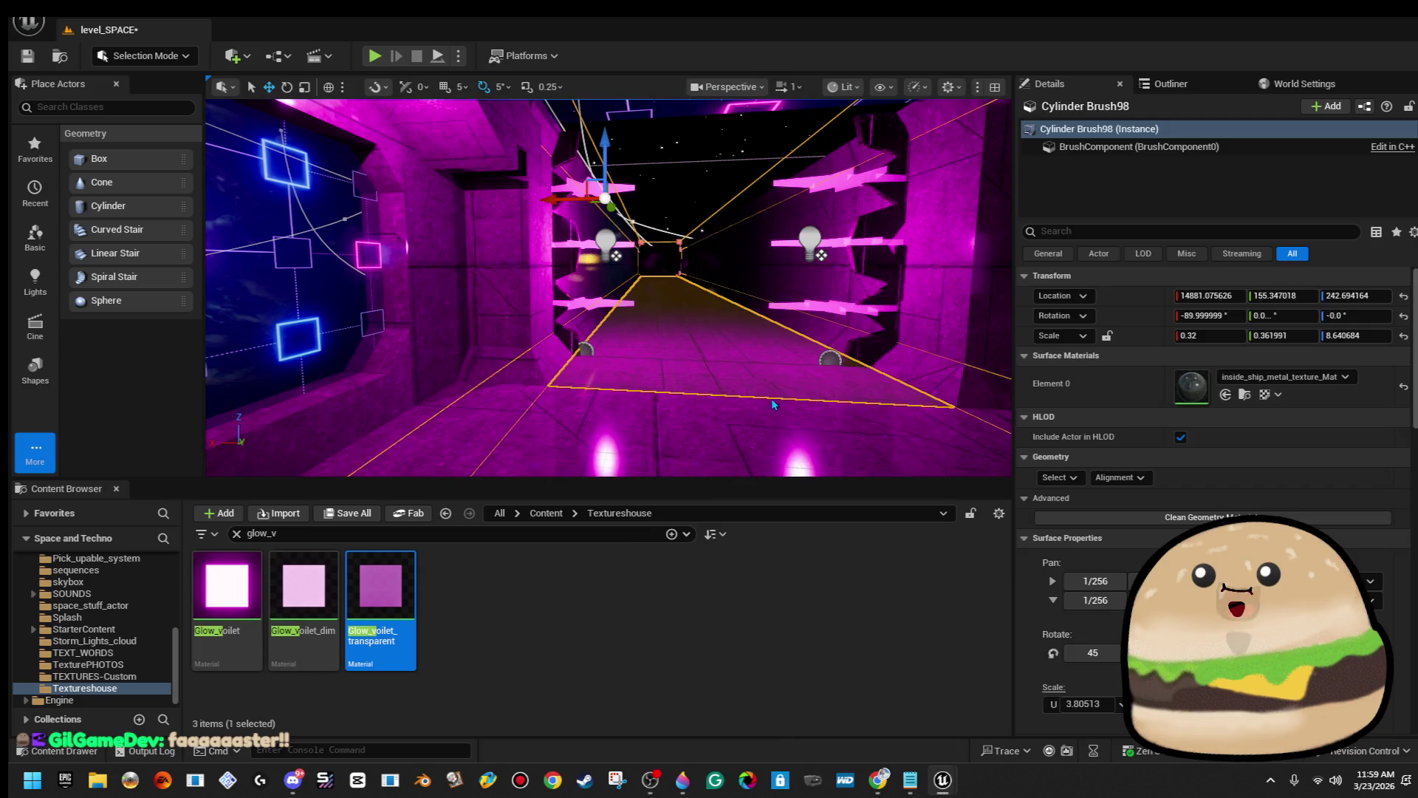
{"action": "key", "text": "w"}
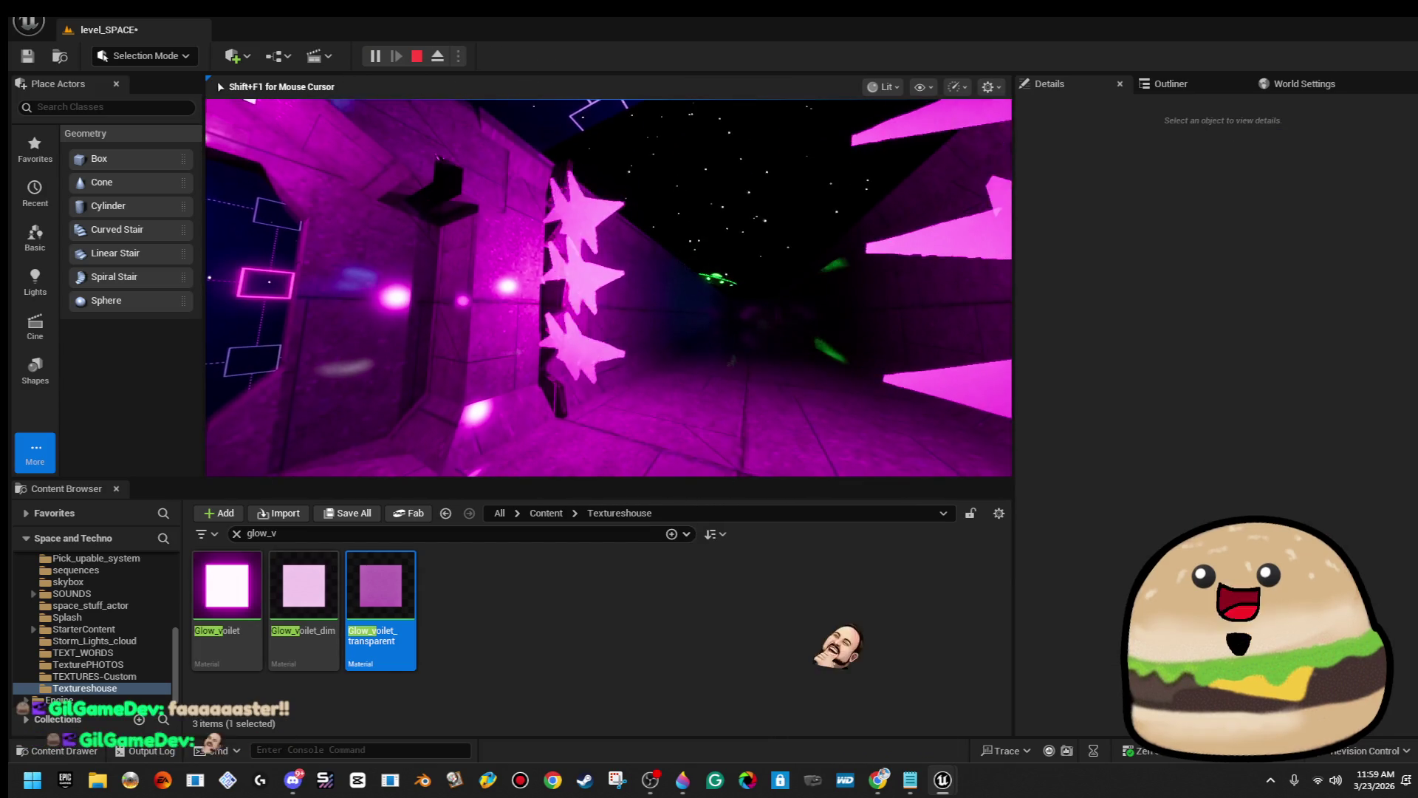
{"action": "key", "text": "w"}
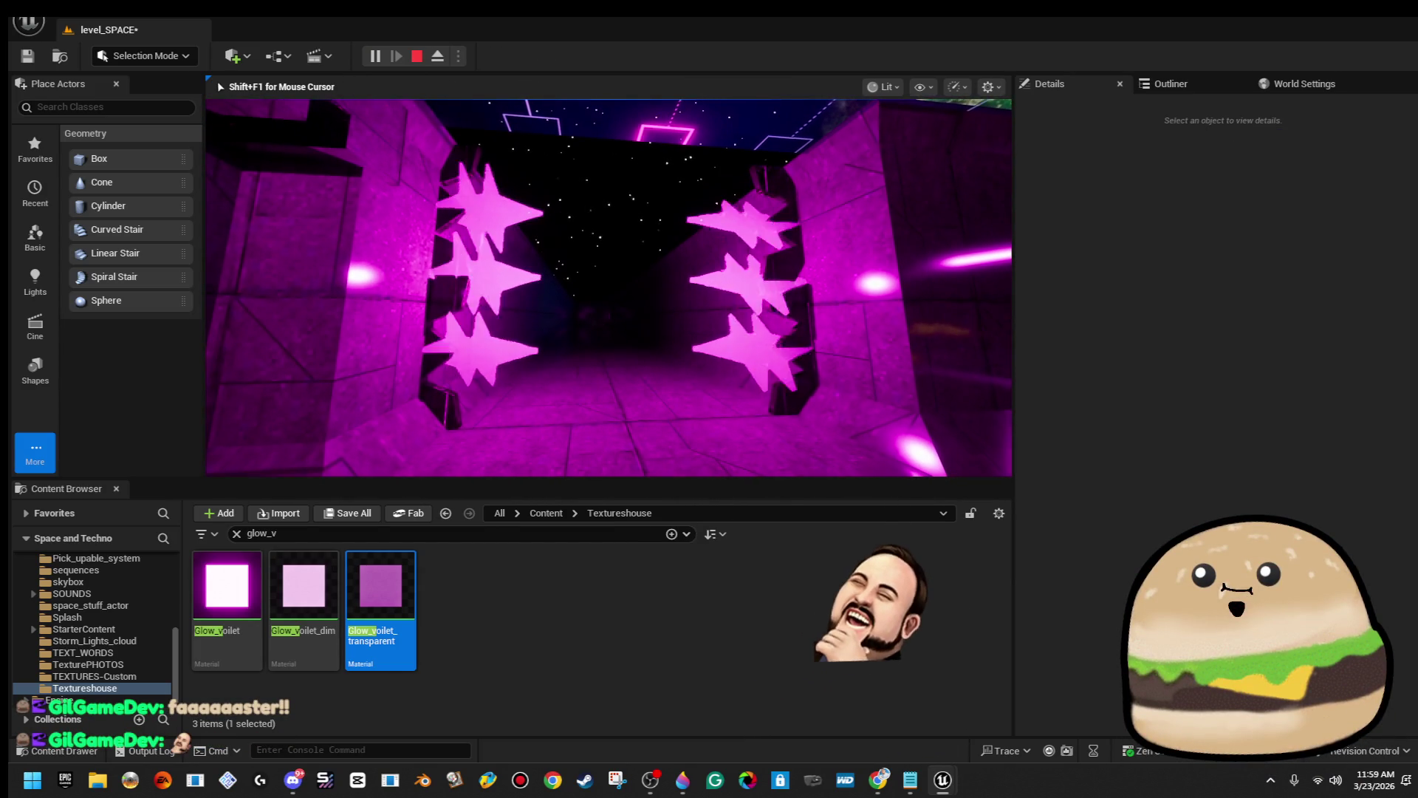
{"action": "key", "text": "Escape"}
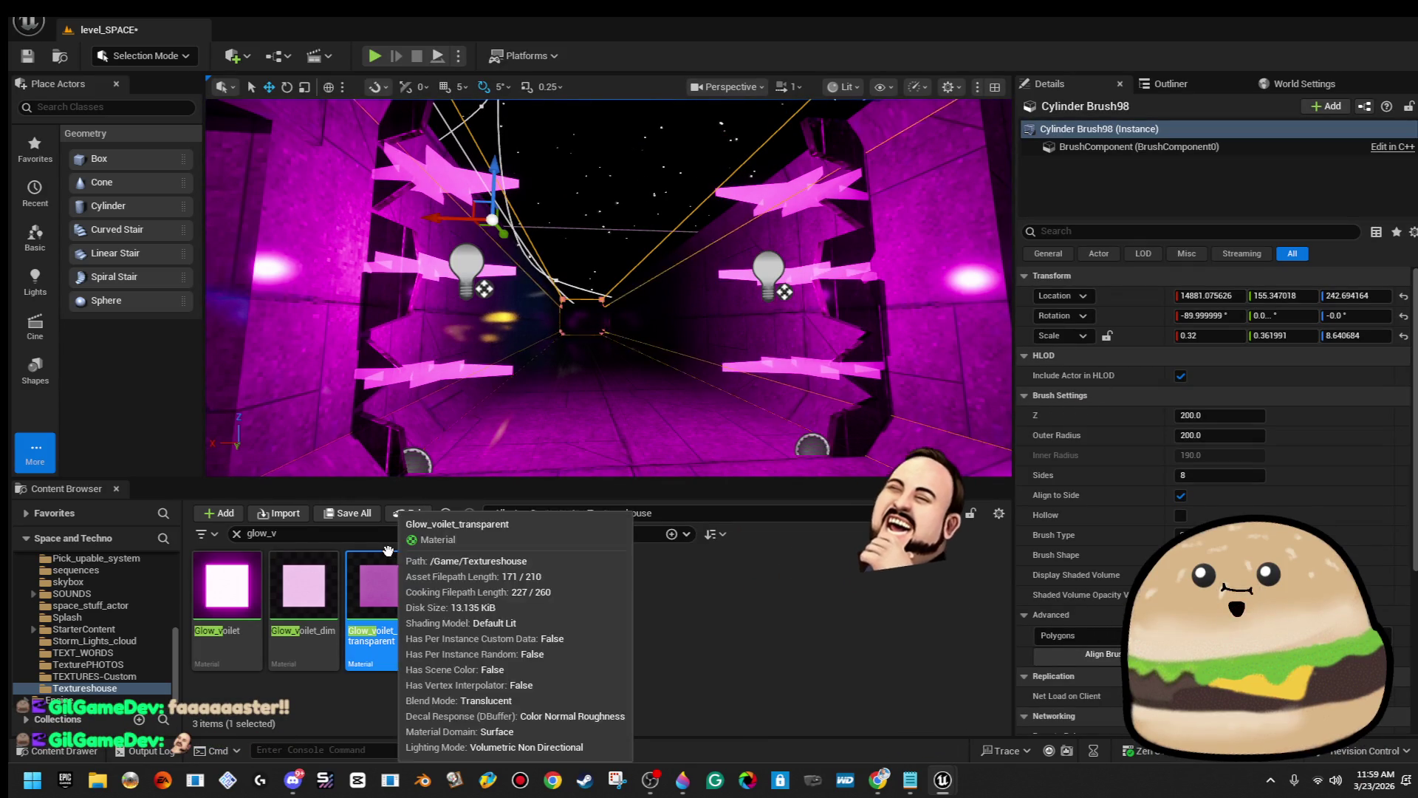
Open and close Glow_voilet_transparent, then open the right pillar's blueprint.
{"action": "double_click", "coordinate": [388, 573]}
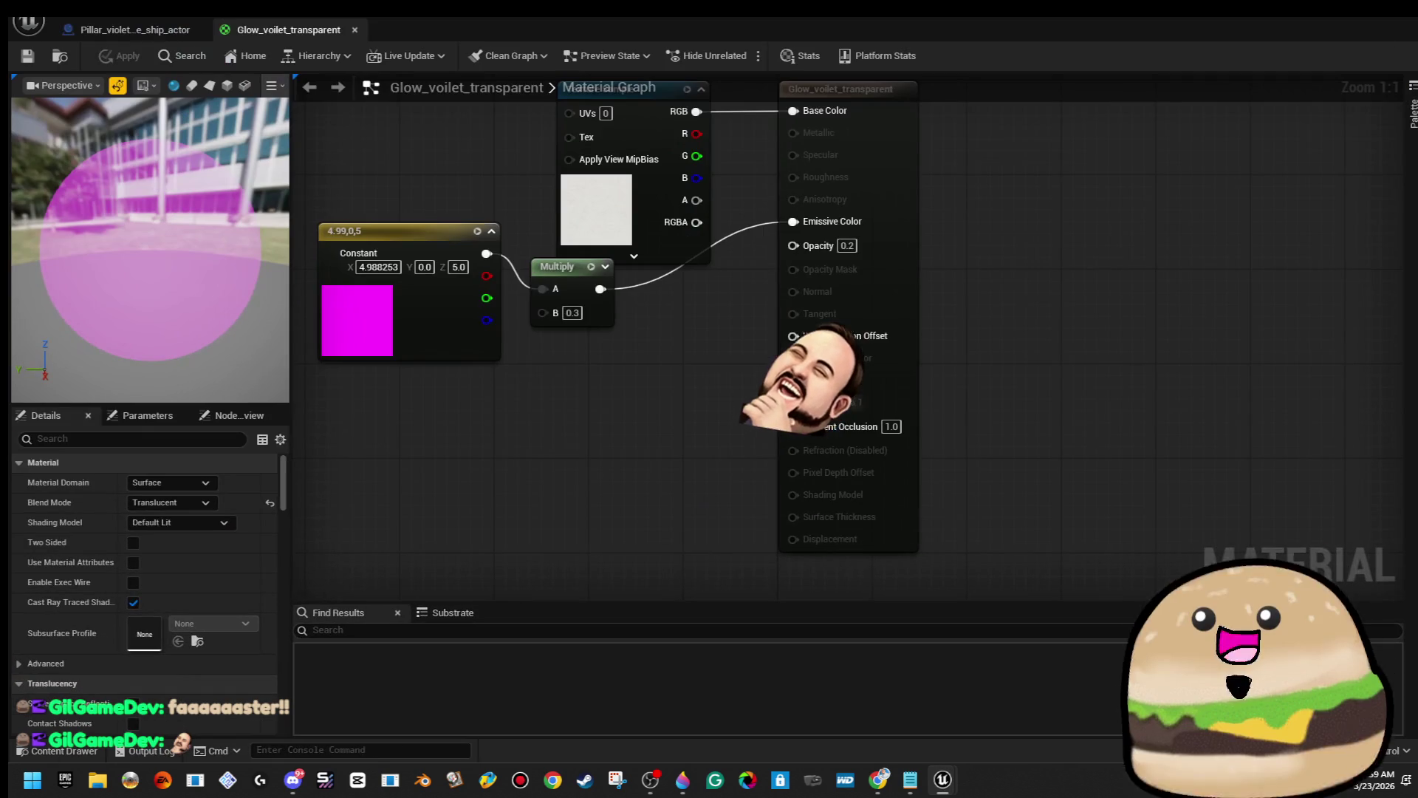
{"action": "left_click", "coordinate": [1396, 27]}
{"action": "left_click", "coordinate": [827, 366]}
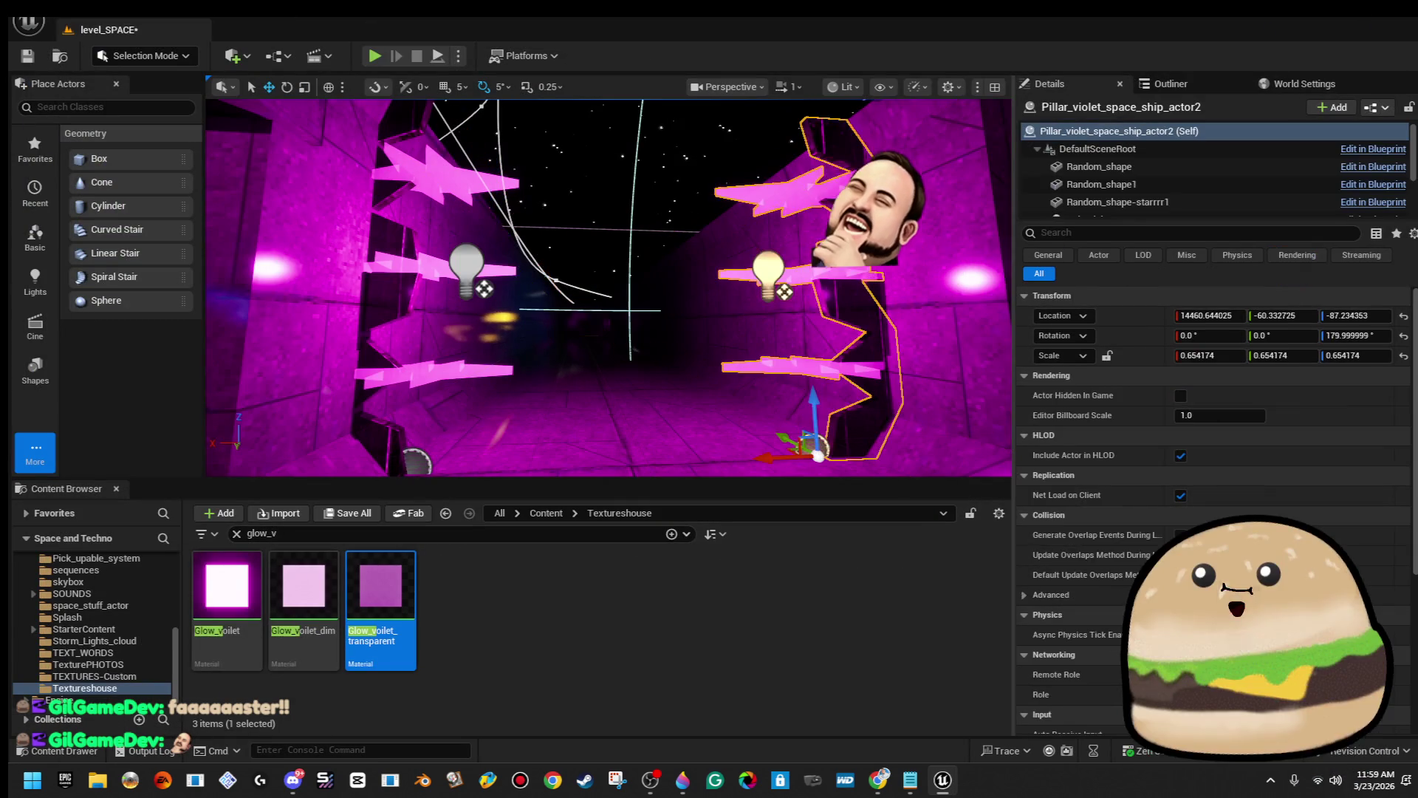
{"action": "left_click", "coordinate": [1357, 161]}
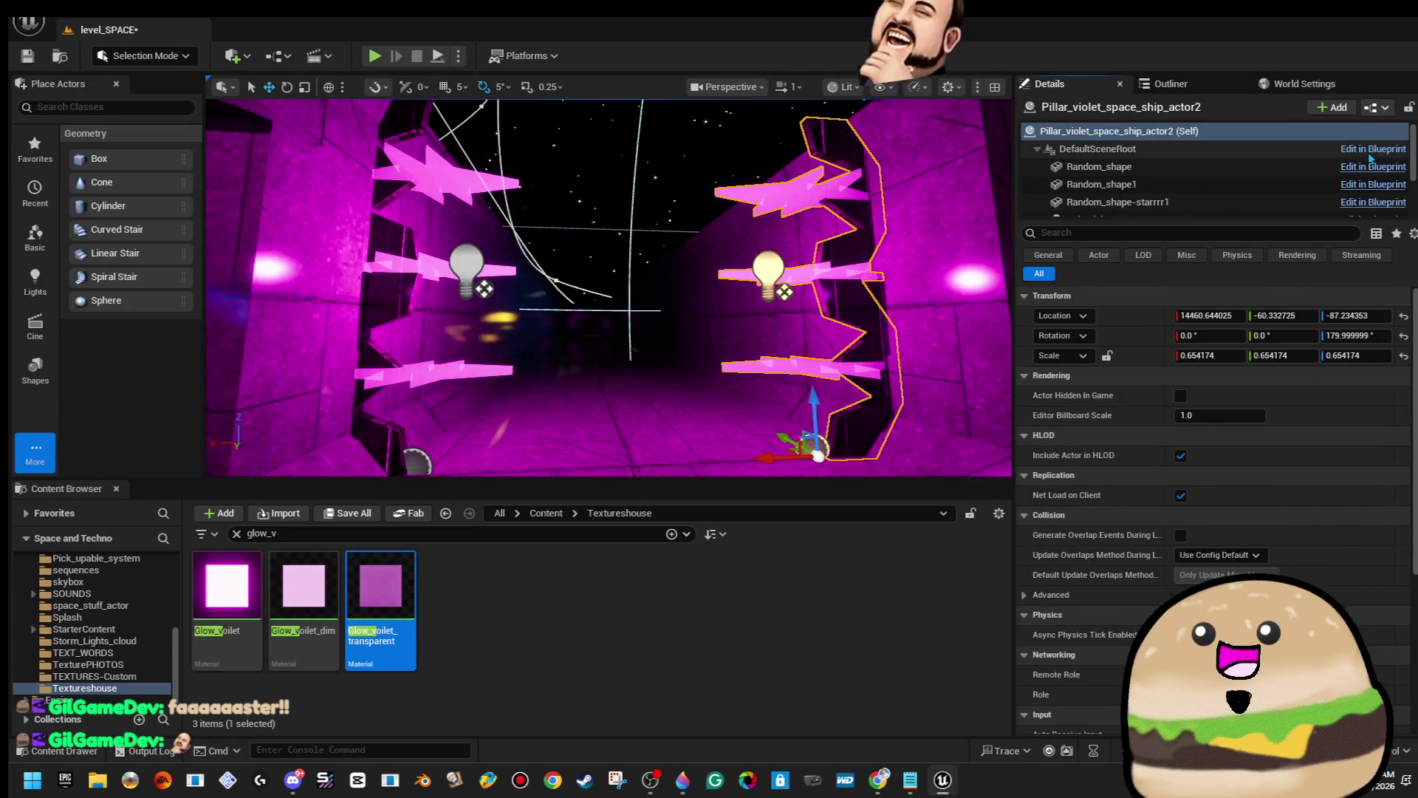
Set all three RotatingMovement rotation rates X to 2000°, compile, and close the blueprint.
{"action": "left_click", "coordinate": [174, 278]}
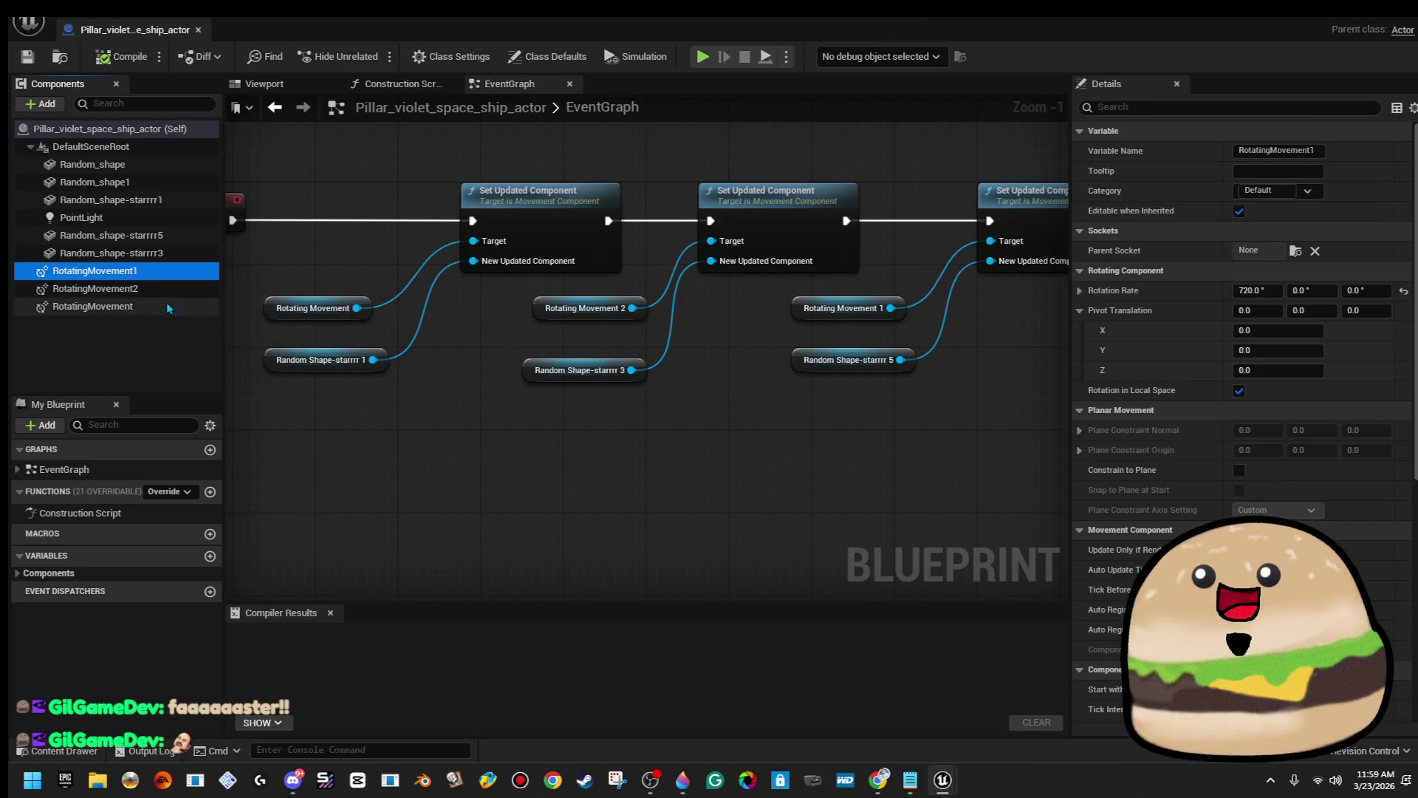
{"action": "left_click", "coordinate": [111, 305], "text": "shift"}
{"action": "left_click", "coordinate": [1273, 151]}
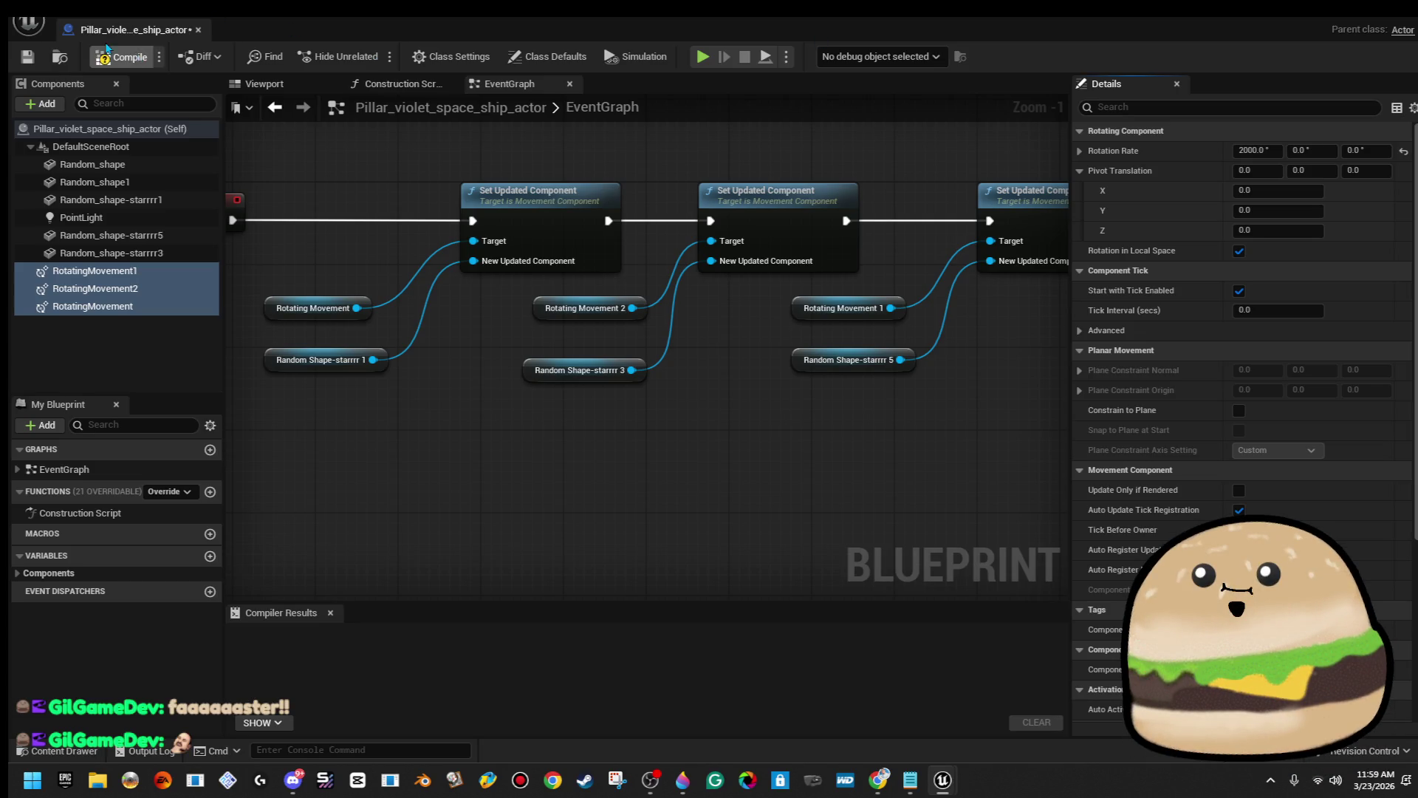
{"action": "left_click", "coordinate": [134, 58]}
{"action": "left_click", "coordinate": [198, 30]}
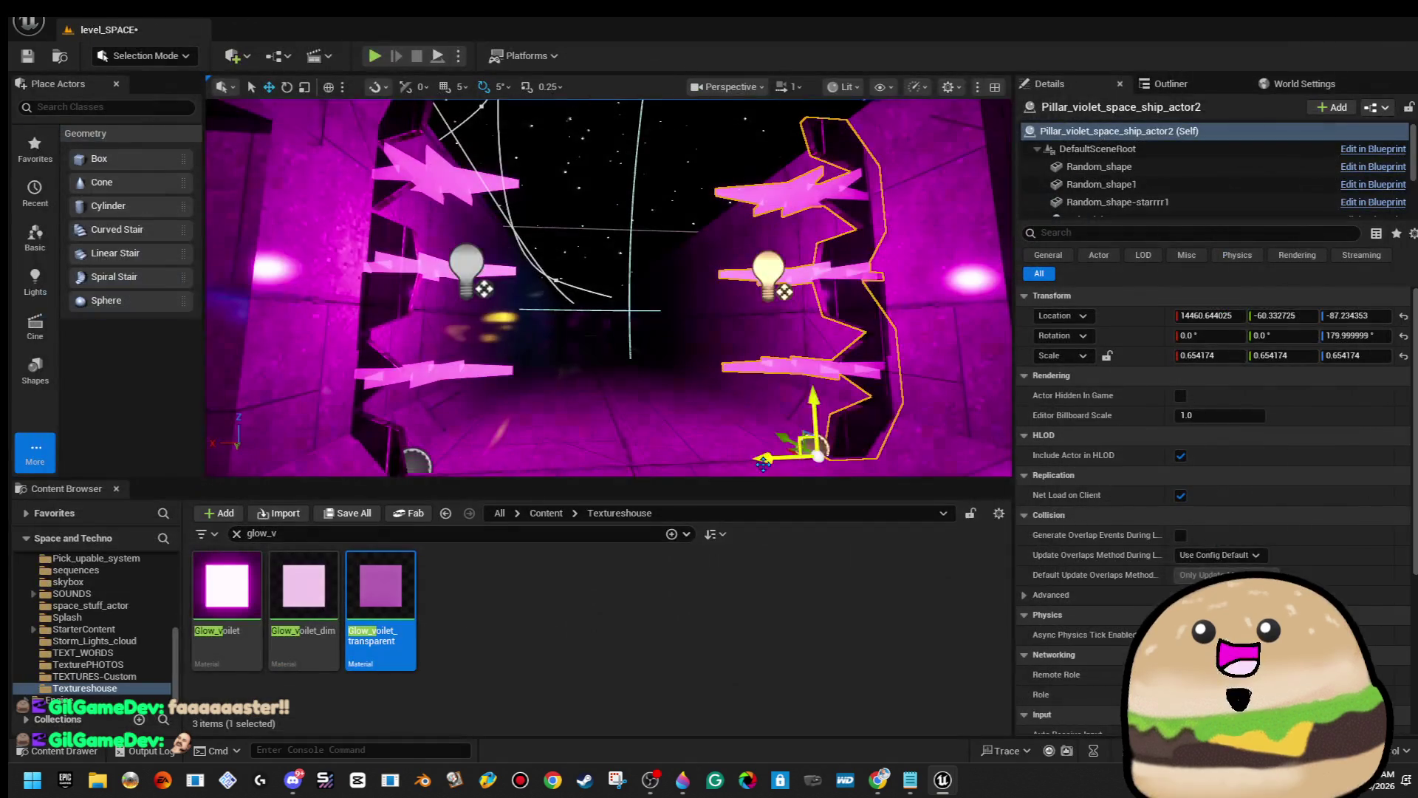
Playtest from the corridor floor to view the 2000° spin, then bring up the violet pillar's options.
{"action": "right_click", "coordinate": [694, 276]}
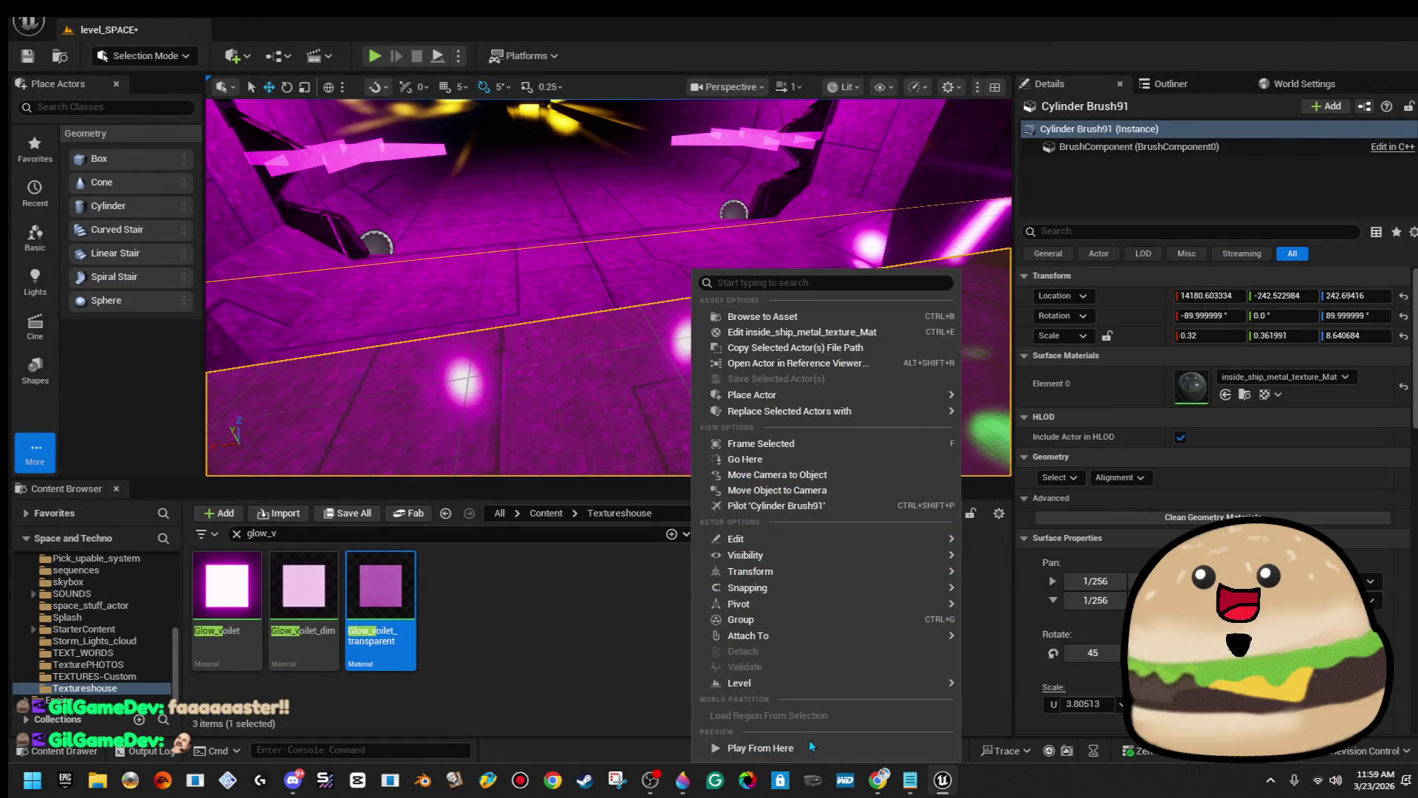
{"action": "left_click", "coordinate": [810, 747]}
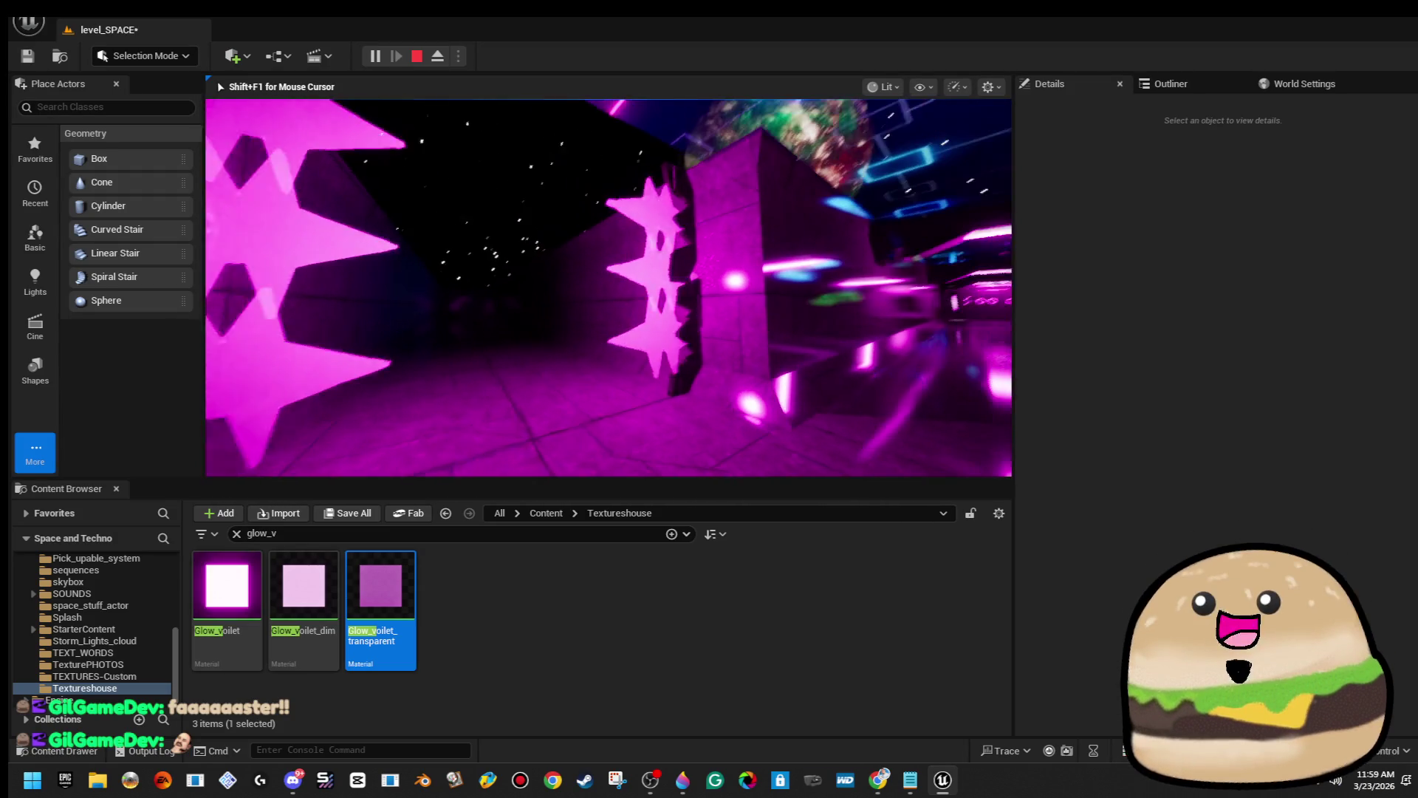
{"action": "key", "text": "Escape"}
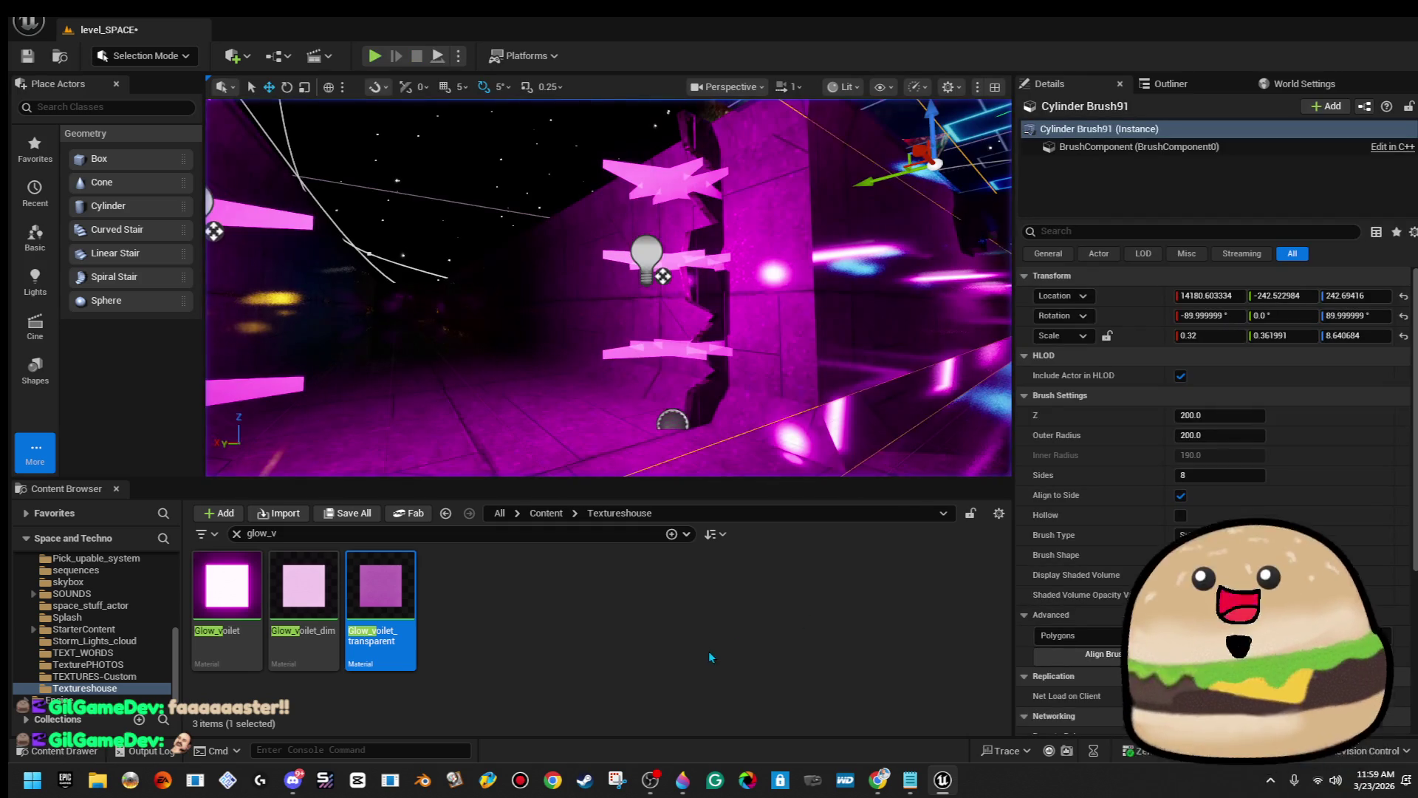
{"action": "right_click", "coordinate": [730, 262]}
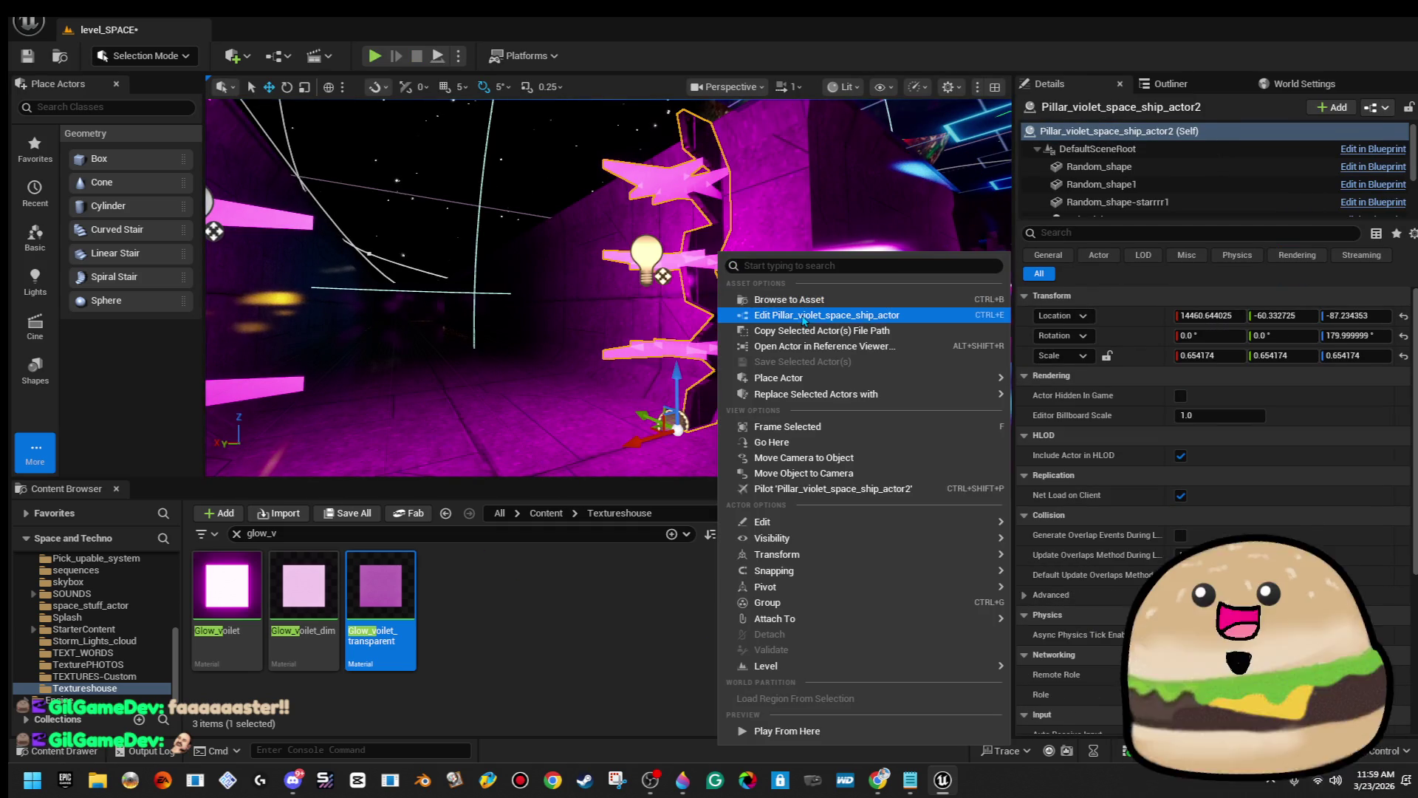
Reset all three RotatingMovement rotation rates X to 720°, then compile and save the blueprint.
{"action": "left_click", "coordinate": [802, 316]}
{"action": "left_click", "coordinate": [95, 270]}
{"action": "left_click", "coordinate": [92, 306], "text": "shift"}
{"action": "left_click", "coordinate": [1275, 151]}
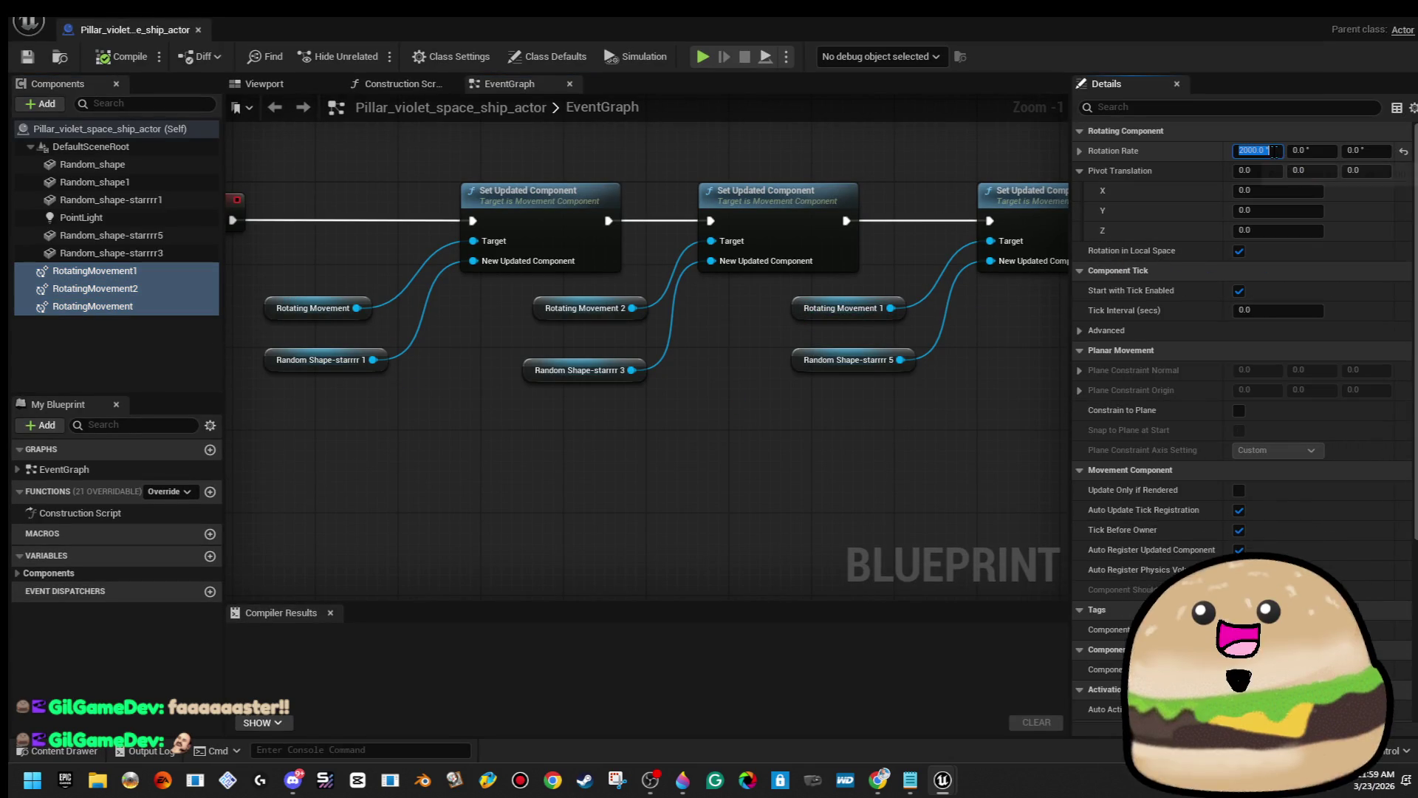
{"action": "type", "text": "720"}
{"action": "key", "text": "Return"}
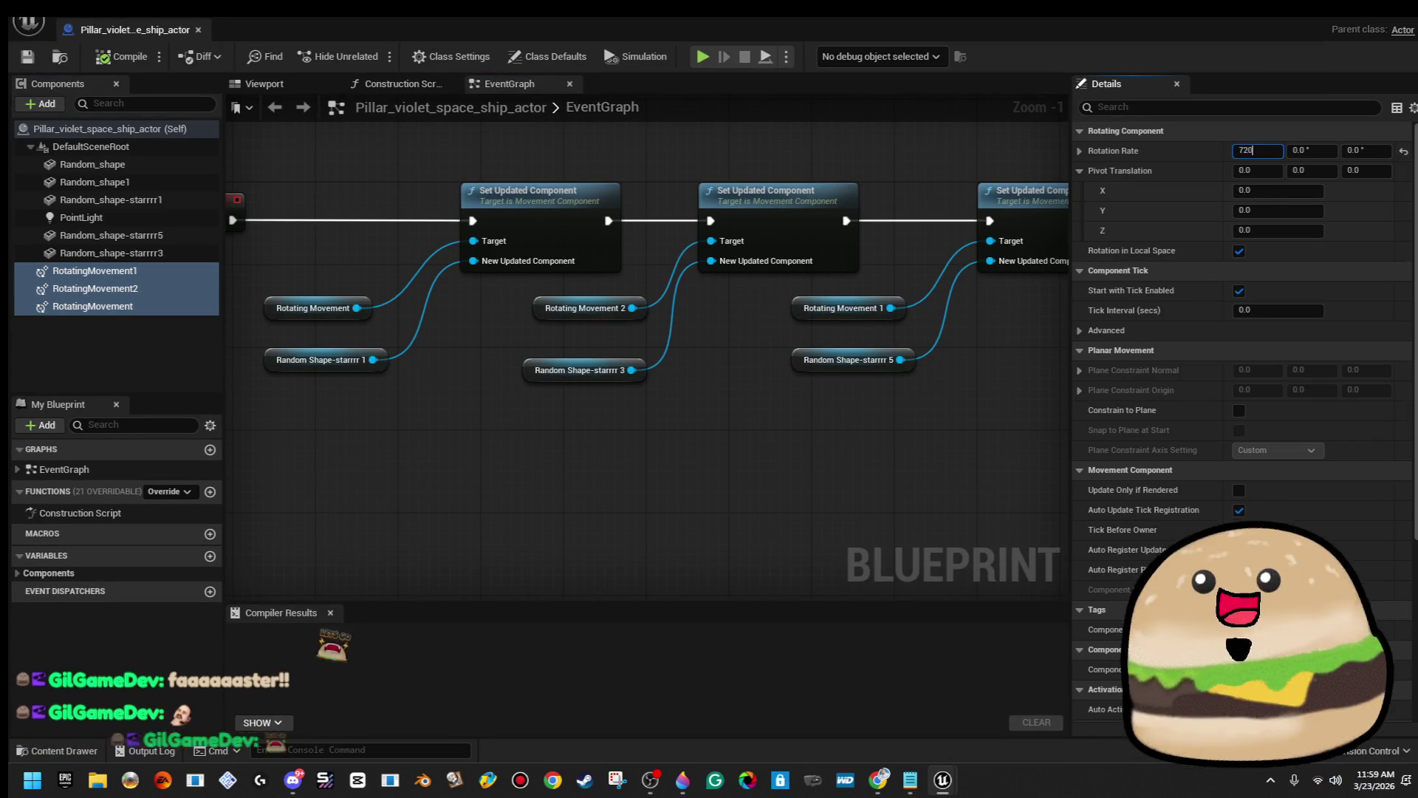
{"action": "left_click", "coordinate": [104, 58]}
{"action": "left_click", "coordinate": [28, 58]}
Return to level_SPACE and bring up the corridor floor's options.
{"action": "left_click", "coordinate": [29, 59]}
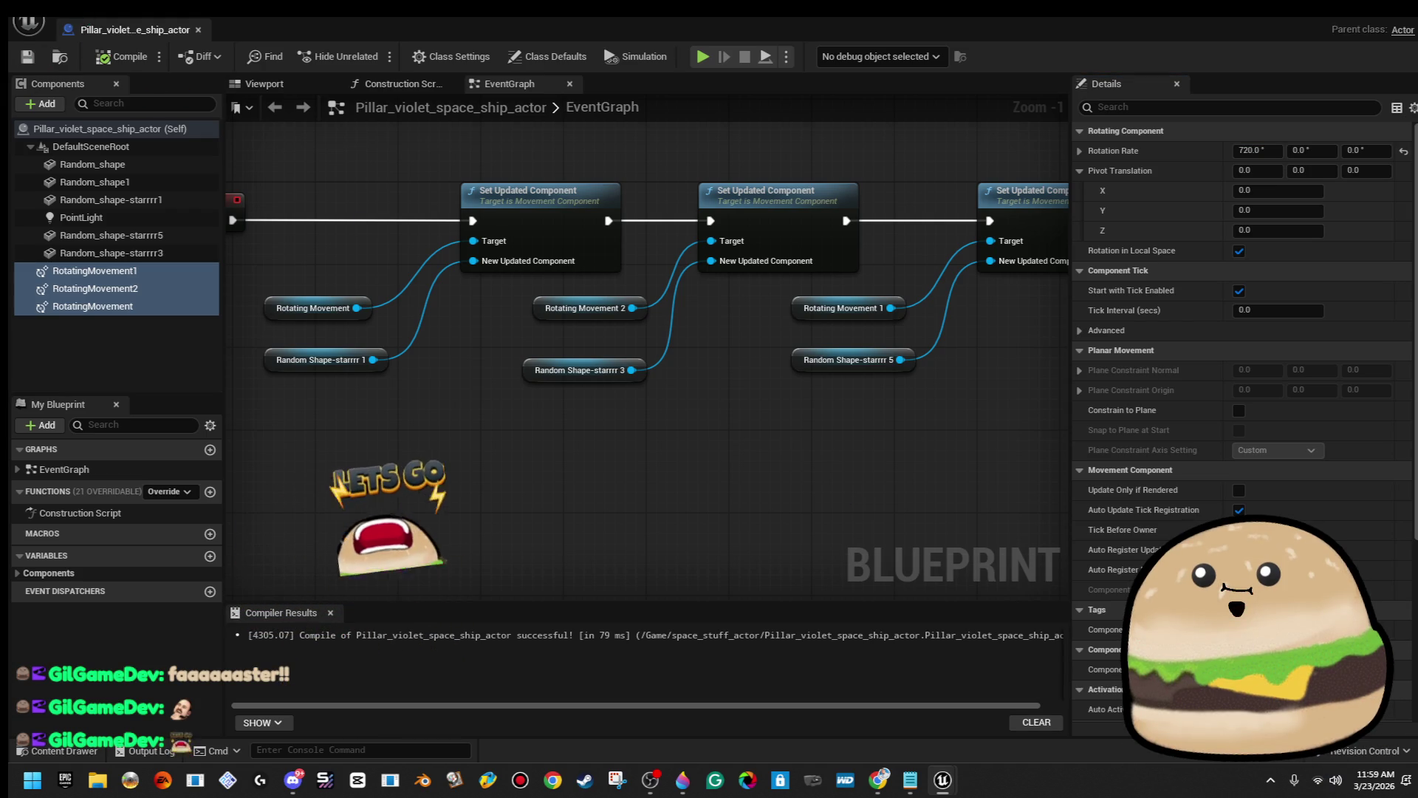
{"action": "key", "text": "alt+Tab"}
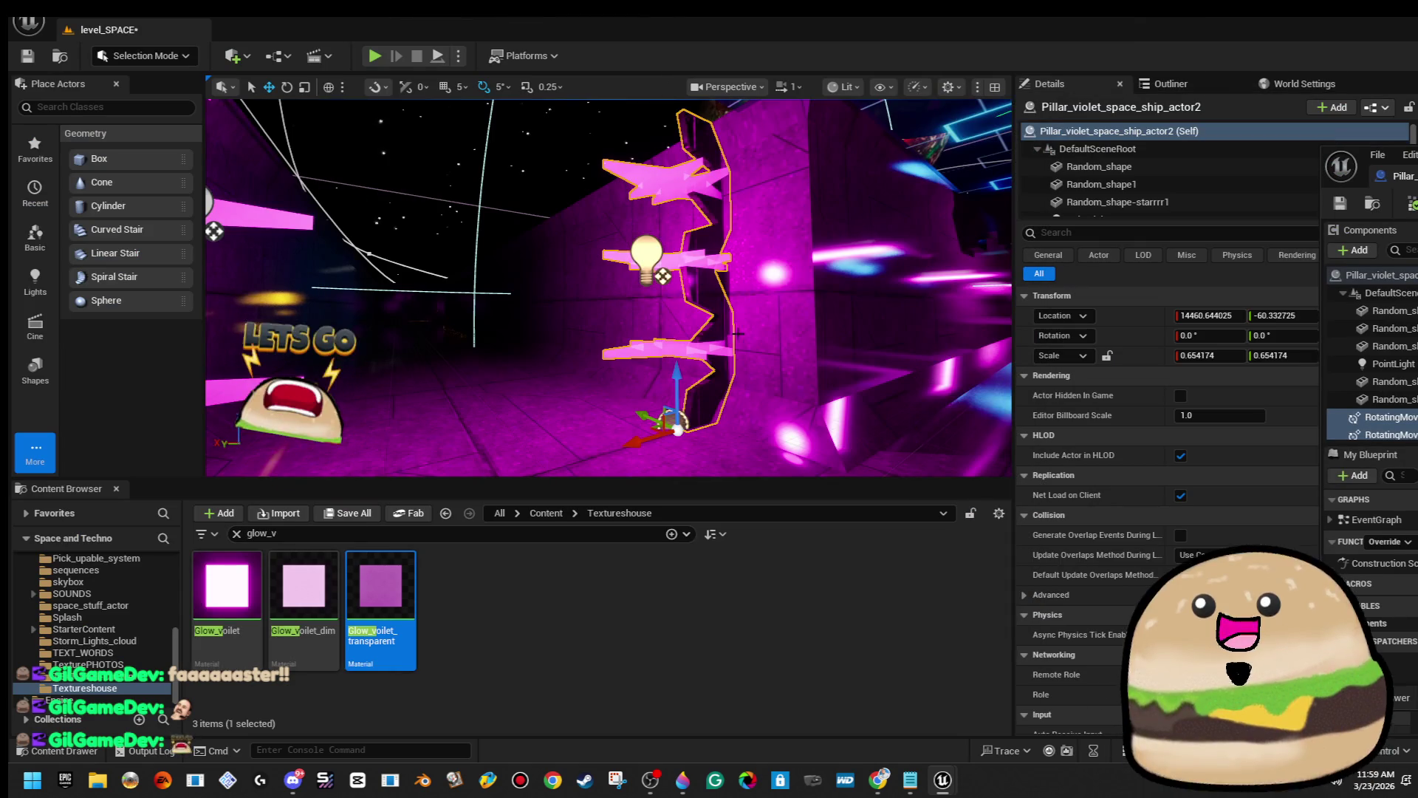
{"action": "right_click", "coordinate": [683, 273]}
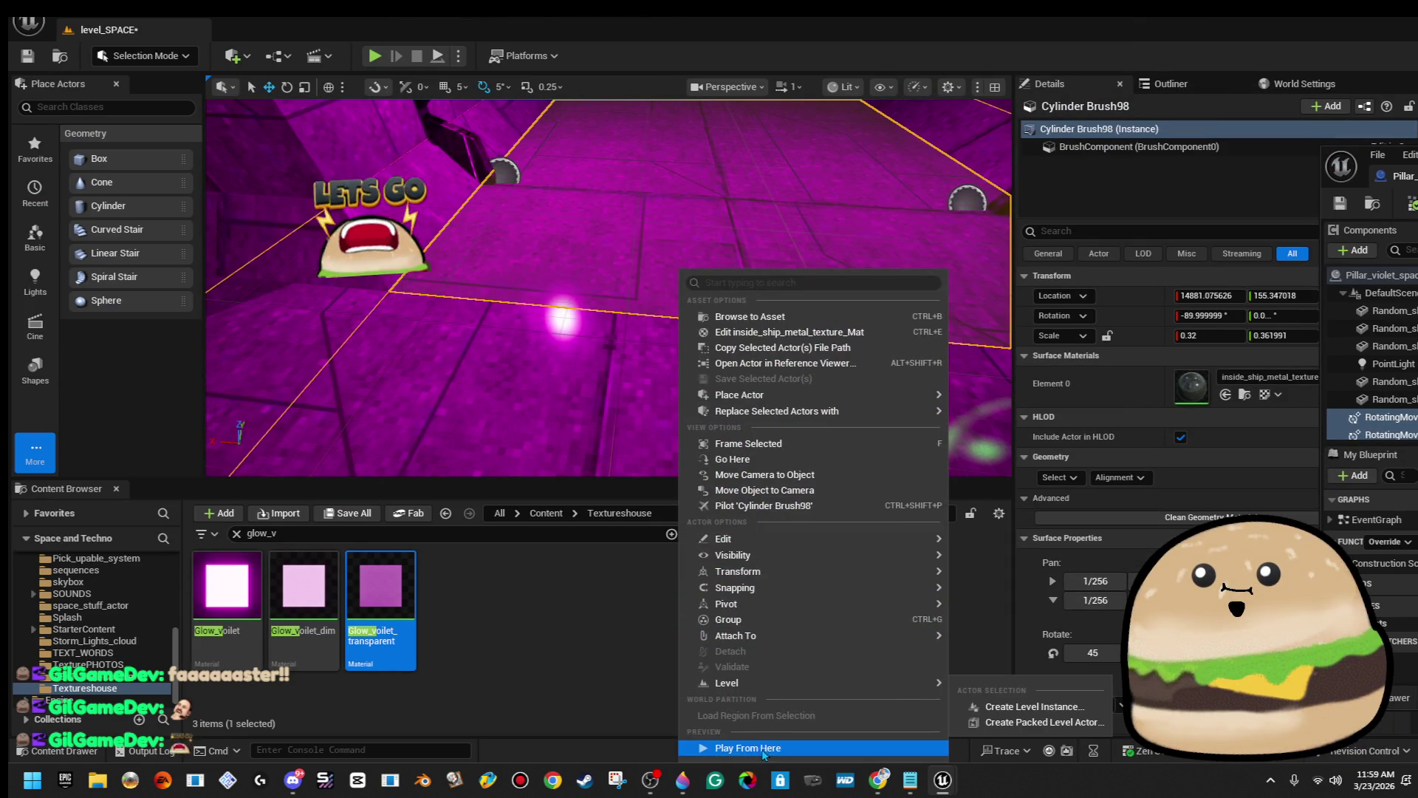
Play the level from the corridor floor, then end the playtest with Escape.
{"action": "left_click", "coordinate": [764, 748]}
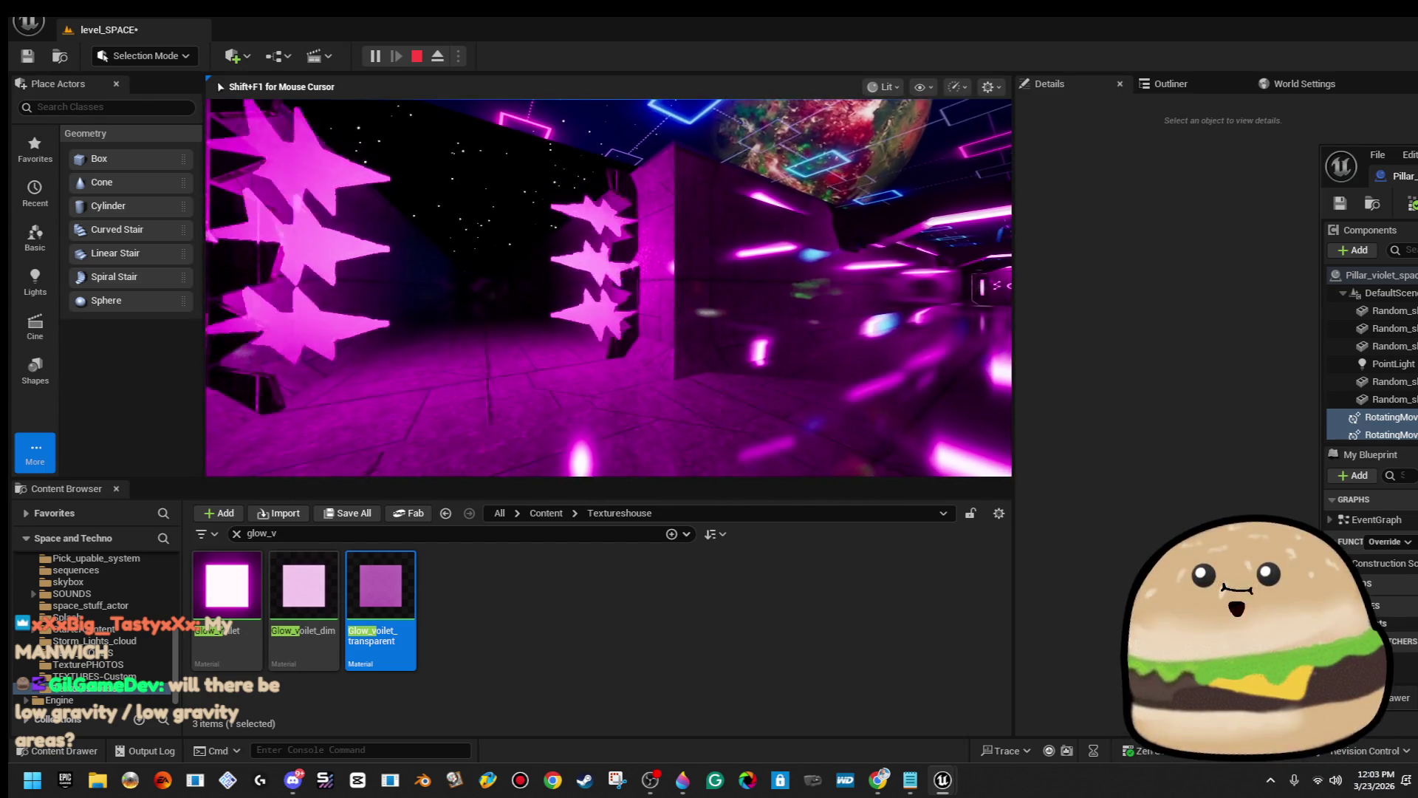
{"action": "key", "text": "Escape"}
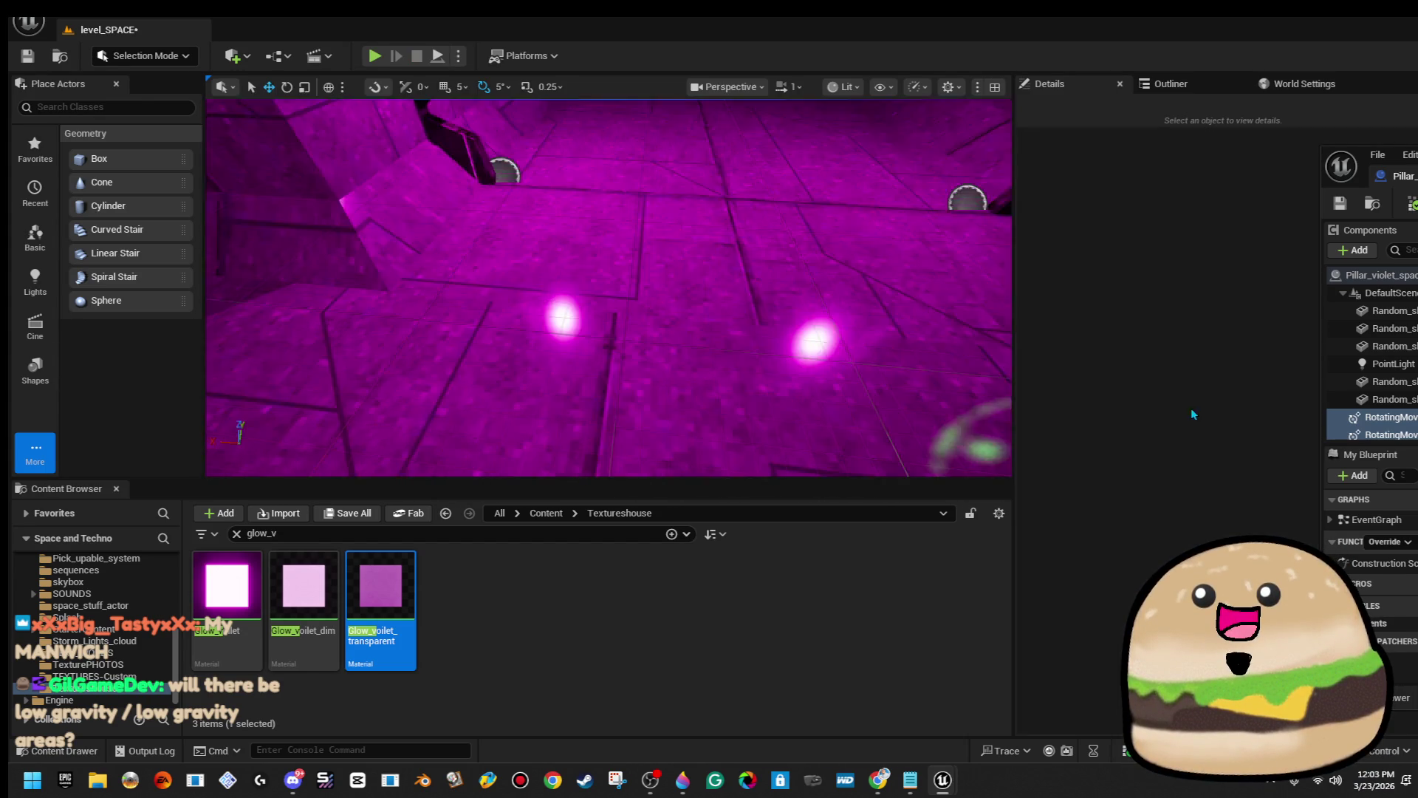
Shift the violet pillar slightly along X, then open Pillar_violet_space_ship_actor for editing.
{"action": "scroll", "coordinate": [439, 243], "scroll_direction": "up", "scroll_amount": 3}
{"action": "left_click_drag", "start_coordinate": [458, 243], "coordinate": [439, 243]}
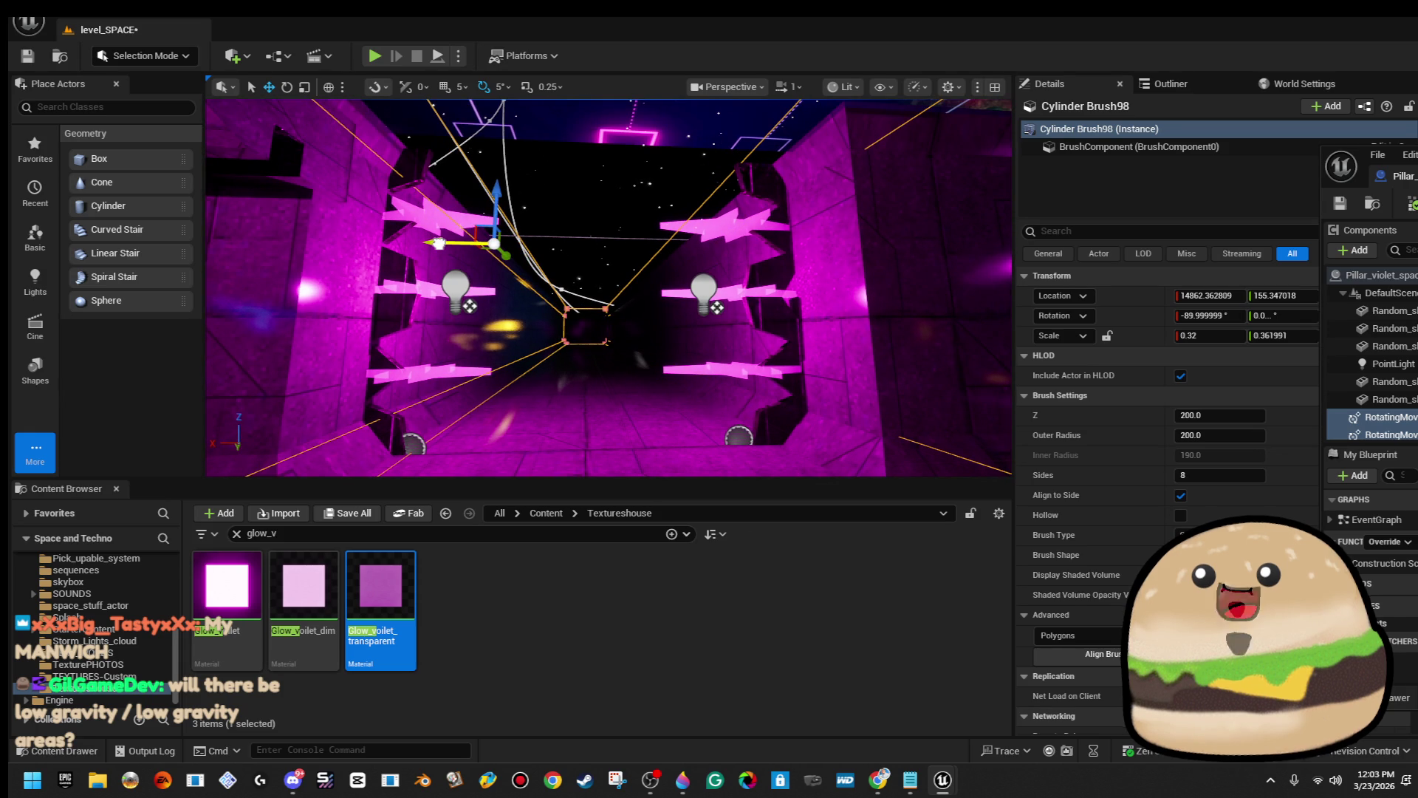
{"action": "left_click", "coordinate": [383, 288]}
{"action": "left_click_drag", "start_coordinate": [362, 458], "coordinate": [378, 455]}
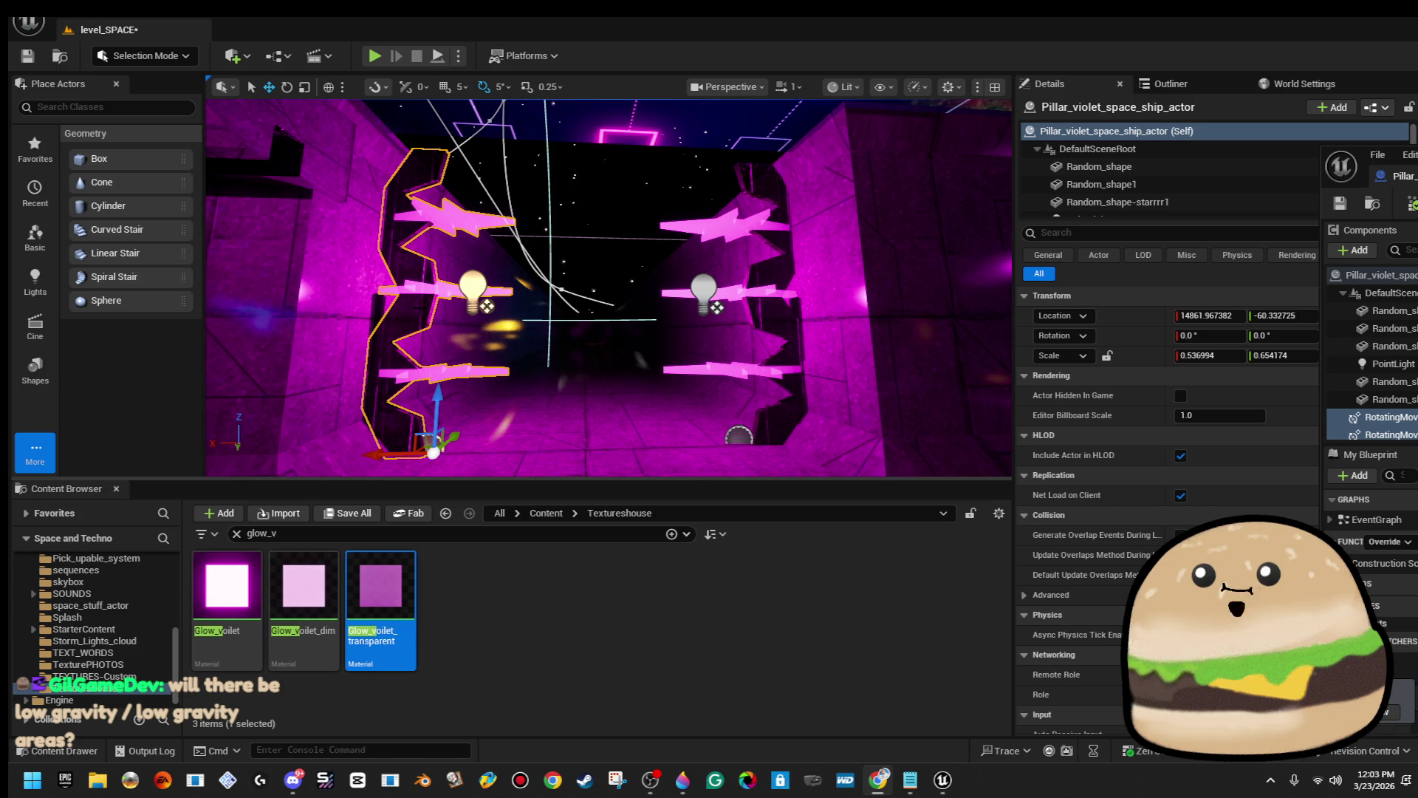
{"action": "right_click", "coordinate": [419, 286]}
{"action": "left_click", "coordinate": [473, 330]}
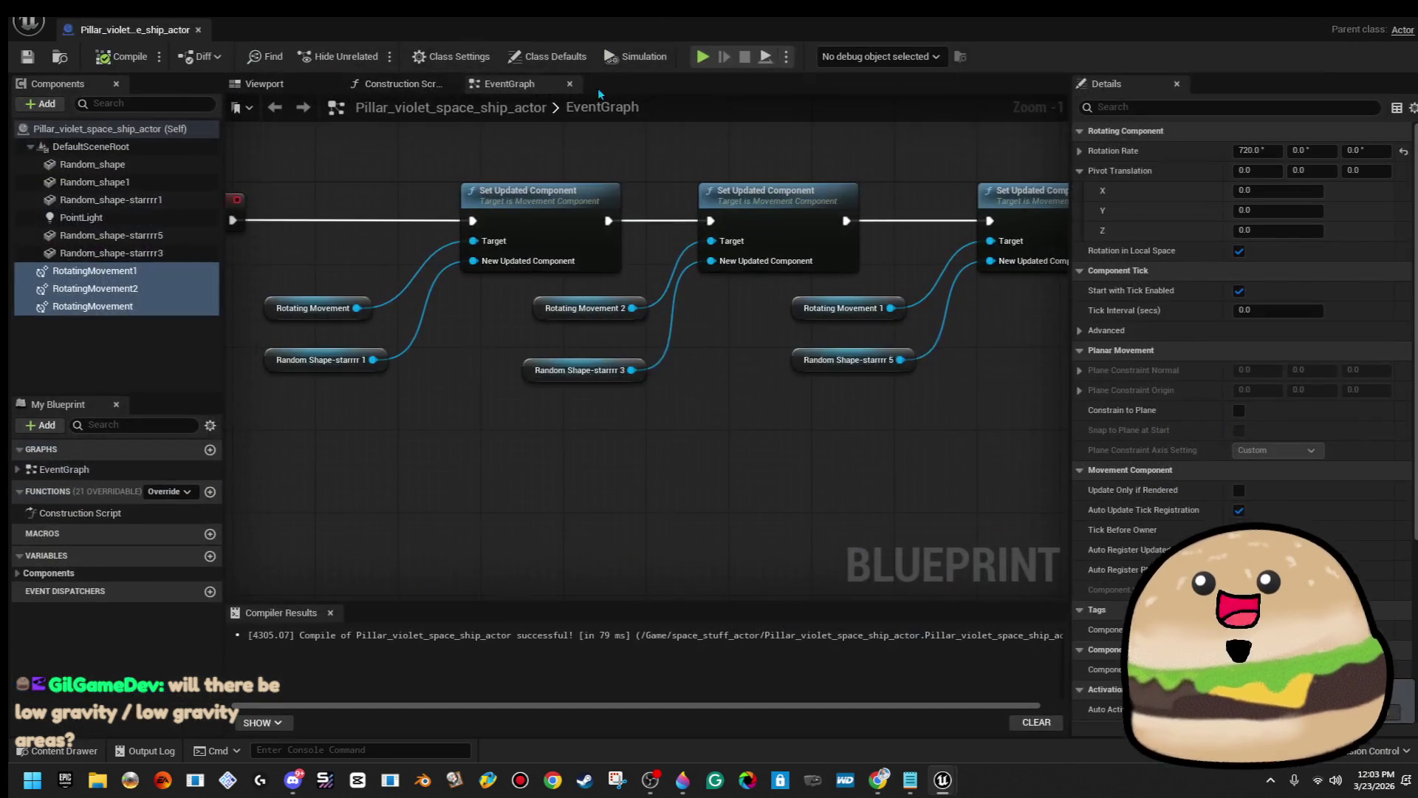
Add a Static Mesh component named pole to the pillar blueprint in the Viewport.
{"action": "left_click", "coordinate": [264, 84]}
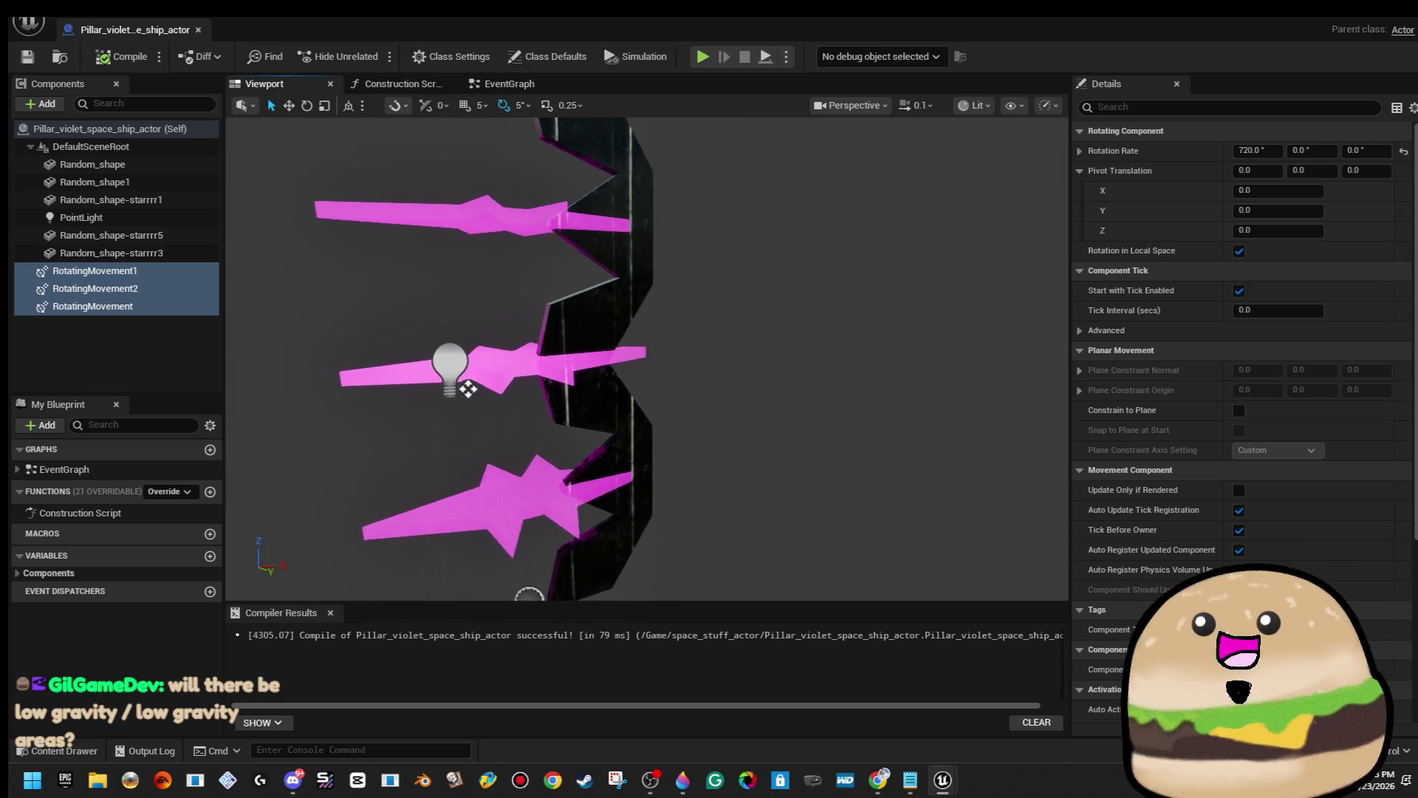
{"action": "left_click", "coordinate": [60, 108]}
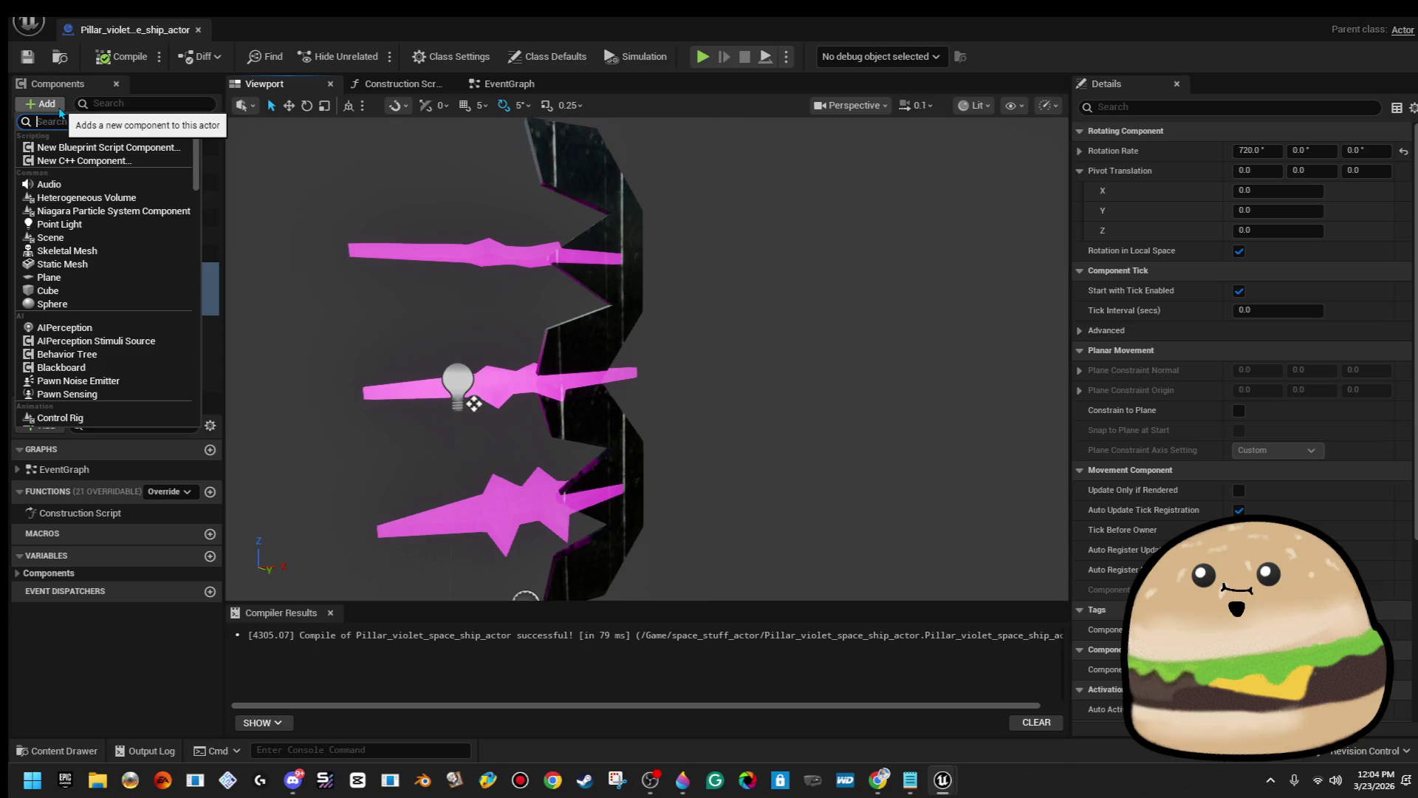
{"action": "type", "text": "p"}
{"action": "type", "text": "tat"}
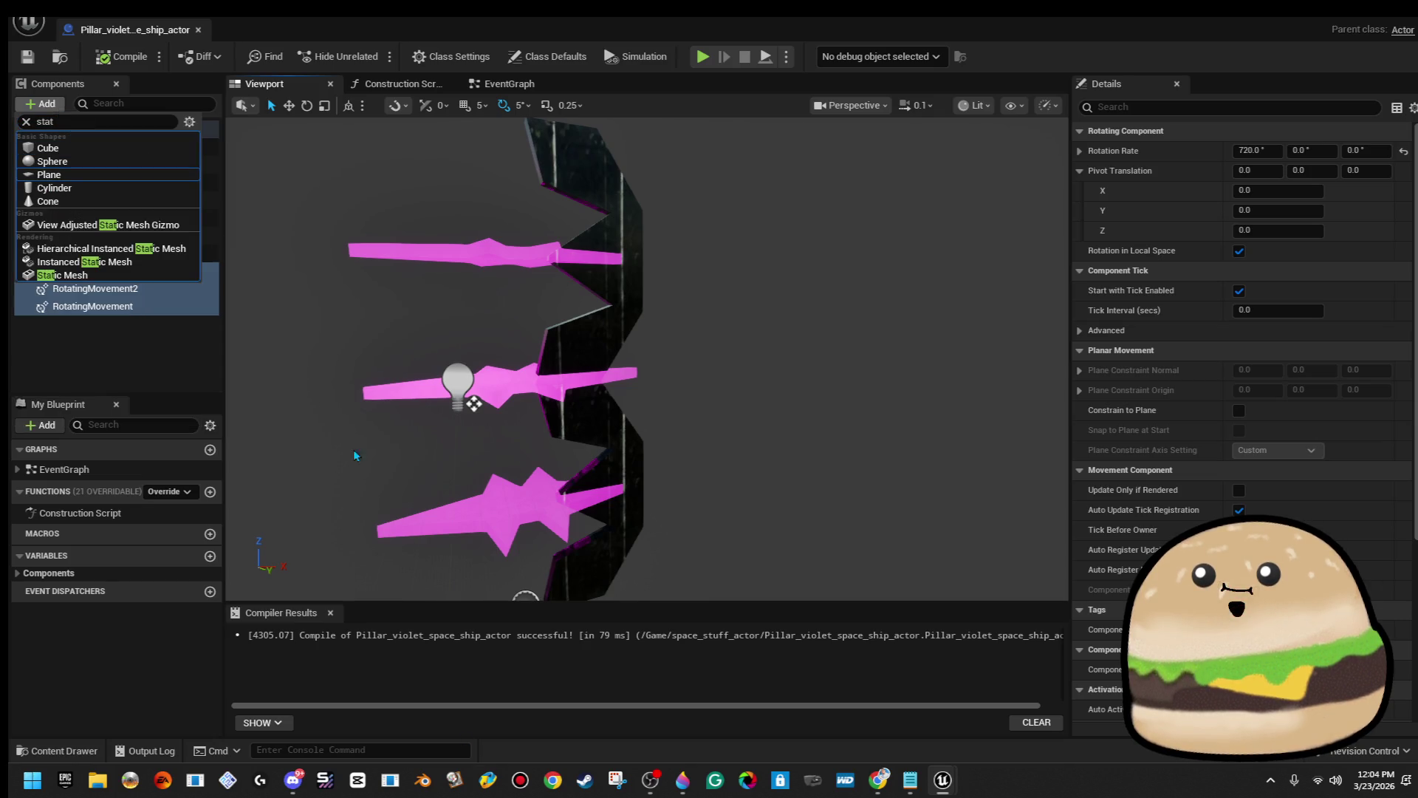
{"action": "left_click", "coordinate": [147, 278]}
{"action": "type", "text": "pole"}
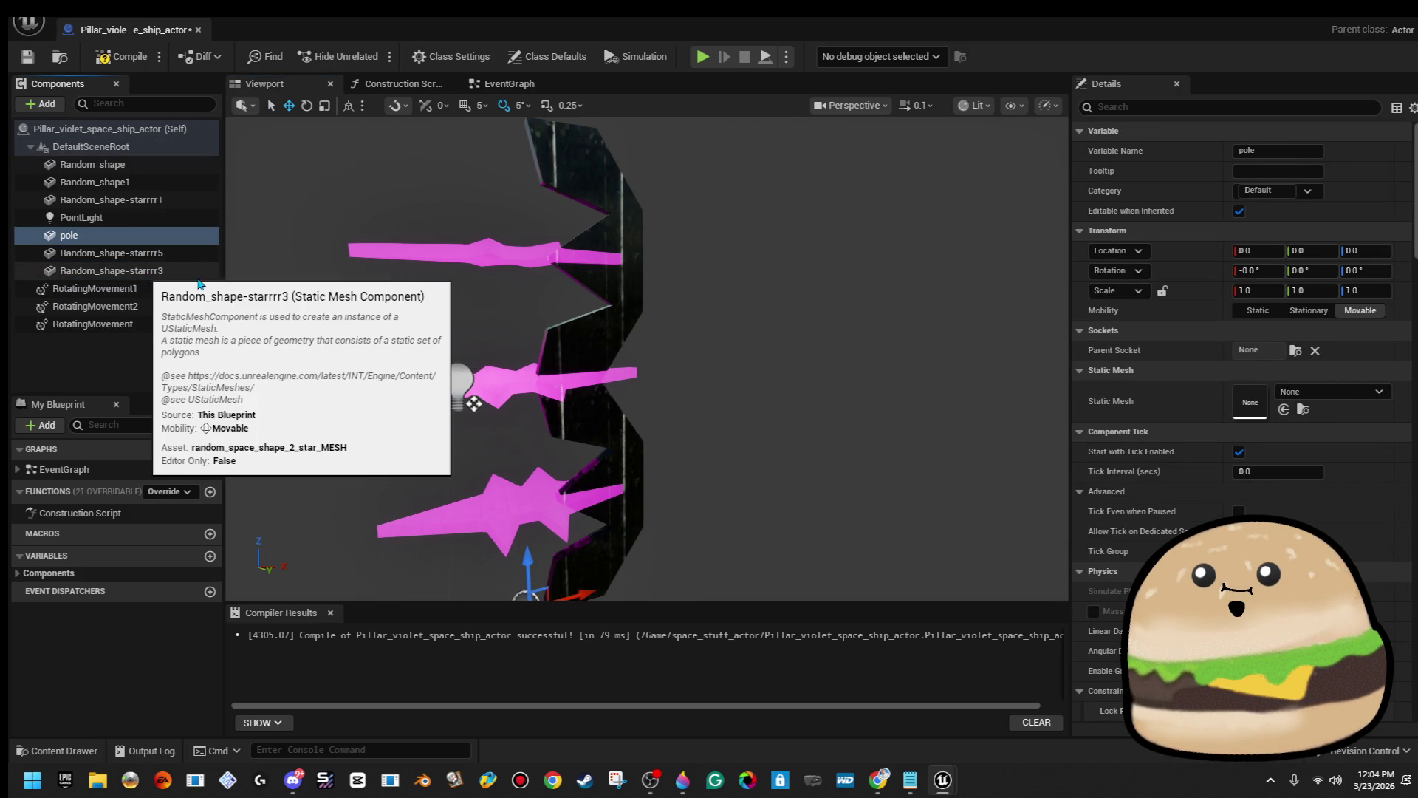
{"action": "key", "text": "Return"}
Undo the attempt to make pole the root component, leaving it under DefaultSceneRoot.
{"action": "left_click_drag", "start_coordinate": [145, 241], "coordinate": [137, 152]}
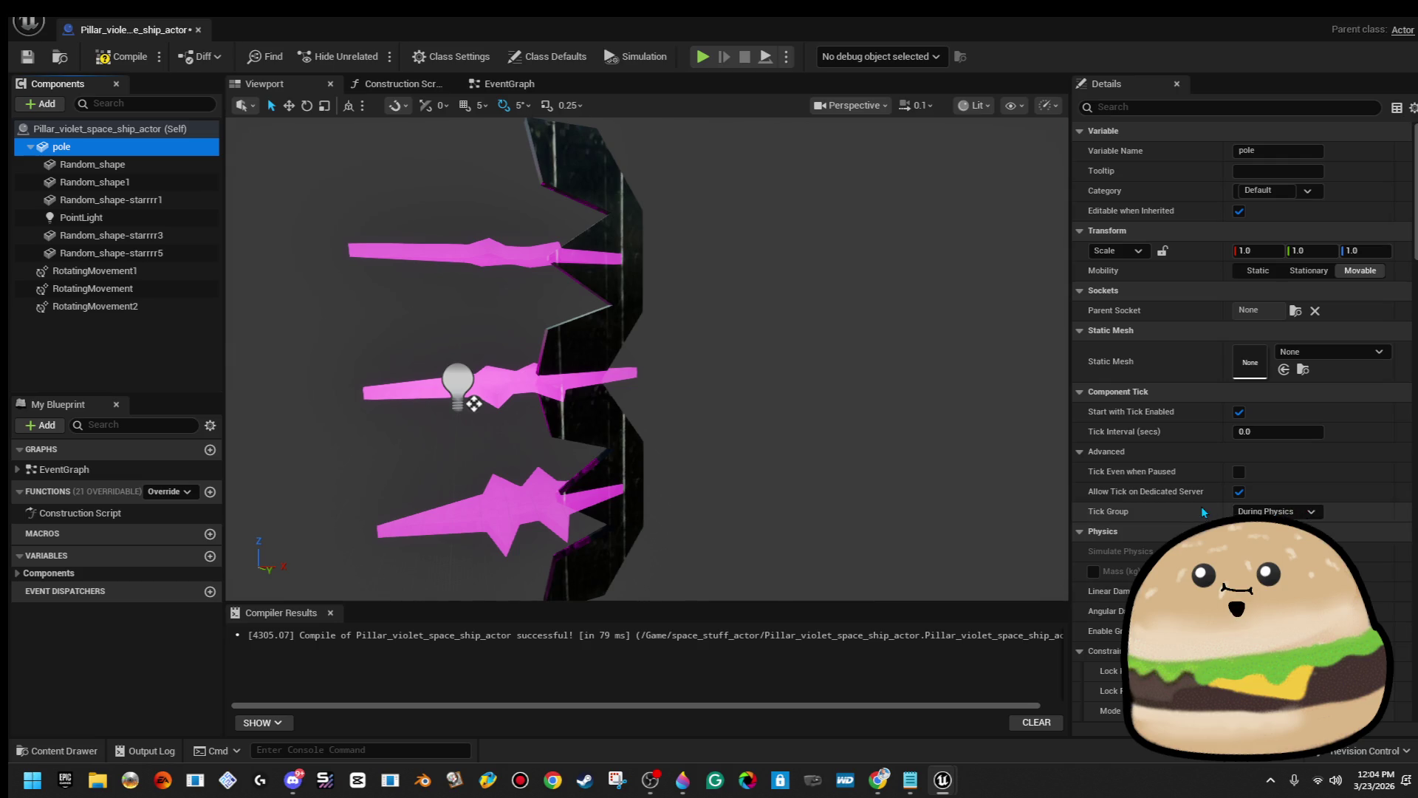
{"action": "key", "text": "ctrl+z"}
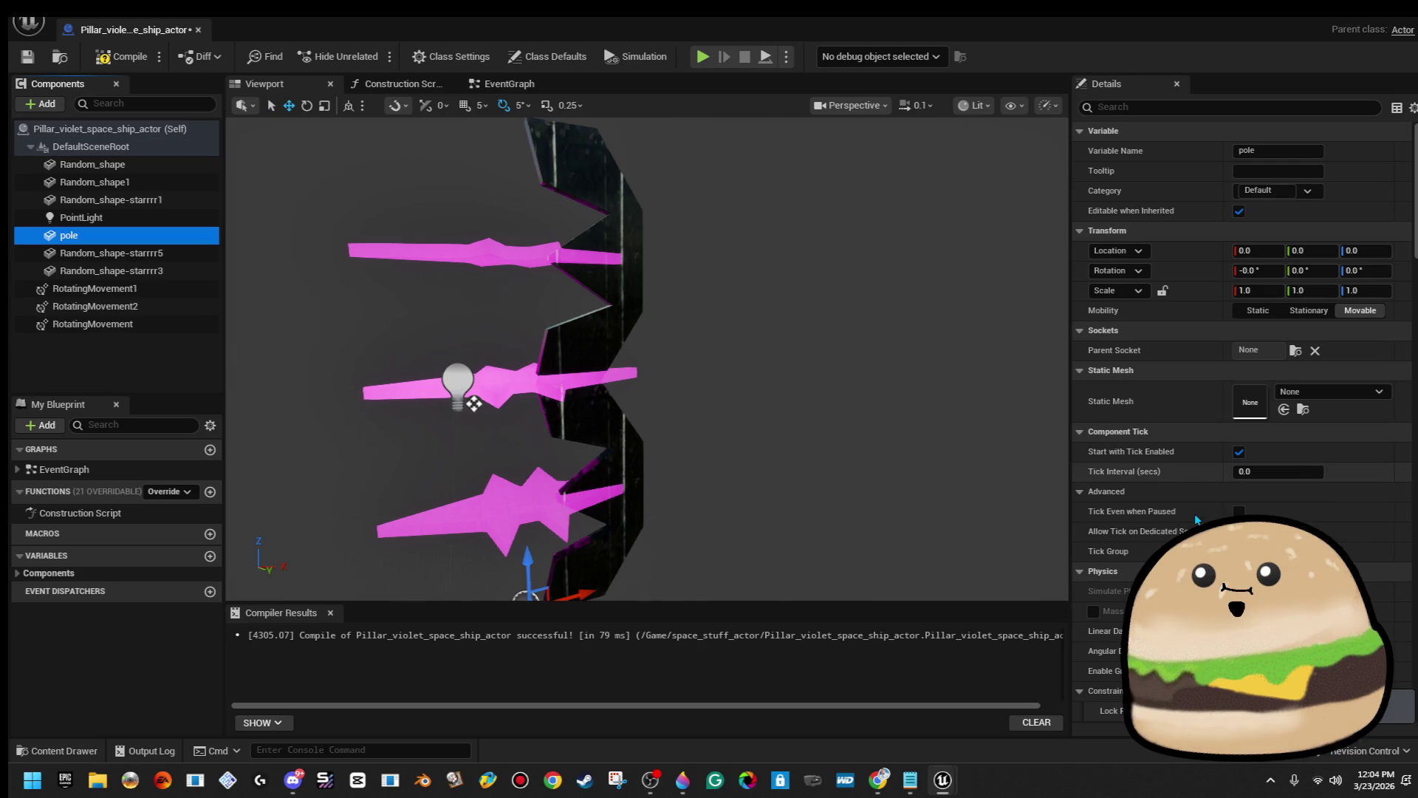
{"action": "left_click", "coordinate": [1371, 390]}
{"action": "left_click", "coordinate": [1357, 392]}
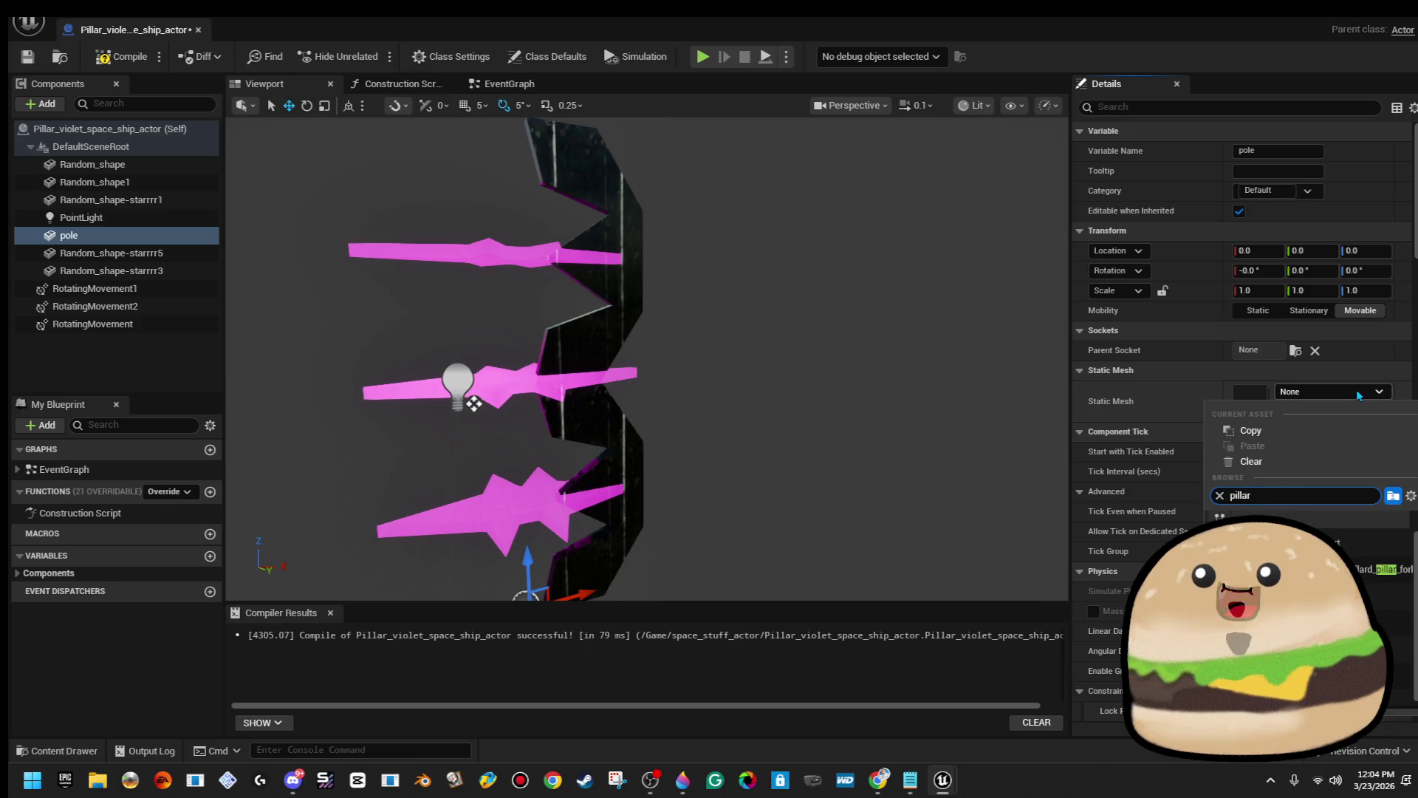
Assign side_pillar_ship as the pole's static mesh.
{"action": "key", "text": "Down"}
{"action": "key", "text": "Down"}
{"action": "key", "text": "Down"}
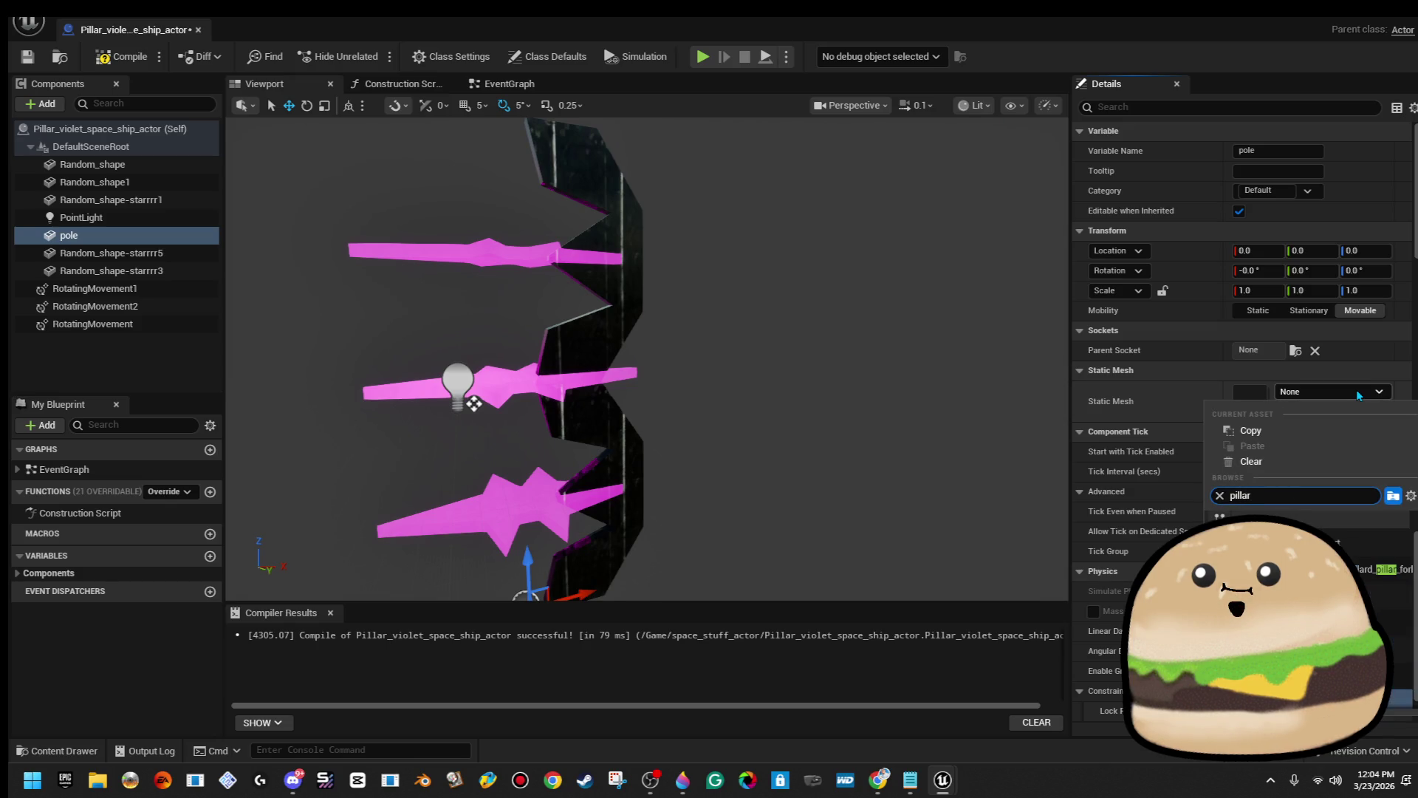
{"action": "key", "text": "Up"}
{"action": "key", "text": "Up"}
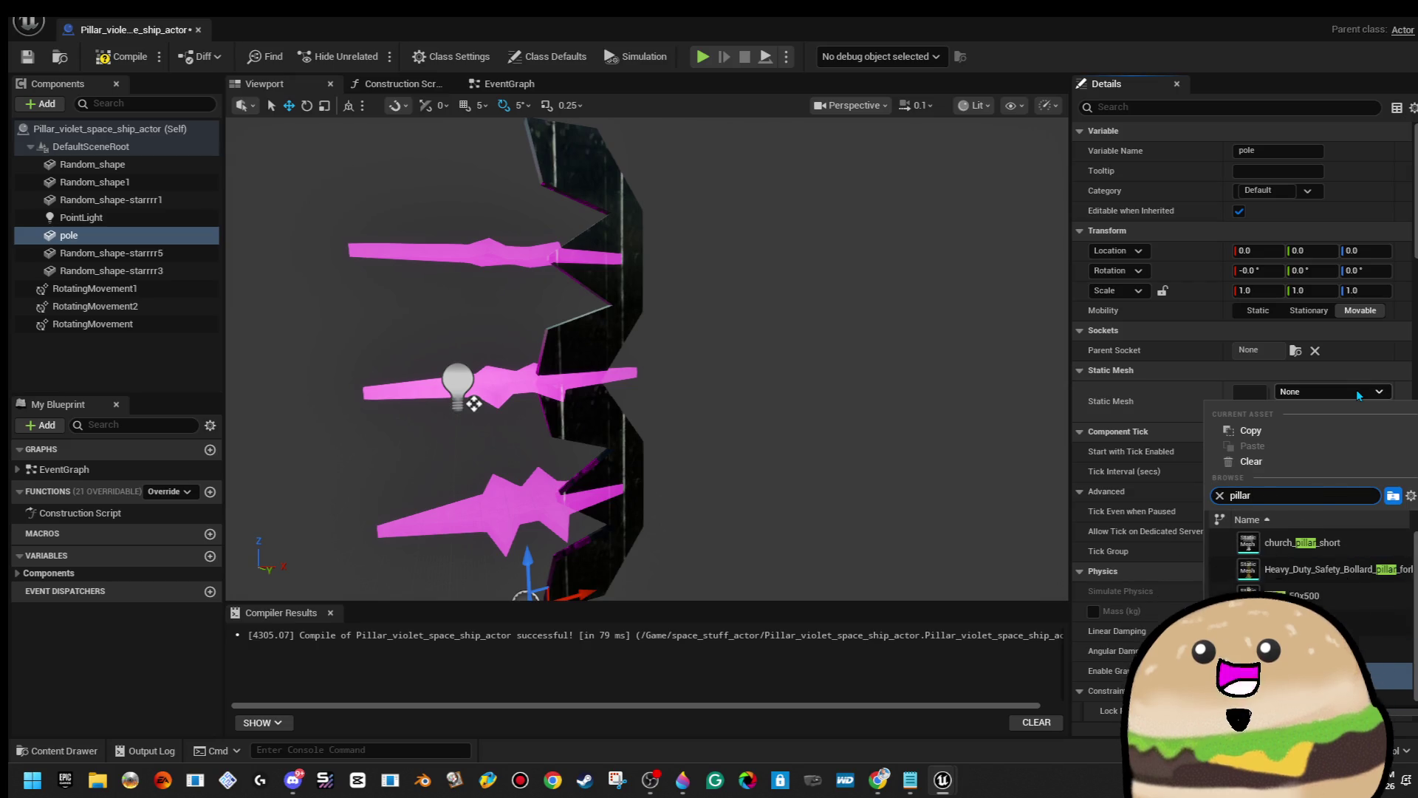
{"action": "key", "text": "Return"}
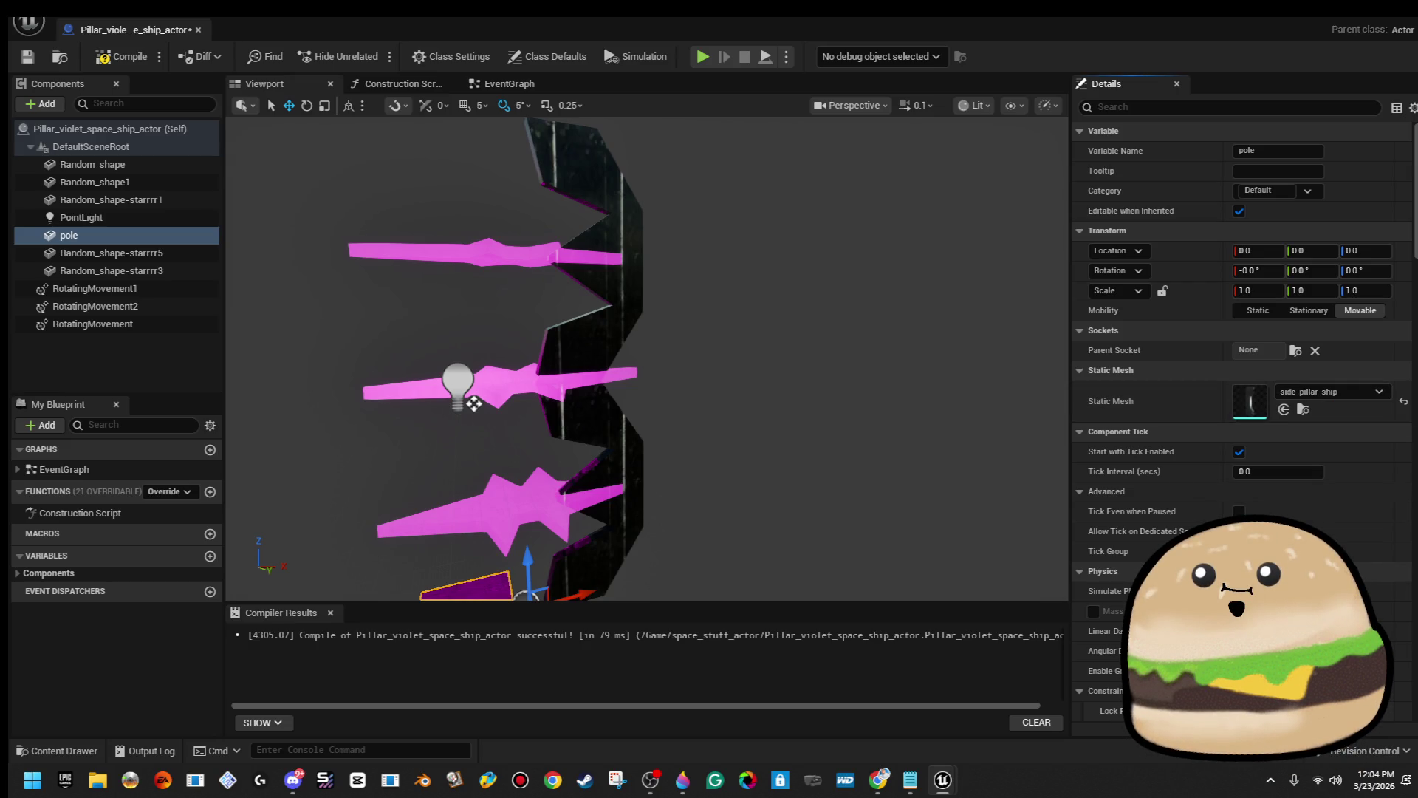
{"action": "left_click_drag", "start_coordinate": [809, 455], "coordinate": [789, 425]}
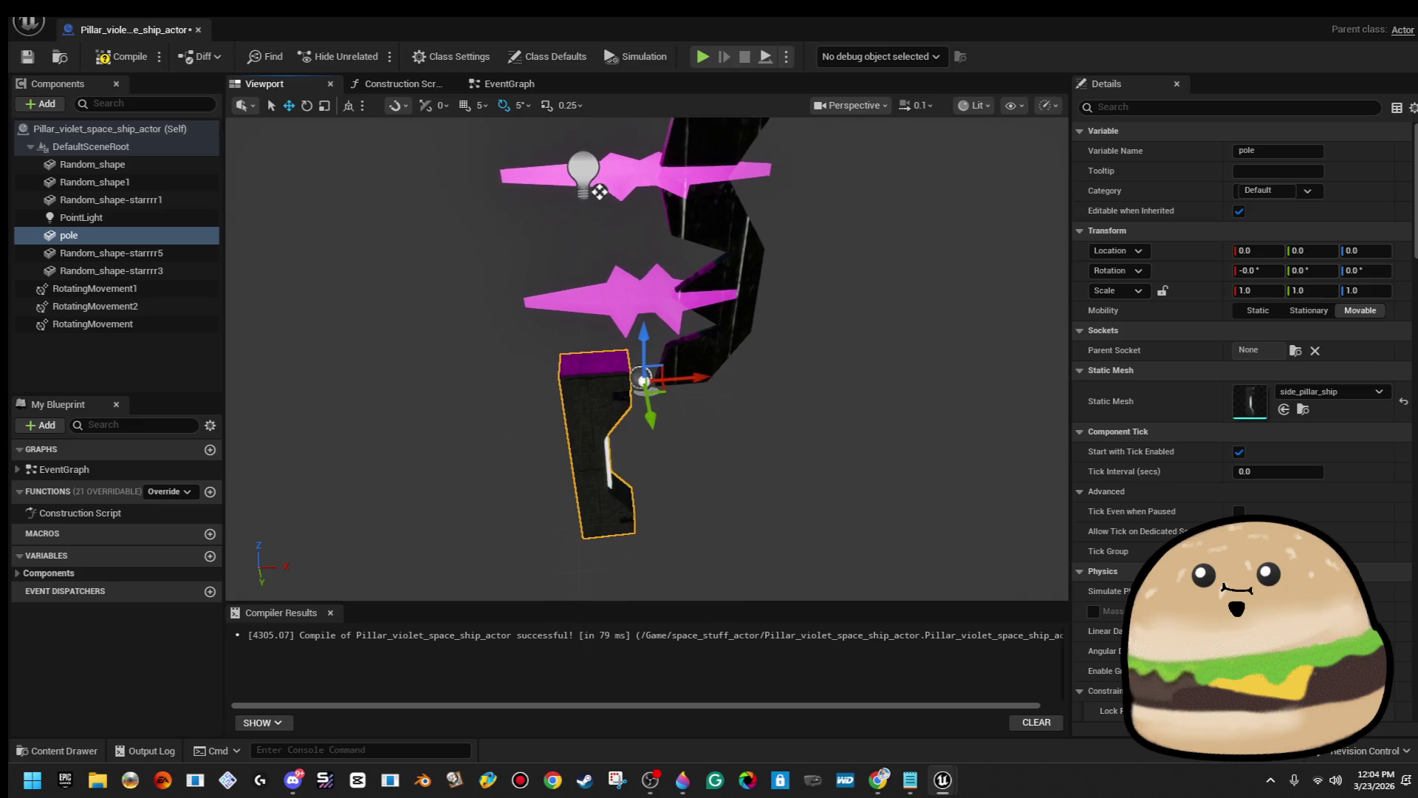
Move the pole beside the star shapes, rotate it 180° and stretch it to Z scale 1.569622.
{"action": "mouse_move", "coordinate": [660, 480]}
{"action": "left_mouse_down"}
{"action": "mouse_move", "coordinate": [779, 196]}
{"action": "mouse_move", "coordinate": [812, 166]}
{"action": "mouse_move", "coordinate": [806, 148]}
{"action": "mouse_move", "coordinate": [835, 246]}
{"action": "left_mouse_up"}
{"action": "key", "text": "r"}
{"action": "key", "text": "e"}
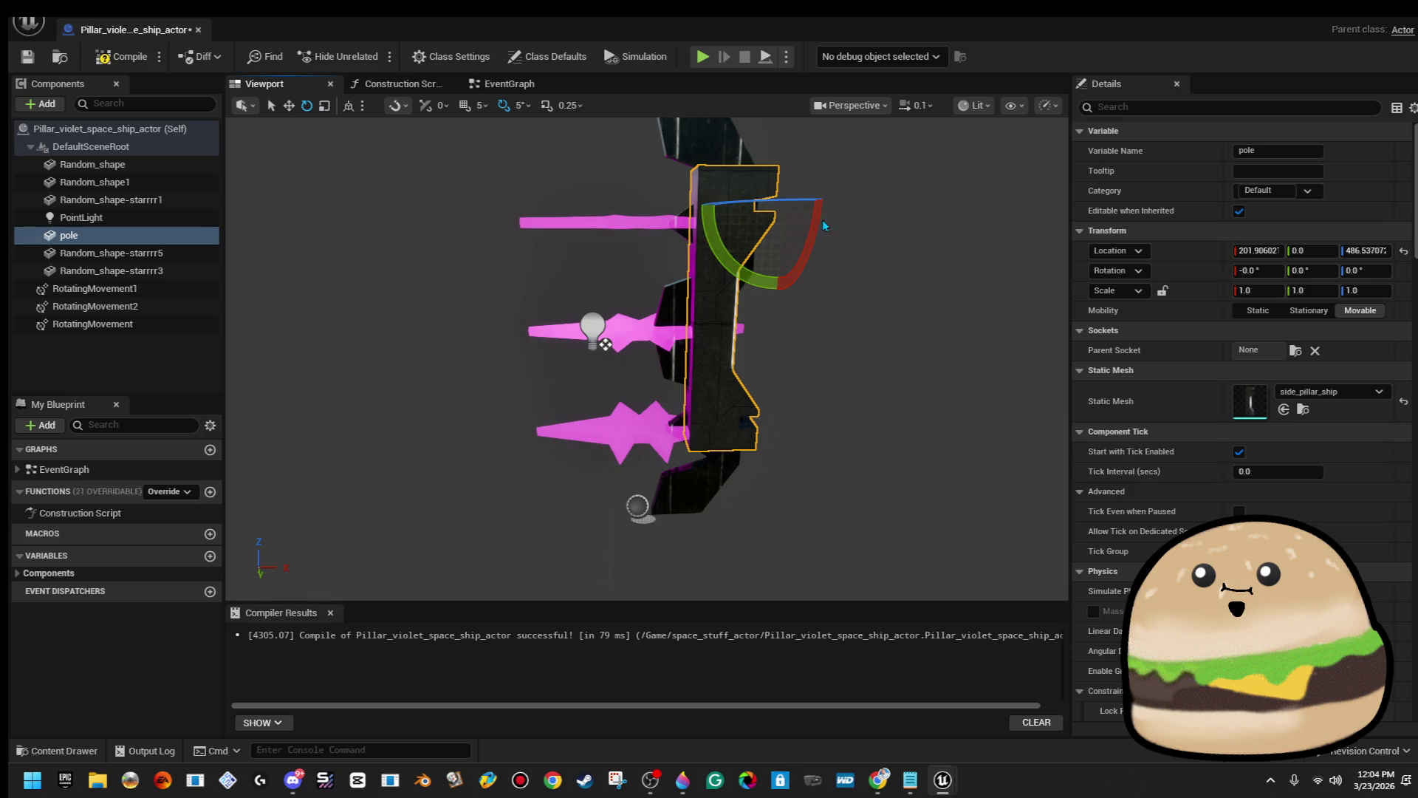
{"action": "left_click_drag", "start_coordinate": [777, 197], "coordinate": [849, 199]}
{"action": "key", "text": "w"}
{"action": "mouse_move", "coordinate": [731, 205]}
{"action": "left_mouse_down"}
{"action": "mouse_move", "coordinate": [616, 206]}
{"action": "mouse_move", "coordinate": [648, 217]}
{"action": "mouse_move", "coordinate": [661, 171]}
{"action": "mouse_move", "coordinate": [641, 175]}
{"action": "left_mouse_up"}
{"action": "scroll", "coordinate": [620, 340], "scroll_direction": "down", "scroll_amount": 2}
{"action": "key", "text": "r"}
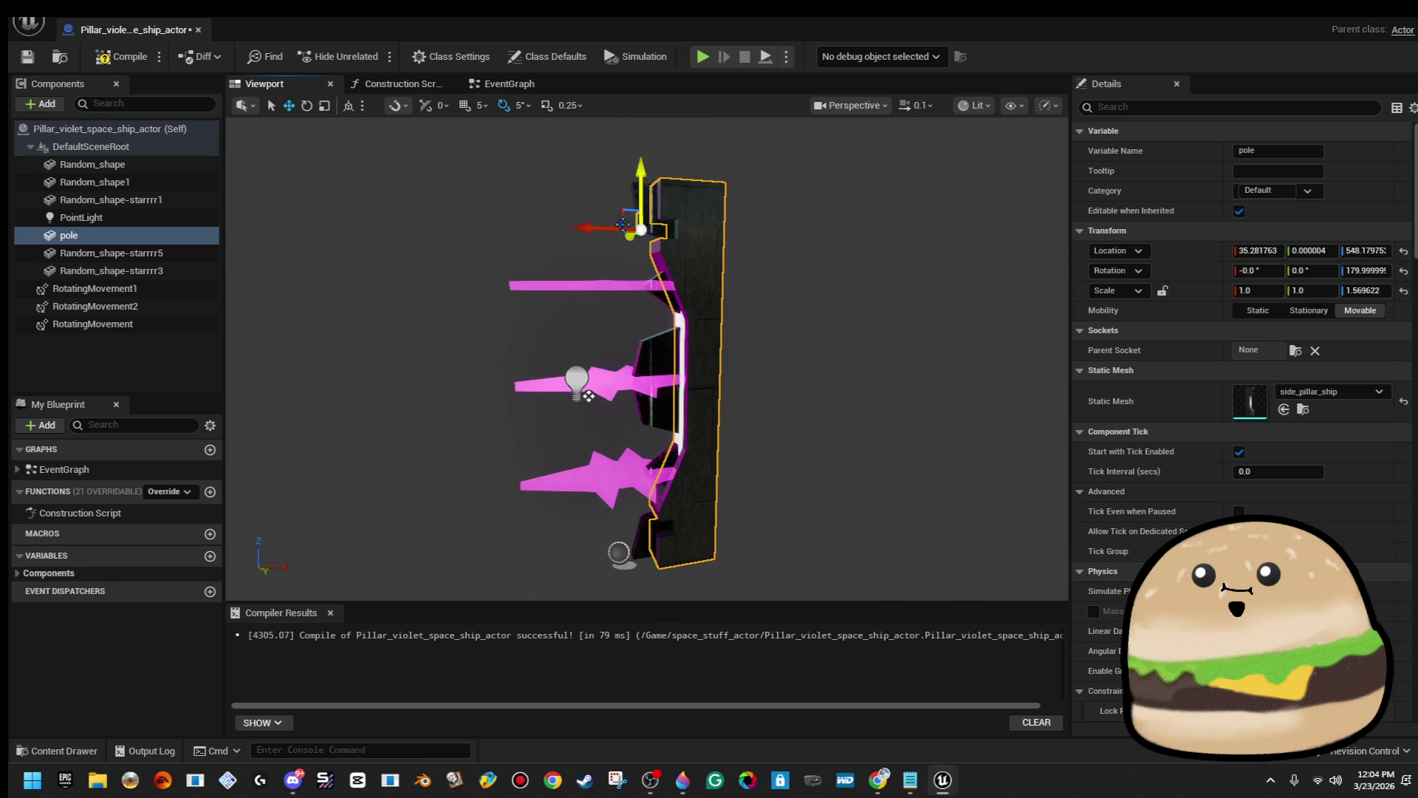
{"action": "mouse_move", "coordinate": [590, 224]}
{"action": "left_mouse_down"}
{"action": "mouse_move", "coordinate": [719, 220]}
{"action": "mouse_move", "coordinate": [602, 225]}
{"action": "mouse_move", "coordinate": [585, 283]}
{"action": "mouse_move", "coordinate": [543, 272]}
{"action": "mouse_move", "coordinate": [569, 273]}
{"action": "mouse_move", "coordinate": [556, 273]}
{"action": "left_mouse_up"}
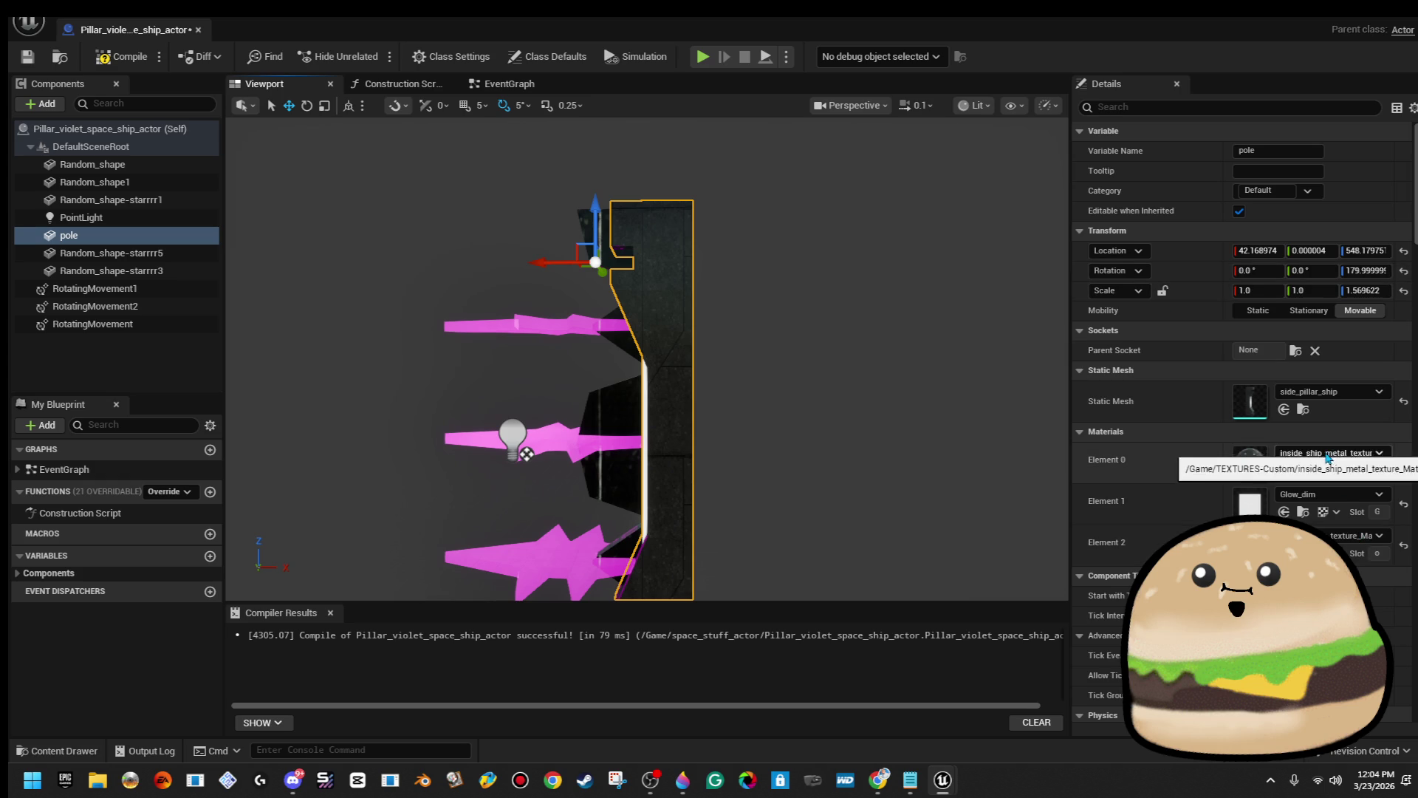
Set the pole's material Element 0 to outside_ship_texture_Mat.
{"action": "left_click", "coordinate": [1327, 453]}
{"action": "type", "text": "outsi"}
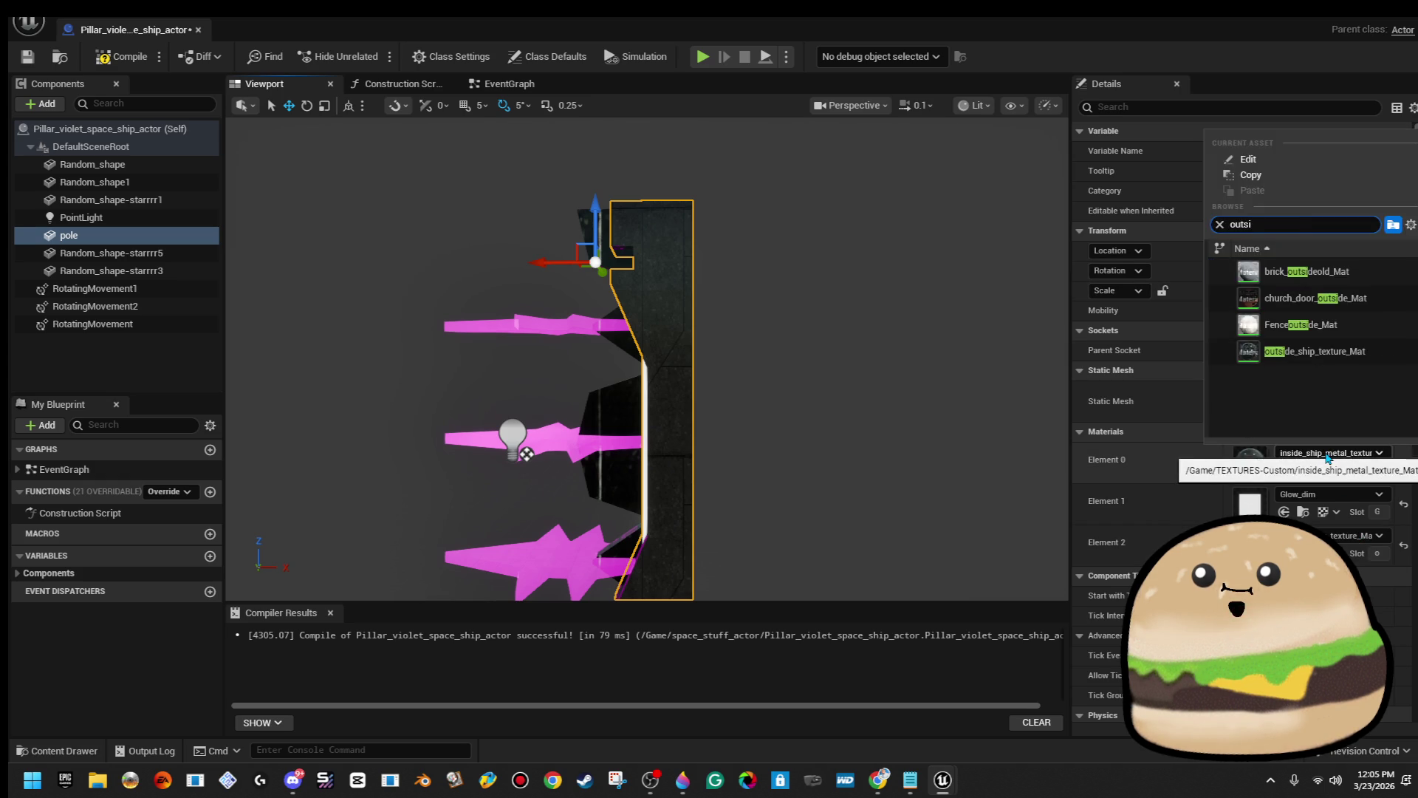
{"action": "key", "text": "Down"}
{"action": "key", "text": "Down"}
{"action": "key", "text": "Down"}
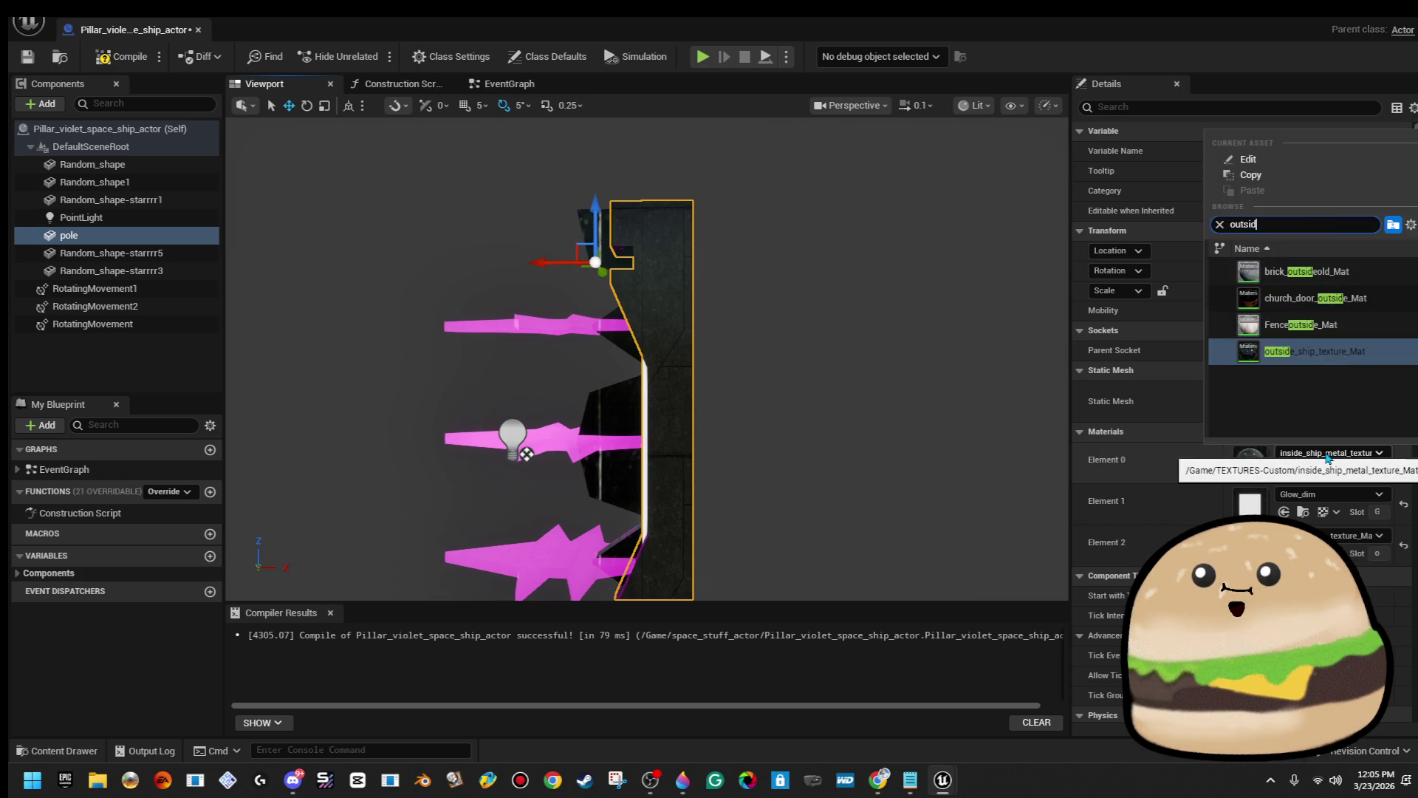
{"action": "key", "text": "Return"}
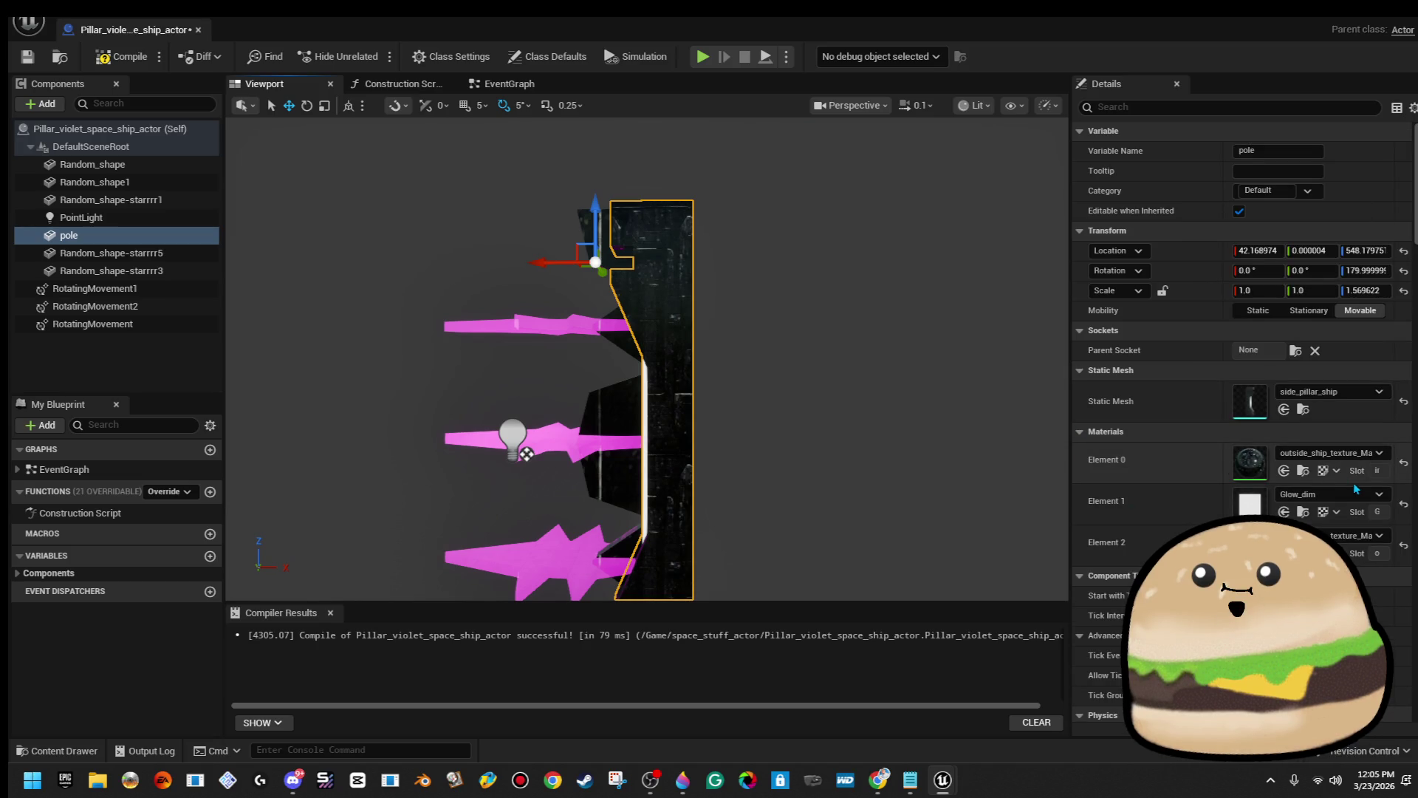
Replace Glow_dim on Element 1 with Glow_voilet_transparent.
{"action": "left_click", "coordinate": [1348, 497]}
{"action": "type", "text": "viol"}
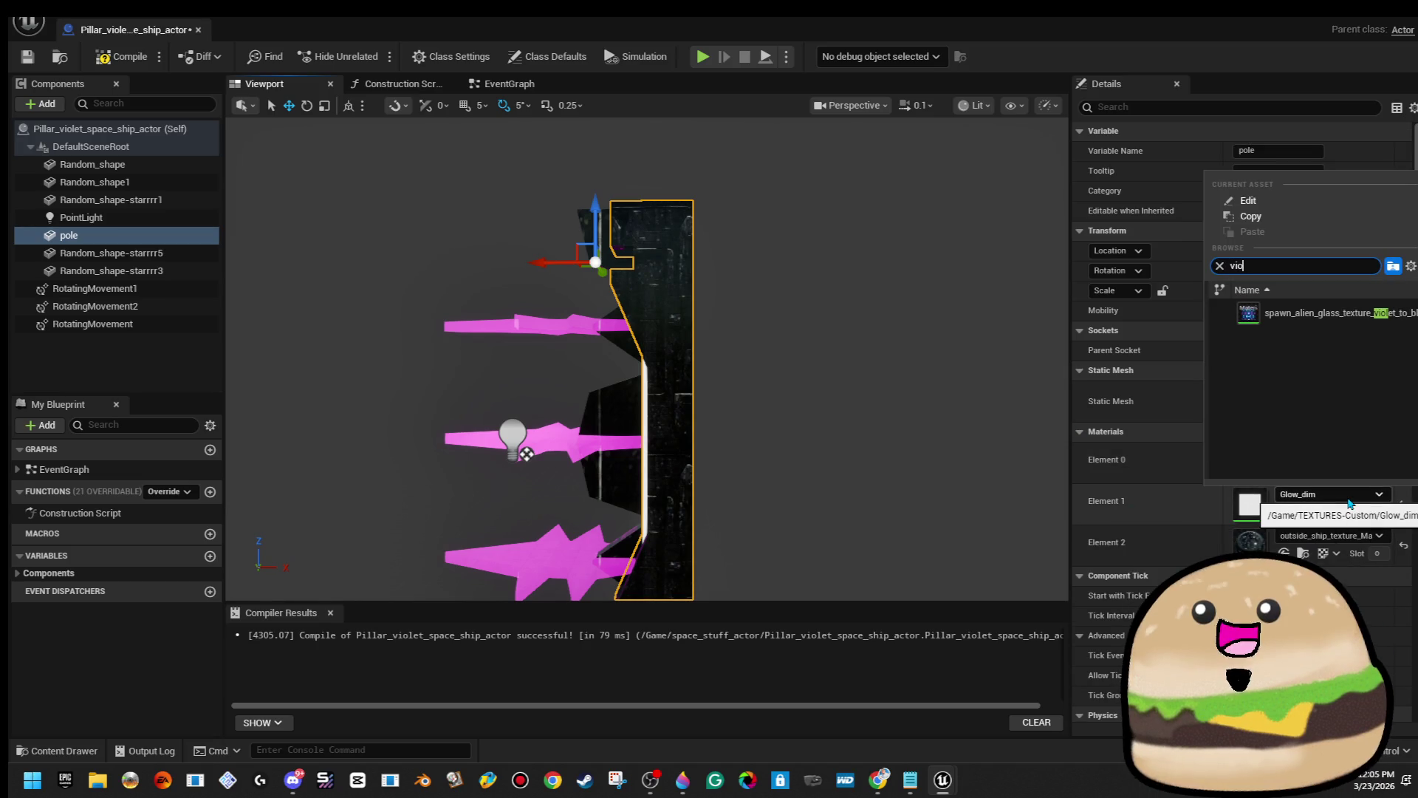
{"action": "key", "text": "BackSpace"}
{"action": "key", "text": "BackSpace"}
{"action": "key", "text": "BackSpace"}
{"action": "type", "text": "glow "}
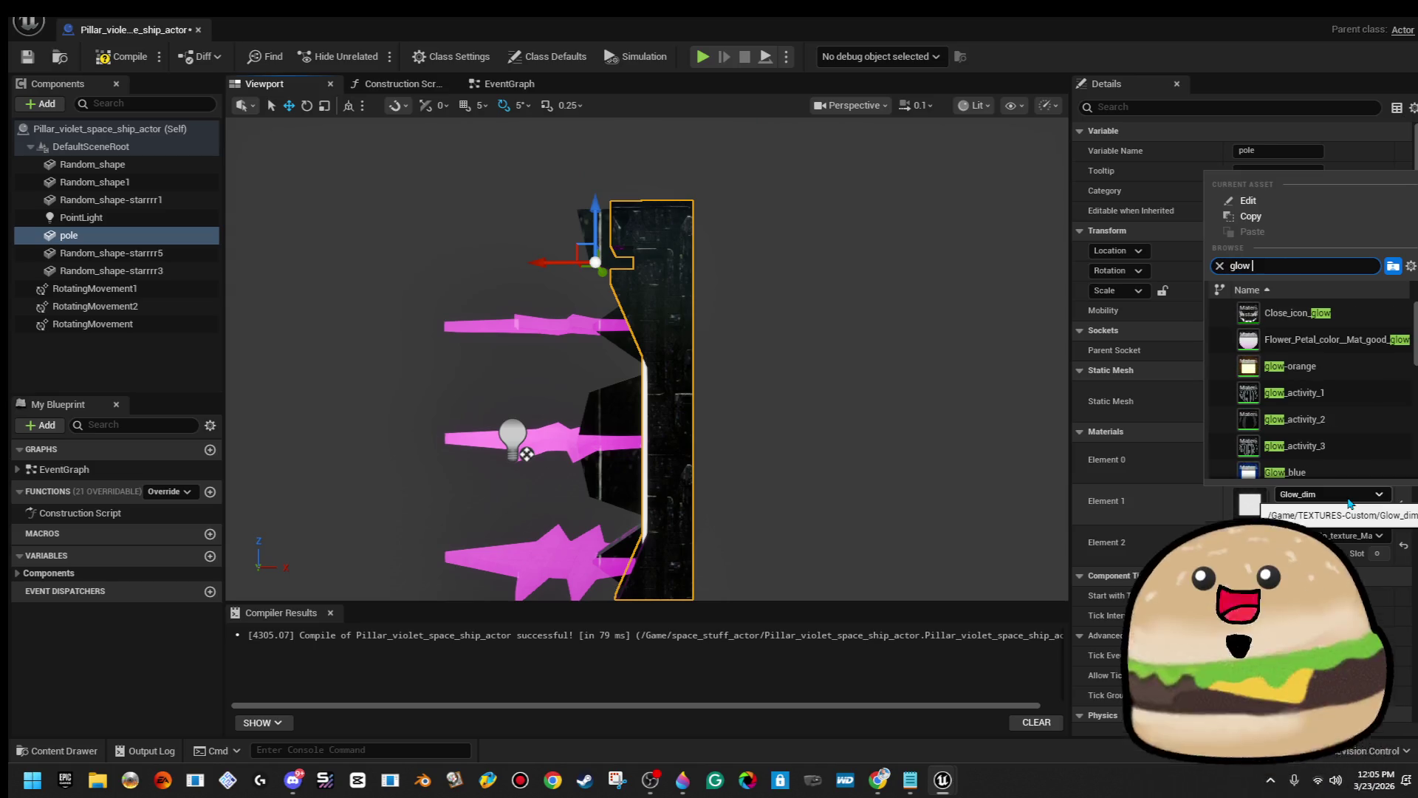
{"action": "type", "text": "tra"}
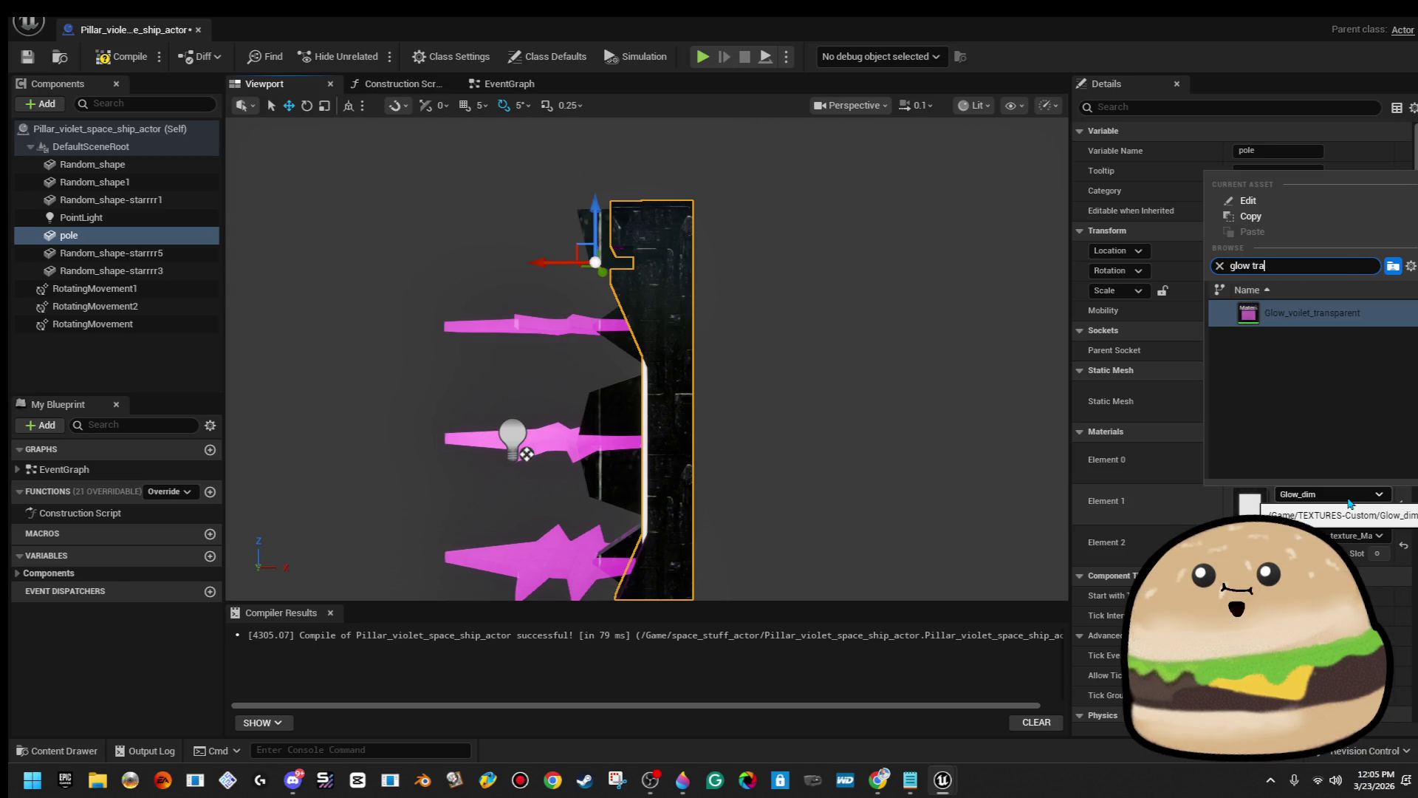
{"action": "key", "text": "Return"}
{"action": "mouse_move", "coordinate": [910, 393]}
{"action": "left_mouse_down"}
{"action": "mouse_move", "coordinate": [893, 390]}
{"action": "mouse_move", "coordinate": [960, 388]}
{"action": "left_mouse_up"}
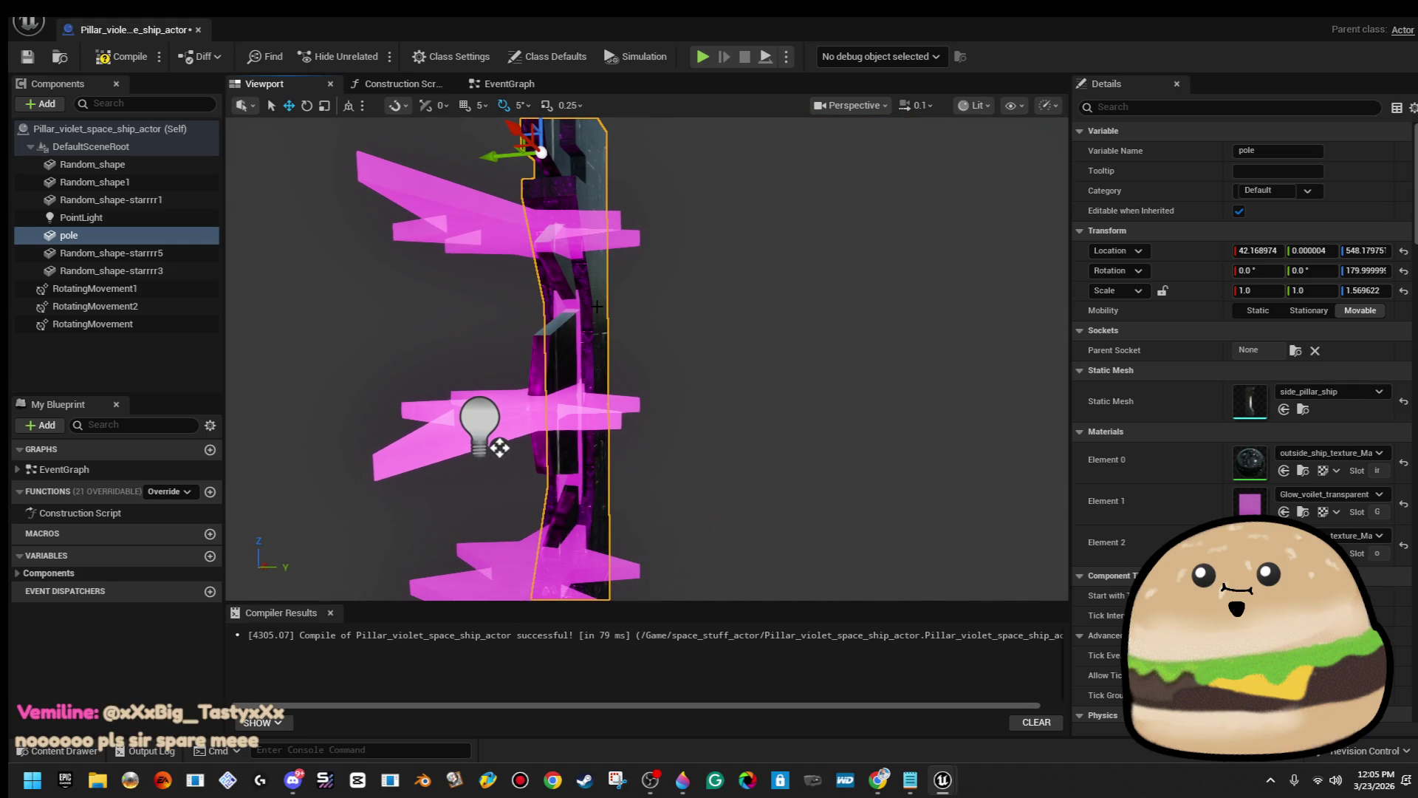
Widen the pole along Y, shift it to about X 63, and recompile the blueprint.
{"action": "mouse_move", "coordinate": [495, 155]}
{"action": "left_mouse_down"}
{"action": "mouse_move", "coordinate": [447, 155]}
{"action": "mouse_move", "coordinate": [484, 155]}
{"action": "left_mouse_up"}
{"action": "left_click", "coordinate": [146, 58]}
{"action": "left_click_drag", "start_coordinate": [739, 355], "coordinate": [831, 319]}
{"action": "left_click", "coordinate": [509, 222]}
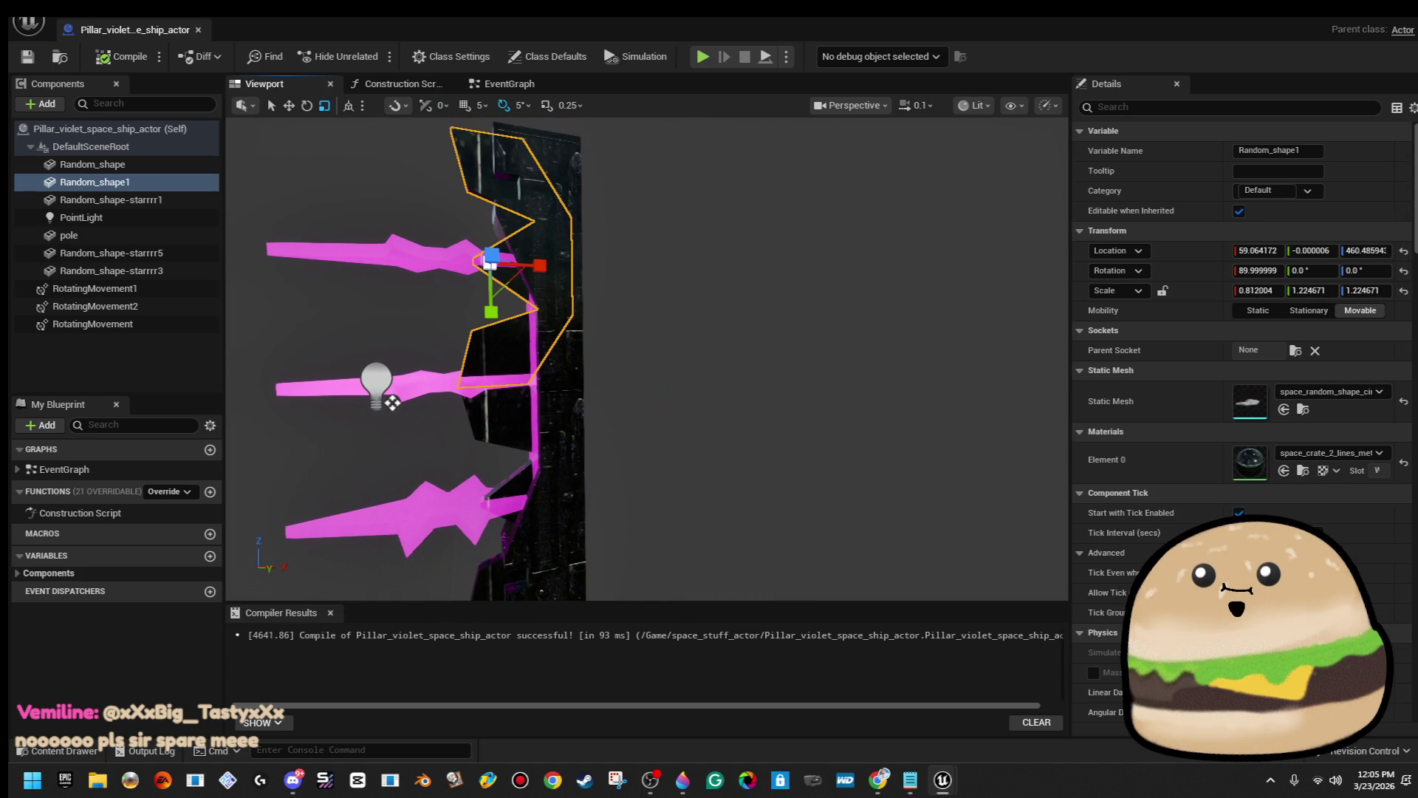
{"action": "left_click", "coordinate": [515, 313]}
{"action": "left_click_drag", "start_coordinate": [419, 188], "coordinate": [448, 182]}
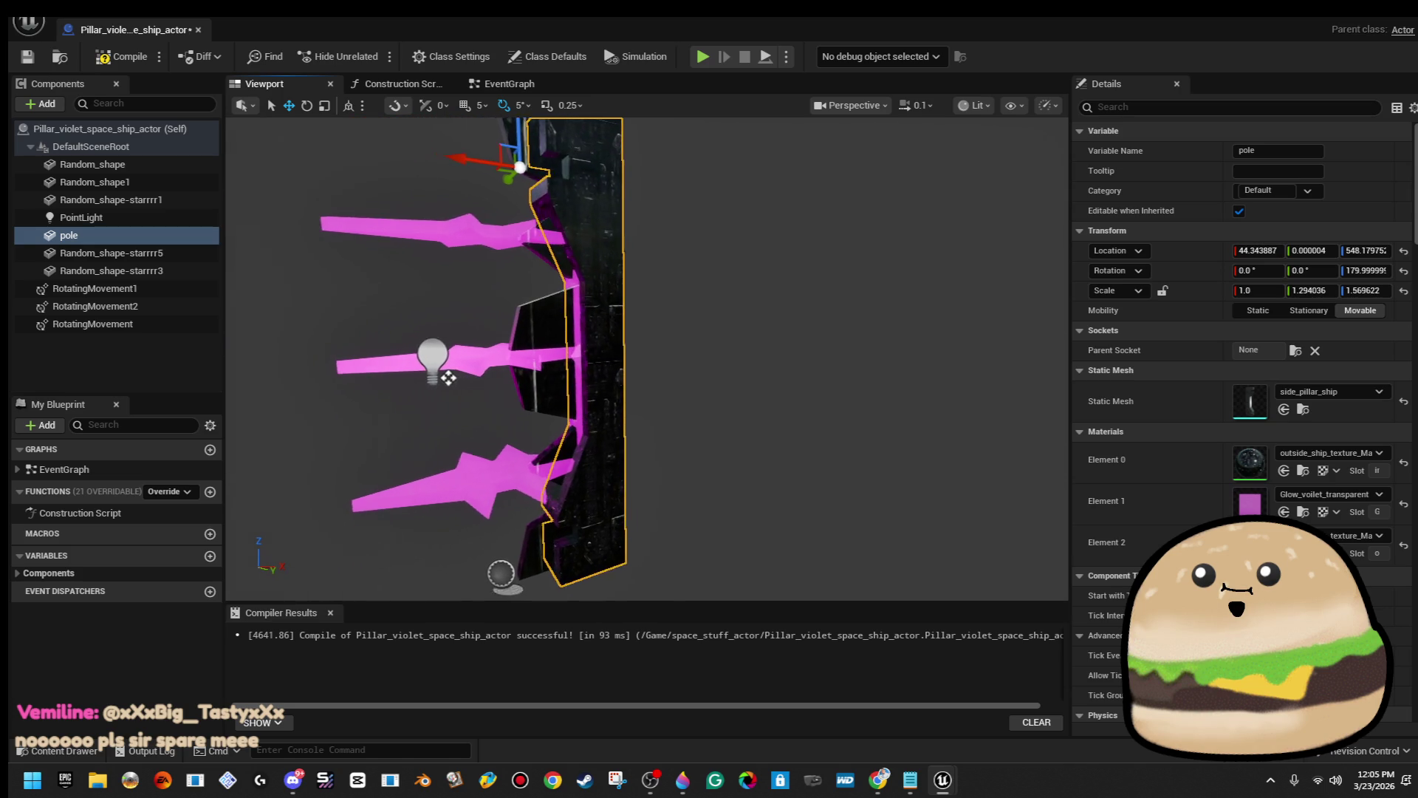
{"action": "left_click", "coordinate": [122, 57]}
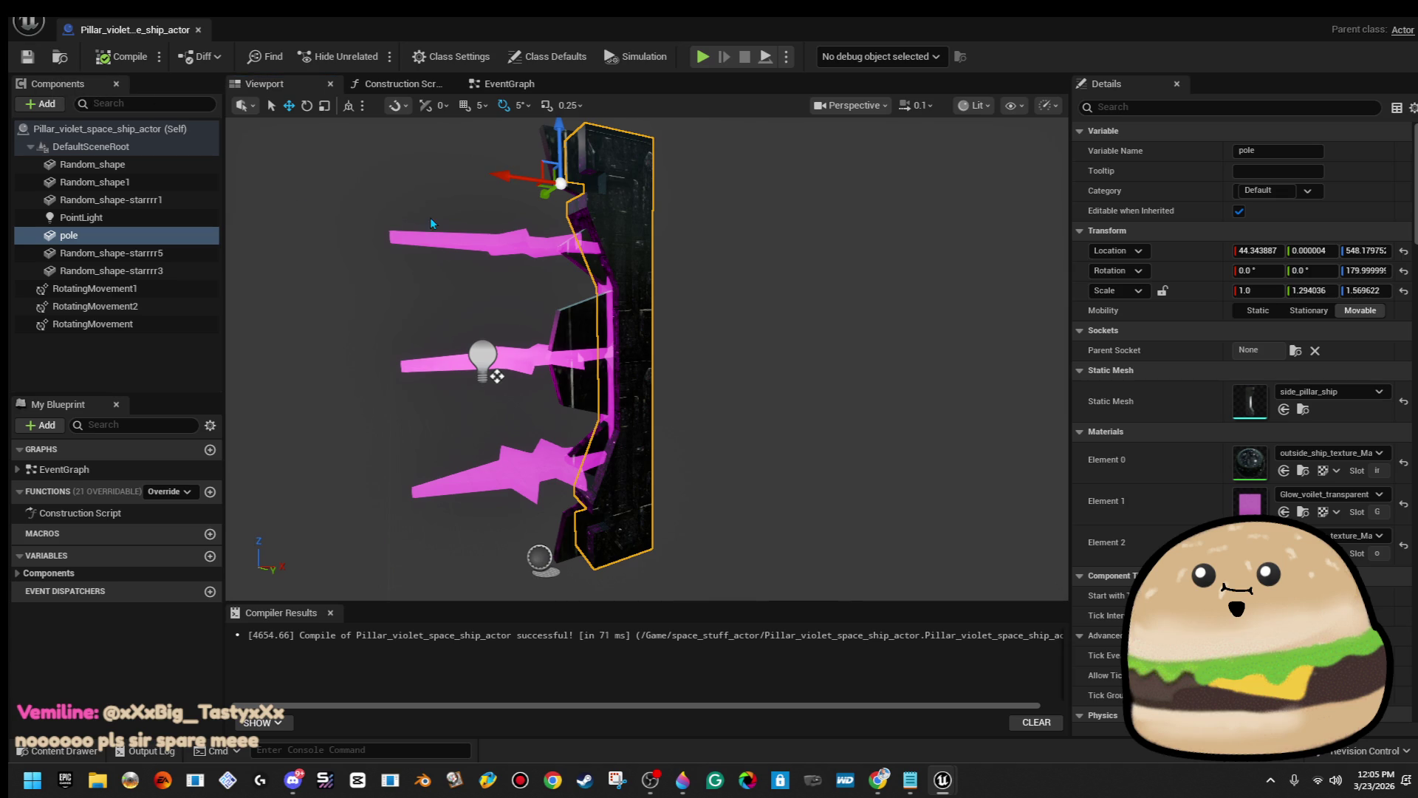
Narrow the three pink star shapes to X scale 0.774405, compile, and return to level_SPACE.
{"action": "left_click", "coordinate": [546, 360]}
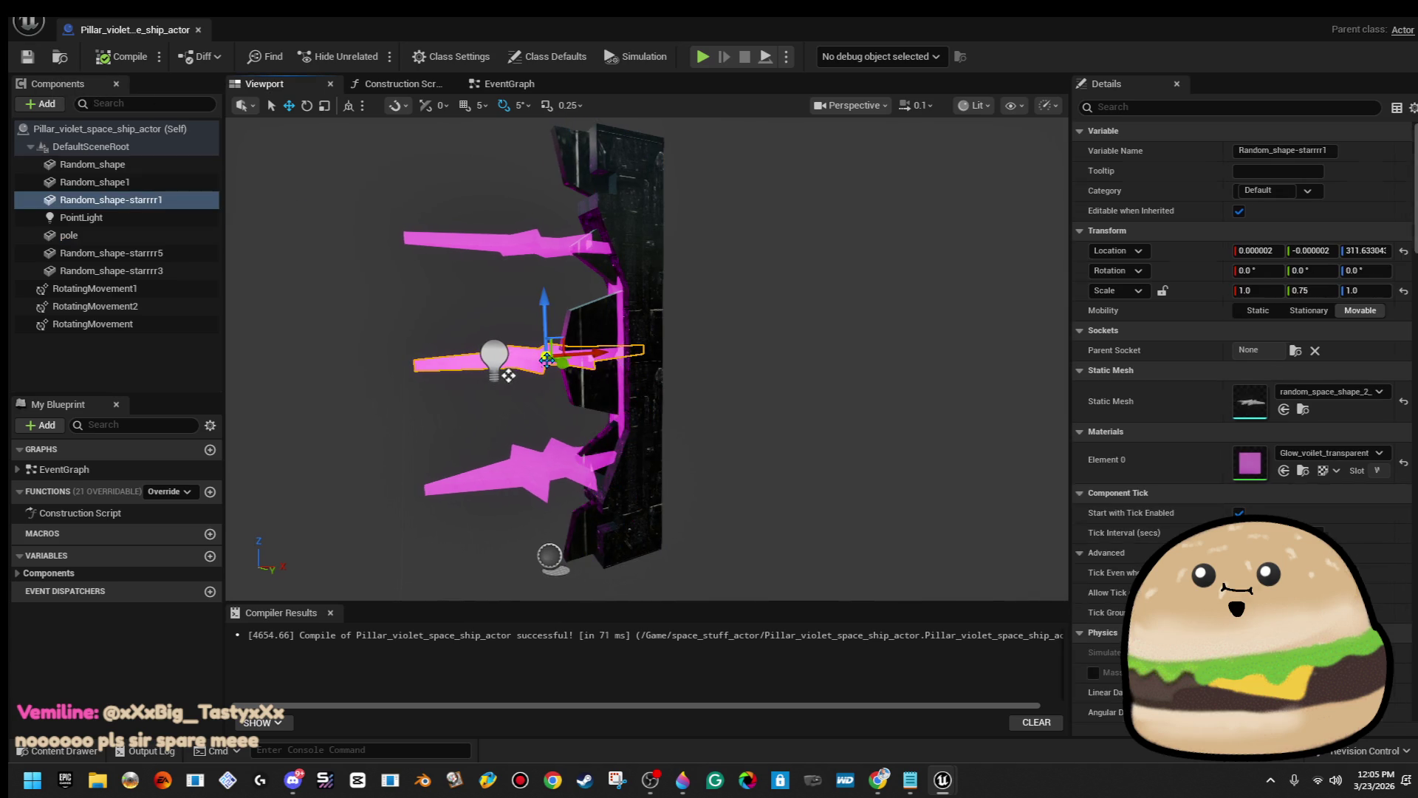
{"action": "left_click", "coordinate": [531, 449], "text": "ctrl"}
{"action": "left_click", "coordinate": [509, 241], "text": "ctrl"}
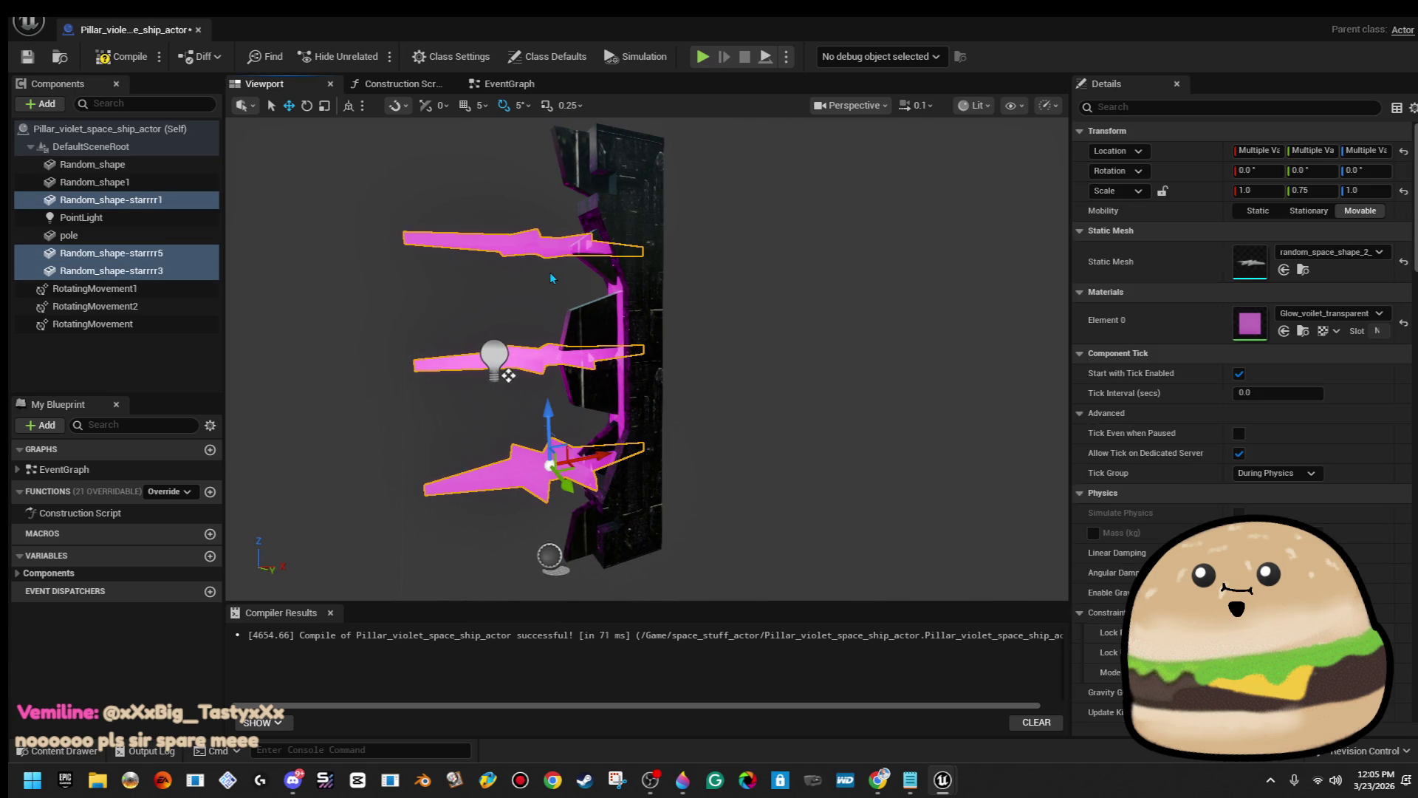
{"action": "left_click_drag", "start_coordinate": [604, 456], "coordinate": [595, 457]}
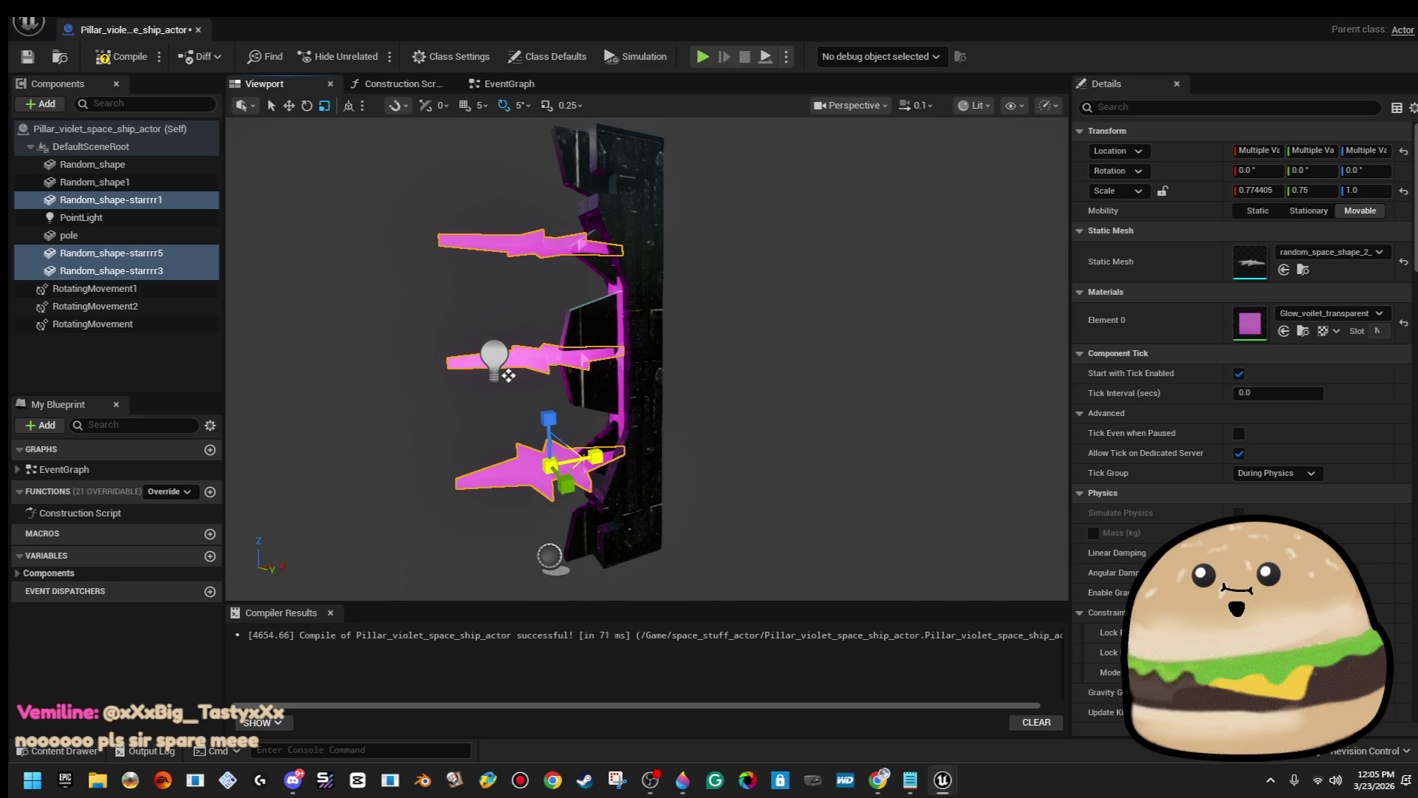
{"action": "left_click_drag", "start_coordinate": [728, 349], "coordinate": [754, 351]}
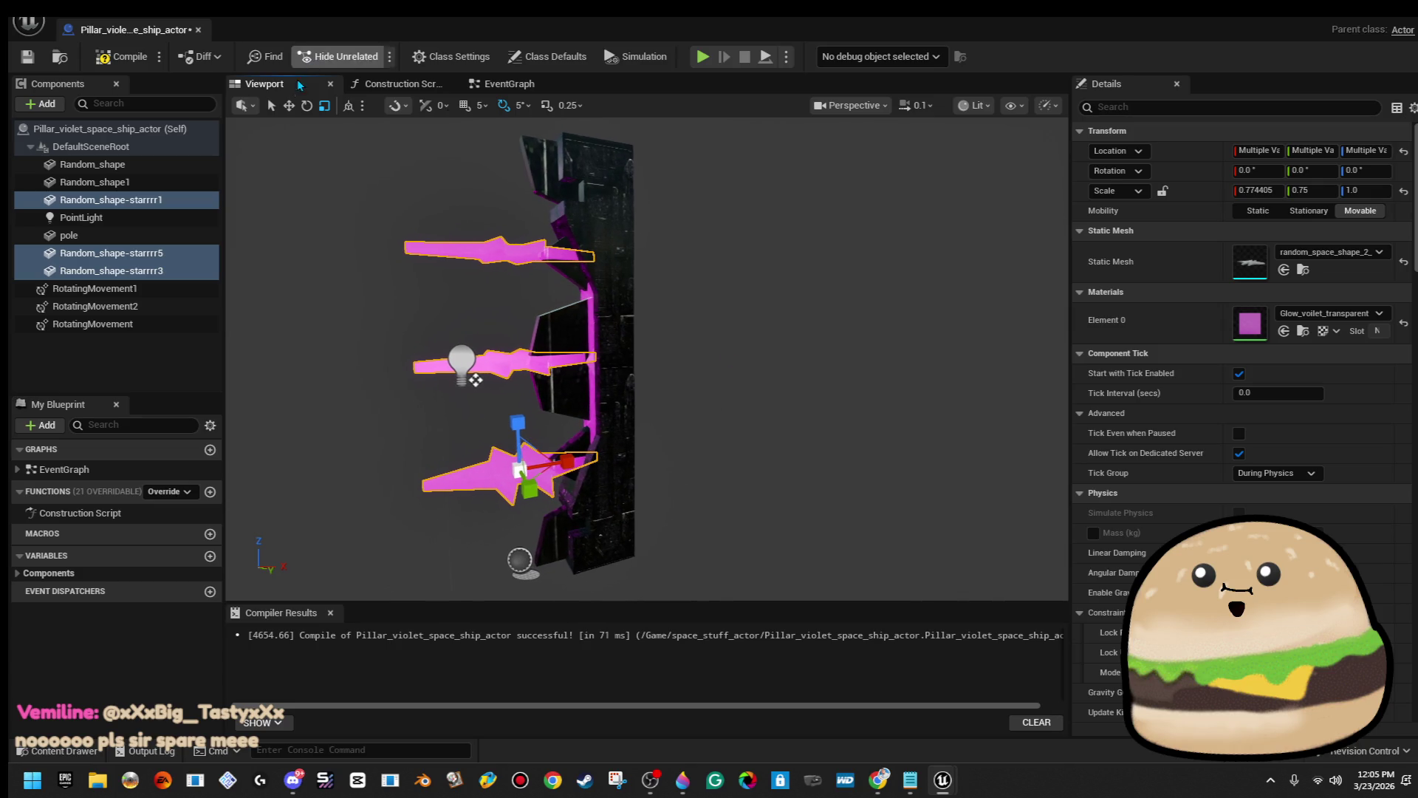
{"action": "left_click", "coordinate": [117, 67]}
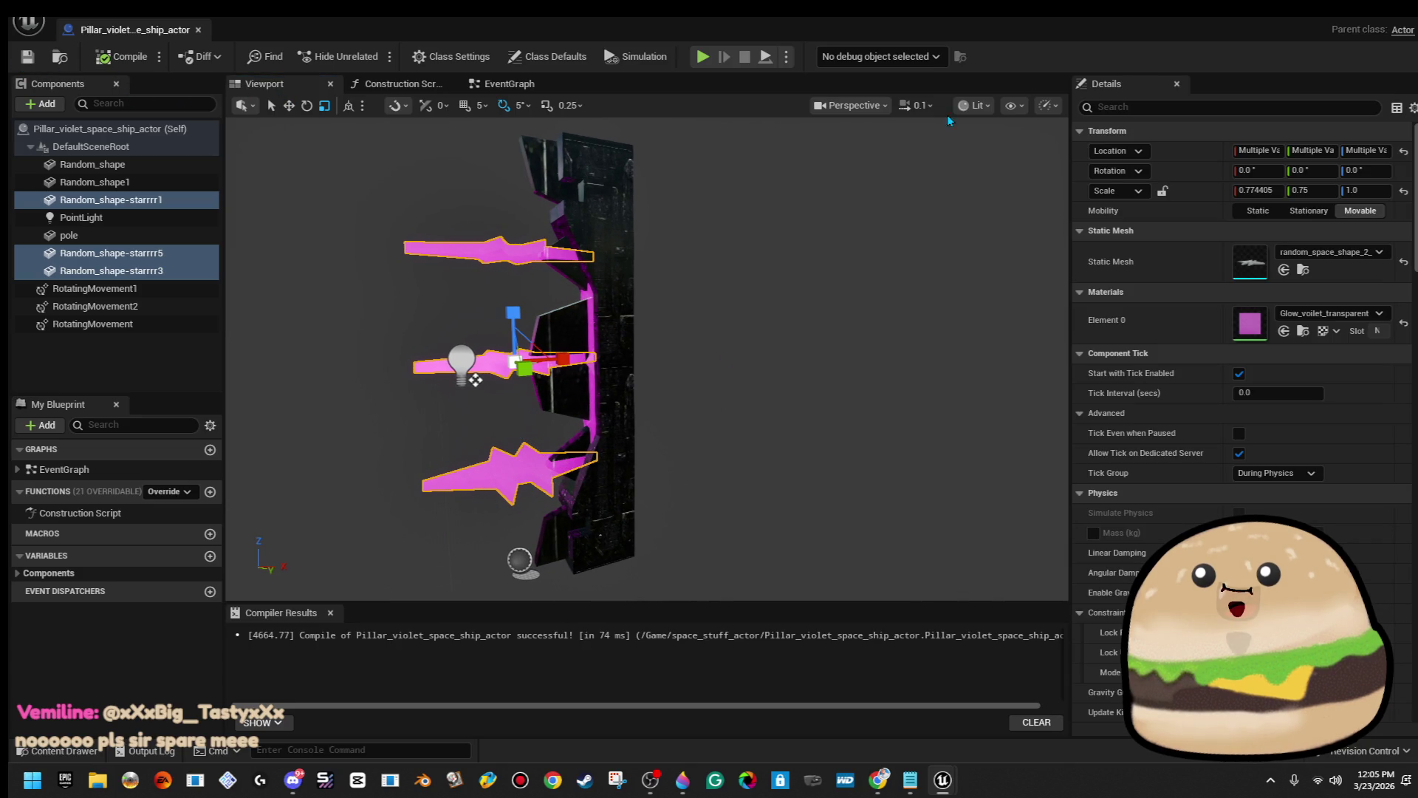
{"action": "left_click", "coordinate": [1347, 18]}
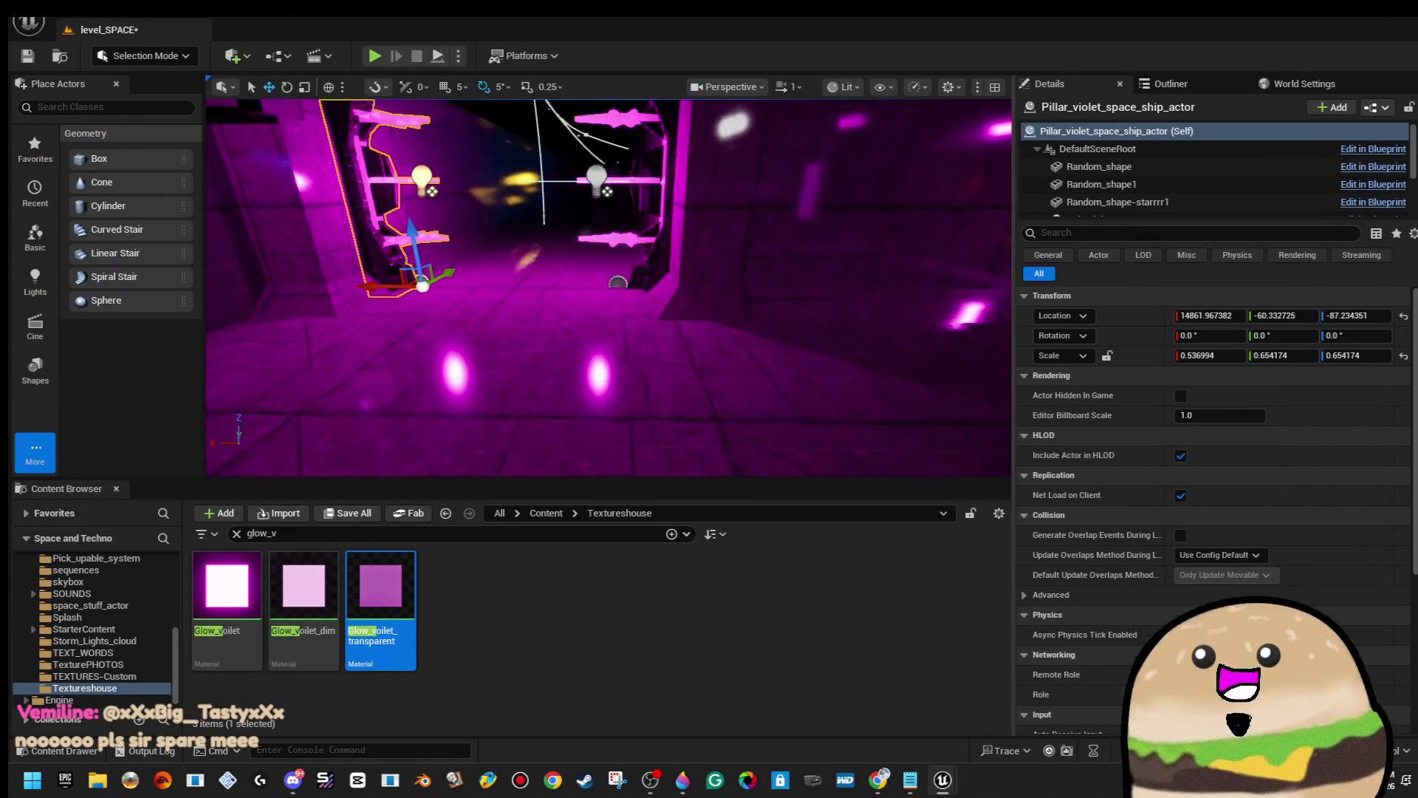
{"action": "right_click", "coordinate": [622, 273]}
{"action": "left_click", "coordinate": [743, 748]}
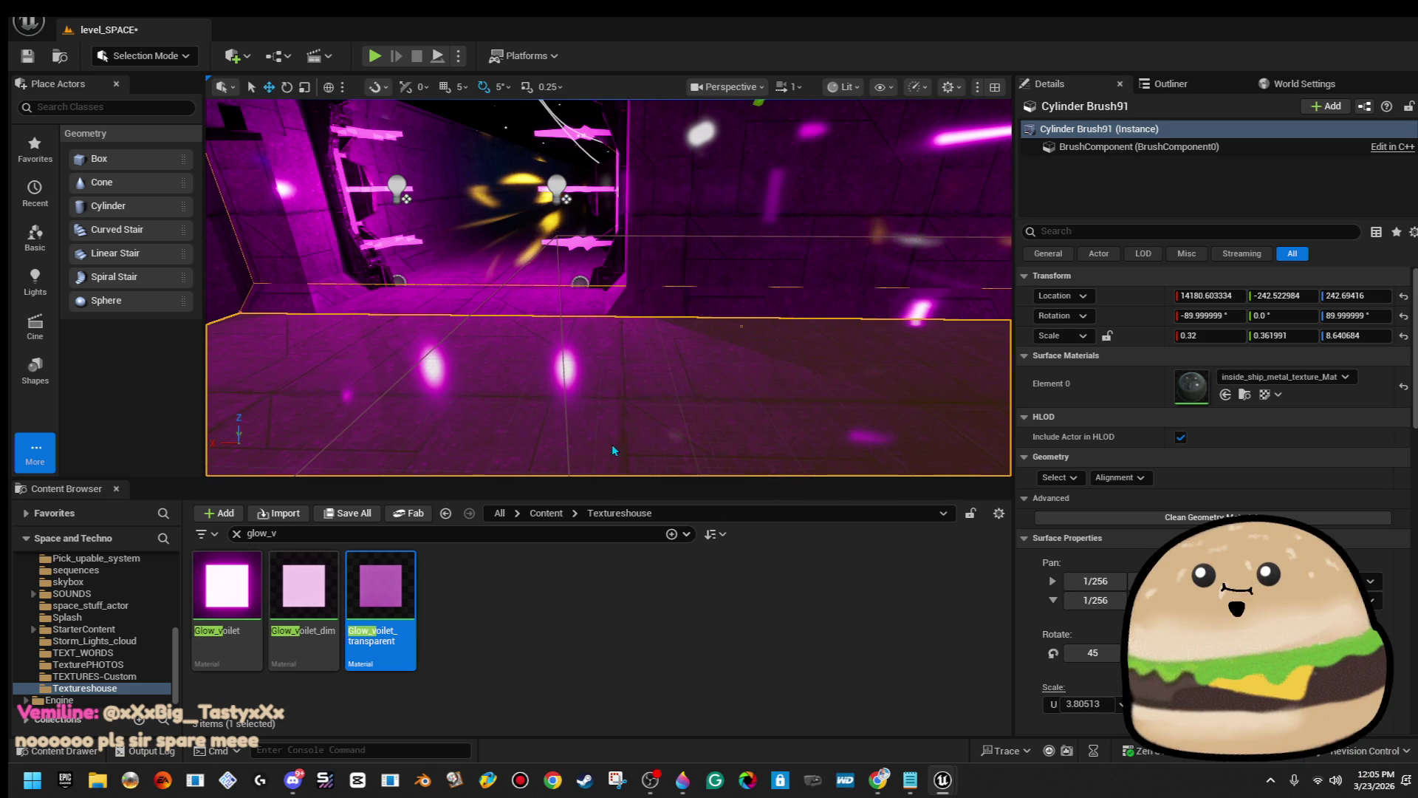
{"action": "key", "text": "w"}
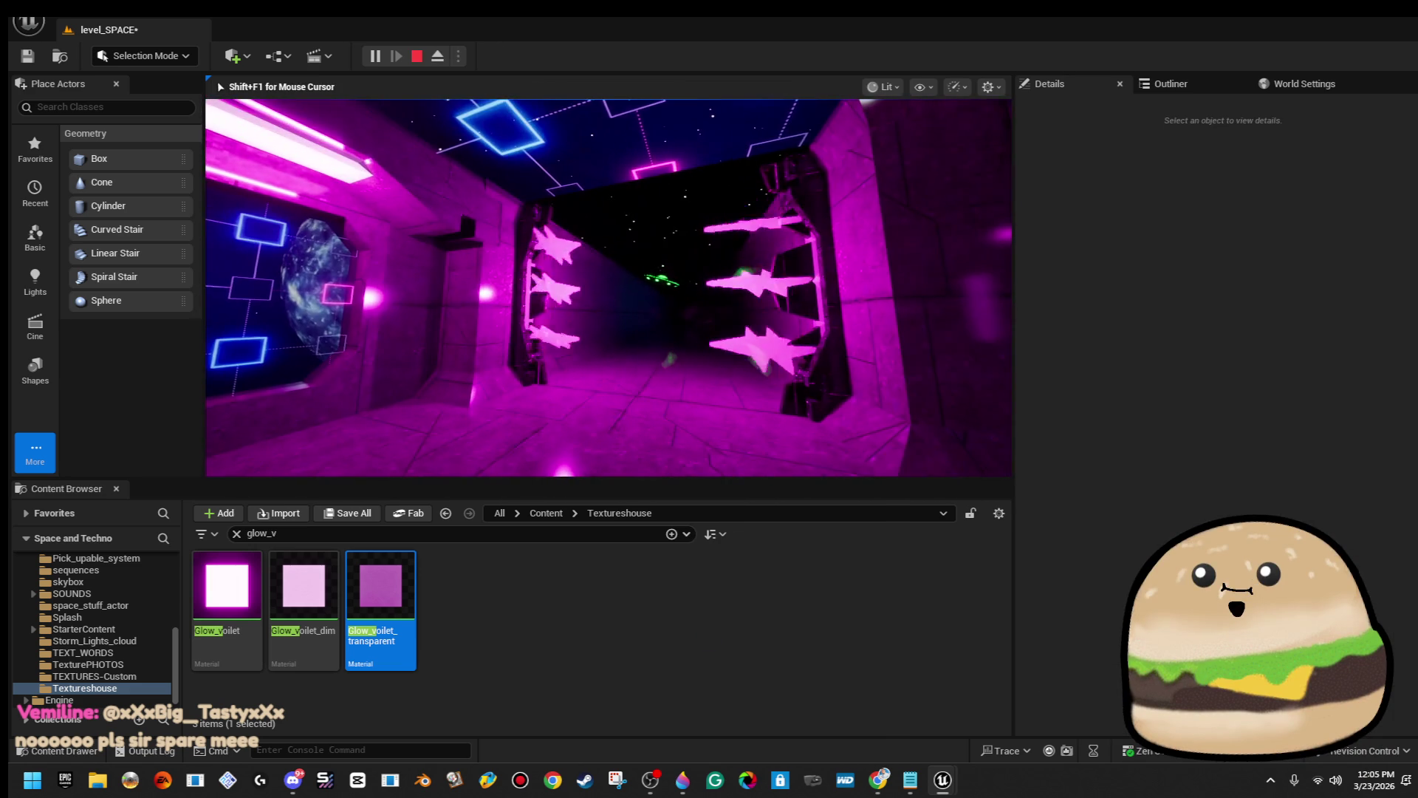
{"action": "key", "text": "w"}
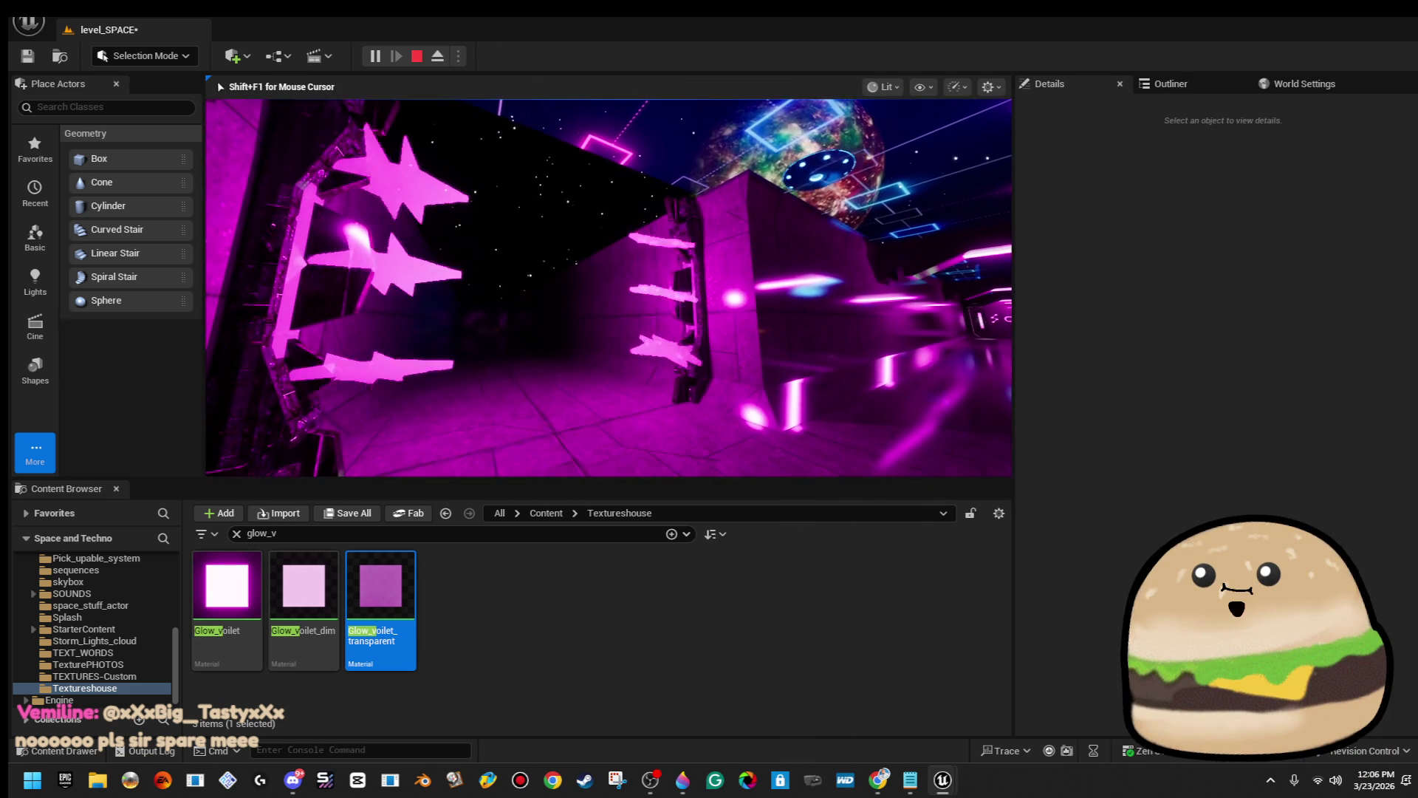
{"action": "key", "text": "Escape"}
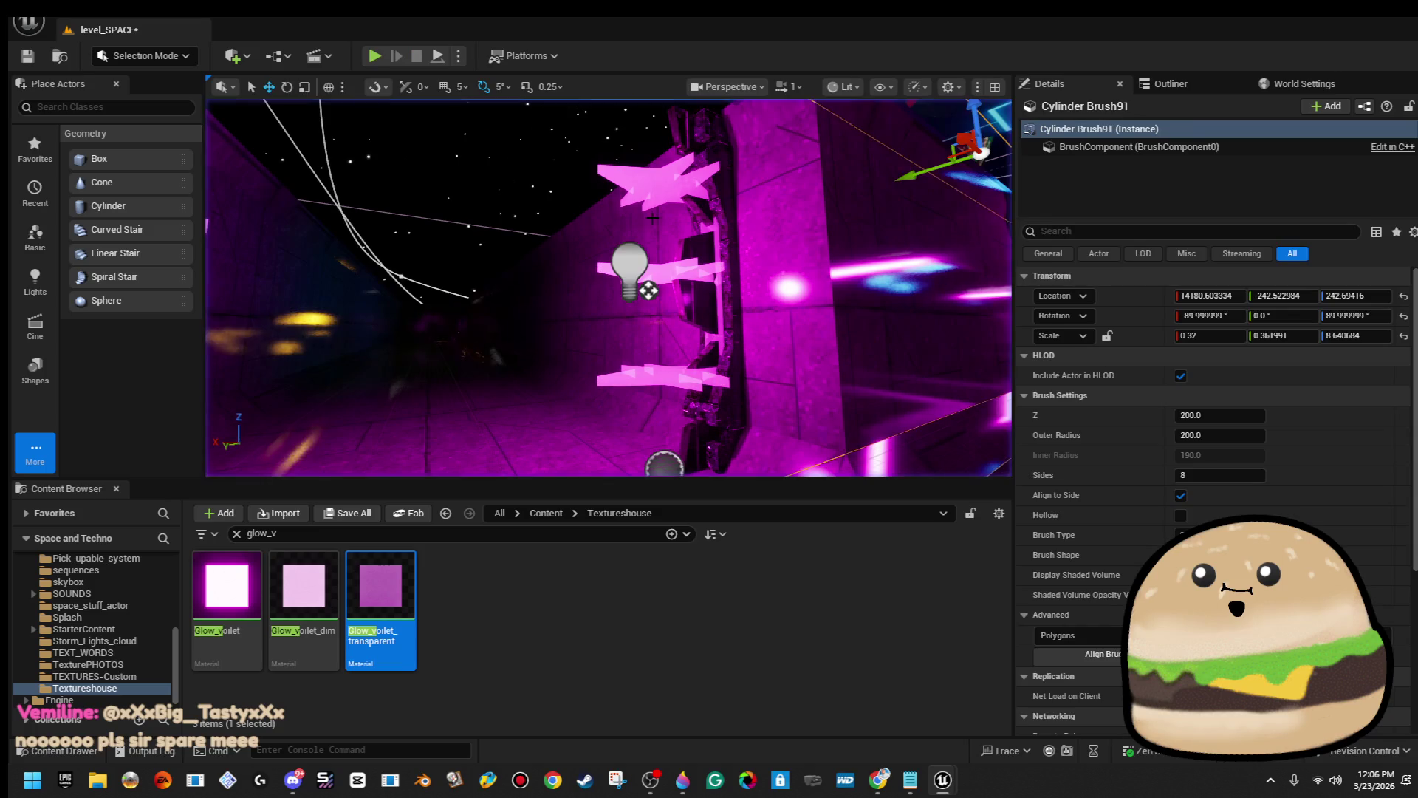
{"action": "left_click", "coordinate": [702, 295]}
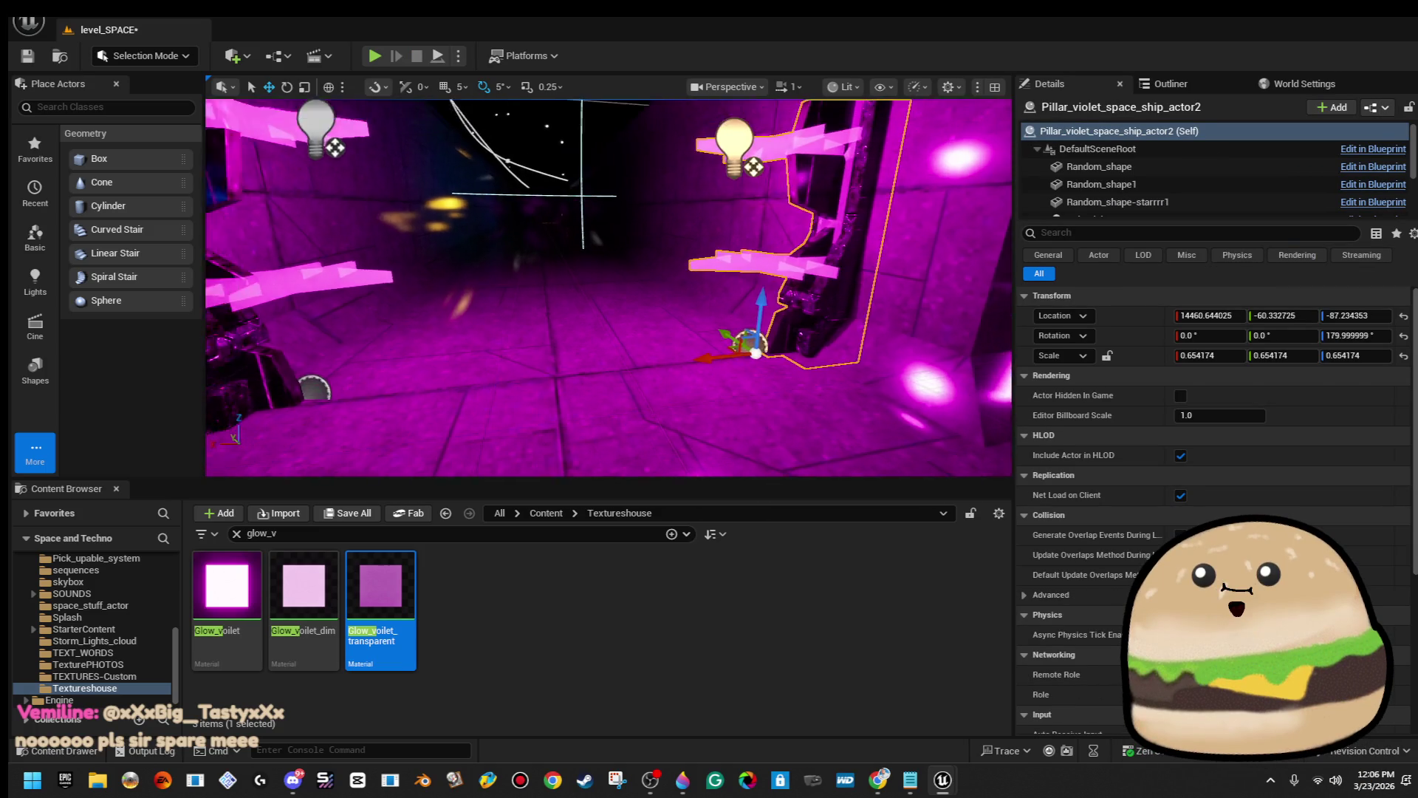
Rotate Pillar_violet_space_ship_actor2 180° around Z to face the first pillar.
{"action": "key", "text": "ctrl+z"}
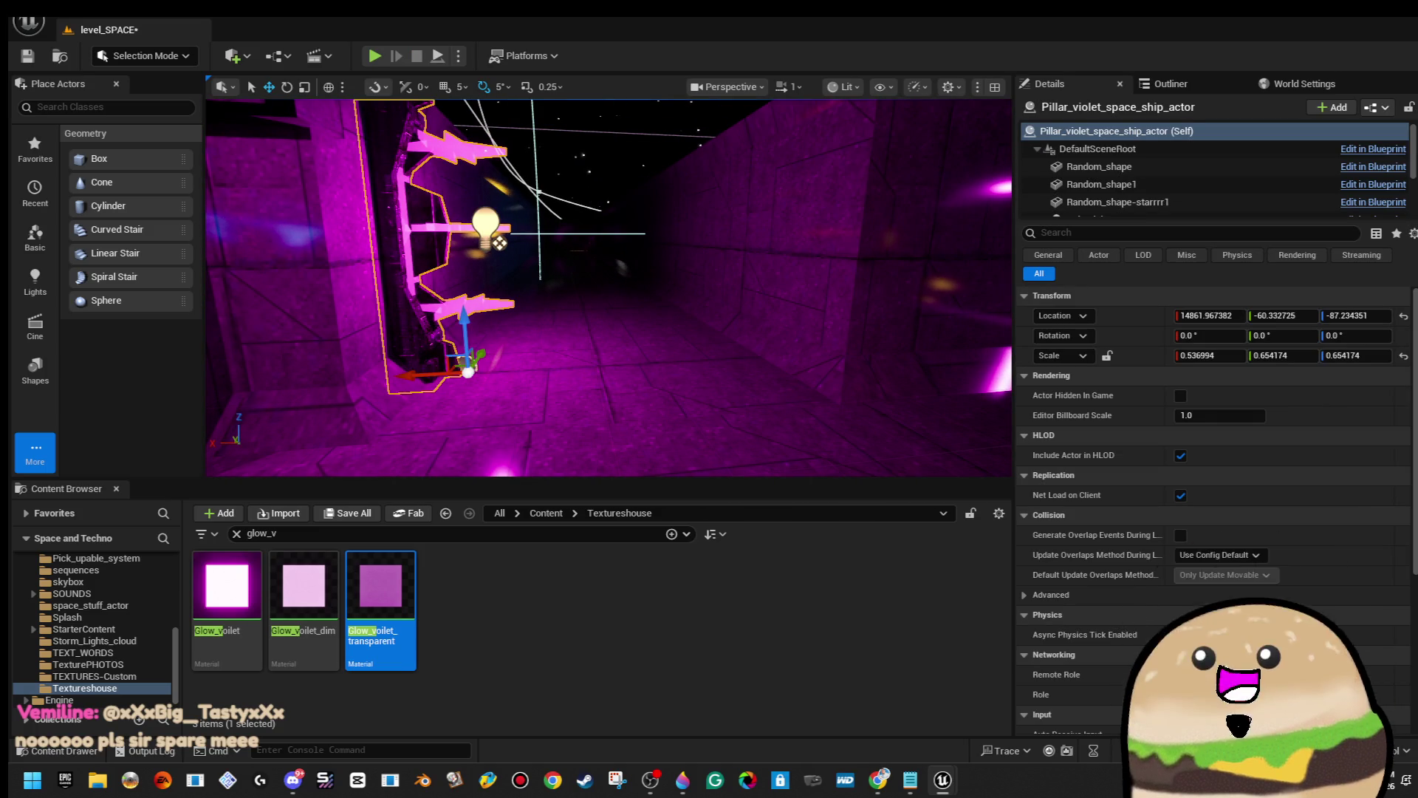
{"action": "key", "text": "ctrl+y"}
{"action": "key", "text": "e"}
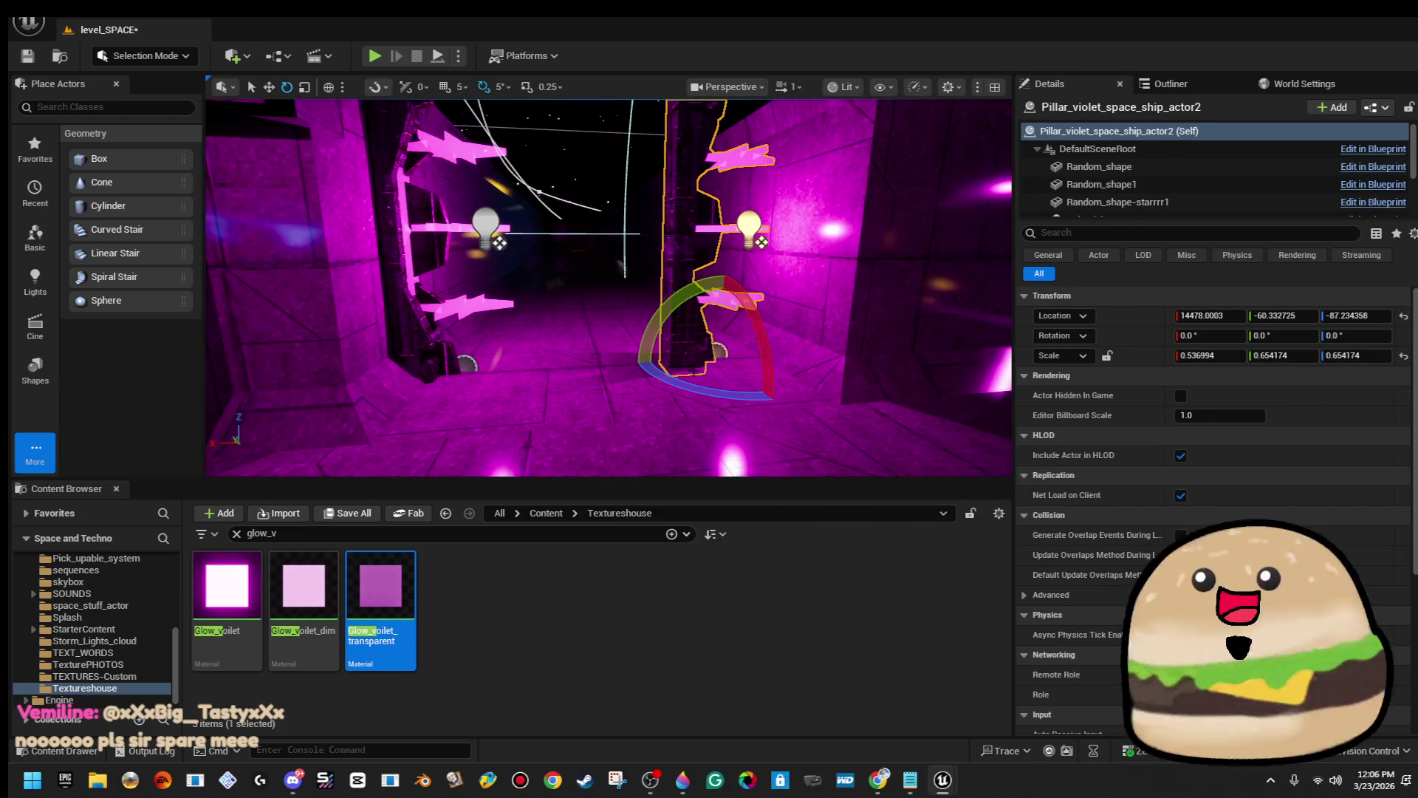
{"action": "left_click_drag", "start_coordinate": [722, 402], "coordinate": [654, 408]}
{"action": "left_click_drag", "start_coordinate": [641, 341], "coordinate": [776, 351]}
{"action": "scroll", "coordinate": [605, 288], "scroll_direction": "up", "scroll_amount": 5}
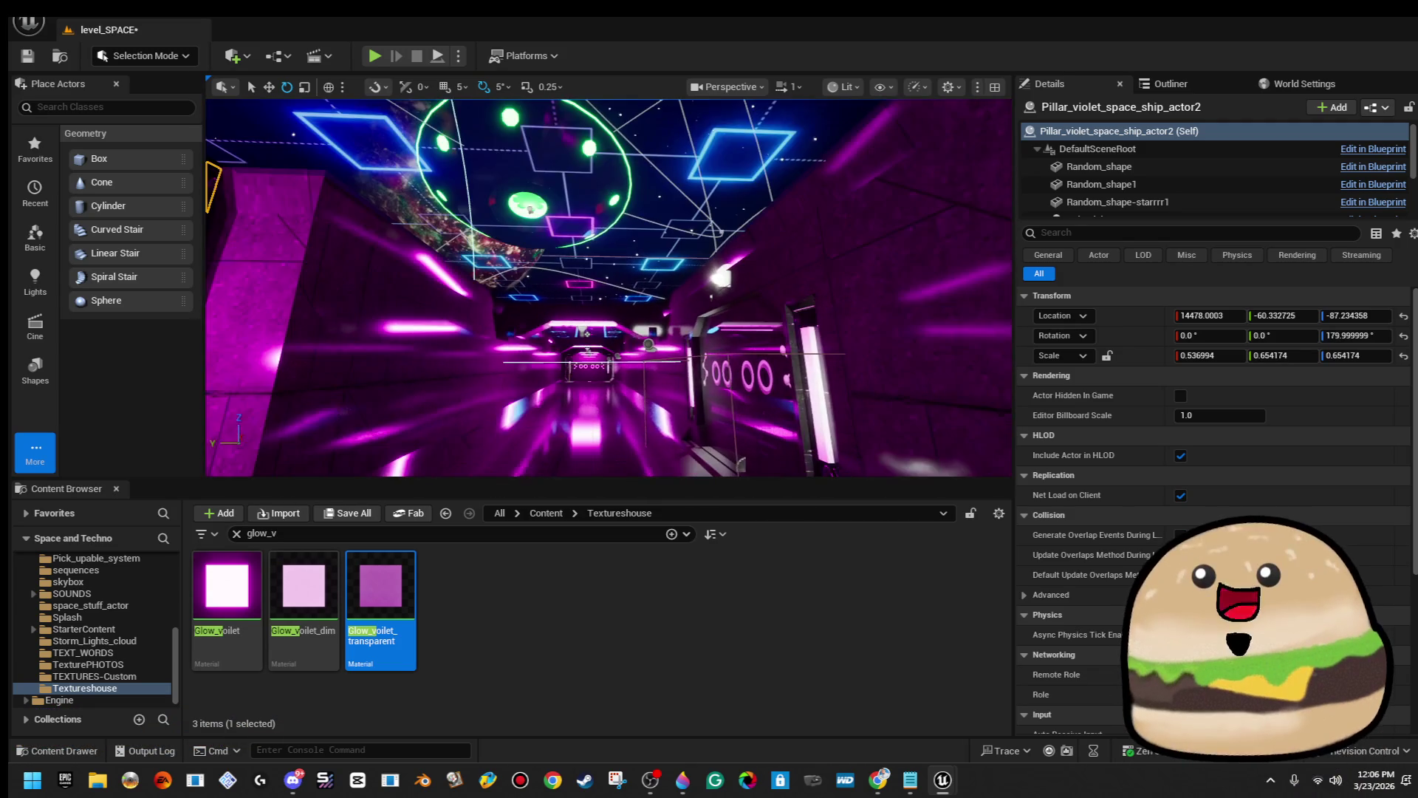
{"action": "scroll", "coordinate": [609, 289], "scroll_direction": "down", "scroll_amount": 5}
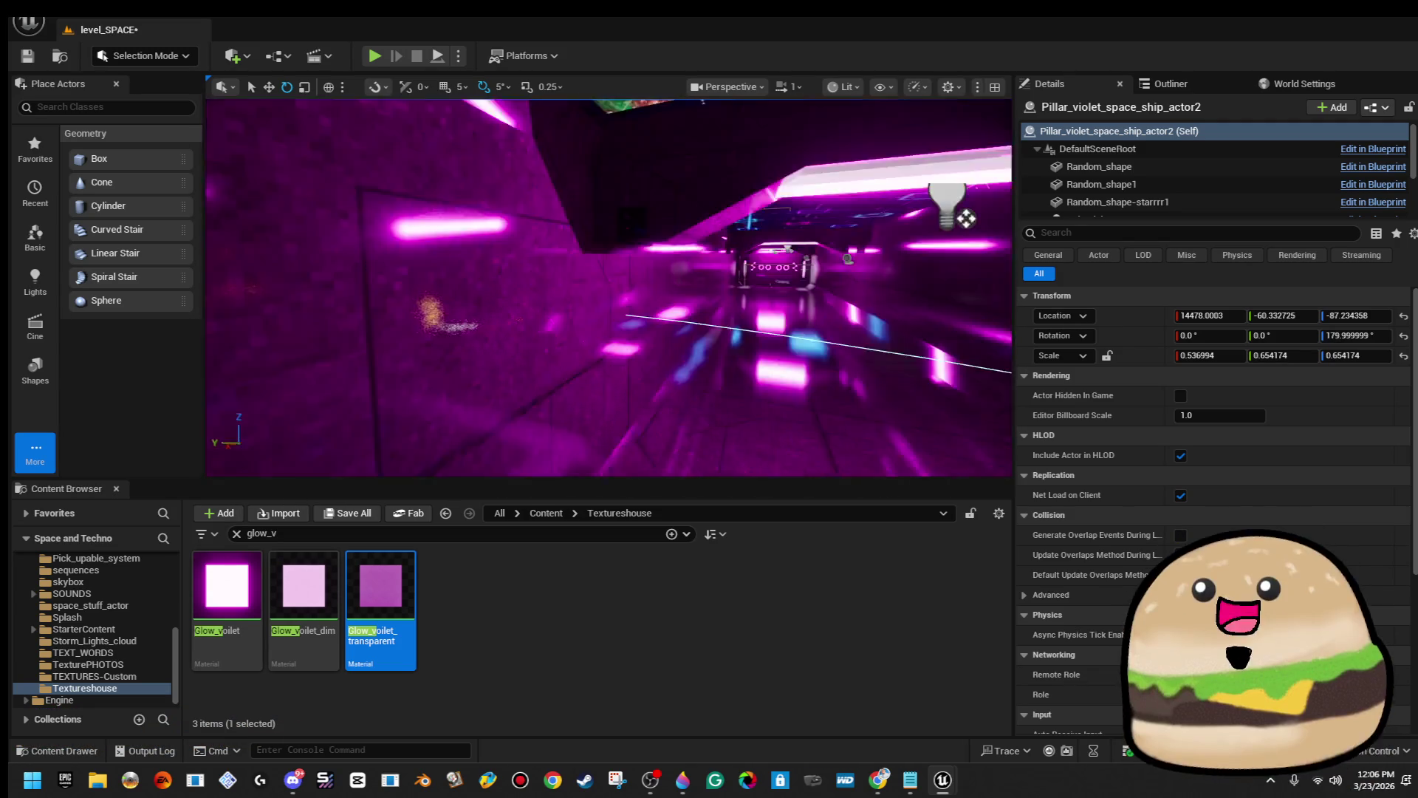
{"action": "left_click_drag", "start_coordinate": [608, 288], "coordinate": [634, 267]}
Tip the pillar copy 90° onto its side and place it across the doorway top.
{"action": "left_click_drag", "start_coordinate": [610, 436], "coordinate": [607, 403]}
{"action": "left_click_drag", "start_coordinate": [608, 288], "coordinate": [569, 298]}
{"action": "key", "text": "w"}
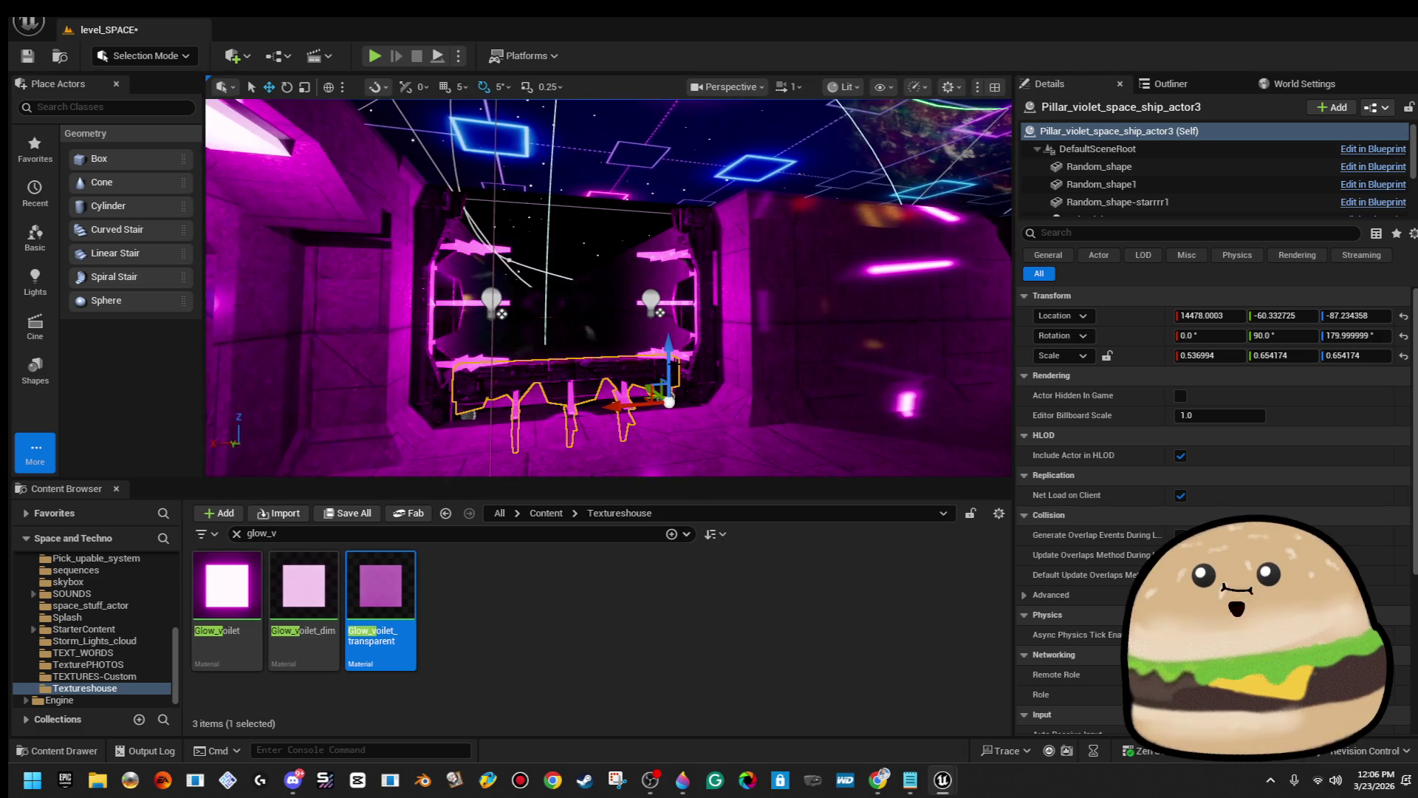
{"action": "scroll", "coordinate": [699, 372], "scroll_direction": "up", "scroll_amount": 3}
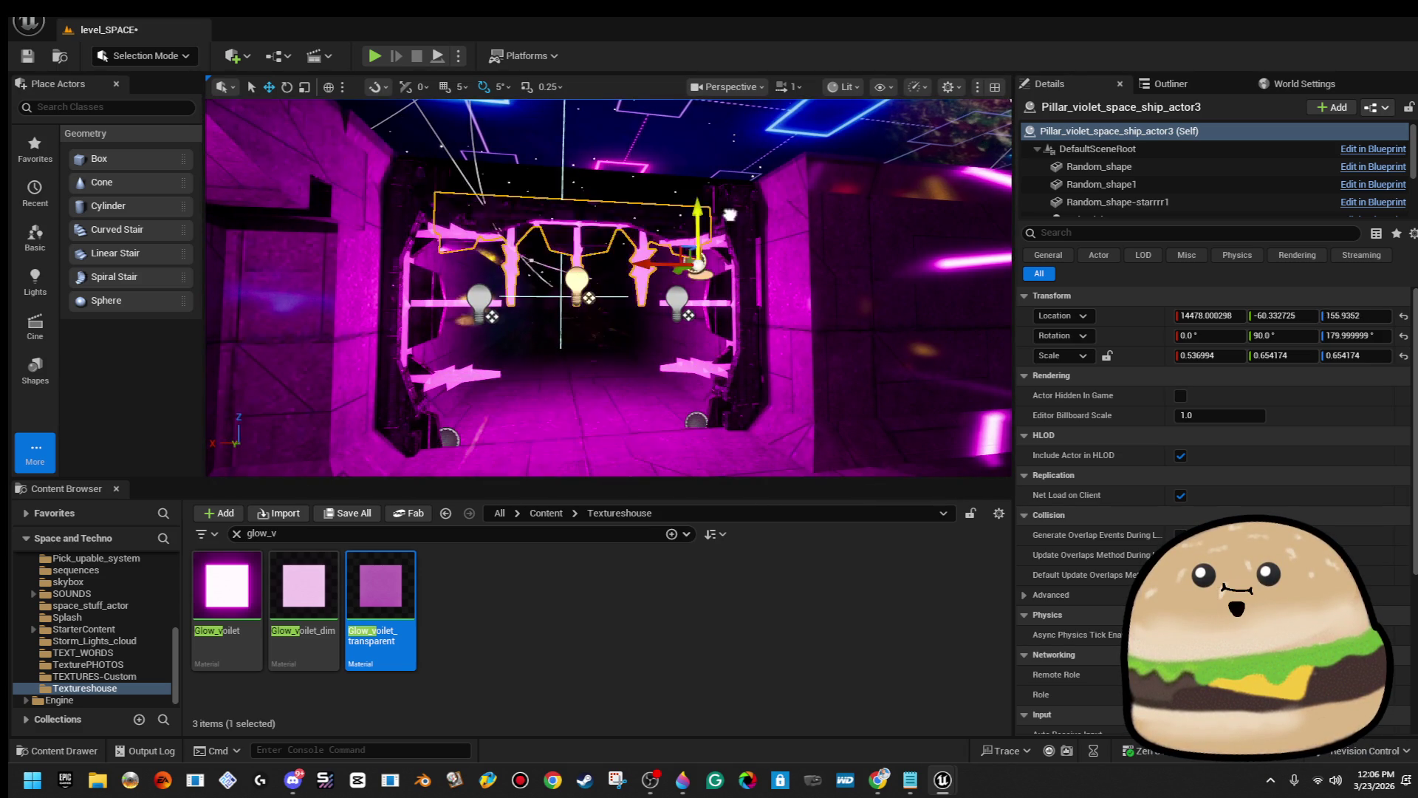
{"action": "left_click_drag", "start_coordinate": [699, 371], "coordinate": [502, 409]}
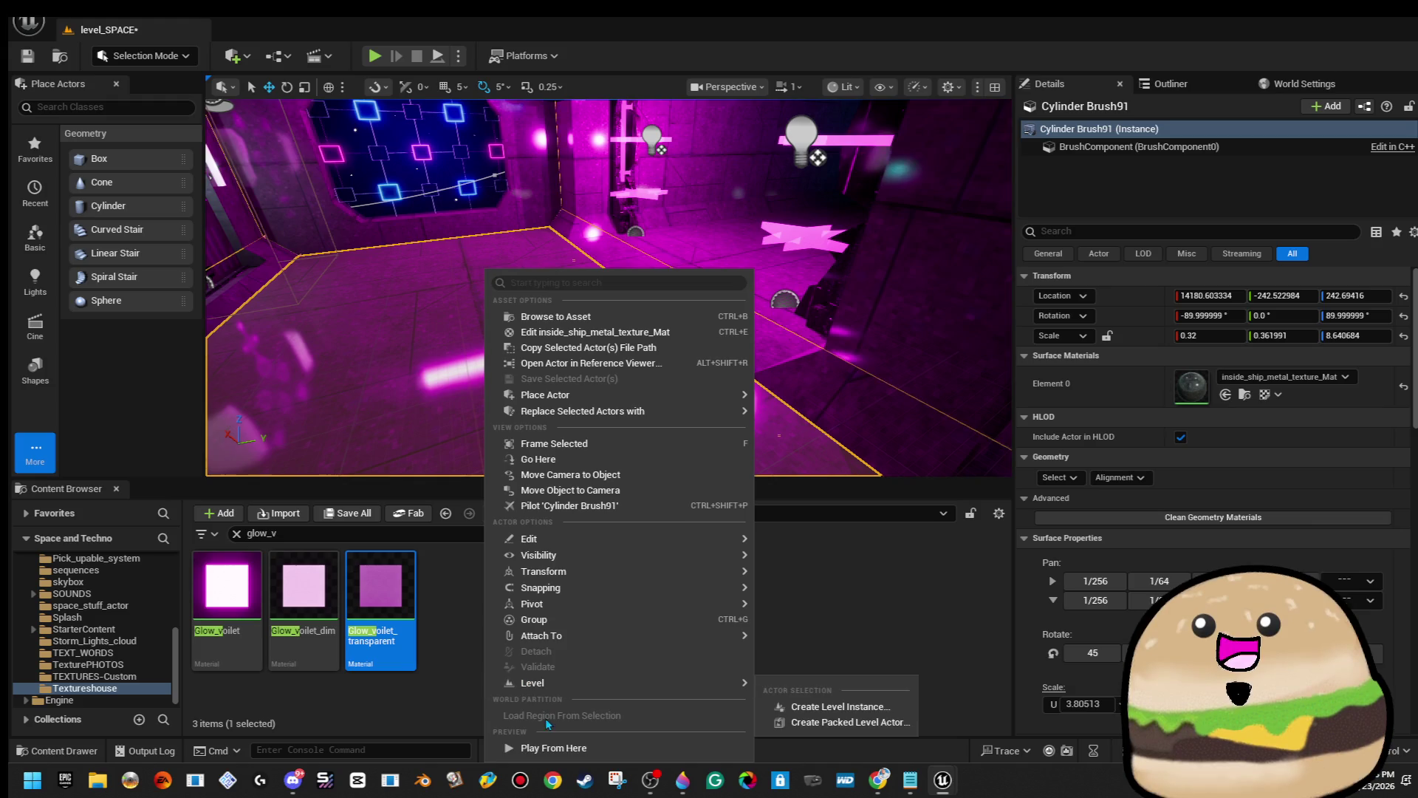
{"action": "left_click", "coordinate": [547, 747]}
Walk through the star-covered gate in the play test and go fullscreen with F11.
{"action": "key", "text": "w"}
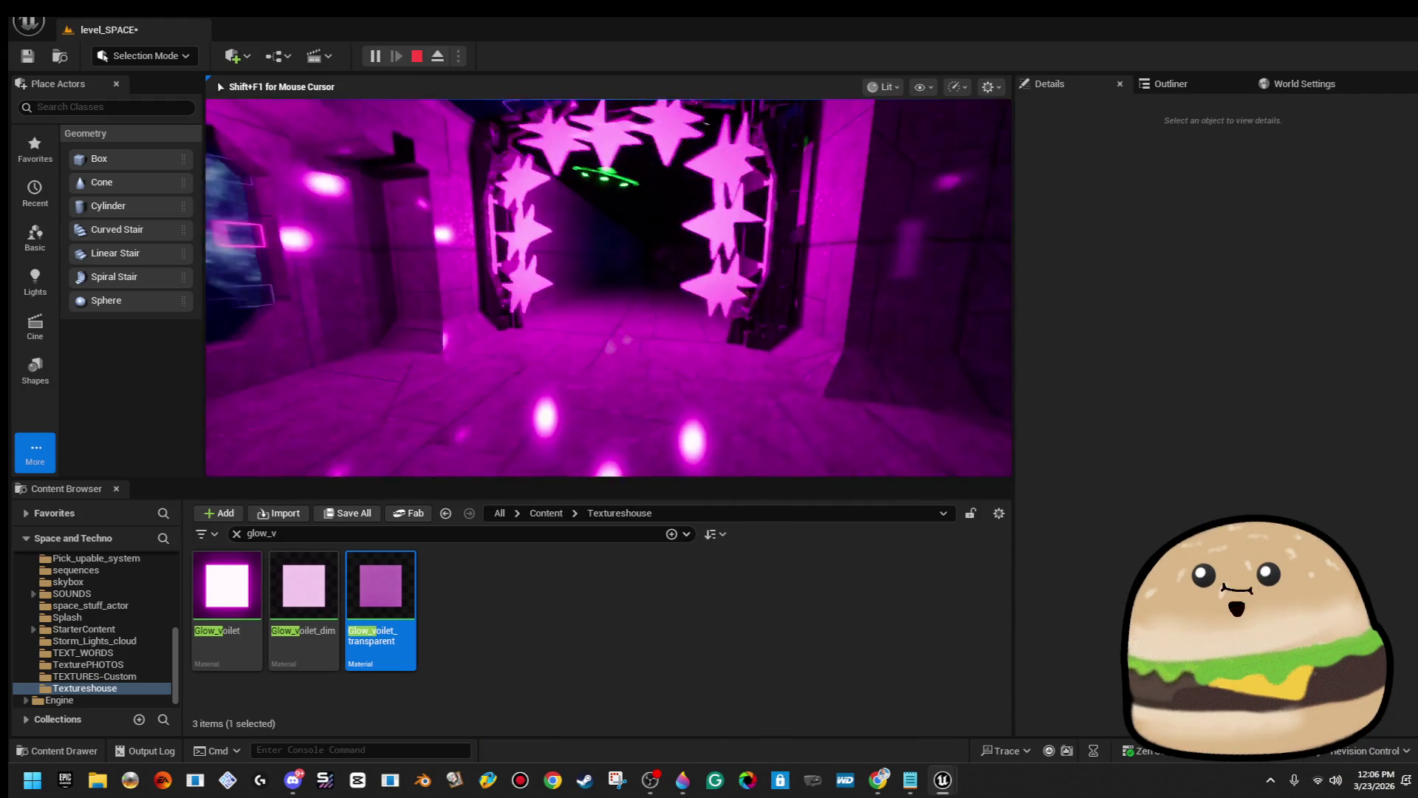
{"action": "key", "text": "w"}
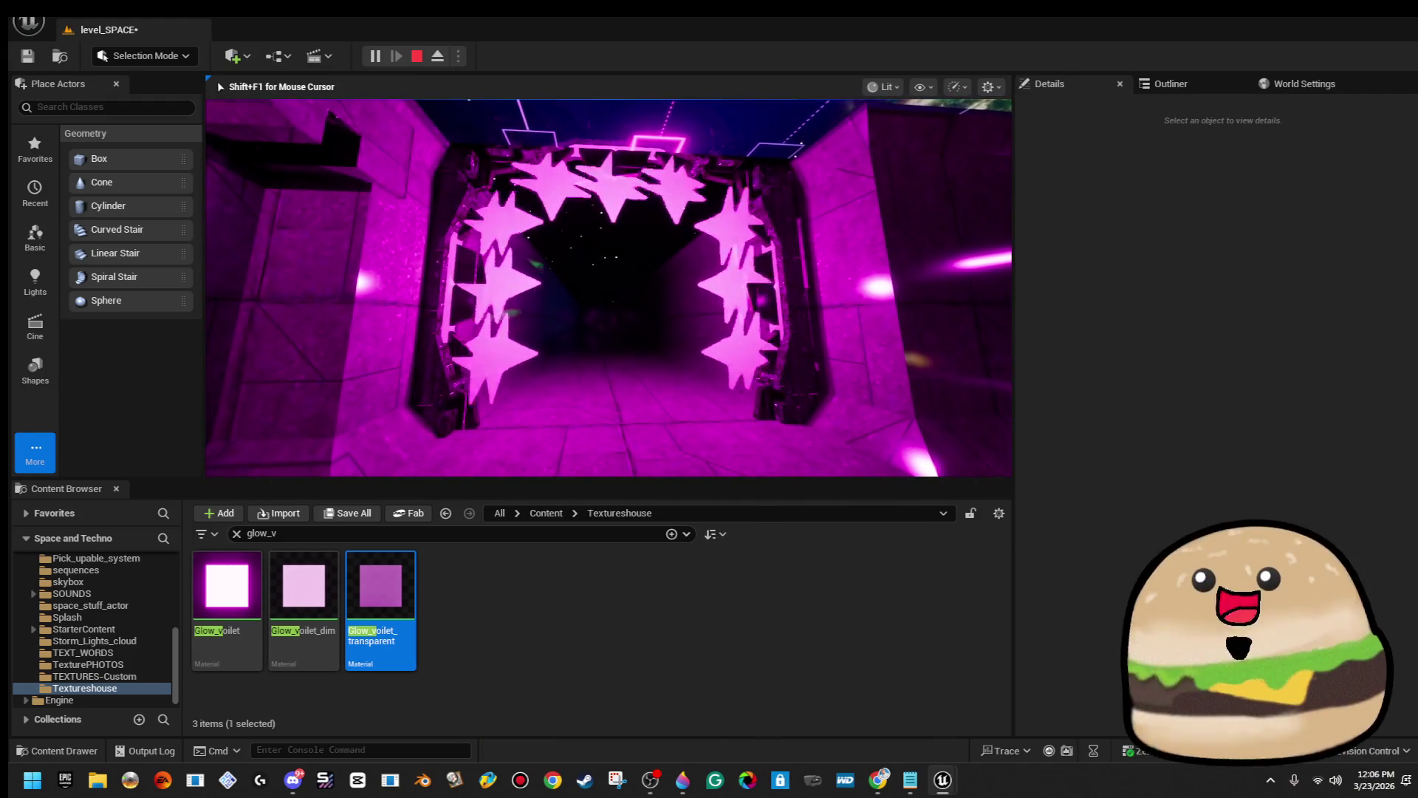
{"action": "key", "text": "w"}
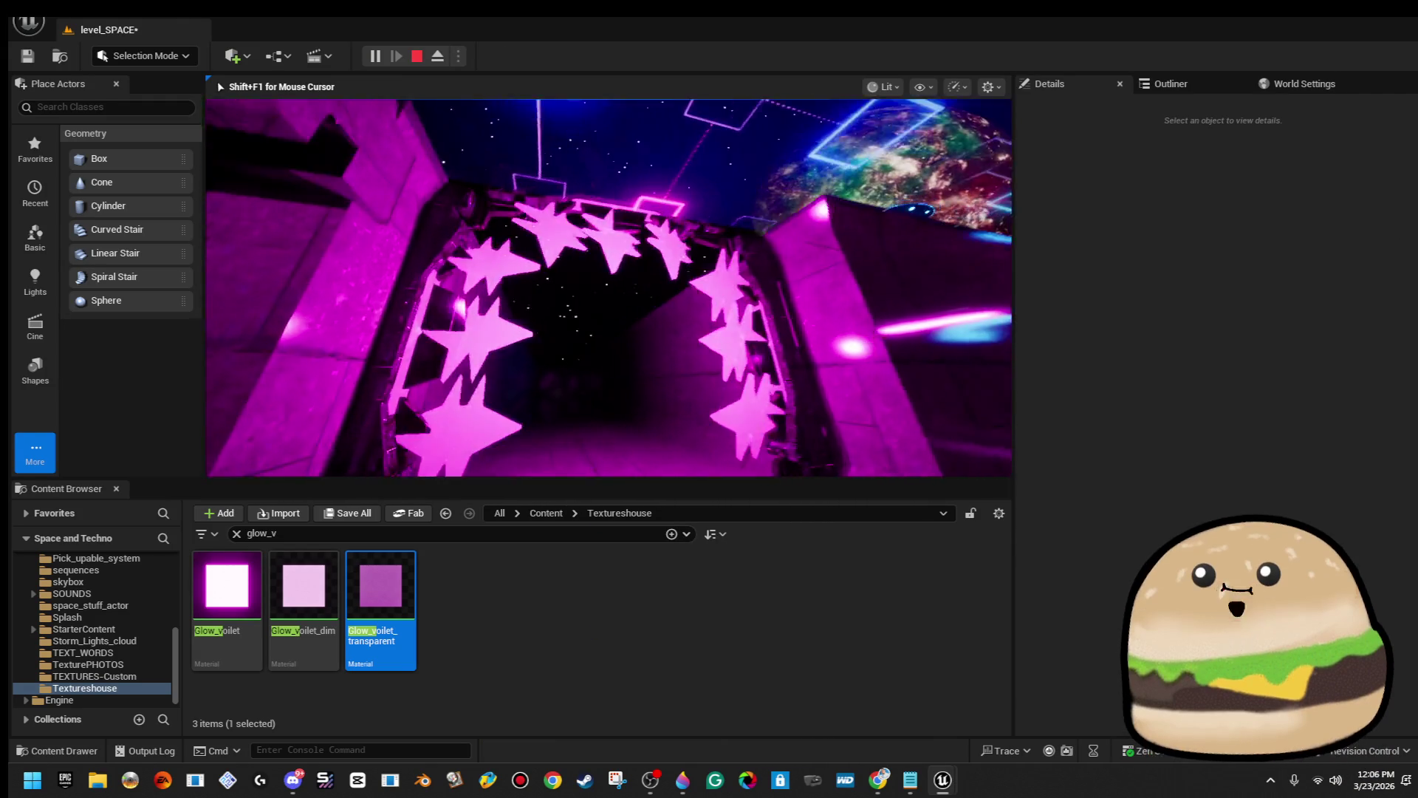
{"action": "key", "text": "w"}
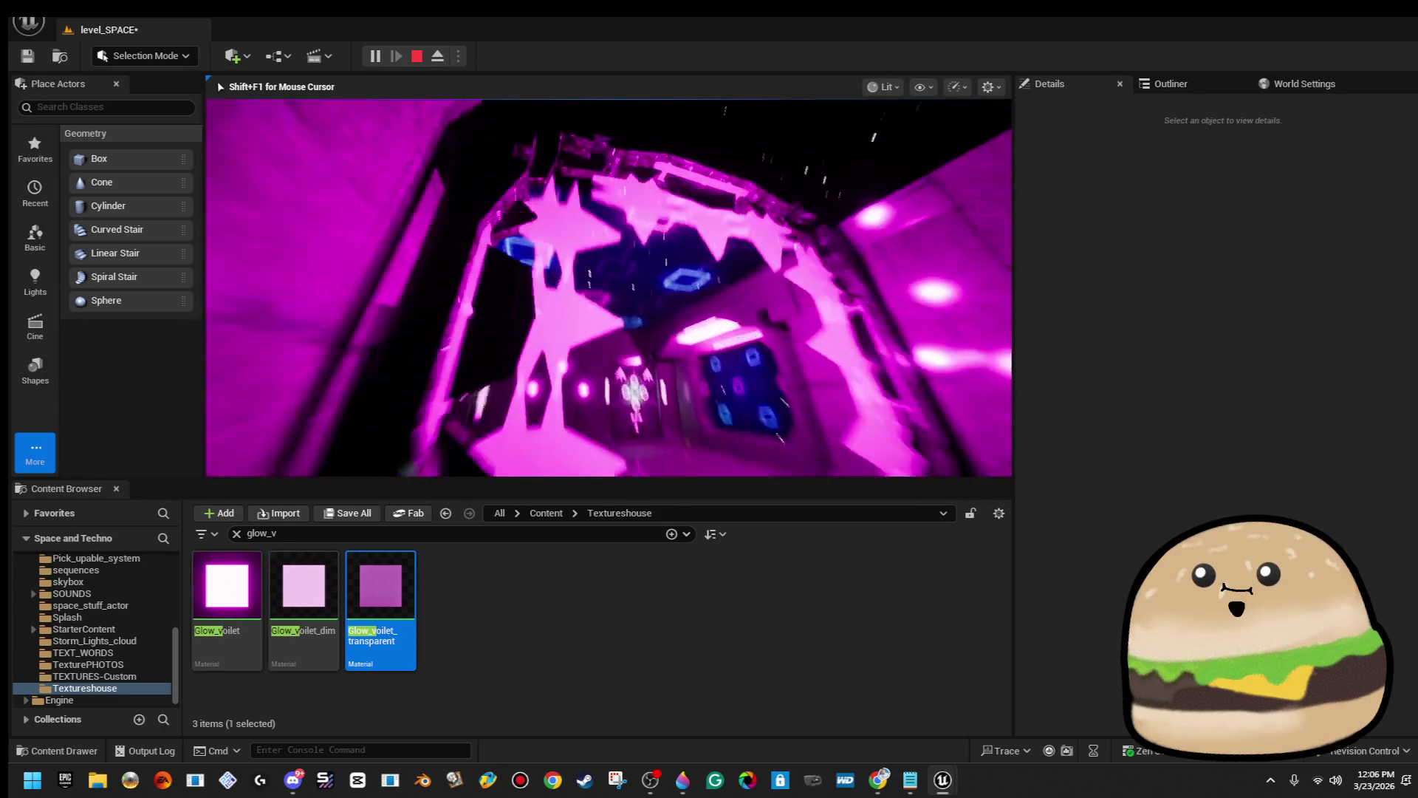
{"action": "key", "text": "w"}
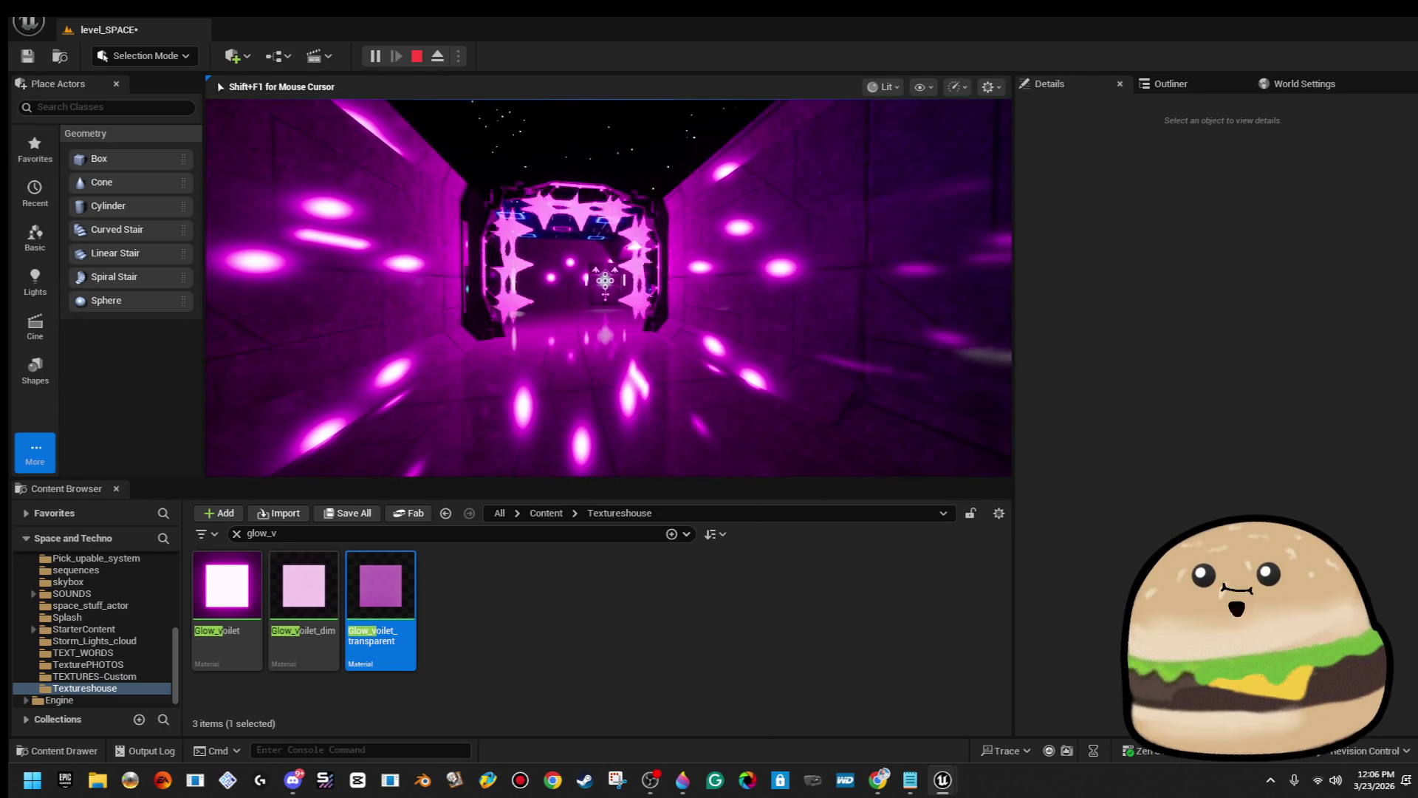
{"action": "key", "text": "F11"}
Stop the play test, replay the level from the corridor floor, then stop again.
{"action": "key", "text": "w"}
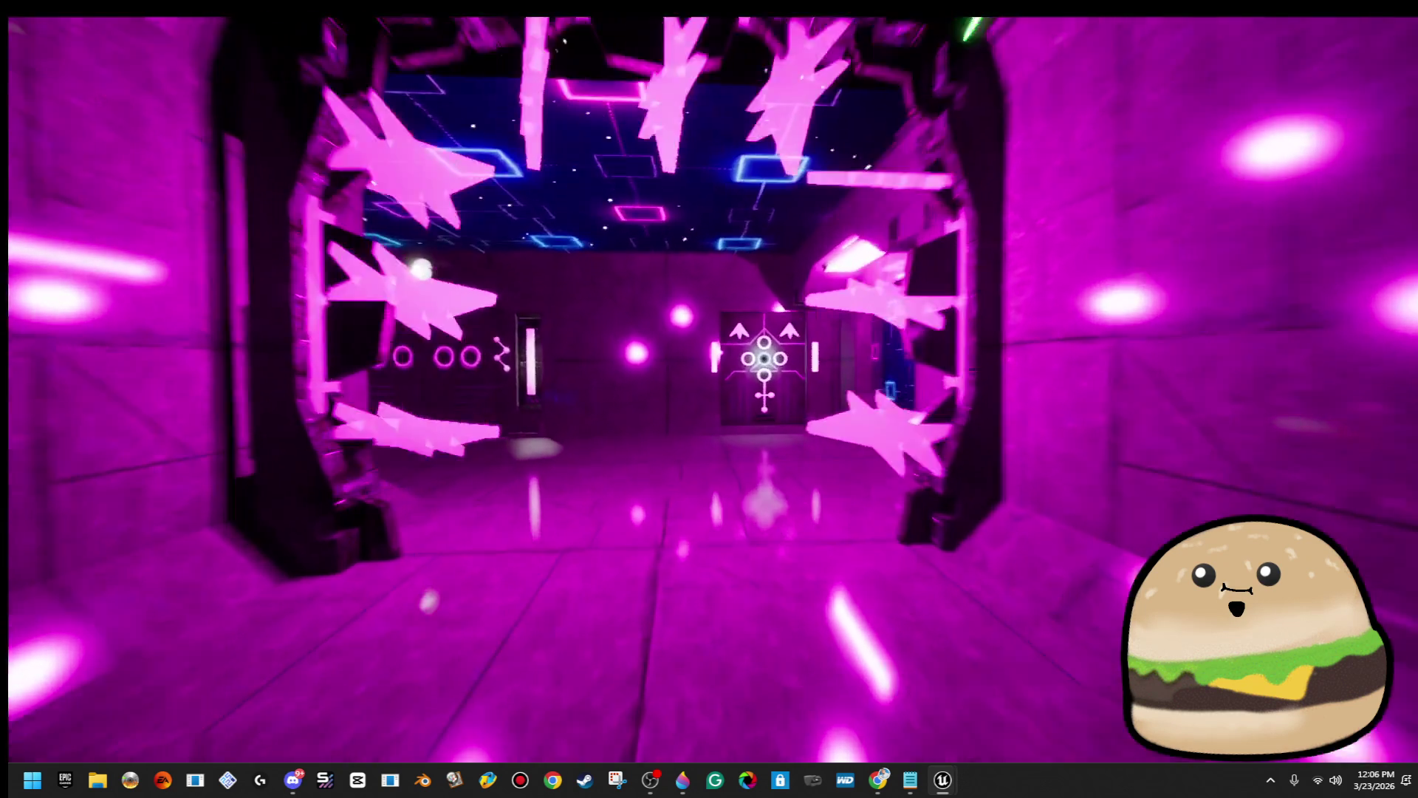
{"action": "key", "text": "Escape"}
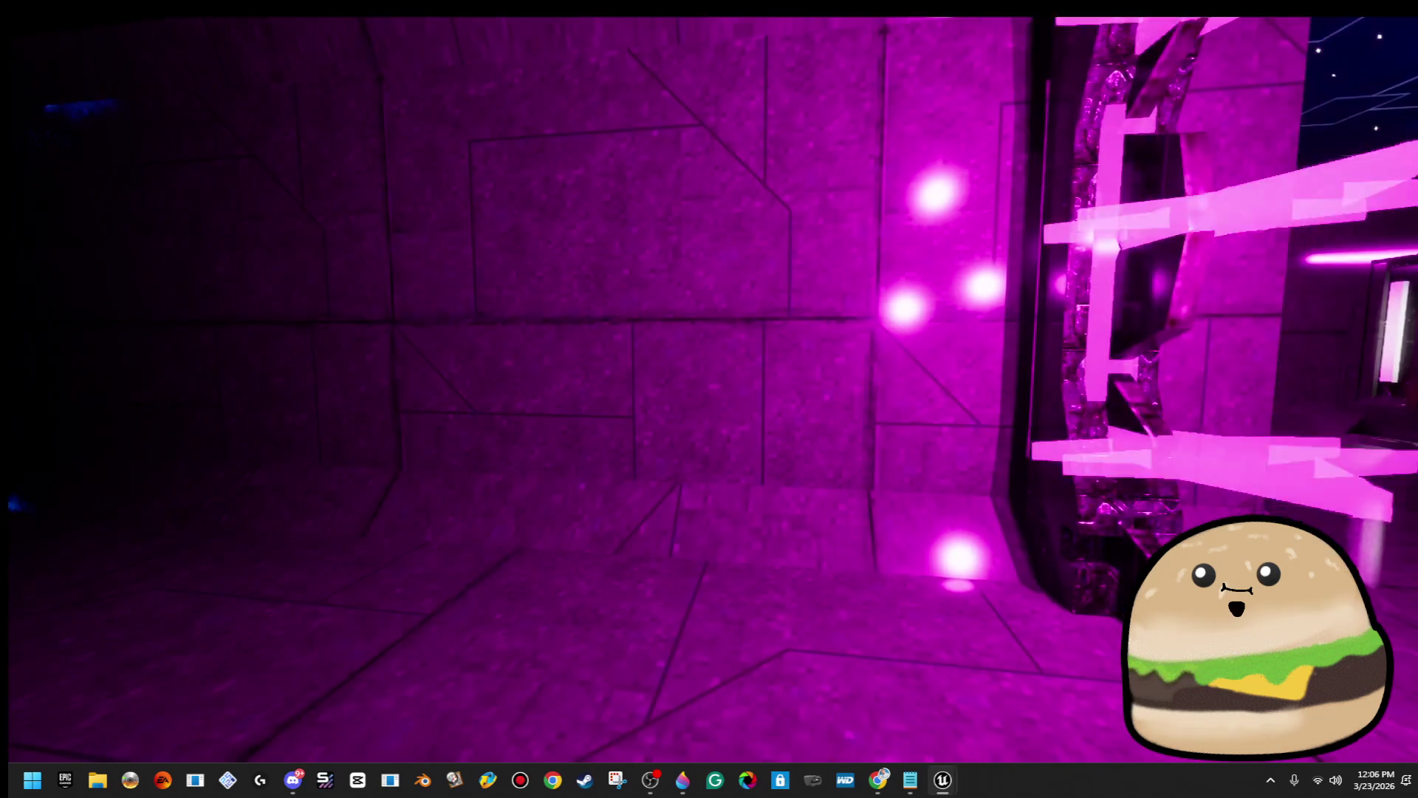
{"action": "left_click_drag", "start_coordinate": [1034, 665], "coordinate": [904, 688]}
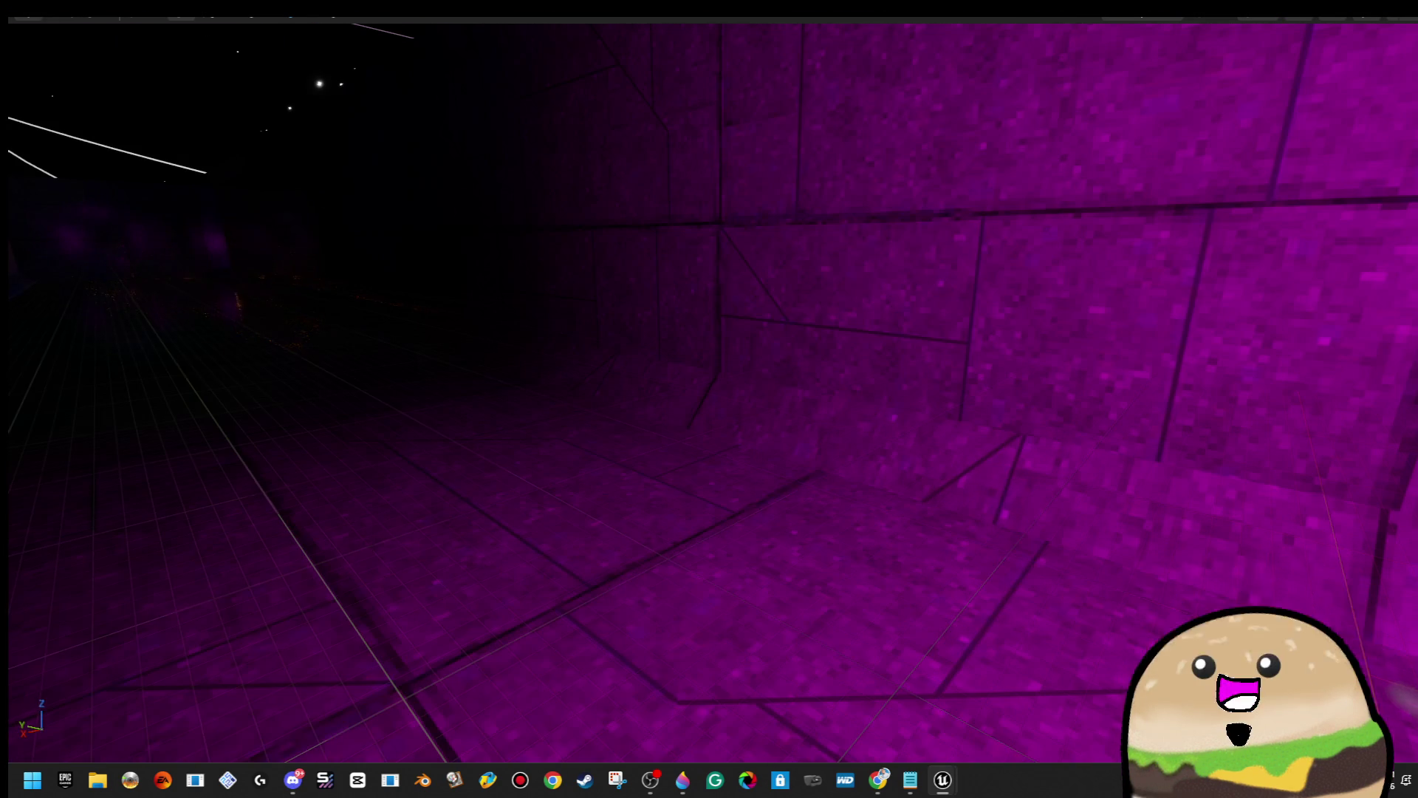
{"action": "right_click", "coordinate": [904, 688]}
{"action": "left_click", "coordinate": [858, 492]}
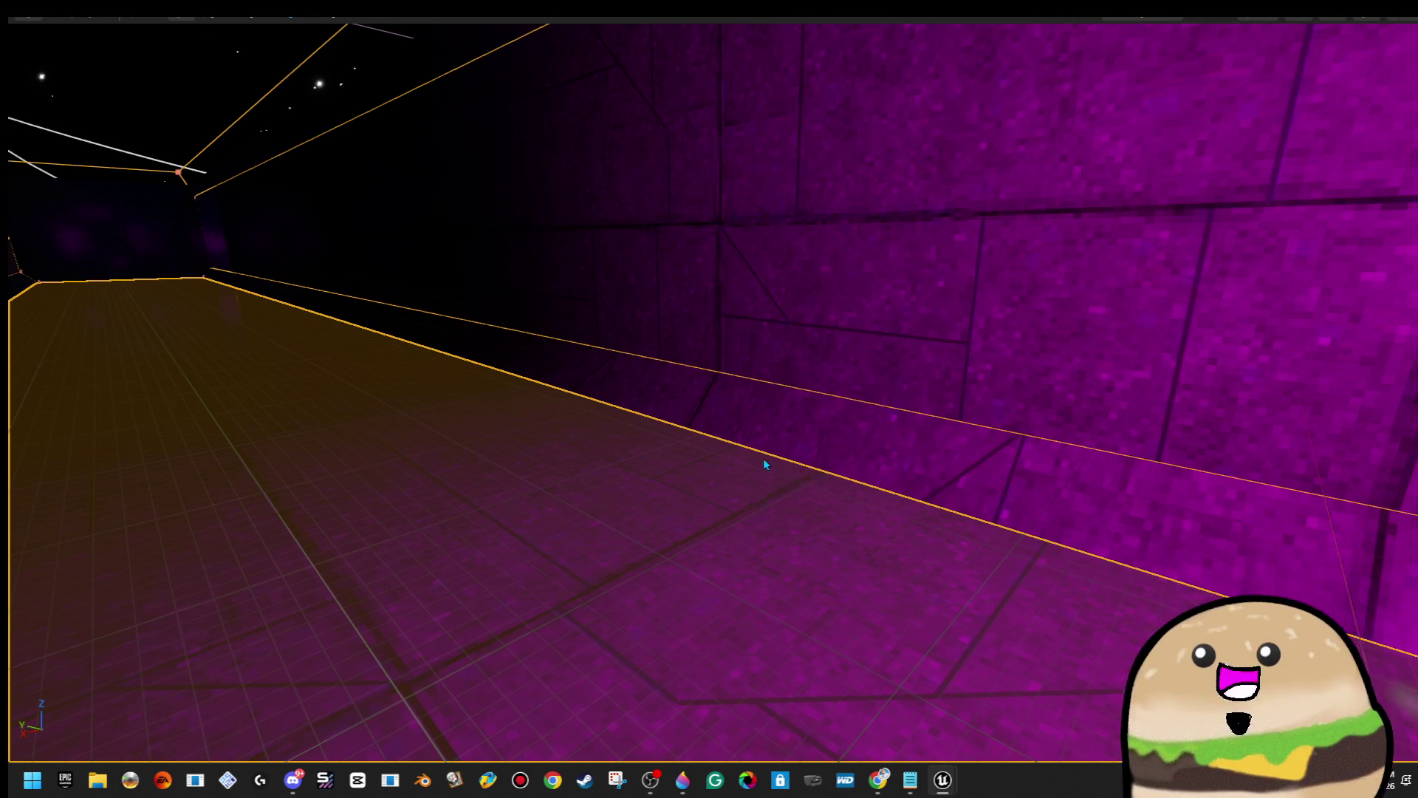
{"action": "key", "text": "Escape"}
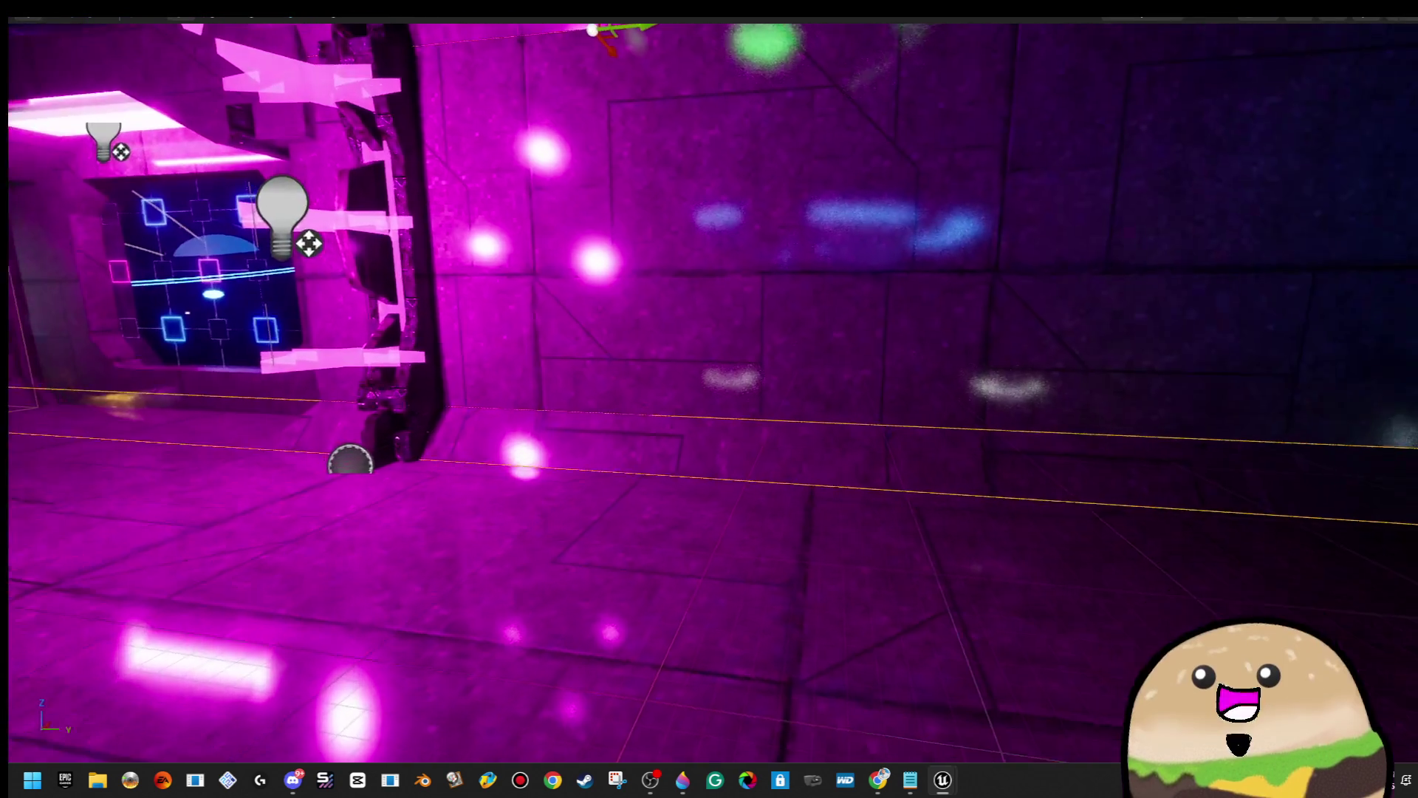
Restore the editor layout, save level_SPACE and close the Unreal Editor.
{"action": "key", "text": "F11"}
{"action": "left_click", "coordinate": [24, 55]}
{"action": "key", "text": "f"}
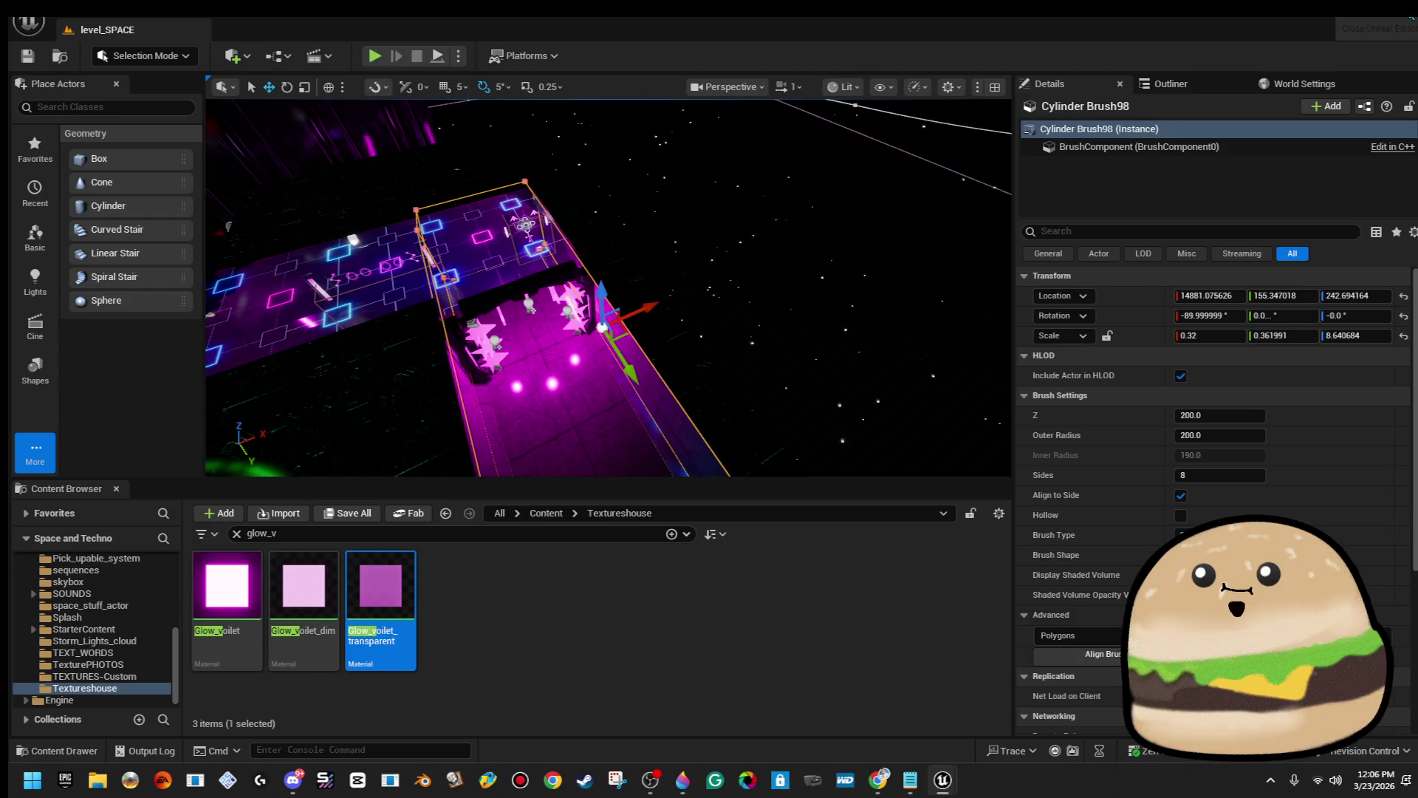
{"action": "key", "text": "alt+F4"}
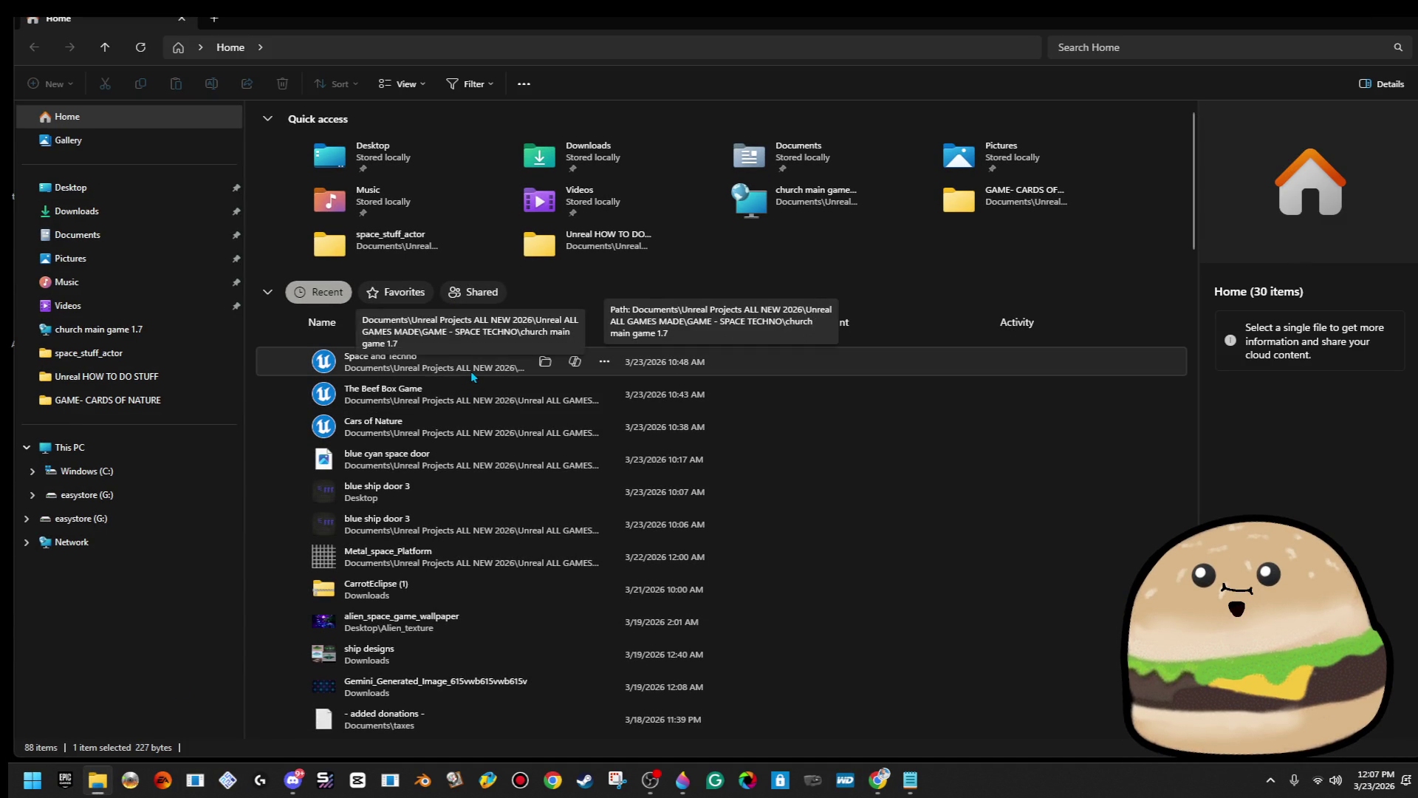
Launch the Space and Techno project from File Explorer's recent items.
{"action": "left_click", "coordinate": [471, 371]}
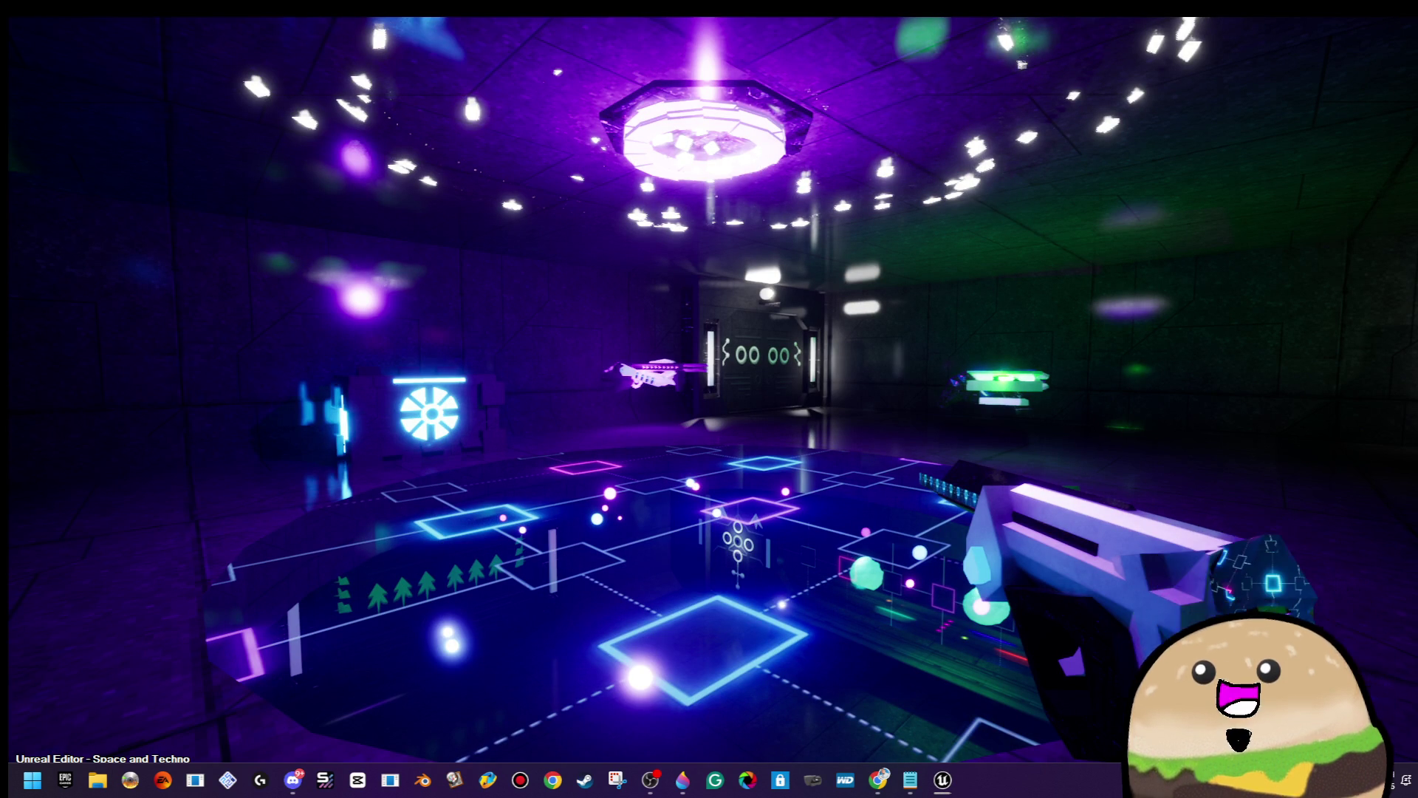
Exit the startup game preview with Alt+F4.
{"action": "key", "text": "alt+F4"}
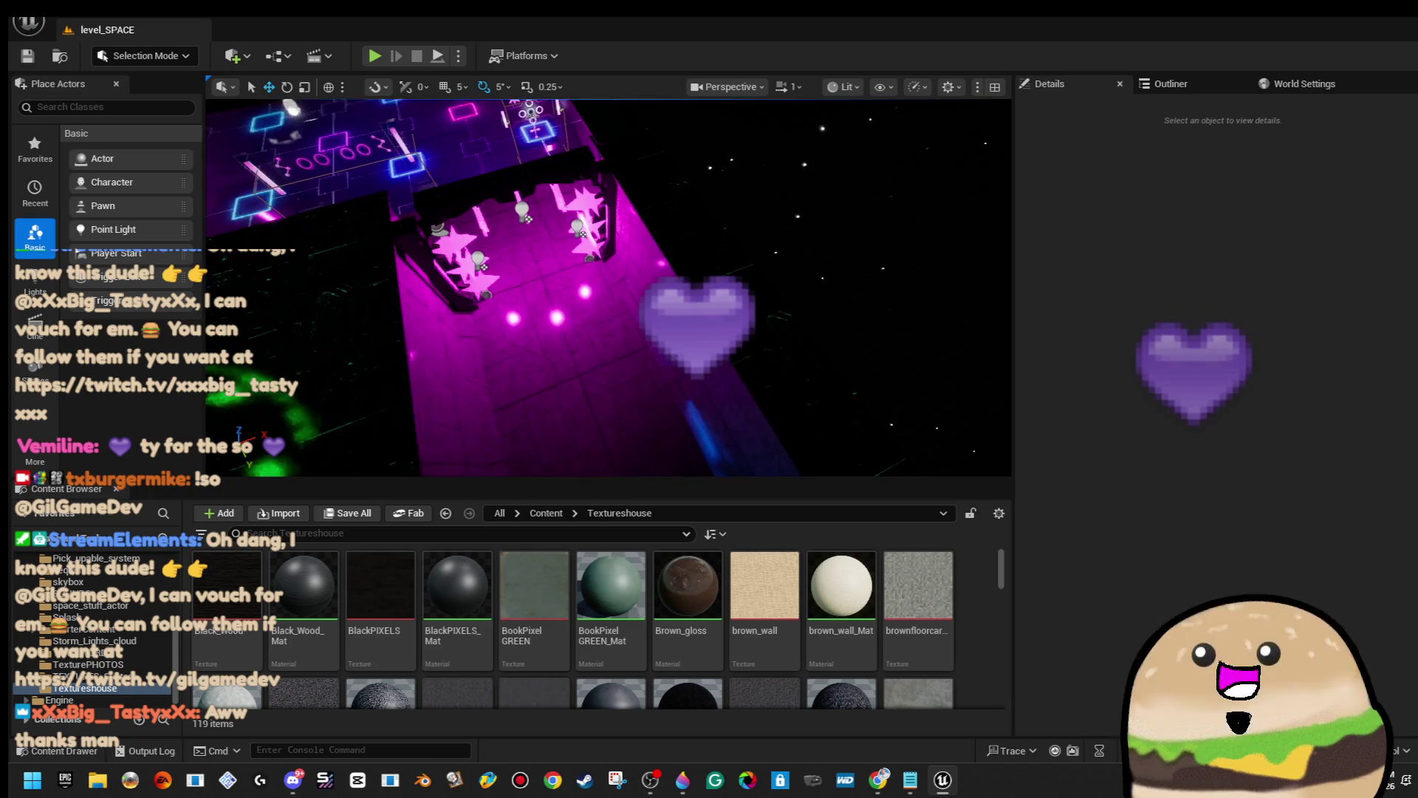
{"action": "right_click", "coordinate": [570, 275]}
{"action": "key", "text": "Escape"}
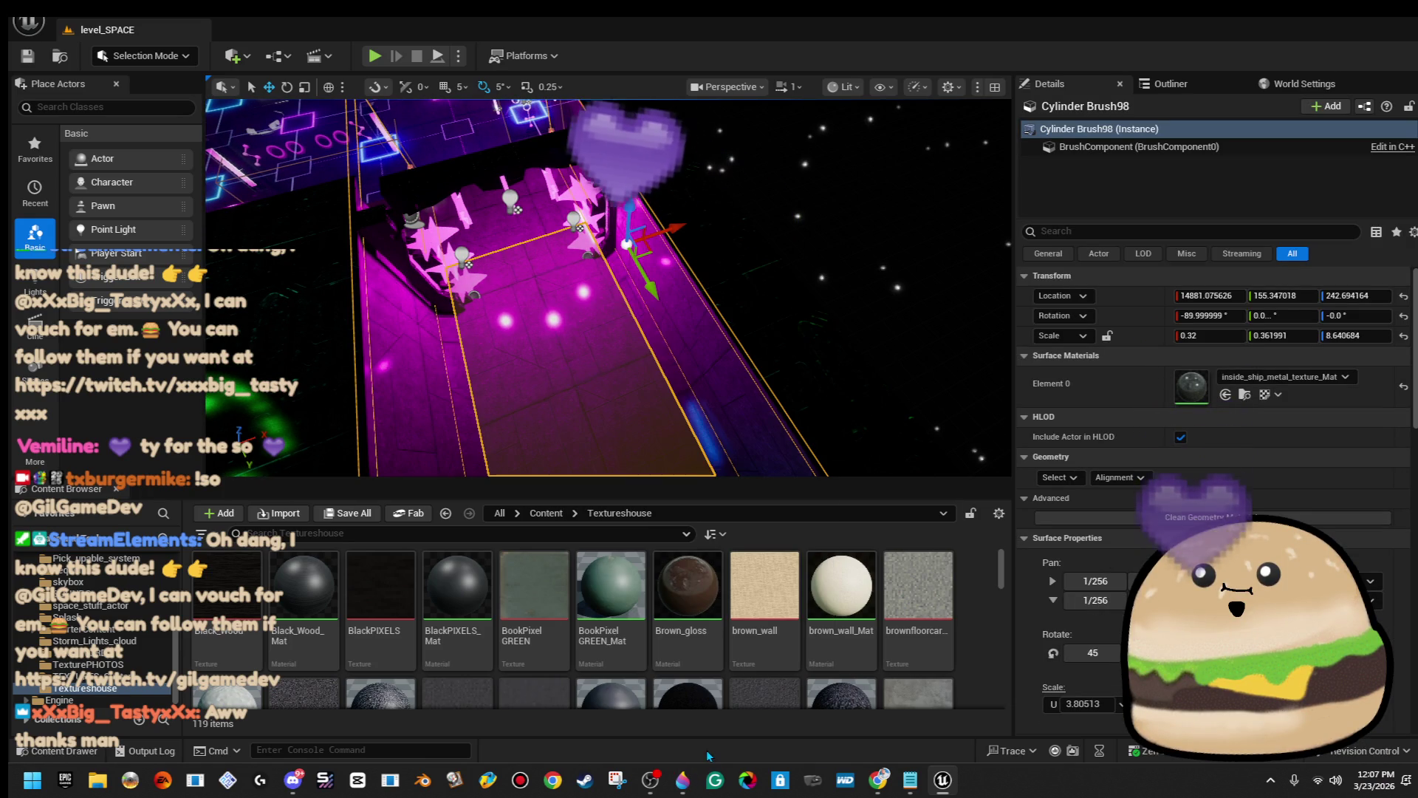
{"action": "key", "text": "alt+p"}
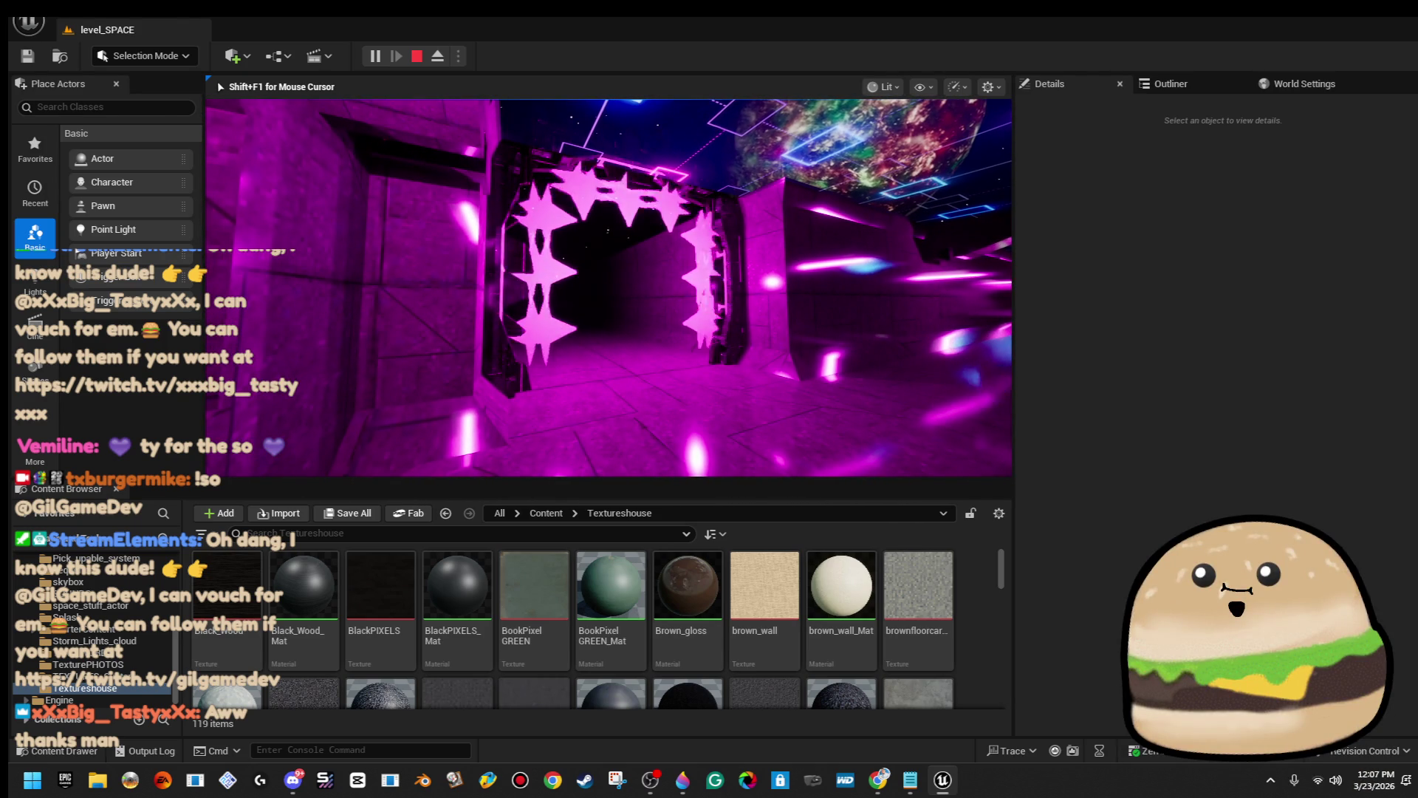
{"action": "key", "text": "Escape"}
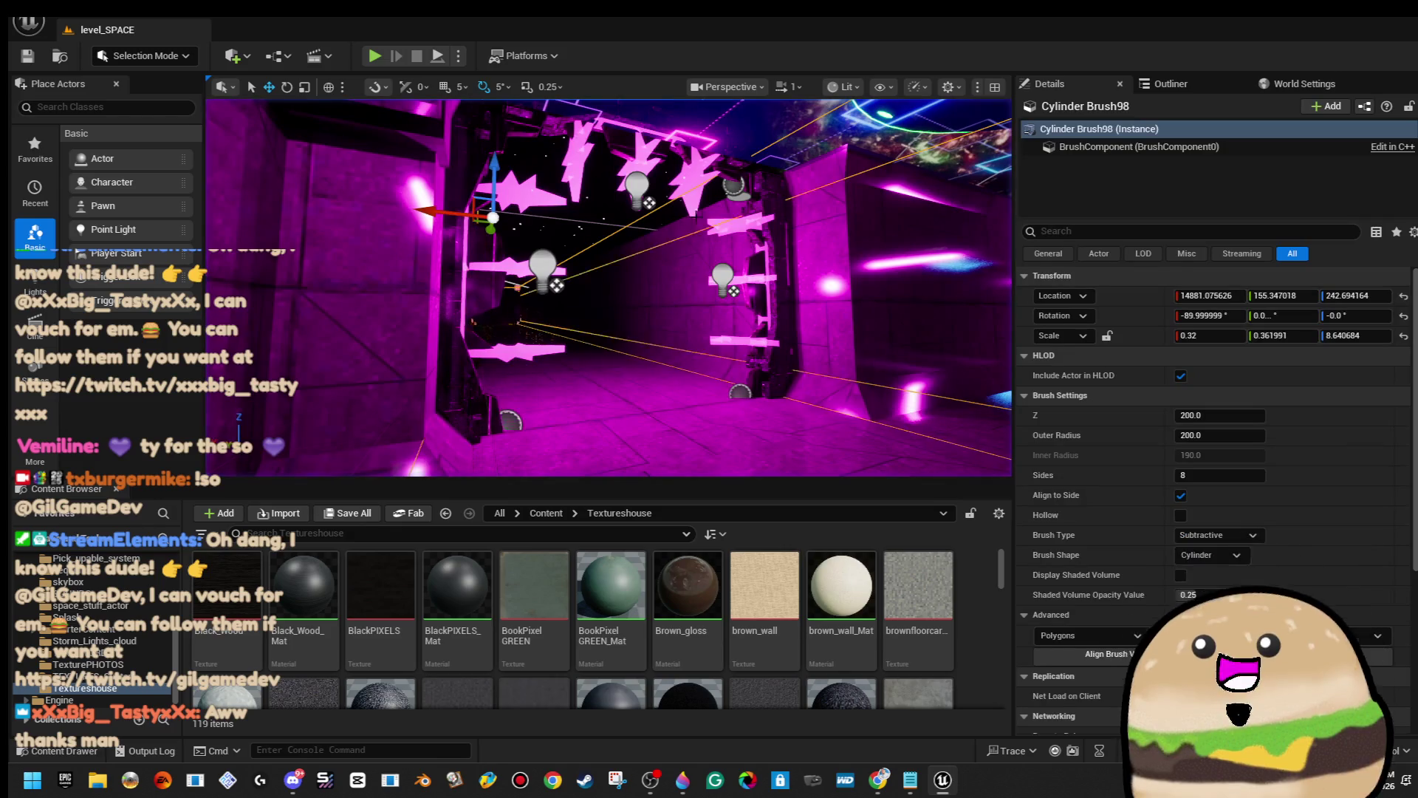
{"action": "left_click", "coordinate": [640, 151]}
{"action": "left_click", "coordinate": [639, 151], "text": "ctrl"}
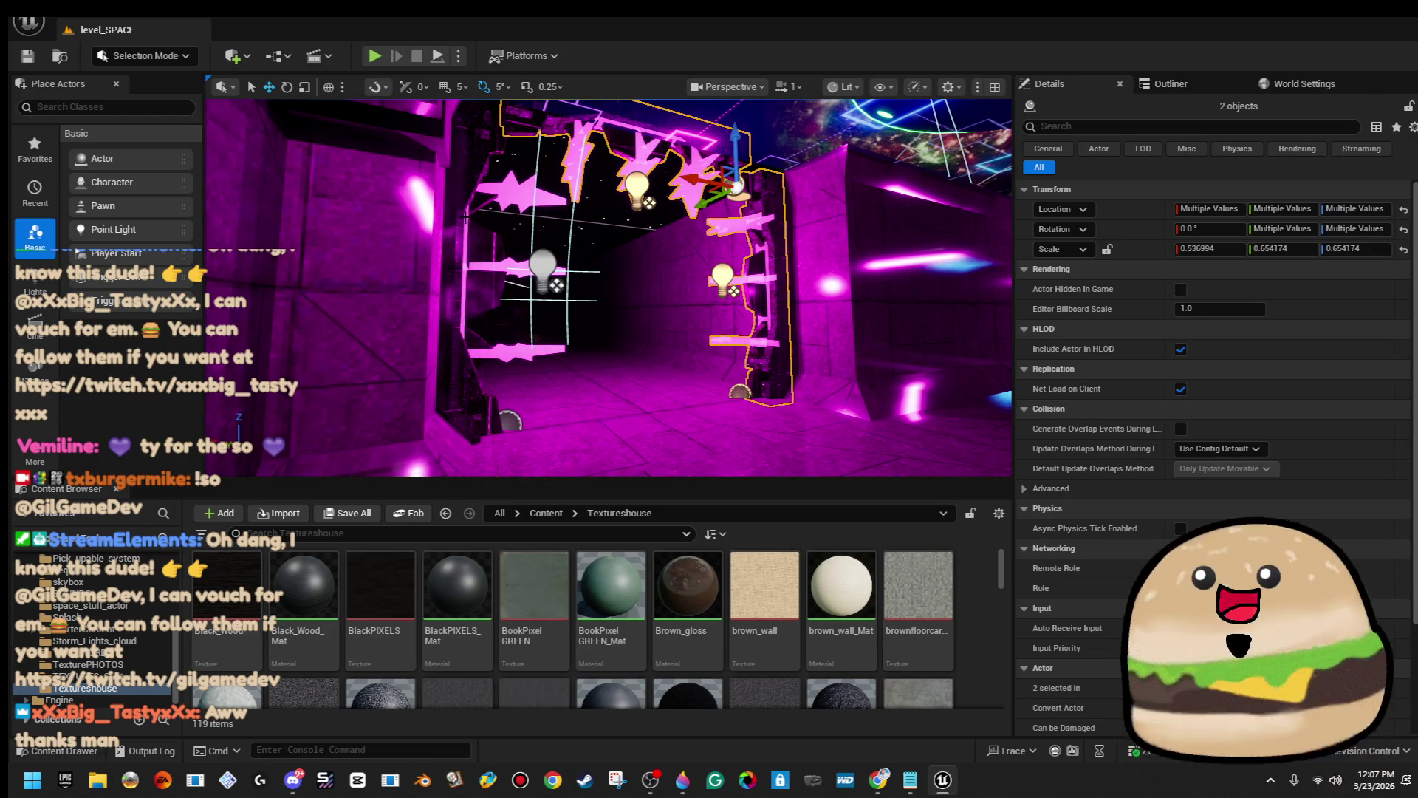
{"action": "scroll", "coordinate": [608, 289], "scroll_direction": "down", "scroll_amount": 5}
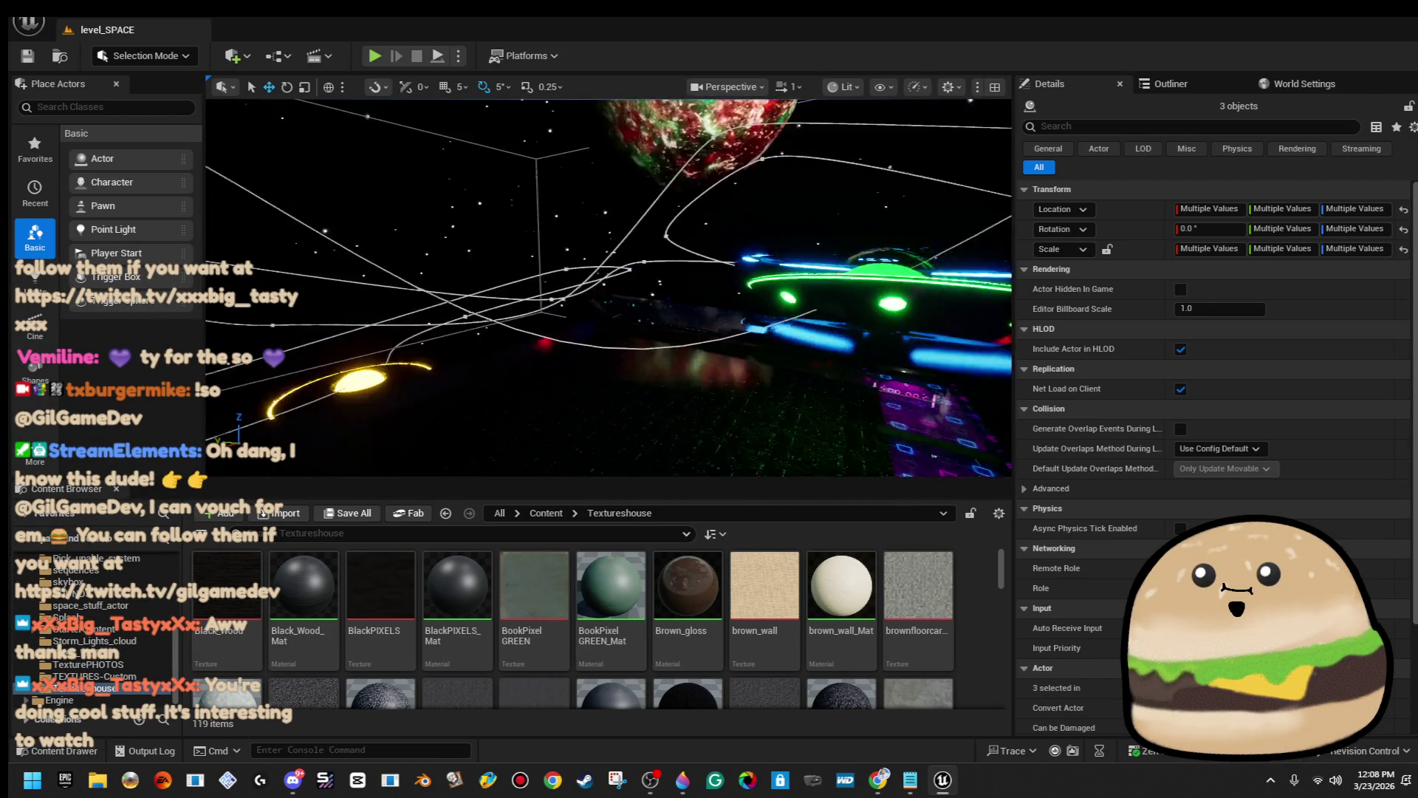
Slide the selected star arch pieces along the corridor on the Y axis.
{"action": "key", "text": "f"}
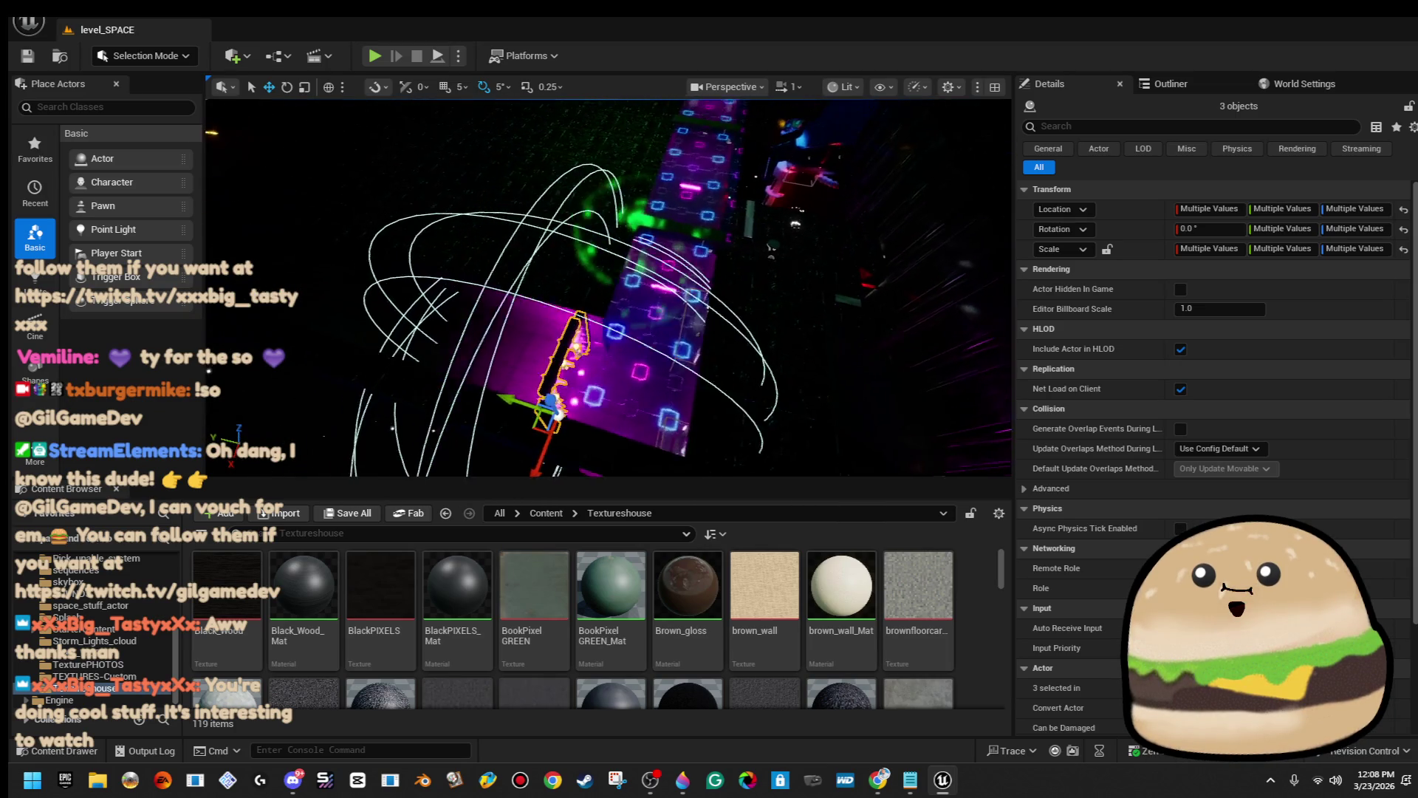
{"action": "mouse_move", "coordinate": [629, 337]}
{"action": "left_mouse_down"}
{"action": "mouse_move", "coordinate": [473, 303]}
{"action": "mouse_move", "coordinate": [476, 269]}
{"action": "mouse_move", "coordinate": [584, 237]}
{"action": "mouse_move", "coordinate": [662, 368]}
{"action": "left_mouse_up"}
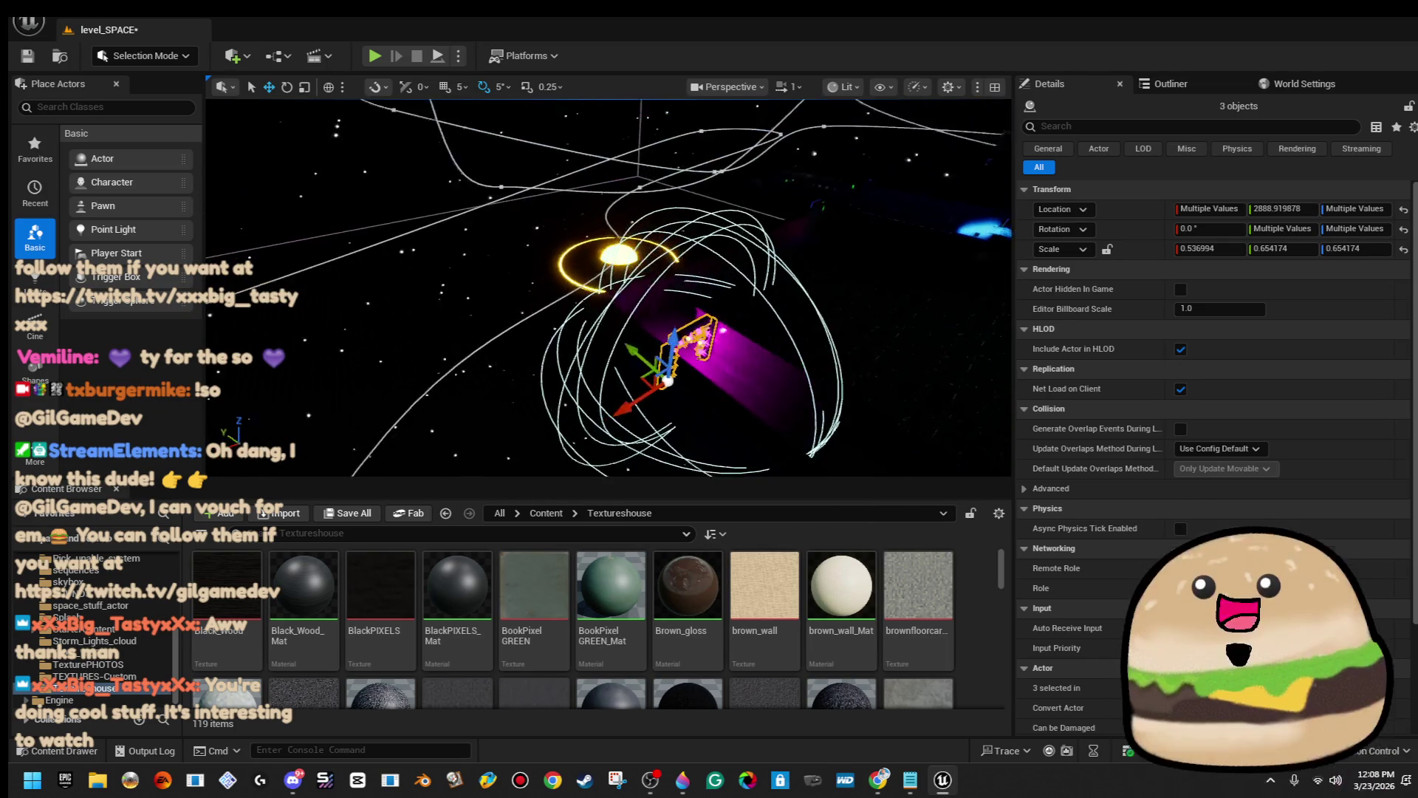
{"action": "key", "text": "w"}
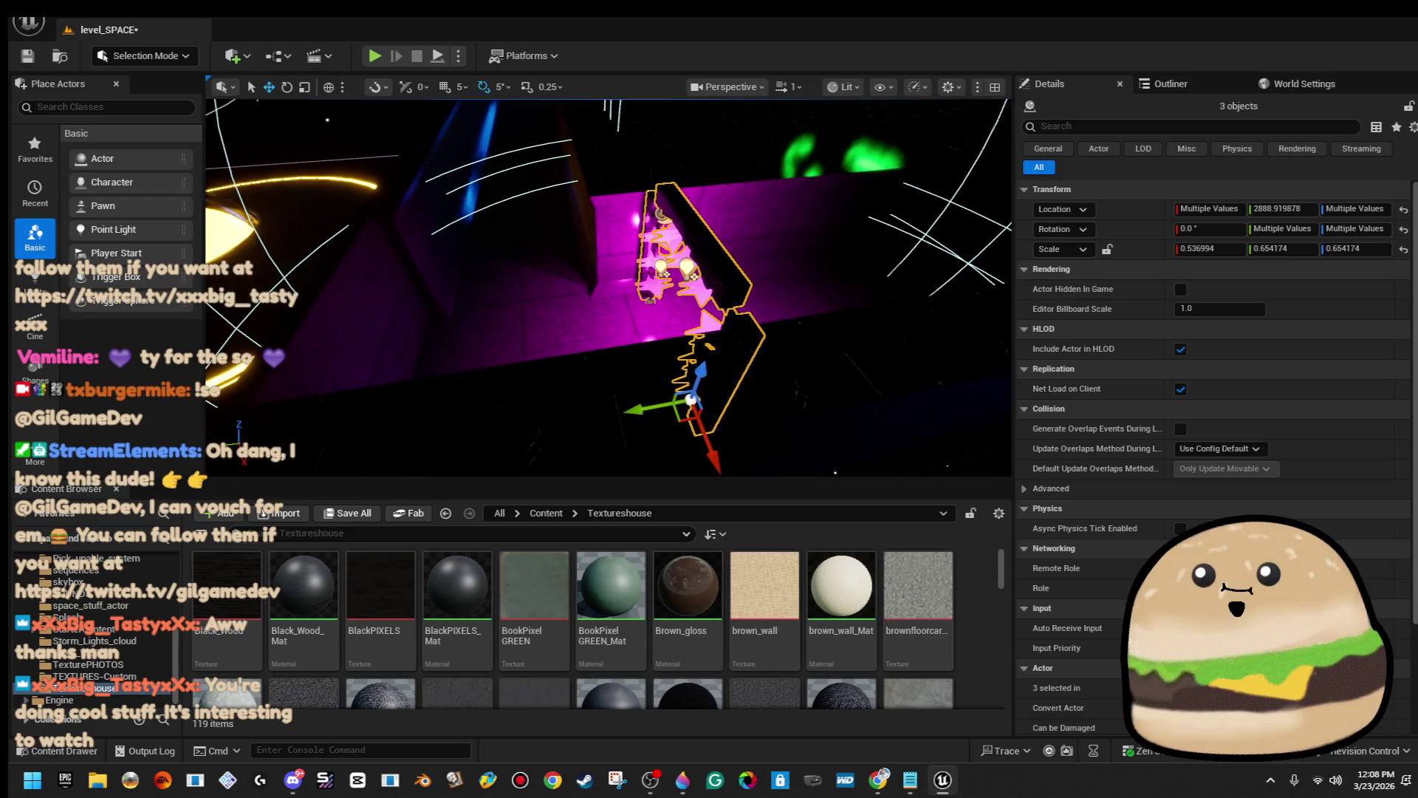
{"action": "mouse_move", "coordinate": [628, 410]}
{"action": "left_mouse_down"}
{"action": "mouse_move", "coordinate": [585, 417]}
{"action": "mouse_move", "coordinate": [635, 361]}
{"action": "left_mouse_up"}
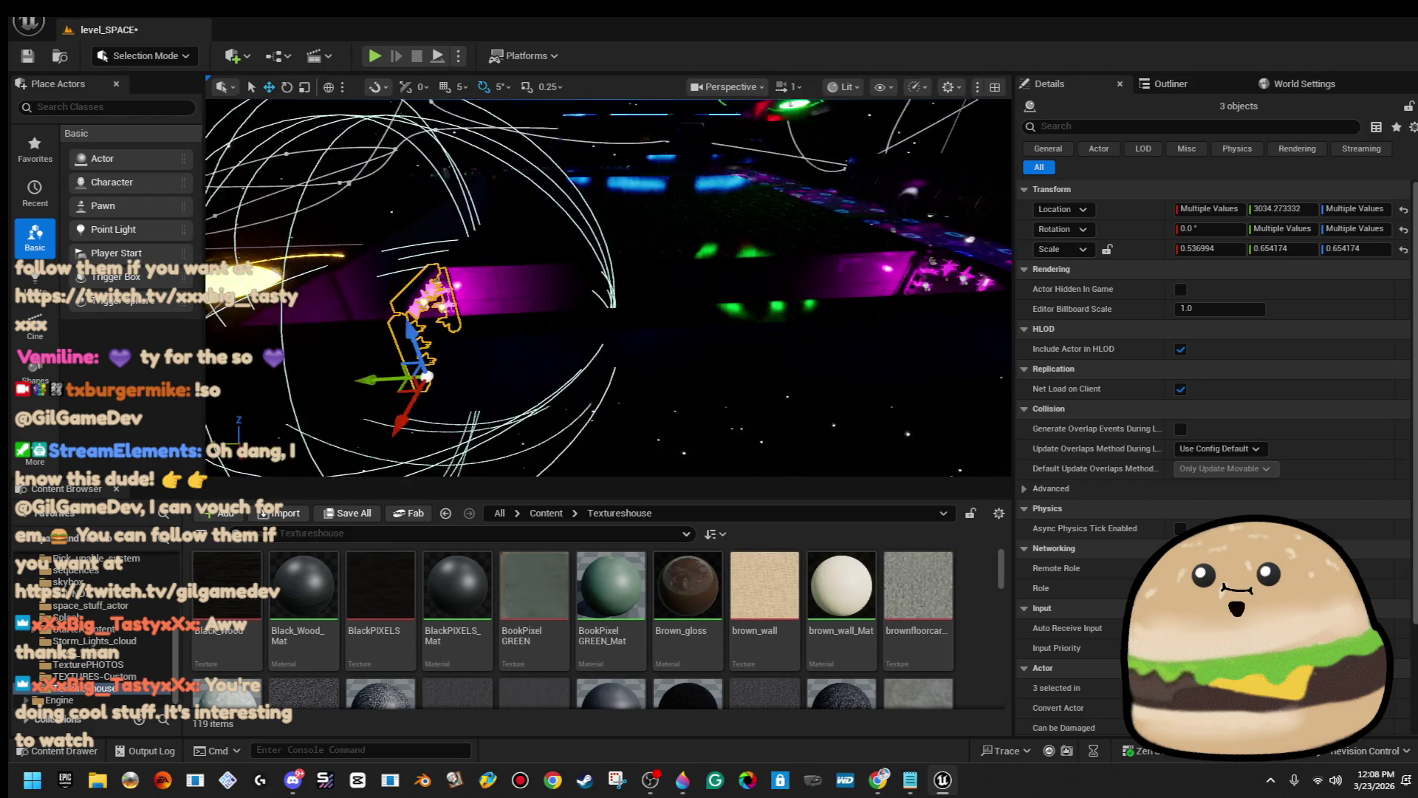
{"action": "key", "text": "f"}
{"action": "left_click_drag", "start_coordinate": [610, 288], "coordinate": [554, 294]}
{"action": "key", "text": "f"}
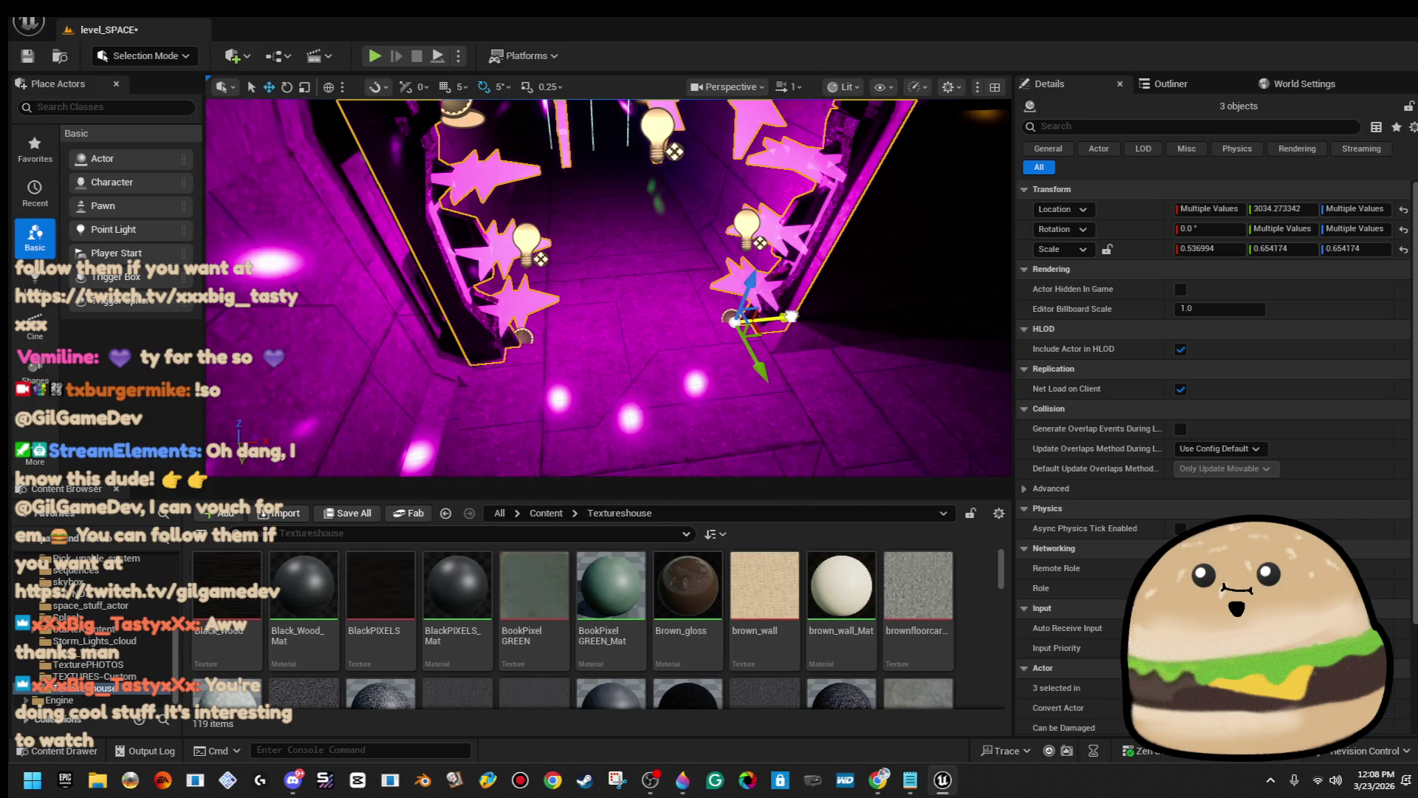
{"action": "left_click_drag", "start_coordinate": [554, 294], "coordinate": [532, 298]}
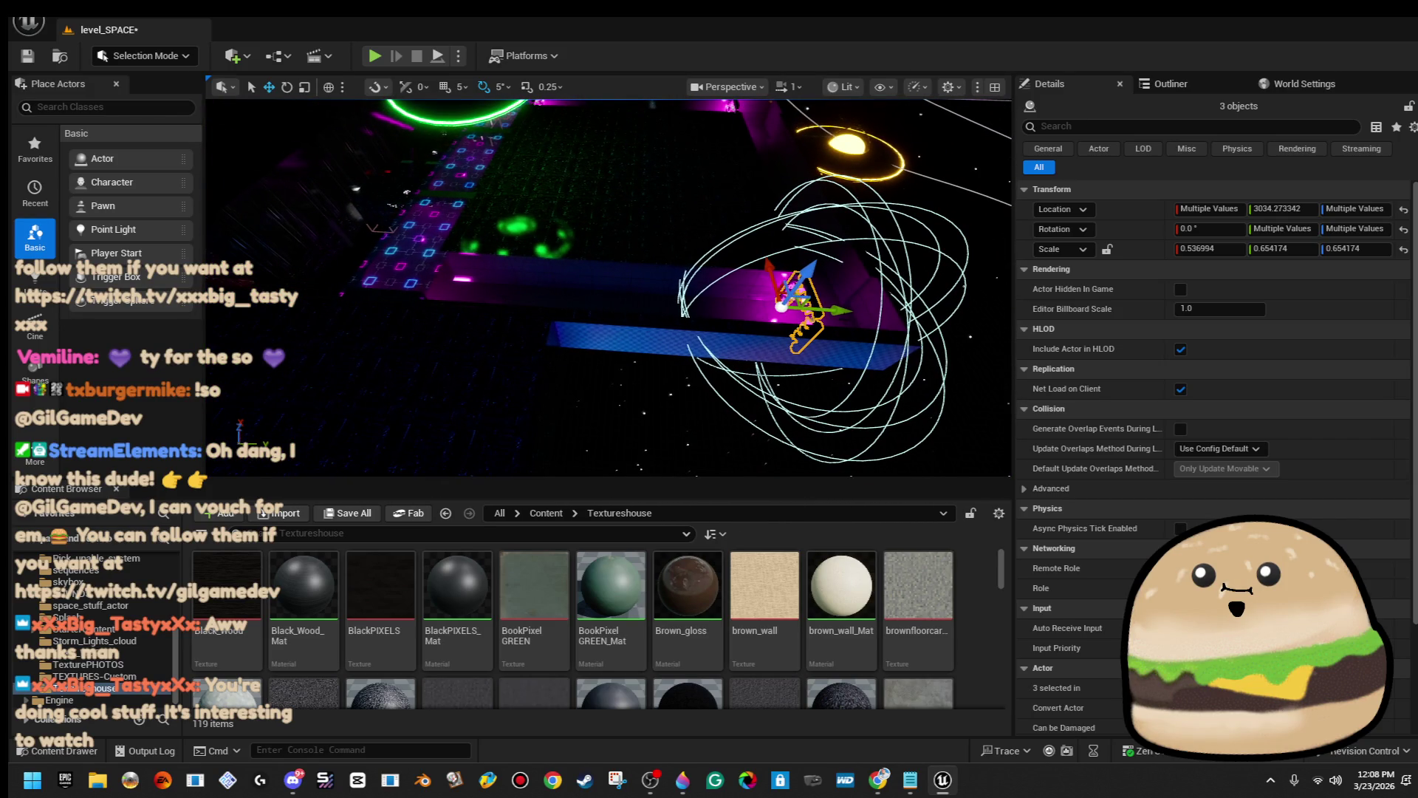
{"action": "mouse_move", "coordinate": [831, 310]}
{"action": "left_mouse_down"}
{"action": "mouse_move", "coordinate": [545, 291]}
{"action": "mouse_move", "coordinate": [598, 273]}
{"action": "left_mouse_up"}
{"action": "mouse_move", "coordinate": [763, 338]}
{"action": "left_mouse_down"}
{"action": "mouse_move", "coordinate": [661, 337]}
{"action": "mouse_move", "coordinate": [785, 249]}
{"action": "left_mouse_up"}
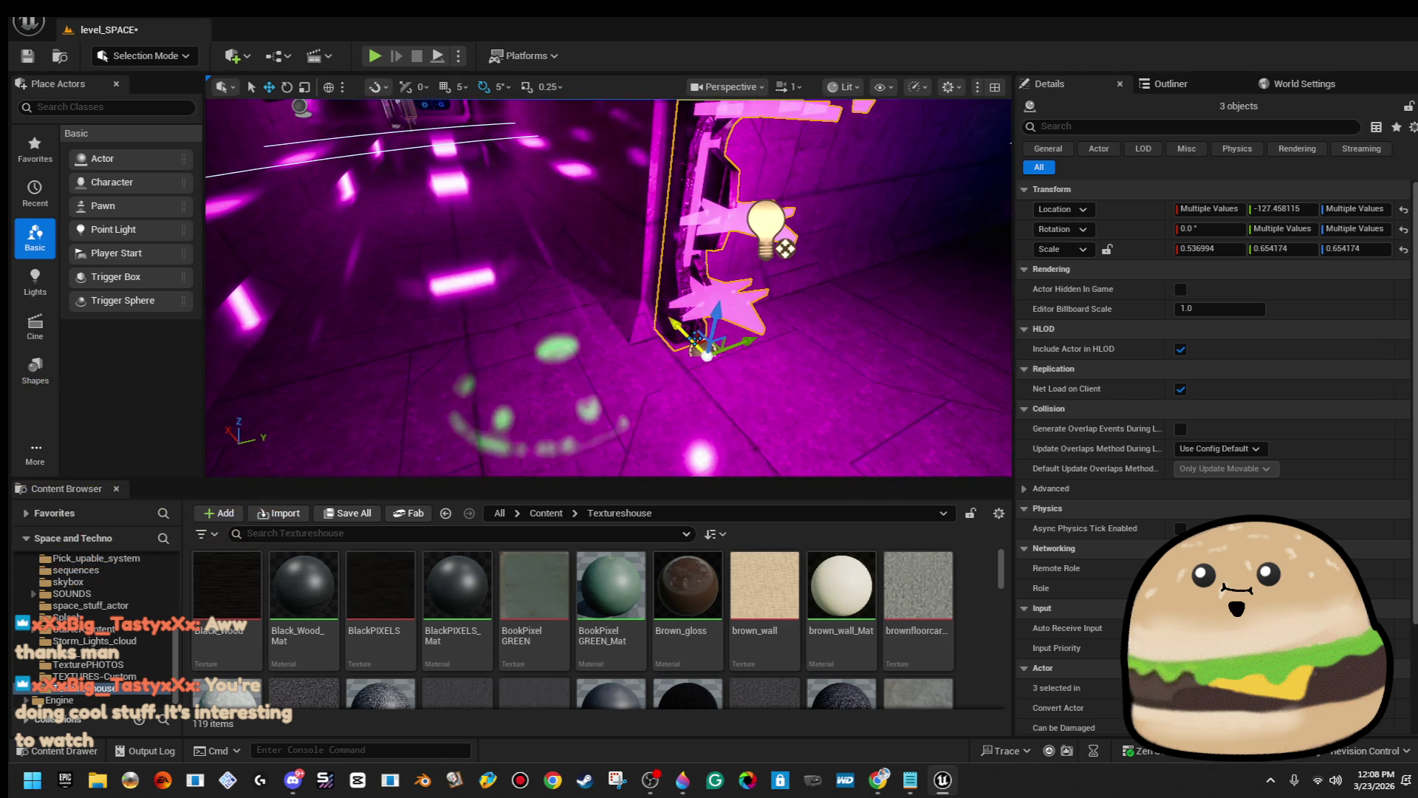
{"action": "left_click_drag", "start_coordinate": [738, 295], "coordinate": [776, 273]}
Delete the overhead arch section in the neon-panel room.
{"action": "left_click", "coordinate": [640, 214]}
{"action": "mouse_move", "coordinate": [640, 214]}
{"action": "left_mouse_down"}
{"action": "mouse_move", "coordinate": [657, 235]}
{"action": "mouse_move", "coordinate": [732, 212]}
{"action": "left_mouse_up"}
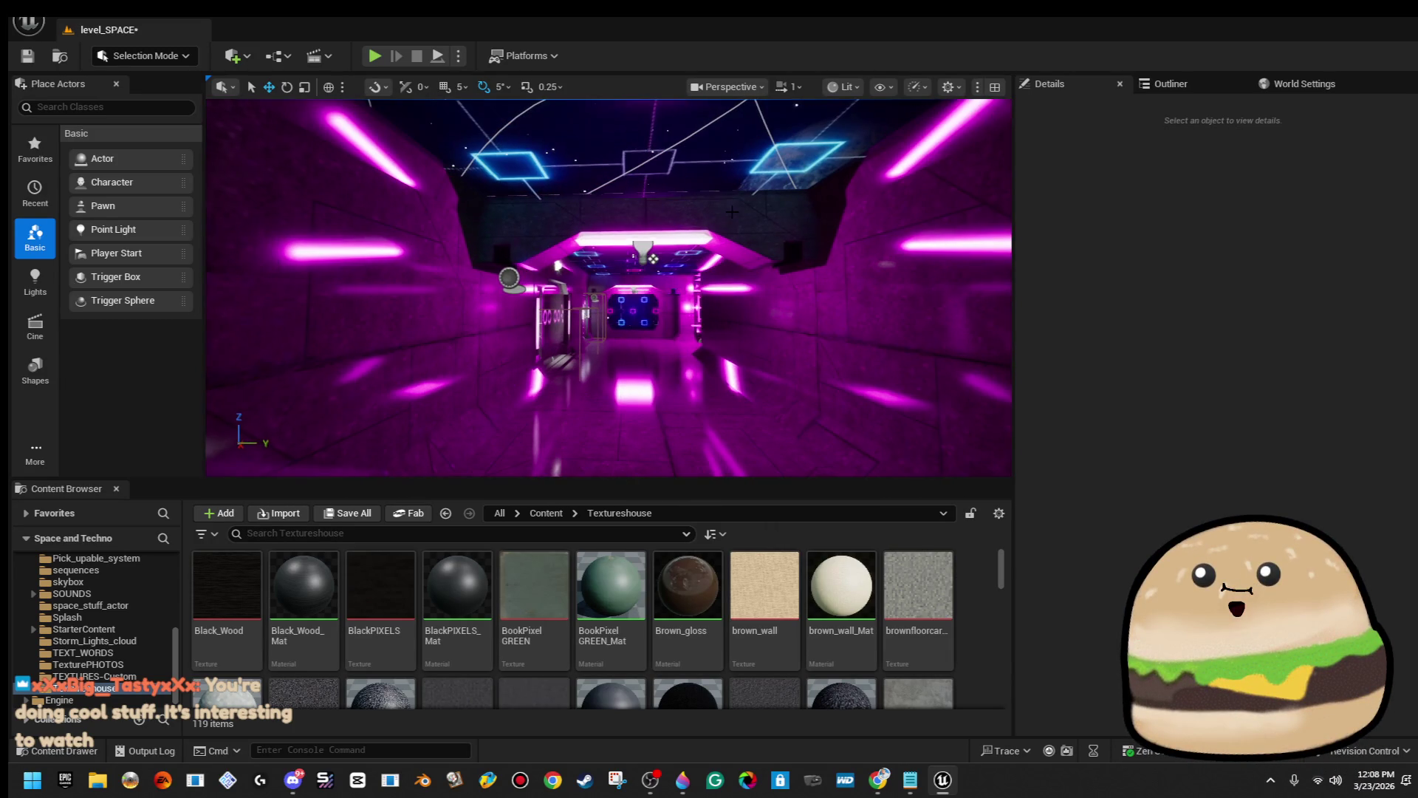
{"action": "left_click", "coordinate": [732, 212]}
{"action": "key", "text": "Delete"}
{"action": "mouse_move", "coordinate": [662, 278]}
{"action": "left_mouse_down"}
{"action": "mouse_move", "coordinate": [662, 236]}
{"action": "mouse_move", "coordinate": [802, 262]}
{"action": "mouse_move", "coordinate": [723, 274]}
{"action": "left_mouse_up"}
Place a rotated copy of the violet star pillar further left, above the grid window.
{"action": "left_click", "coordinate": [802, 262]}
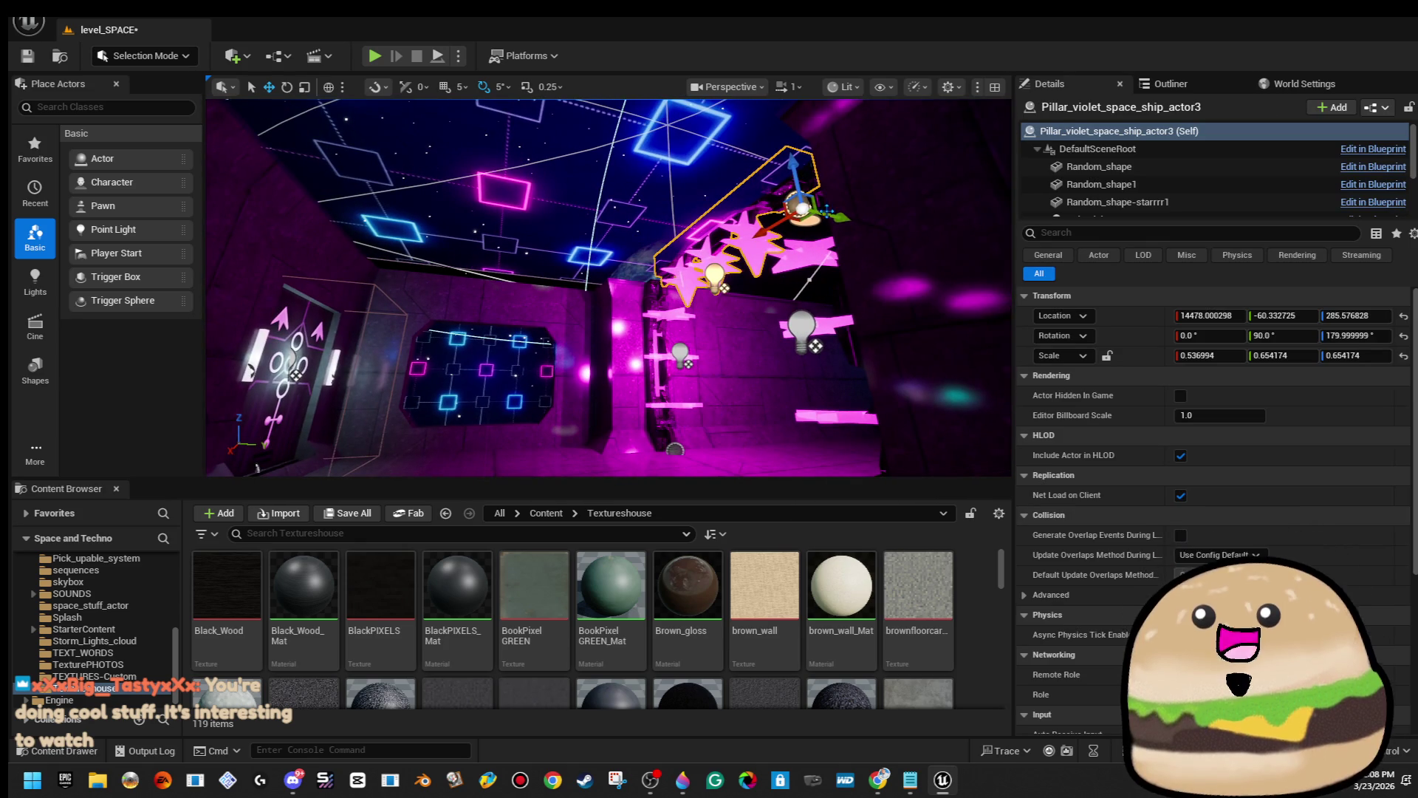
{"action": "left_click_drag", "start_coordinate": [838, 217], "coordinate": [547, 214]}
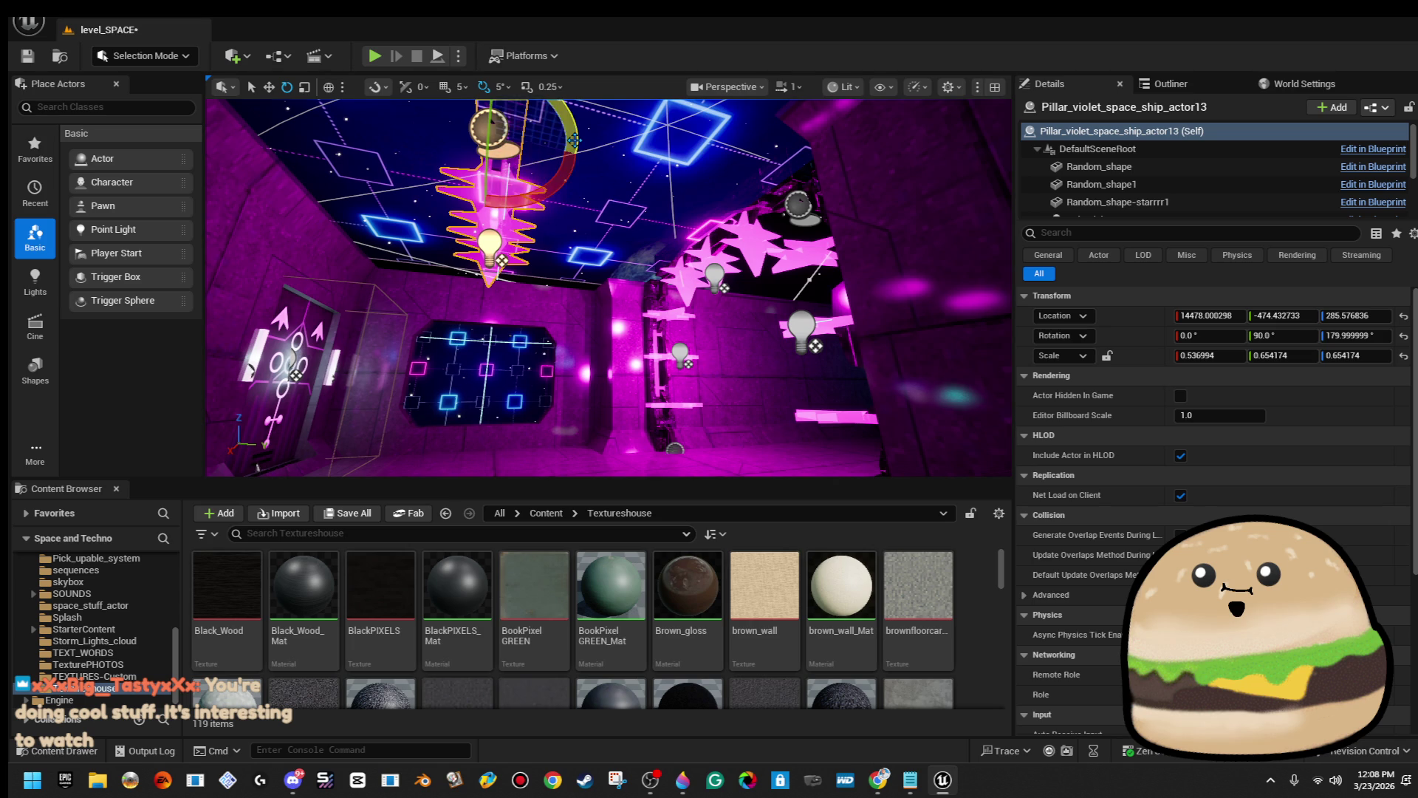
{"action": "left_click_drag", "start_coordinate": [574, 139], "coordinate": [550, 189]}
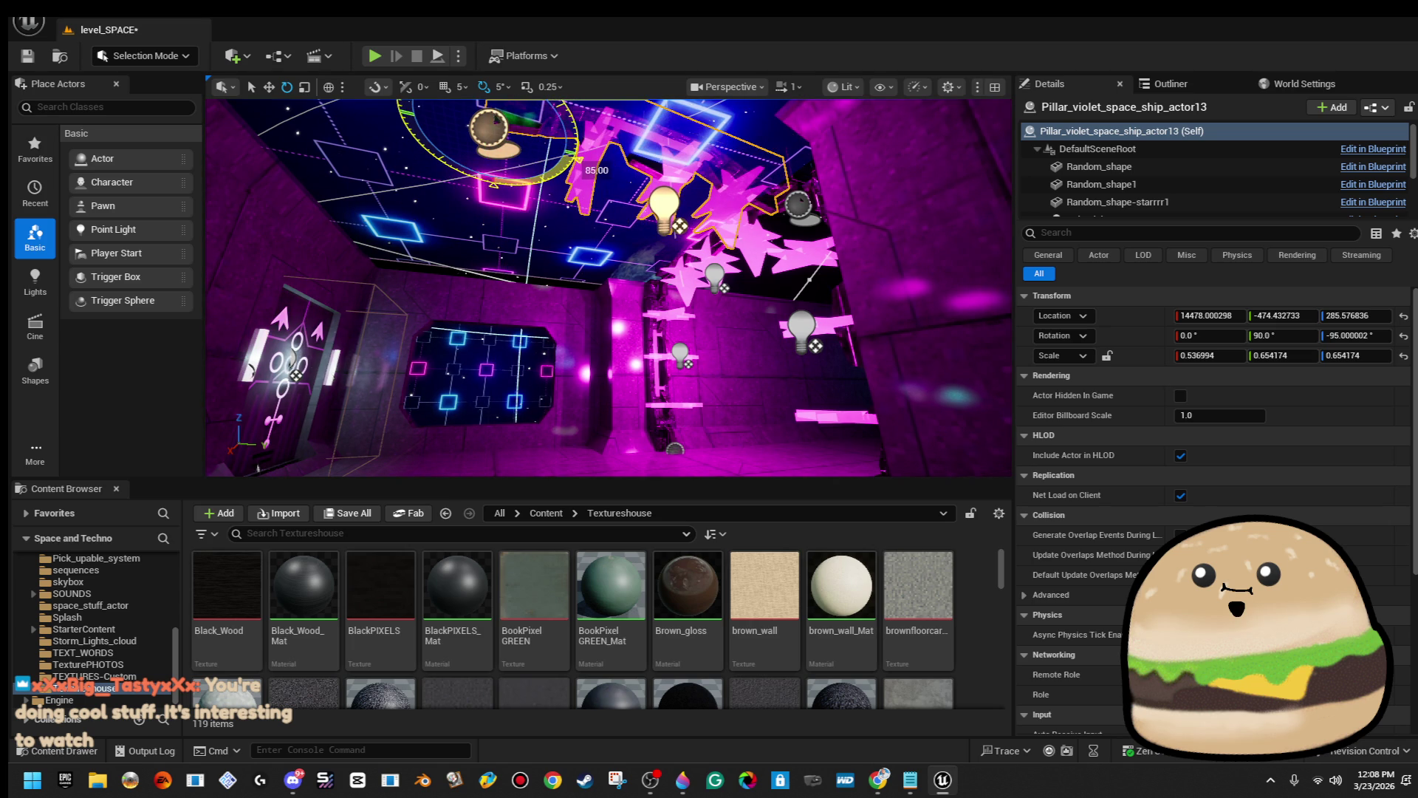
{"action": "left_click_drag", "start_coordinate": [605, 281], "coordinate": [631, 253]}
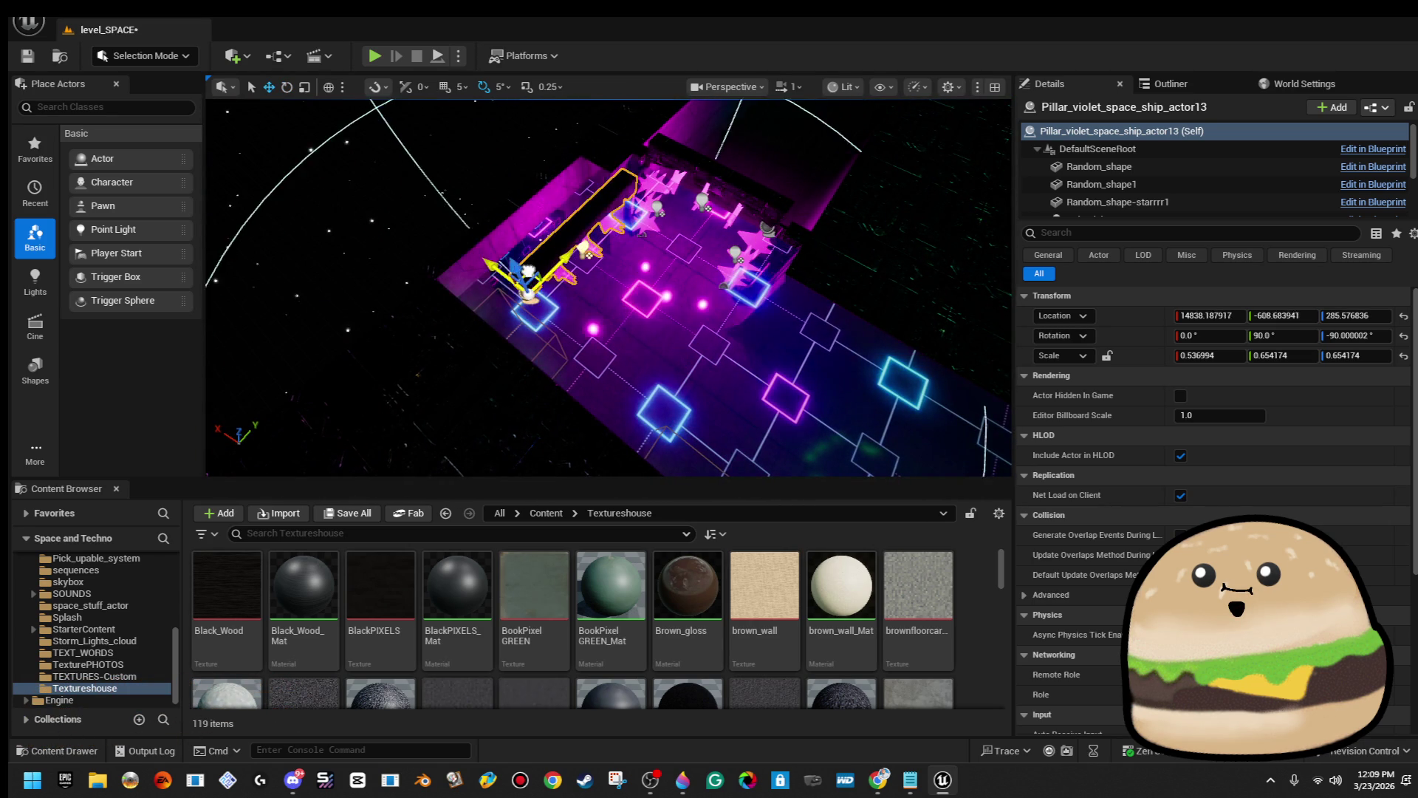
{"action": "left_click_drag", "start_coordinate": [606, 288], "coordinate": [594, 300]}
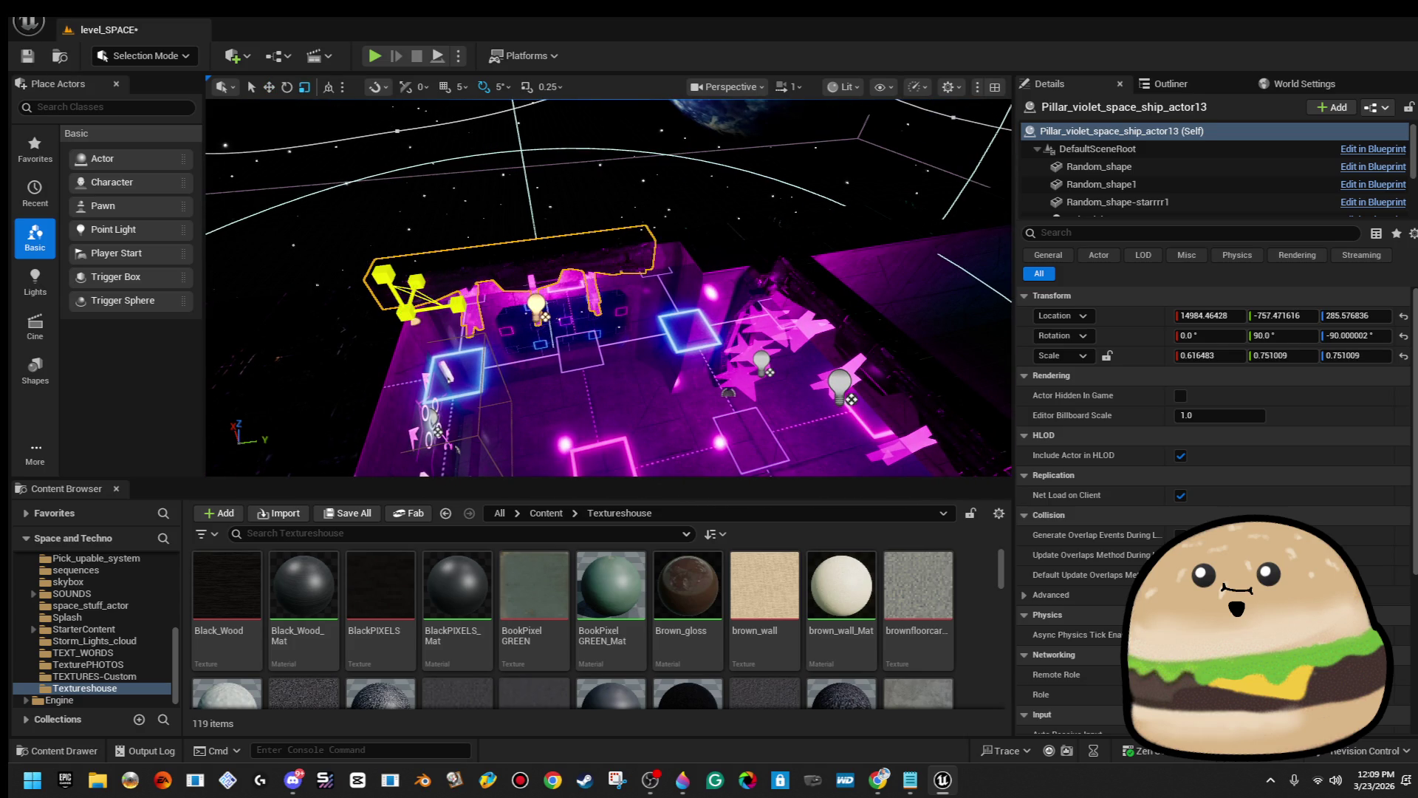
{"action": "left_click_drag", "start_coordinate": [407, 312], "coordinate": [451, 300]}
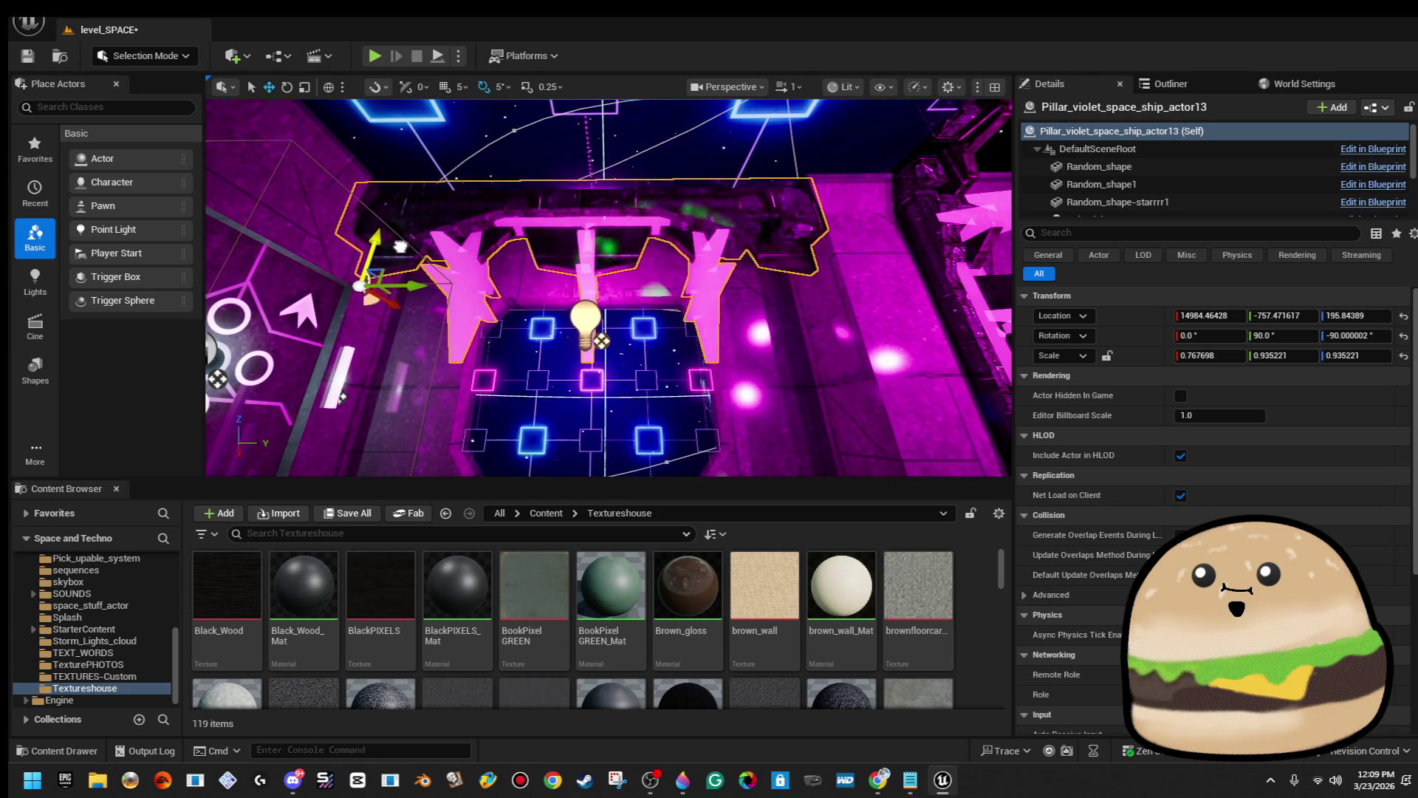
{"action": "mouse_move", "coordinate": [525, 252]}
{"action": "left_mouse_down"}
{"action": "mouse_move", "coordinate": [543, 272]}
{"action": "mouse_move", "coordinate": [501, 428]}
{"action": "left_mouse_up"}
Play From Here at the neon grid wall, walk toward the grid window in fullscreen, then stop the session.
{"action": "right_click", "coordinate": [501, 429]}
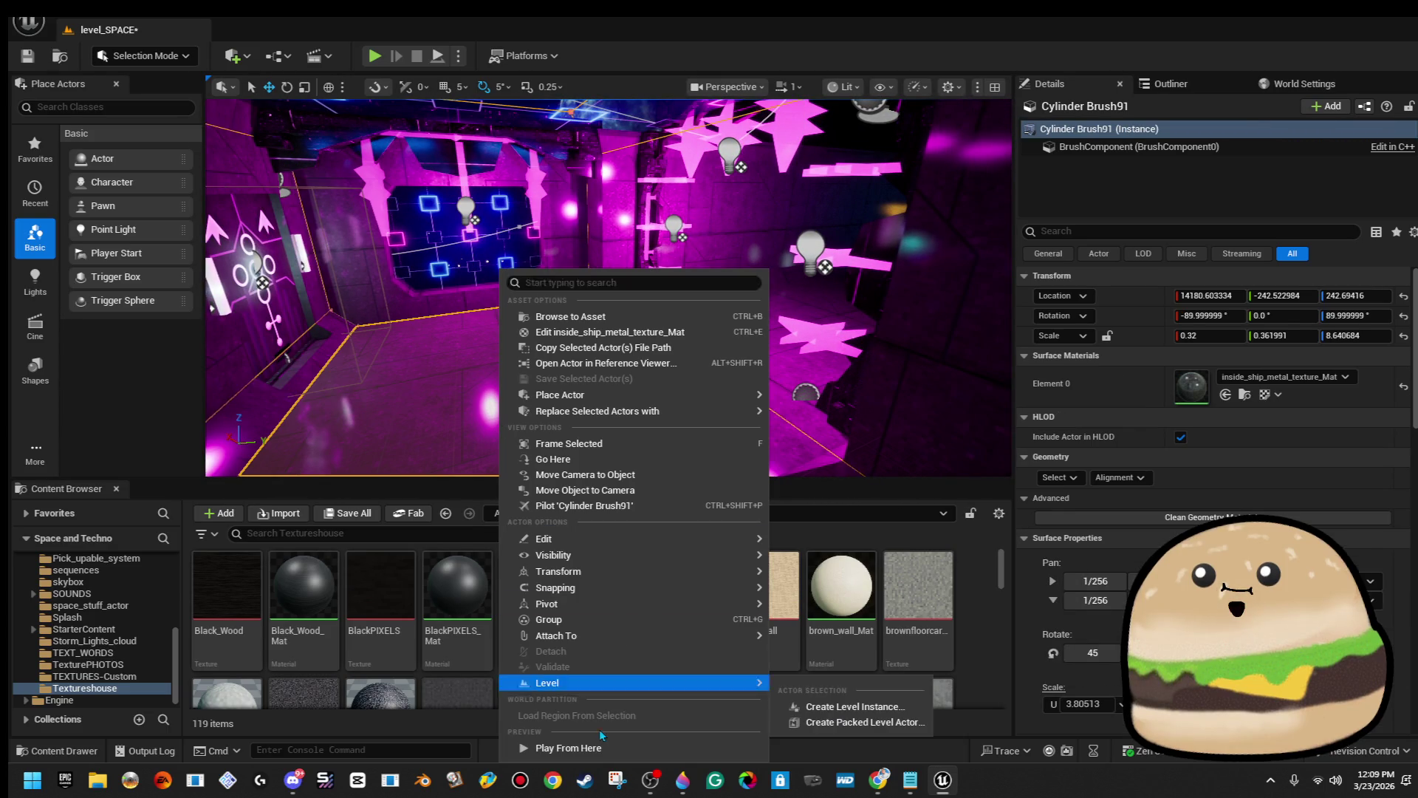
{"action": "left_click", "coordinate": [561, 748]}
{"action": "key", "text": "s"}
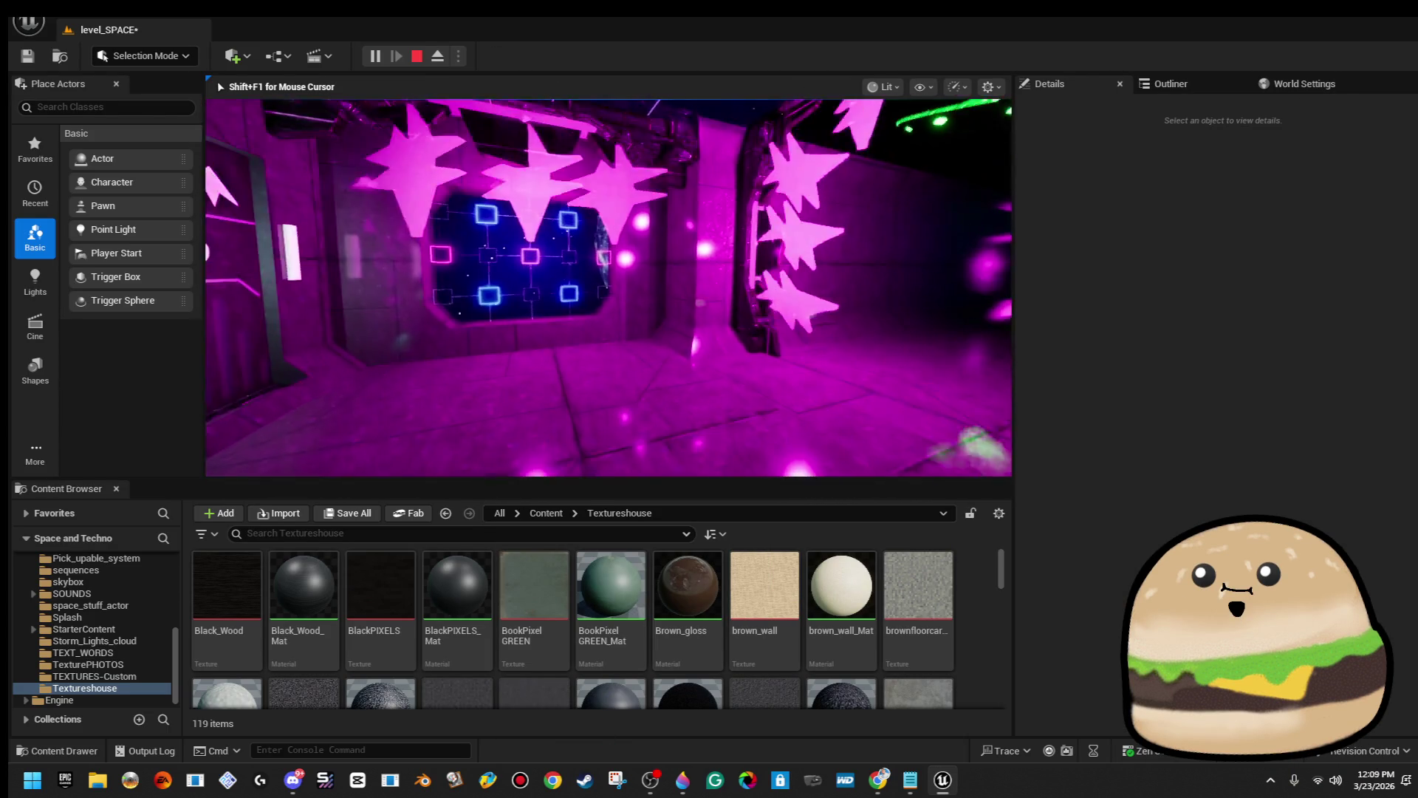
{"action": "key", "text": "w"}
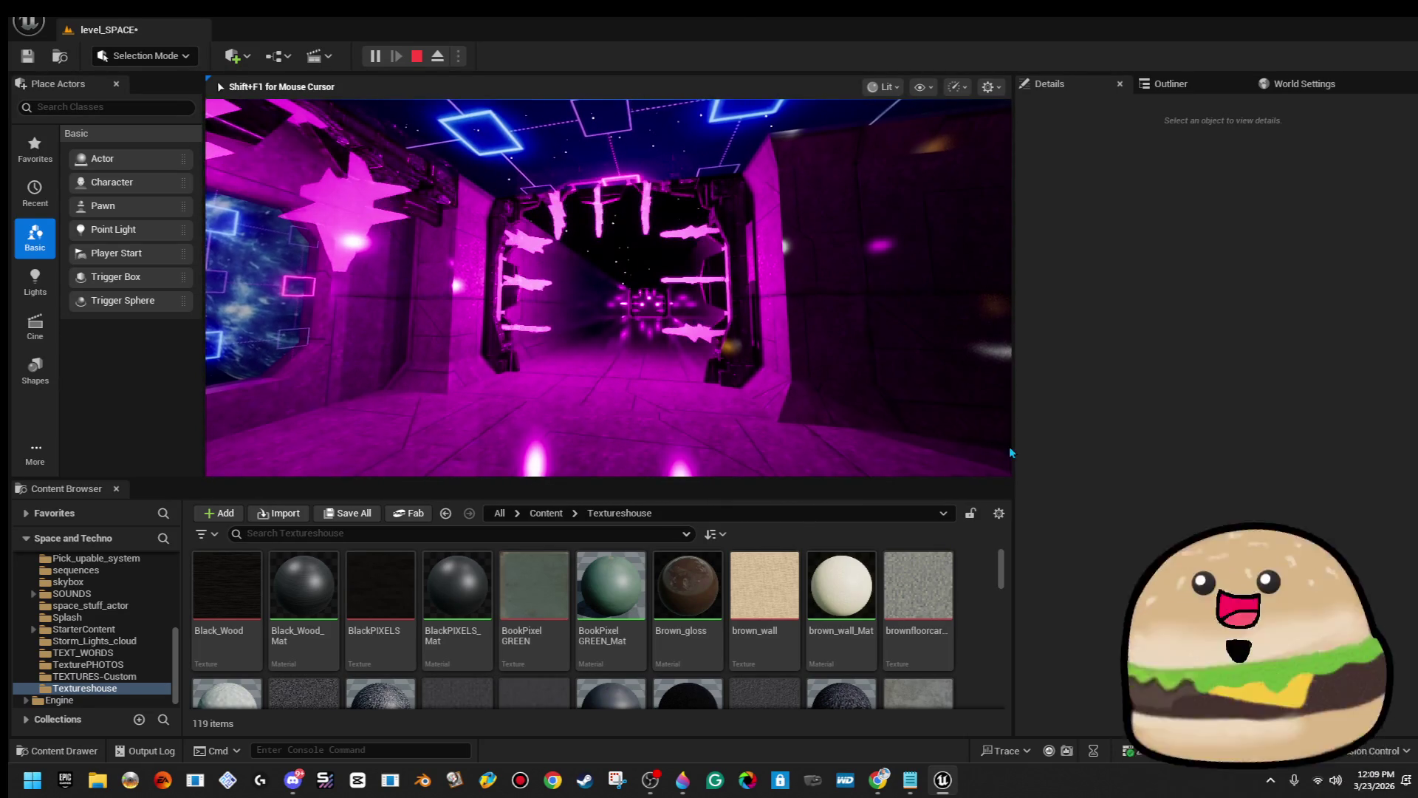
{"action": "key", "text": "F11"}
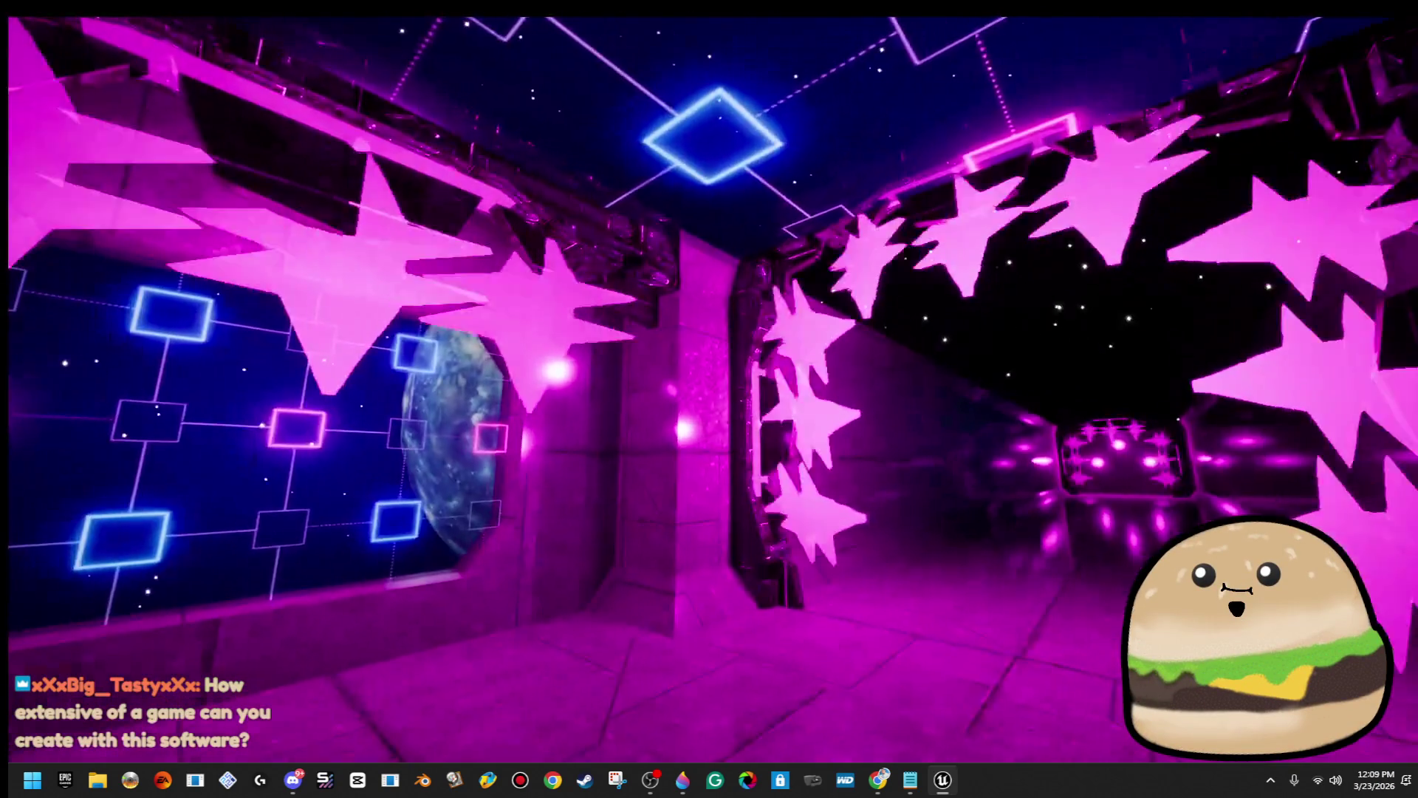
{"action": "key", "text": "Escape"}
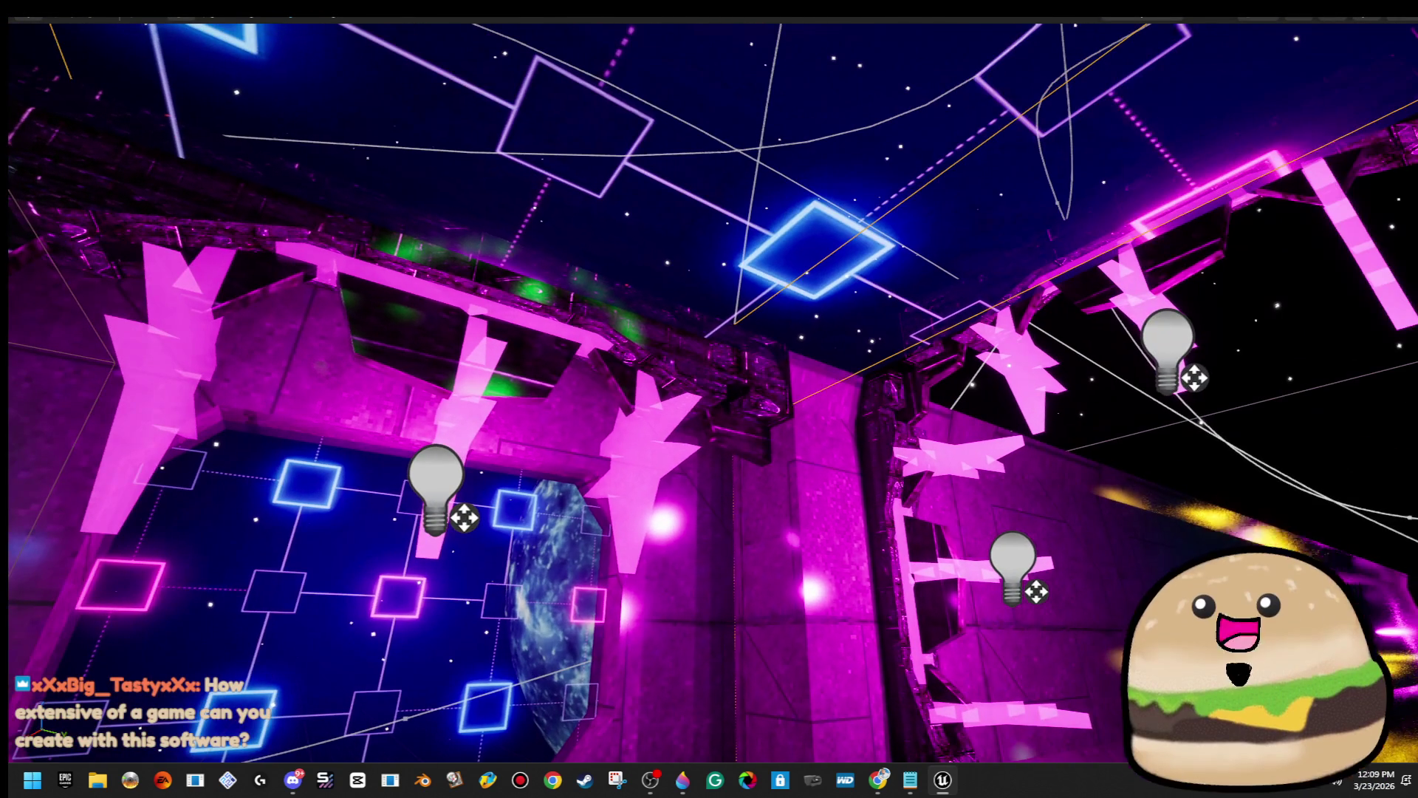
{"action": "right_click", "coordinate": [573, 270]}
Open the pillar's blueprint for a quick look, then close it again.
{"action": "left_click", "coordinate": [692, 334]}
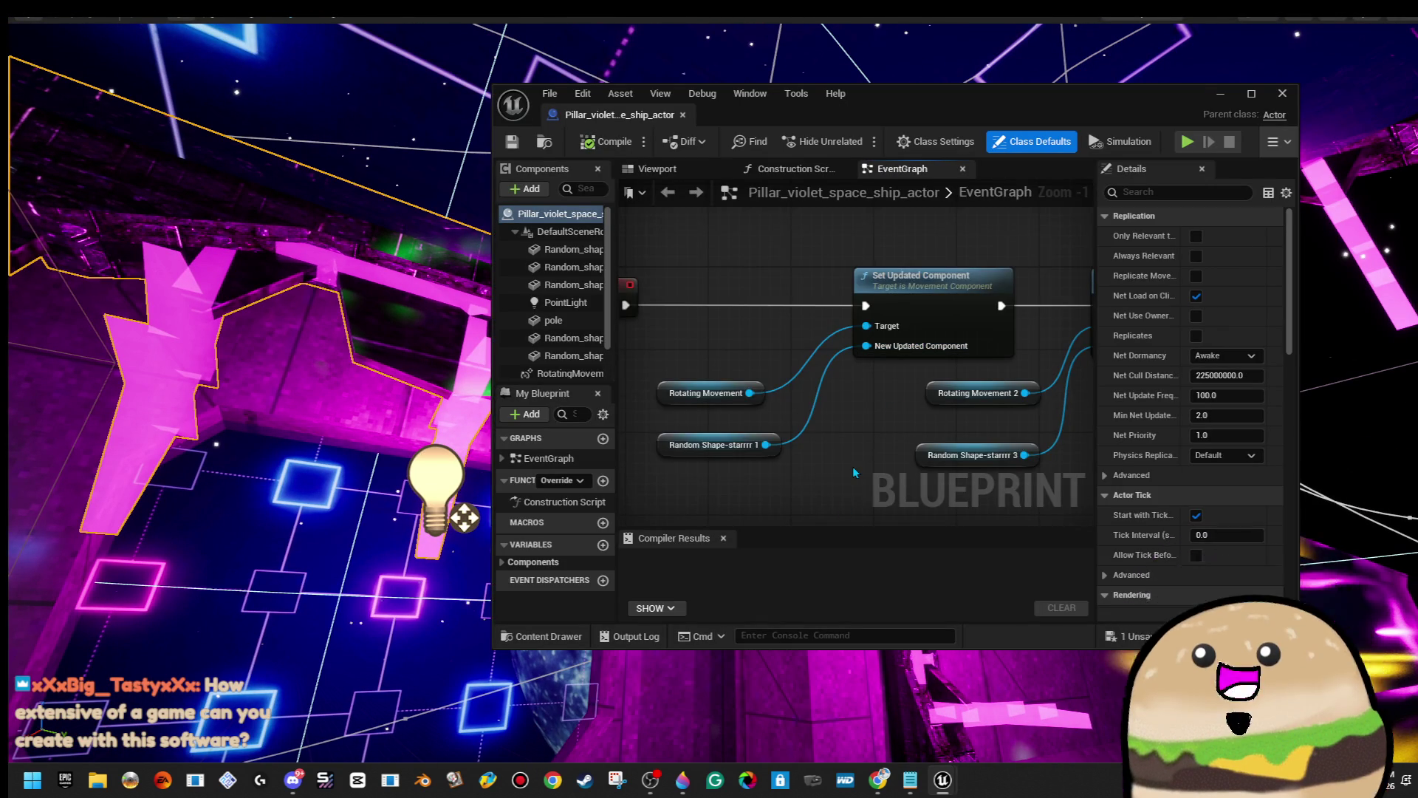
{"action": "scroll", "coordinate": [852, 467], "scroll_direction": "down", "scroll_amount": 5}
{"action": "left_click", "coordinate": [1283, 94]}
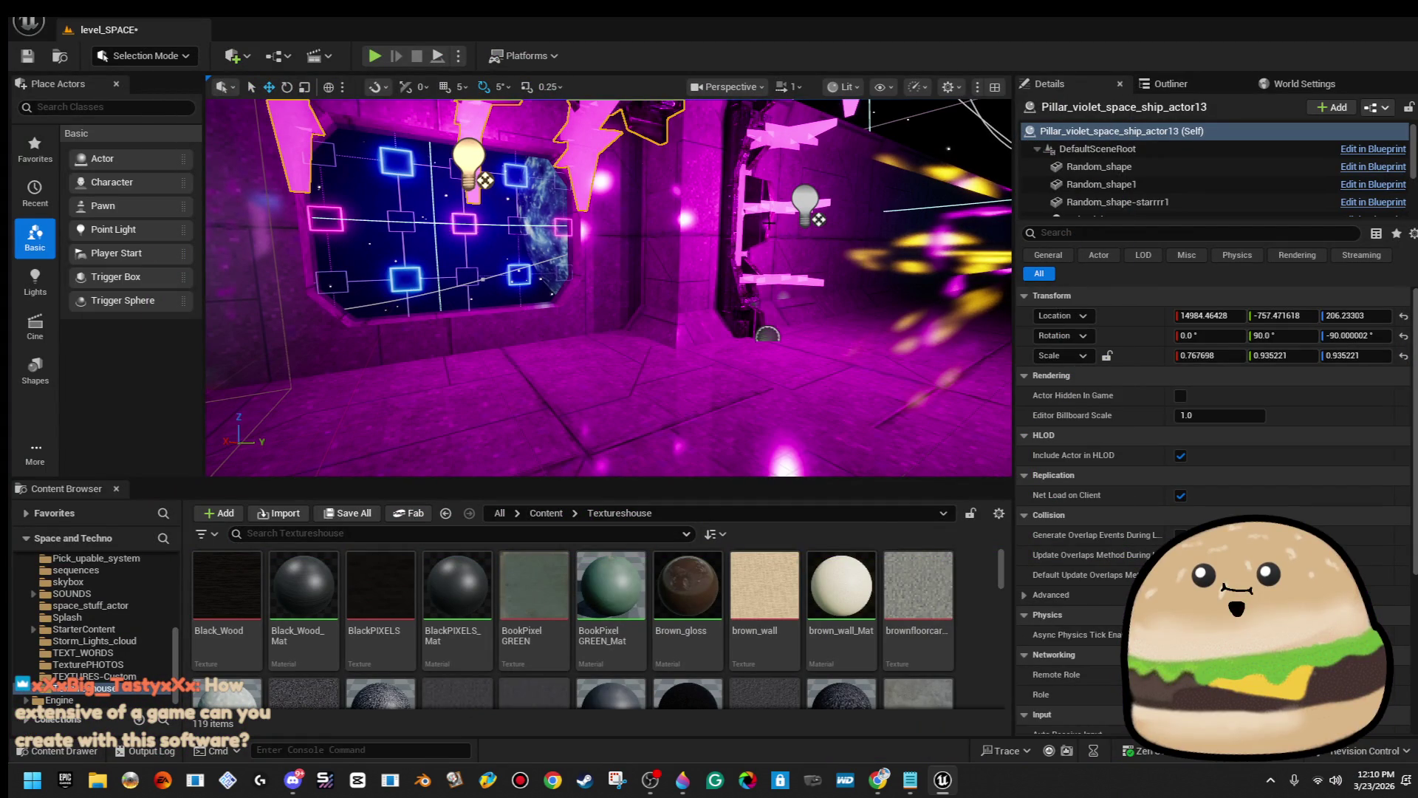
Search the assets for 'pillar' and locate Pillar_violet_space_ship_actor in its content folder.
{"action": "right_click", "coordinate": [741, 201]}
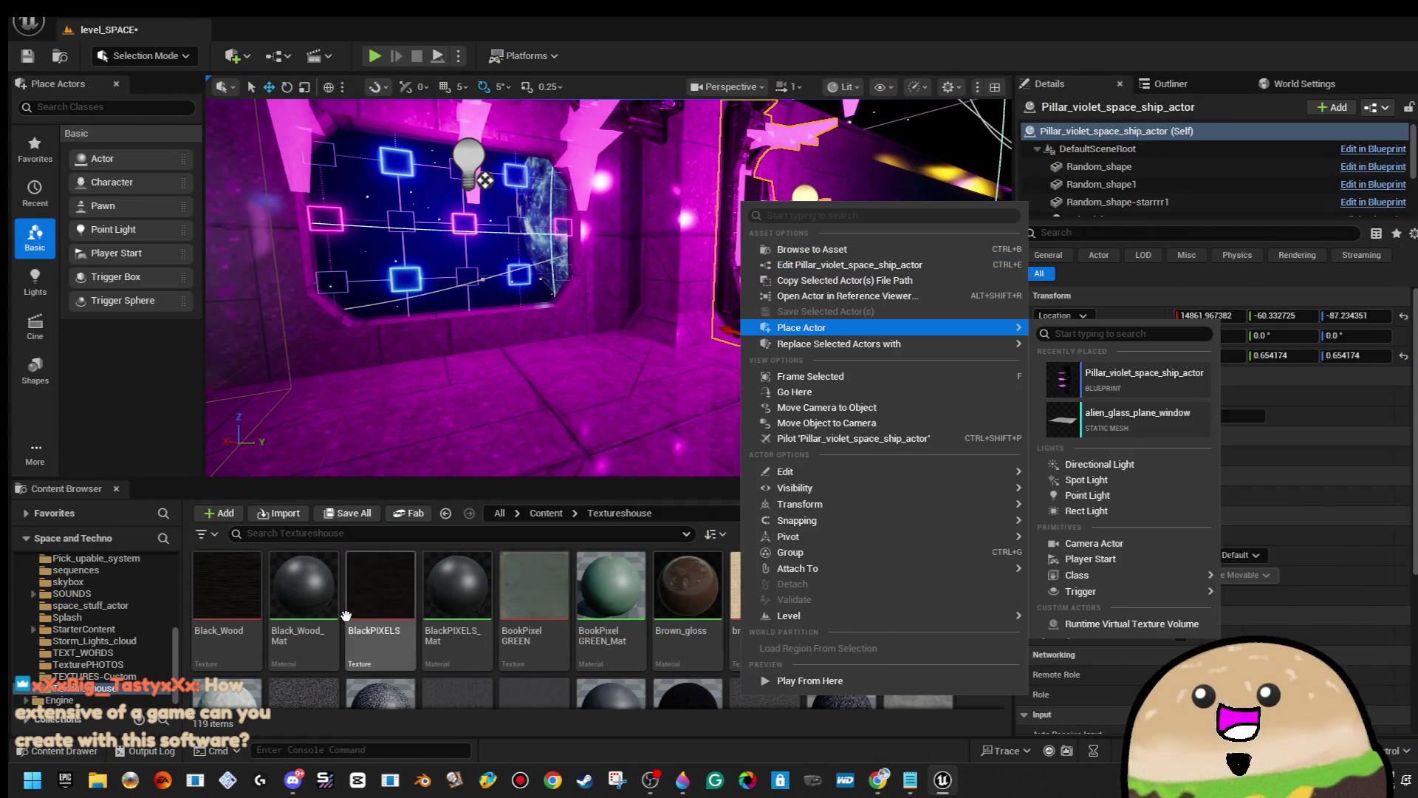
{"action": "left_click", "coordinate": [371, 533]}
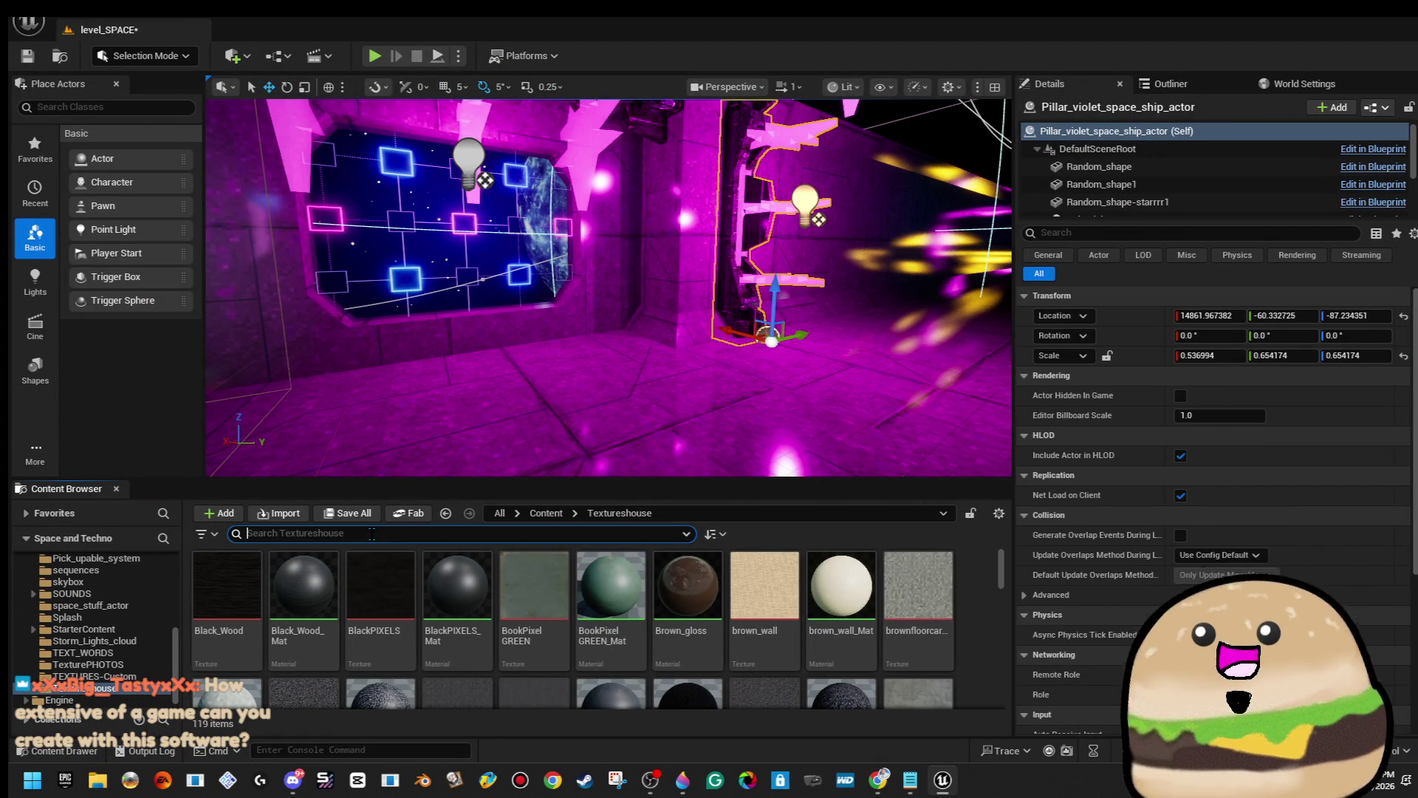
{"action": "type", "text": "pillar"}
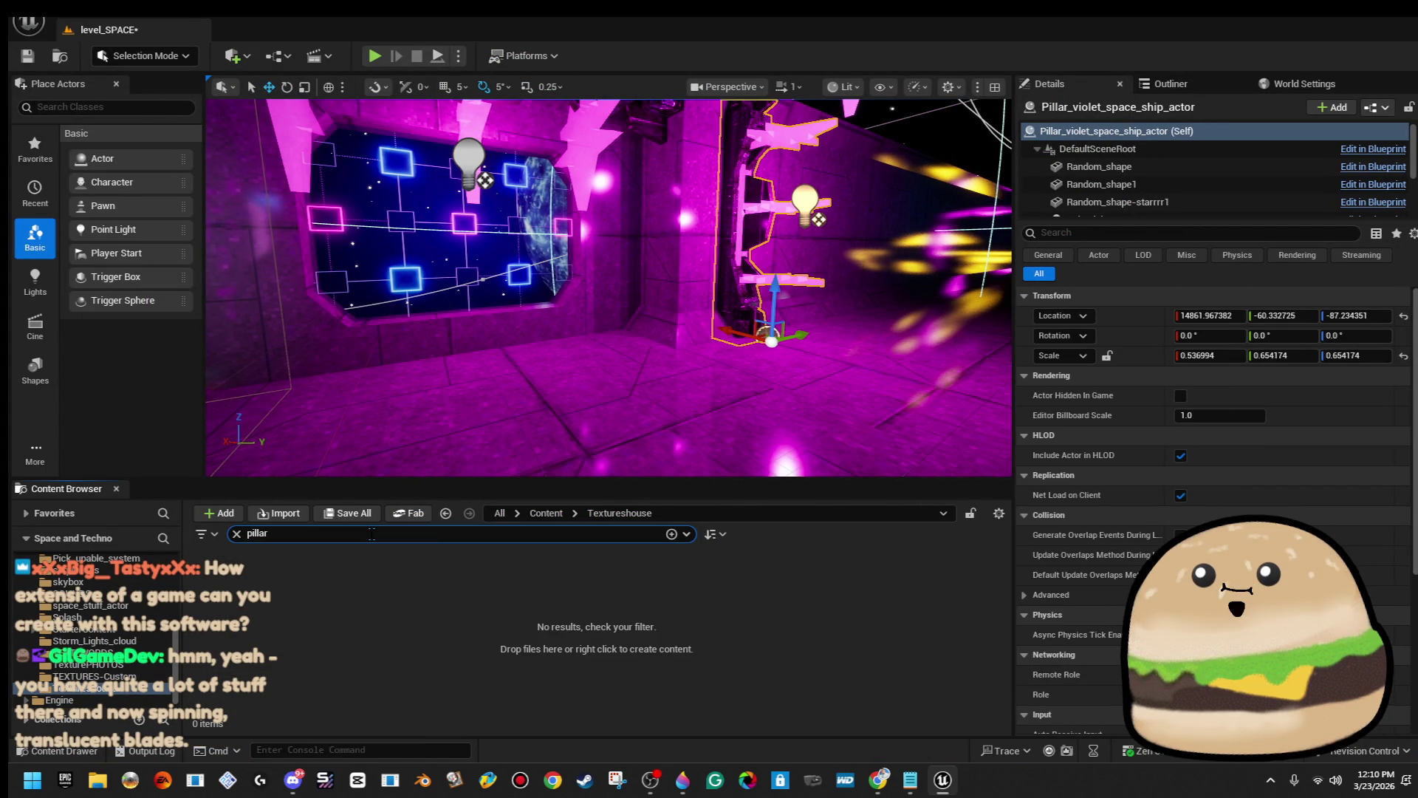
{"action": "left_click", "coordinate": [546, 513]}
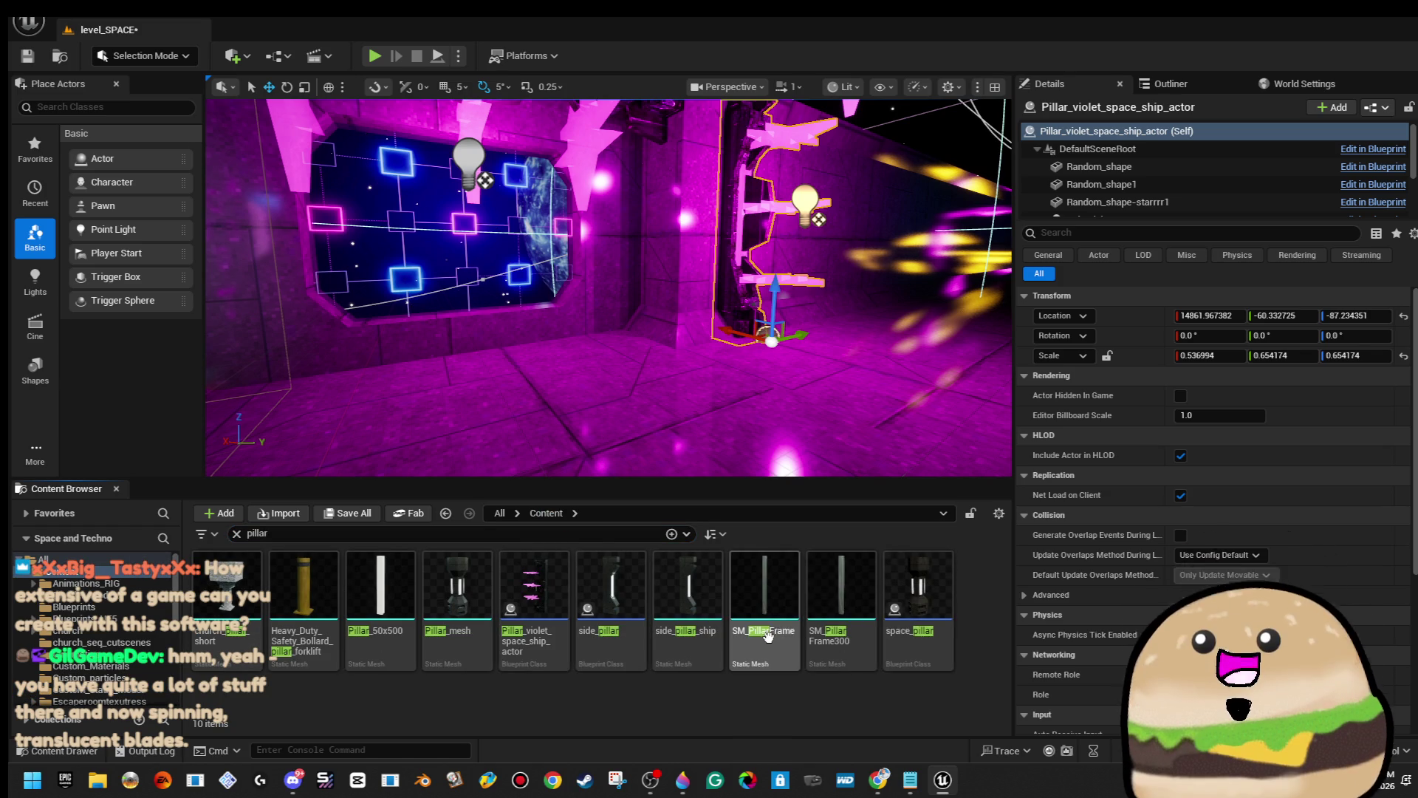
{"action": "right_click", "coordinate": [550, 598]}
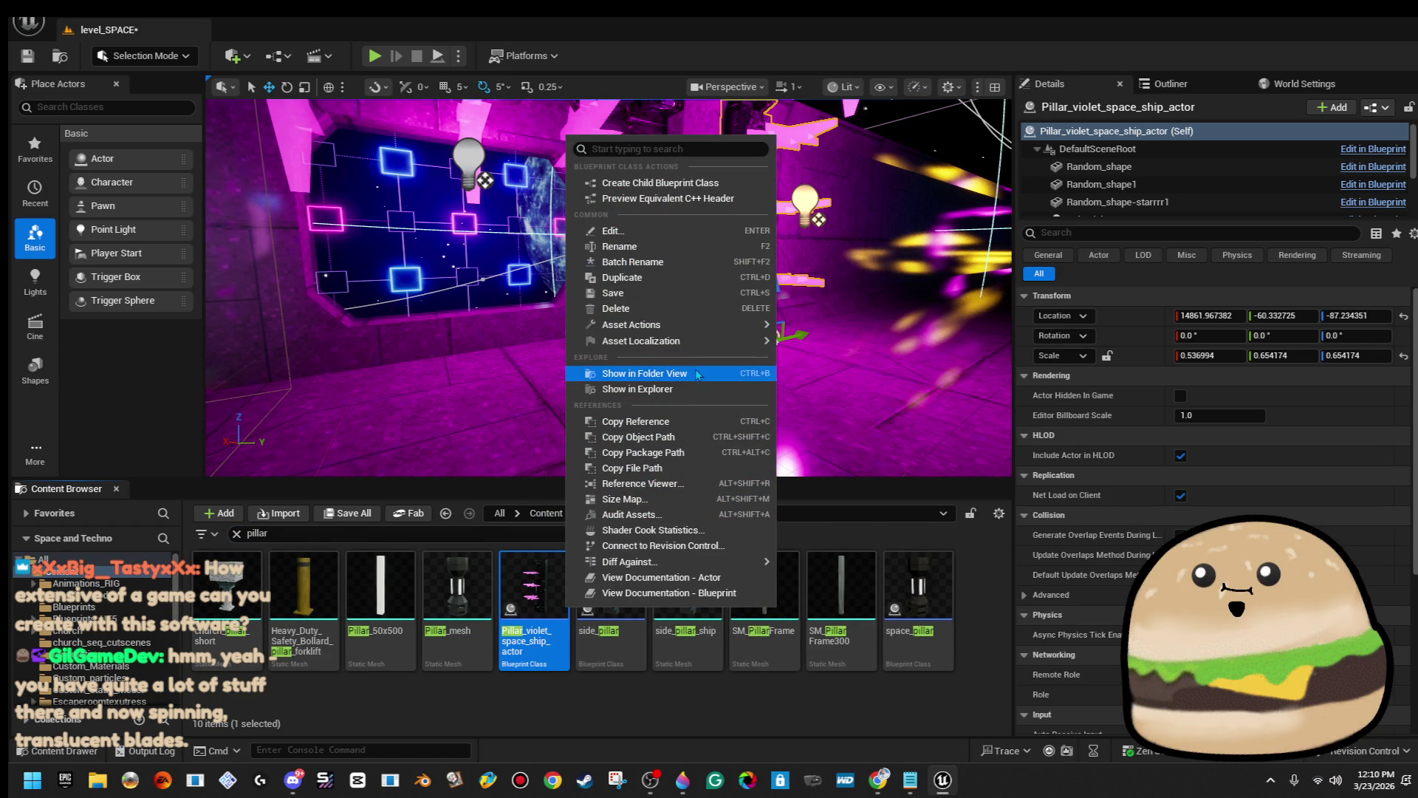
{"action": "left_click", "coordinate": [698, 374]}
Duplicate the pillar blueprint and append a static no-movement suffix to its name.
{"action": "right_click", "coordinate": [452, 613]}
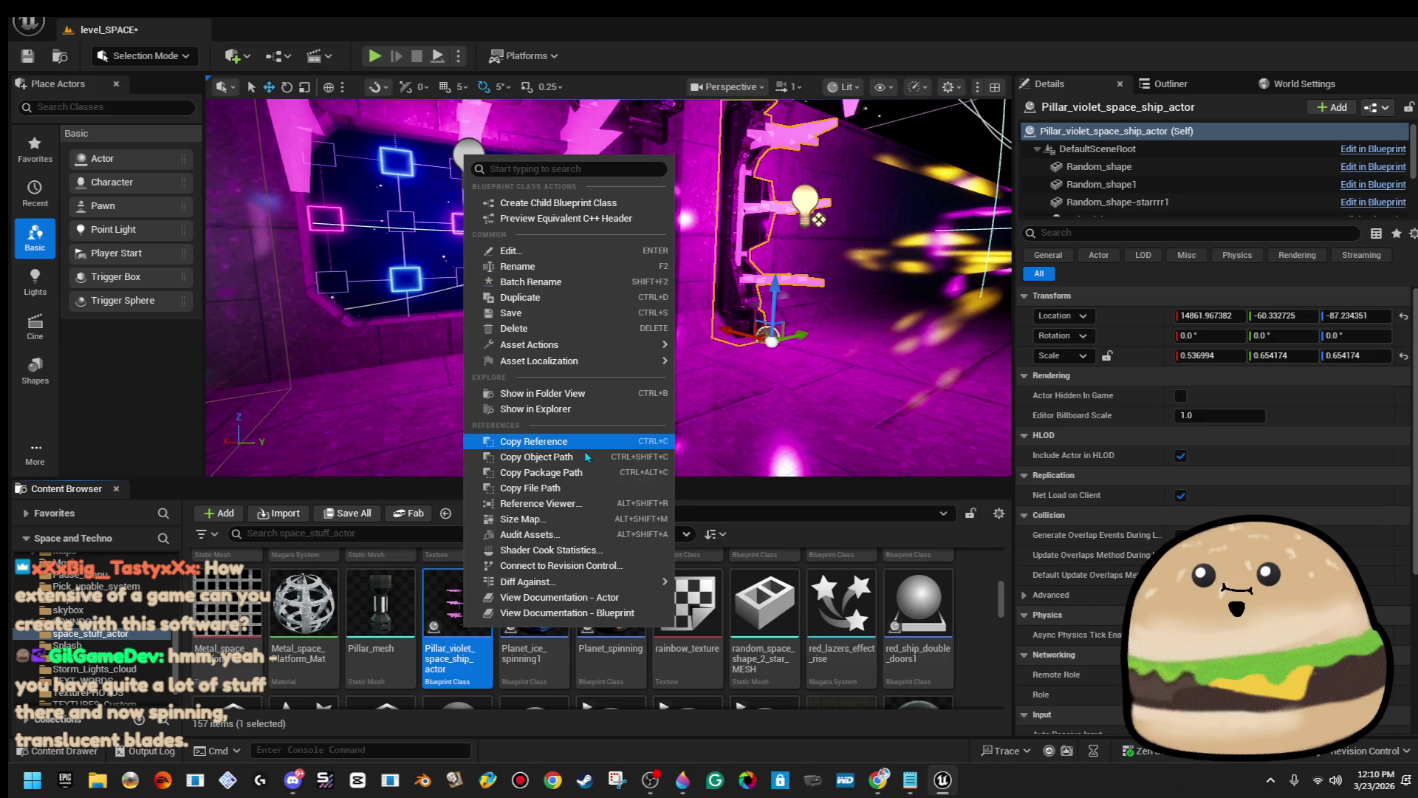
{"action": "left_click", "coordinate": [607, 299]}
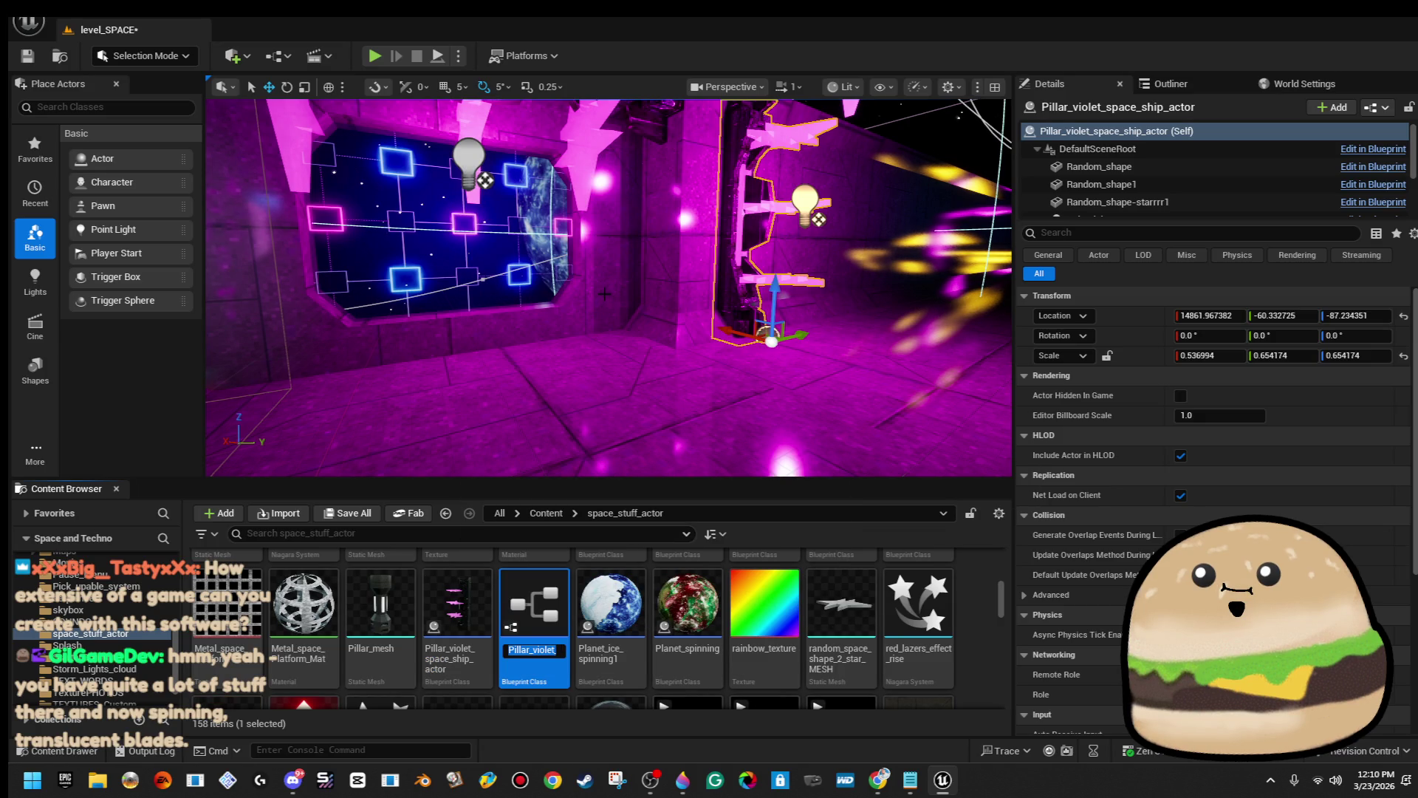
{"action": "key", "text": "End"}
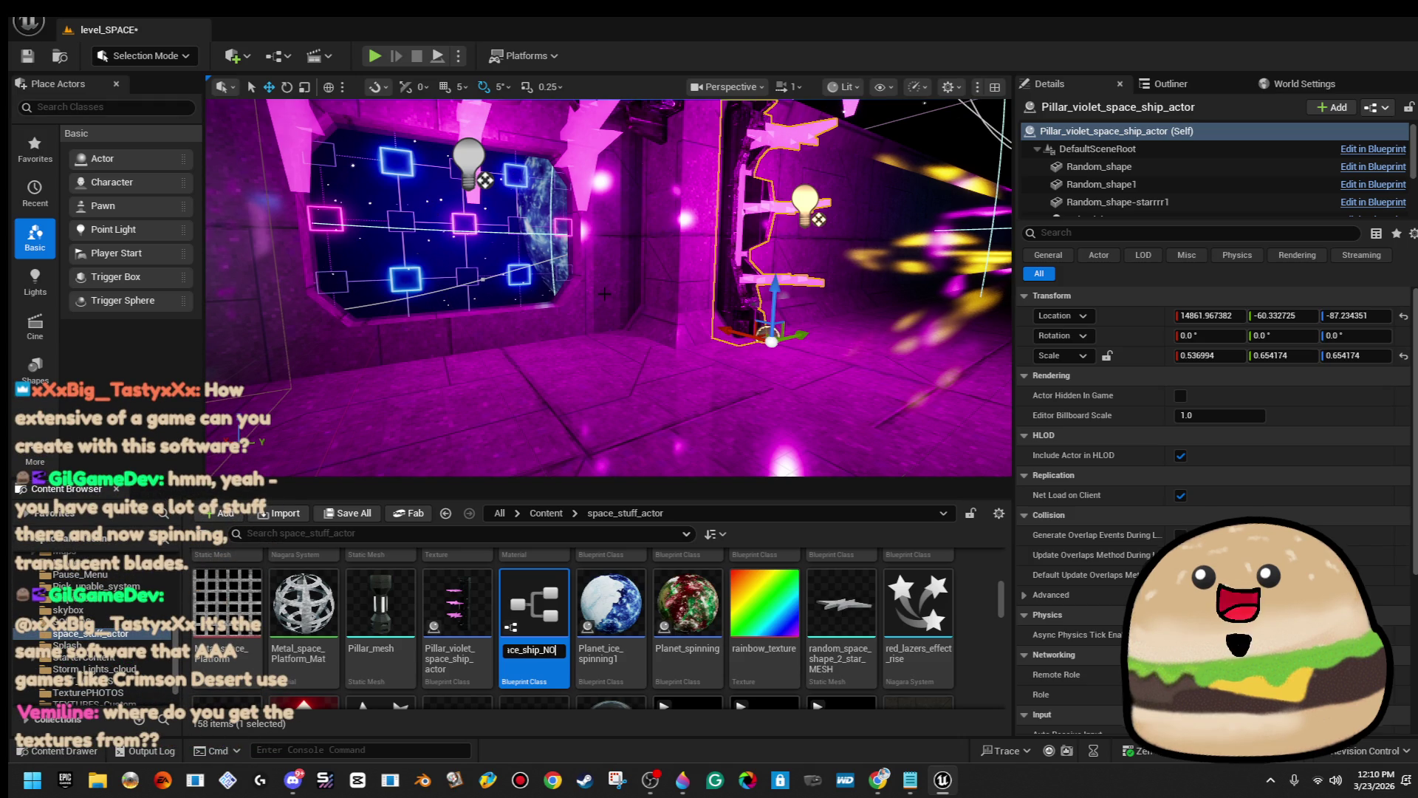
{"action": "type", "text": "MO"}
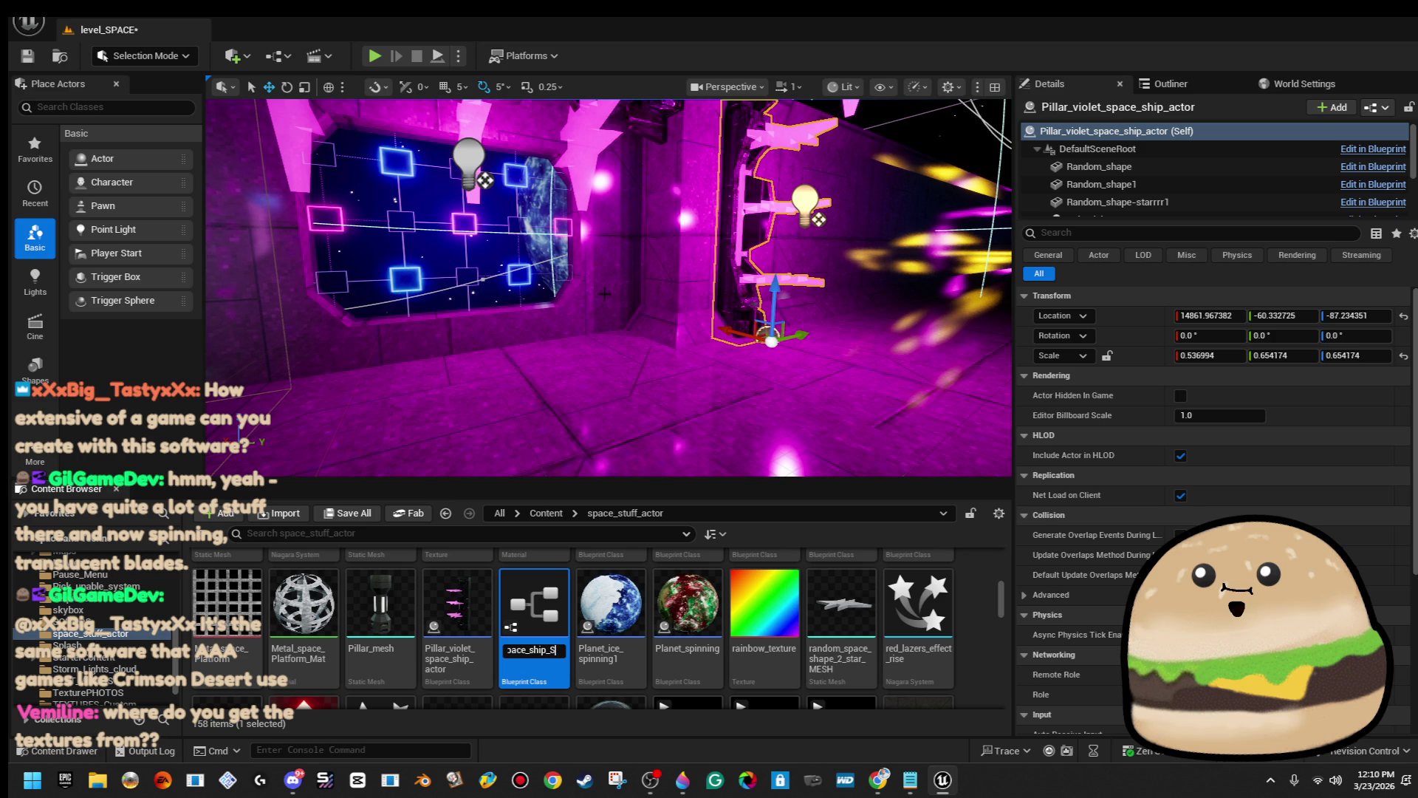
{"action": "type", "text": "_no_"}
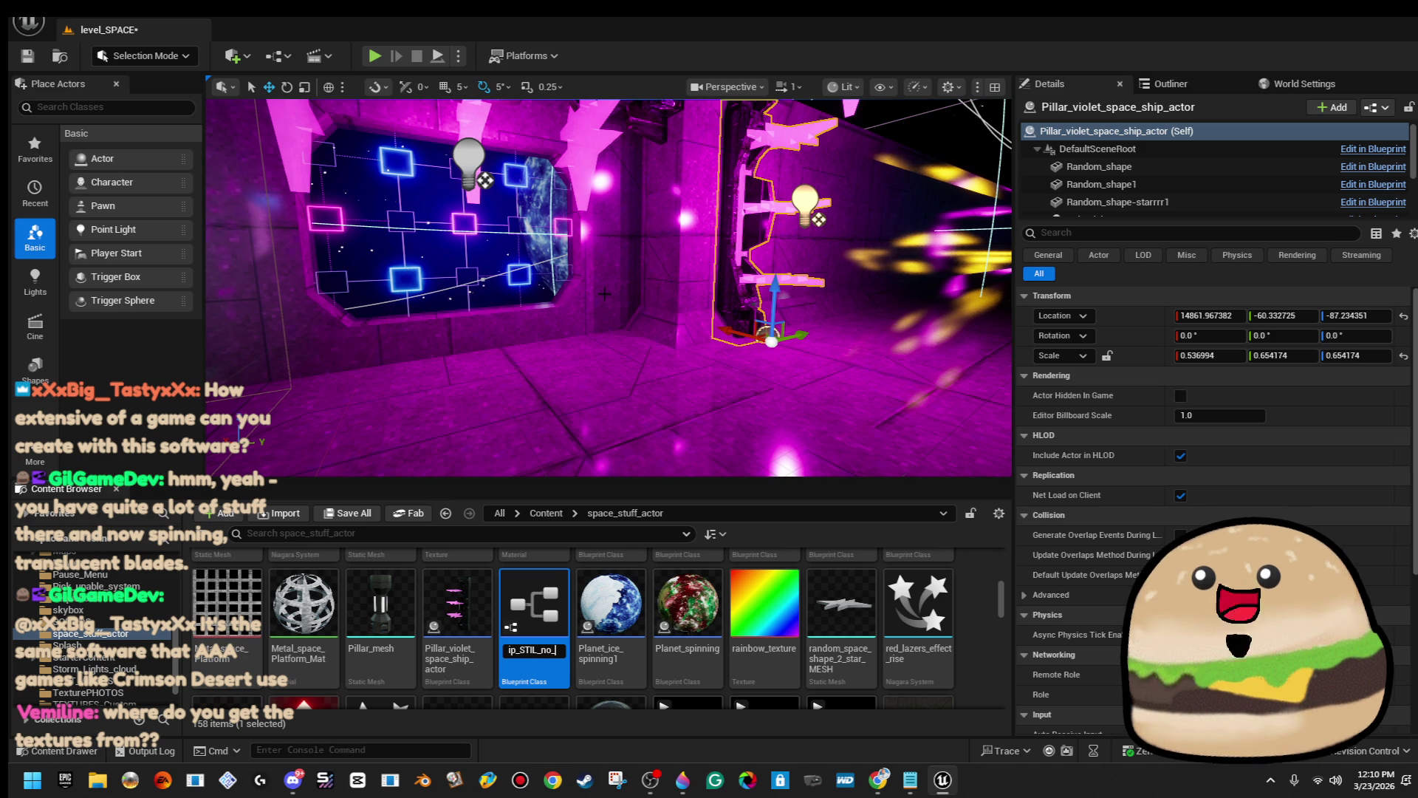
{"action": "type", "text": "mont_a"}
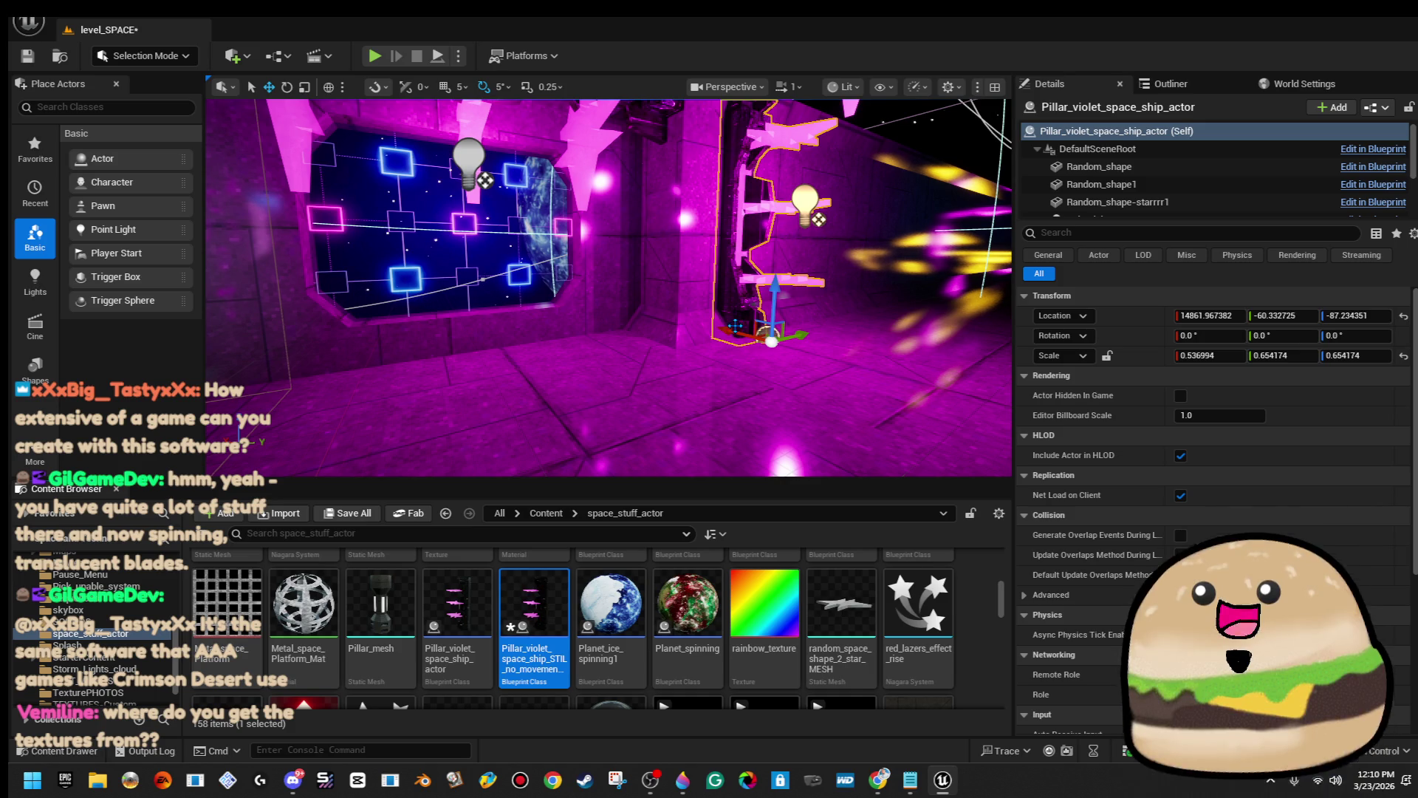
Check the texture in Paint 3D, then return to Unreal and shift the level view.
{"action": "left_click", "coordinate": [694, 785]}
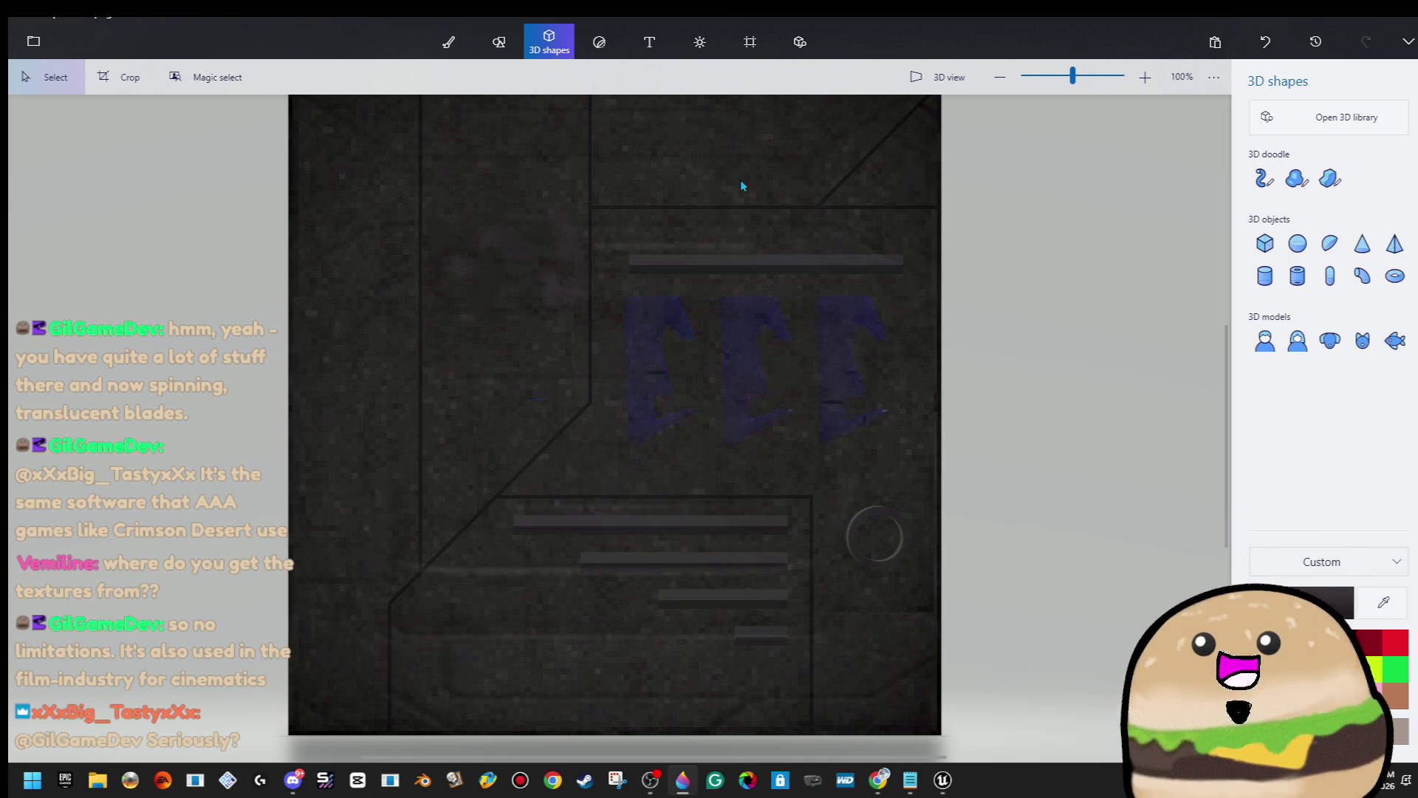
{"action": "key", "text": "alt+Tab"}
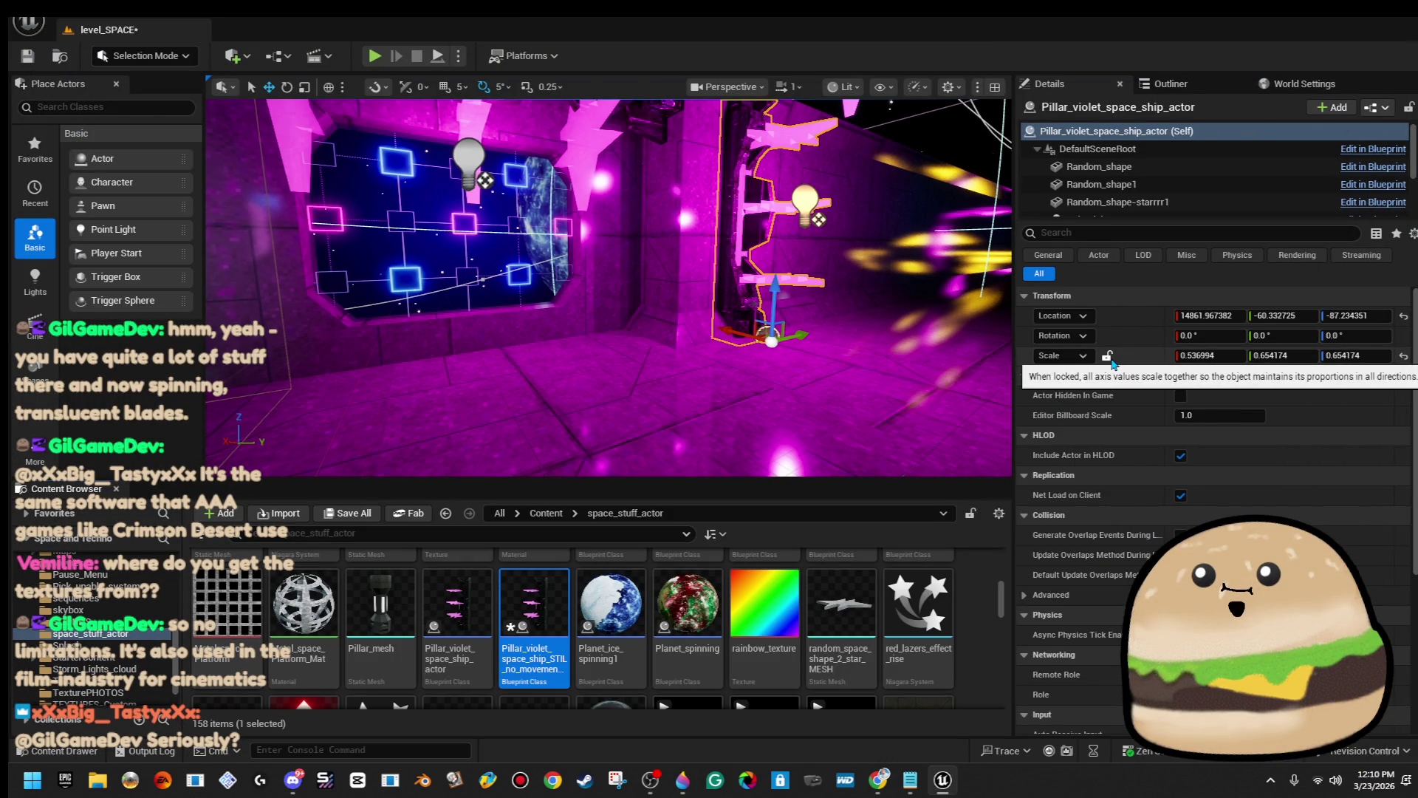
{"action": "mouse_move", "coordinate": [692, 791]}
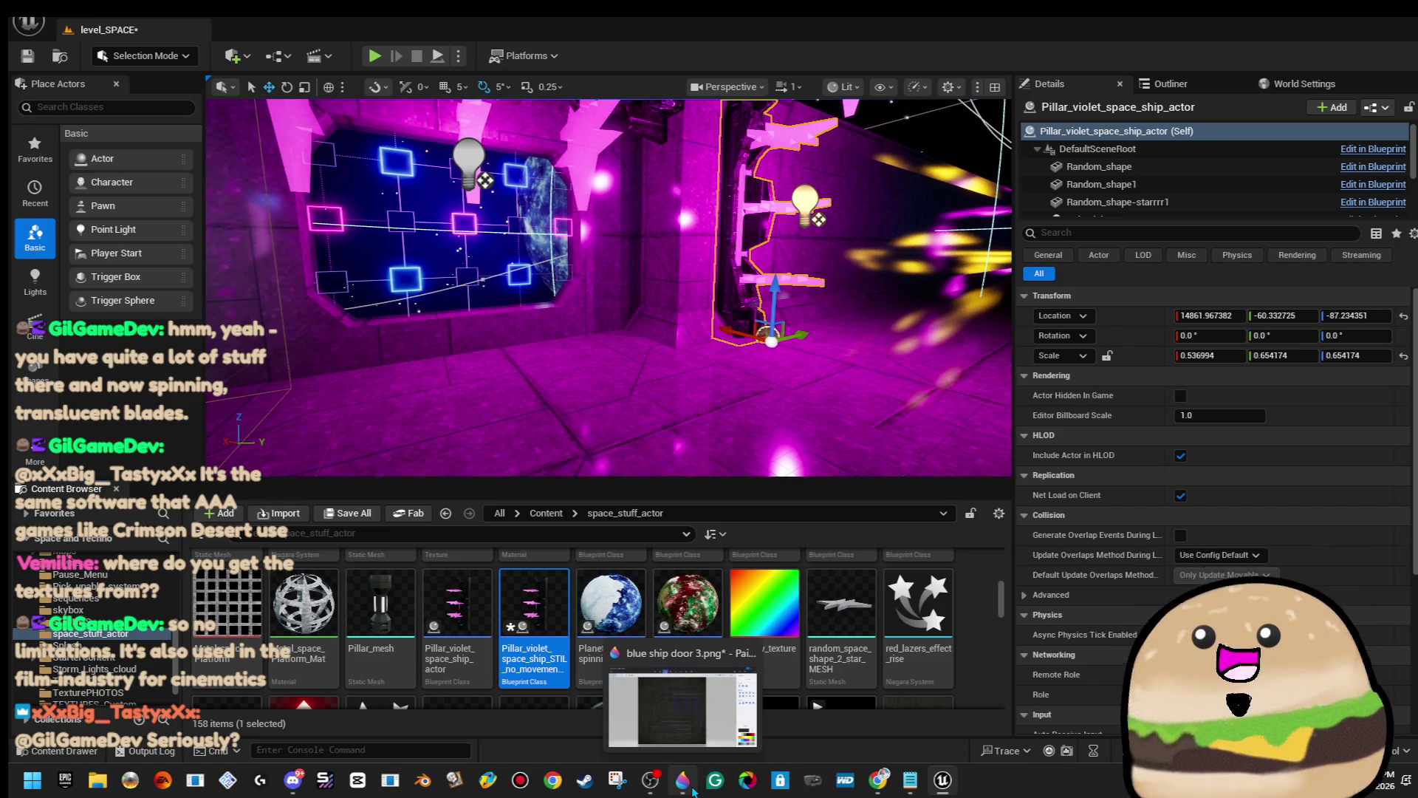
{"action": "mouse_move", "coordinate": [606, 296]}
{"action": "left_mouse_down"}
{"action": "mouse_move", "coordinate": [572, 278]}
{"action": "mouse_move", "coordinate": [729, 274]}
{"action": "mouse_move", "coordinate": [694, 288]}
{"action": "left_mouse_up"}
Open the duplicated pillar blueprint and delete all of its event graph nodes.
{"action": "double_click", "coordinate": [536, 600]}
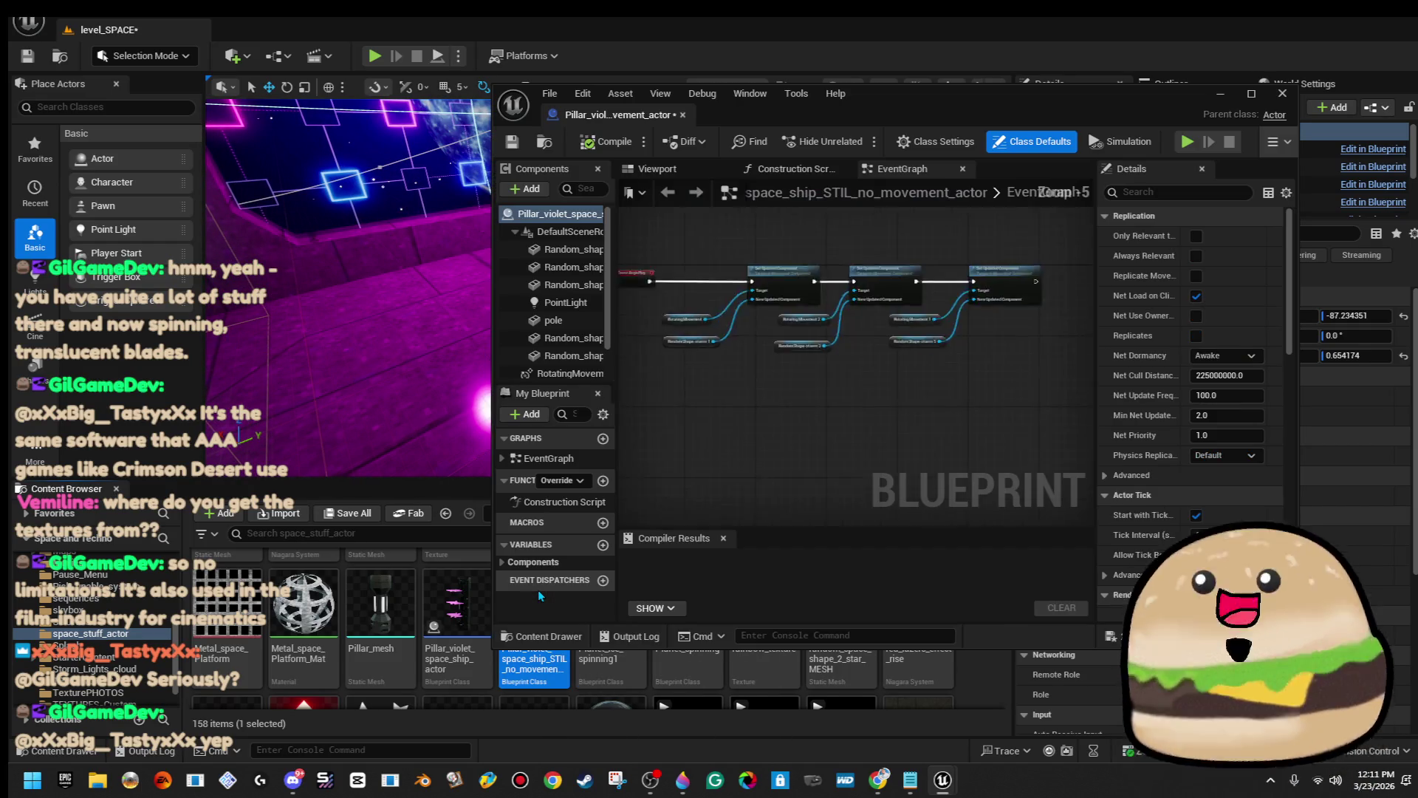
{"action": "scroll", "coordinate": [803, 290], "scroll_direction": "up", "scroll_amount": 2}
{"action": "left_click_drag", "start_coordinate": [804, 291], "coordinate": [1088, 451]}
{"action": "key", "text": "Delete"}
Move the blueprint's PointLight along X to 25.73 in the viewport preview, then close the editor.
{"action": "left_click", "coordinate": [698, 174]}
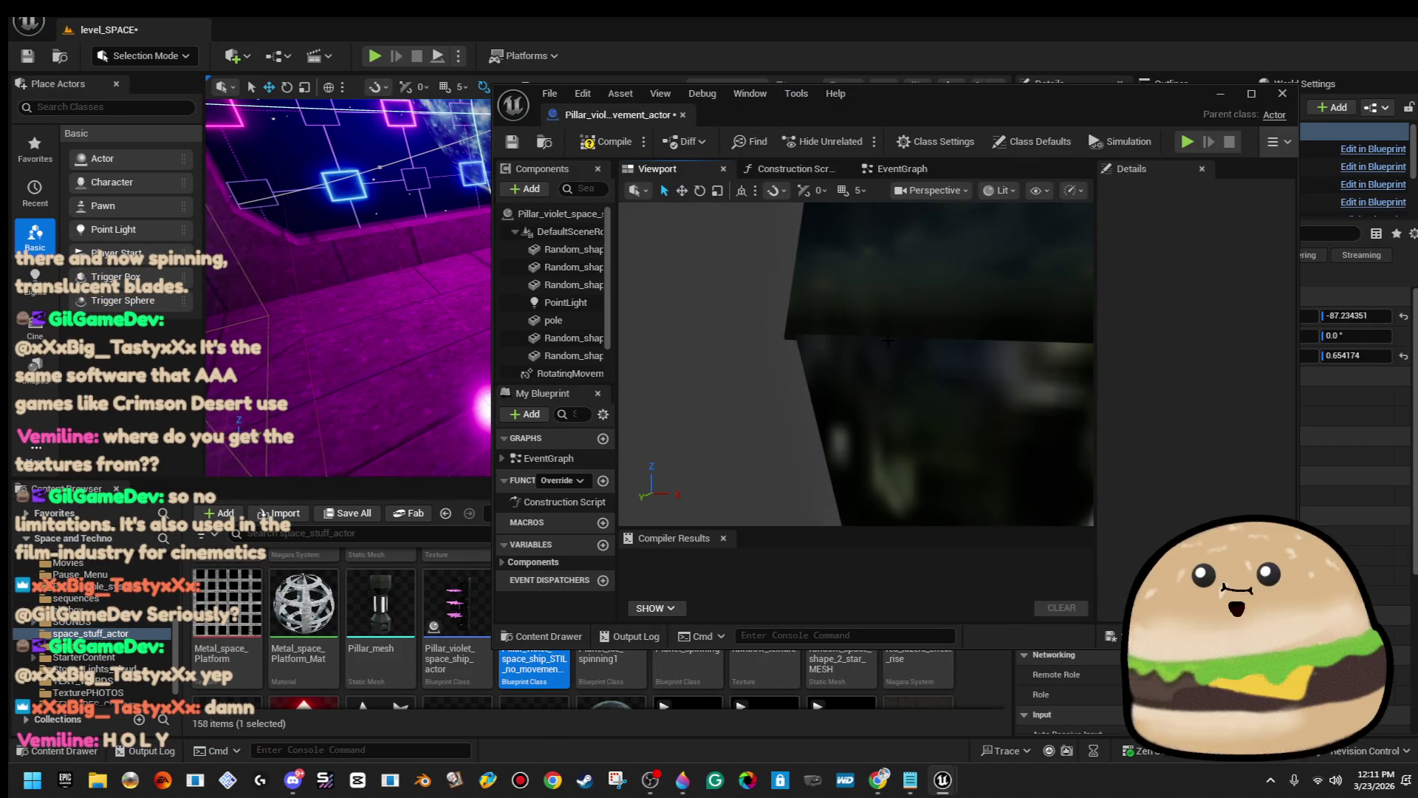
{"action": "mouse_move", "coordinate": [856, 362]}
{"action": "left_mouse_down"}
{"action": "mouse_move", "coordinate": [812, 318]}
{"action": "mouse_move", "coordinate": [788, 318]}
{"action": "left_mouse_up"}
{"action": "left_click", "coordinate": [788, 317]}
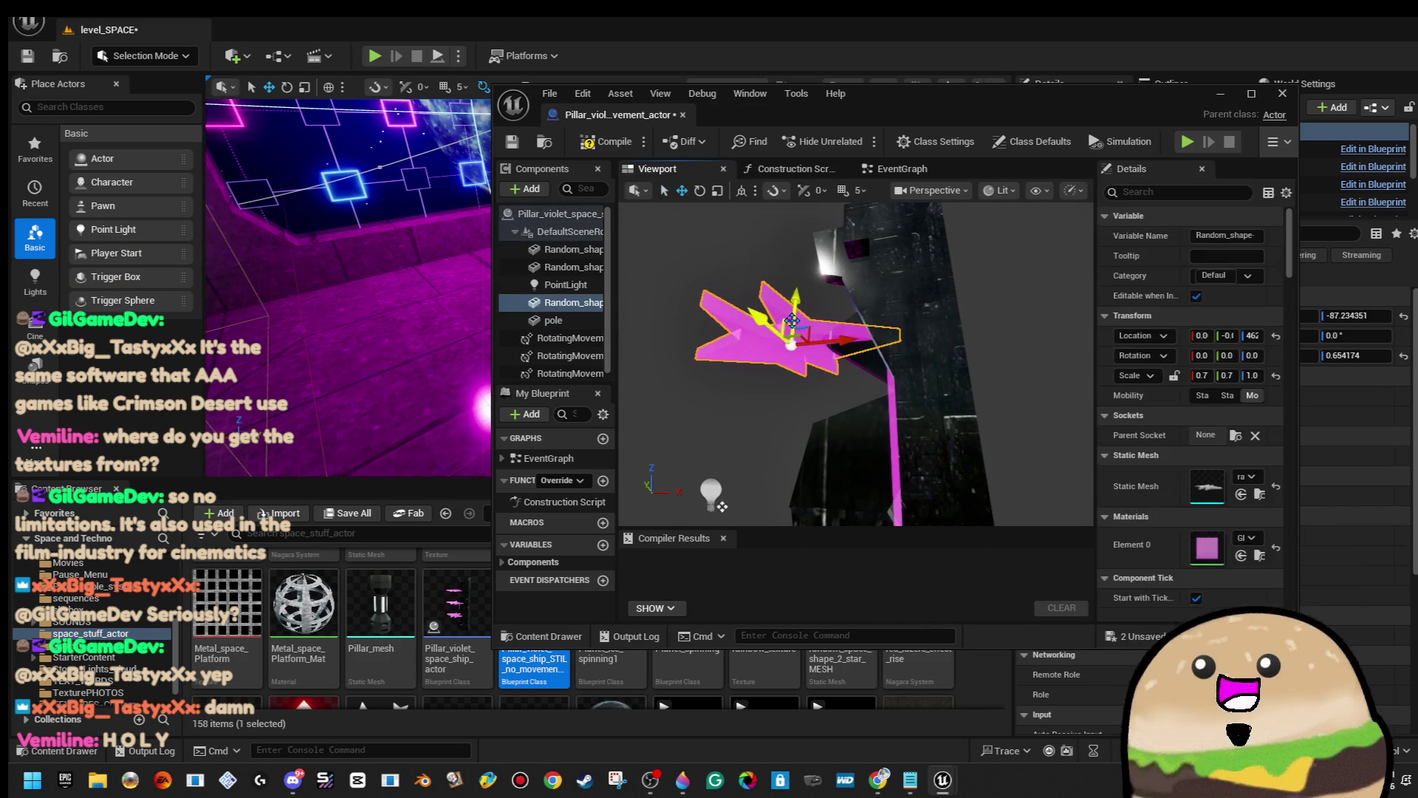
{"action": "left_click", "coordinate": [711, 492]}
{"action": "key", "text": "f"}
{"action": "left_click_drag", "start_coordinate": [820, 407], "coordinate": [912, 413]}
{"action": "left_click_drag", "start_coordinate": [840, 387], "coordinate": [897, 399]}
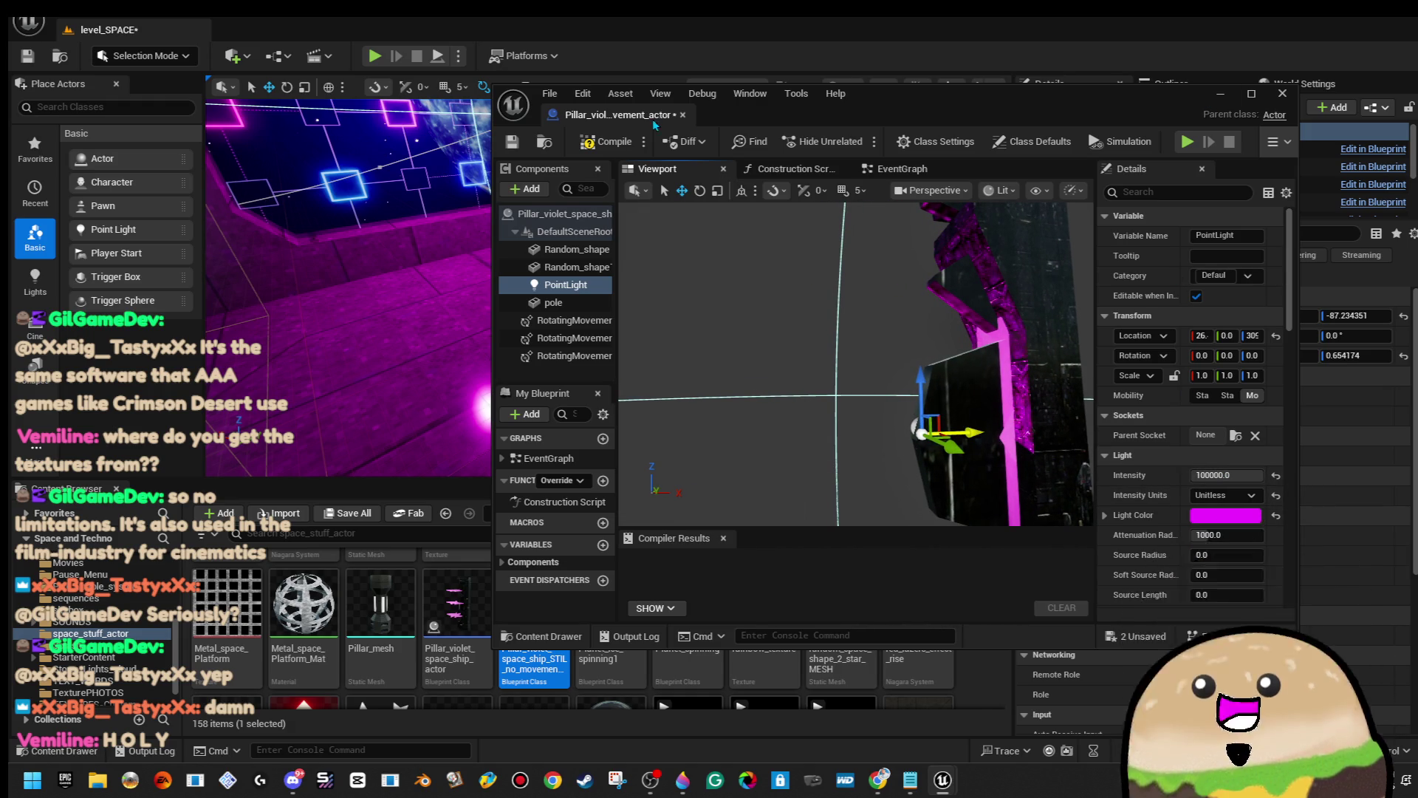
{"action": "left_click", "coordinate": [682, 115]}
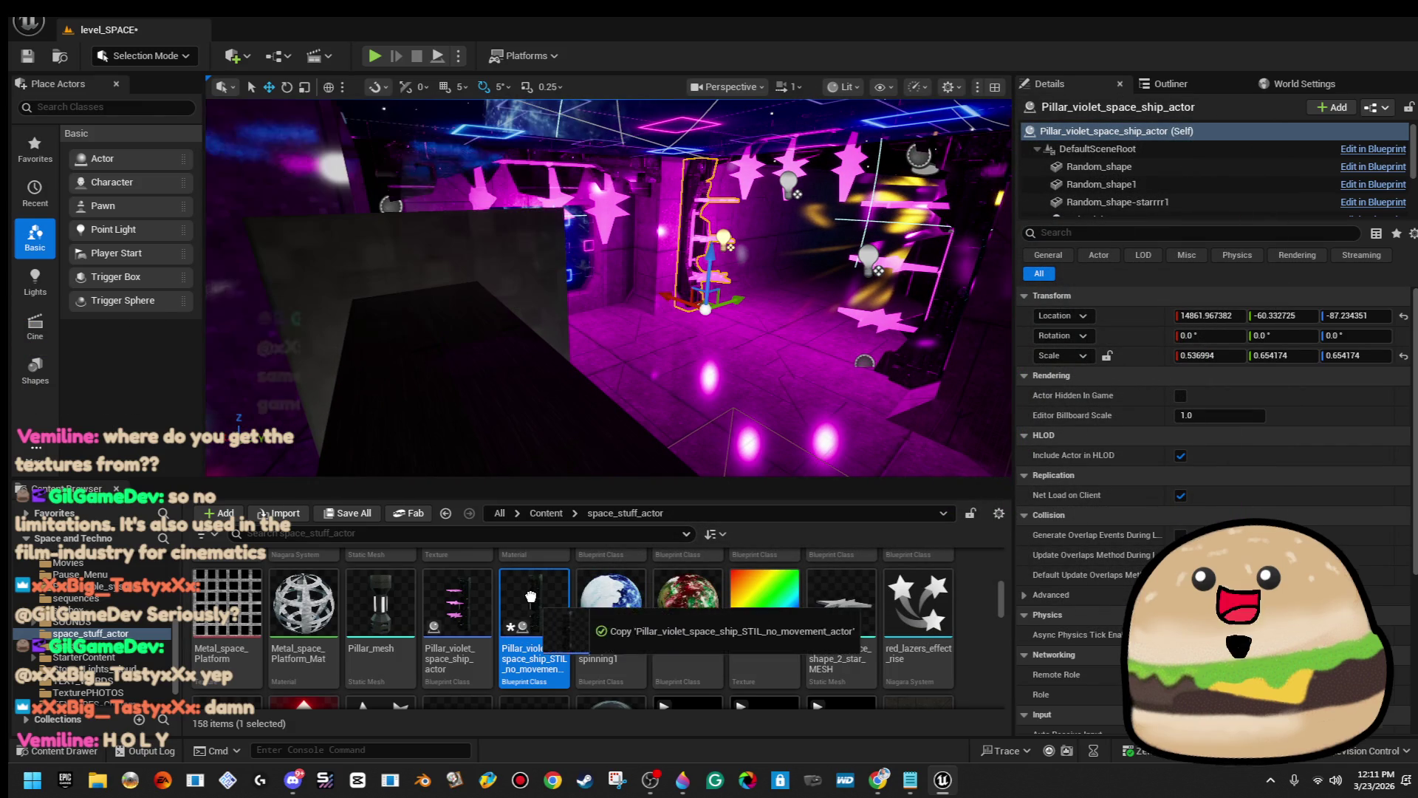
Replace the doorway-top pillar actor with Pillar_violet_space_ship_STIL_no_movement_actor and frame it.
{"action": "left_click_drag", "start_coordinate": [534, 613], "coordinate": [532, 610]}
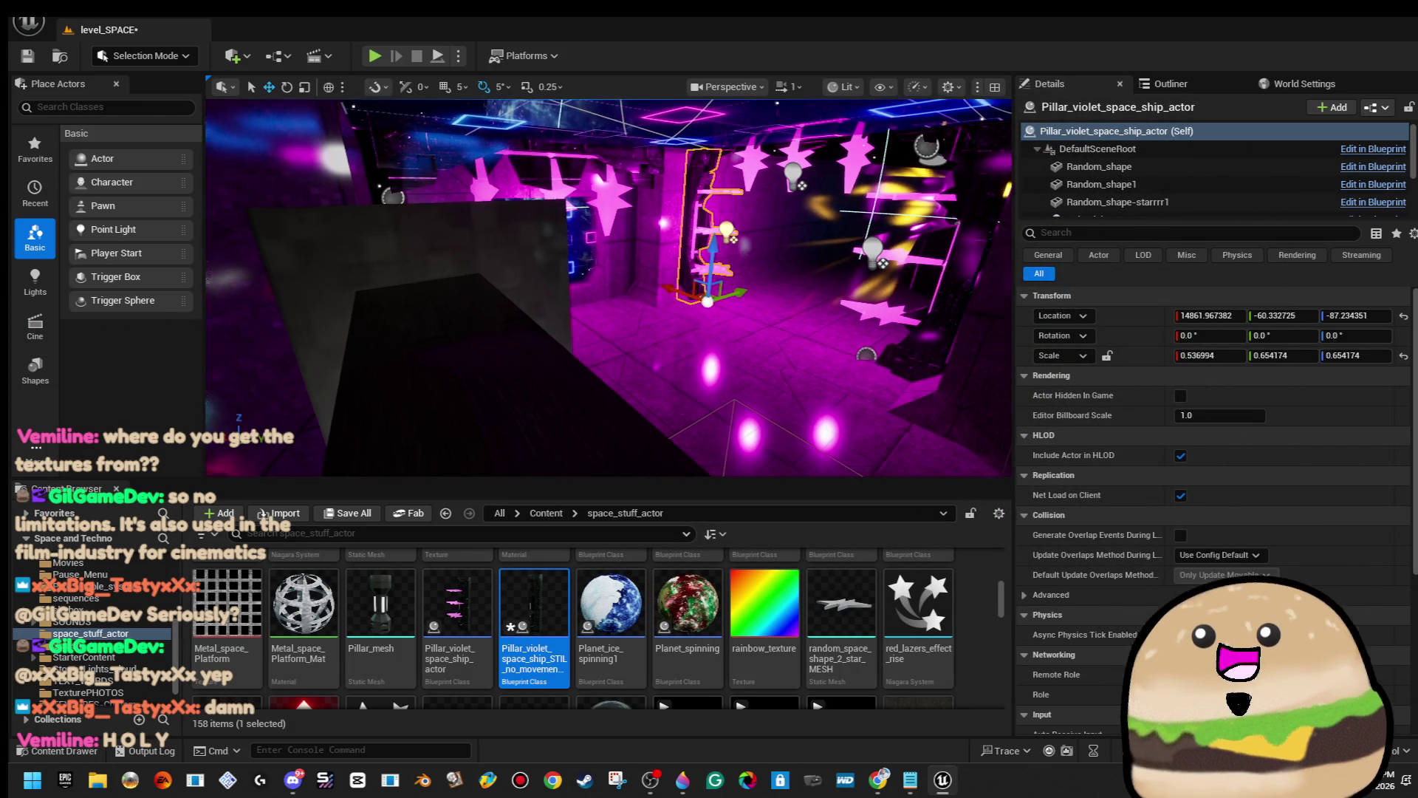
{"action": "right_click", "coordinate": [540, 312]}
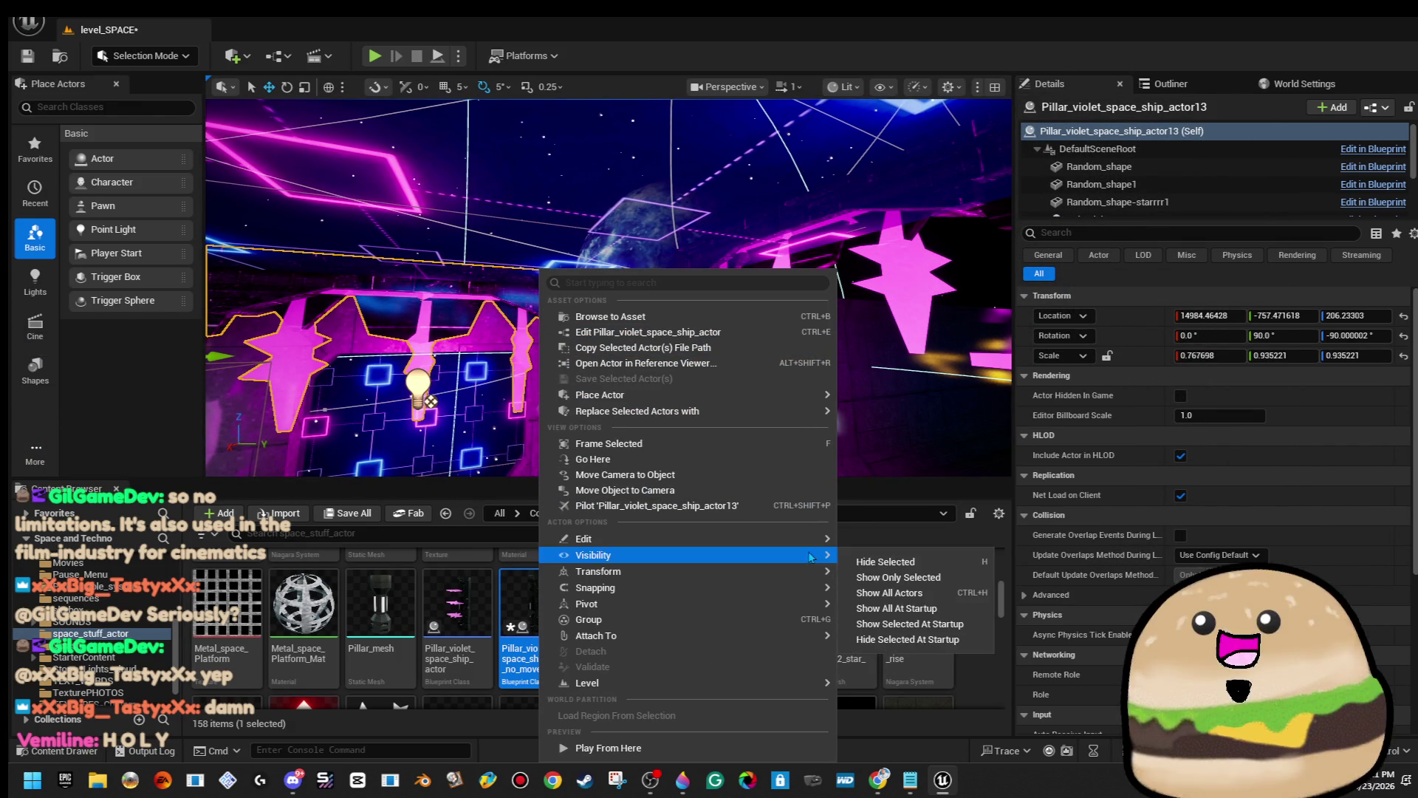
{"action": "mouse_move", "coordinate": [813, 571]}
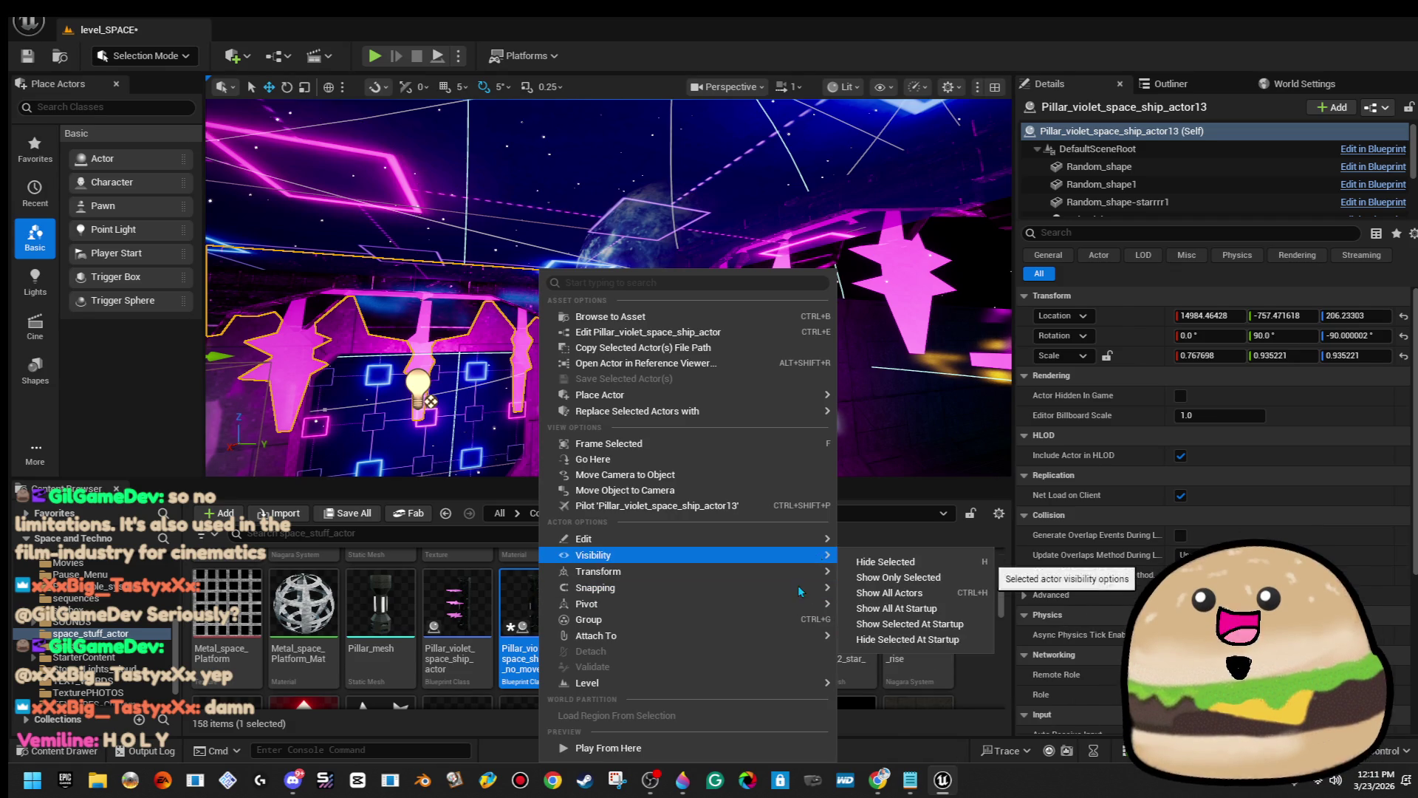
{"action": "mouse_move", "coordinate": [821, 410]}
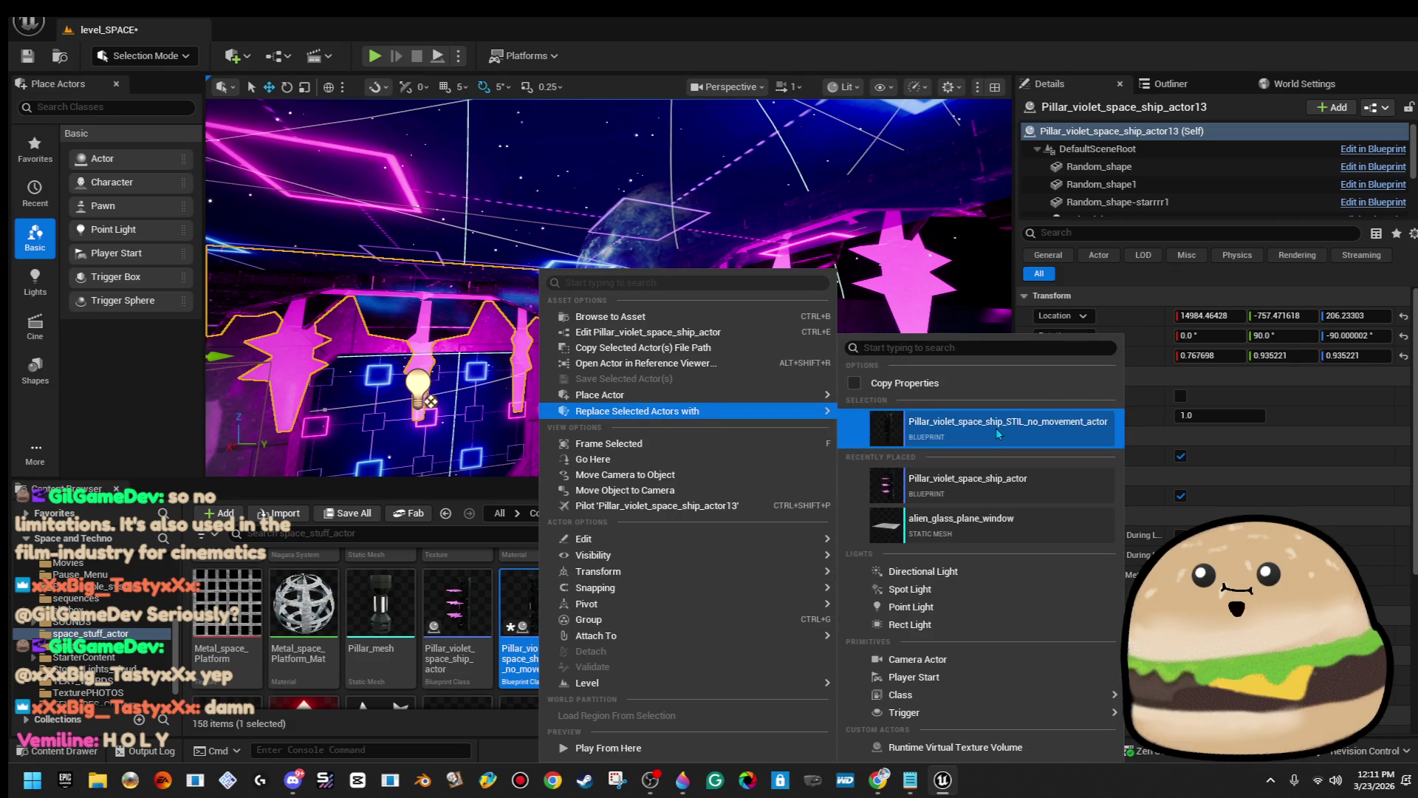
{"action": "left_click", "coordinate": [979, 435]}
{"action": "key", "text": "f"}
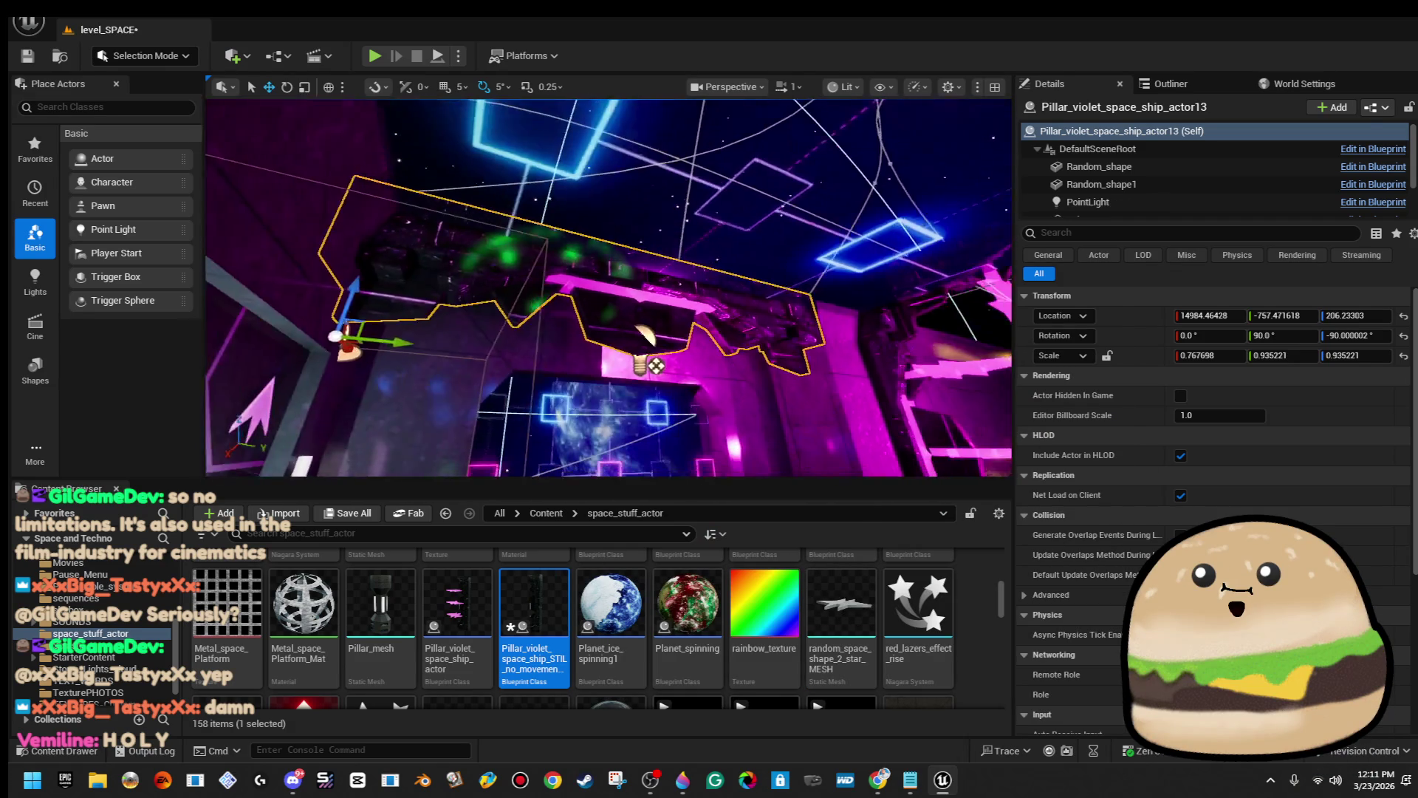
Open the replaced pillar's blueprint to check its 3D preview, then close it.
{"action": "right_click", "coordinate": [556, 327]}
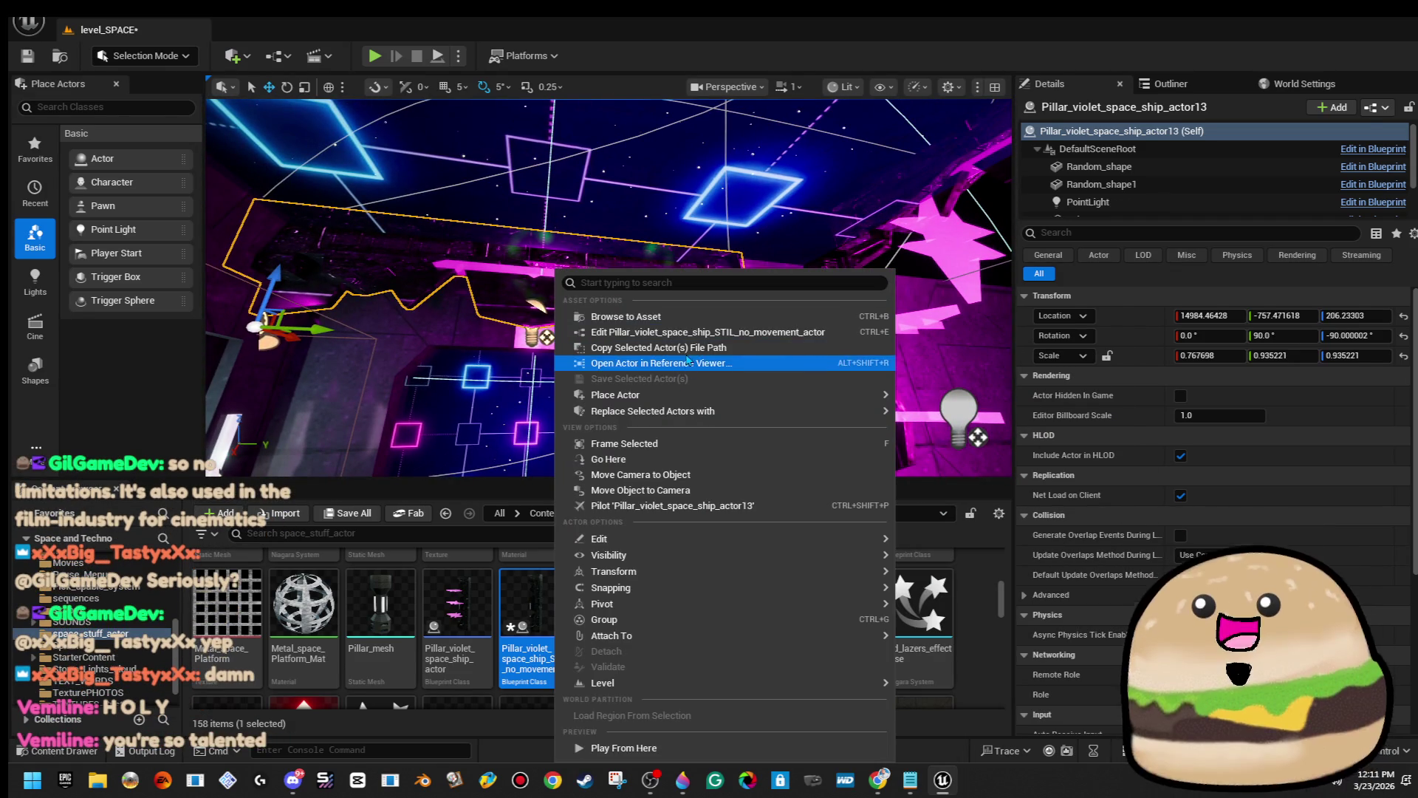
{"action": "left_click", "coordinate": [687, 333]}
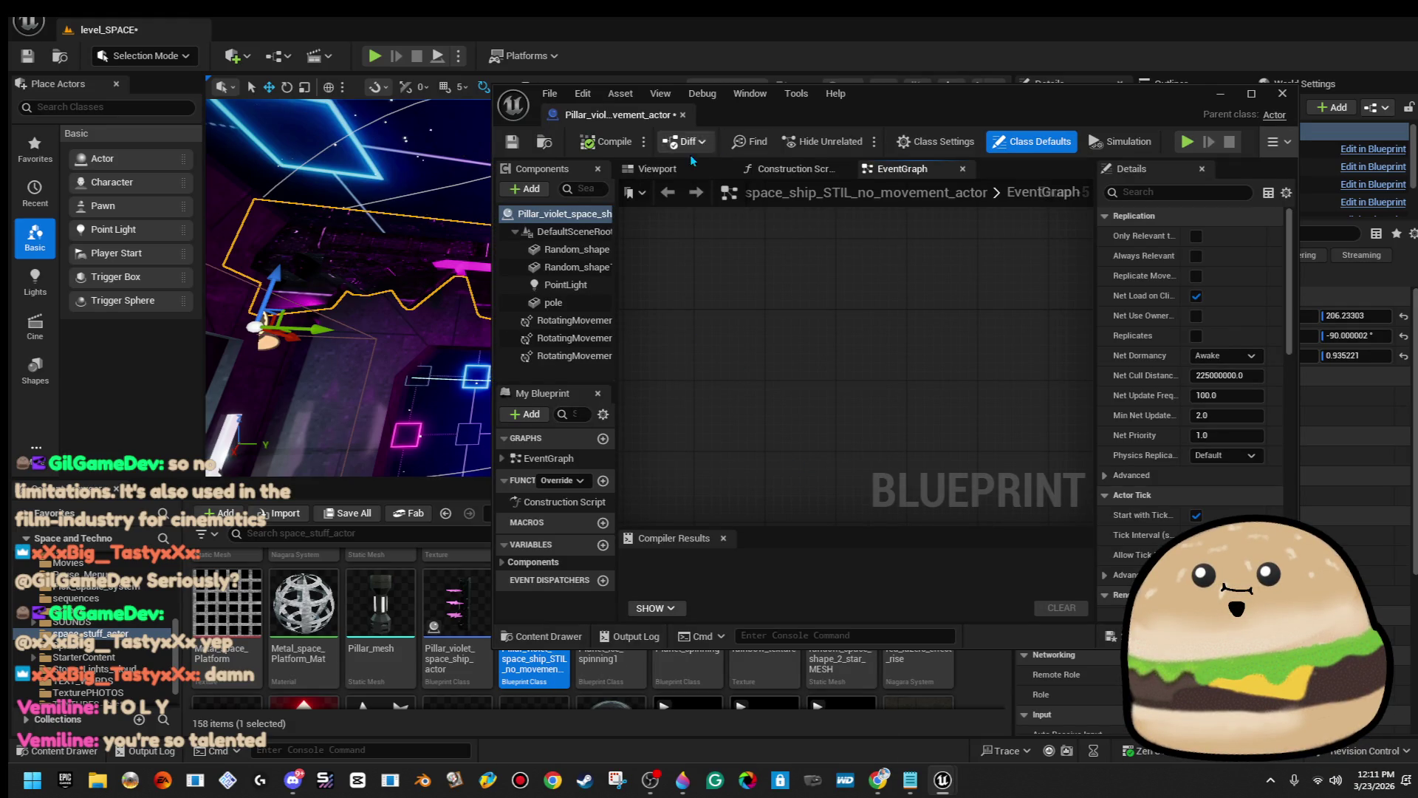
{"action": "left_click", "coordinate": [676, 174]}
{"action": "key", "text": "alt+F4"}
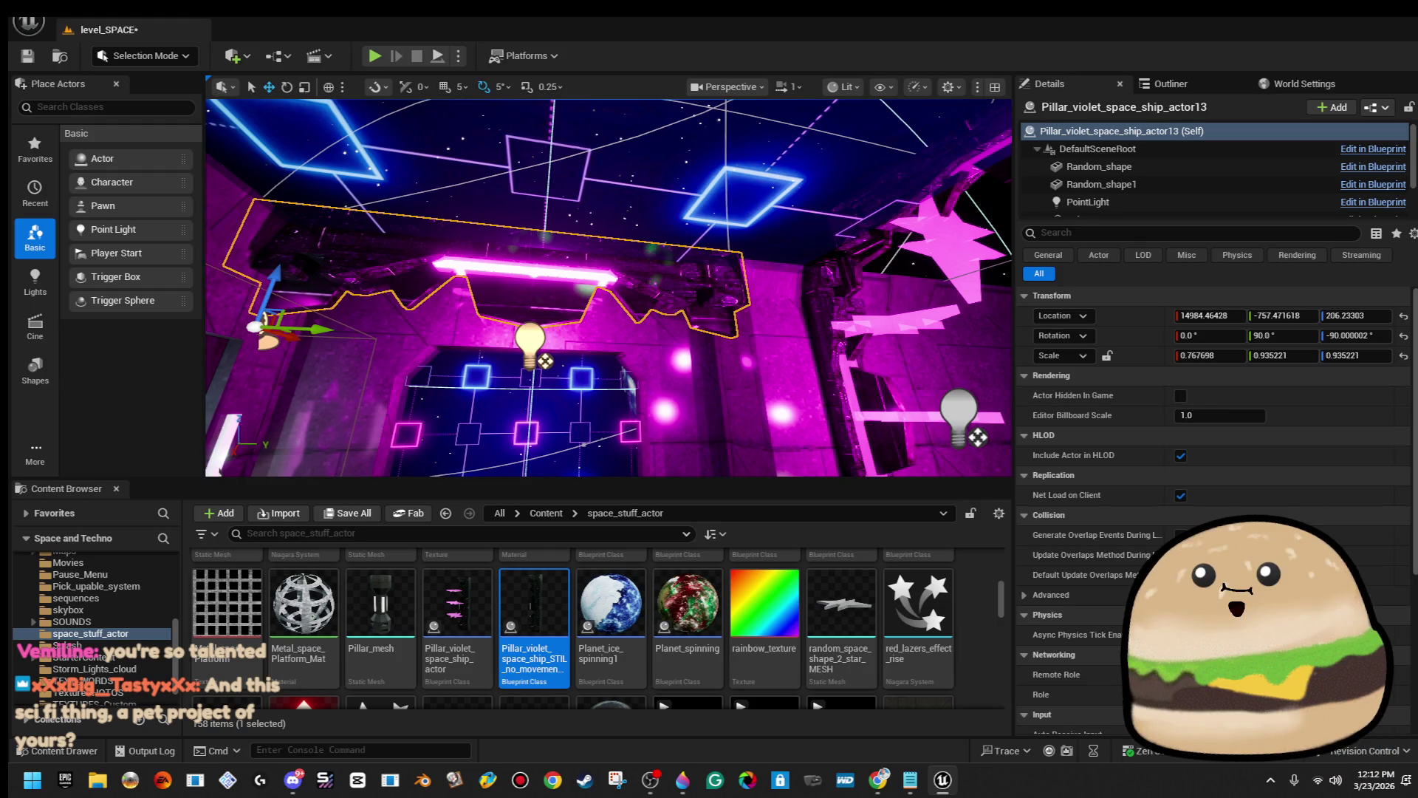
Fly up to the pink gate and delete its right pillar, top bar and left pillar.
{"action": "key", "text": "w"}
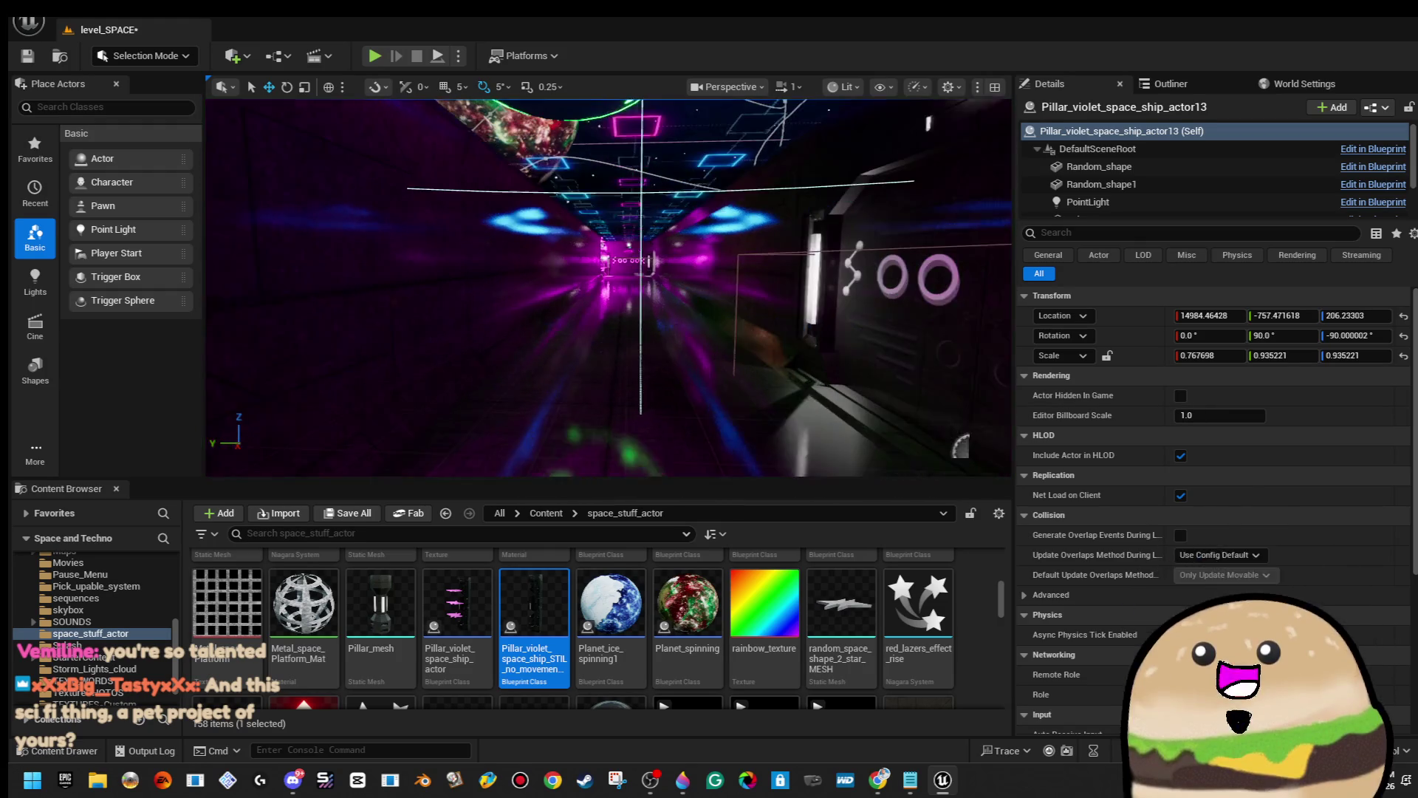
{"action": "key", "text": "s"}
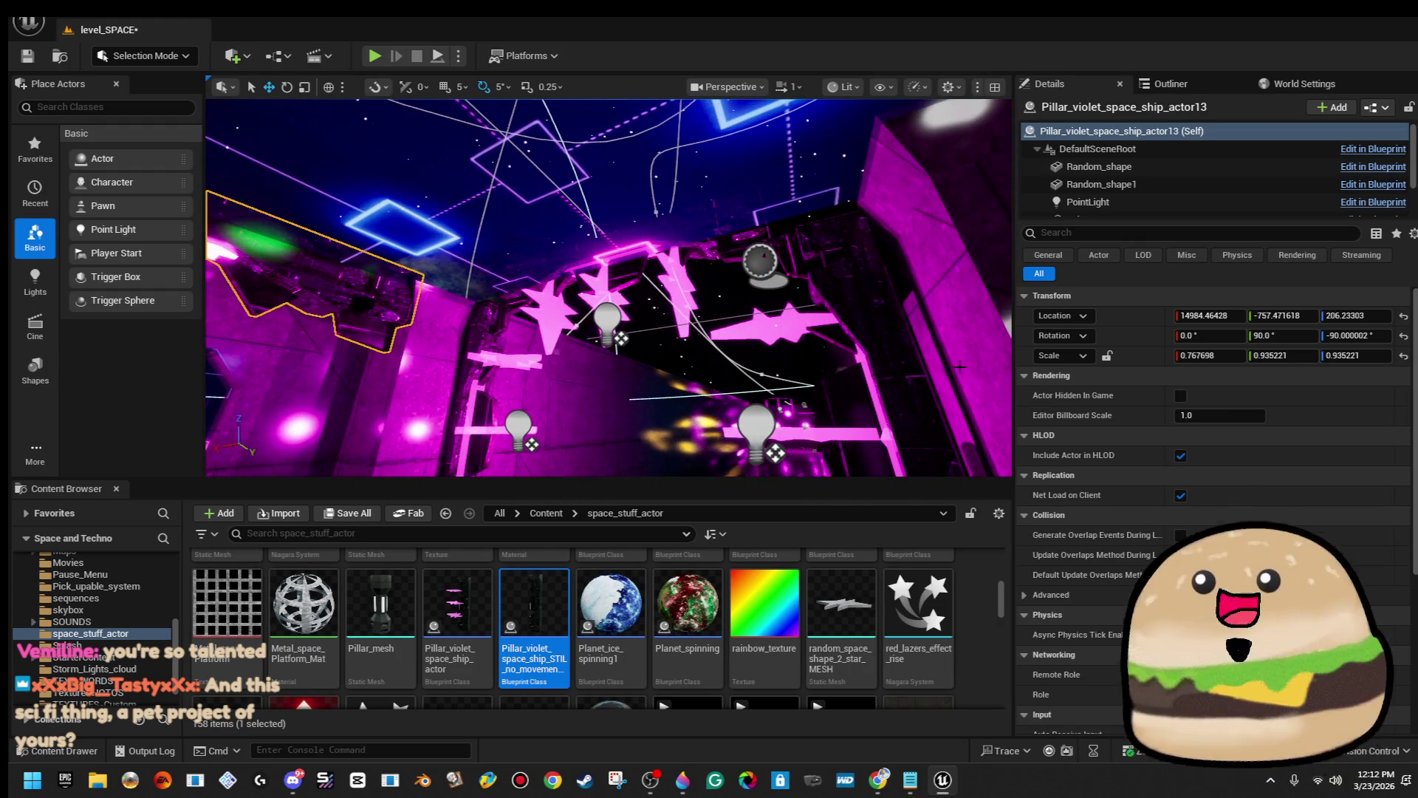
{"action": "key", "text": "Escape"}
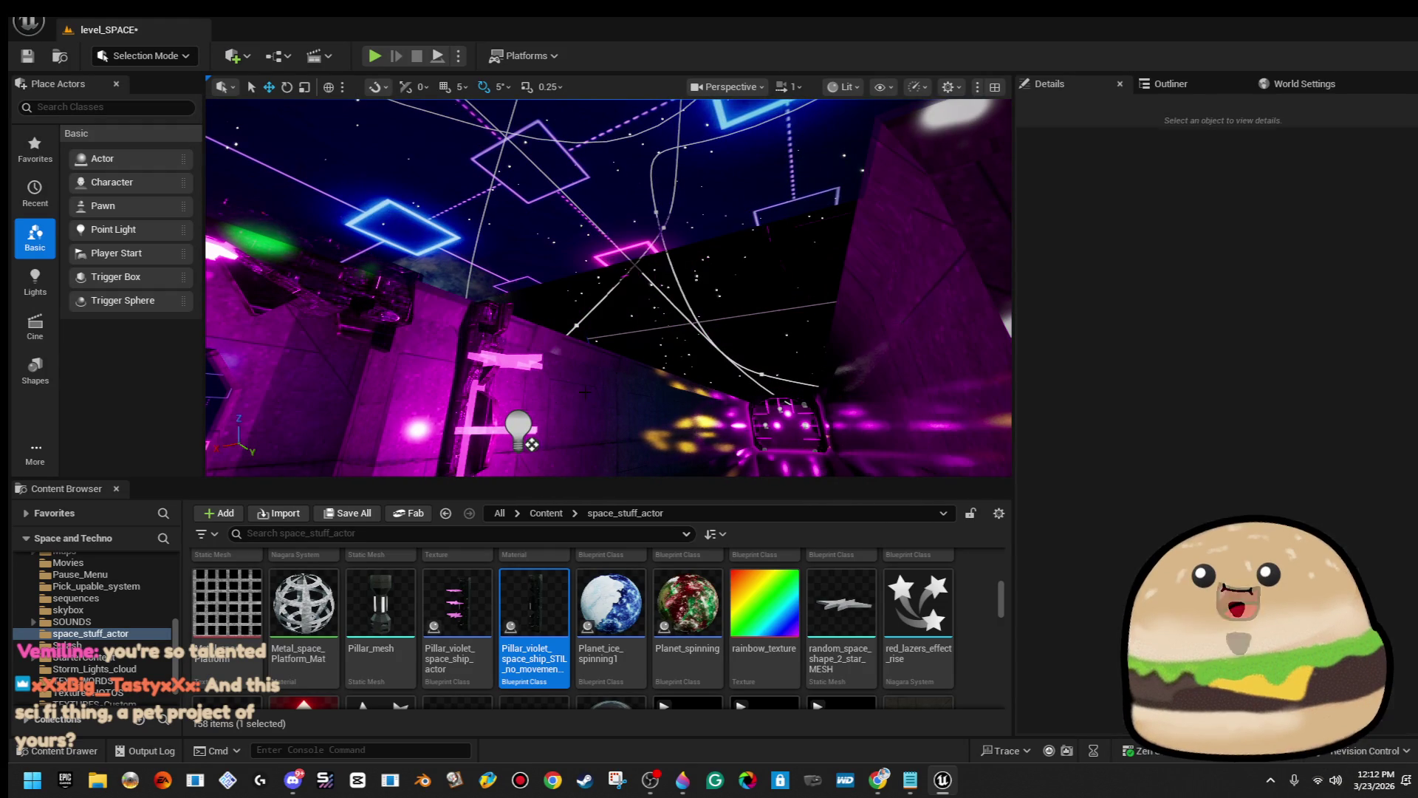
{"action": "left_click", "coordinate": [467, 419]}
{"action": "key", "text": "Escape"}
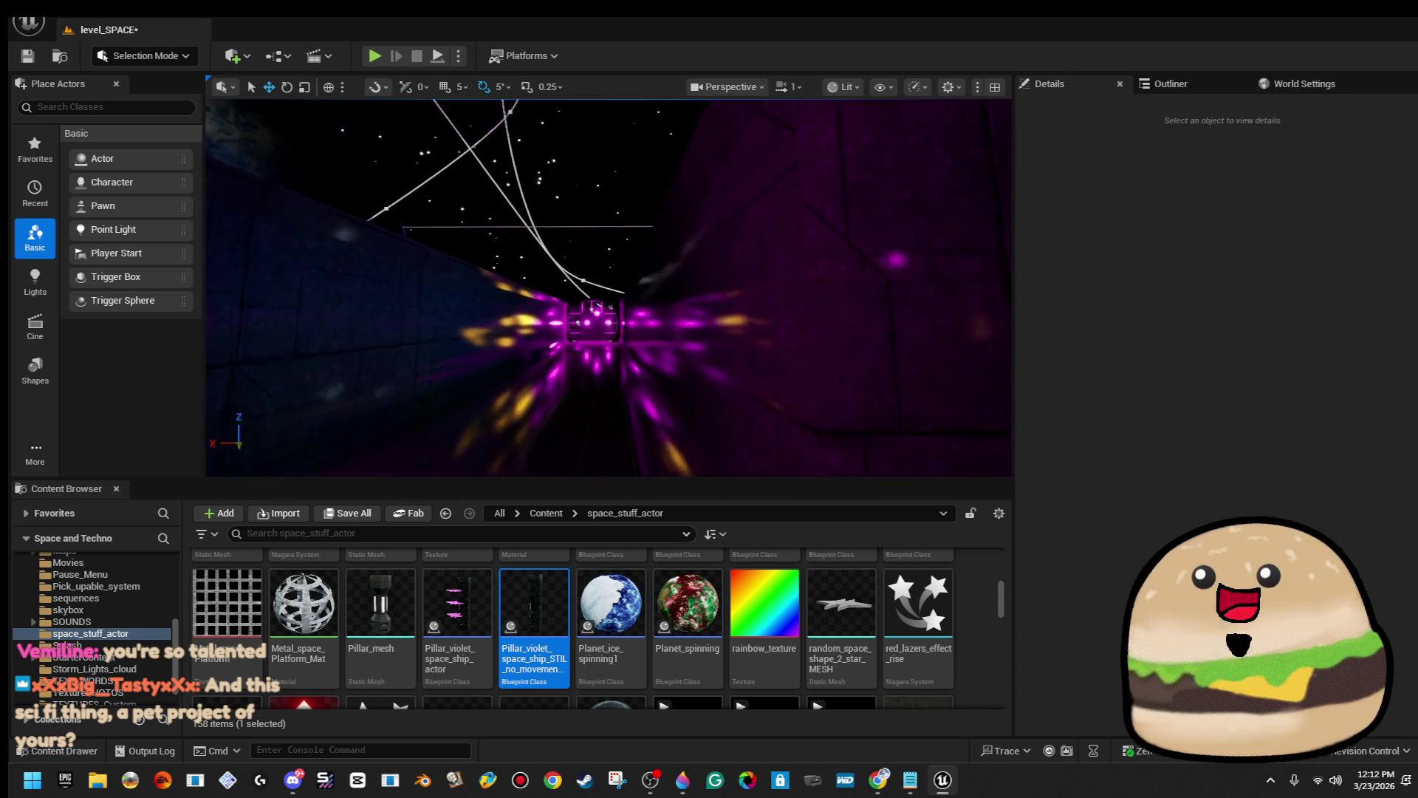
{"action": "key", "text": "w"}
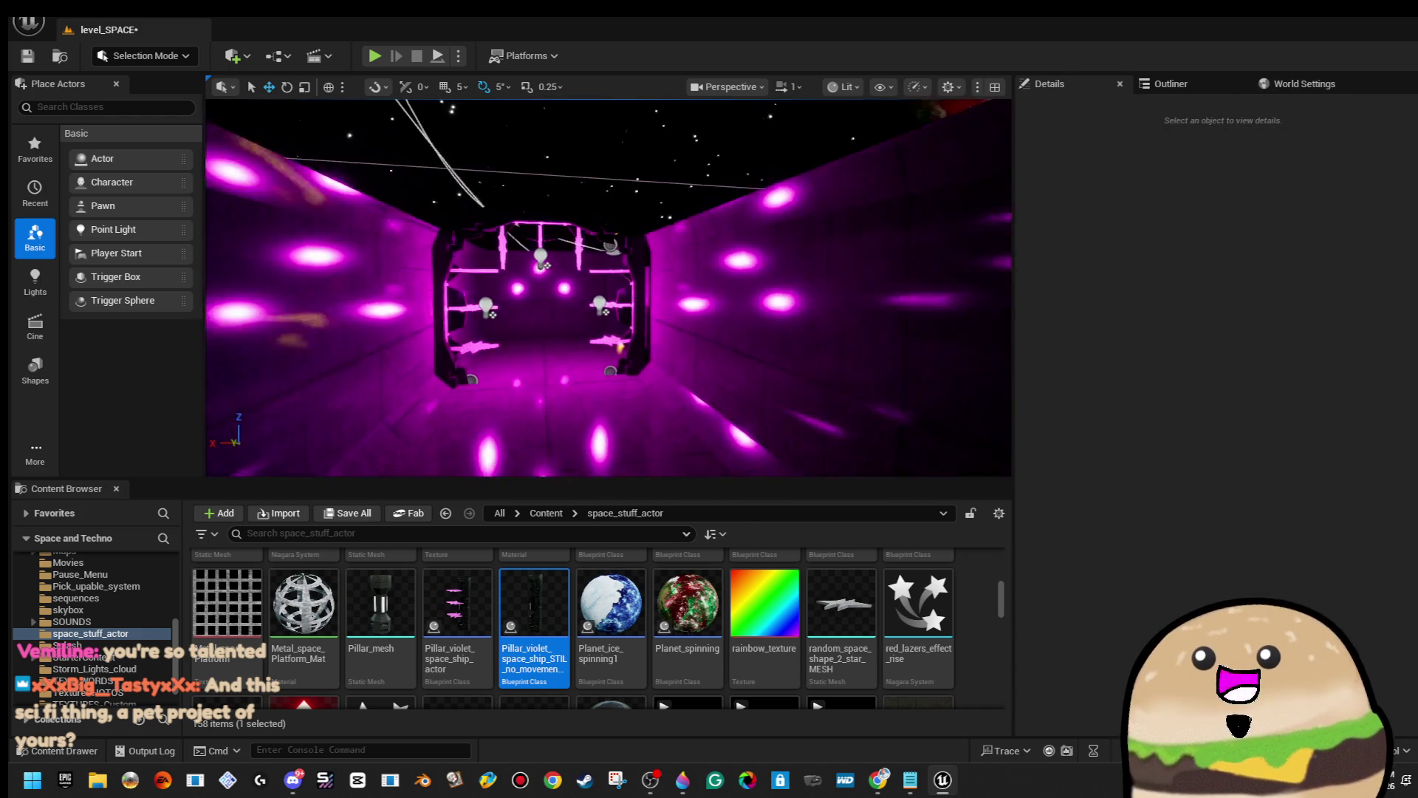
{"action": "left_click", "coordinate": [613, 310]}
{"action": "key", "text": "Delete"}
{"action": "left_click", "coordinate": [517, 178]}
{"action": "key", "text": "Delete"}
{"action": "left_click", "coordinate": [354, 325]}
{"action": "key", "text": "Delete"}
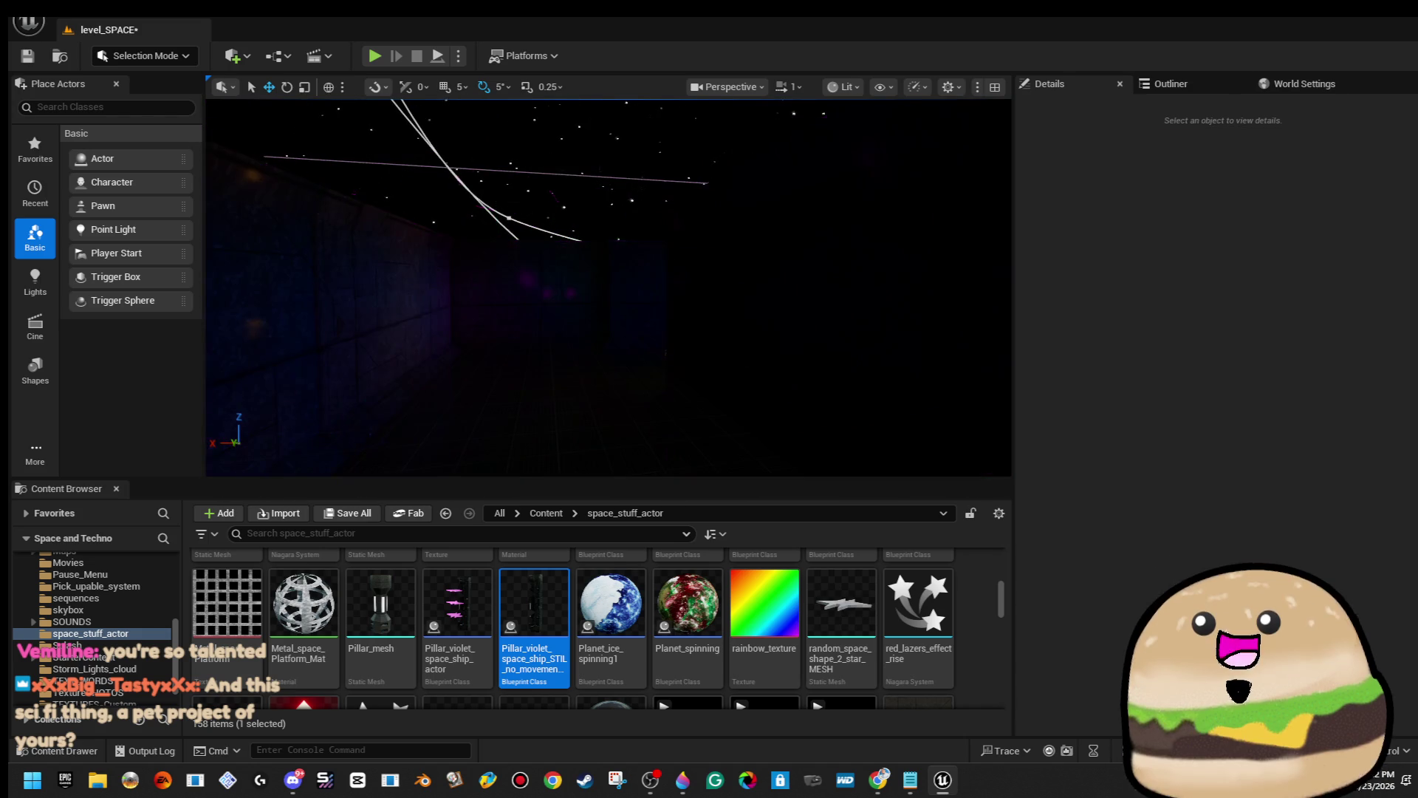
Move into the pink corridor and delete the middle and left violet pillars.
{"action": "mouse_move", "coordinate": [606, 288]}
{"action": "left_mouse_down"}
{"action": "mouse_move", "coordinate": [517, 266]}
{"action": "mouse_move", "coordinate": [542, 261]}
{"action": "mouse_move", "coordinate": [503, 237]}
{"action": "mouse_move", "coordinate": [584, 396]}
{"action": "mouse_move", "coordinate": [540, 347]}
{"action": "left_mouse_up"}
{"action": "left_click", "coordinate": [584, 396]}
{"action": "key", "text": "w"}
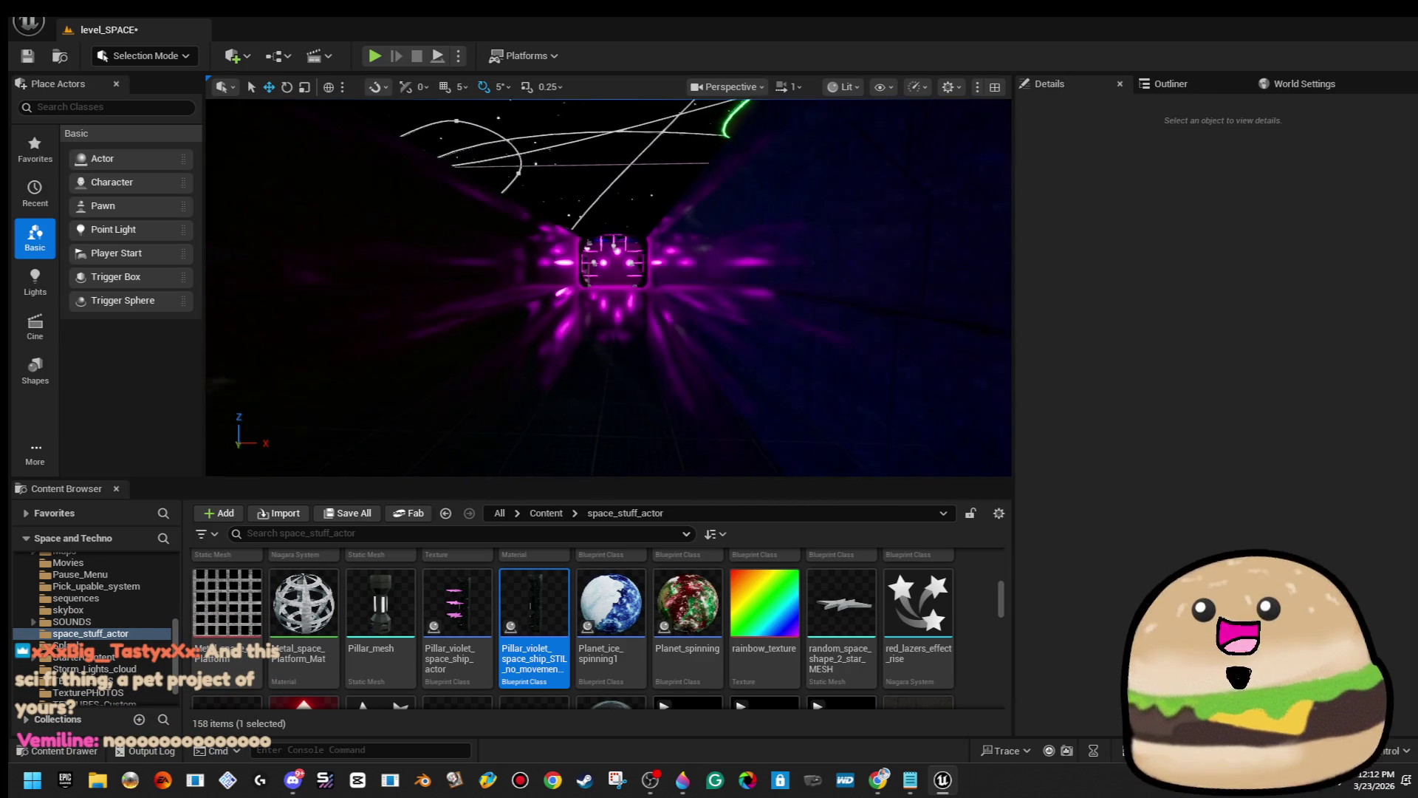
{"action": "key", "text": "w"}
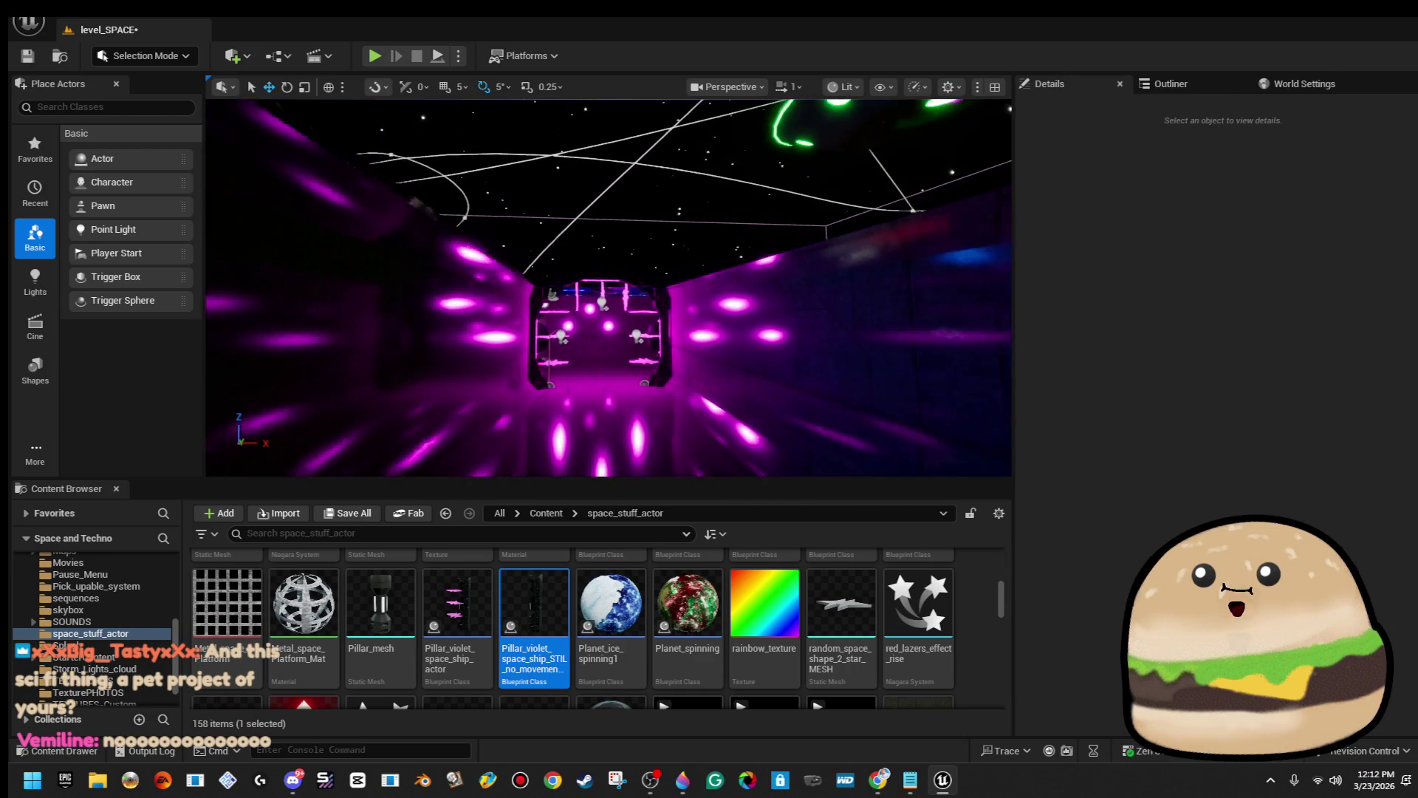
{"action": "left_click", "coordinate": [850, 333]}
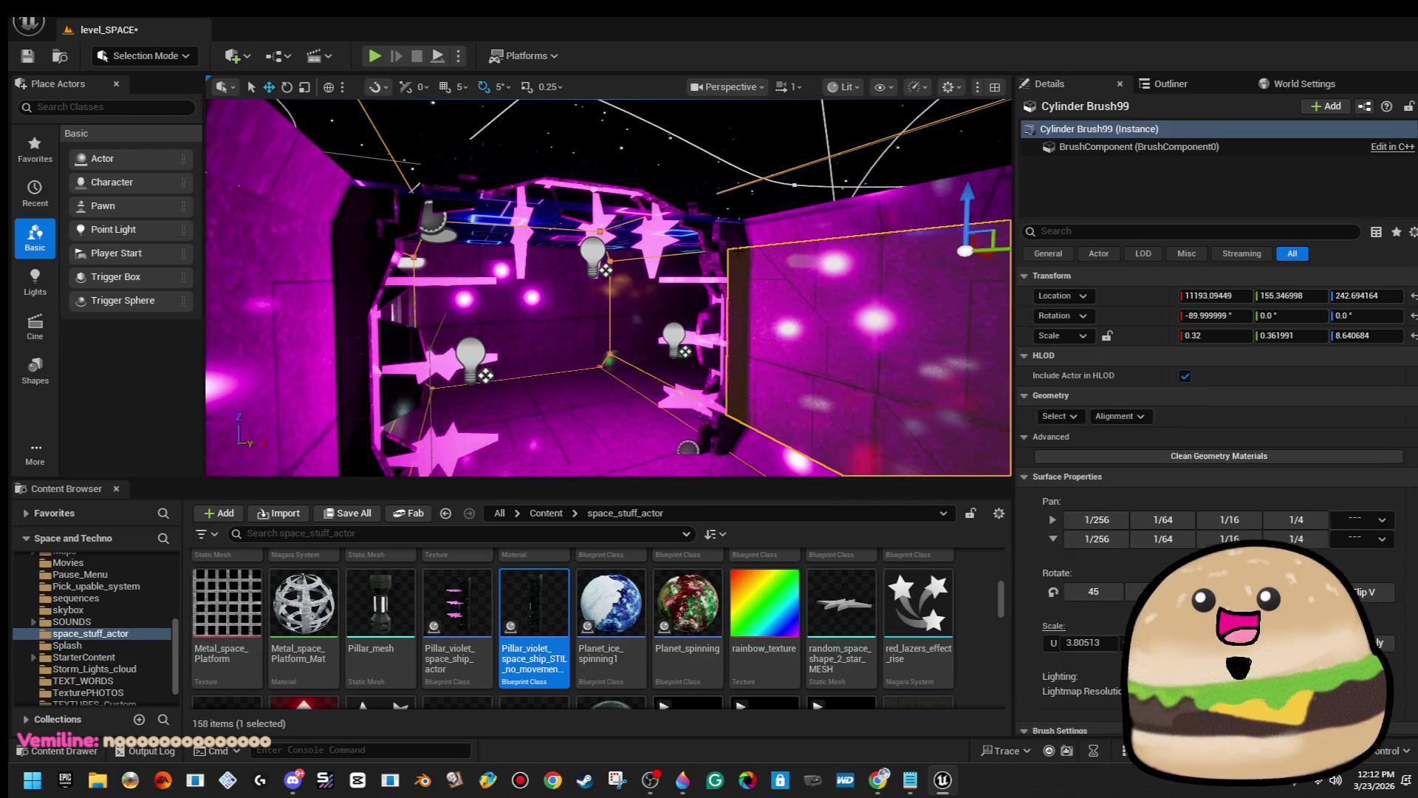
{"action": "left_click", "coordinate": [710, 318]}
{"action": "key", "text": "Delete"}
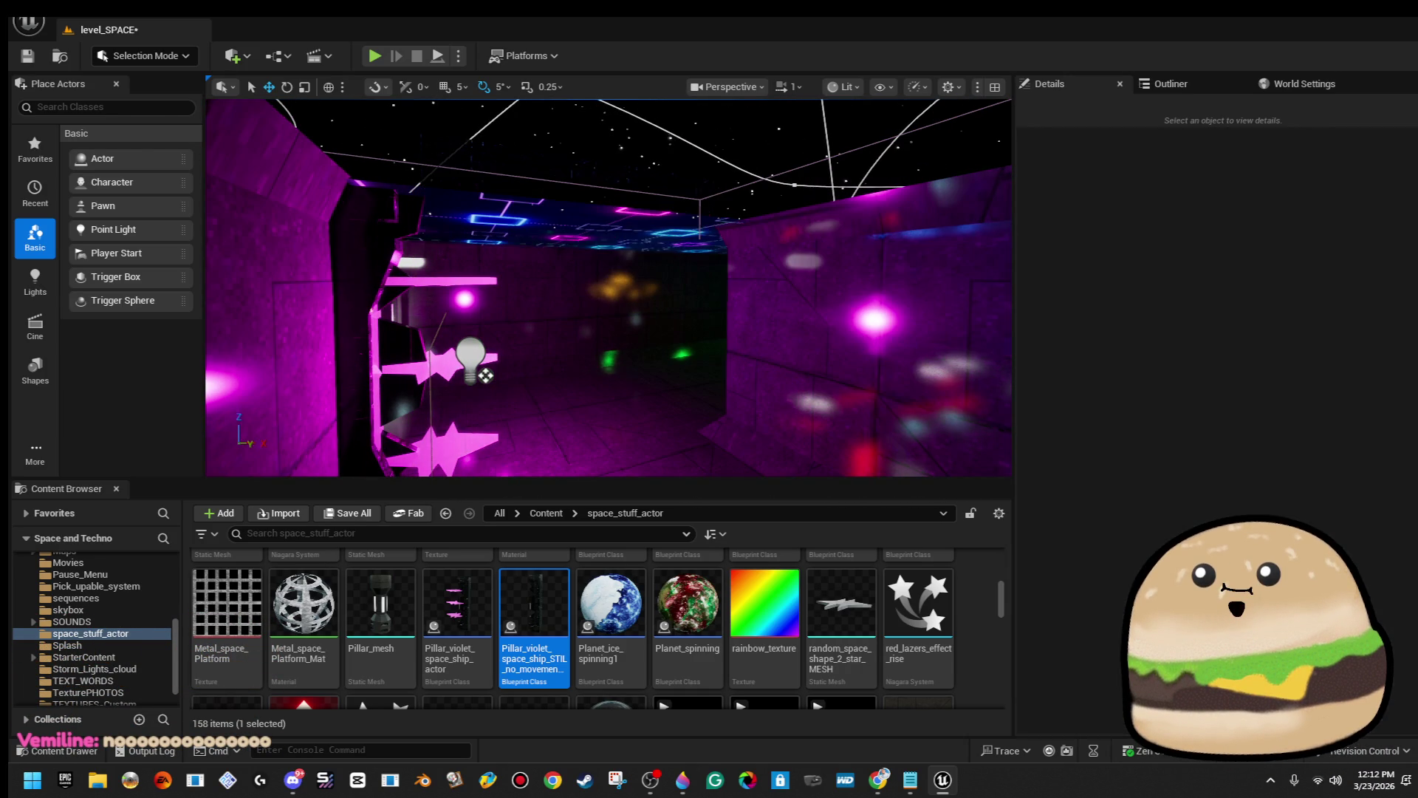
{"action": "left_click", "coordinate": [414, 365]}
{"action": "key", "text": "Delete"}
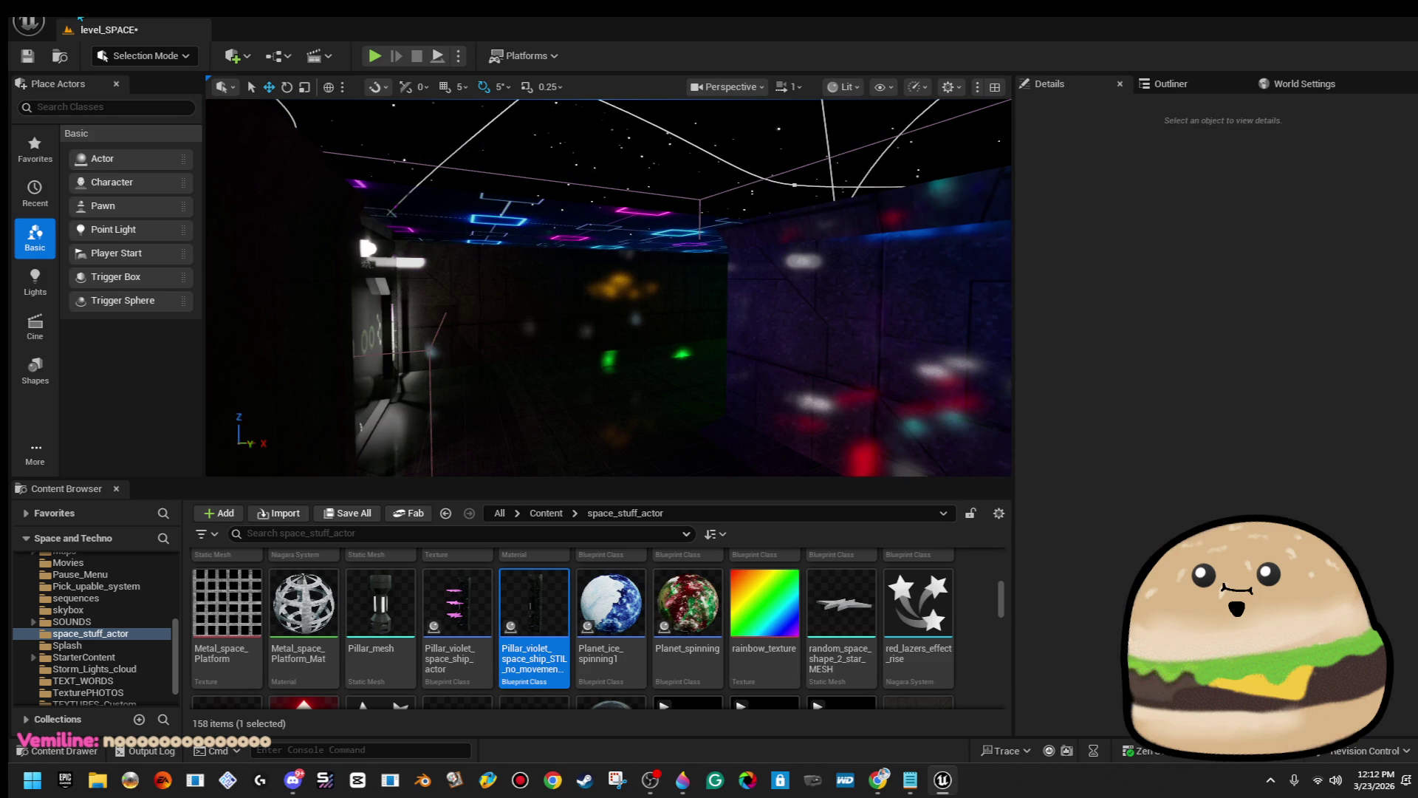
{"action": "left_click", "coordinate": [28, 24]}
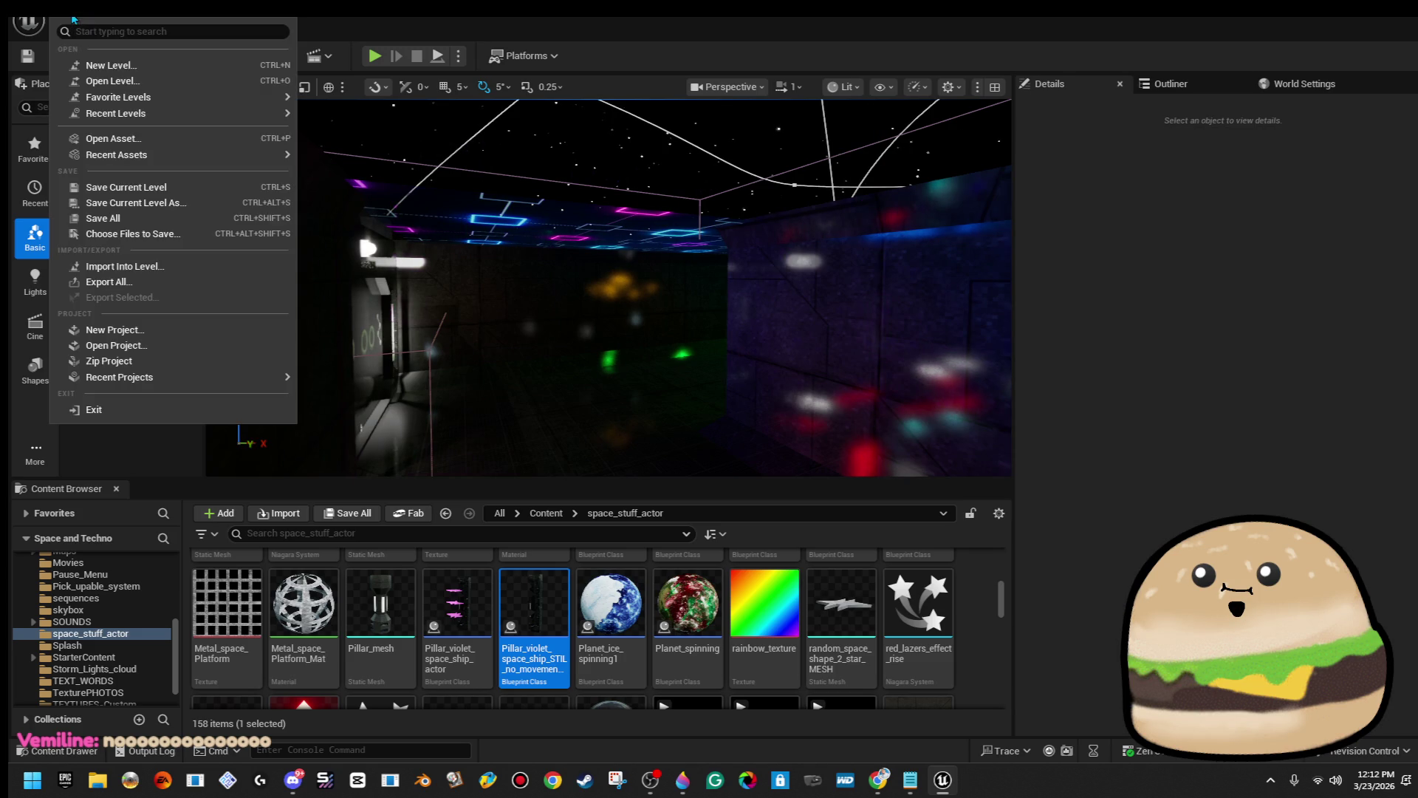
Save All, run Build All Levels (0 errors, 13 warnings), then clear and close the Message Log.
{"action": "left_click", "coordinate": [129, 217]}
{"action": "left_click", "coordinate": [271, 23]}
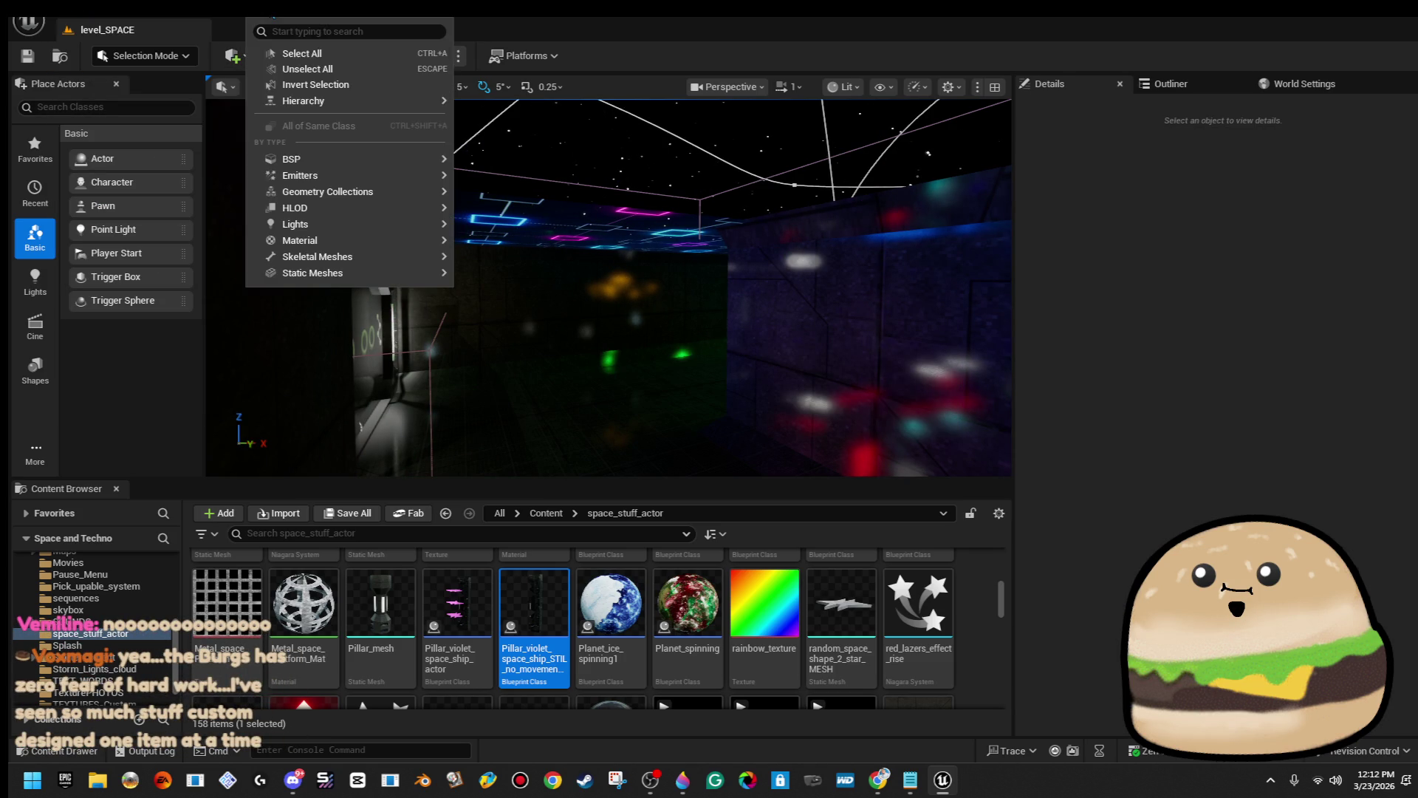
{"action": "left_click", "coordinate": [271, 23]}
{"action": "left_click", "coordinate": [271, 23]}
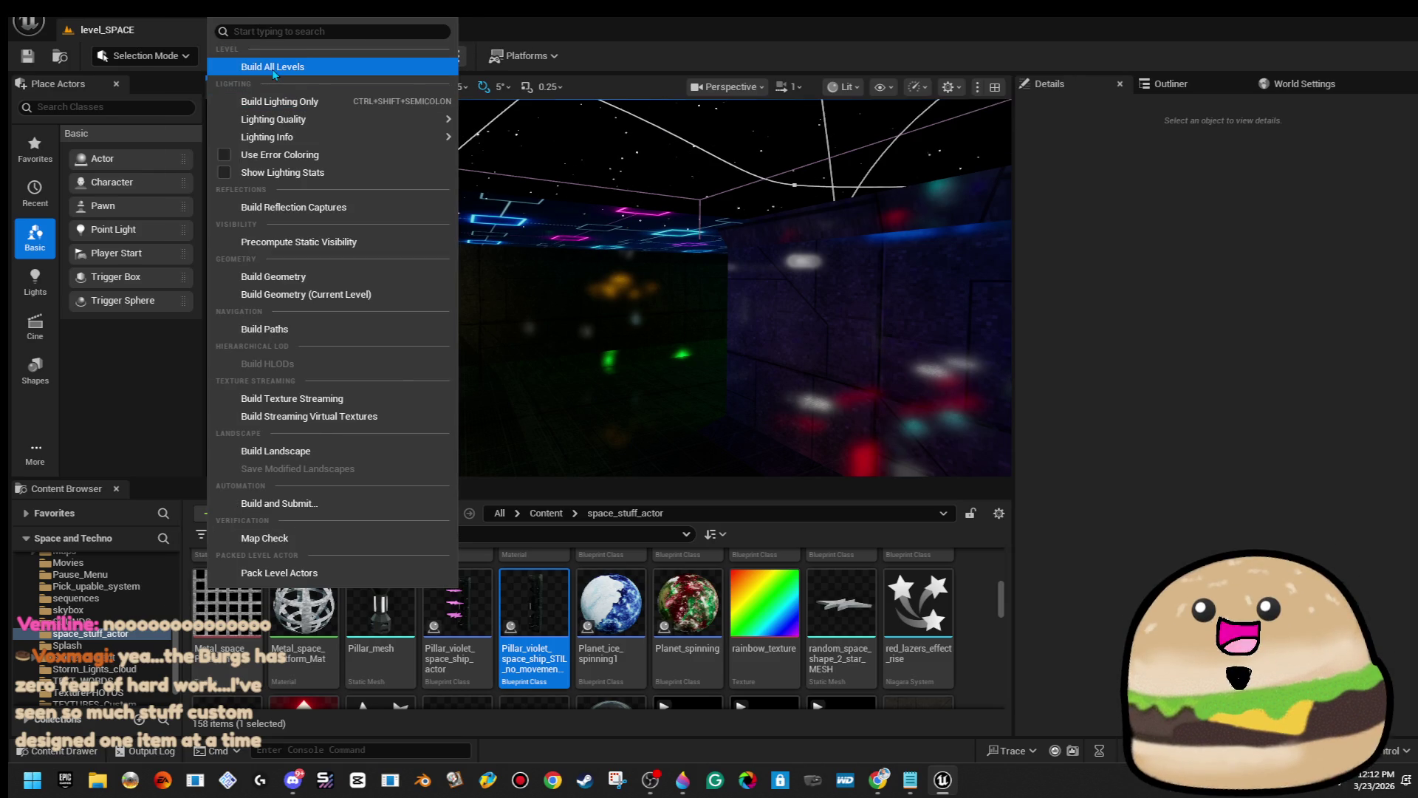
{"action": "left_click", "coordinate": [248, 68]}
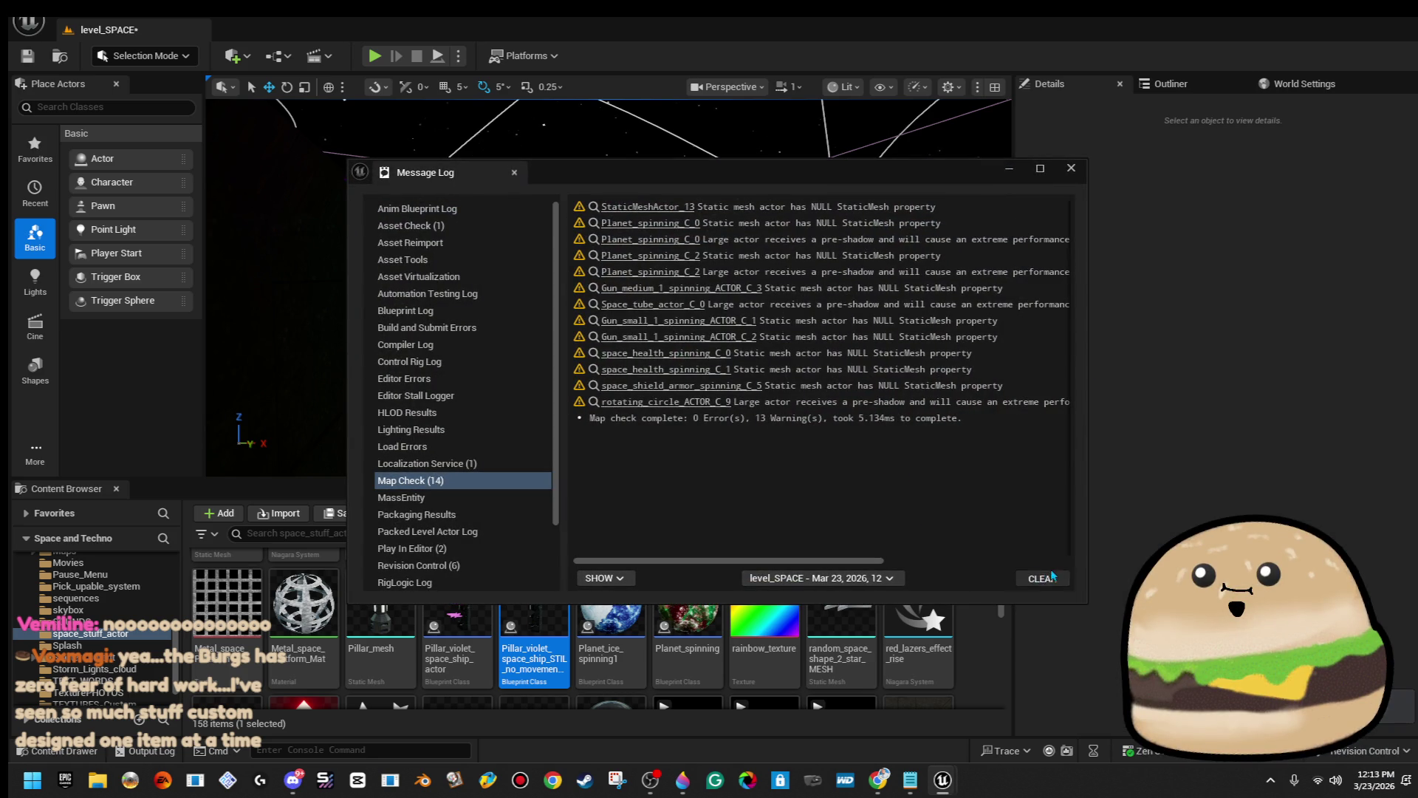
{"action": "left_click", "coordinate": [1052, 575]}
{"action": "left_click", "coordinate": [1071, 168]}
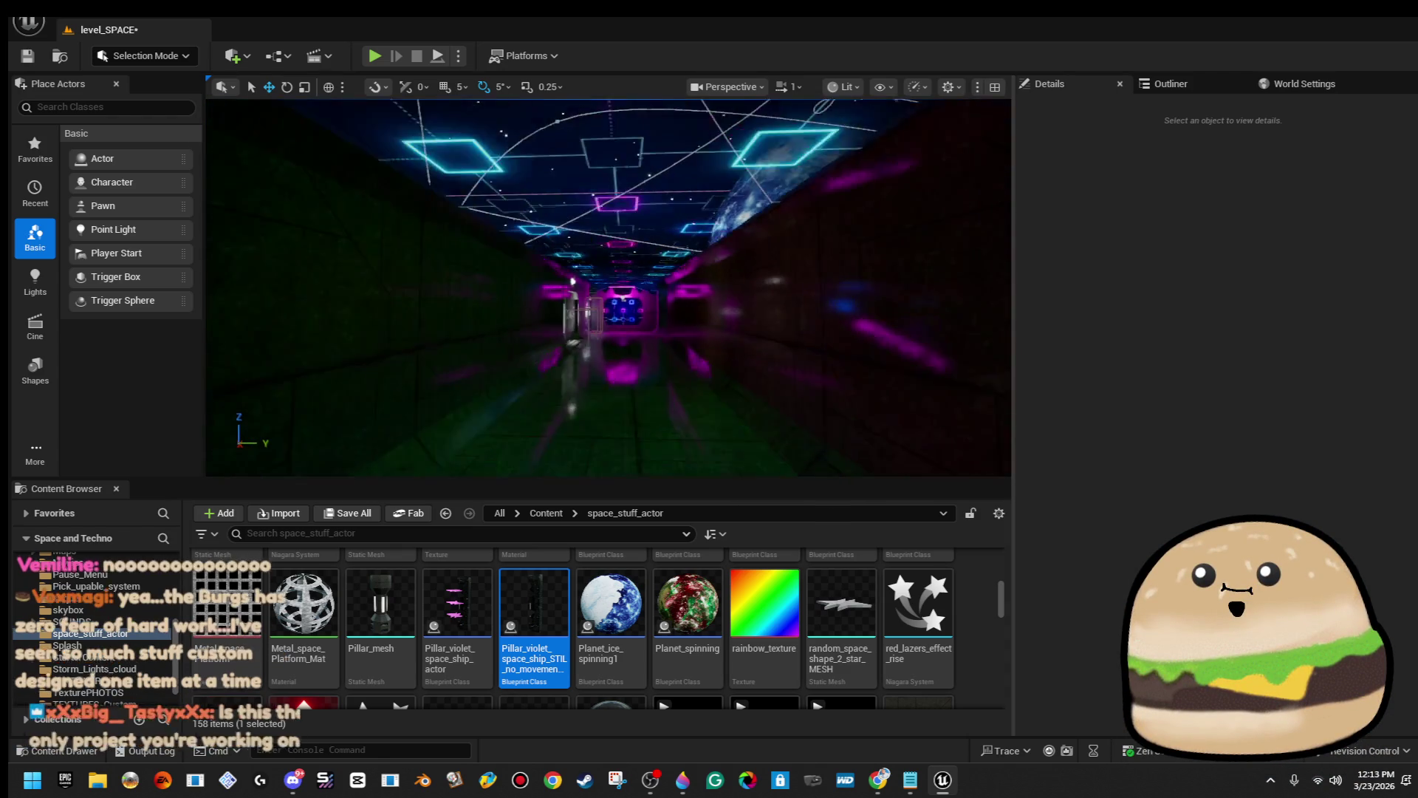
Play From Here on the corridor floor, stop, then open the violet pillar's blueprint with Edit Blueprint.
{"action": "right_click", "coordinate": [661, 271]}
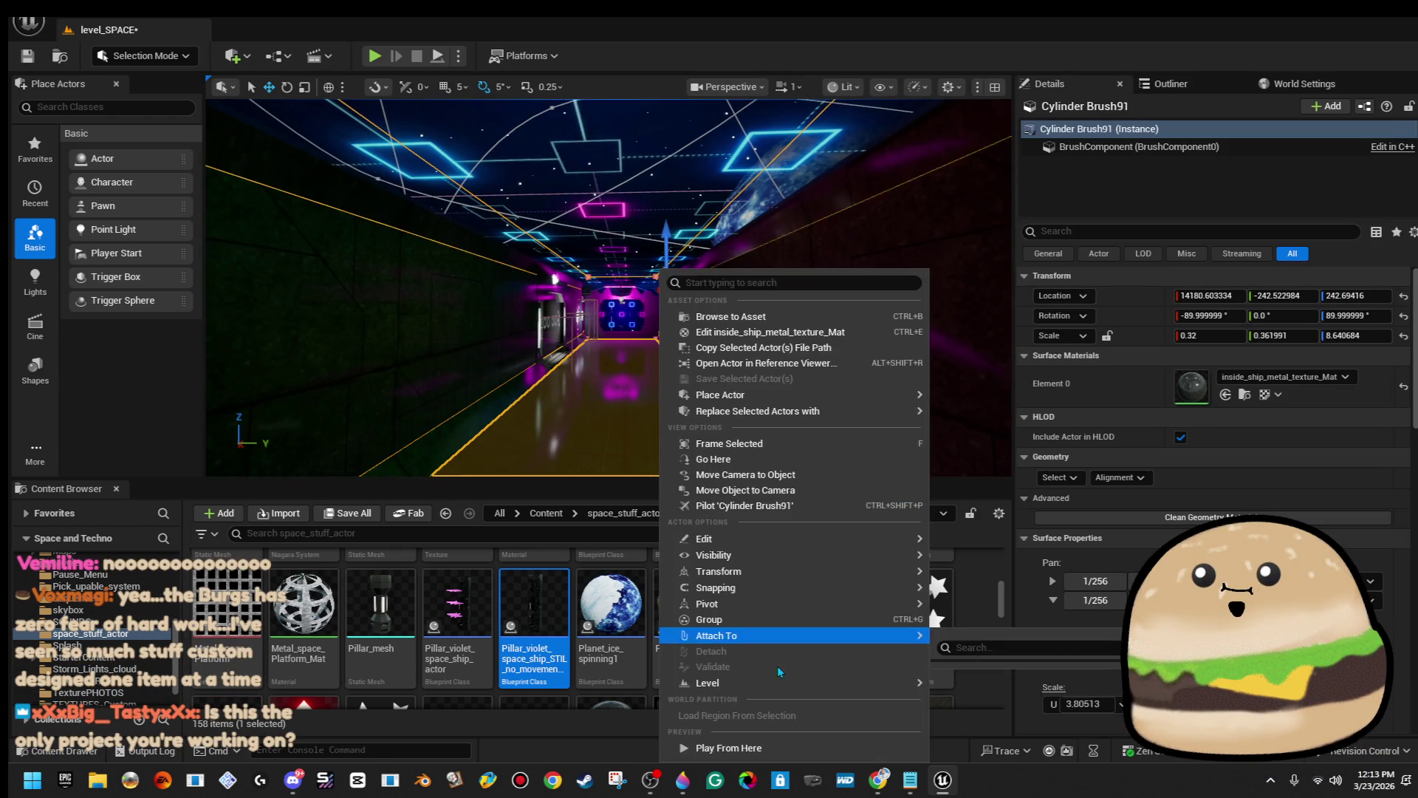
{"action": "left_click", "coordinate": [786, 749]}
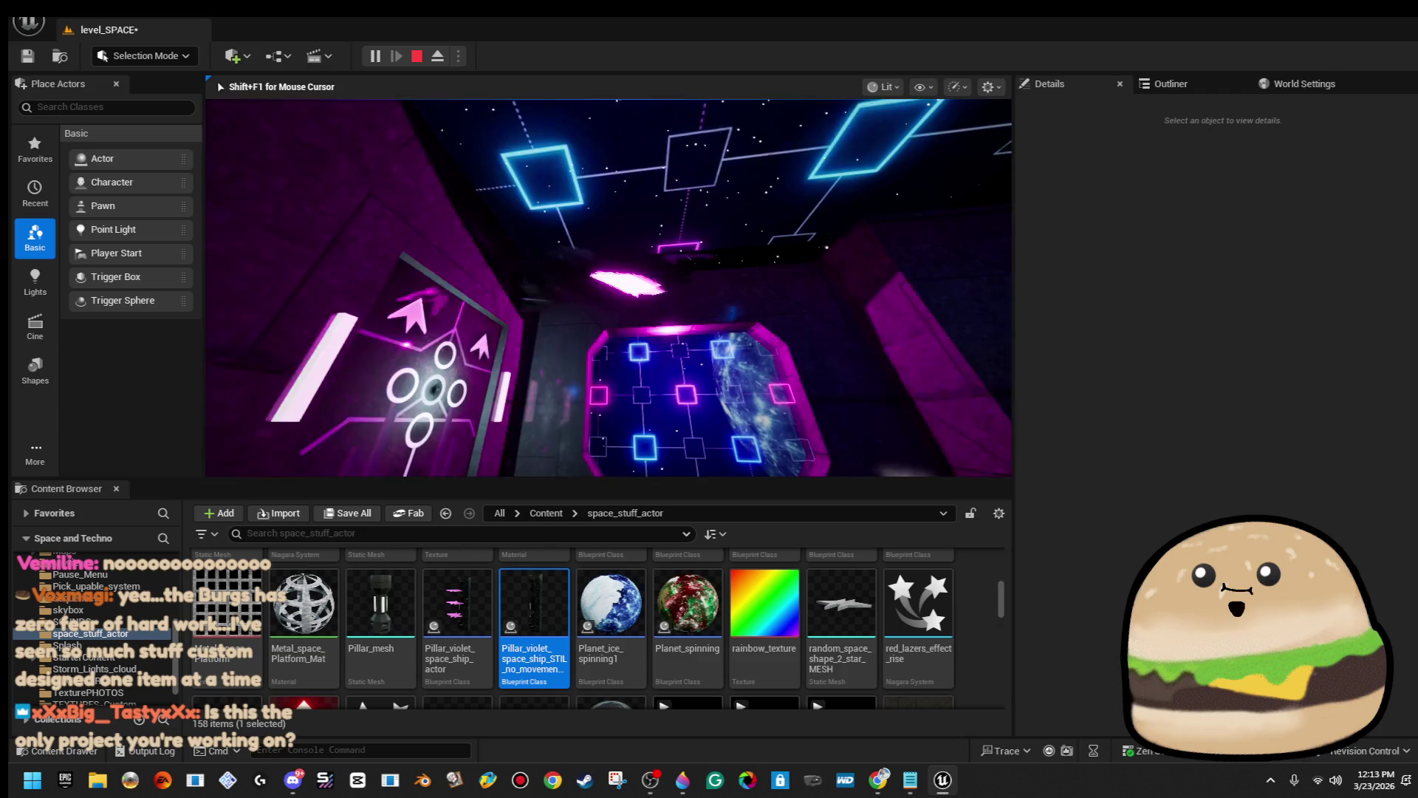
{"action": "key", "text": "Escape"}
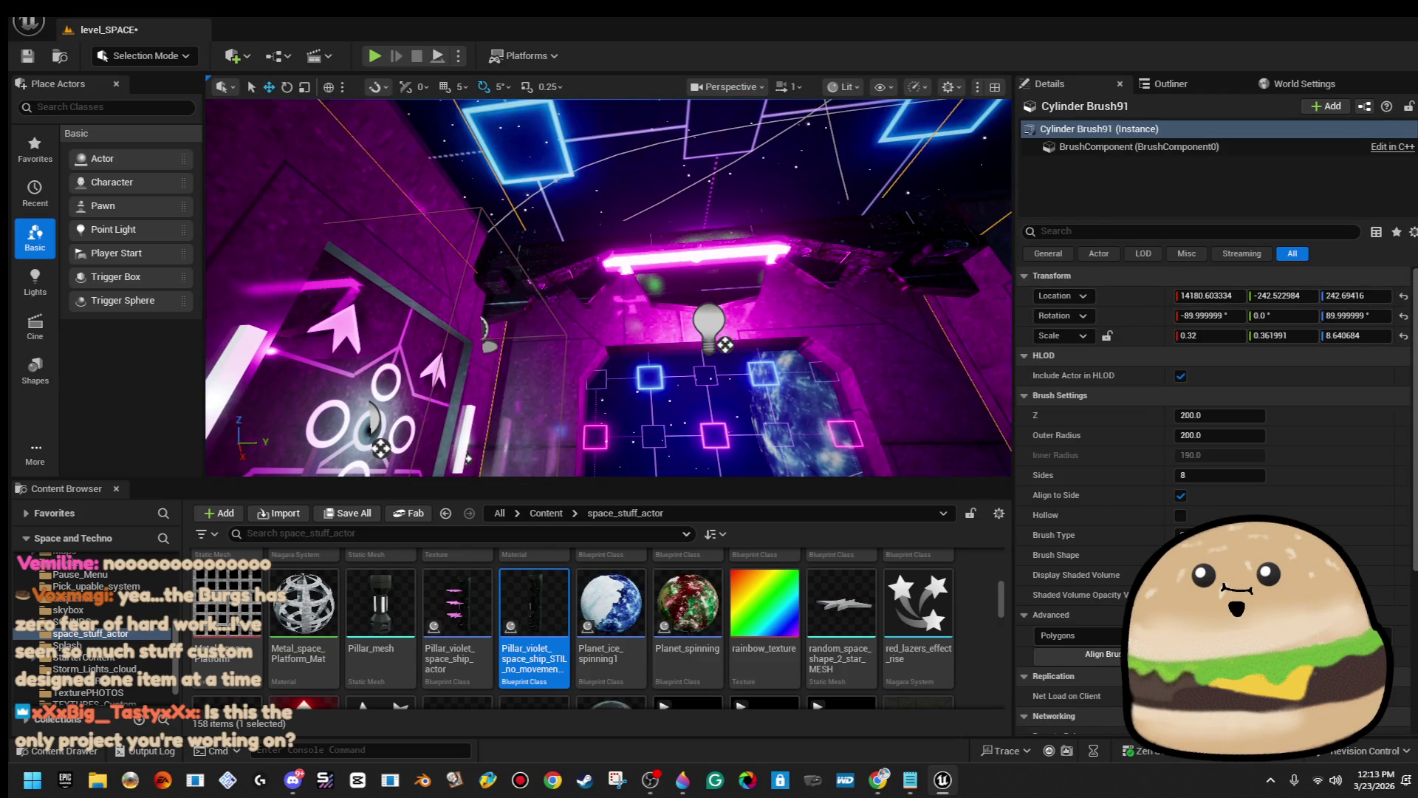
{"action": "right_click", "coordinate": [758, 235]}
{"action": "left_click", "coordinate": [861, 295]}
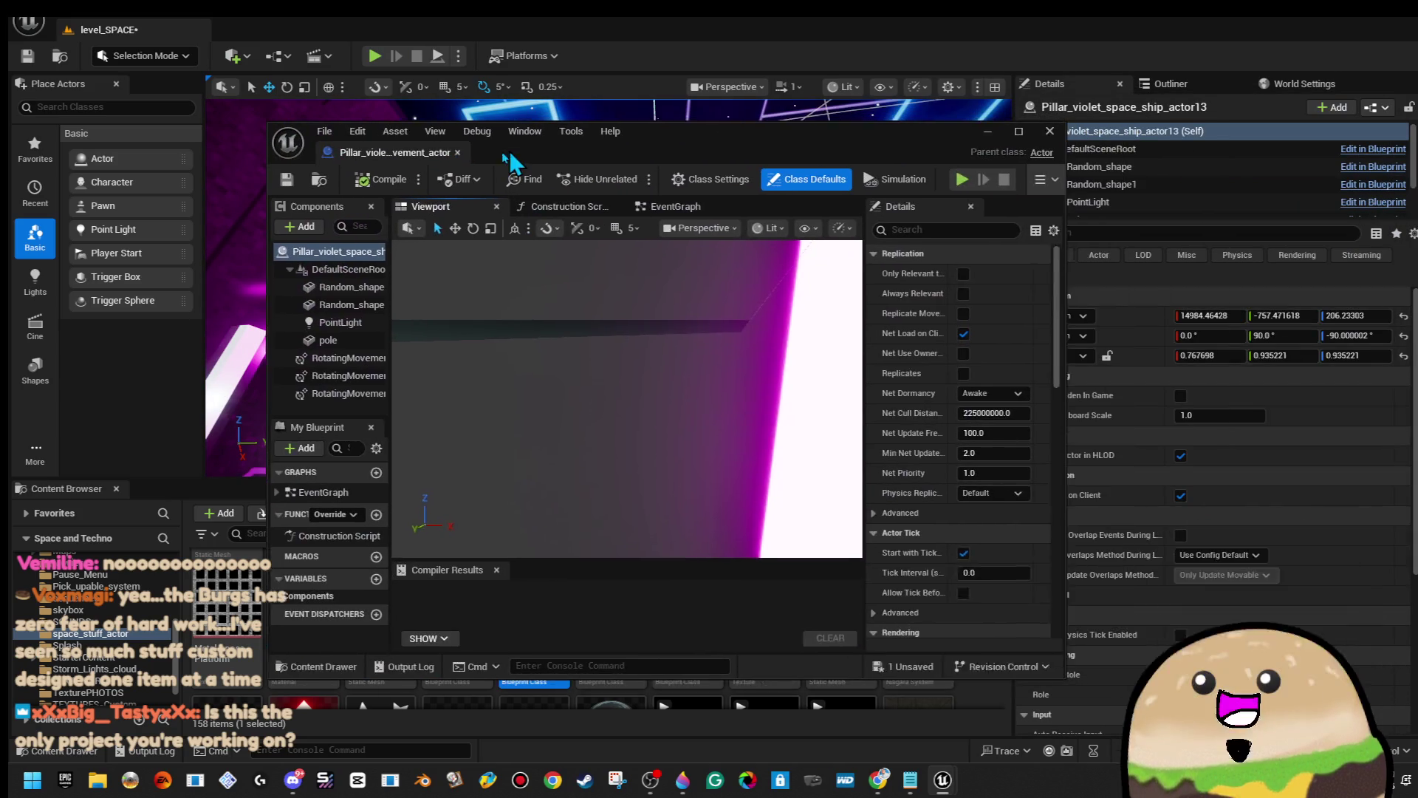
Maximize the blueprint editor, delete its three RotatingMovement components, compile, and close it.
{"action": "mouse_move", "coordinate": [665, 156]}
{"action": "left_mouse_down"}
{"action": "mouse_move", "coordinate": [499, 315]}
{"action": "mouse_move", "coordinate": [376, 384]}
{"action": "left_mouse_up"}
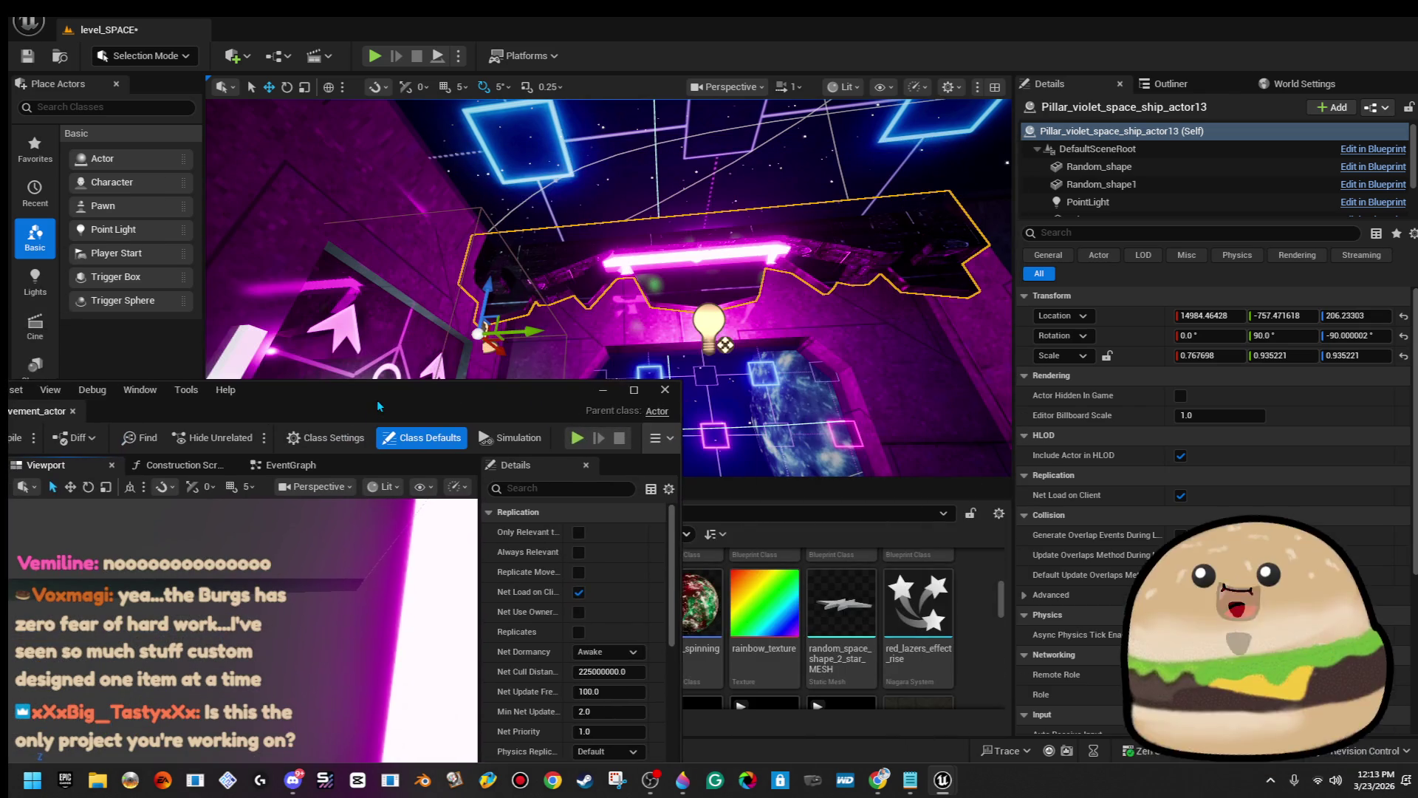
{"action": "double_click", "coordinate": [376, 384]}
{"action": "scroll", "coordinate": [491, 348], "scroll_direction": "down", "scroll_amount": 5}
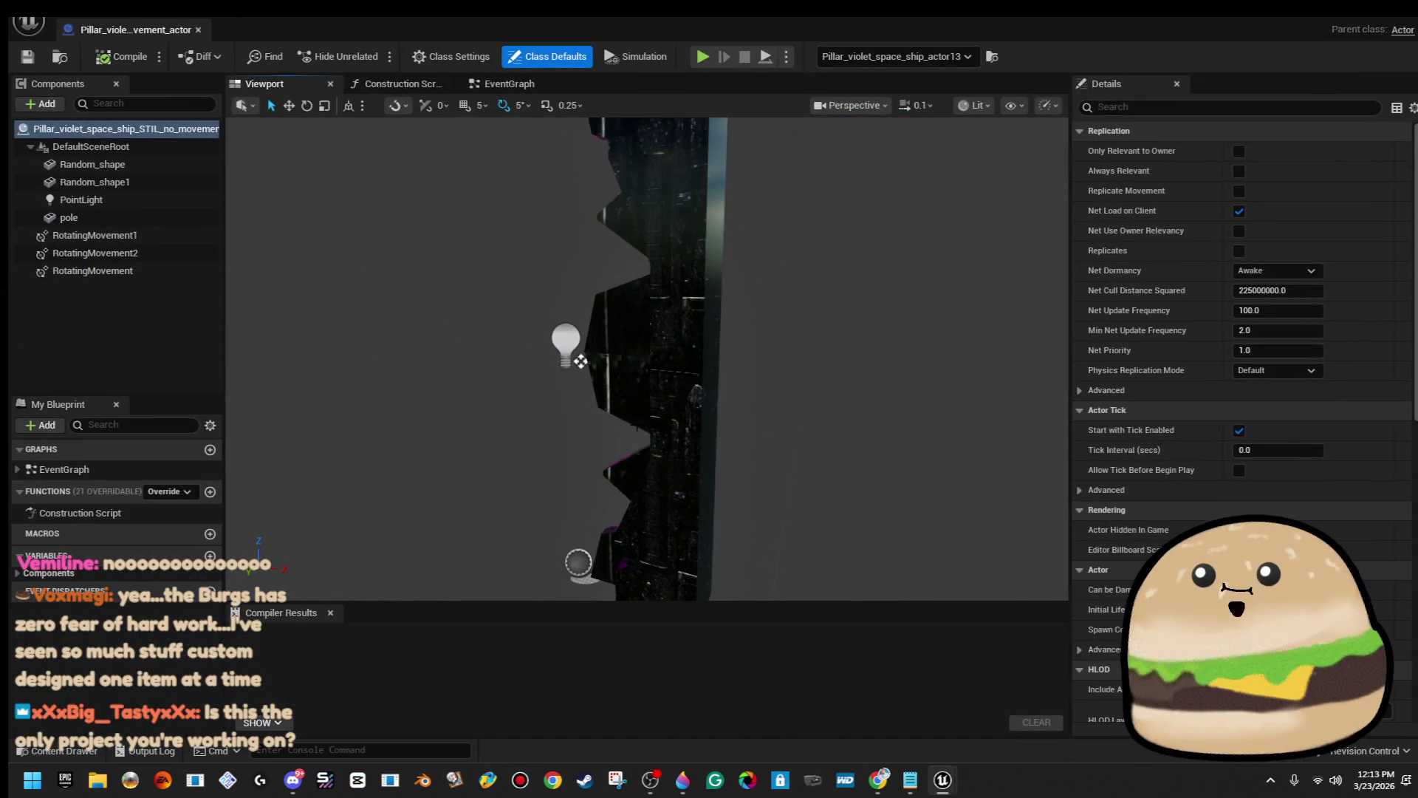
{"action": "left_click", "coordinate": [148, 235]}
{"action": "left_click", "coordinate": [152, 272], "text": "shift"}
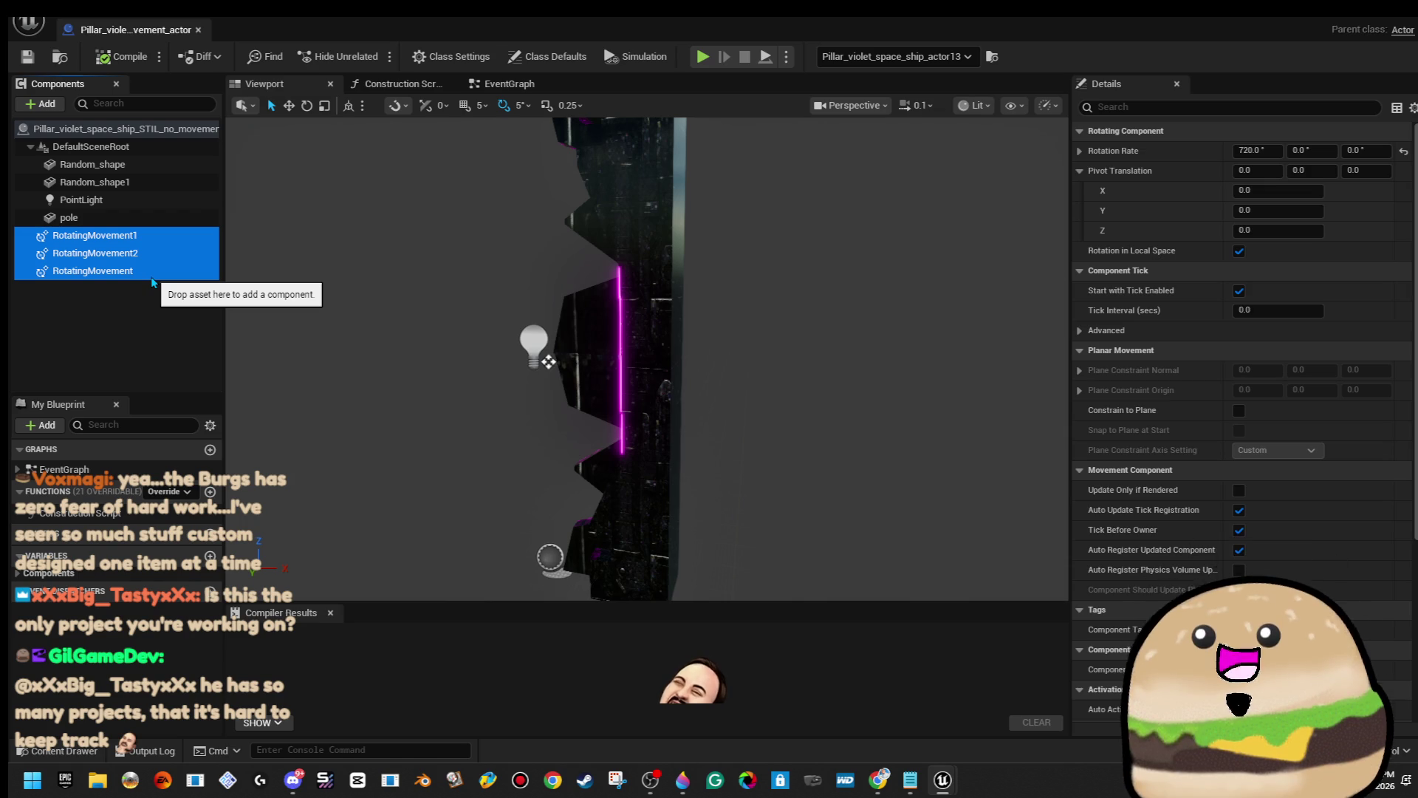
{"action": "key", "text": "Delete"}
{"action": "left_click", "coordinate": [116, 59]}
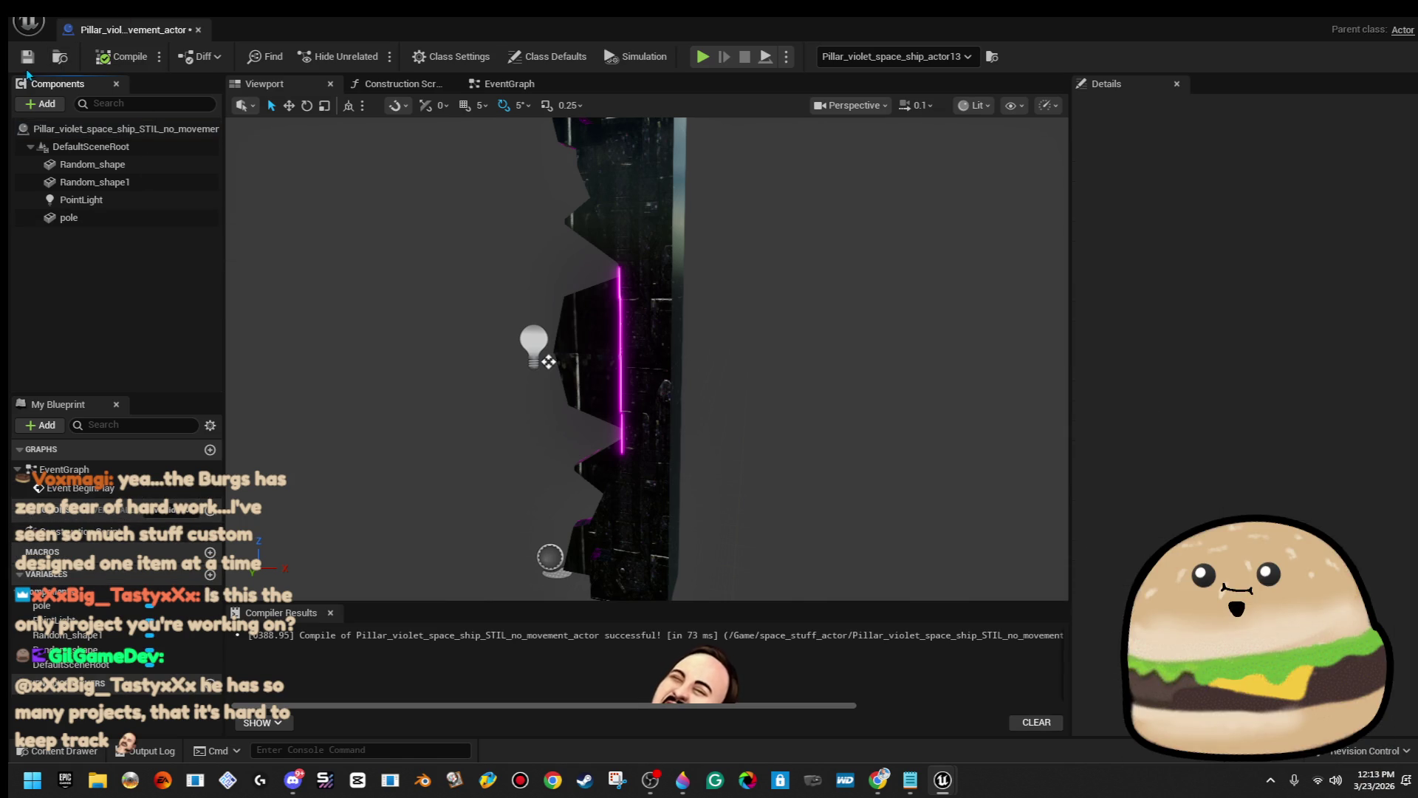
{"action": "left_click", "coordinate": [198, 31]}
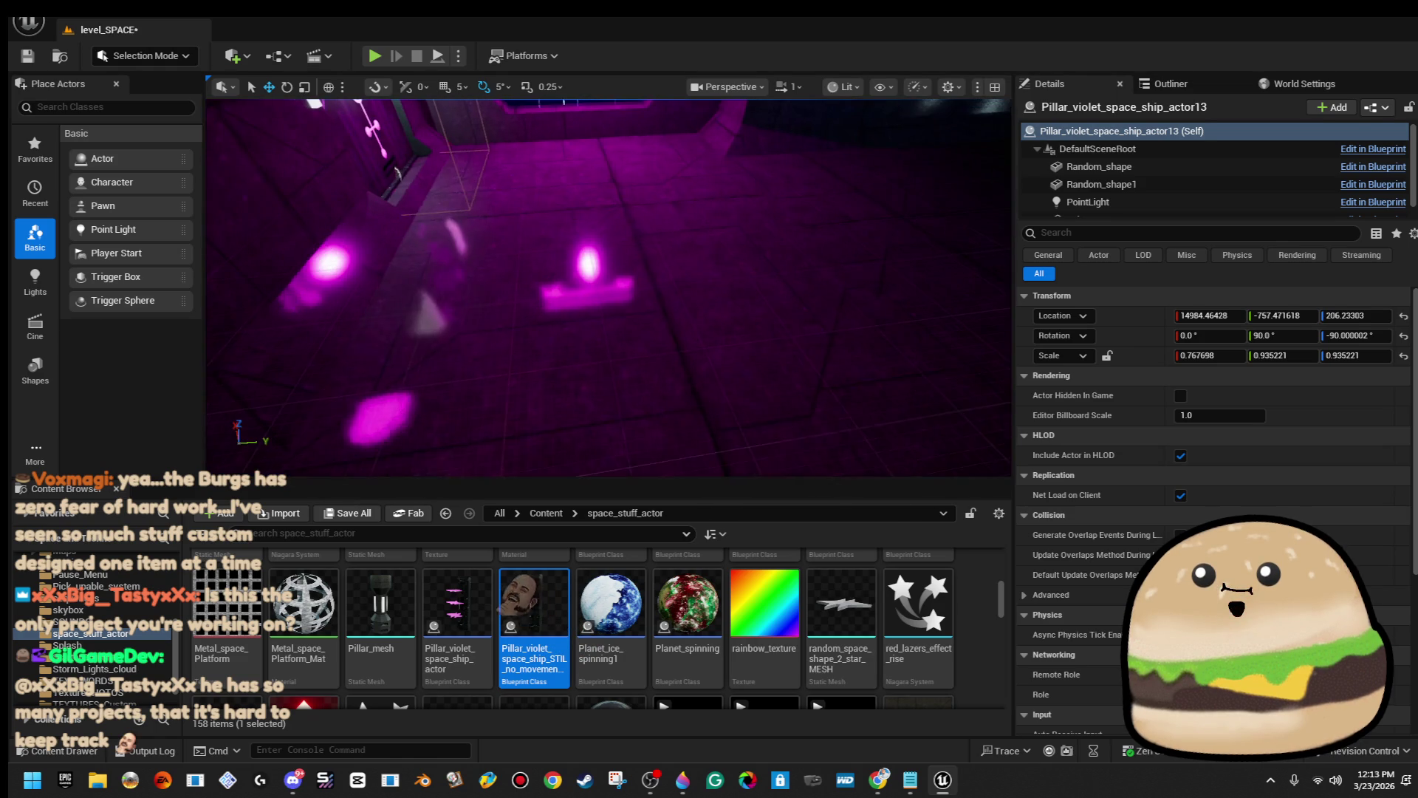
Play the level with Alt+P, stop with Esc, then select and frame the violet pillar.
{"action": "right_click", "coordinate": [637, 271]}
{"action": "left_click", "coordinate": [744, 752]}
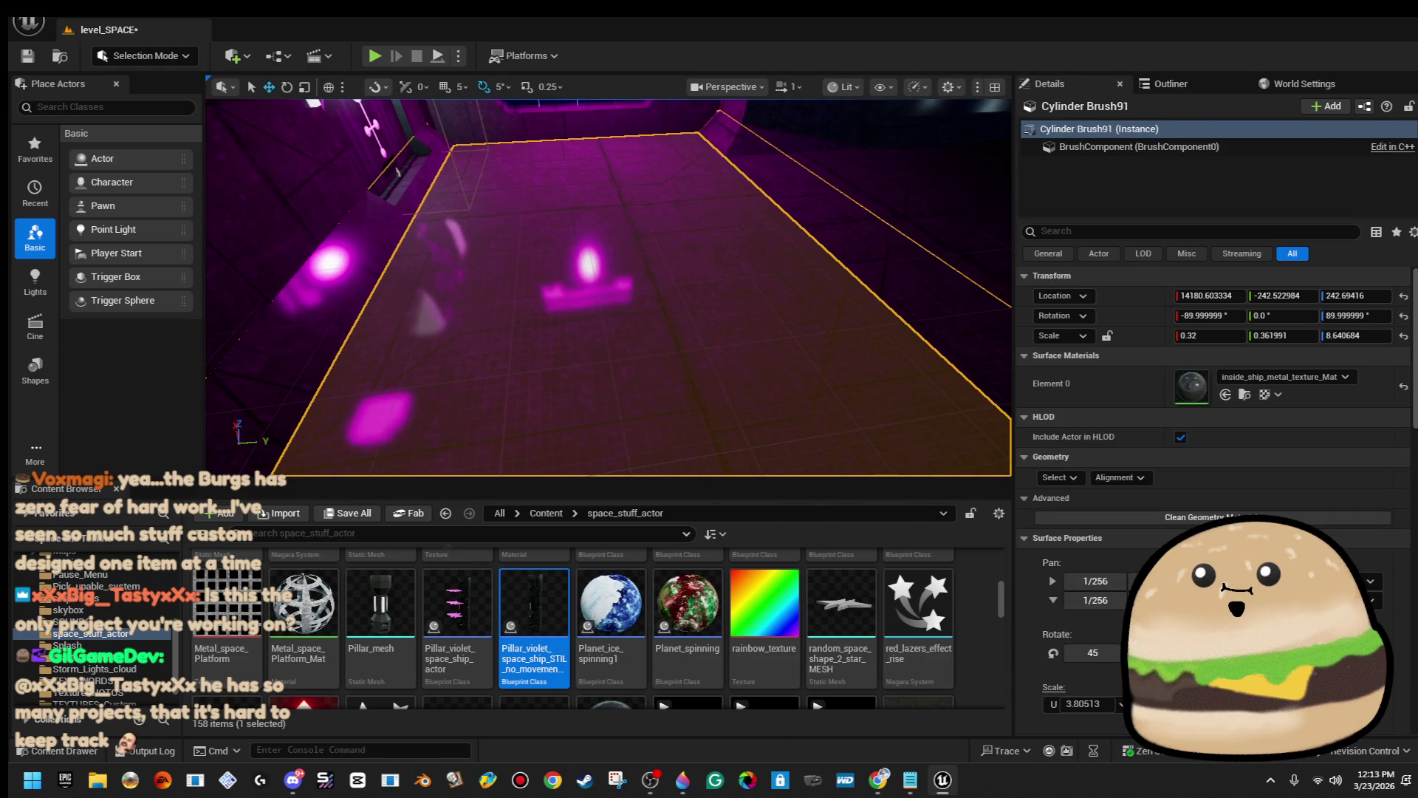
{"action": "key", "text": "alt+p"}
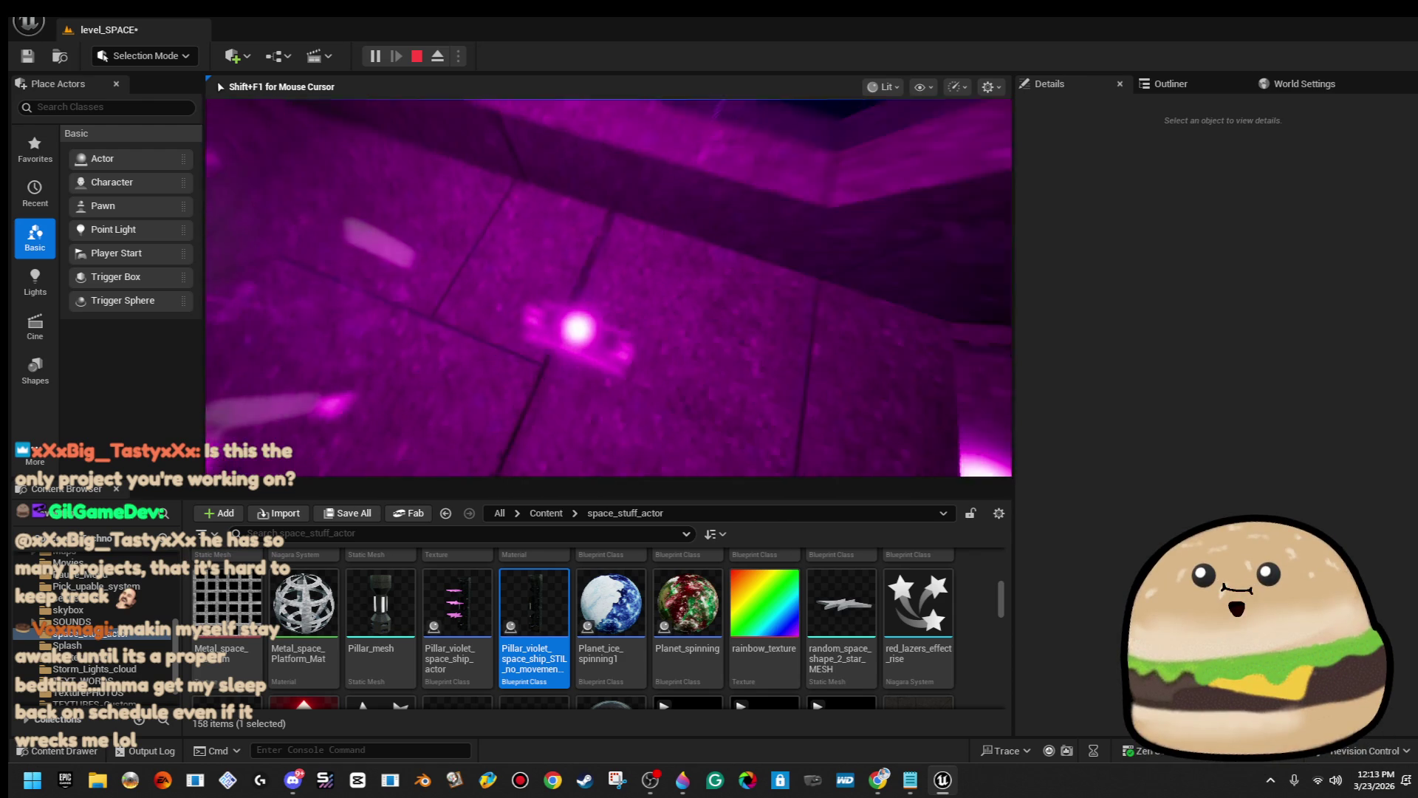
{"action": "key", "text": "Escape"}
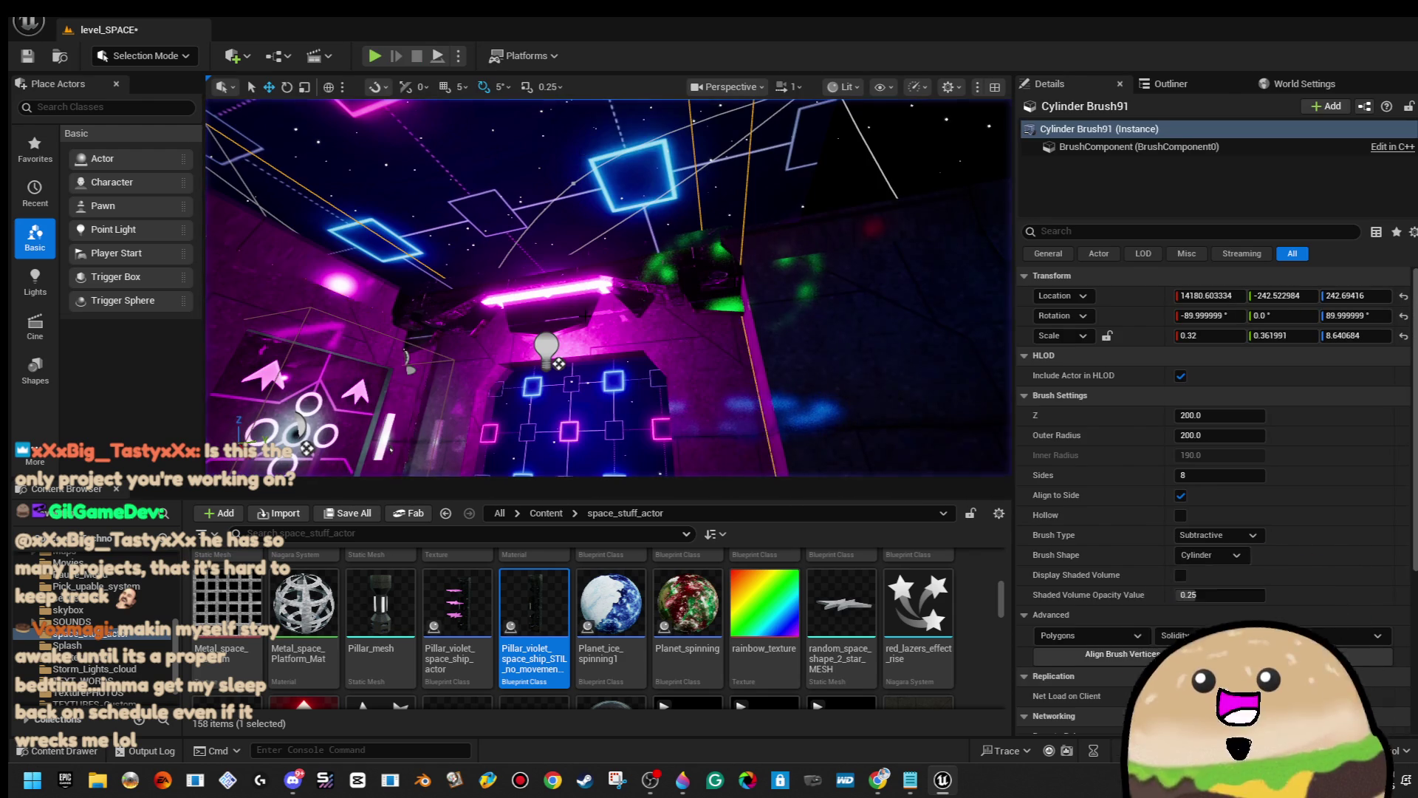
{"action": "left_click", "coordinate": [546, 347]}
{"action": "key", "text": "f"}
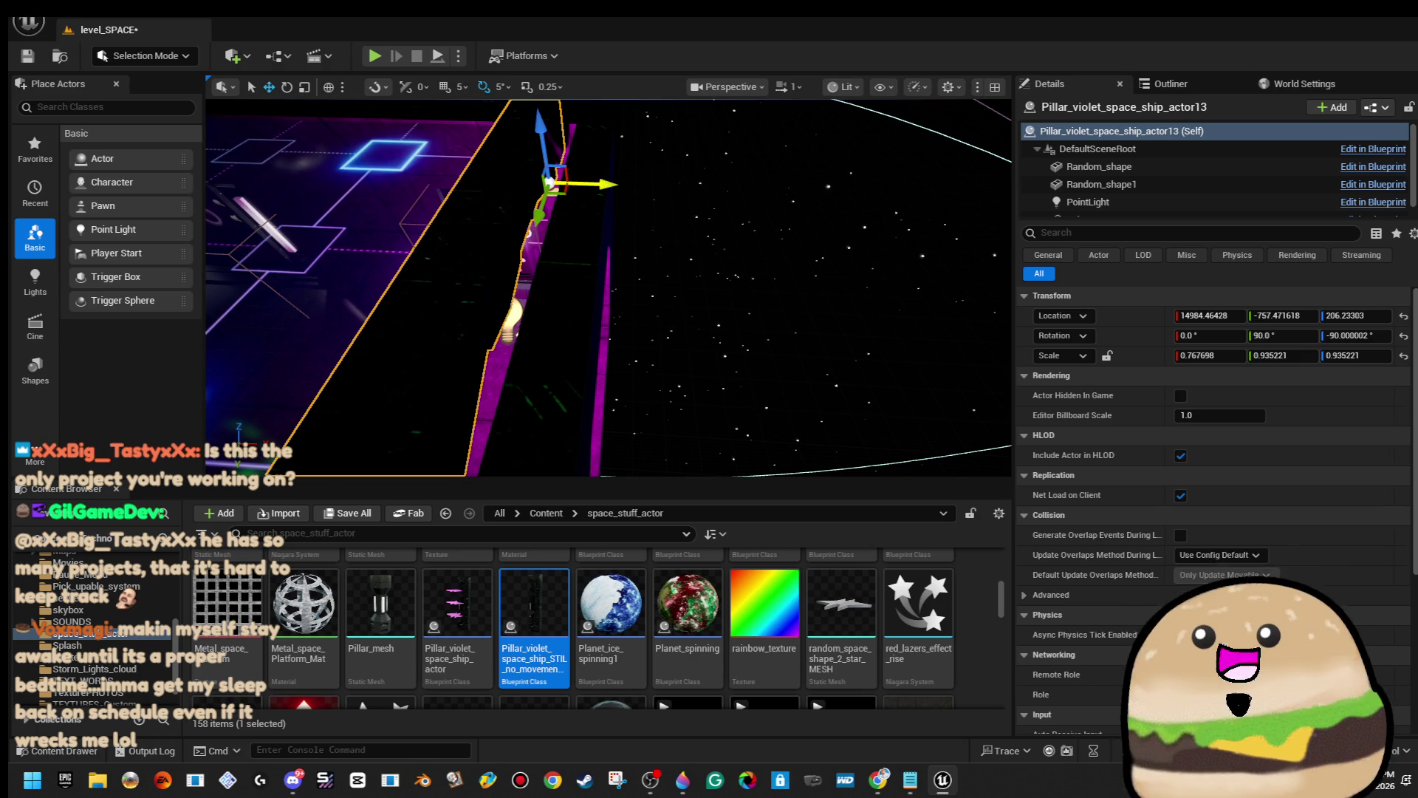
Nudge the pillar slightly, then try inside_ship_metal_texture_Mat on Random_shape and undo it.
{"action": "mouse_move", "coordinate": [630, 192]}
{"action": "left_mouse_down"}
{"action": "mouse_move", "coordinate": [624, 387]}
{"action": "mouse_move", "coordinate": [632, 242]}
{"action": "left_mouse_up"}
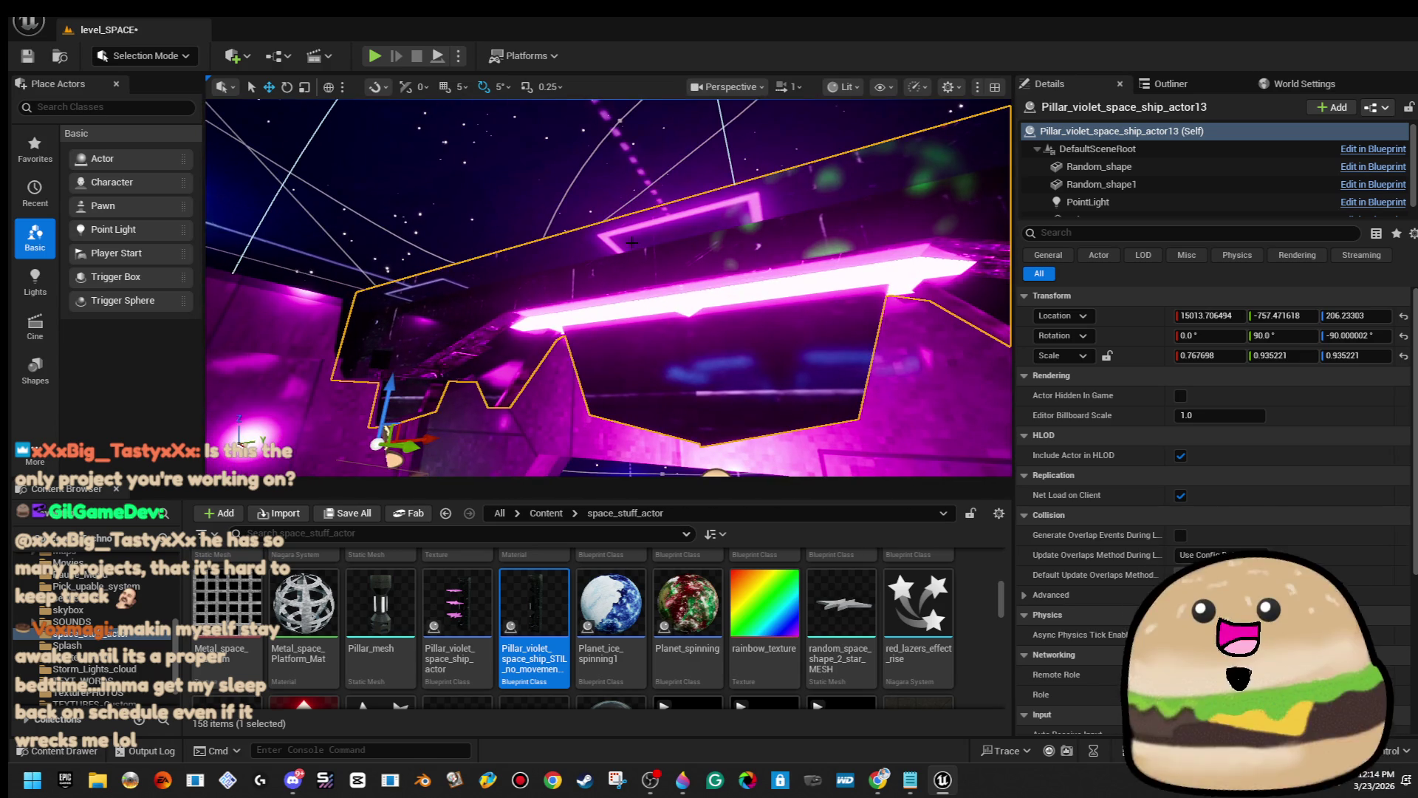
{"action": "mouse_move", "coordinate": [390, 391]}
{"action": "left_mouse_down"}
{"action": "mouse_move", "coordinate": [390, 407]}
{"action": "mouse_move", "coordinate": [386, 385]}
{"action": "left_mouse_up"}
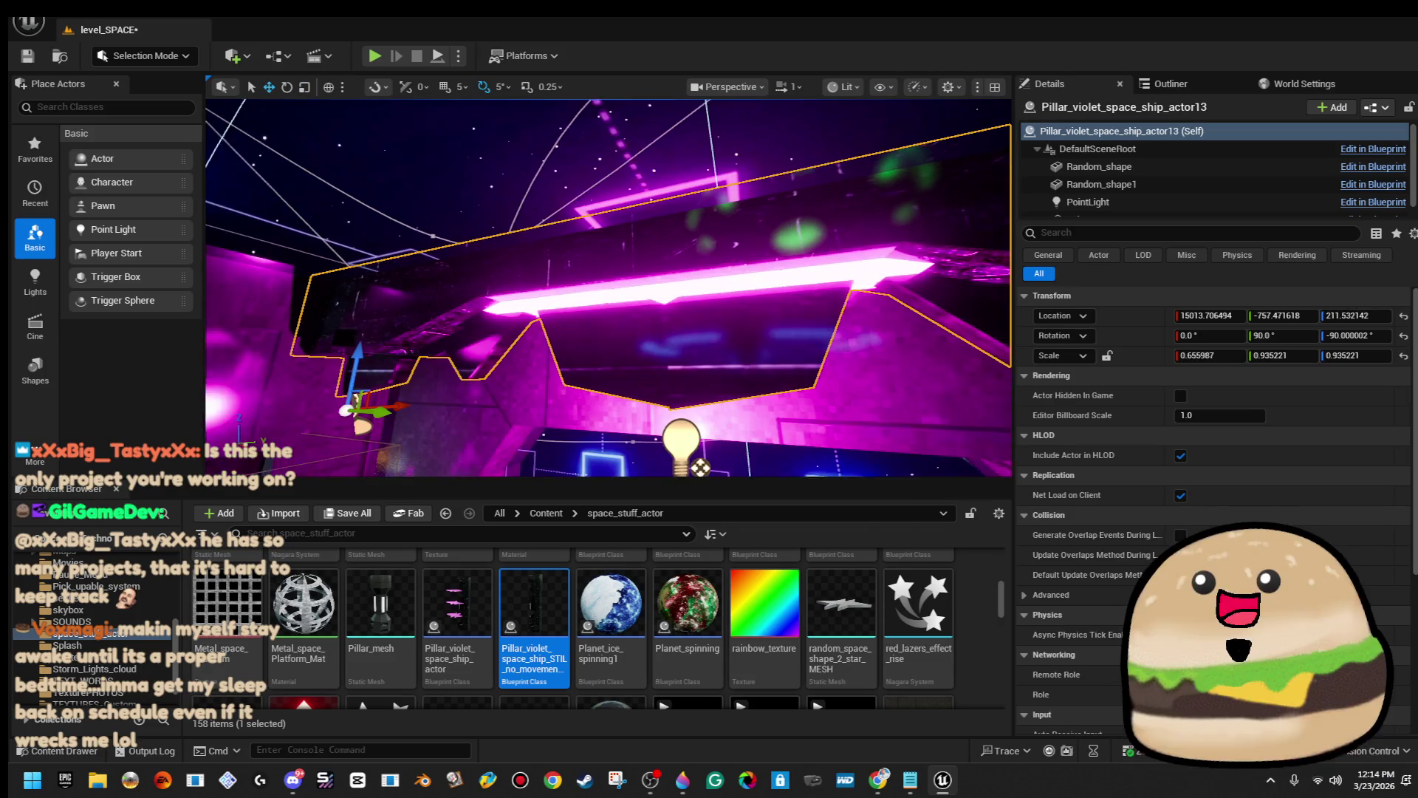
{"action": "left_click", "coordinate": [1099, 166]}
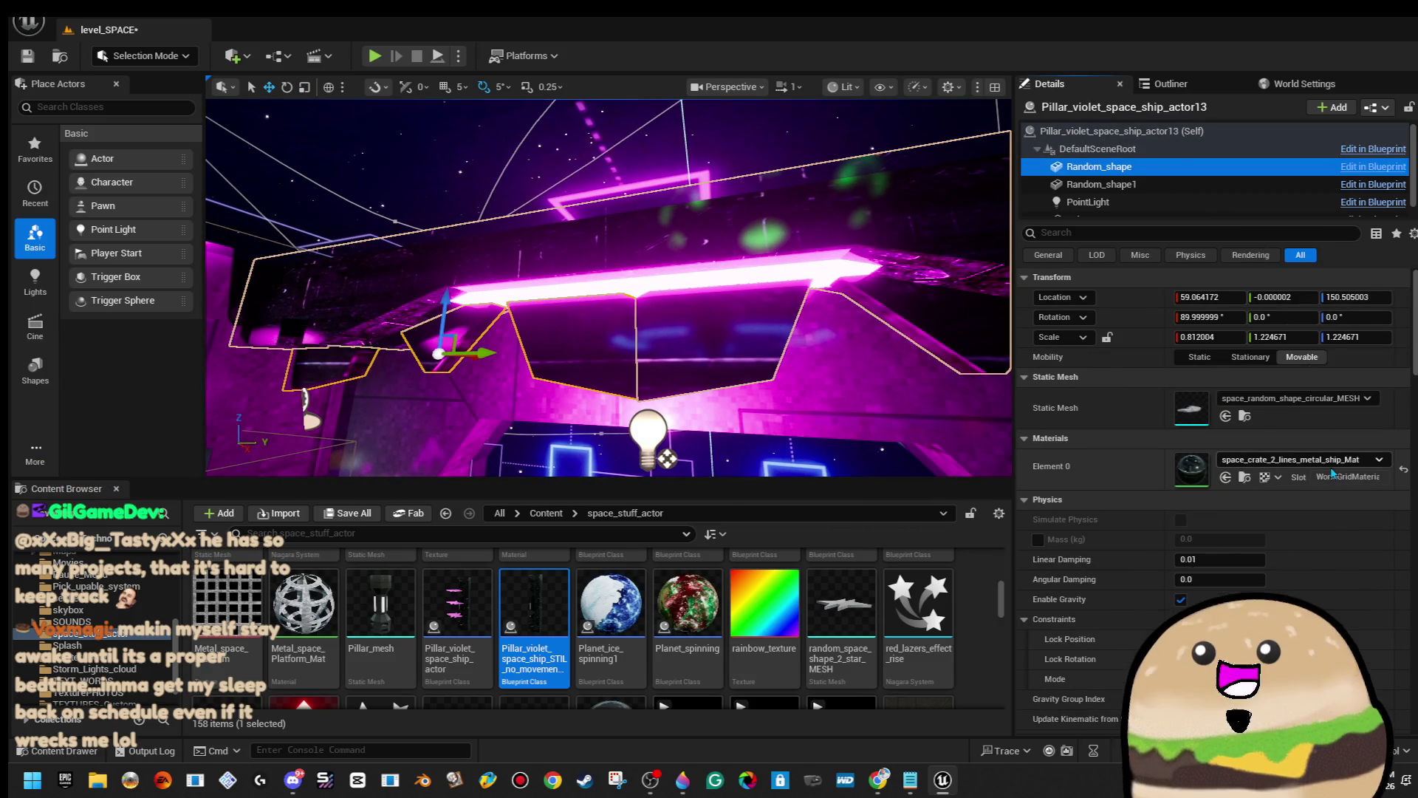
{"action": "left_click", "coordinate": [1332, 461]}
{"action": "type", "text": "insid"}
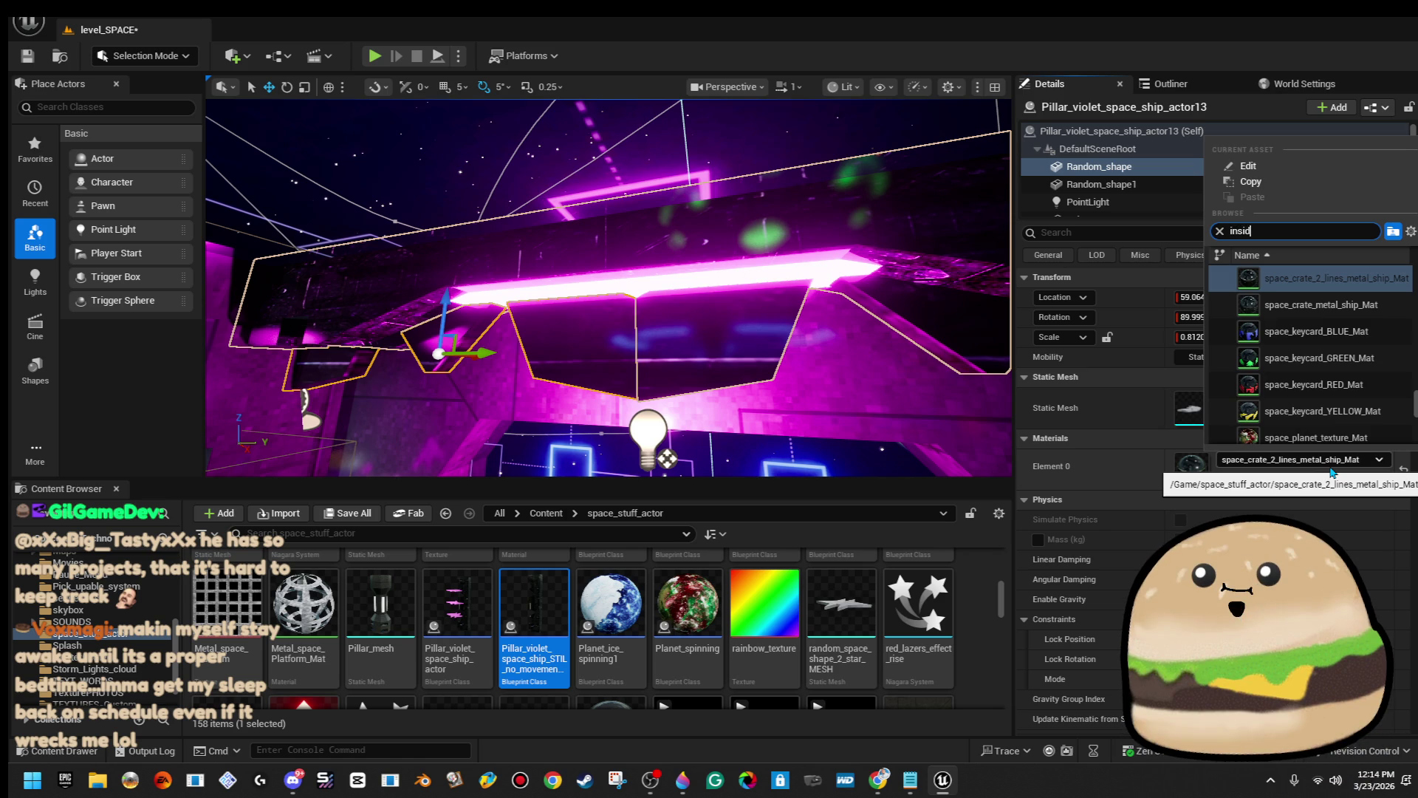
{"action": "key", "text": "Return"}
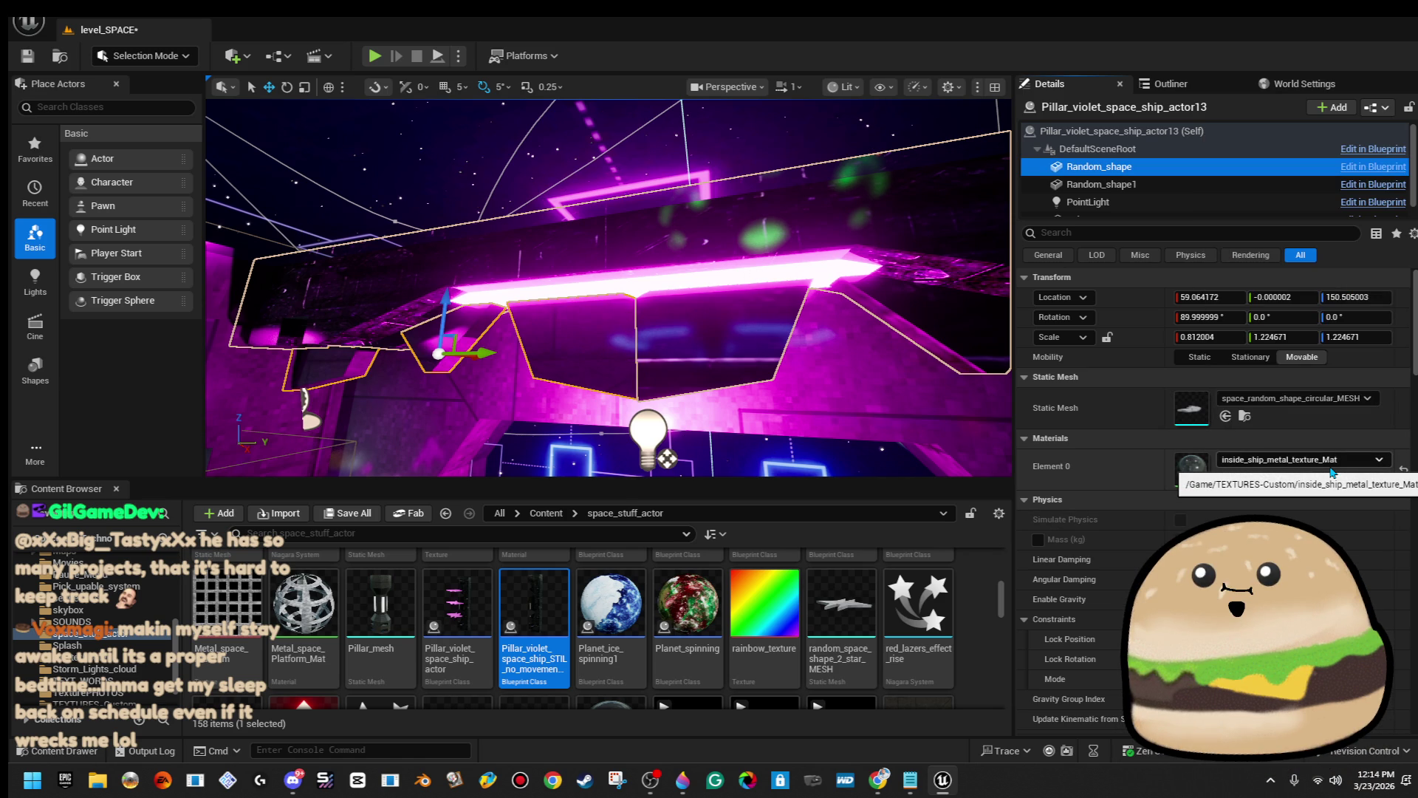
{"action": "key", "text": "ctrl+z"}
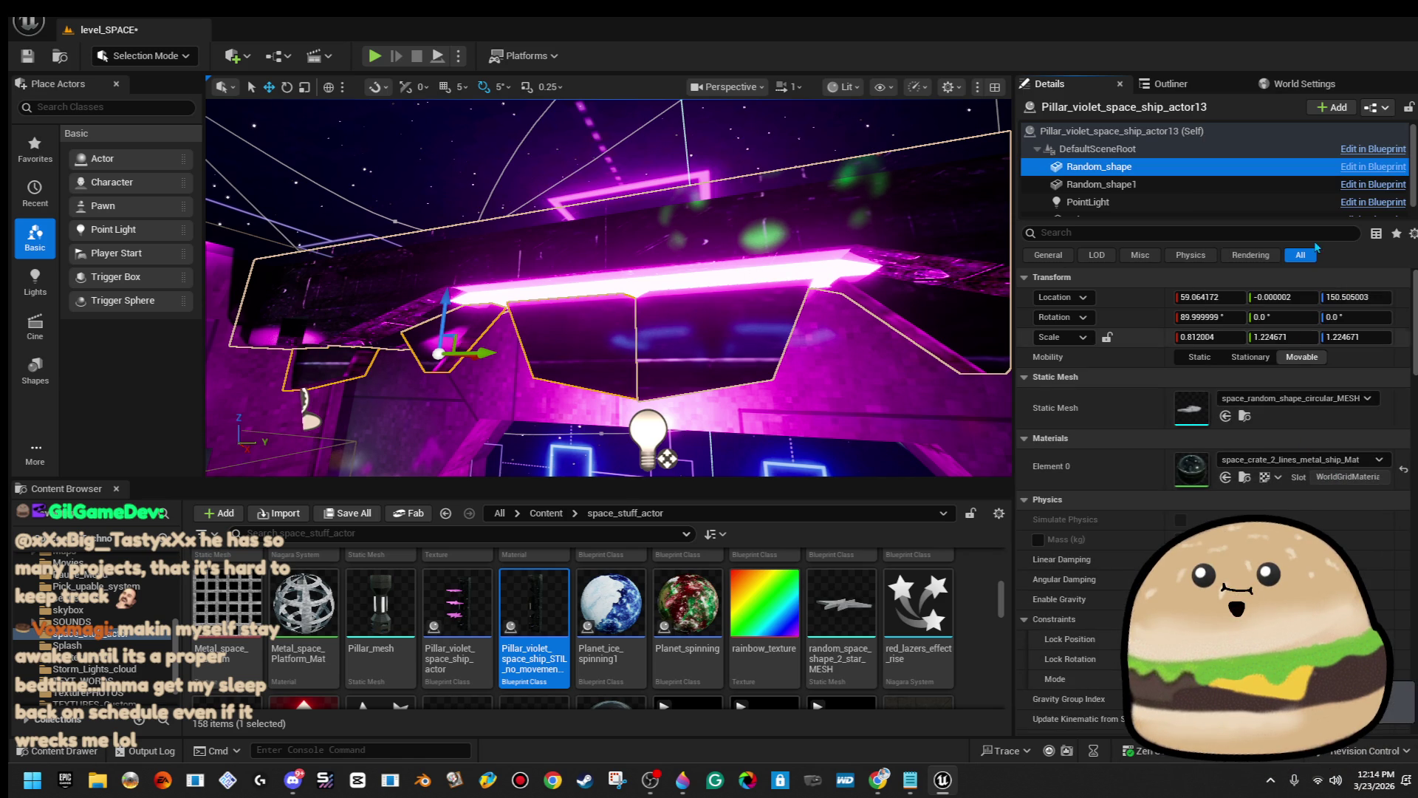
Set the pole's Element 0 material to inside_ship_metal_texture_Mat, then select and frame Plane4.
{"action": "left_click", "coordinate": [1255, 184]}
{"action": "scroll", "coordinate": [1256, 192], "scroll_direction": "down", "scroll_amount": 1}
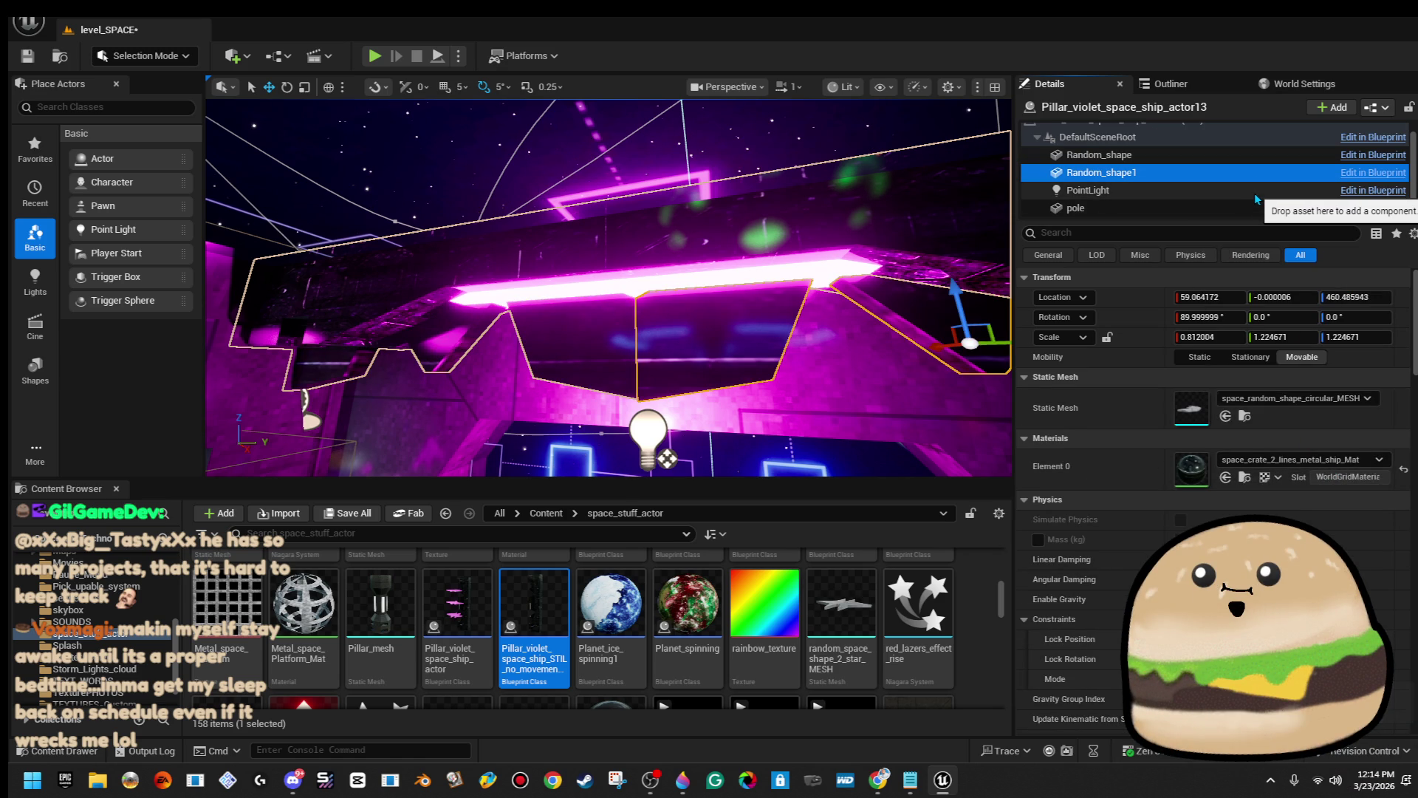
{"action": "left_click", "coordinate": [1241, 207]}
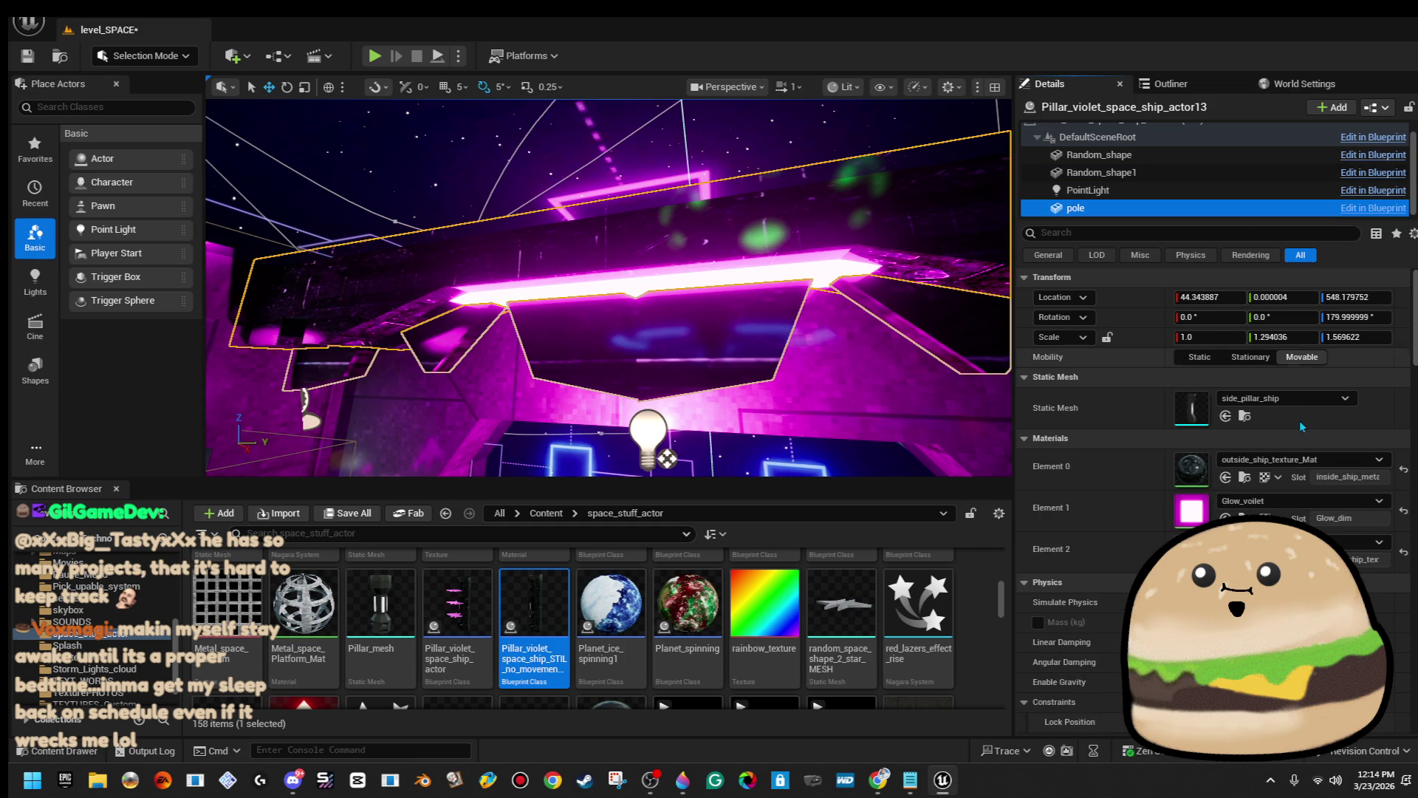
{"action": "left_click", "coordinate": [1301, 466]}
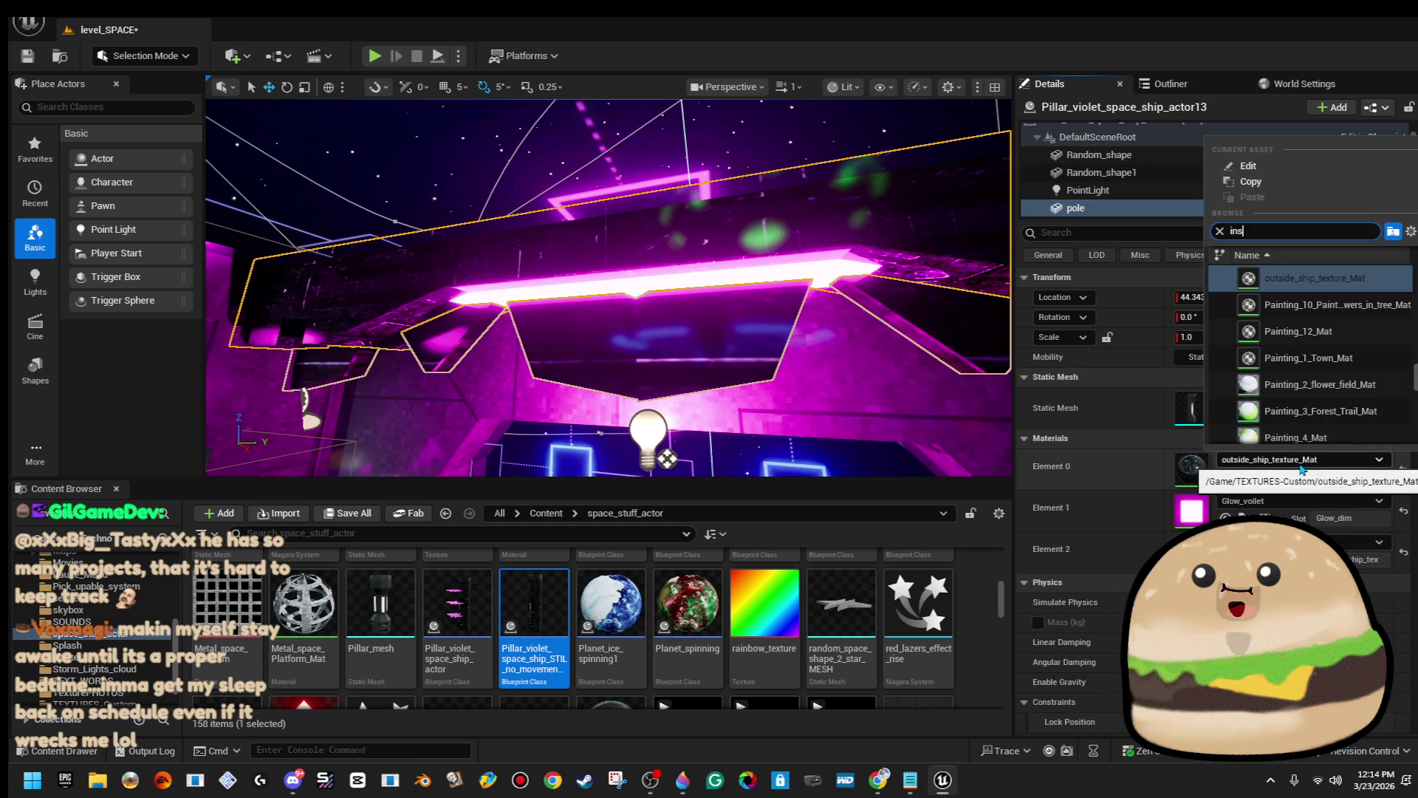
{"action": "type", "text": "i"}
{"action": "left_click", "coordinate": [1255, 278]}
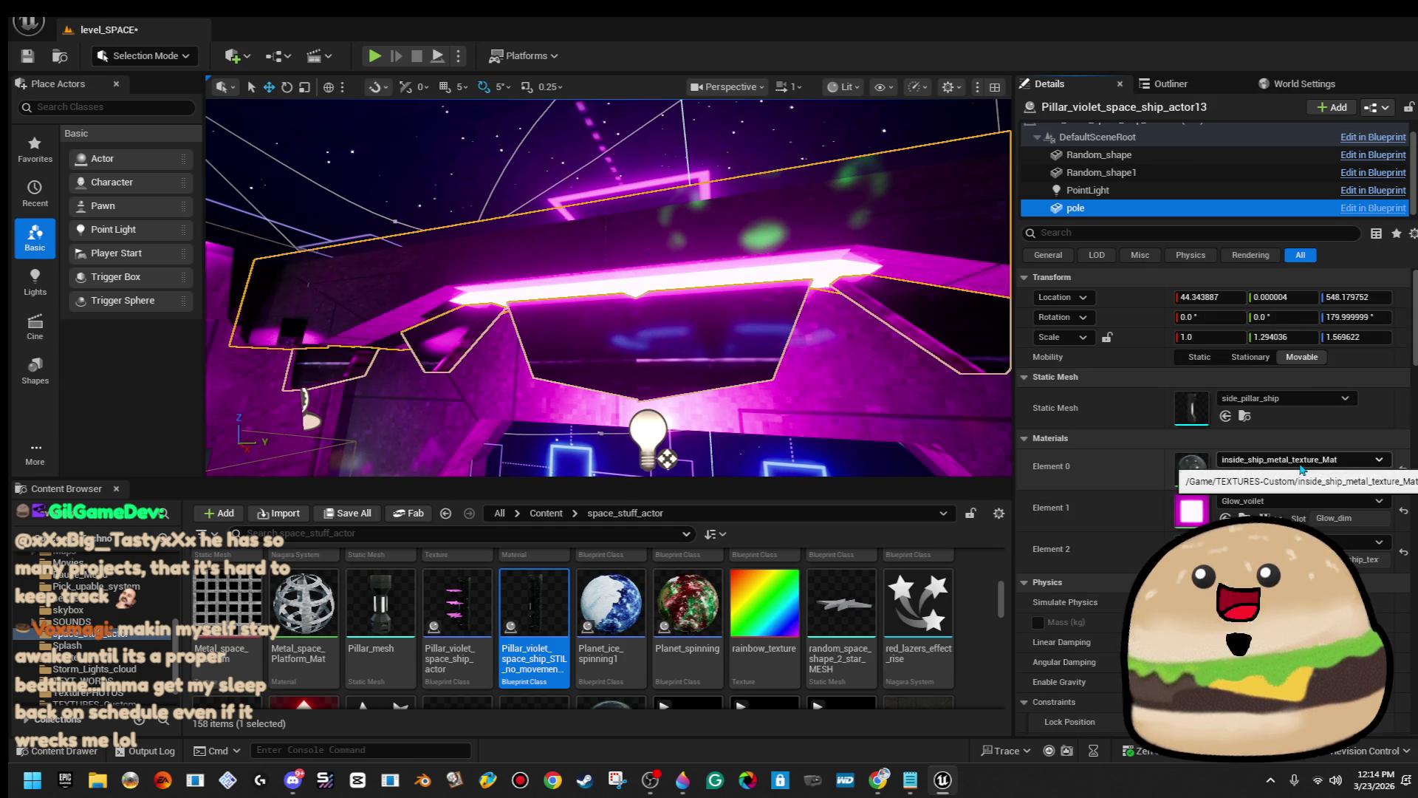
{"action": "left_click", "coordinate": [802, 252]}
{"action": "key", "text": "f"}
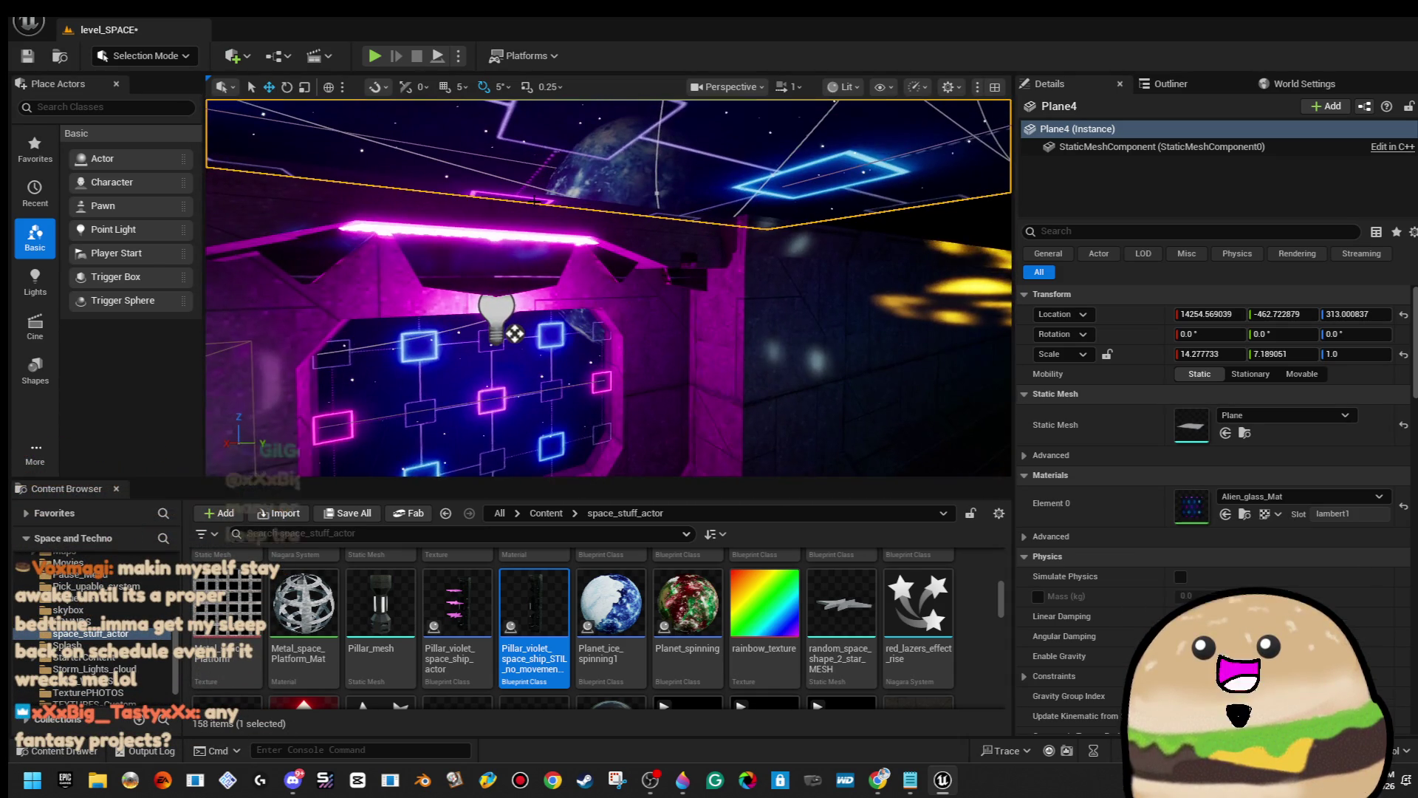
Slide violet pillar actor14 along the corridor floor to about X 13679.6.
{"action": "left_click", "coordinate": [515, 334]}
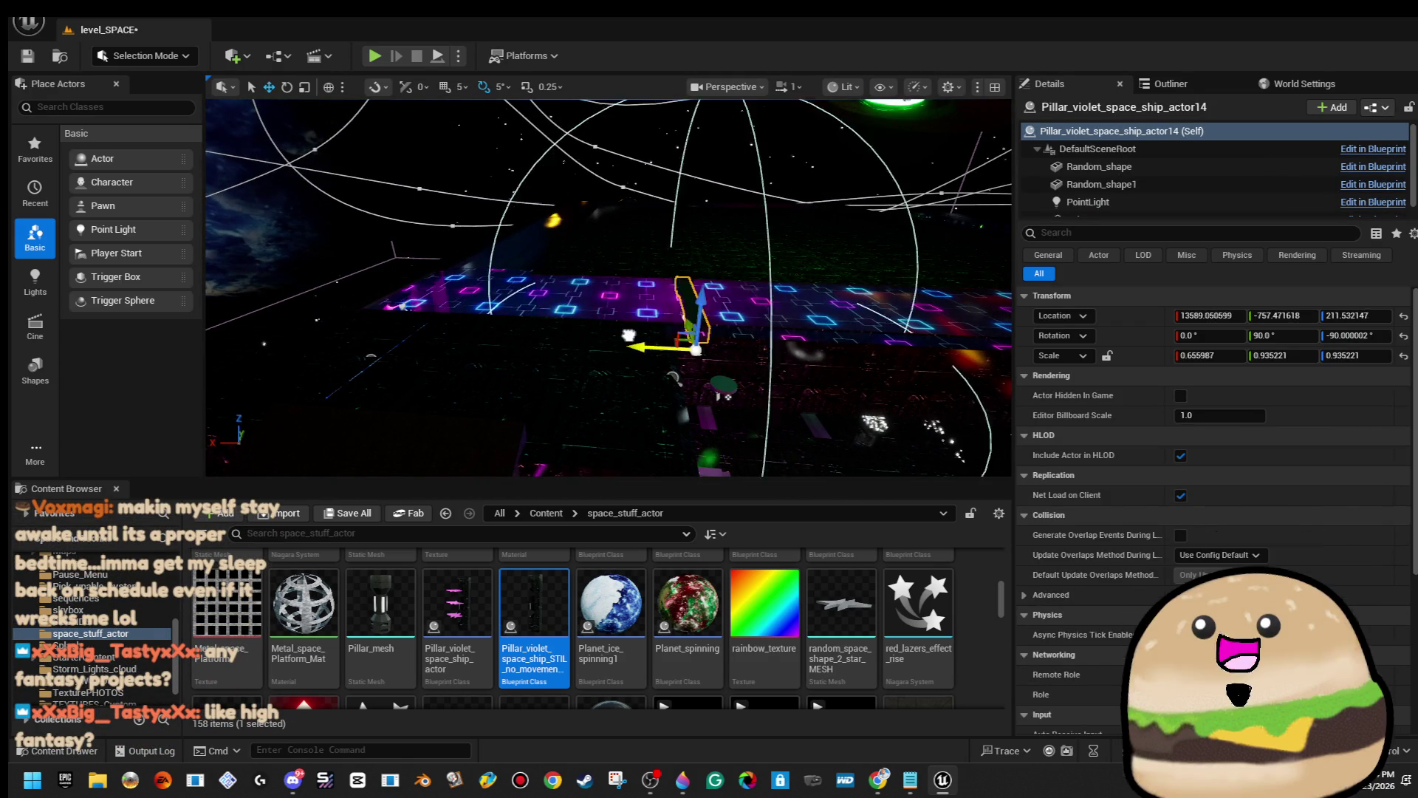
{"action": "key", "text": "f"}
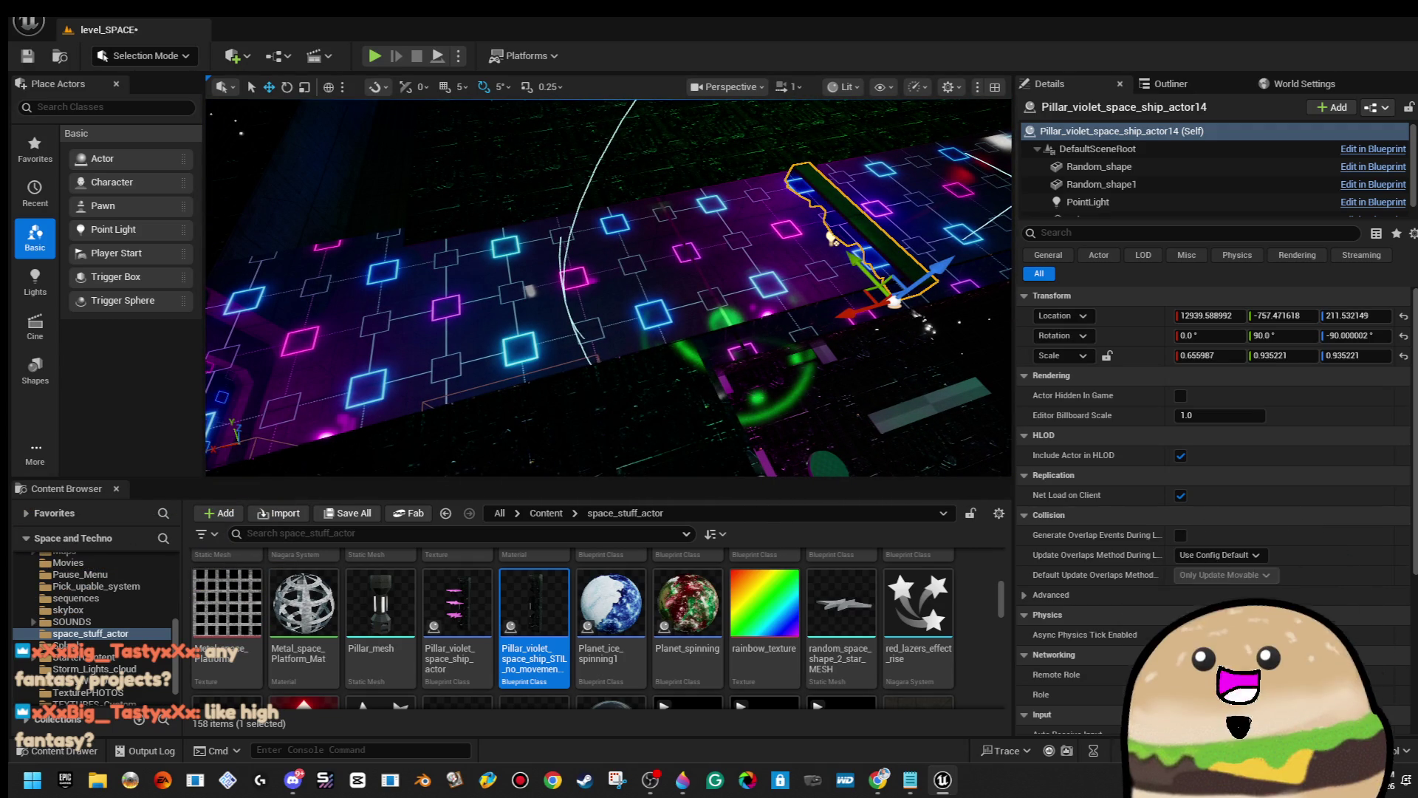
{"action": "mouse_move", "coordinate": [831, 237]}
{"action": "left_mouse_down"}
{"action": "mouse_move", "coordinate": [593, 353]}
{"action": "mouse_move", "coordinate": [650, 369]}
{"action": "mouse_move", "coordinate": [685, 401]}
{"action": "left_mouse_up"}
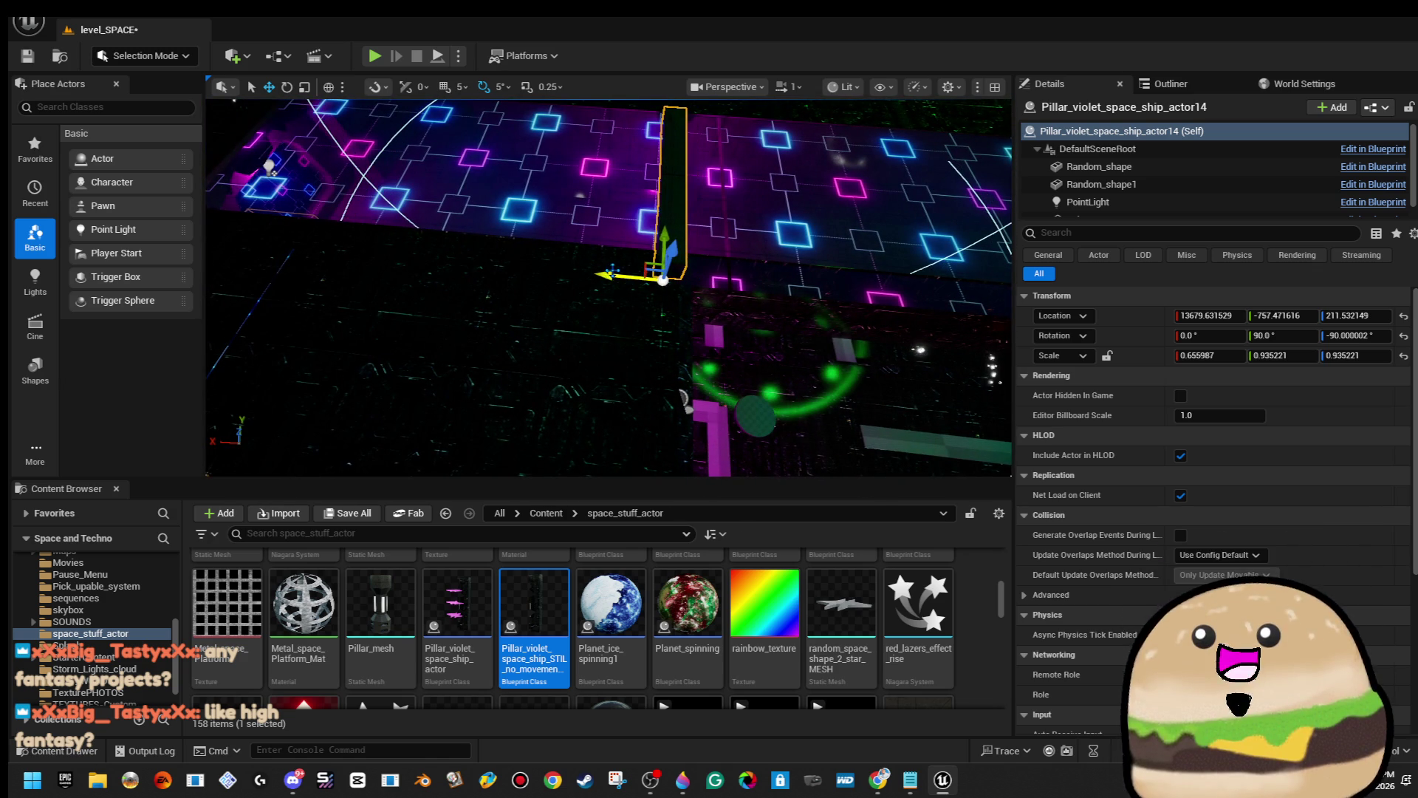
Open the pillar blueprint, move its editor window aside, reframe the pillar, and switch to Discord.
{"action": "double_click", "coordinate": [547, 603]}
{"action": "mouse_move", "coordinate": [1022, 11]}
{"action": "left_mouse_down"}
{"action": "mouse_move", "coordinate": [1022, 39]}
{"action": "mouse_move", "coordinate": [1417, 39]}
{"action": "left_mouse_up"}
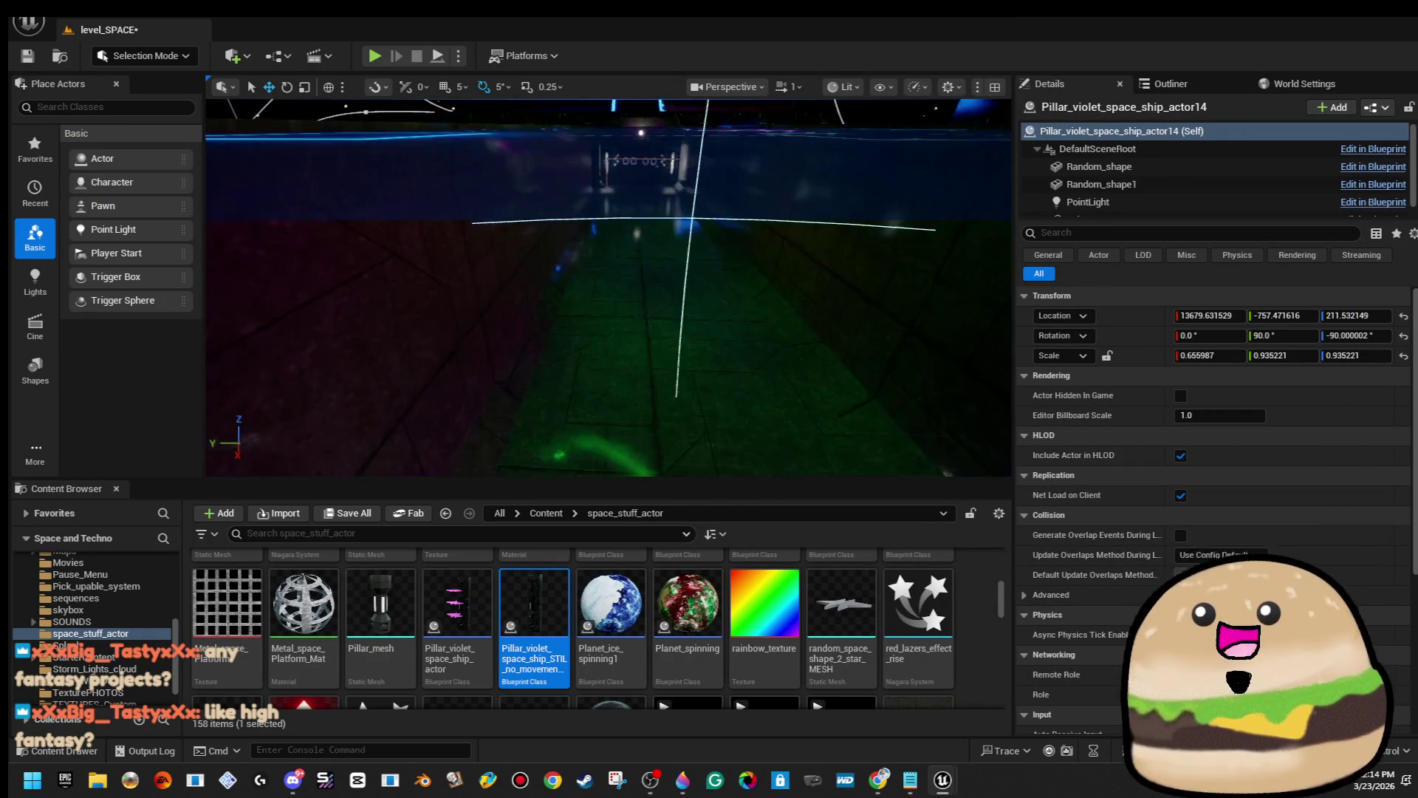
{"action": "key", "text": "f"}
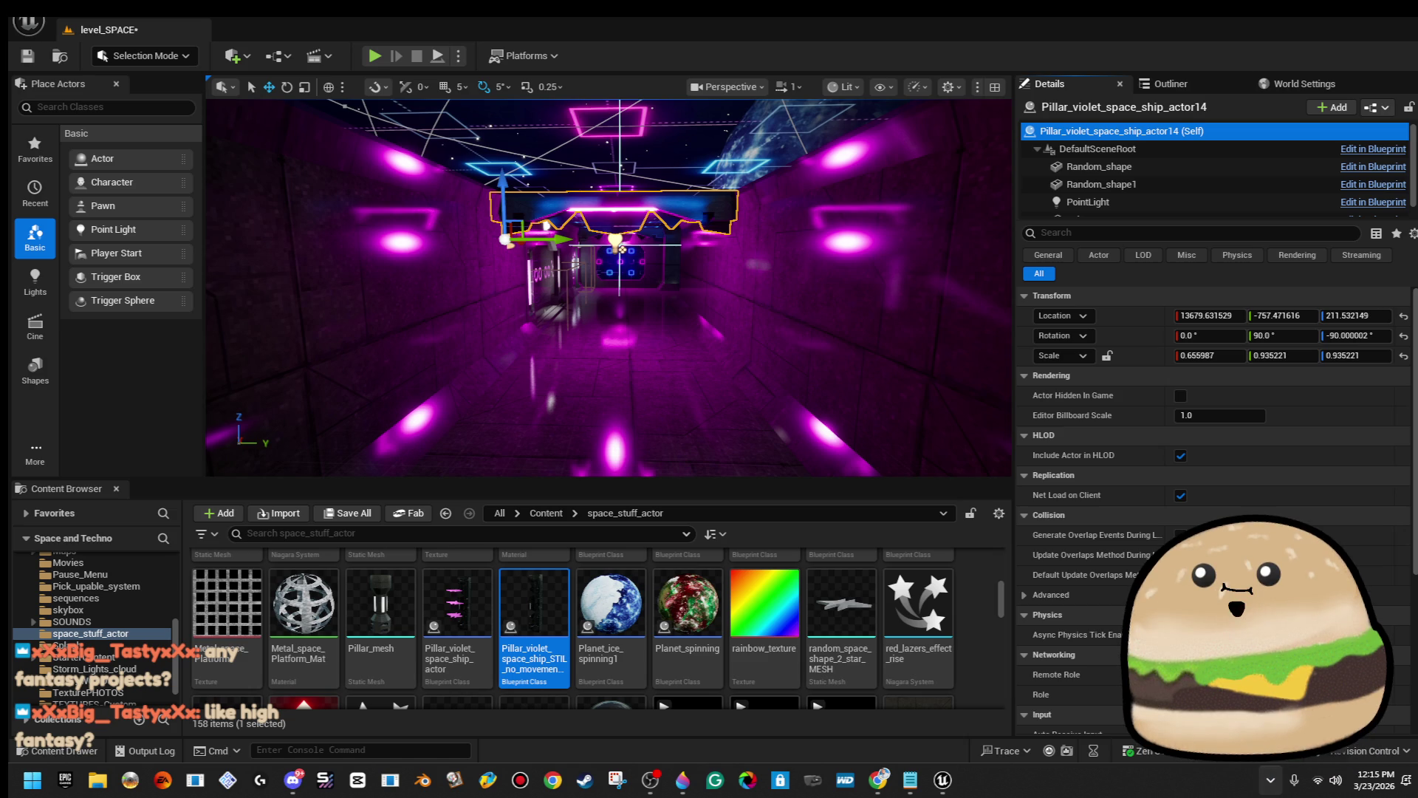
{"action": "key", "text": "alt+Tab"}
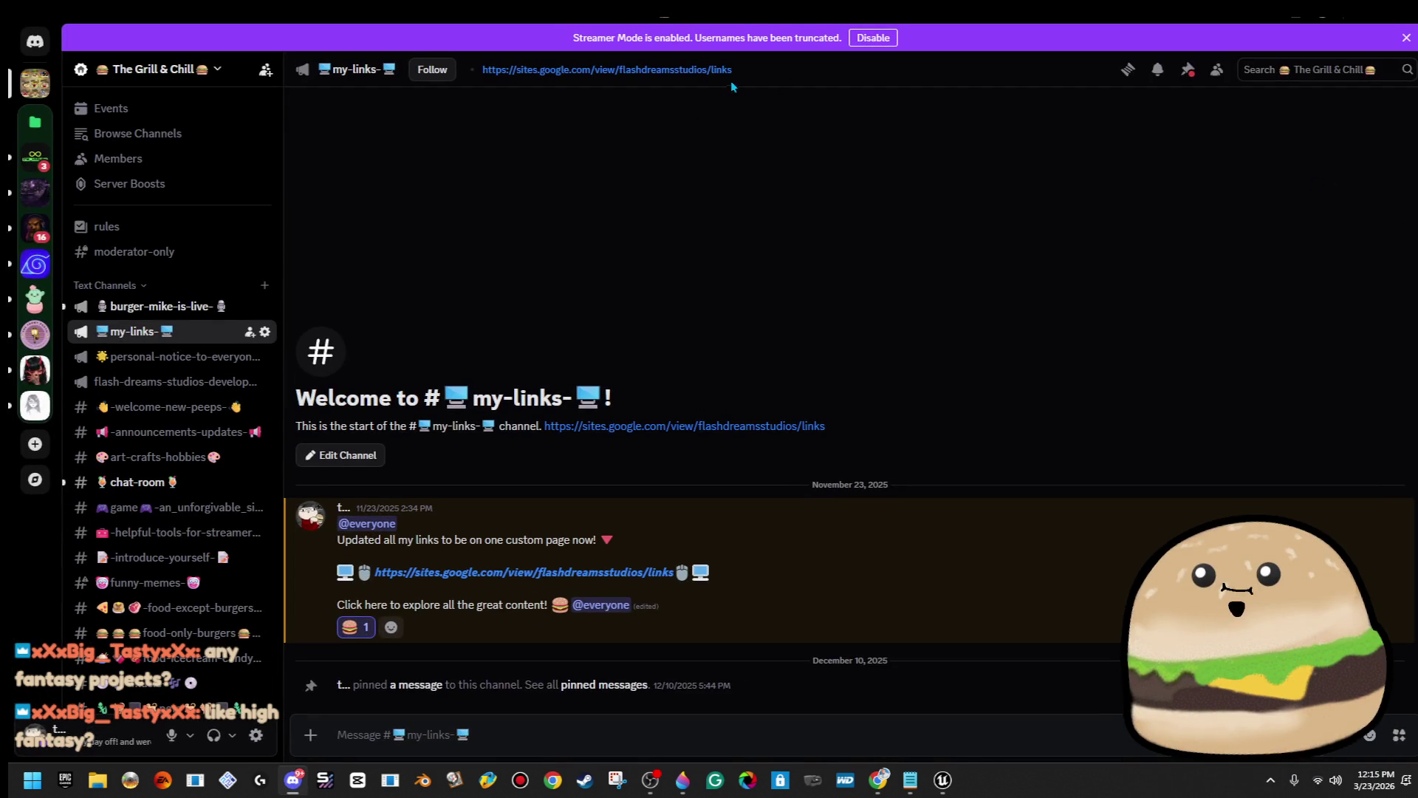
{"action": "key", "text": "alt+Tab"}
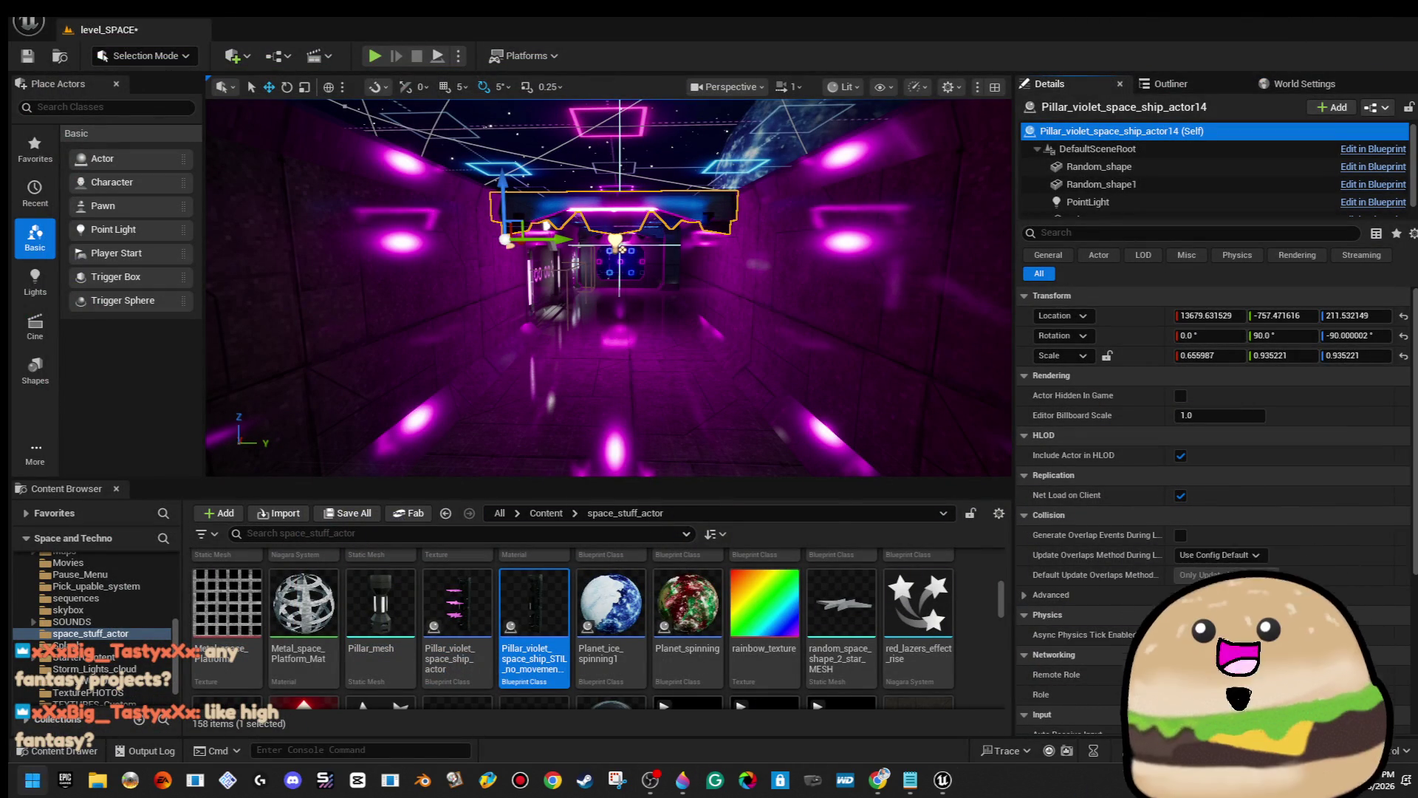
Start a system search for Discord, then dismiss it.
{"action": "key", "text": "super"}
{"action": "type", "text": "discord"}
{"action": "key", "text": "Escape"}
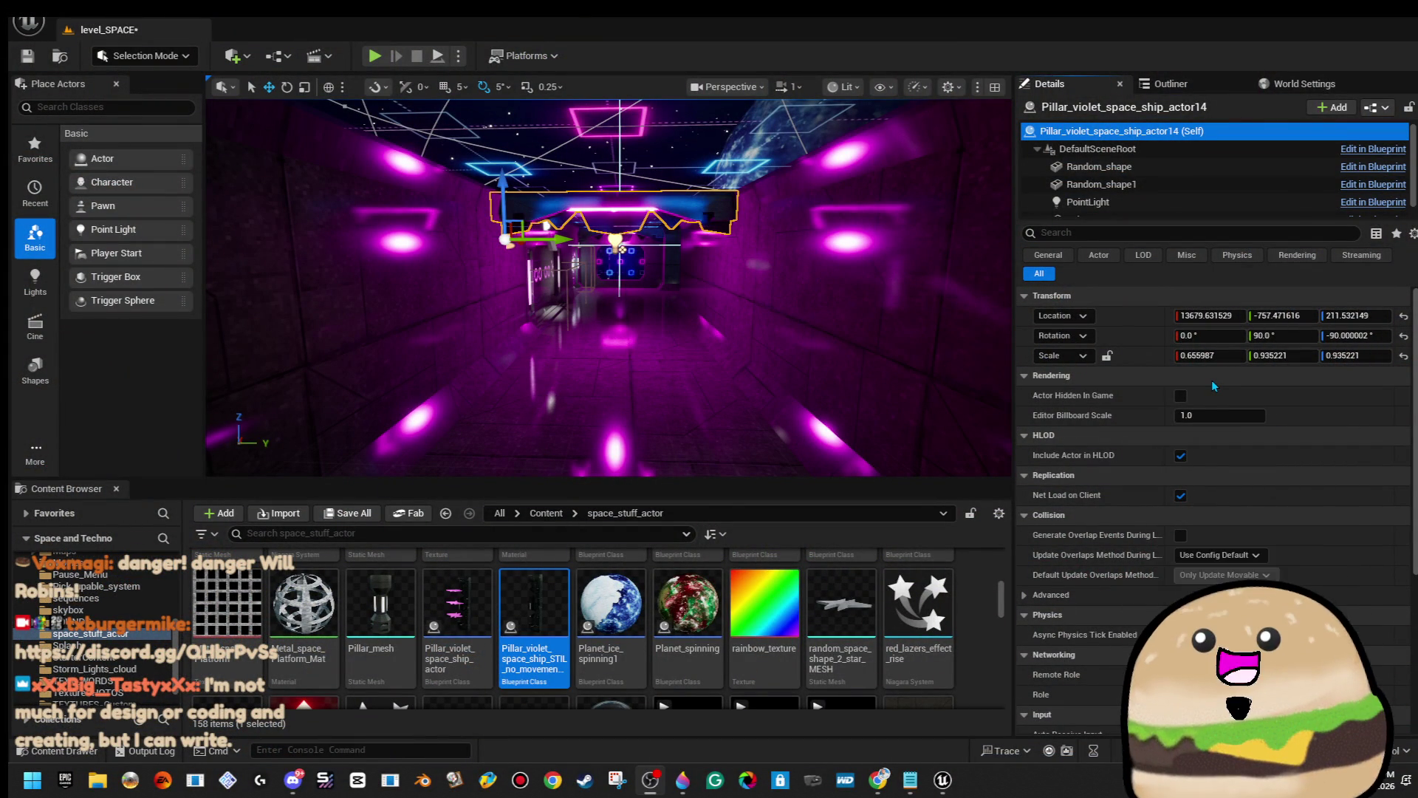
Fly out of the corridor and select new violet pillar actor15, viewing its base on the neon floor.
{"action": "mouse_move", "coordinate": [605, 288]}
{"action": "left_mouse_down"}
{"action": "mouse_move", "coordinate": [532, 280]}
{"action": "mouse_move", "coordinate": [495, 288]}
{"action": "mouse_move", "coordinate": [499, 299]}
{"action": "left_mouse_up"}
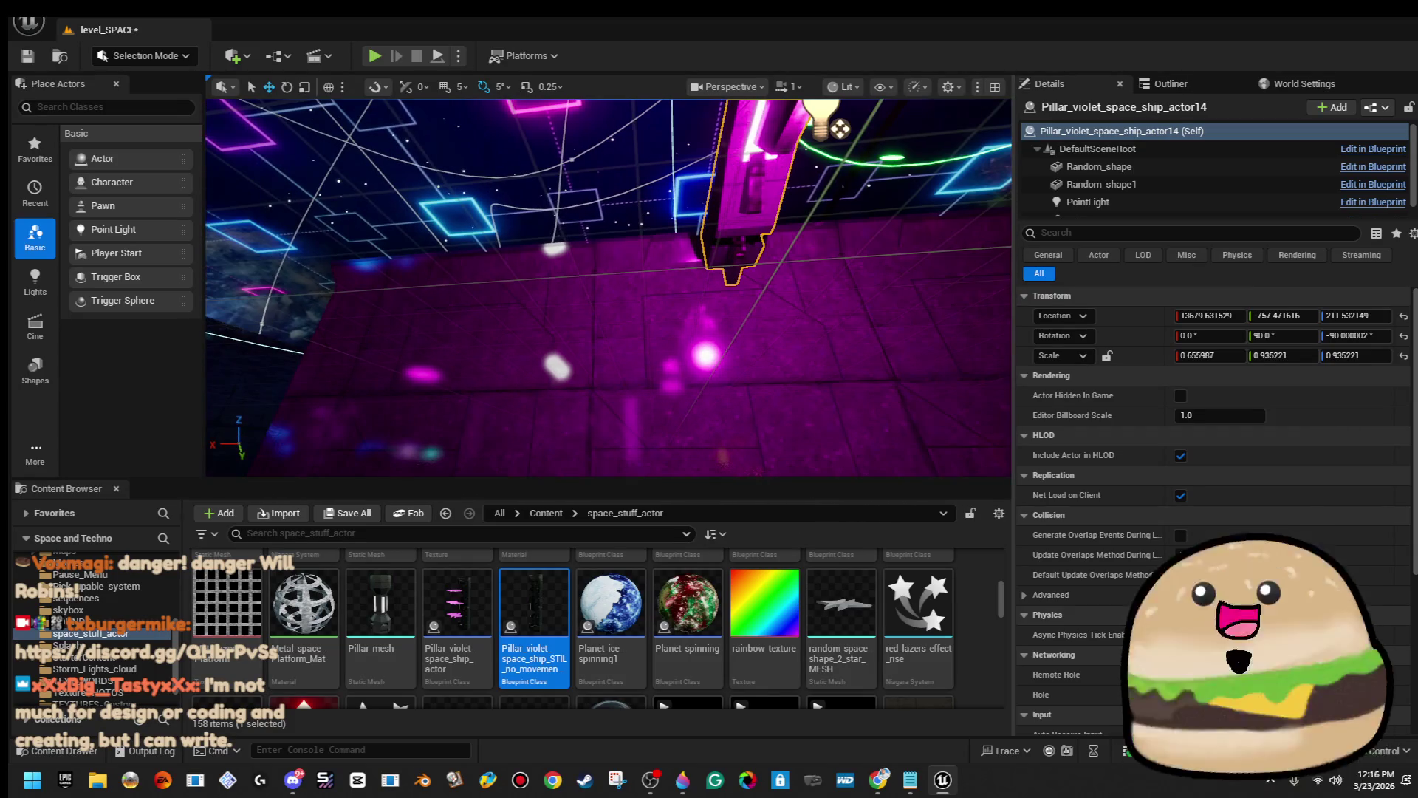
{"action": "left_click", "coordinate": [1101, 628]}
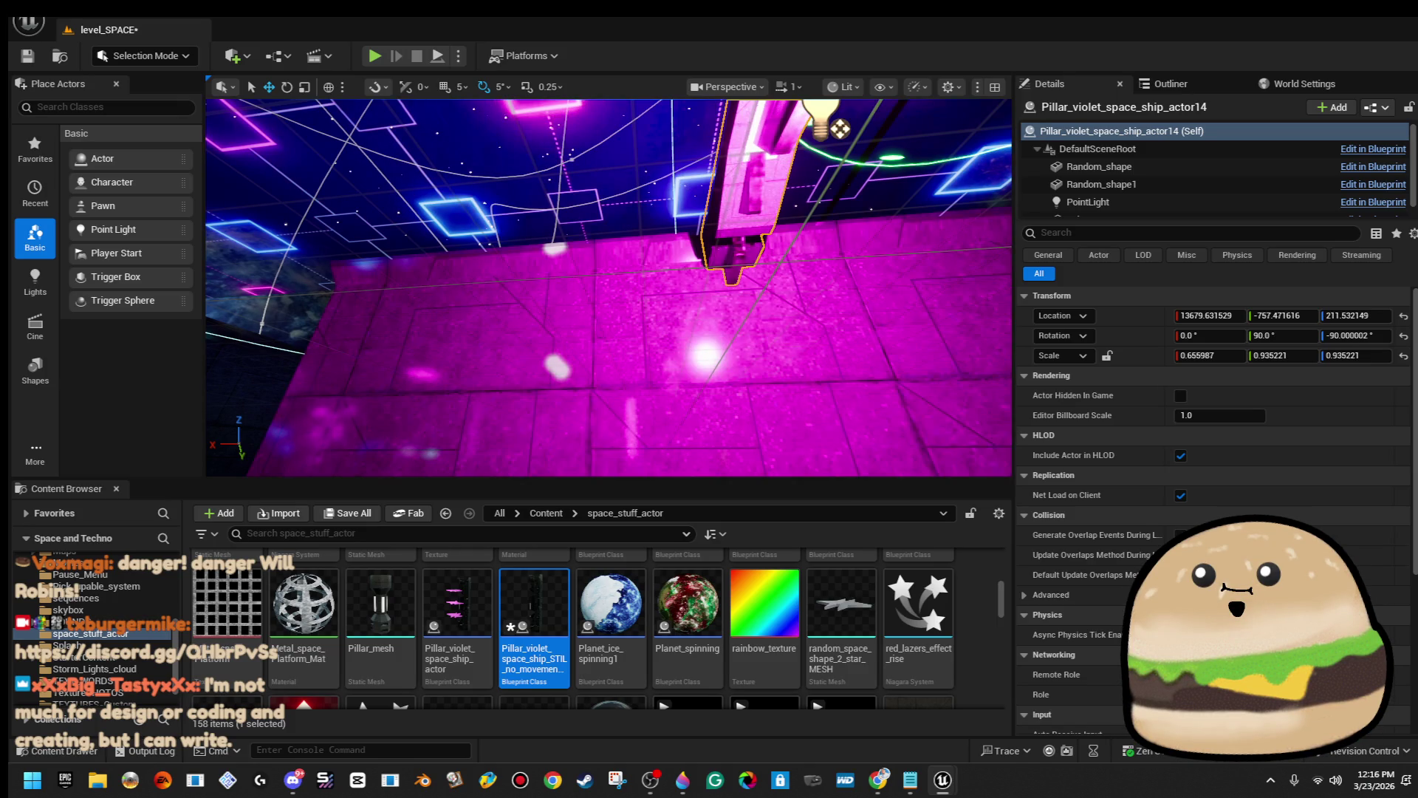
{"action": "mouse_move", "coordinate": [605, 288]}
{"action": "left_mouse_down"}
{"action": "mouse_move", "coordinate": [443, 266]}
{"action": "mouse_move", "coordinate": [668, 288]}
{"action": "mouse_move", "coordinate": [576, 281]}
{"action": "mouse_move", "coordinate": [613, 273]}
{"action": "mouse_move", "coordinate": [595, 321]}
{"action": "left_mouse_up"}
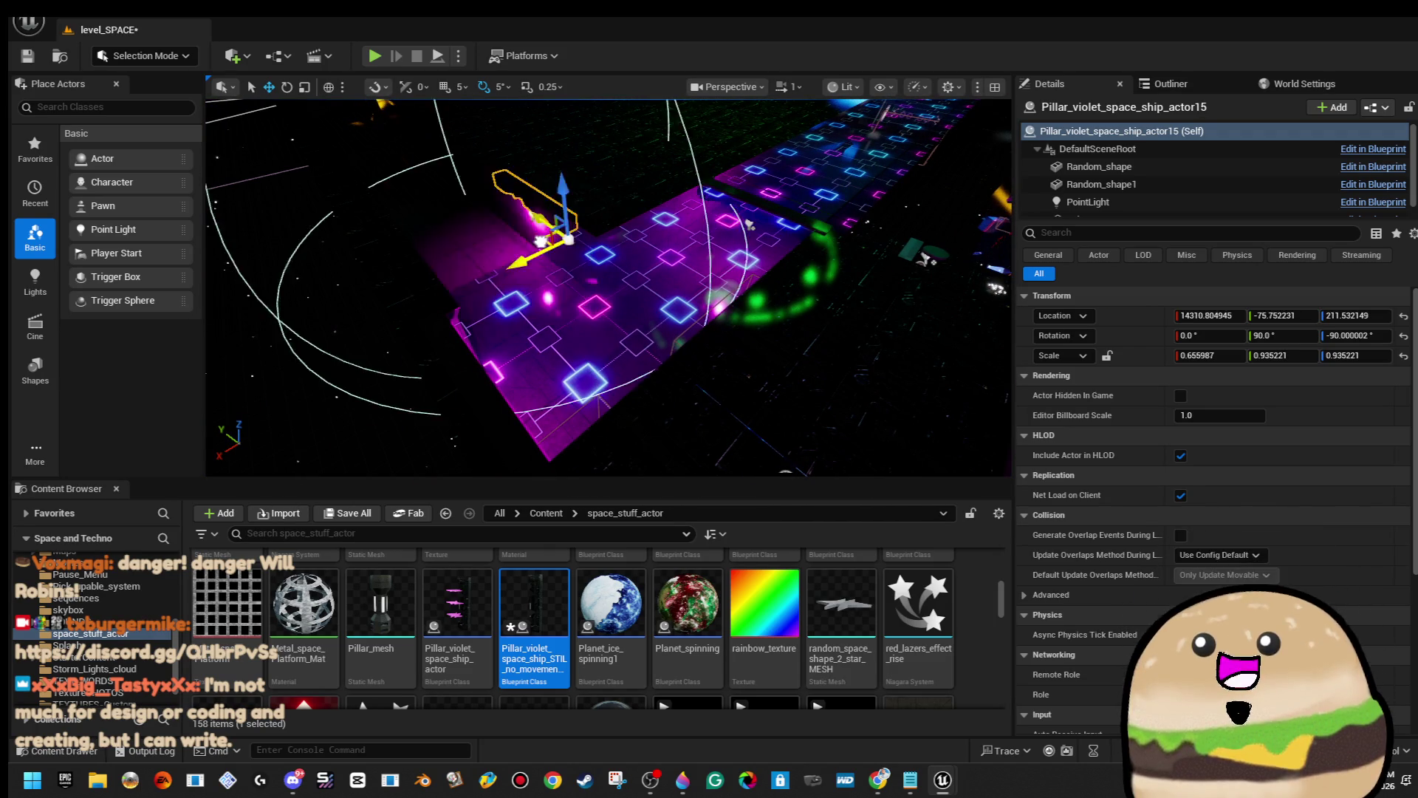
Frame pillar actor15, nudge it along X toward 14376.5, save the level, then nudge again.
{"action": "key", "text": "f"}
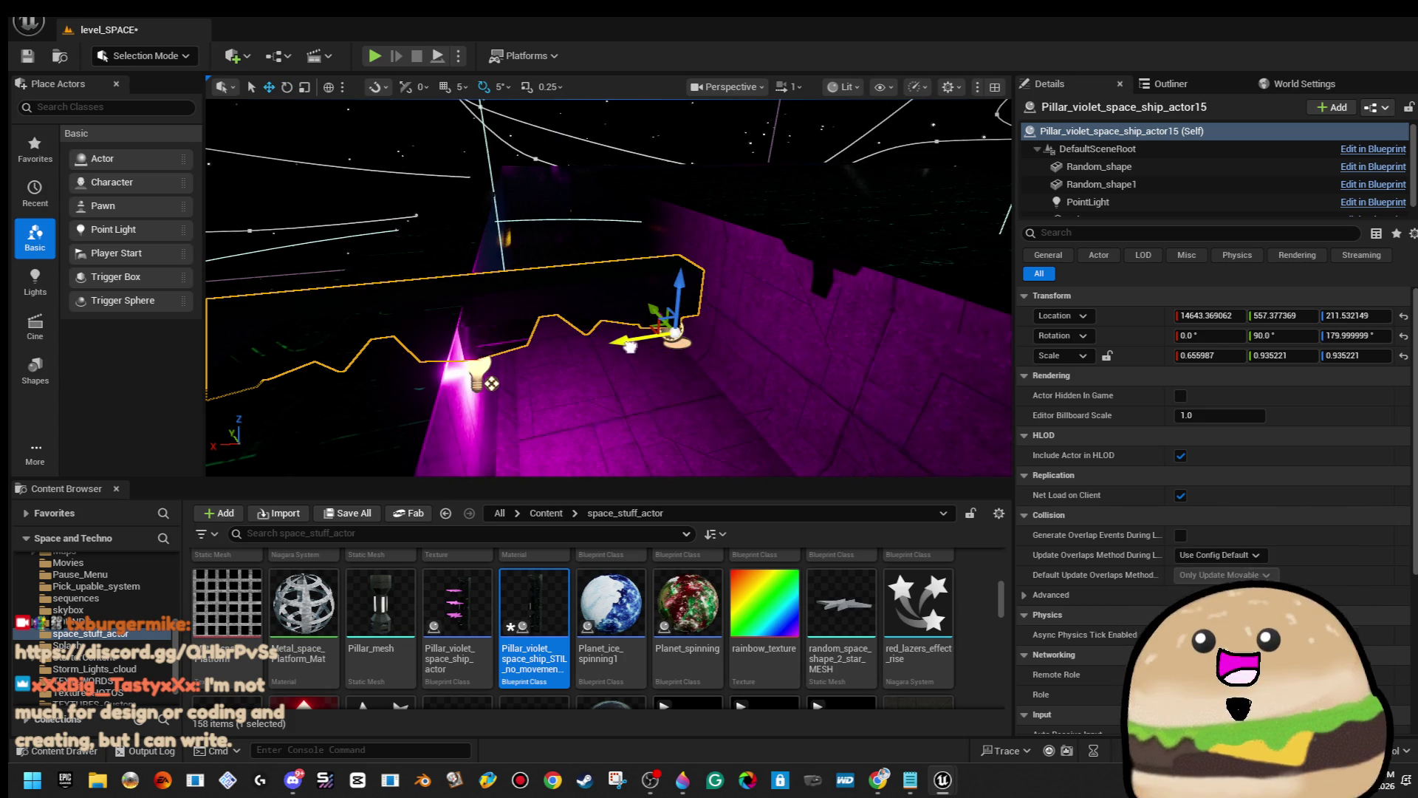
{"action": "mouse_move", "coordinate": [680, 349]}
{"action": "left_mouse_down"}
{"action": "mouse_move", "coordinate": [507, 219]}
{"action": "mouse_move", "coordinate": [672, 311]}
{"action": "left_mouse_up"}
{"action": "left_click_drag", "start_coordinate": [761, 287], "coordinate": [757, 286]}
{"action": "left_click", "coordinate": [28, 56]}
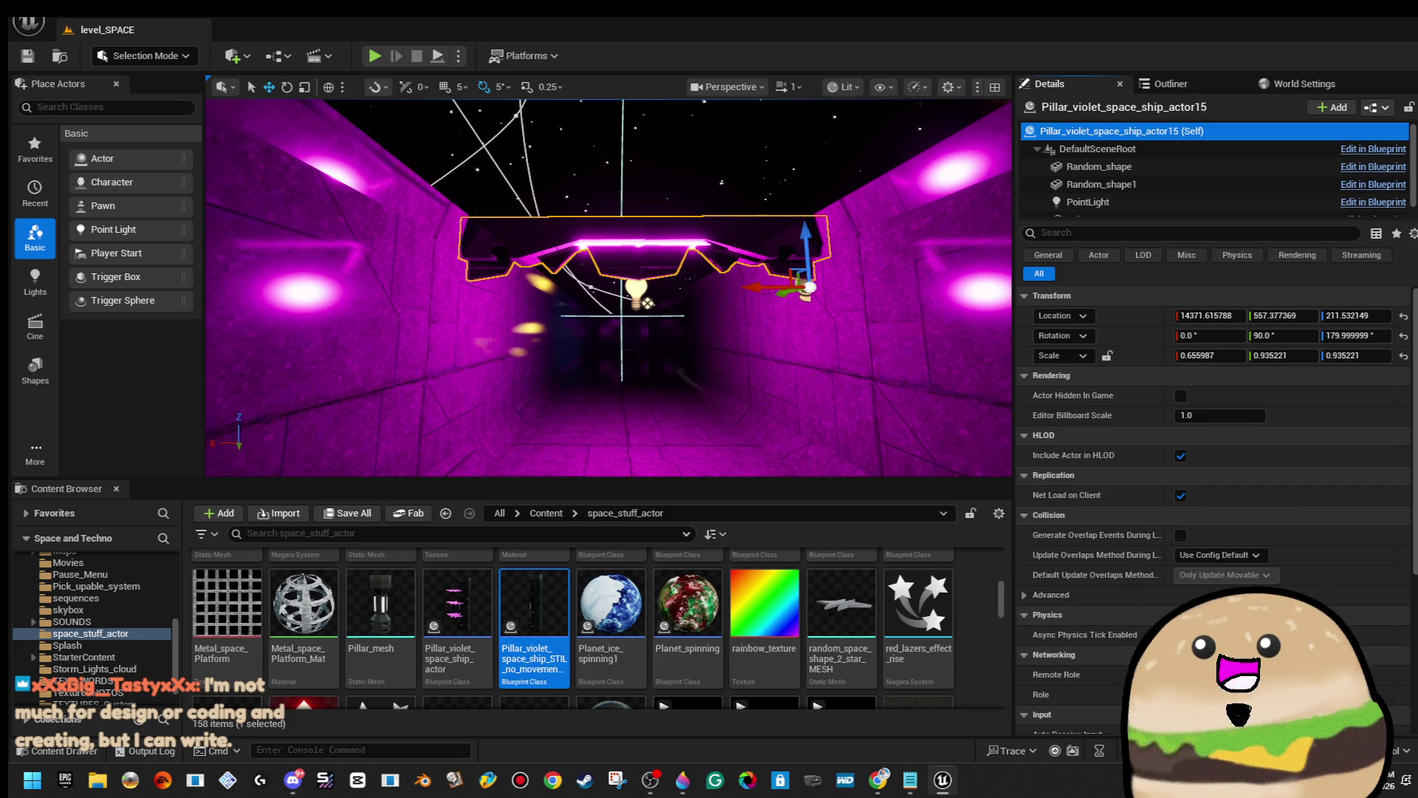
{"action": "mouse_move", "coordinate": [936, 654]}
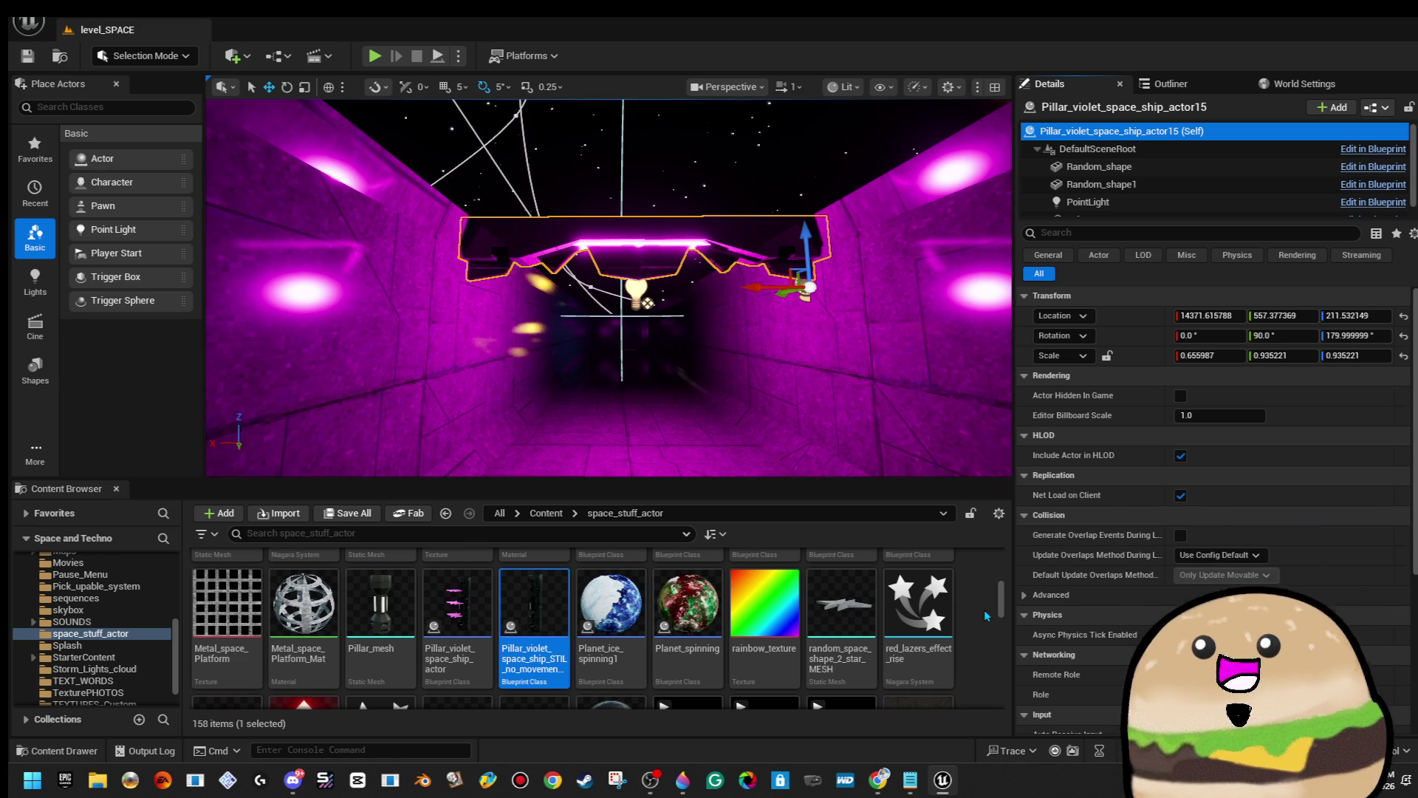
{"action": "left_click_drag", "start_coordinate": [751, 287], "coordinate": [752, 296]}
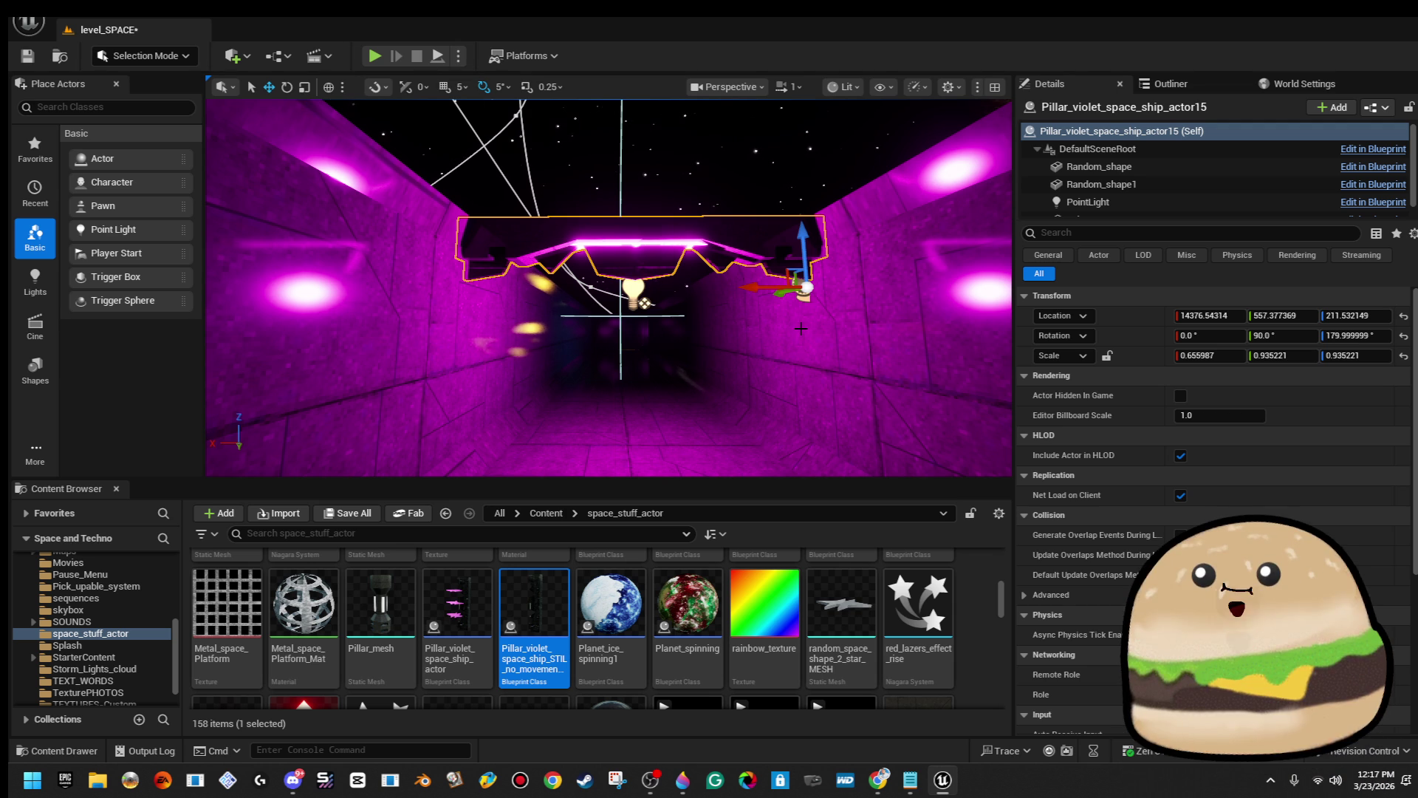
Create a Niagara system from CompletelyEmpty and name it violet_spinning_transparent_effect.
{"action": "right_click", "coordinate": [752, 295]}
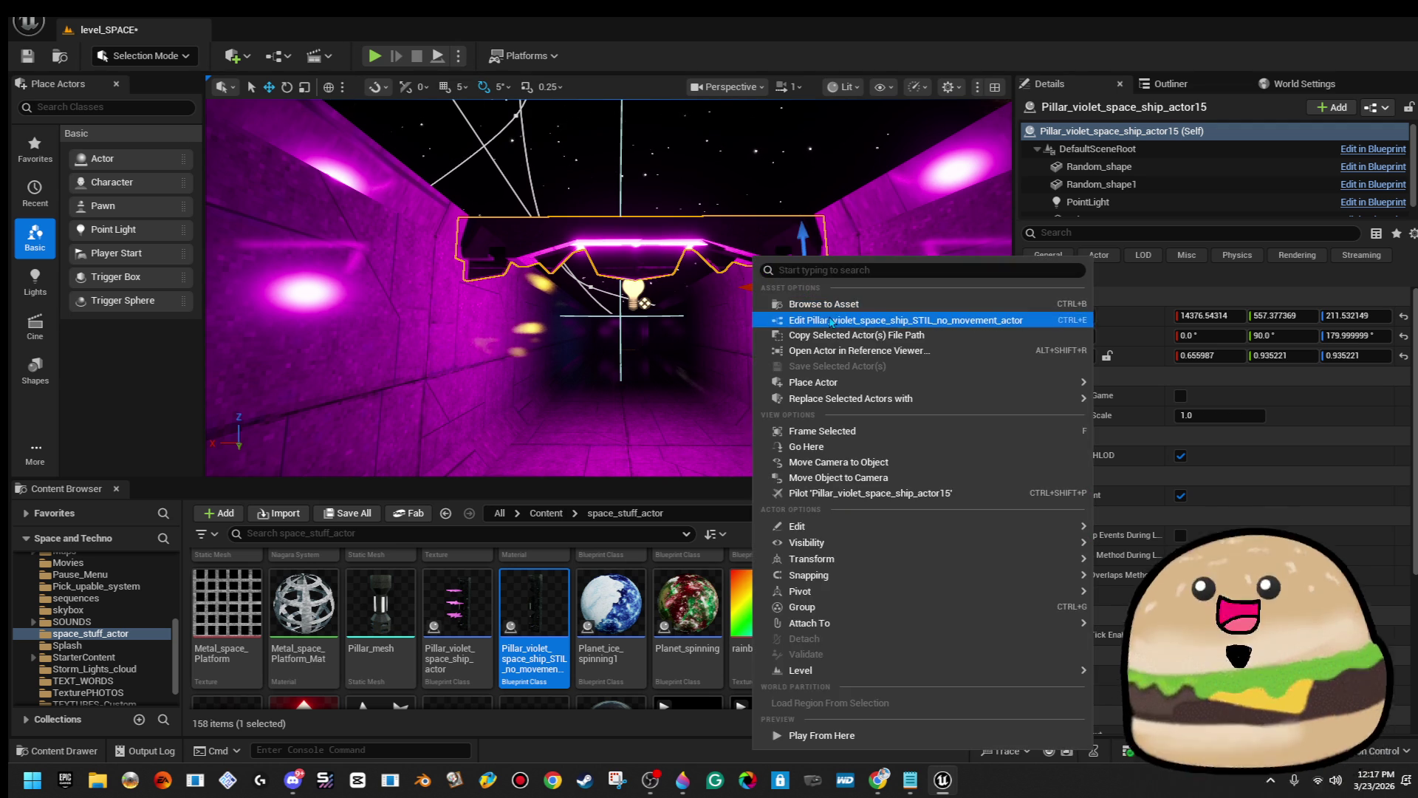
{"action": "left_click", "coordinate": [820, 318]}
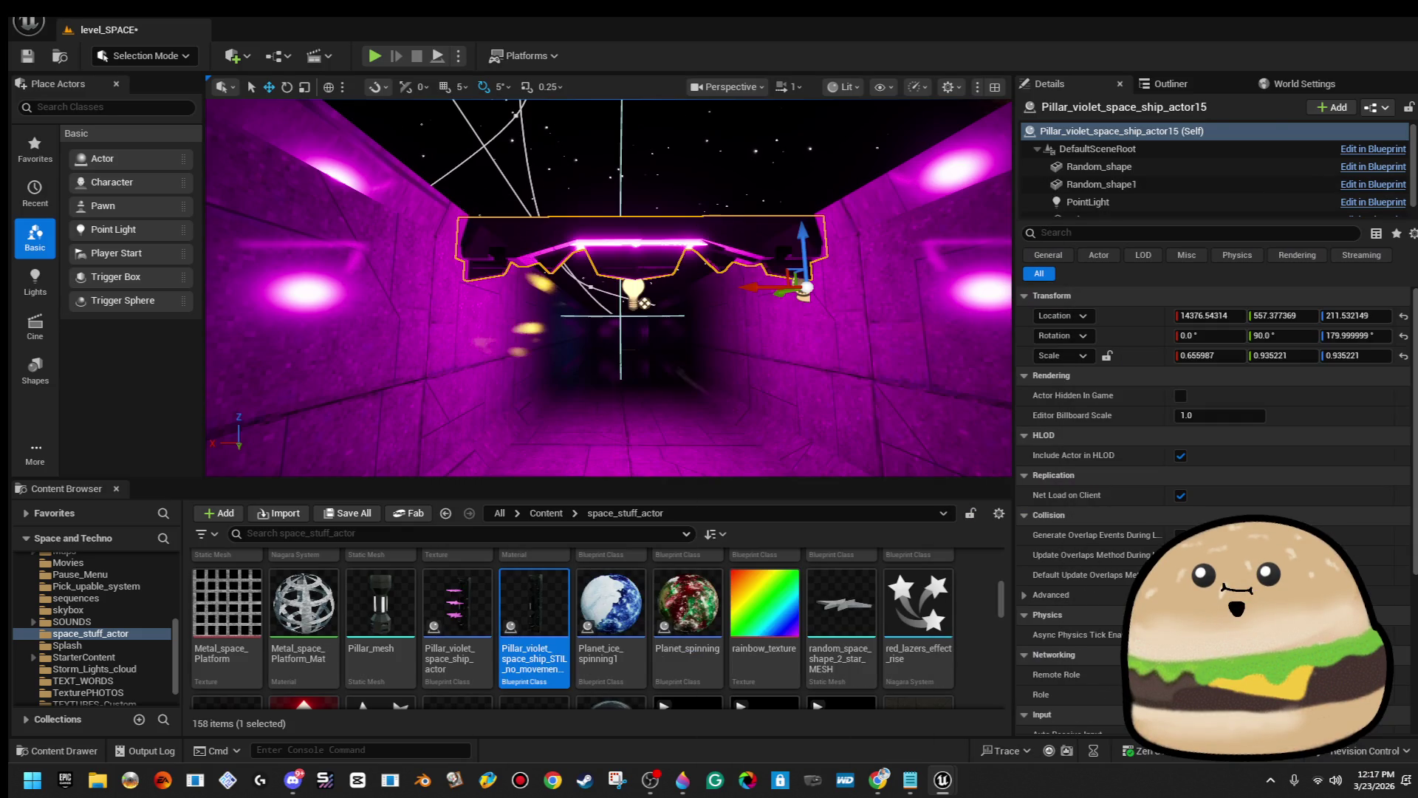
{"action": "right_click", "coordinate": [987, 619]}
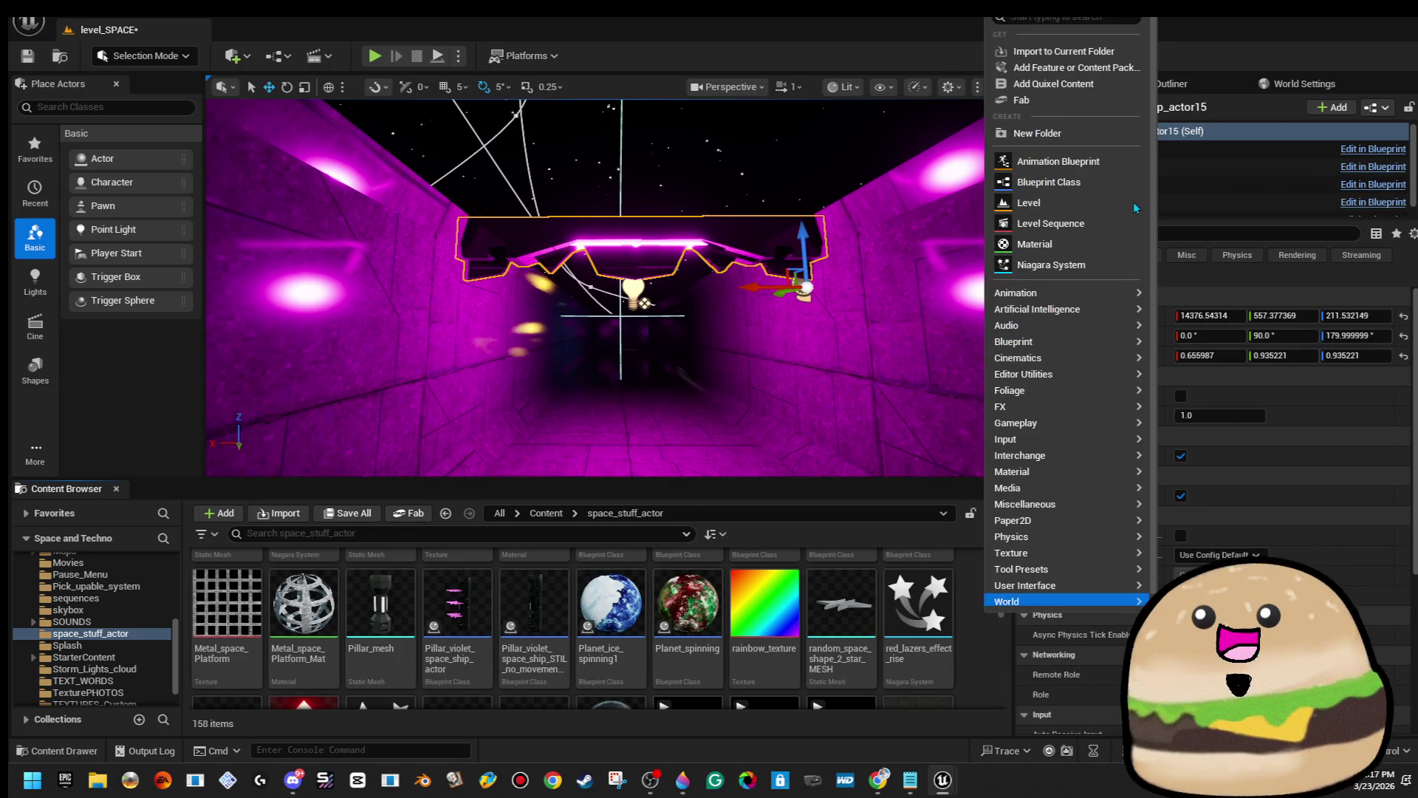
{"action": "left_click", "coordinate": [1075, 265]}
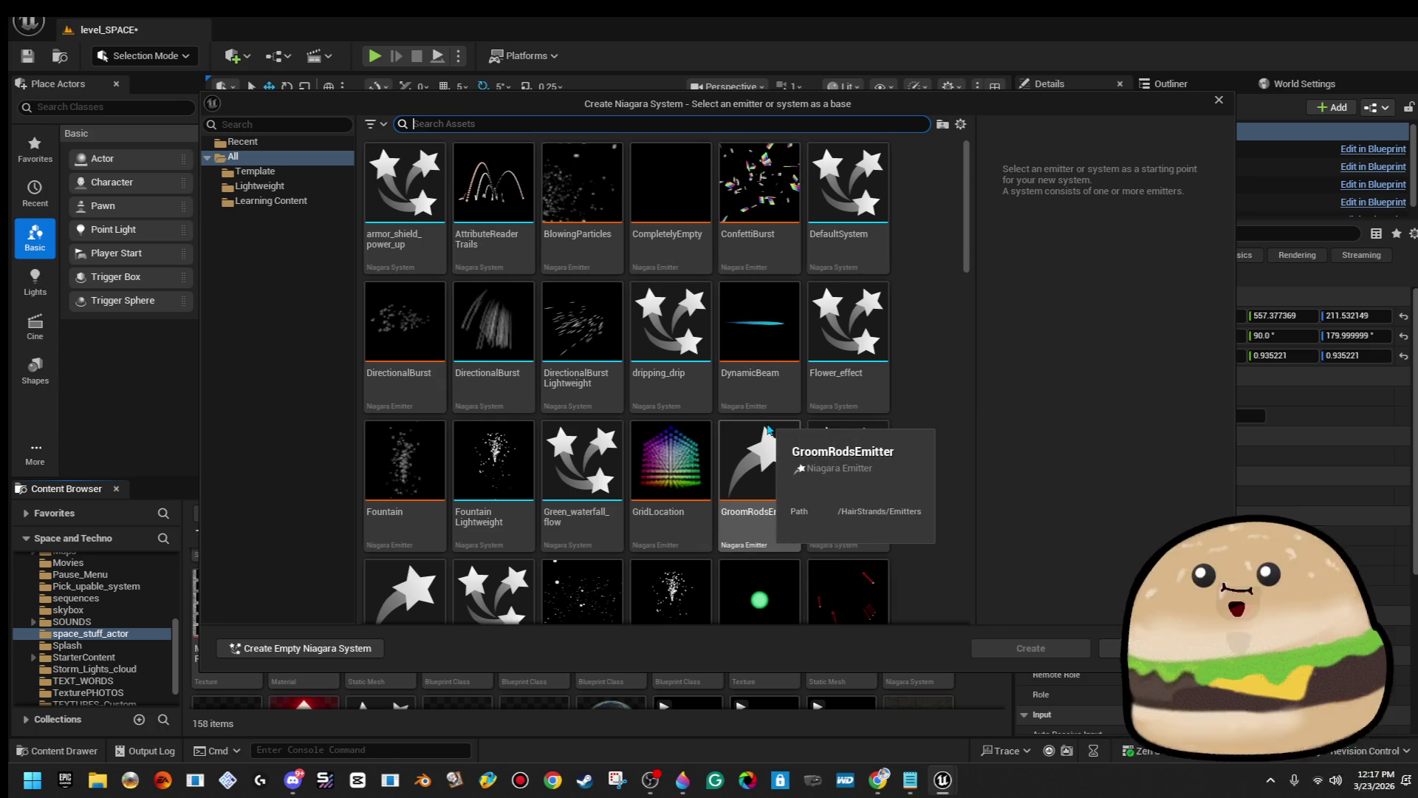
{"action": "scroll", "coordinate": [772, 443], "scroll_direction": "down", "scroll_amount": 2}
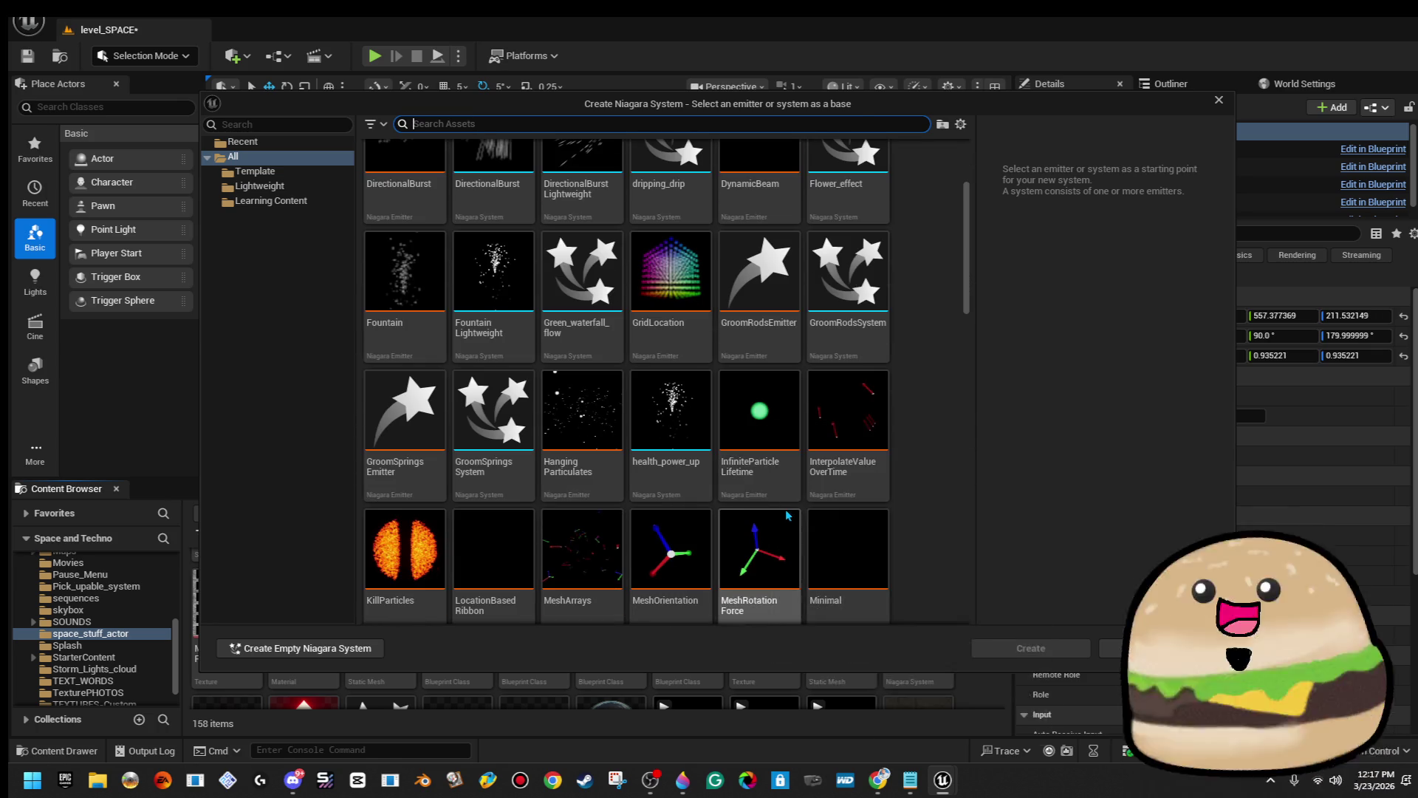
{"action": "scroll", "coordinate": [791, 560], "scroll_direction": "up", "scroll_amount": 2}
{"action": "left_click", "coordinate": [669, 185]}
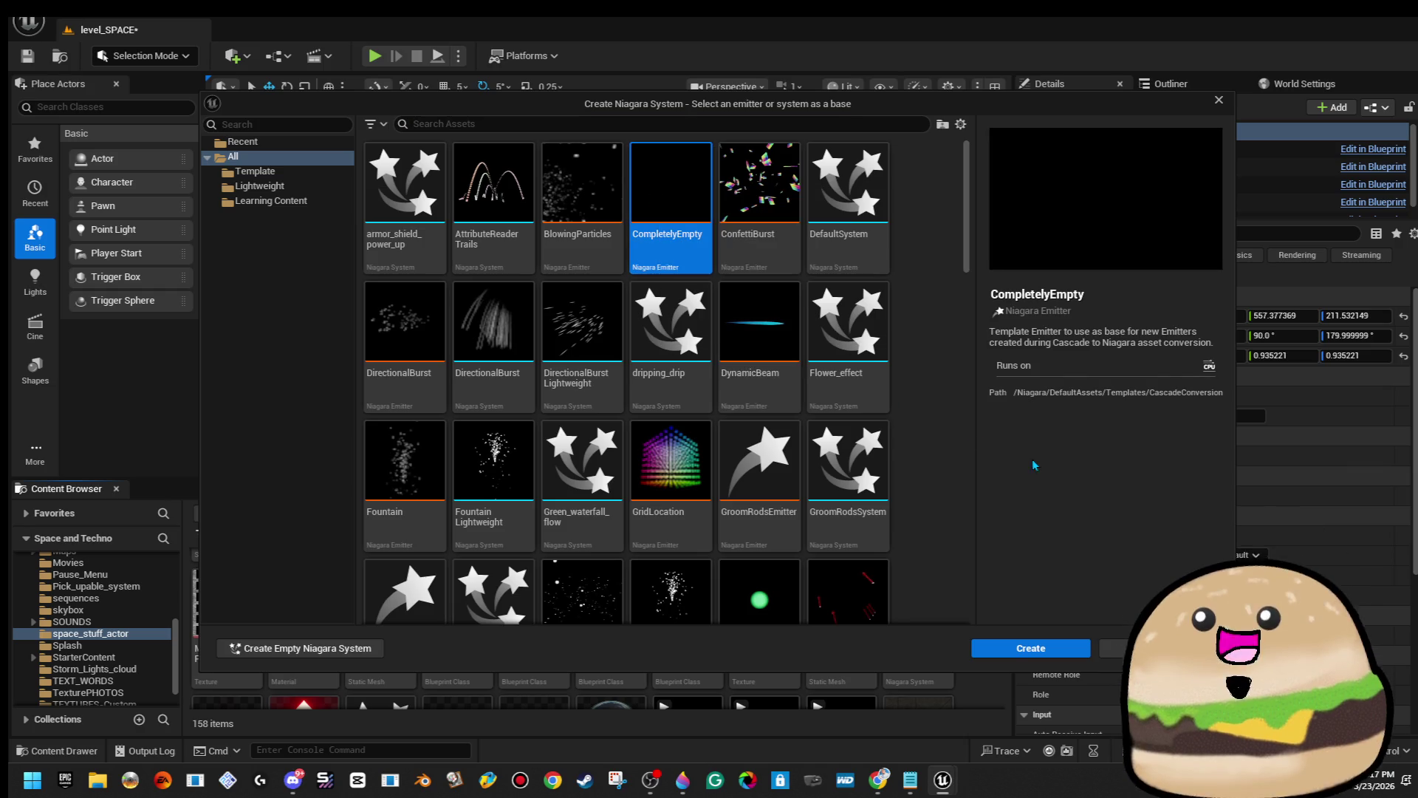
{"action": "left_click", "coordinate": [1031, 648]}
{"action": "type", "text": "violet_"}
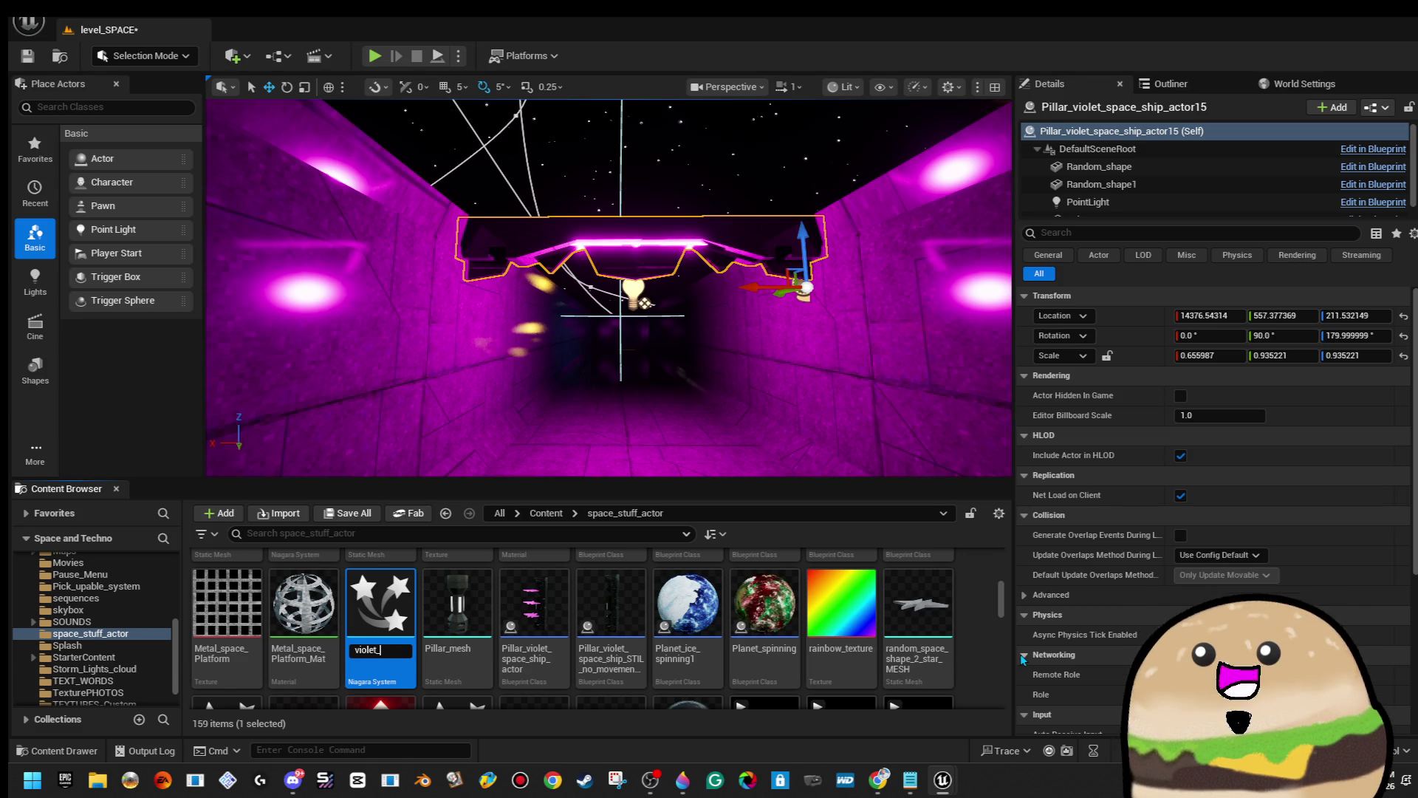
{"action": "type", "text": "spin"}
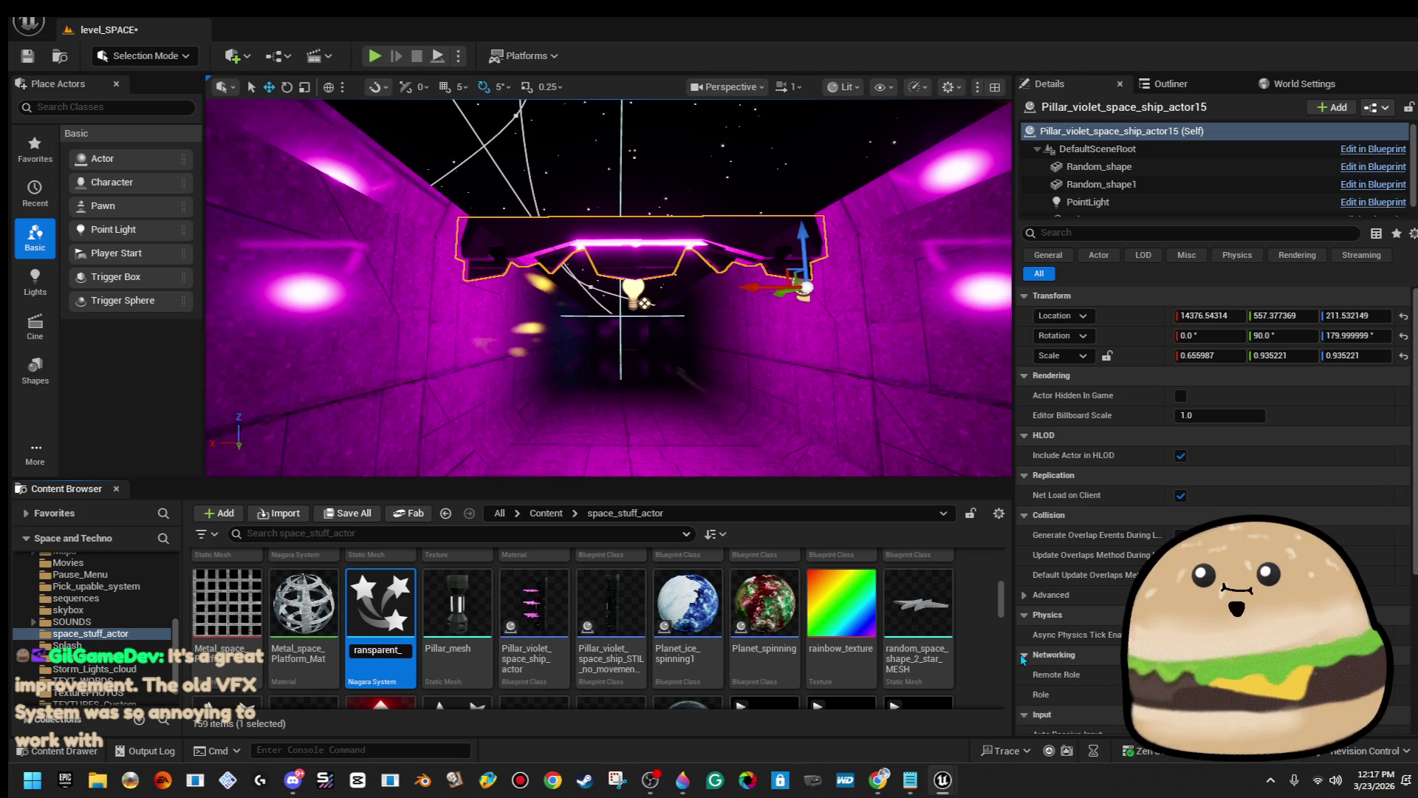
{"action": "key", "text": "Return"}
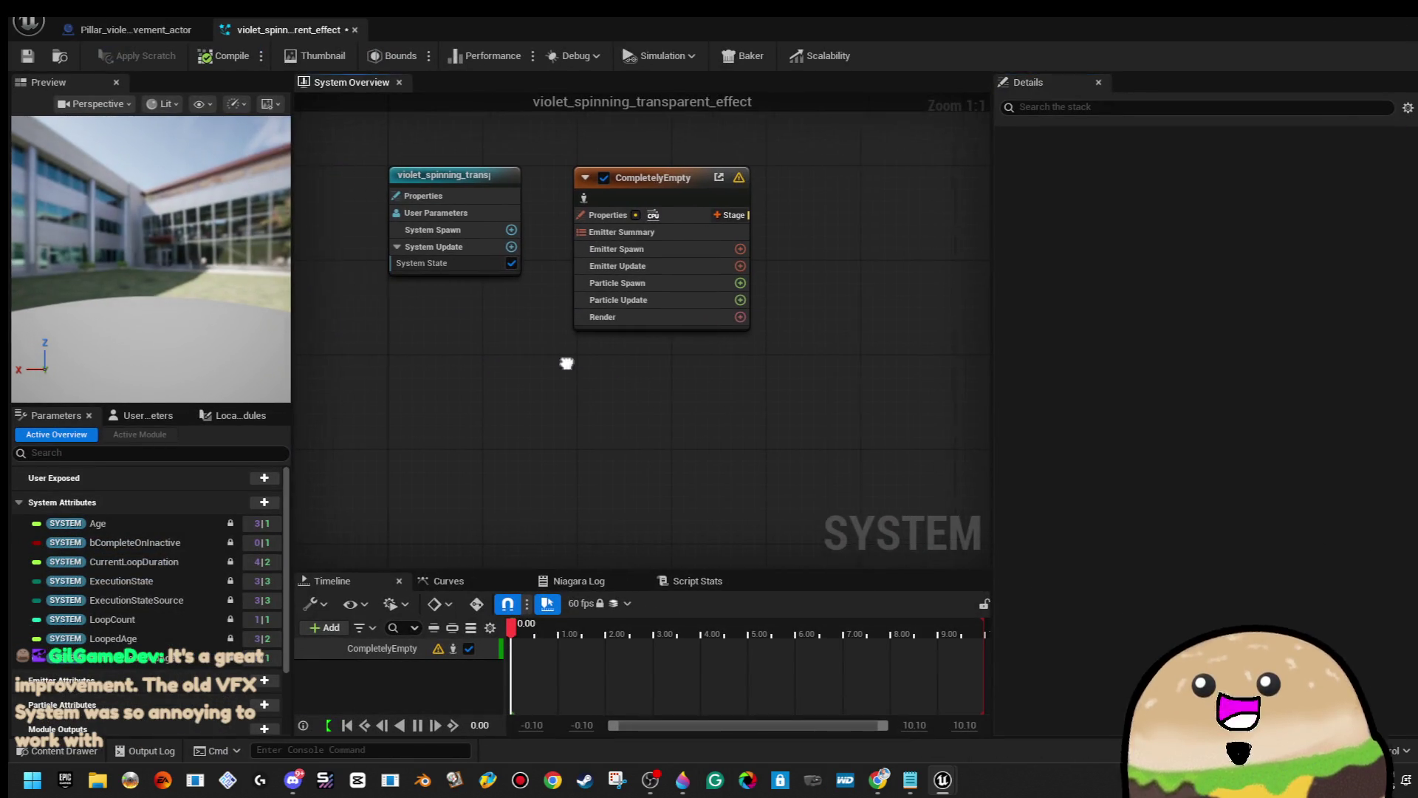
Add a Mesh Renderer and set its Index[0] mesh to random_space_shape_2_star_MESH.
{"action": "left_click", "coordinate": [770, 312]}
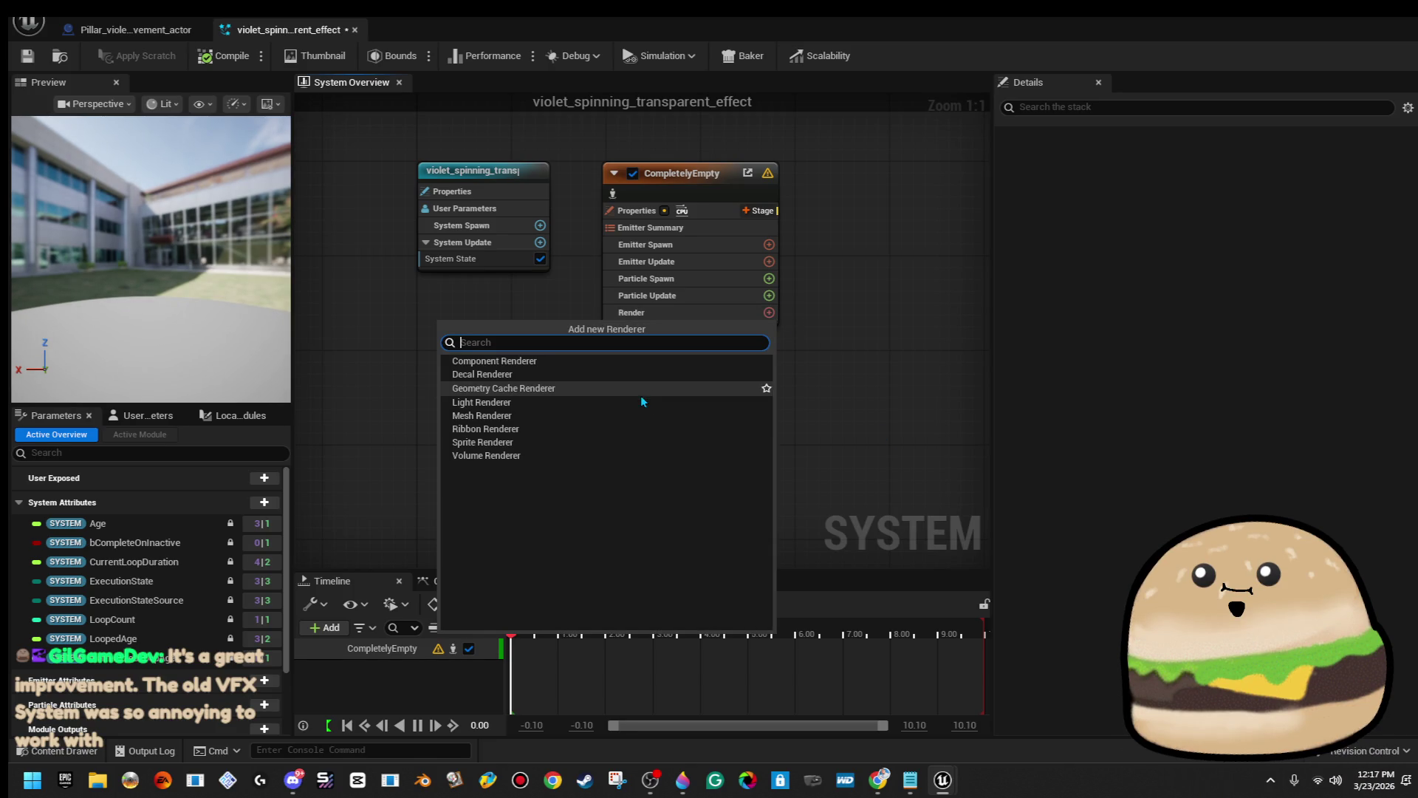
{"action": "left_click", "coordinate": [621, 418]}
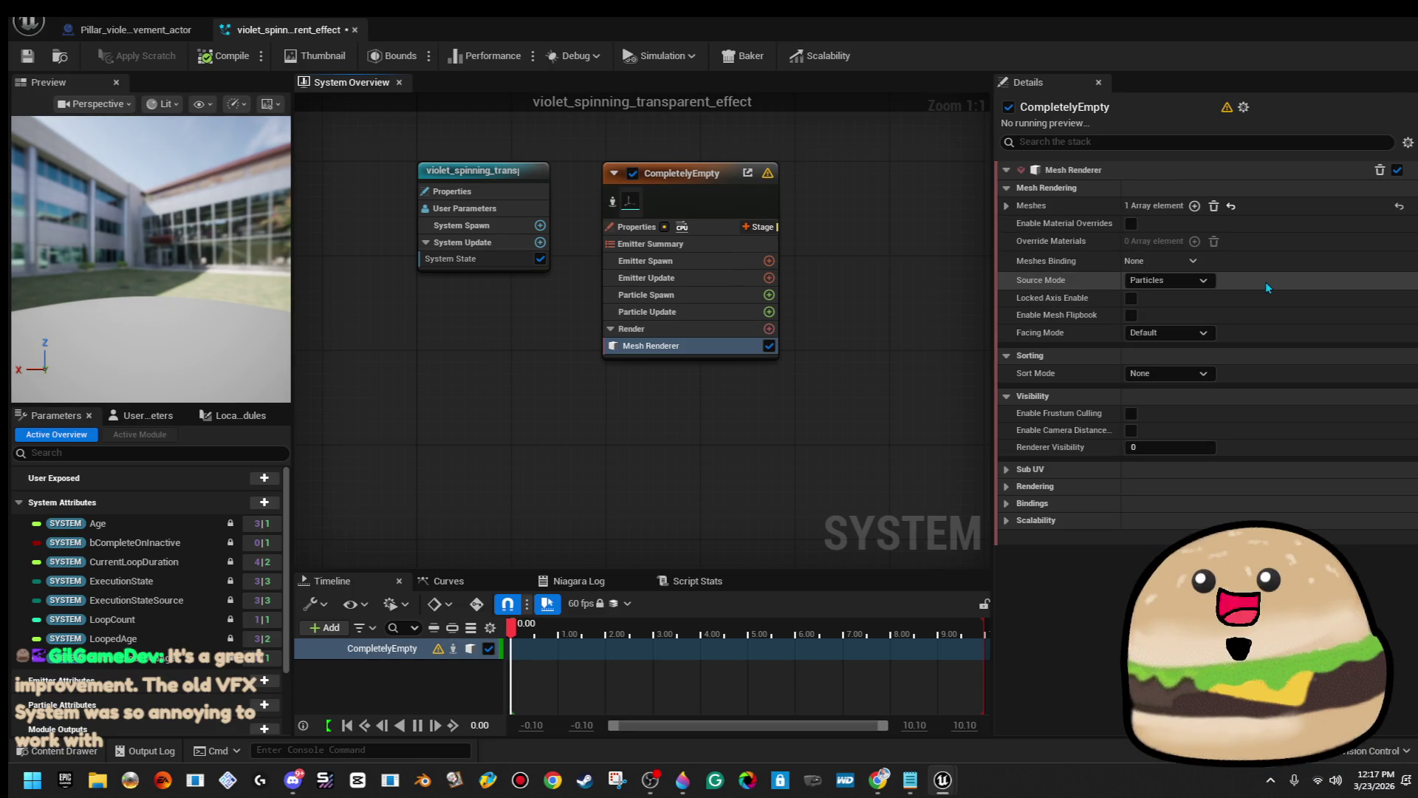
{"action": "left_click", "coordinate": [1006, 206]}
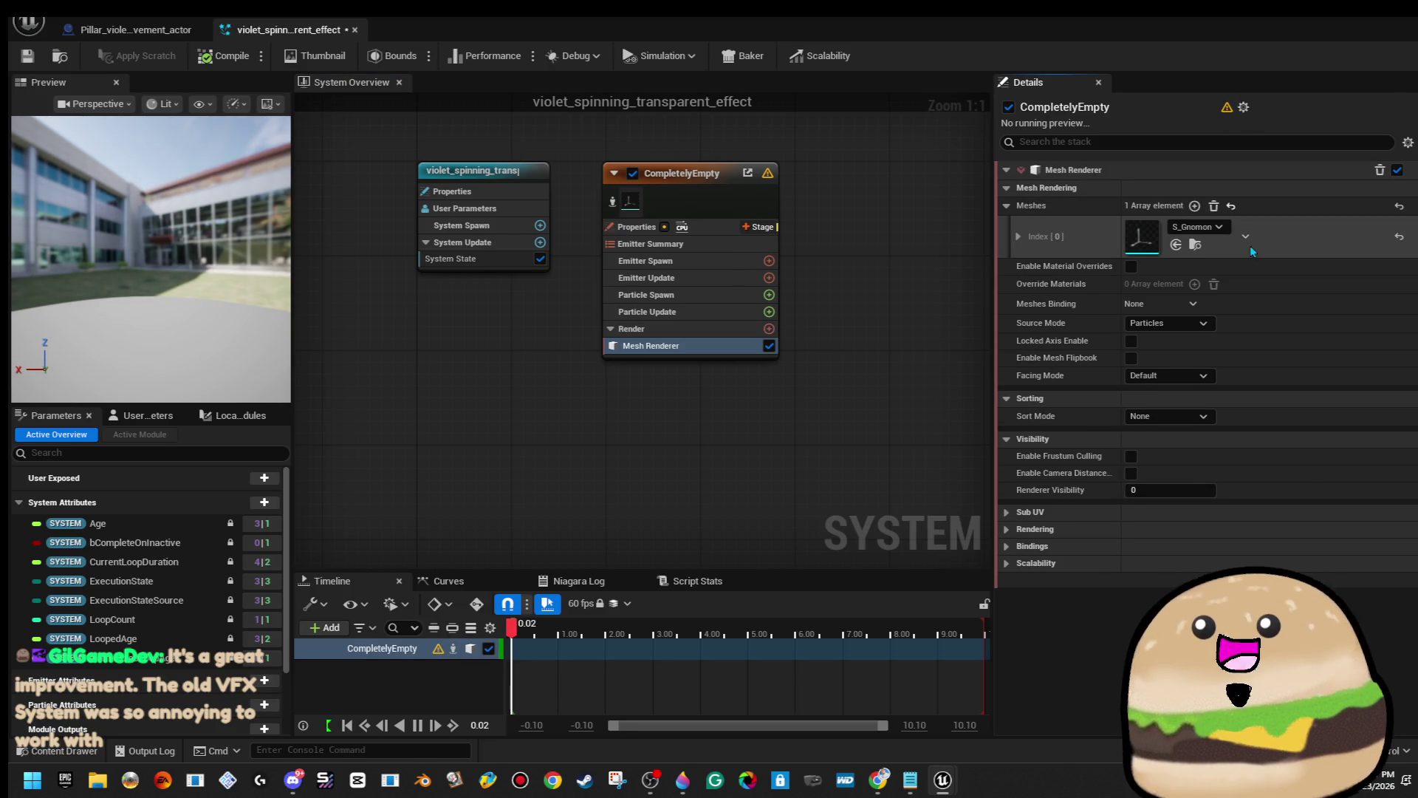
{"action": "left_click", "coordinate": [1197, 227]}
{"action": "type", "text": "rando"}
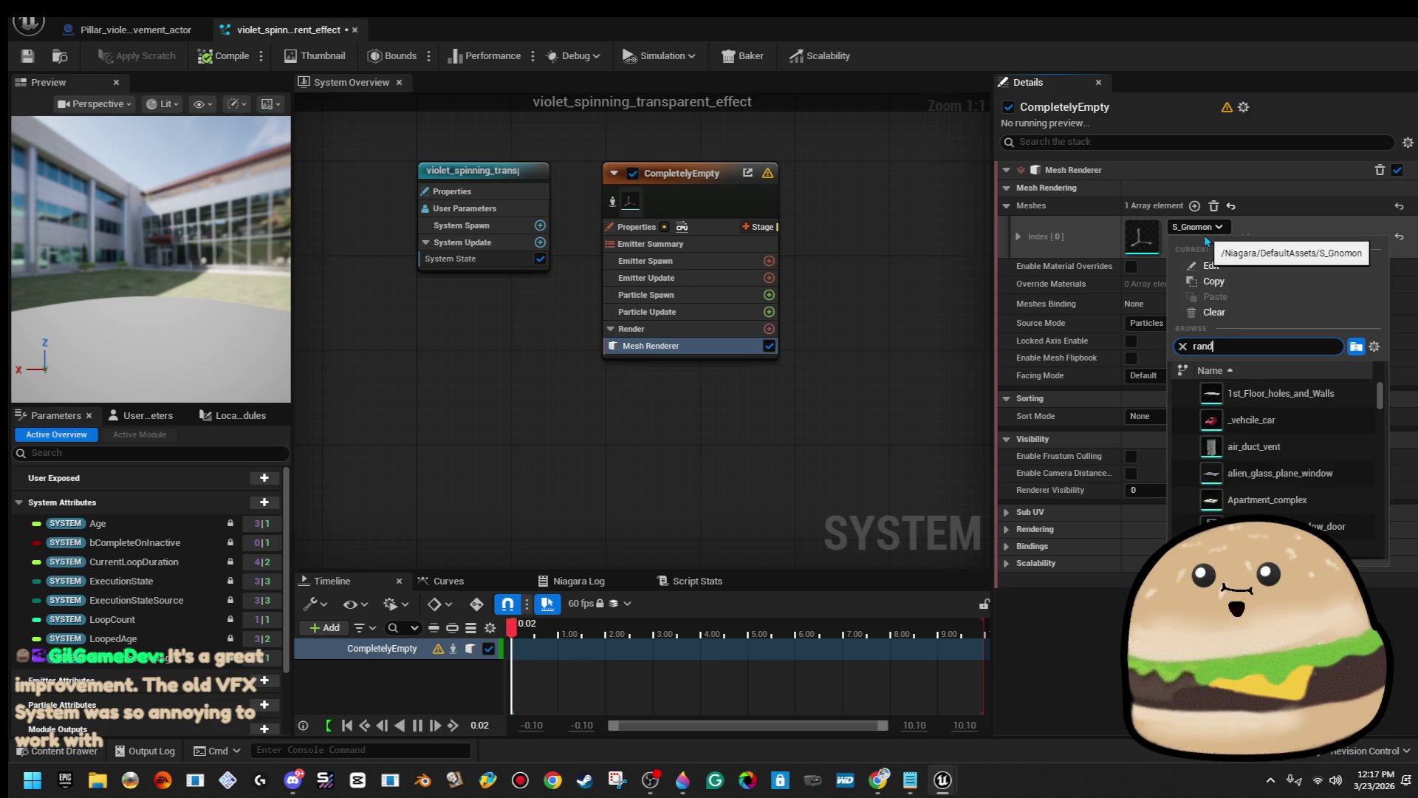
{"action": "key", "text": "Down"}
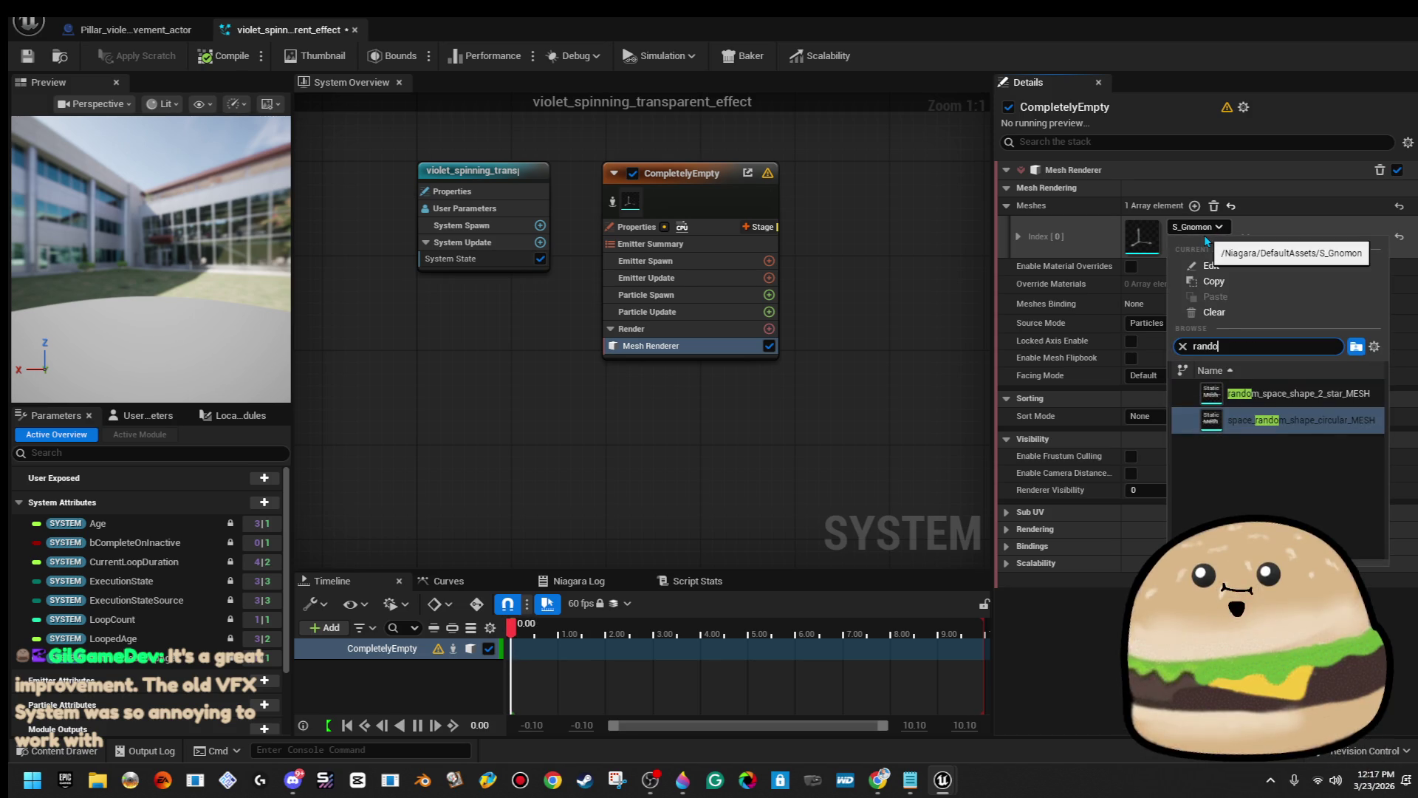
{"action": "left_click", "coordinate": [1285, 392]}
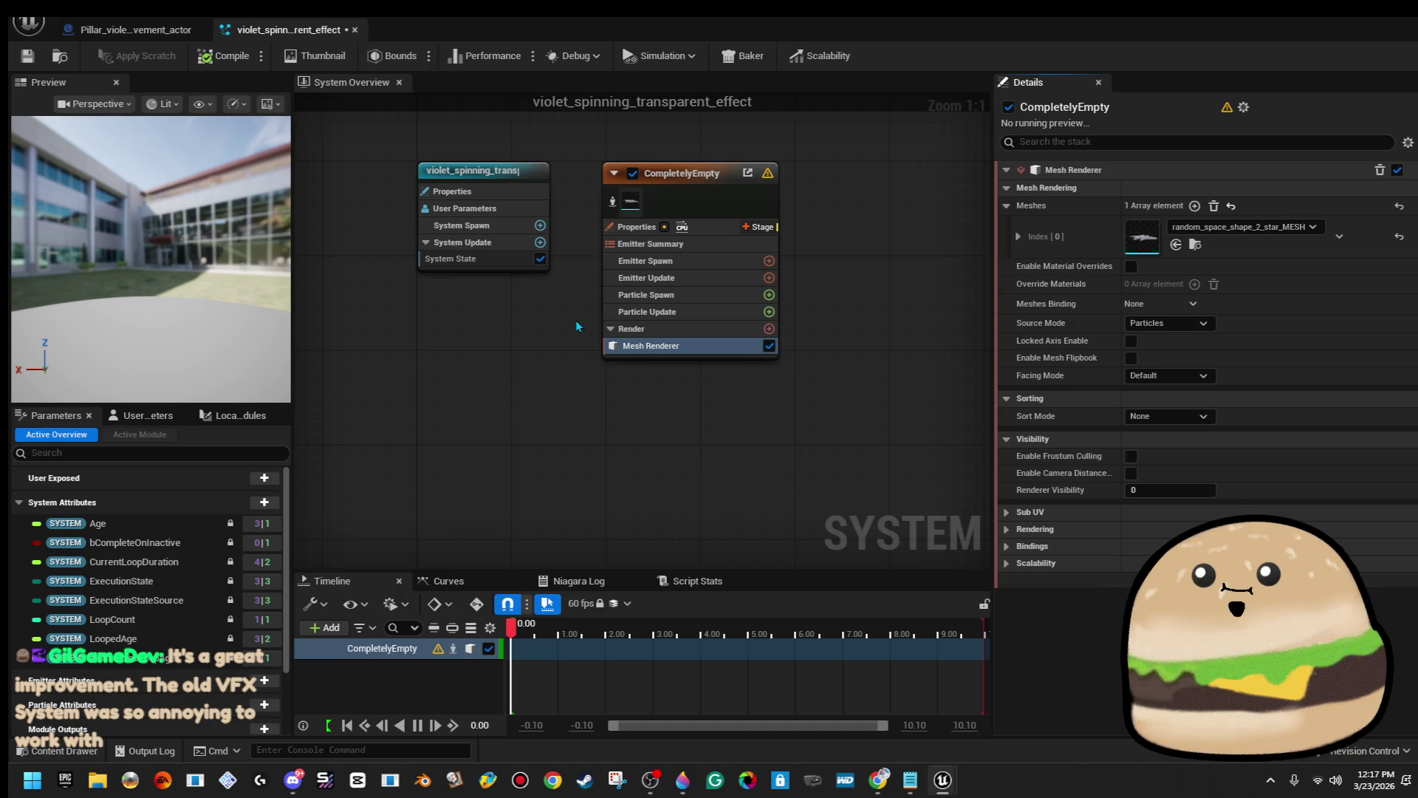
{"action": "left_click", "coordinate": [768, 261]}
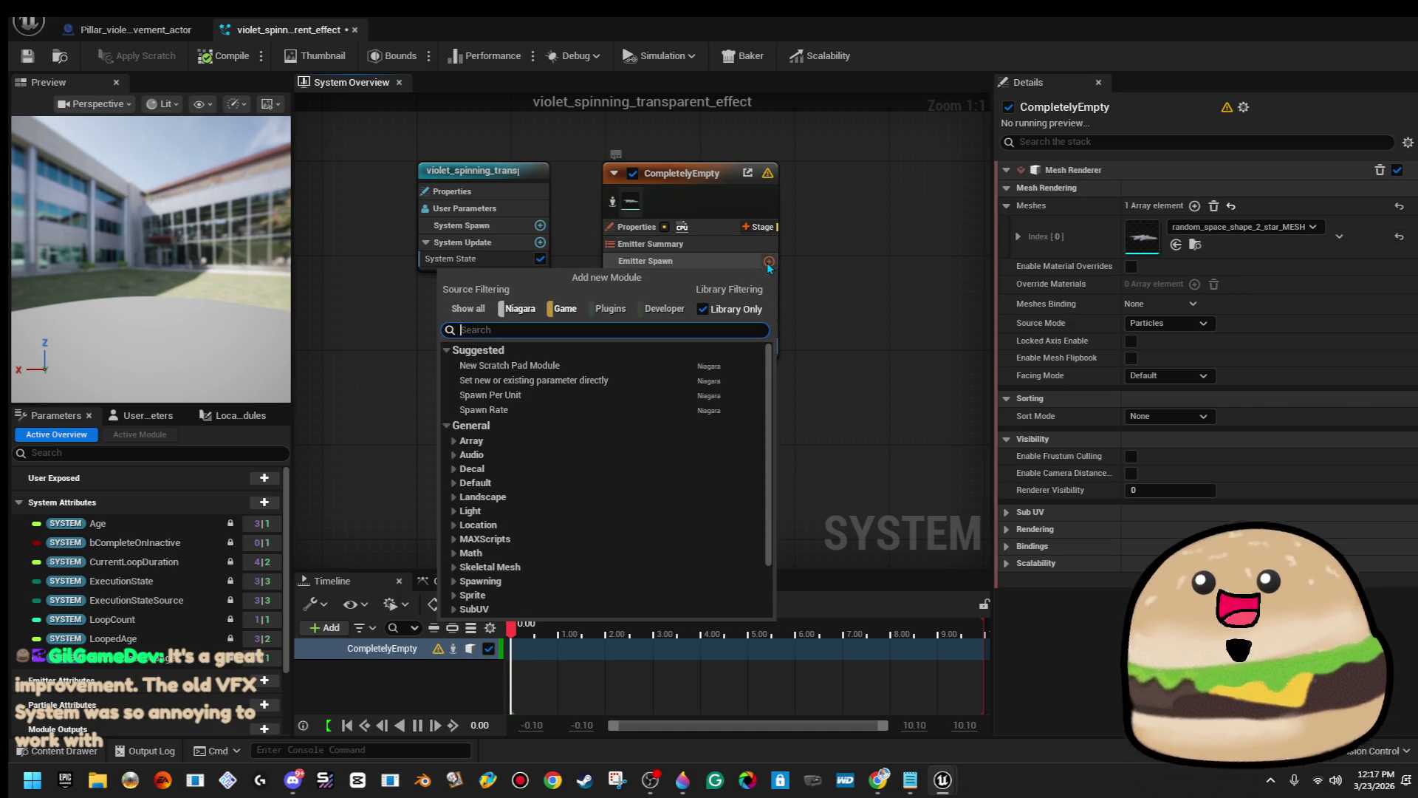
Add a Spawn Rate module to Emitter Spawn and select its SpawnRate value.
{"action": "left_click", "coordinate": [775, 267]}
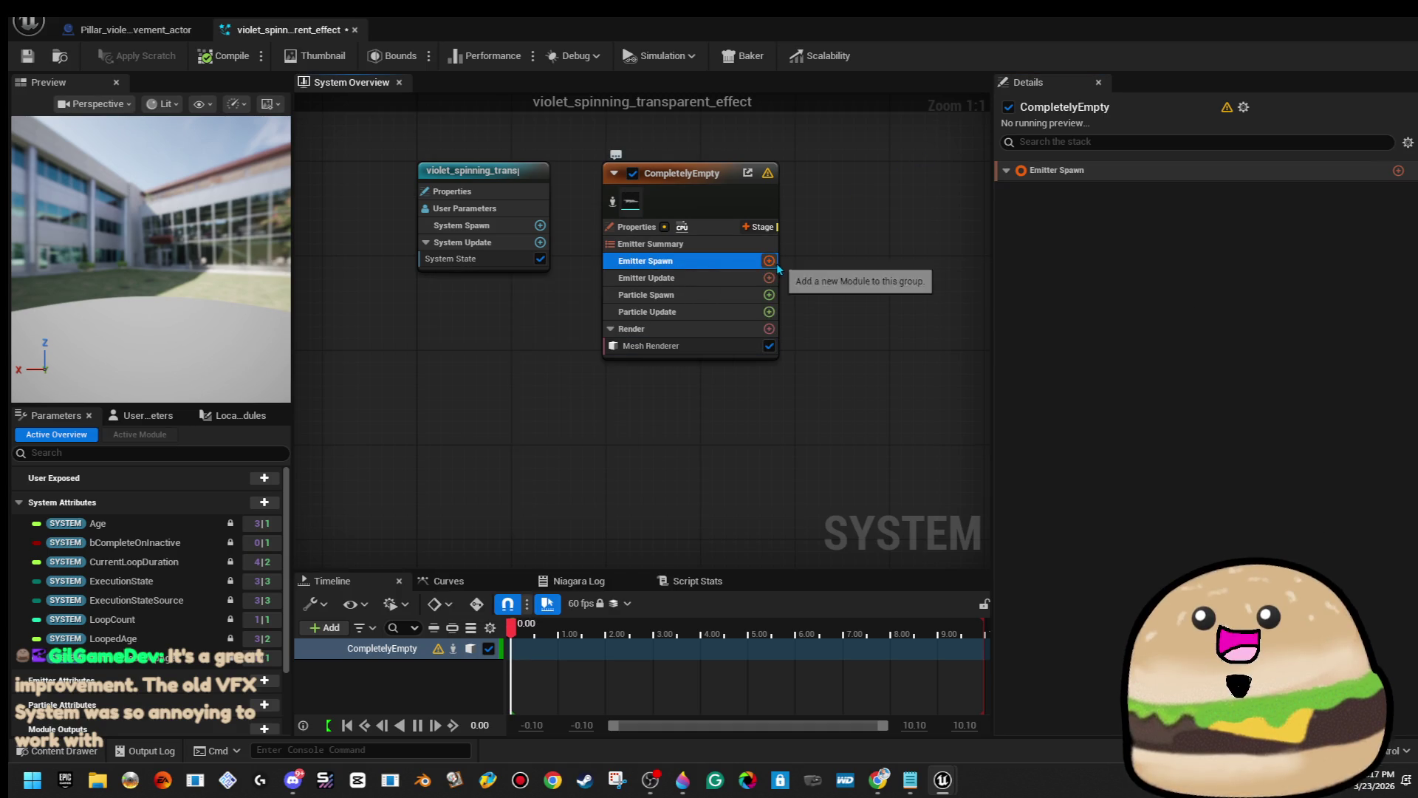
{"action": "left_click", "coordinate": [768, 261]}
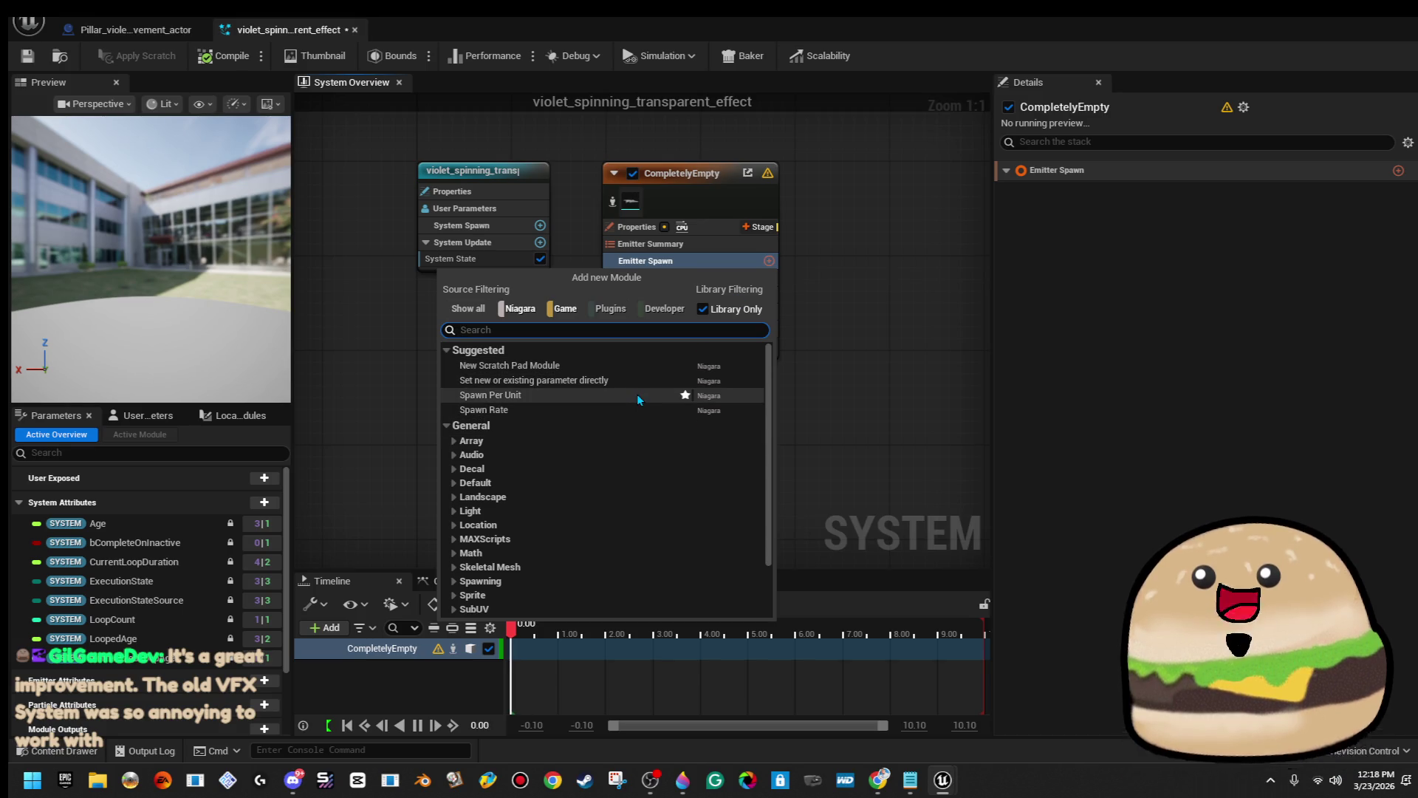
{"action": "left_click", "coordinate": [635, 408]}
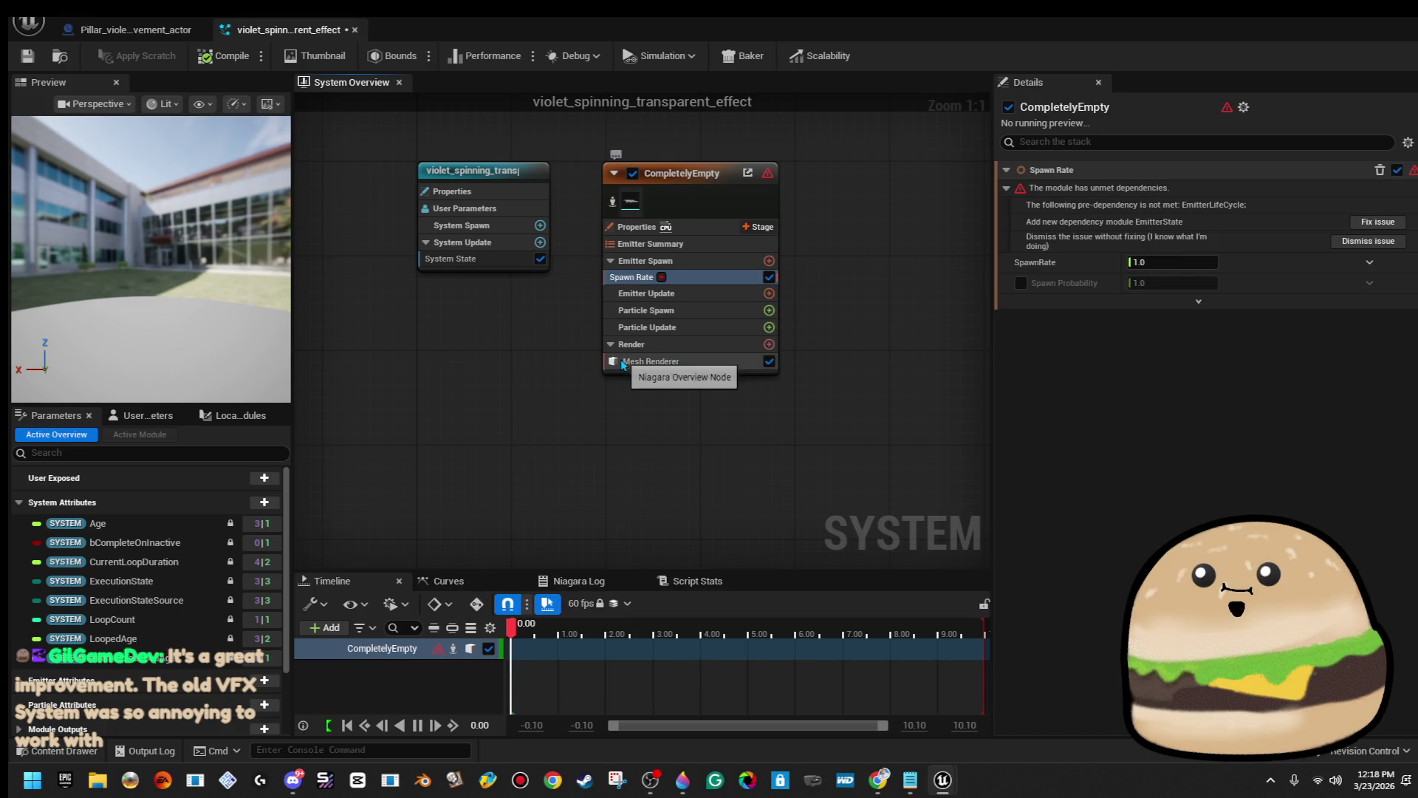
{"action": "mouse_move", "coordinate": [666, 281]}
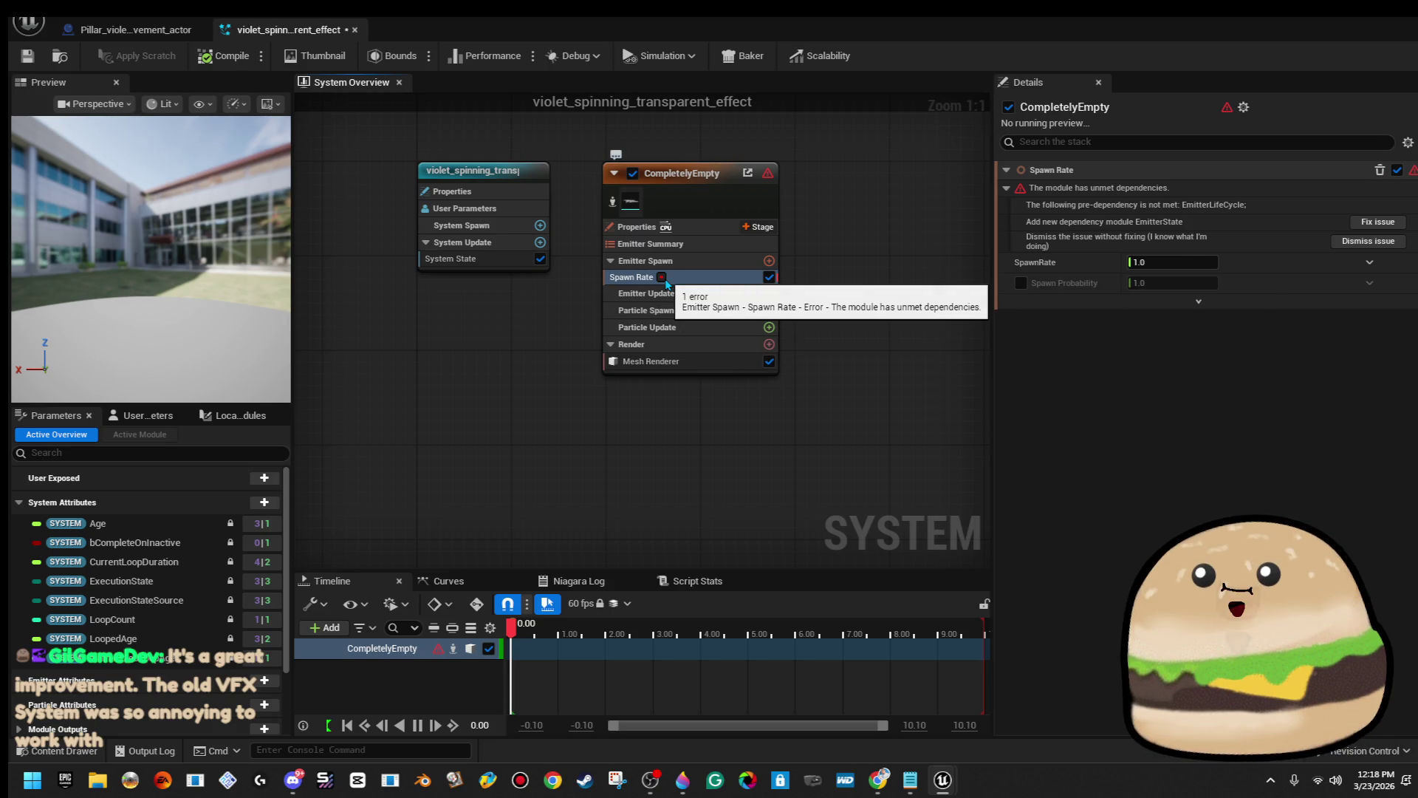
{"action": "left_click", "coordinate": [1176, 261]}
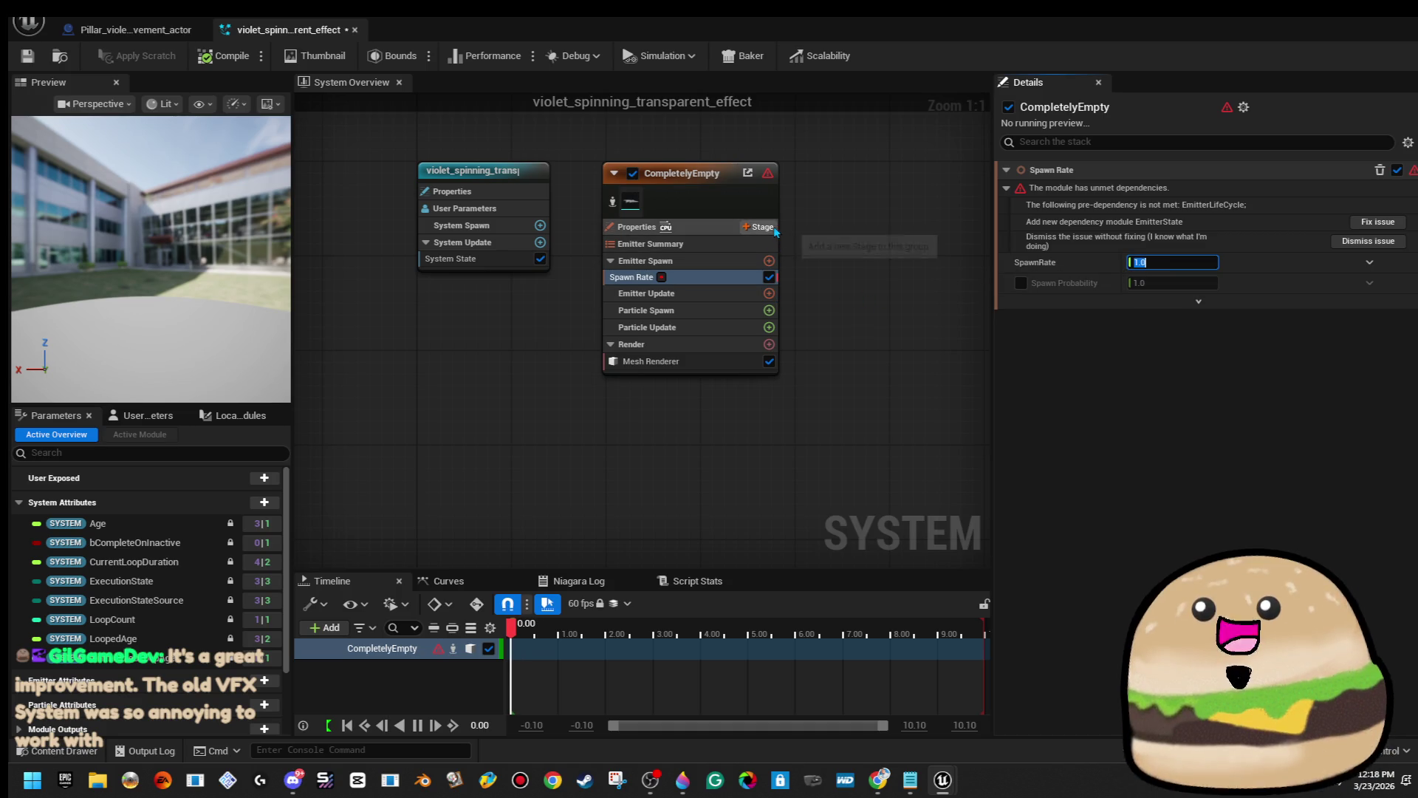
Search Emitter Spawn's modules for 'life' and 'em' without adding any, then reselect Spawn Rate.
{"action": "left_click", "coordinate": [769, 261]}
{"action": "type", "text": "li"}
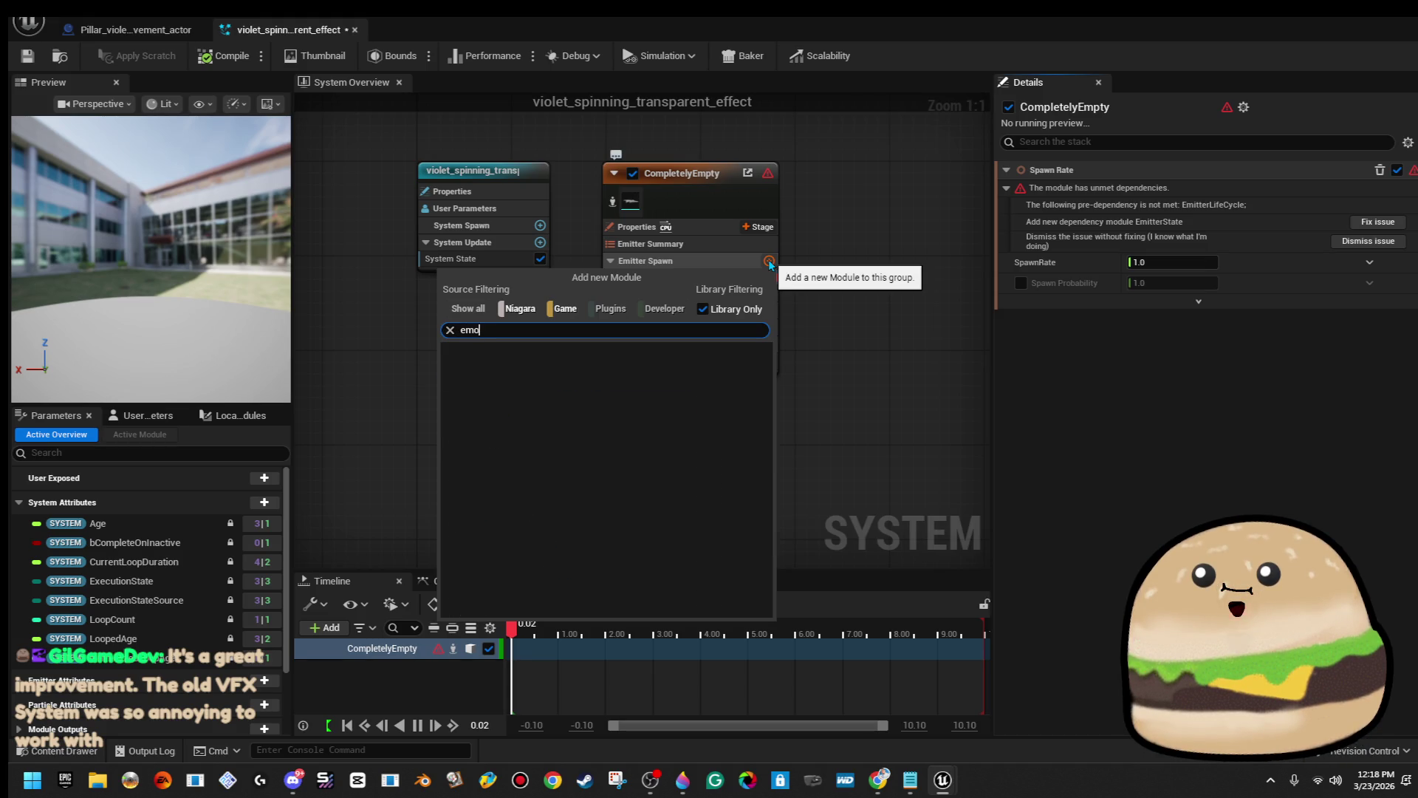
{"action": "type", "text": "fe"}
{"action": "key", "text": "BackSpace"}
{"action": "key", "text": "BackSpace"}
{"action": "key", "text": "BackSpace"}
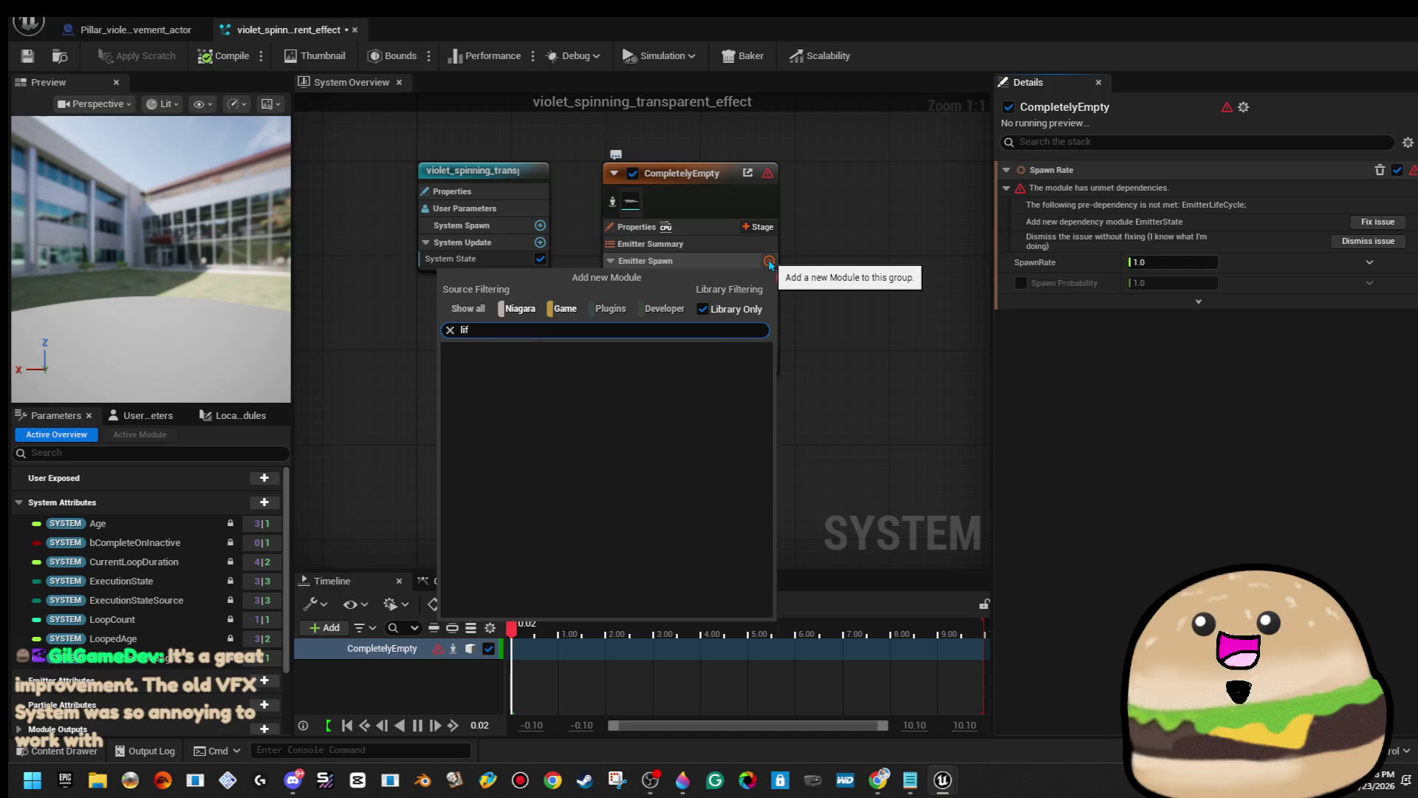
{"action": "type", "text": "em"}
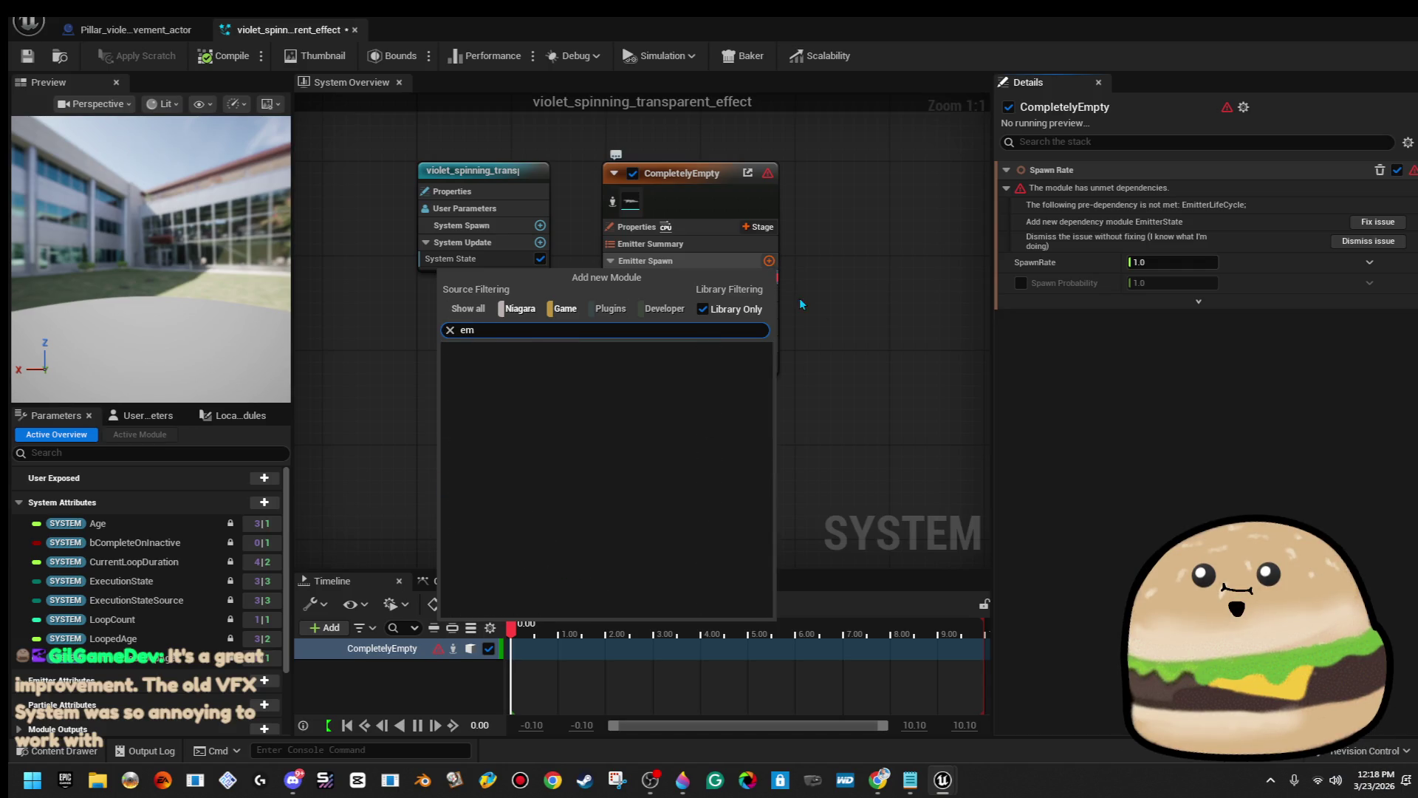
{"action": "left_click", "coordinate": [830, 361]}
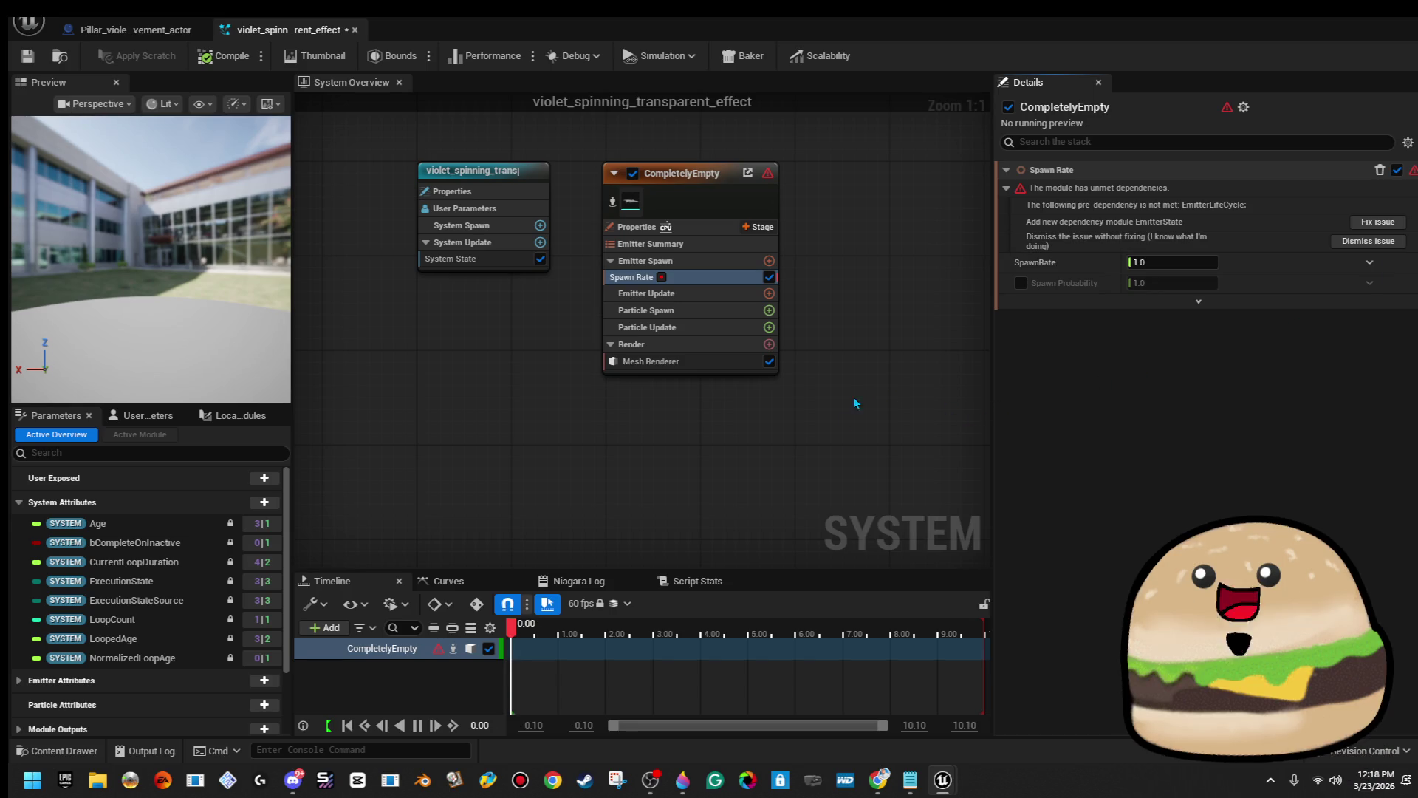
{"action": "left_click", "coordinate": [683, 277]}
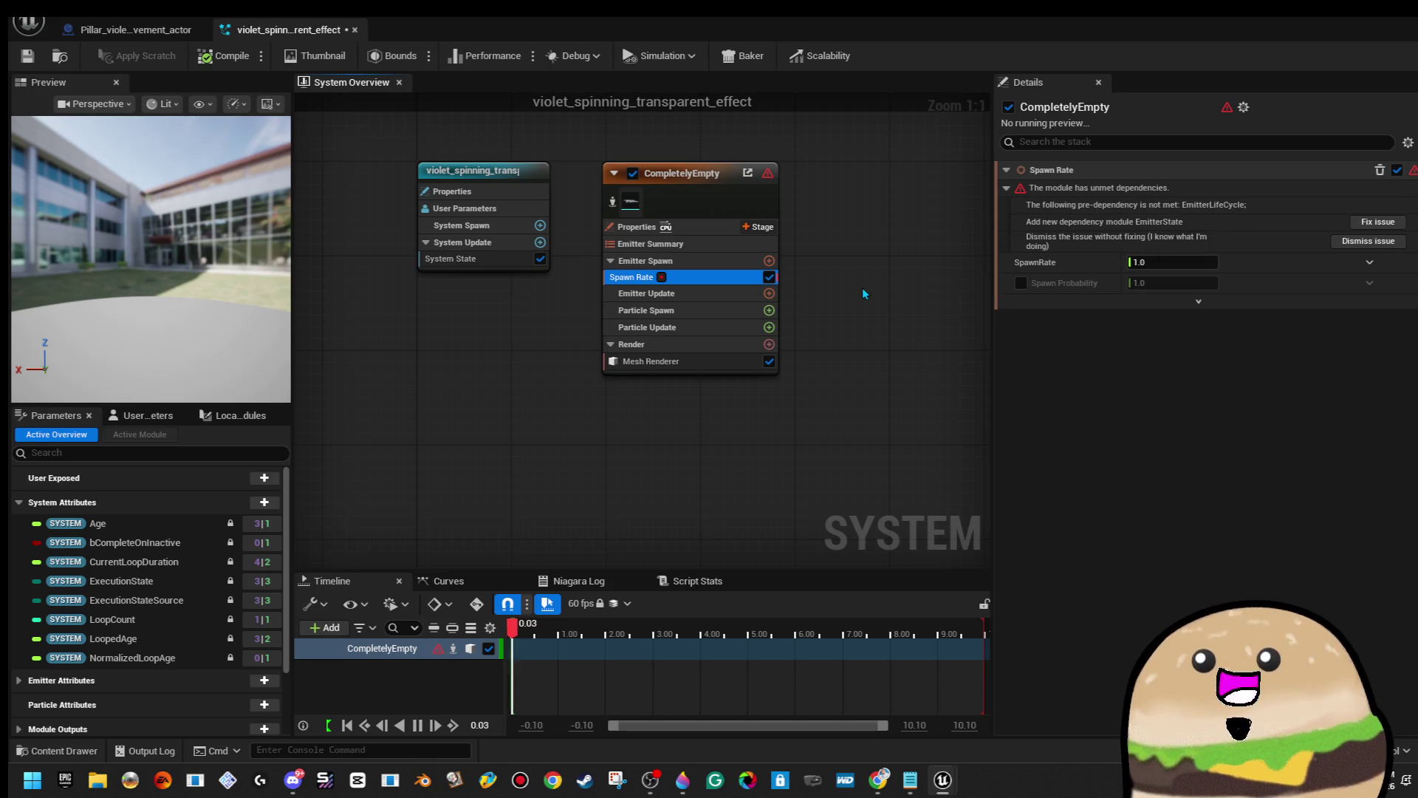
Browse Emitter Spawn's module and stage lists for a 'life' entry, closing them unused.
{"action": "left_click", "coordinate": [769, 261]}
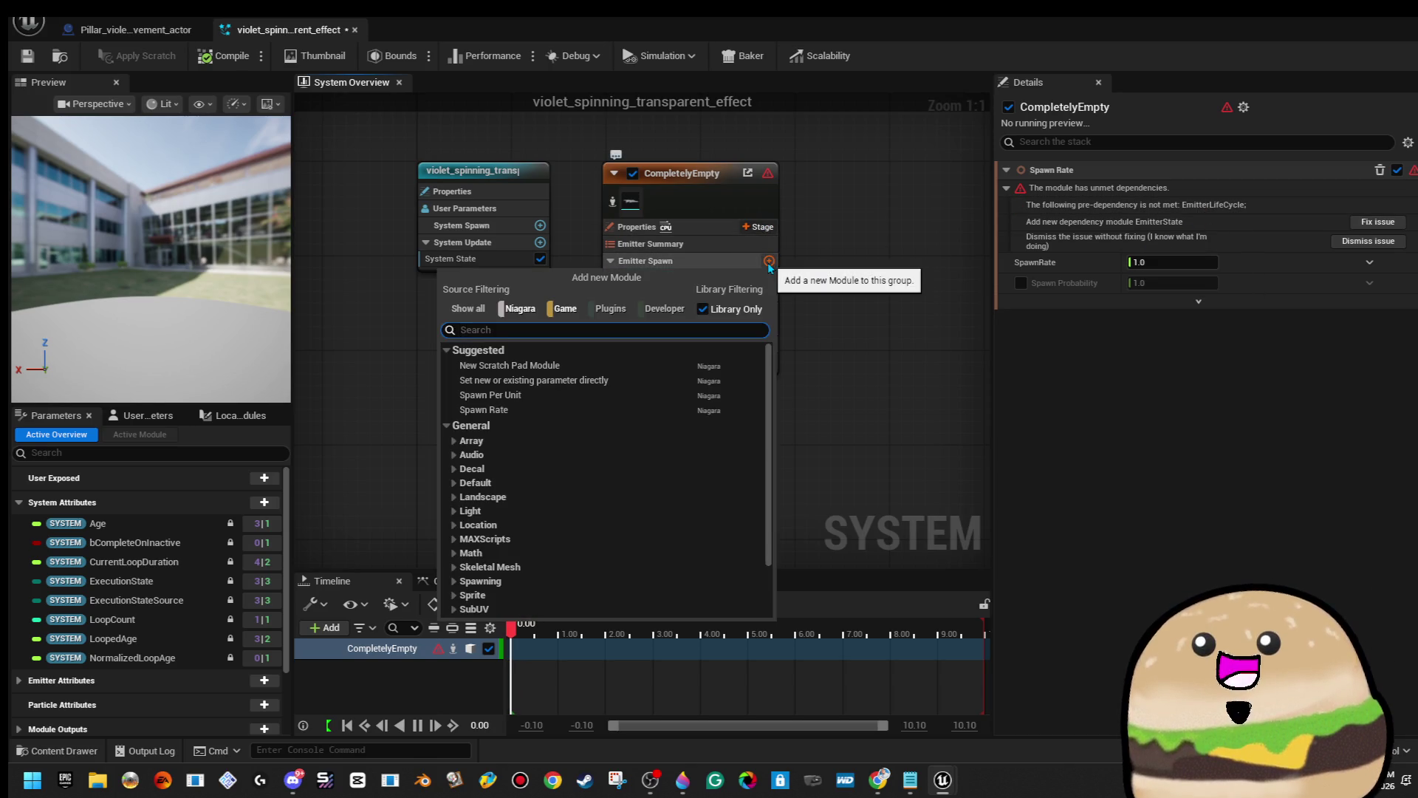
{"action": "left_click", "coordinate": [766, 228]}
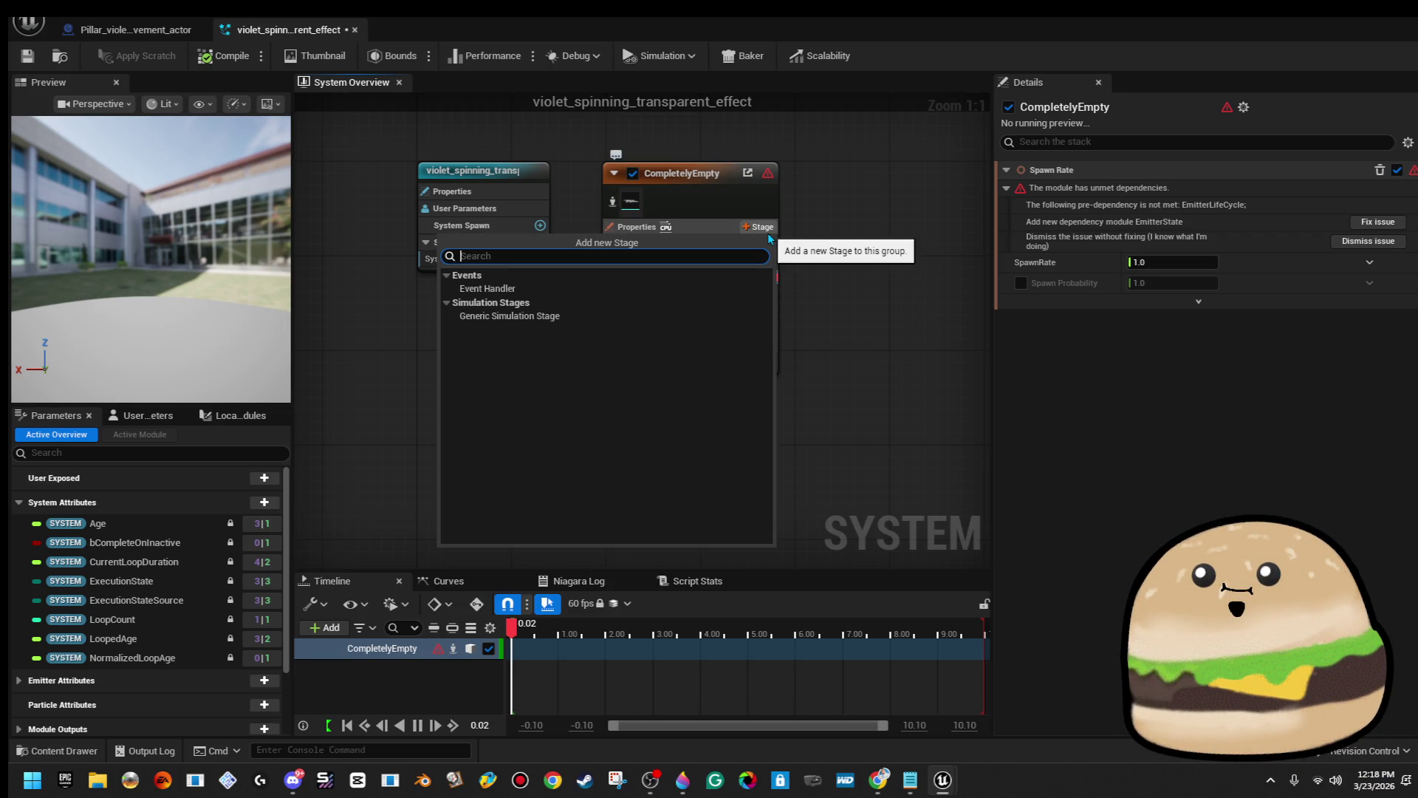
{"action": "type", "text": "life"}
{"action": "left_click", "coordinate": [803, 241]}
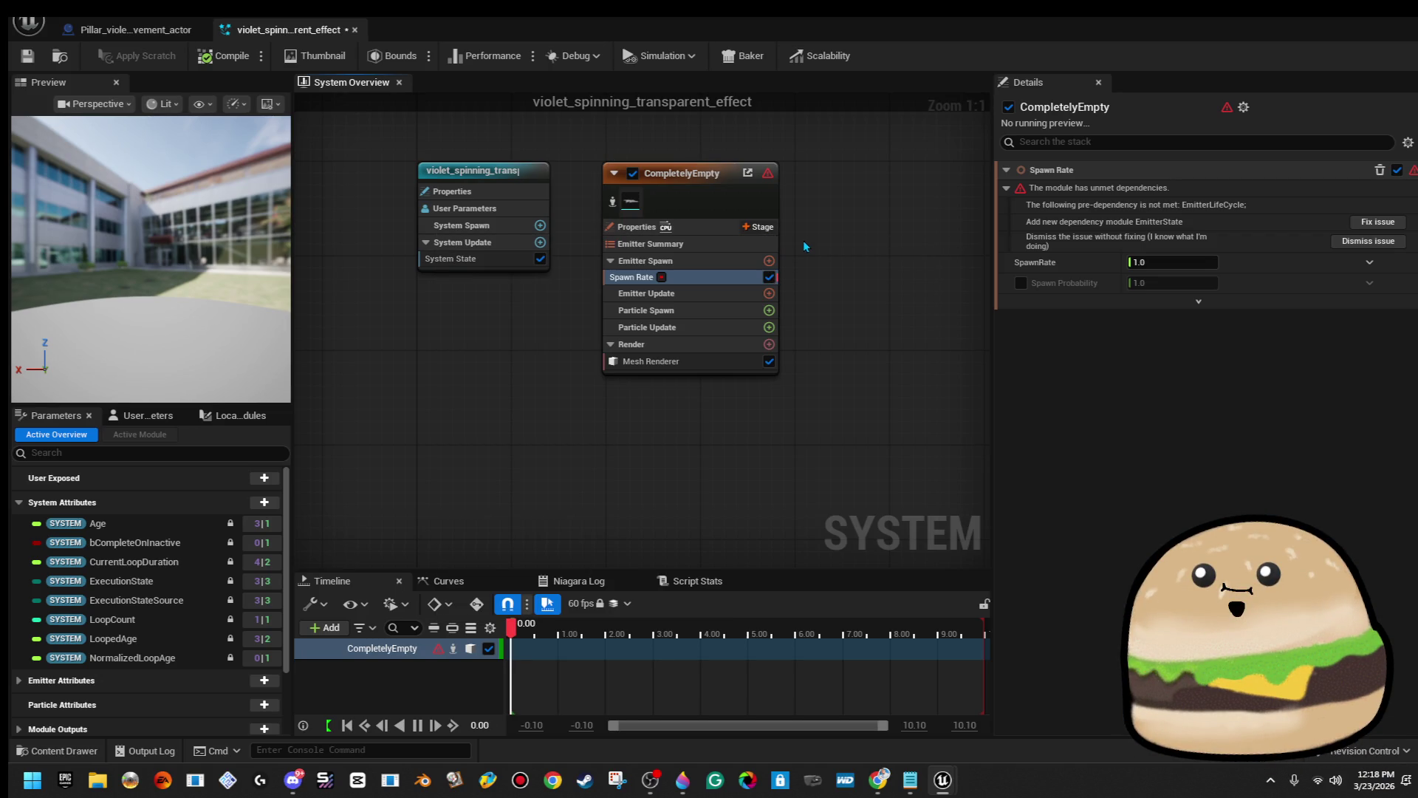
{"action": "left_click", "coordinate": [768, 262]}
{"action": "type", "text": "life"}
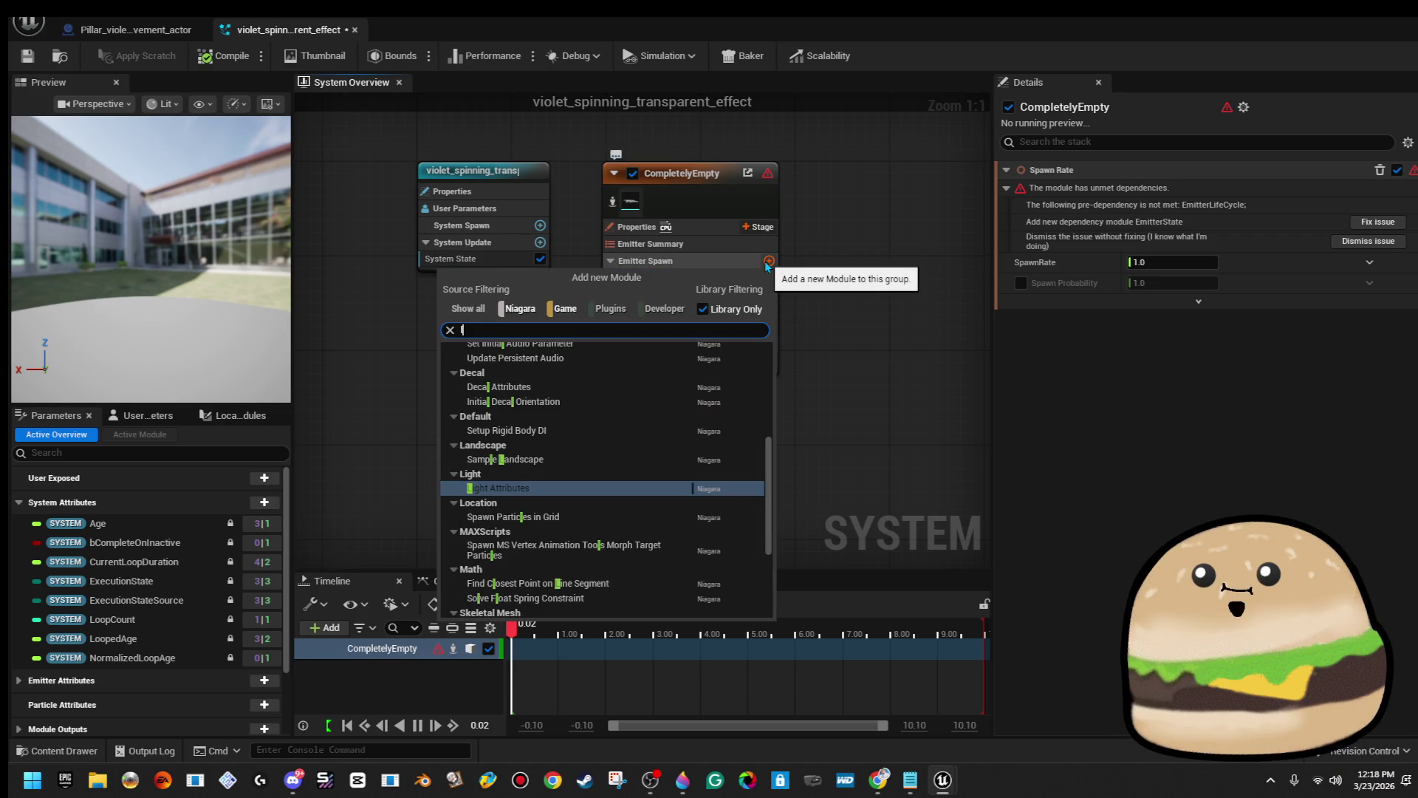
{"action": "key", "text": "Escape"}
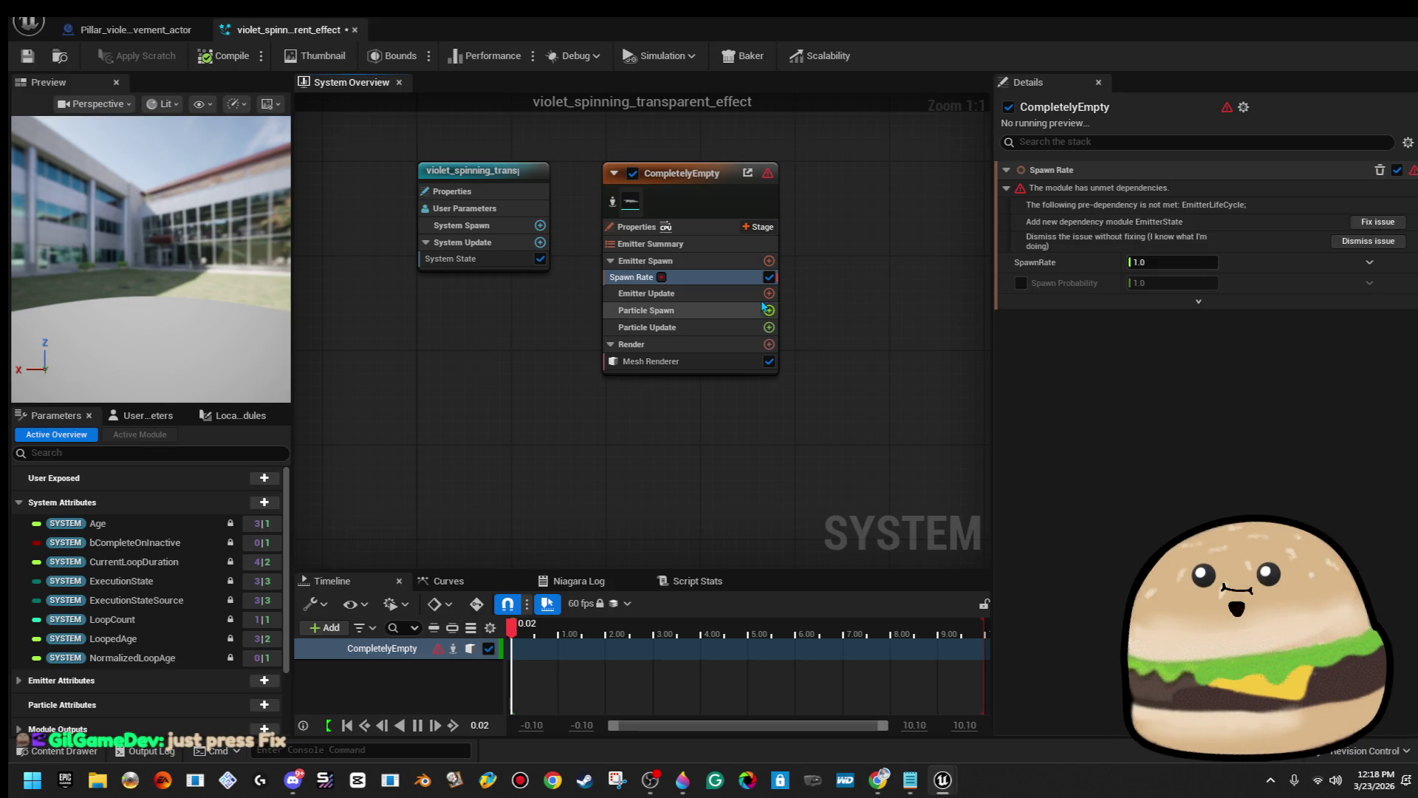
Search Emitter Update's modules for 'em' (Emitter State) and close the list without adding.
{"action": "left_click", "coordinate": [769, 294]}
{"action": "type", "text": "l"}
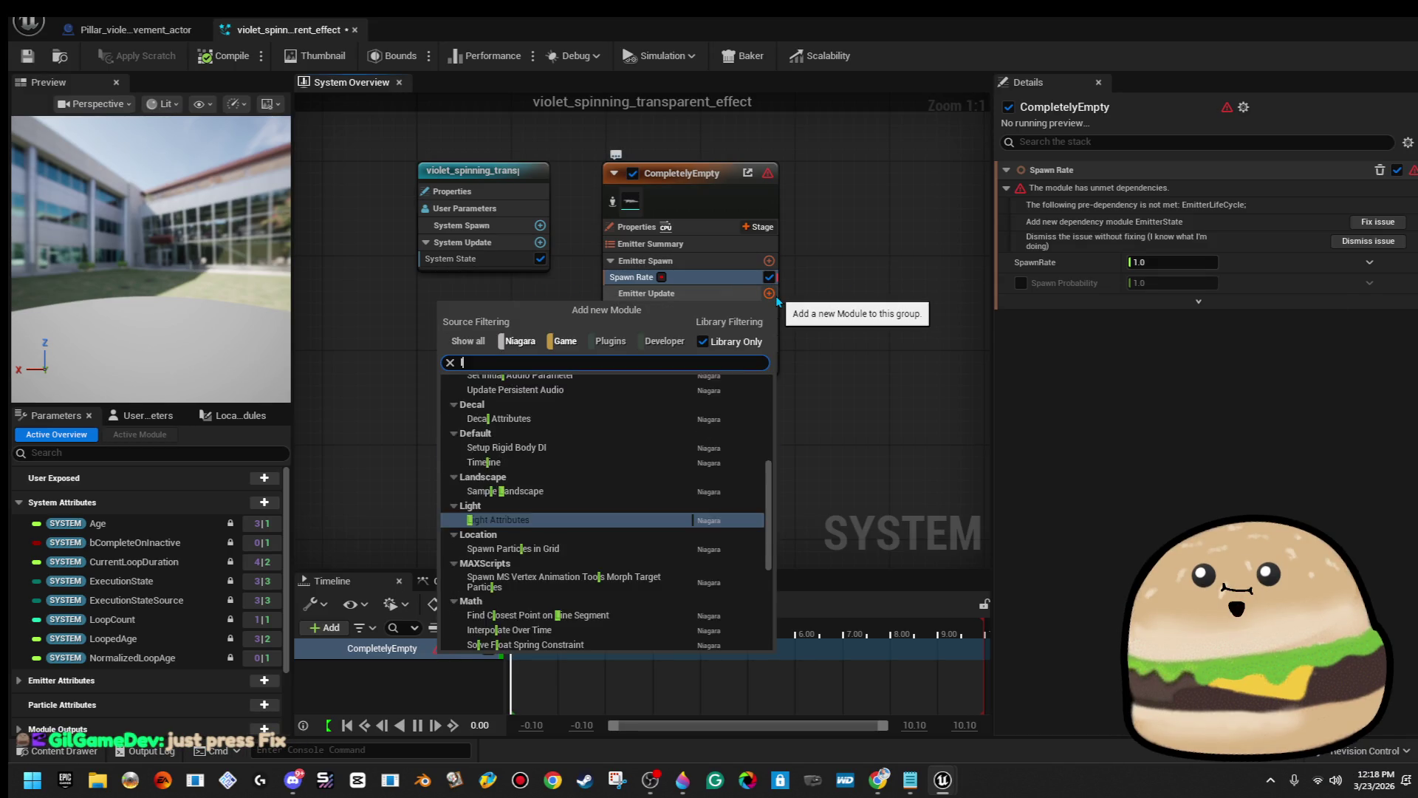
{"action": "key", "text": "BackSpace"}
{"action": "type", "text": "em"}
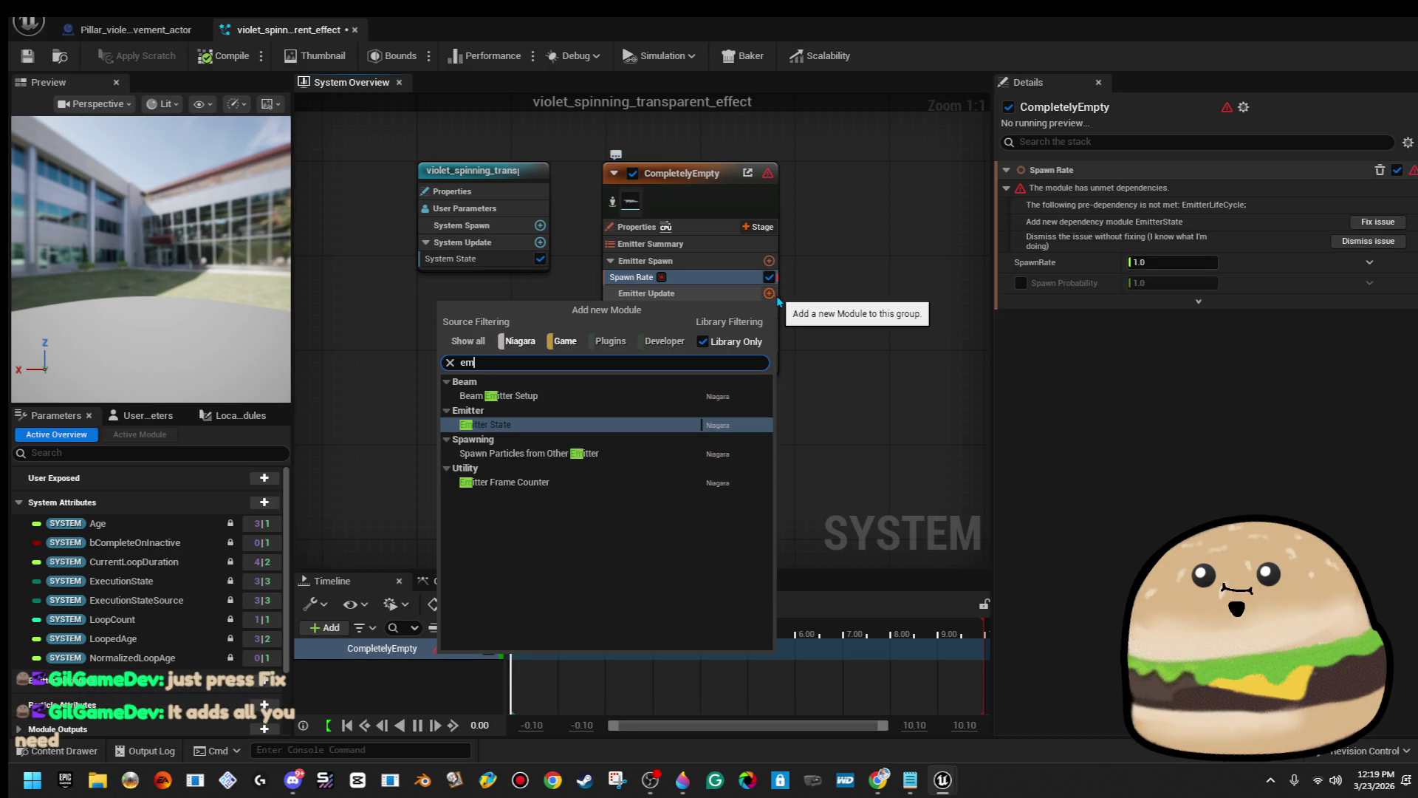
{"action": "key", "text": "Escape"}
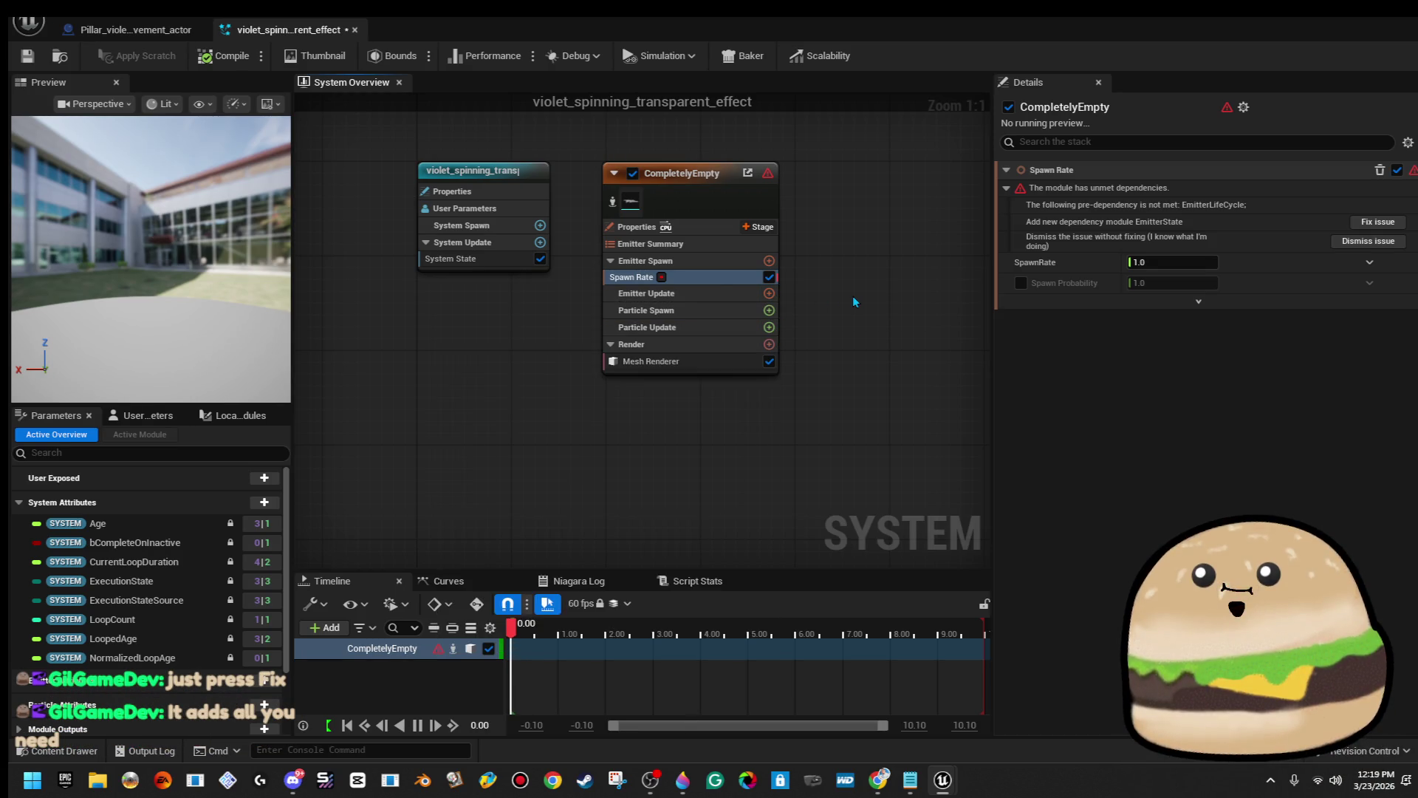
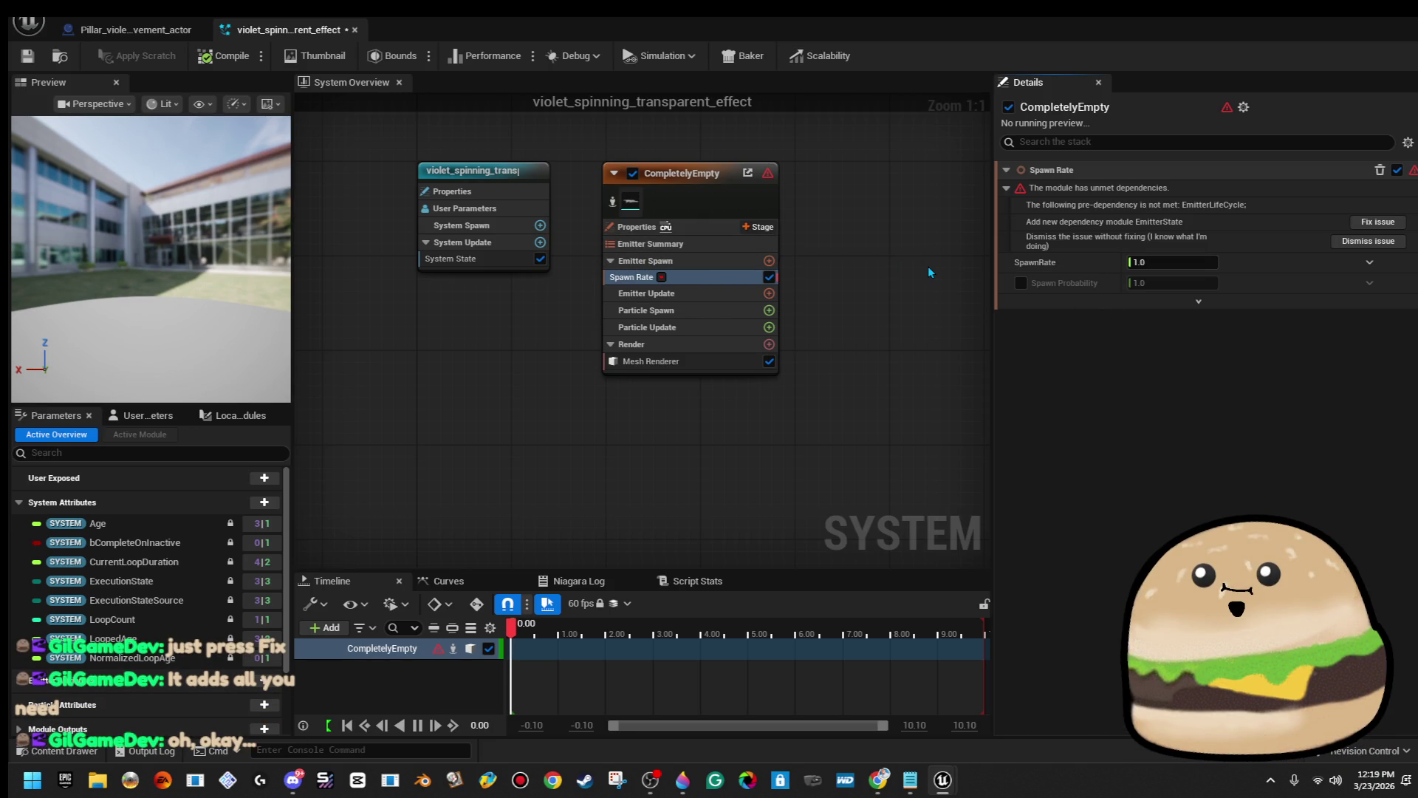
Inspect the CompletelyEmpty emitter's dependencies, adding an entry and then removing it again.
{"action": "left_click", "coordinate": [1064, 206]}
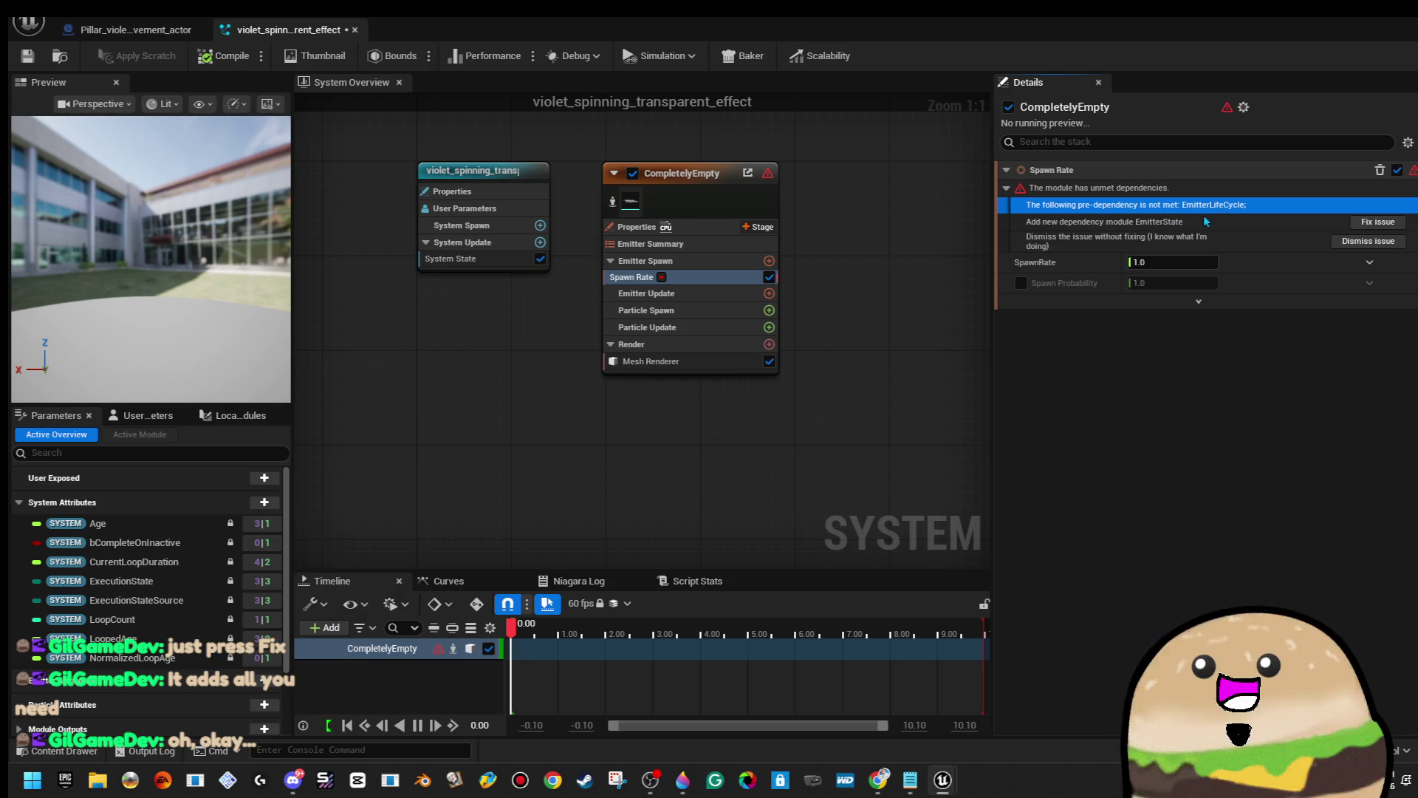
{"action": "left_click", "coordinate": [771, 244]}
{"action": "left_click", "coordinate": [760, 227]}
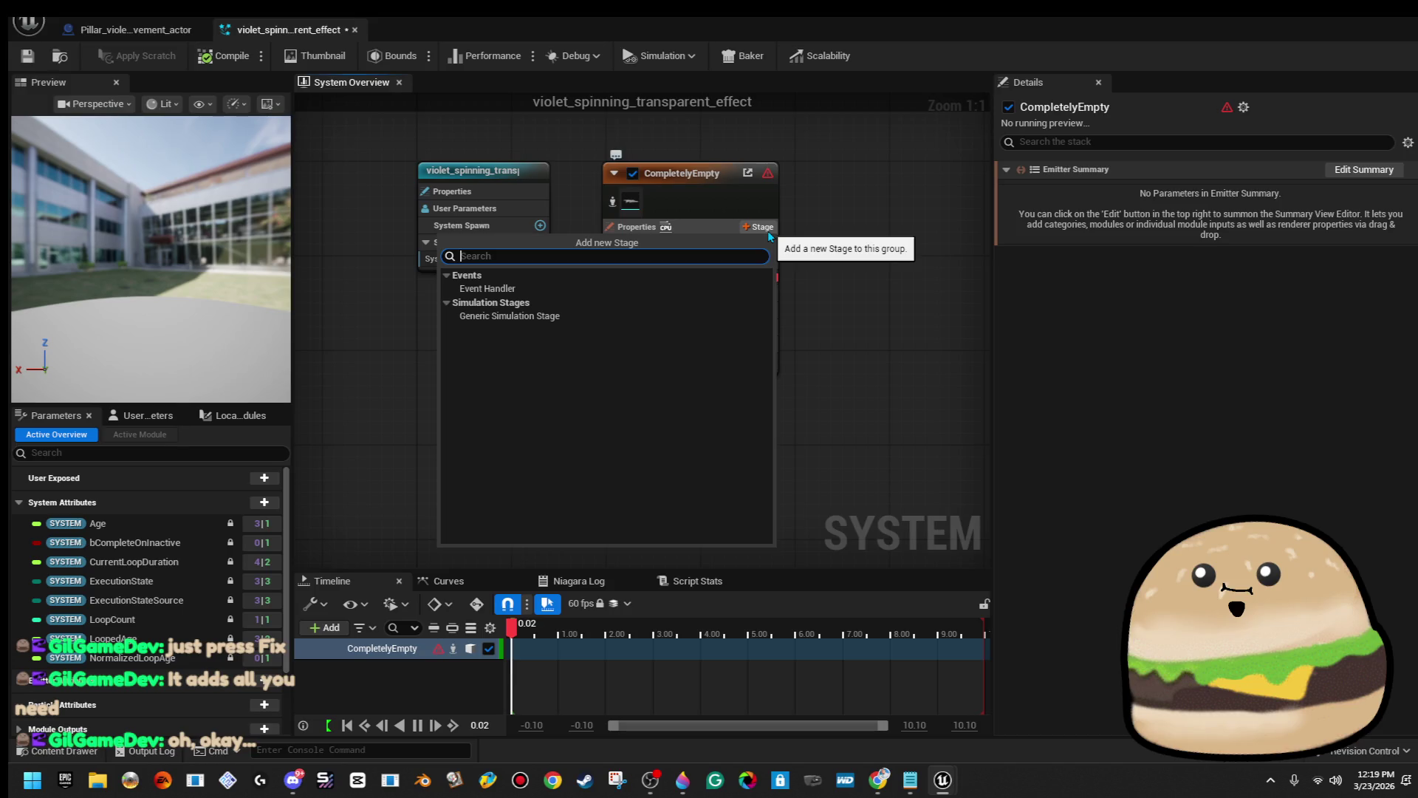
{"action": "type", "text": "emi"}
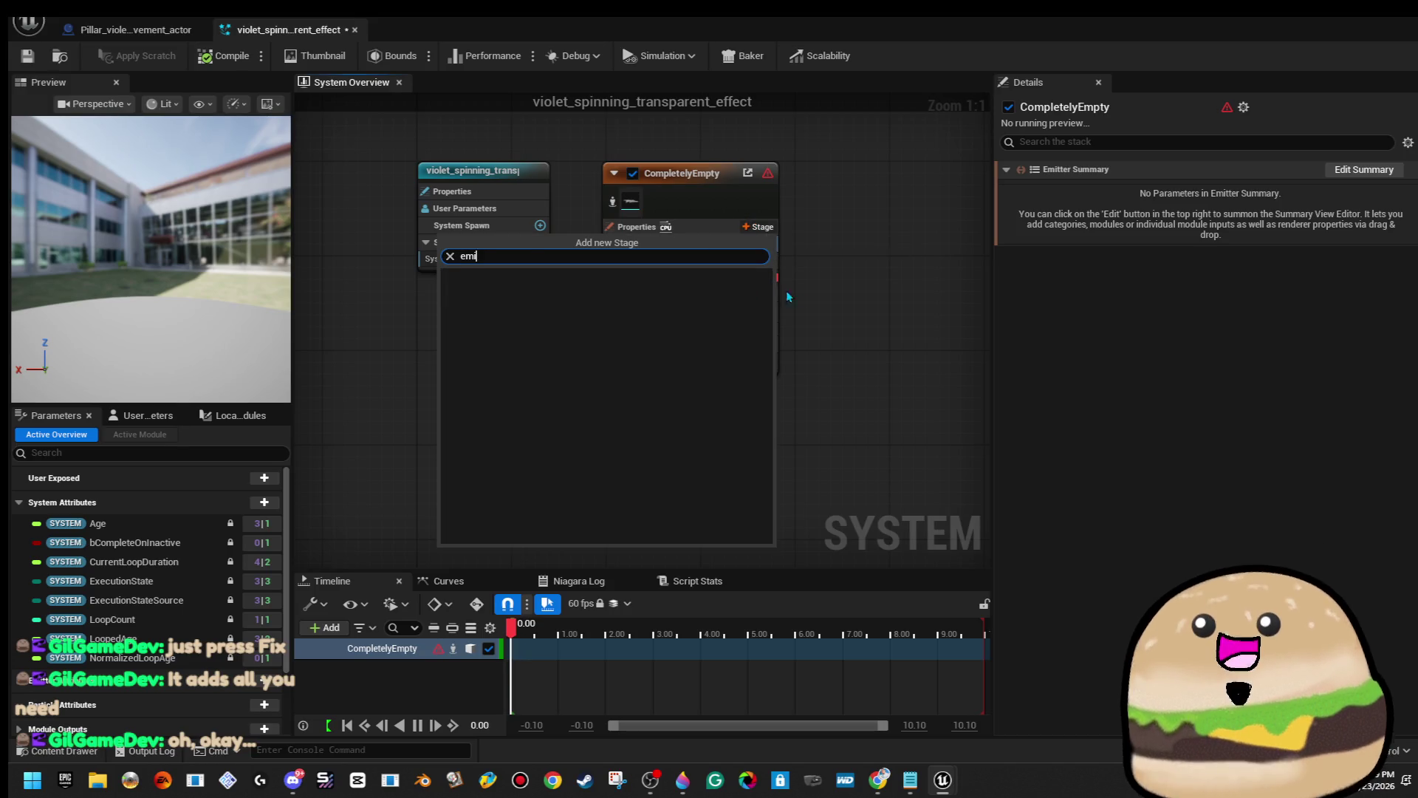
{"action": "key", "text": "Escape"}
{"action": "left_click", "coordinate": [740, 195]}
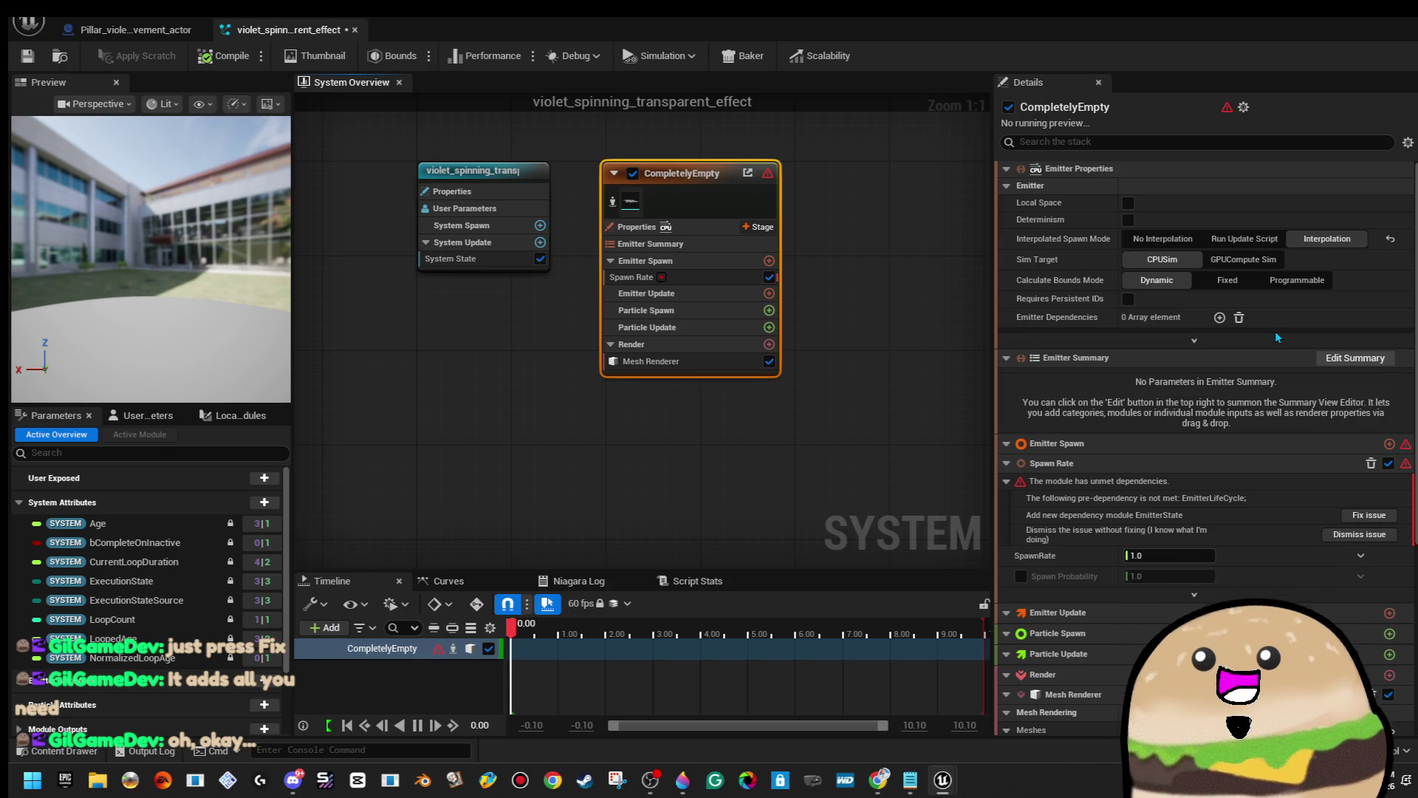
{"action": "left_click", "coordinate": [1219, 318]}
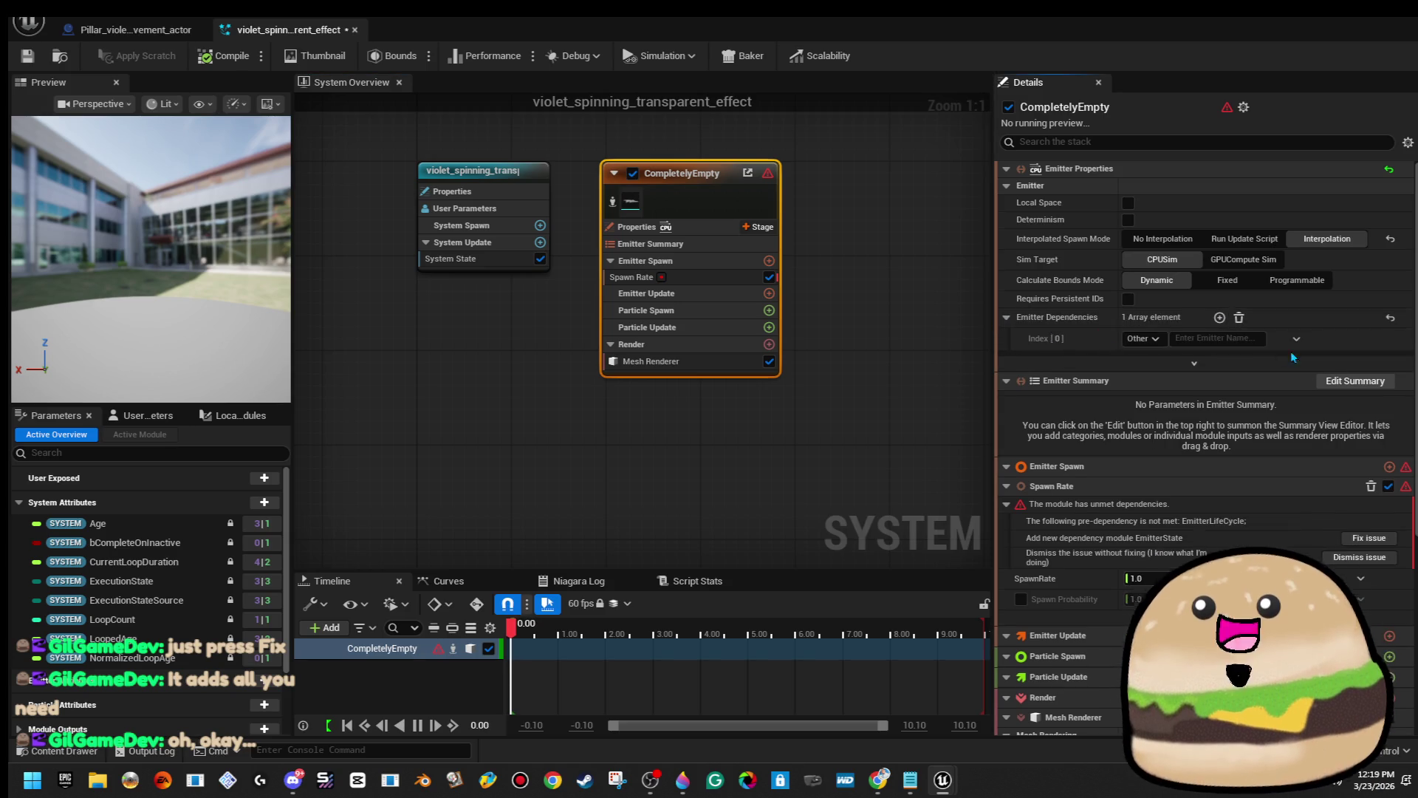
{"action": "left_click", "coordinate": [1239, 317]}
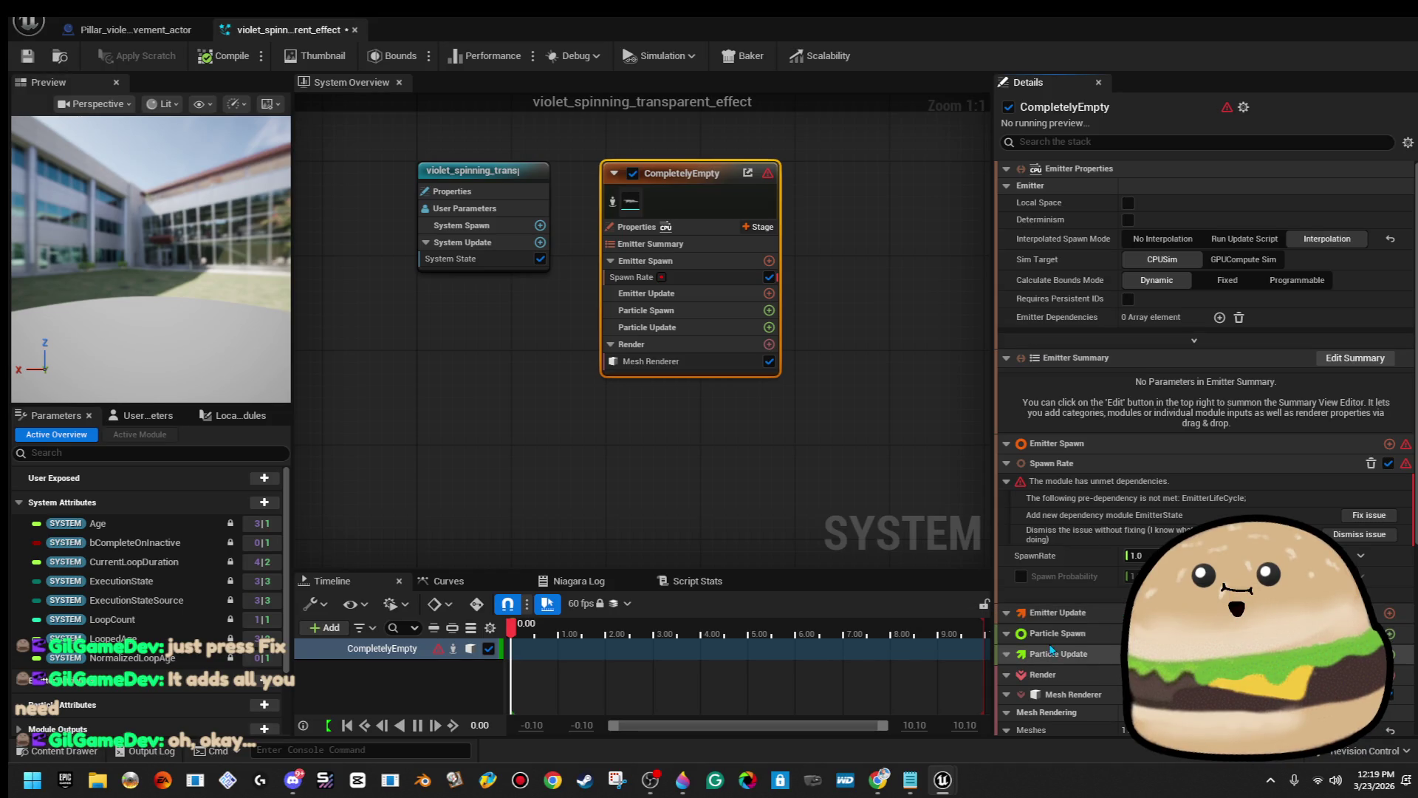
{"action": "scroll", "coordinate": [1049, 576], "scroll_direction": "down", "scroll_amount": 1}
{"action": "left_click", "coordinate": [790, 443]}
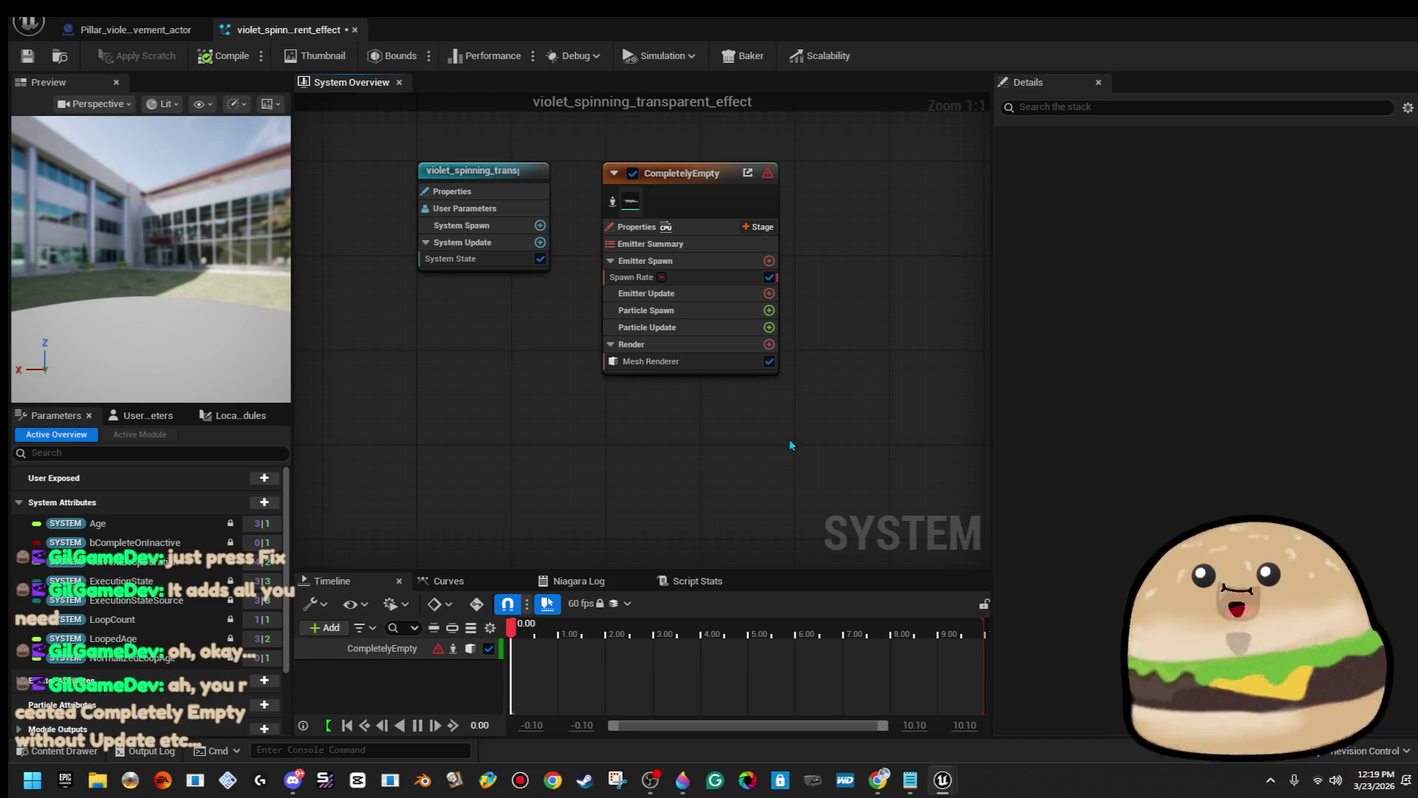
Close the violet_spinning_transparent_effect editor and select that asset in the Content Browser.
{"action": "left_click", "coordinate": [354, 31]}
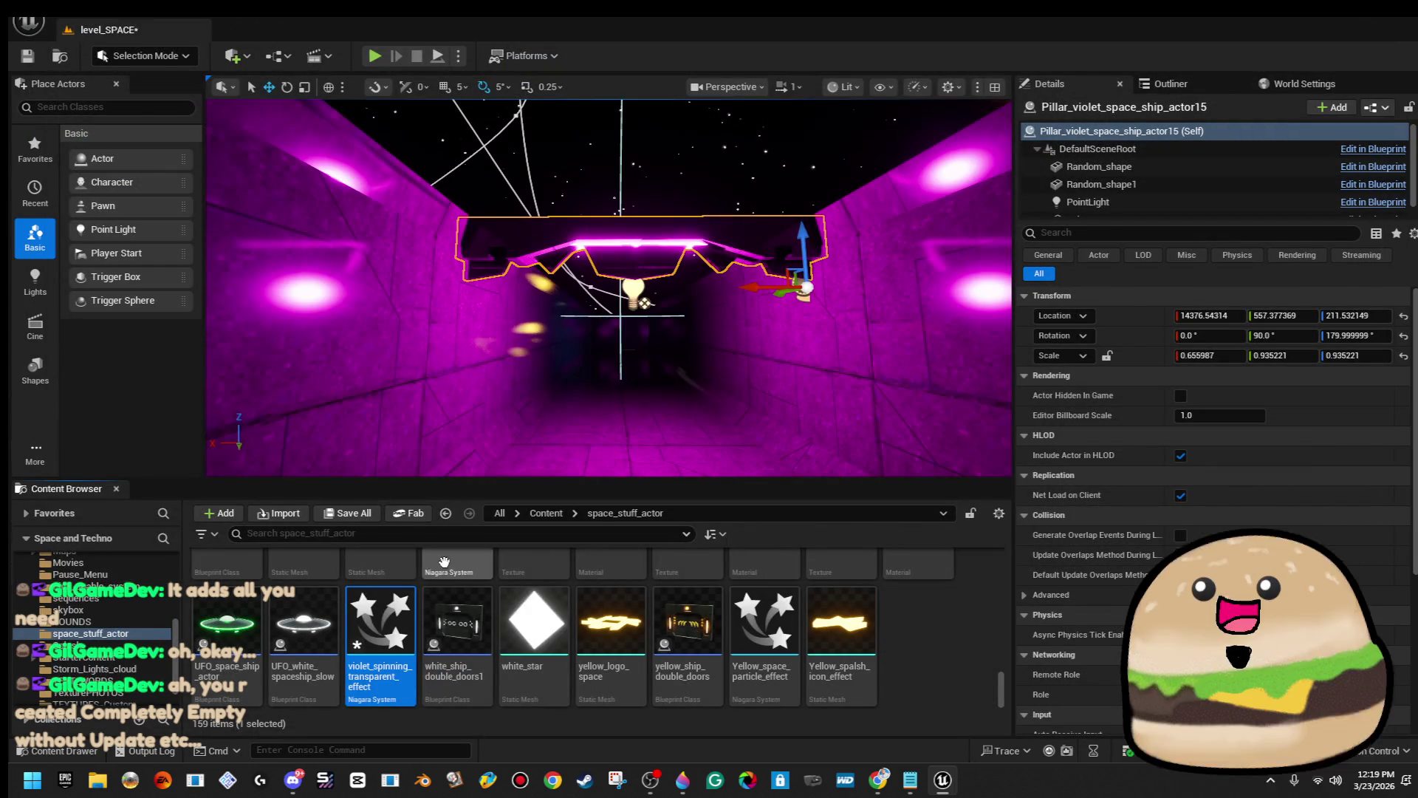
{"action": "right_click", "coordinate": [384, 628]}
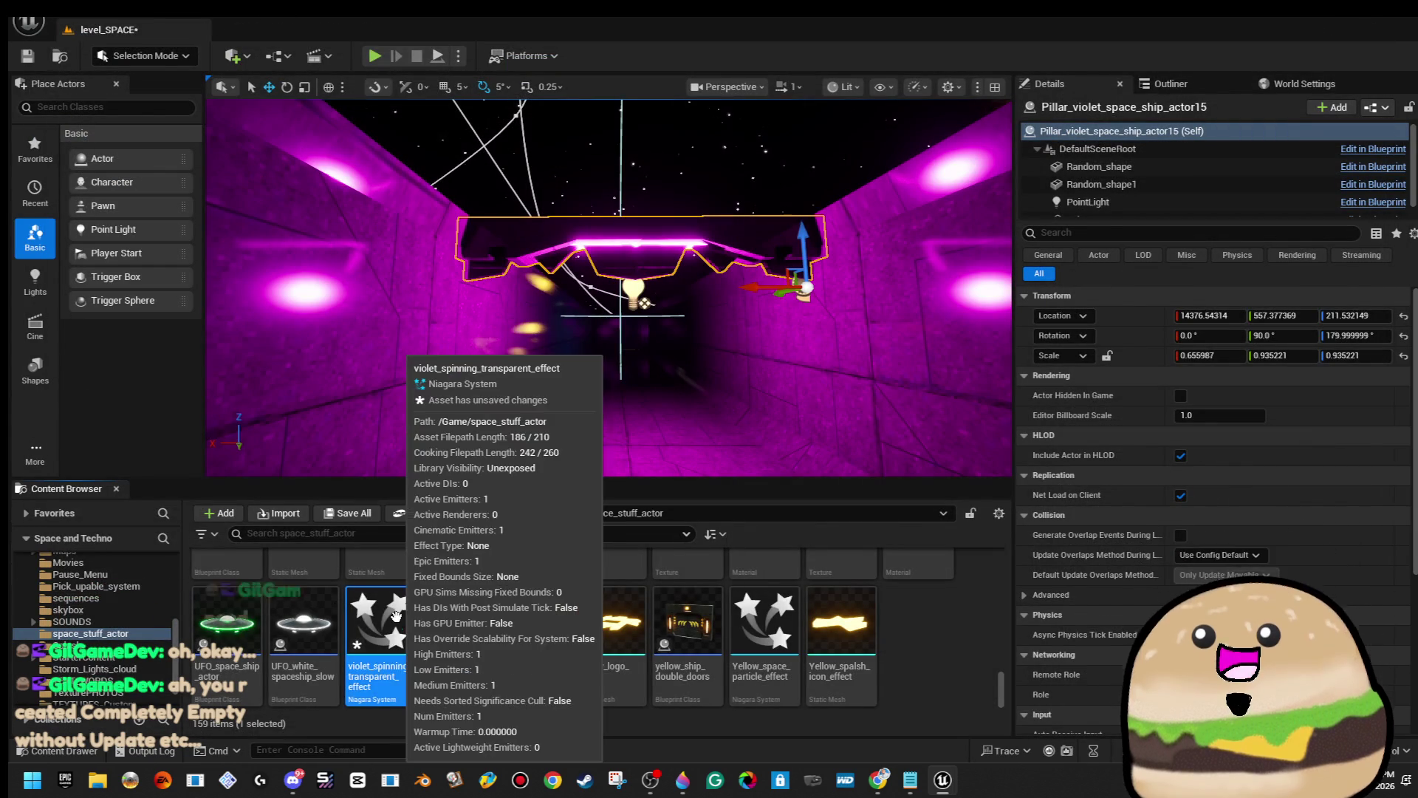
{"action": "left_click", "coordinate": [384, 628]}
{"action": "right_click", "coordinate": [390, 635]}
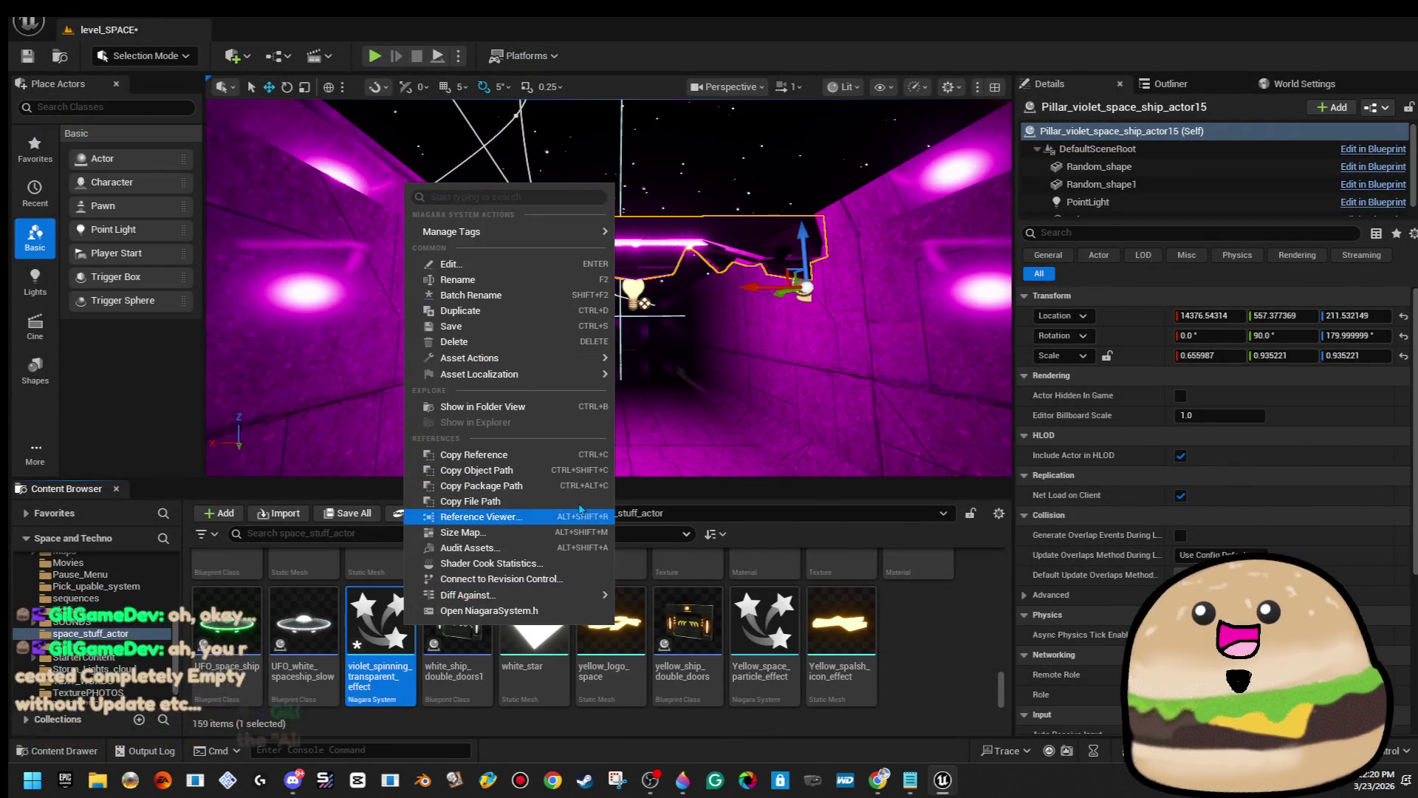
{"action": "mouse_move", "coordinate": [519, 356]}
{"action": "left_click", "coordinate": [458, 279]}
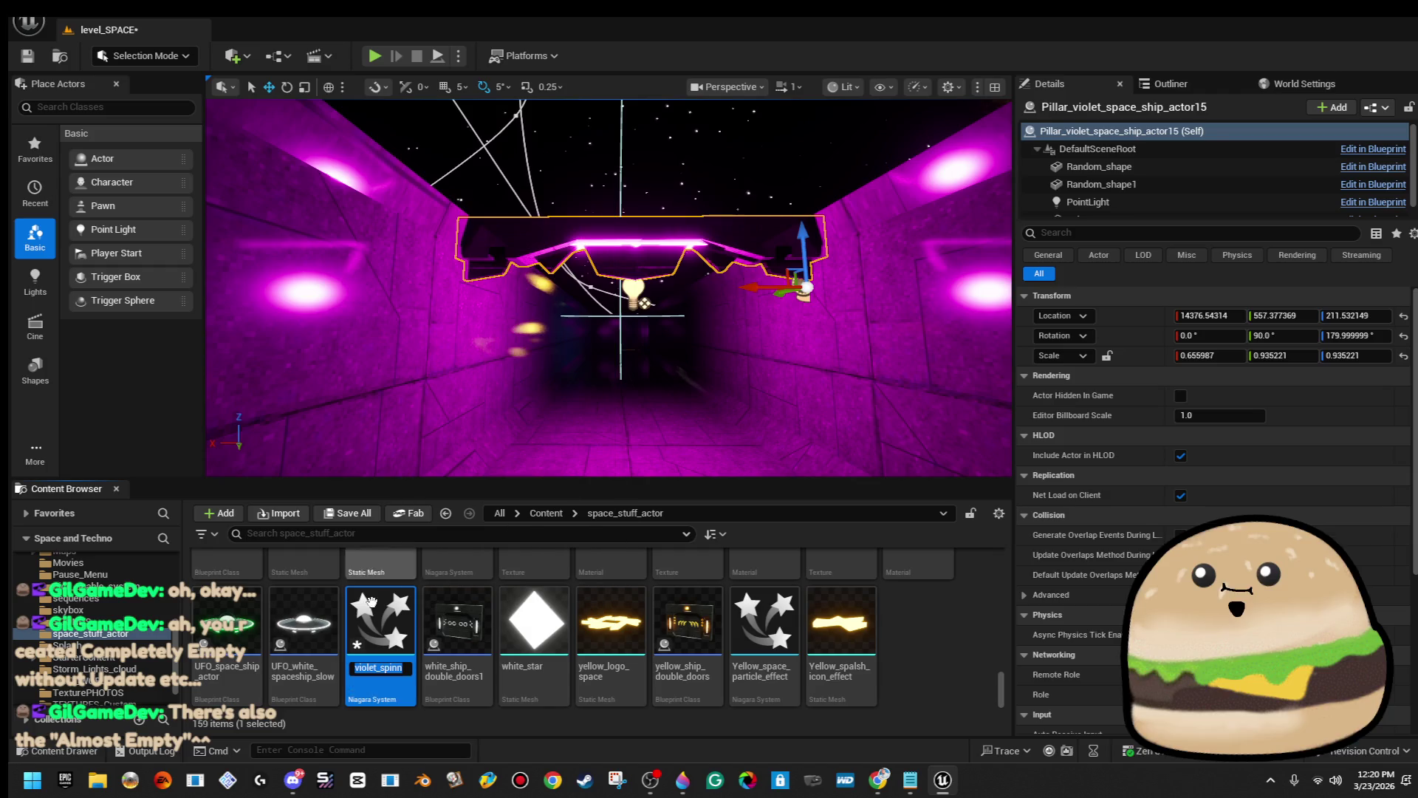
{"action": "right_click", "coordinate": [390, 669]}
{"action": "right_click", "coordinate": [376, 665]}
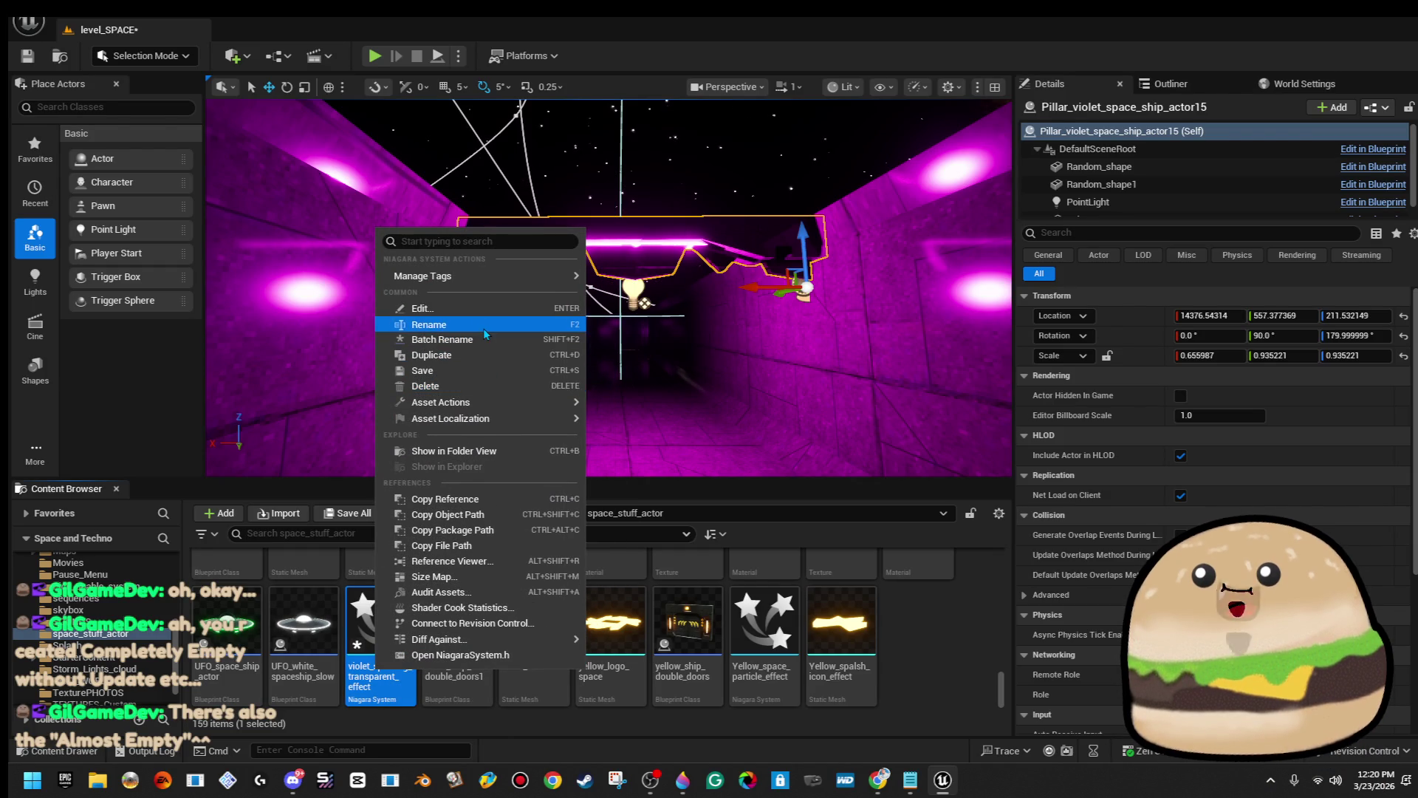
{"action": "left_click", "coordinate": [430, 324]}
{"action": "right_click", "coordinate": [383, 669]}
{"action": "left_click", "coordinate": [375, 673]}
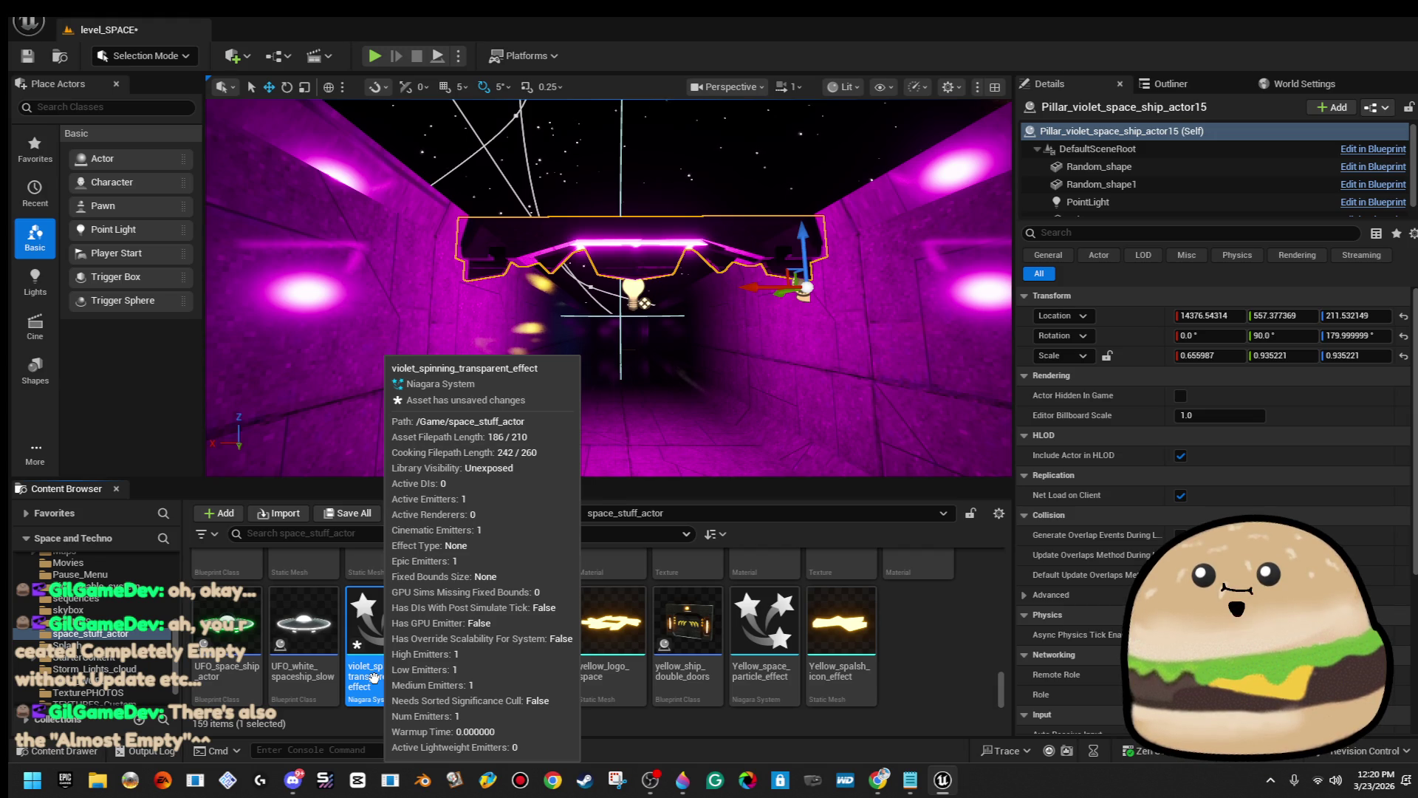
Delete the violet_spinning_transparent_effect asset and start a new Niagara System from the Add menu.
{"action": "key", "text": "Delete"}
{"action": "left_click", "coordinate": [675, 628]}
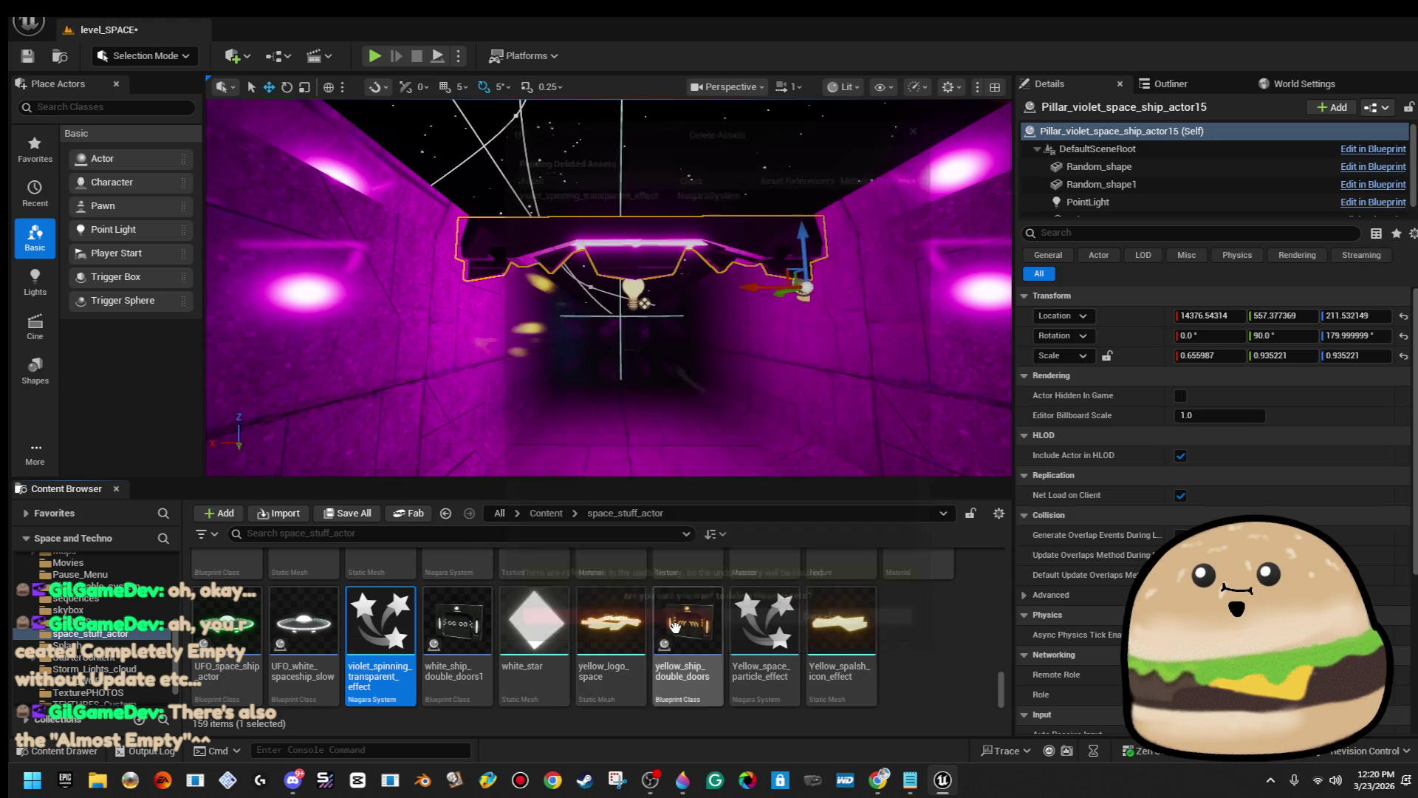
{"action": "right_click", "coordinate": [841, 634]}
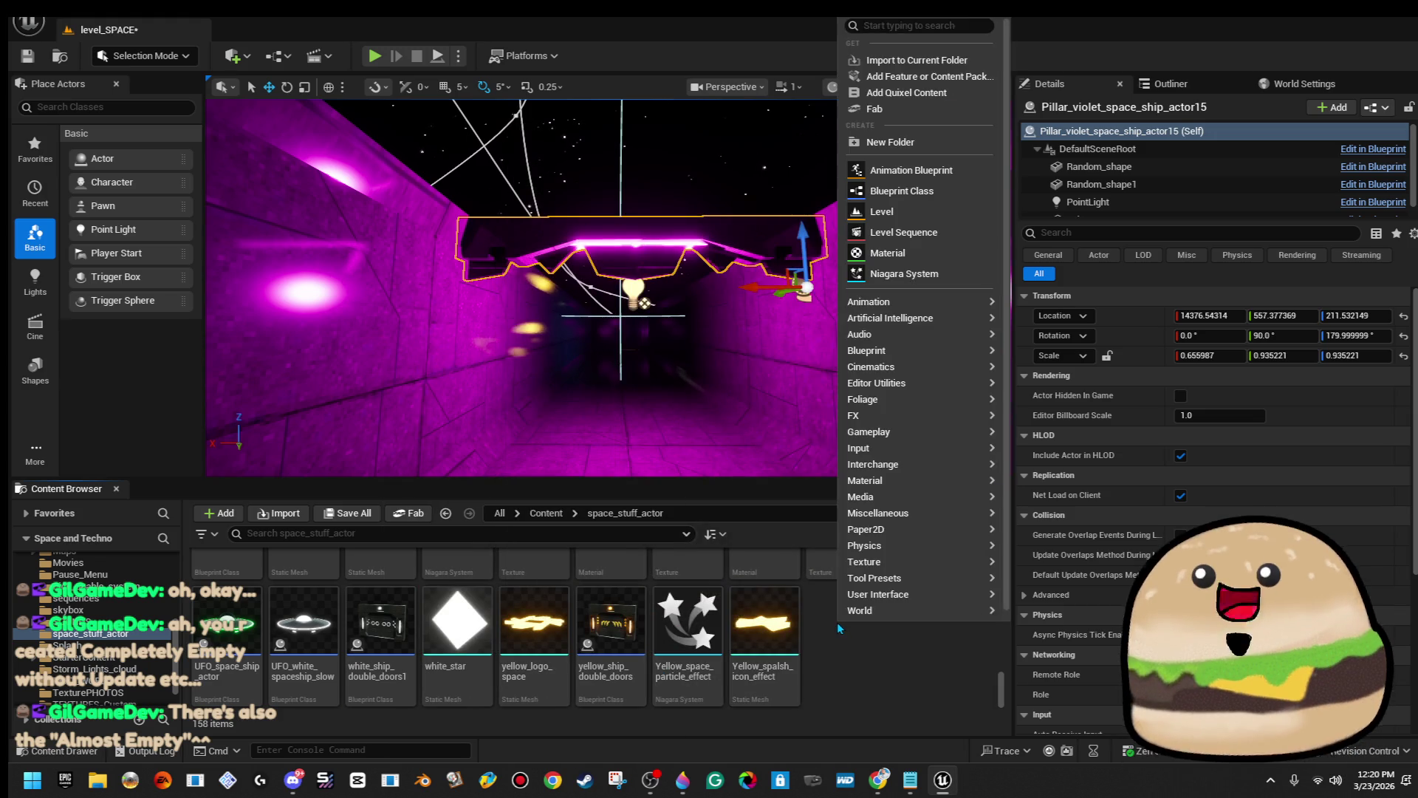
{"action": "left_click", "coordinate": [948, 276]}
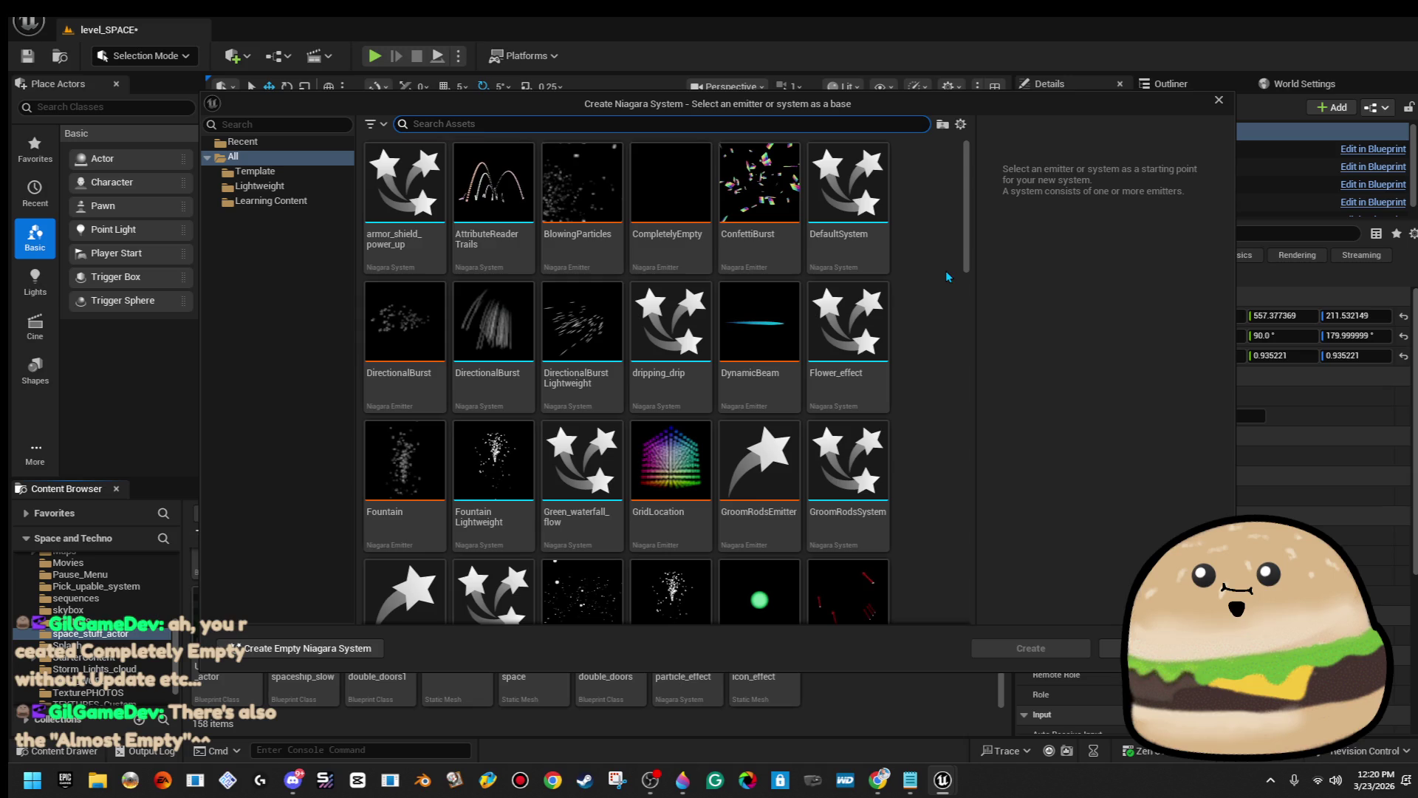
Browse the emitter templates and base the new Niagara system on InfiniteParticleLifetime.
{"action": "scroll", "coordinate": [817, 398], "scroll_direction": "down", "scroll_amount": 1}
{"action": "scroll", "coordinate": [817, 398], "scroll_direction": "down", "scroll_amount": 5}
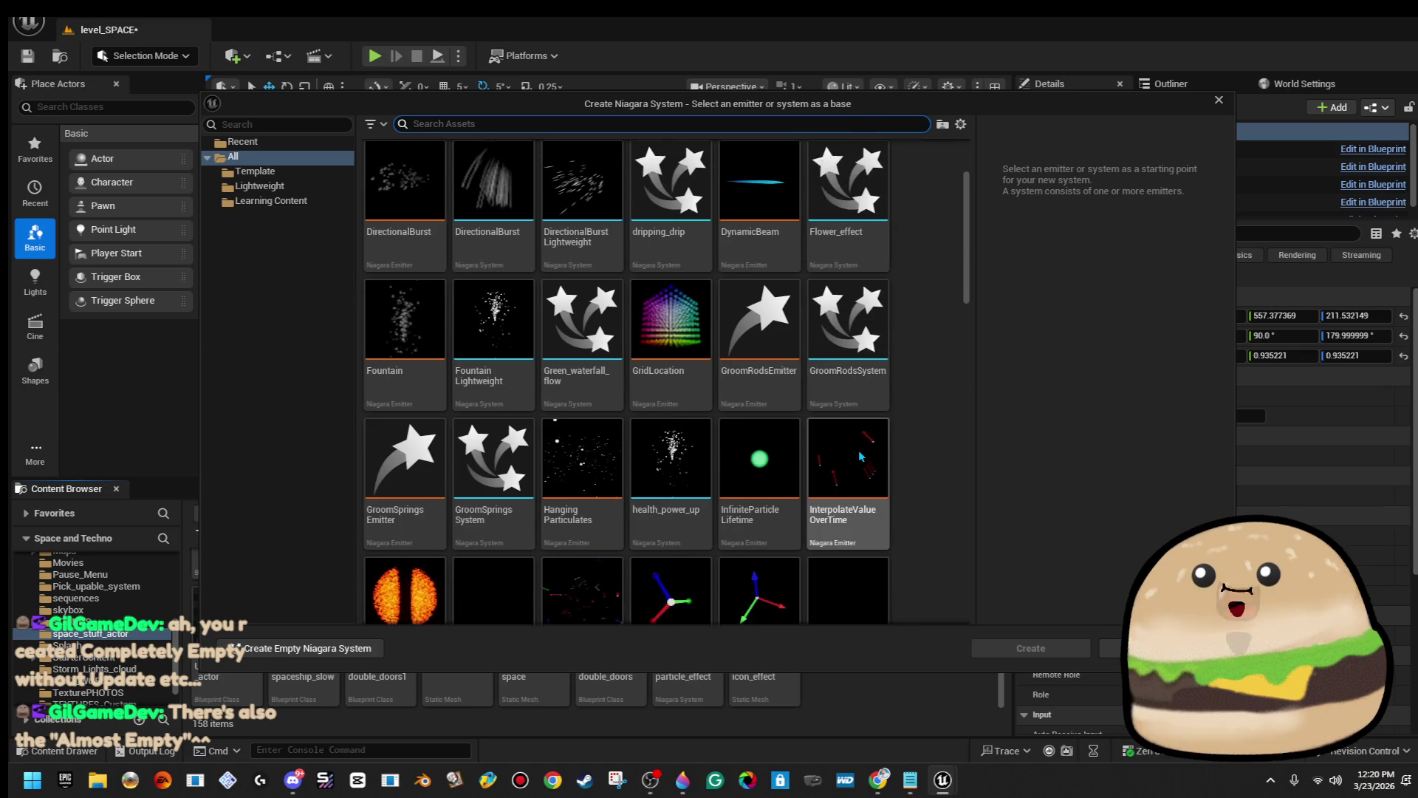
{"action": "scroll", "coordinate": [861, 464], "scroll_direction": "down", "scroll_amount": 2}
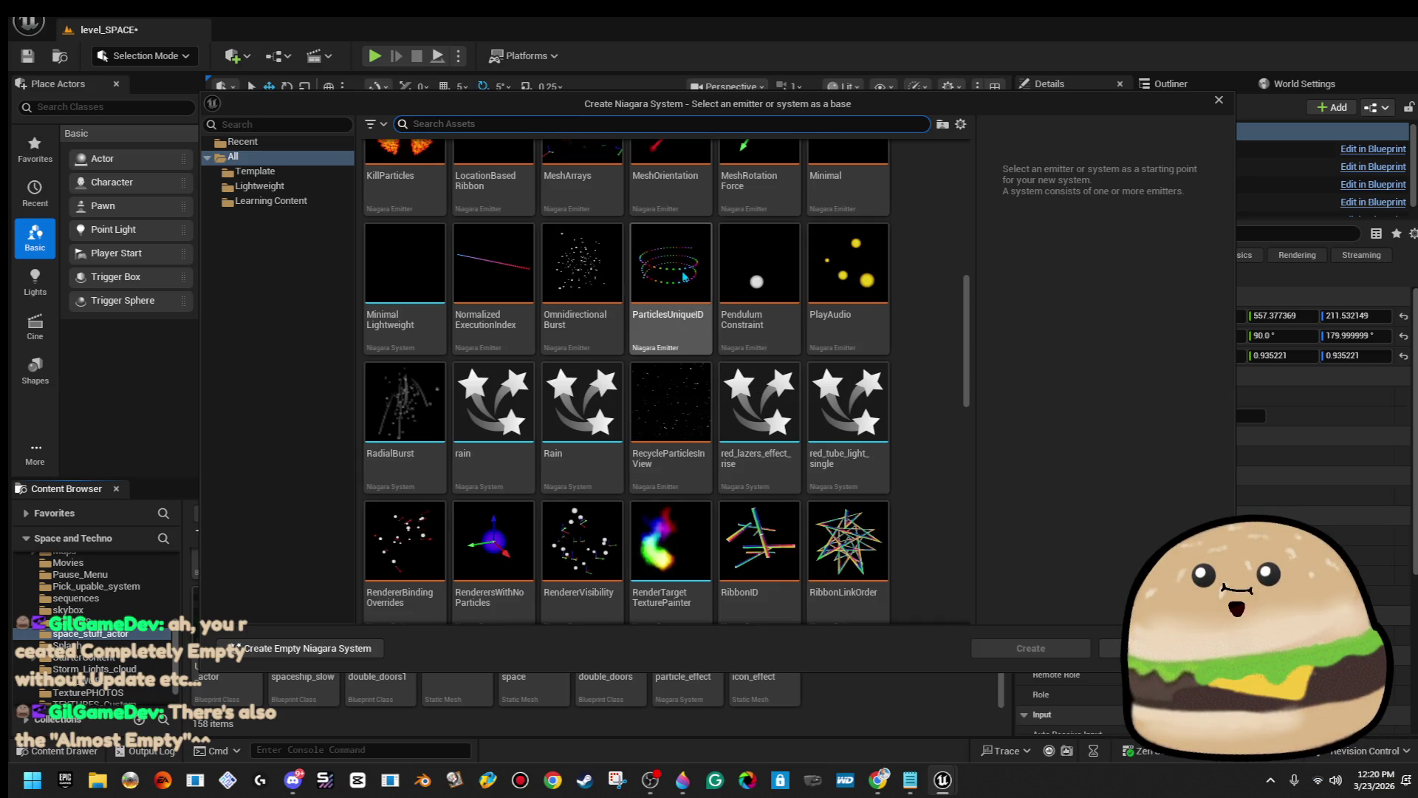
{"action": "mouse_move", "coordinate": [671, 258]}
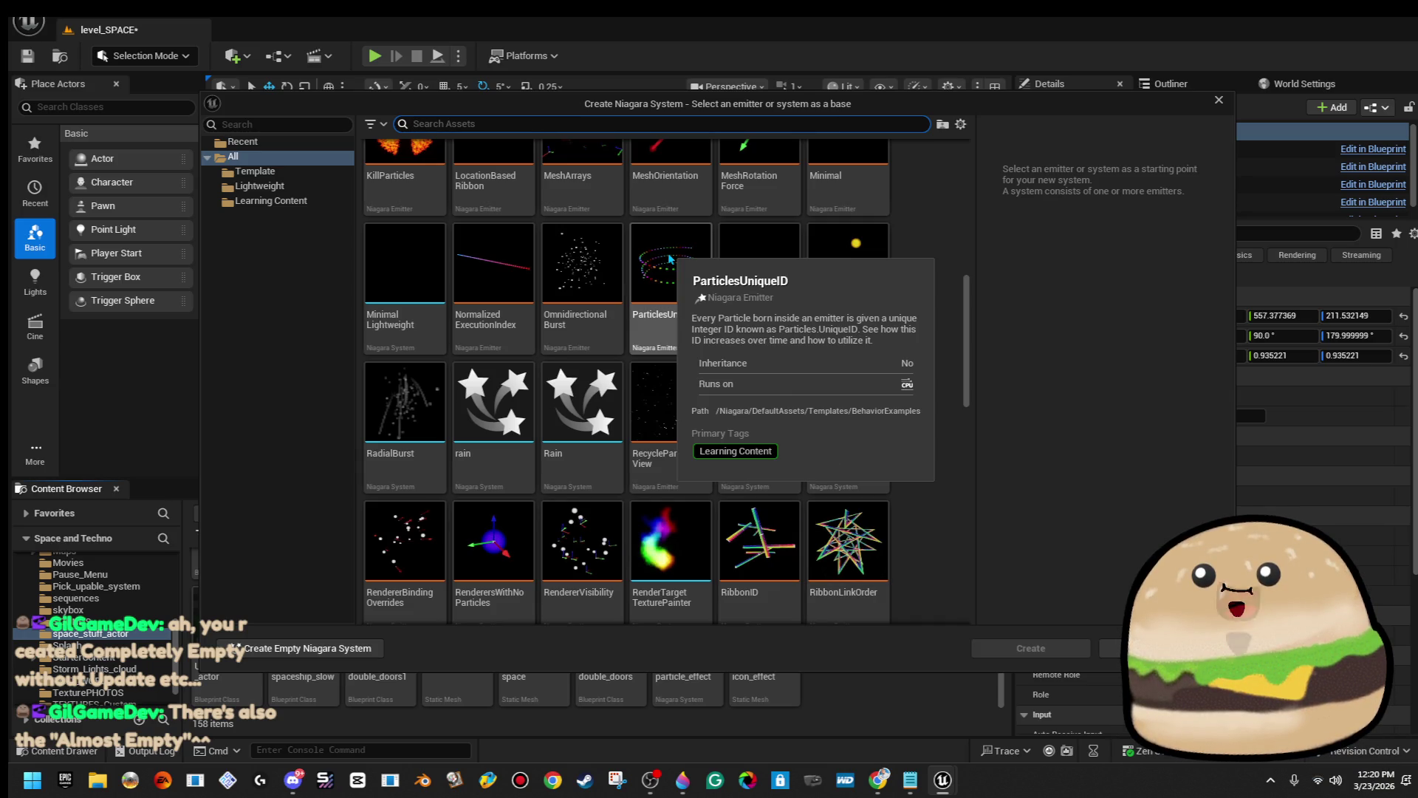
{"action": "scroll", "coordinate": [663, 519], "scroll_direction": "down", "scroll_amount": 3}
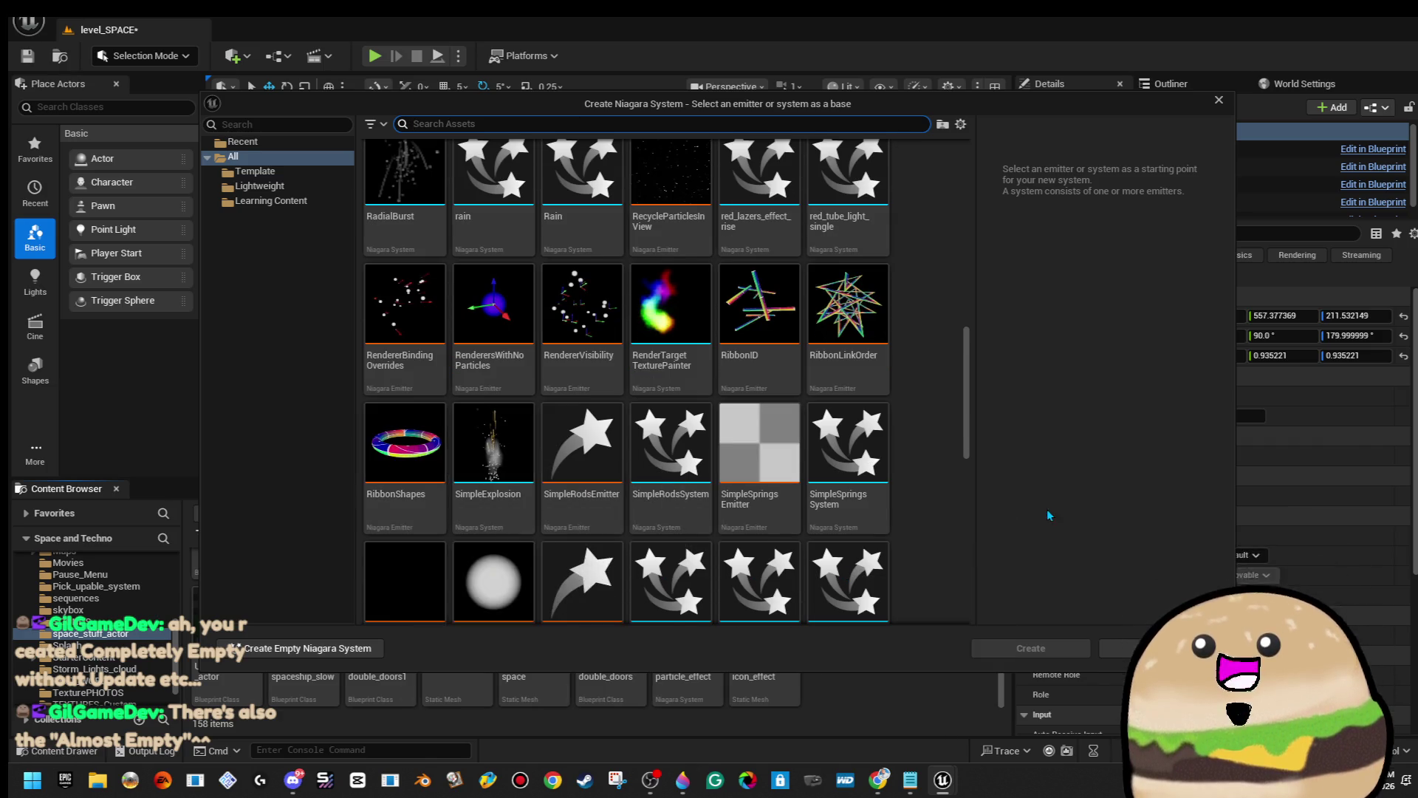
{"action": "scroll", "coordinate": [928, 512], "scroll_direction": "down", "scroll_amount": 2}
{"action": "scroll", "coordinate": [863, 503], "scroll_direction": "down", "scroll_amount": 6}
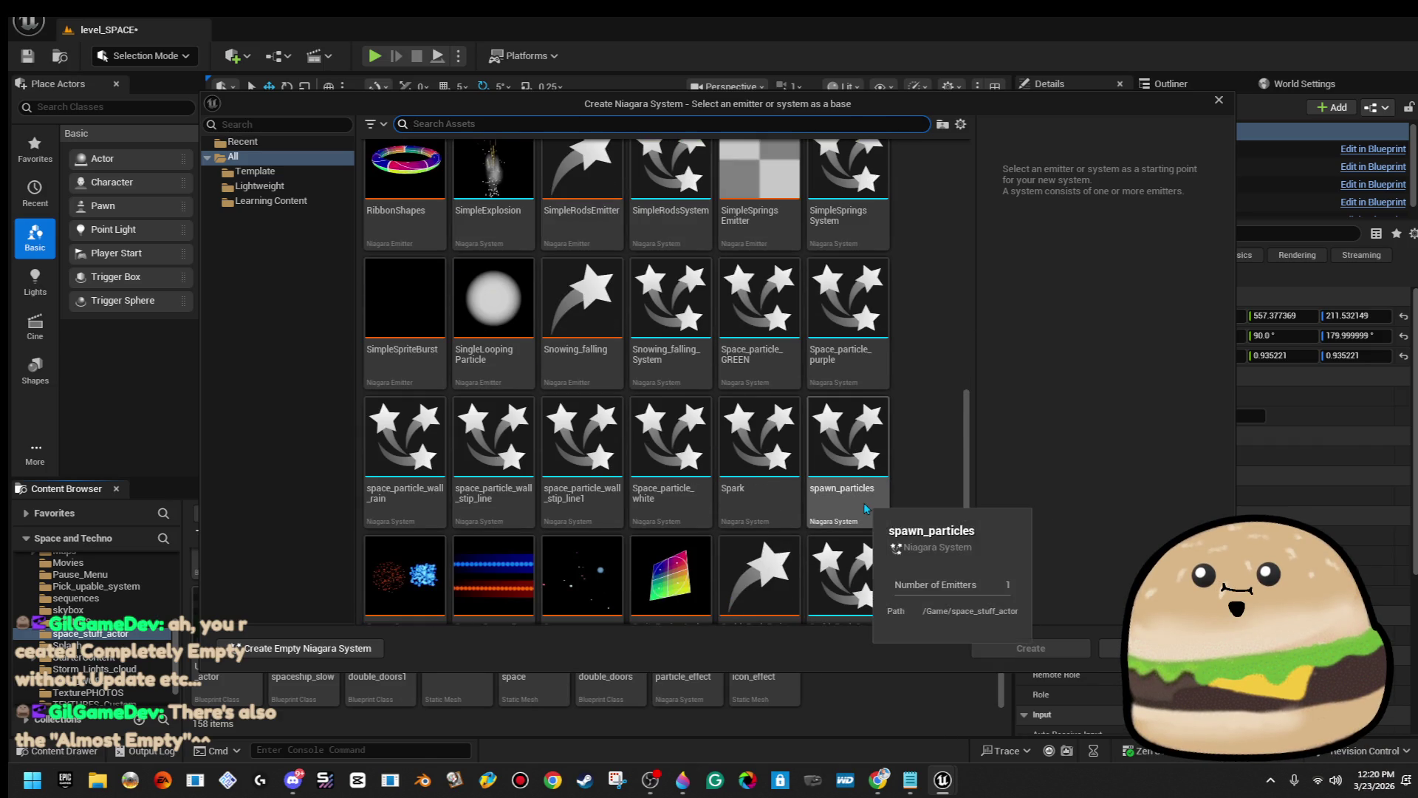
{"action": "scroll", "coordinate": [864, 507], "scroll_direction": "down", "scroll_amount": 2}
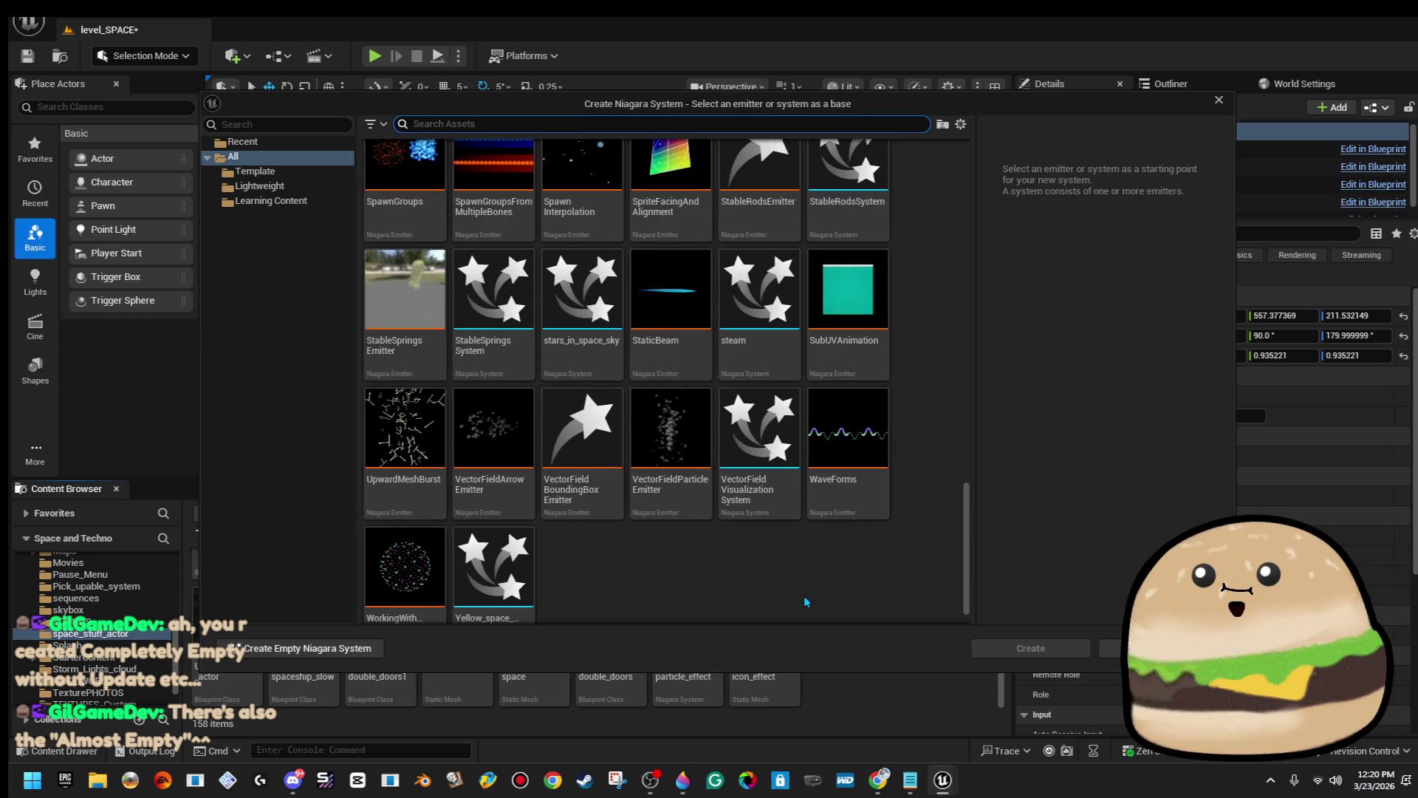
{"action": "mouse_move", "coordinate": [967, 543]}
{"action": "left_mouse_down"}
{"action": "mouse_move", "coordinate": [1000, 307]}
{"action": "mouse_move", "coordinate": [1009, 399]}
{"action": "mouse_move", "coordinate": [1066, 173]}
{"action": "left_mouse_up"}
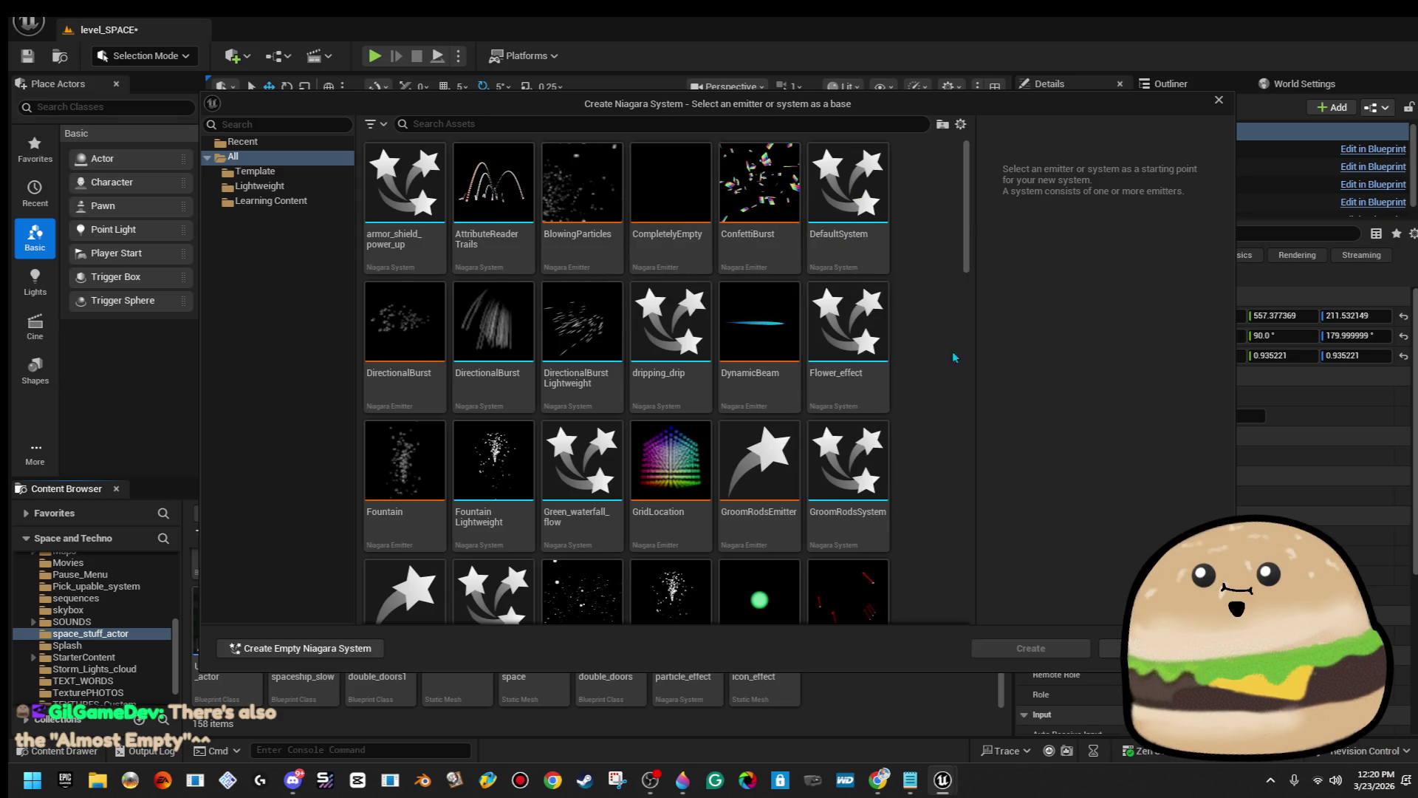
{"action": "scroll", "coordinate": [840, 448], "scroll_direction": "down", "scroll_amount": 1}
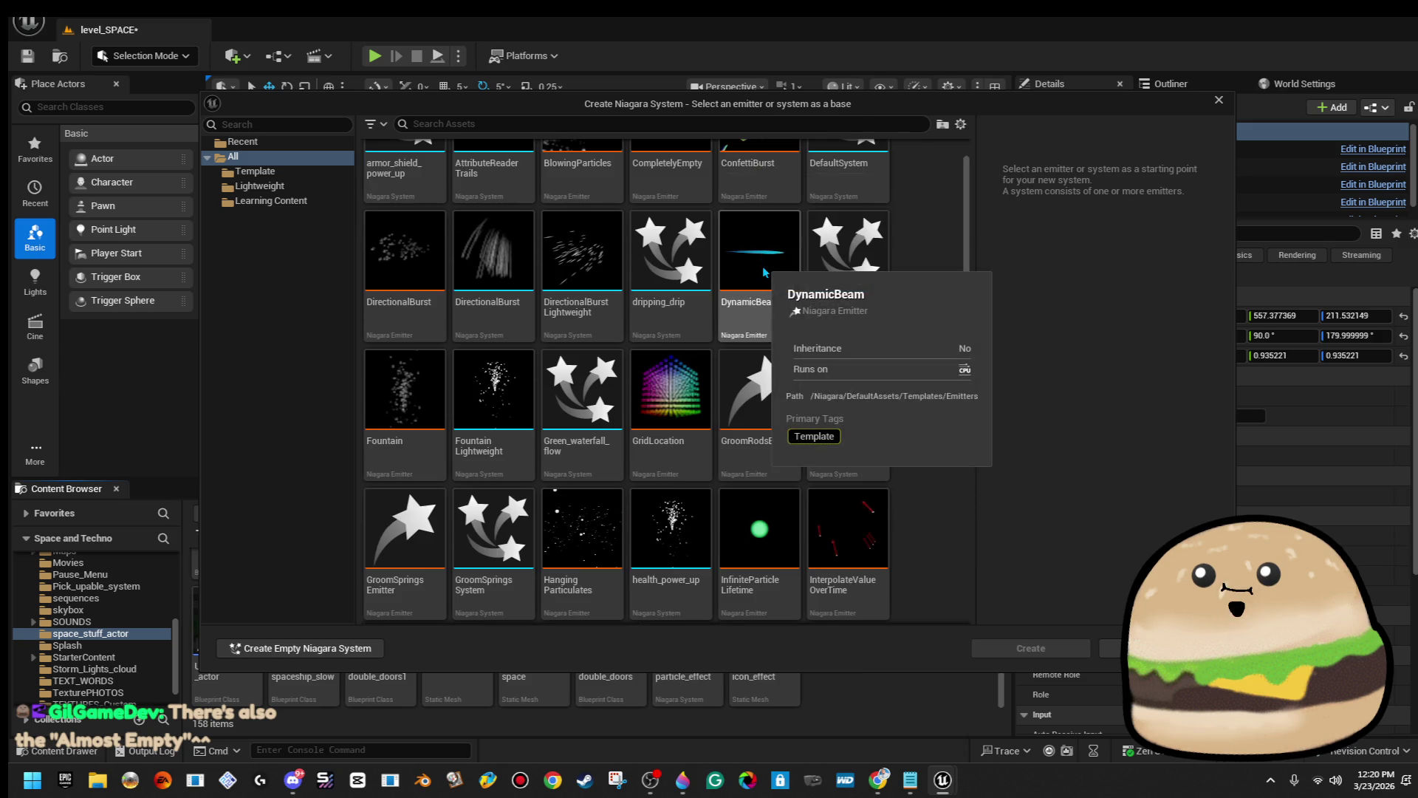
{"action": "scroll", "coordinate": [812, 480], "scroll_direction": "down", "scroll_amount": 2}
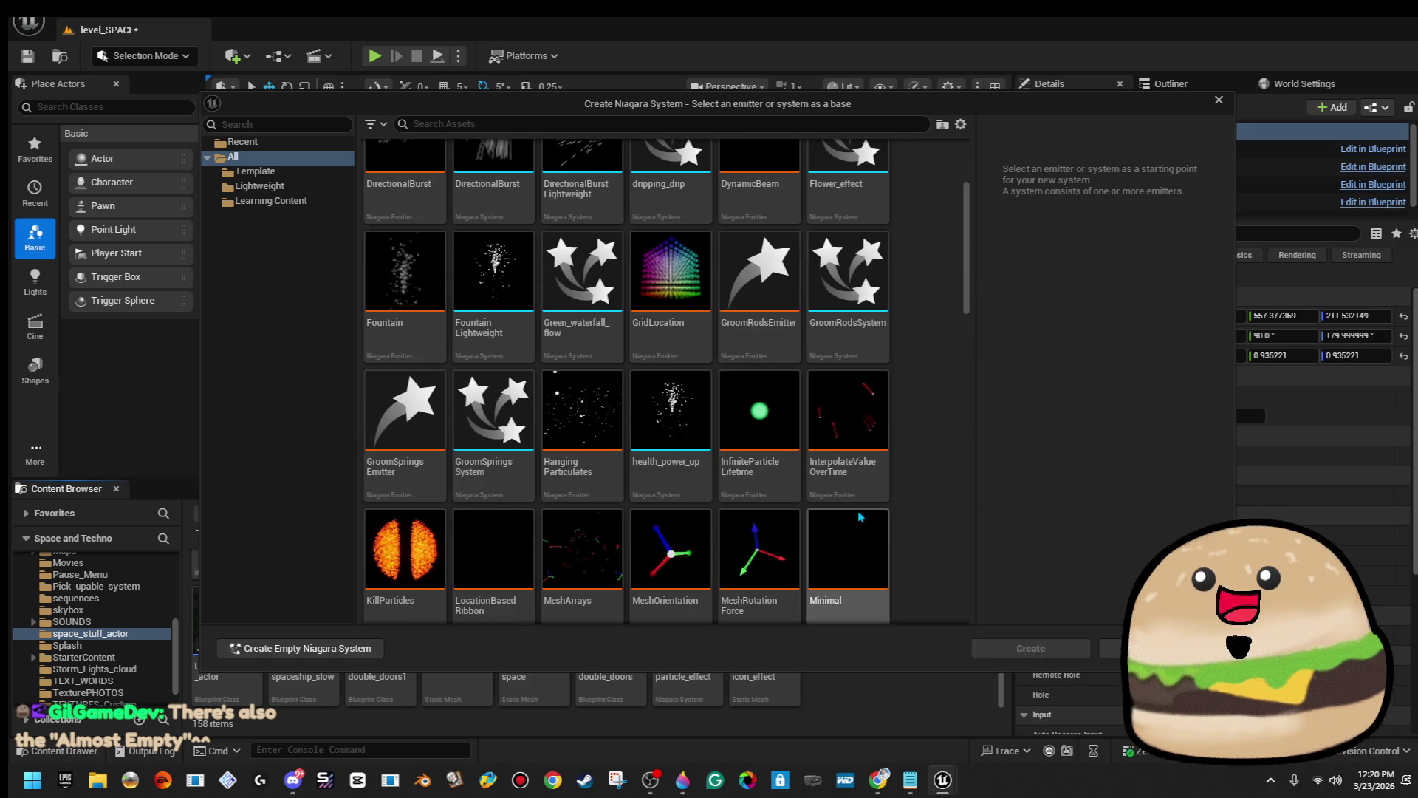
{"action": "scroll", "coordinate": [859, 517], "scroll_direction": "down", "scroll_amount": 1}
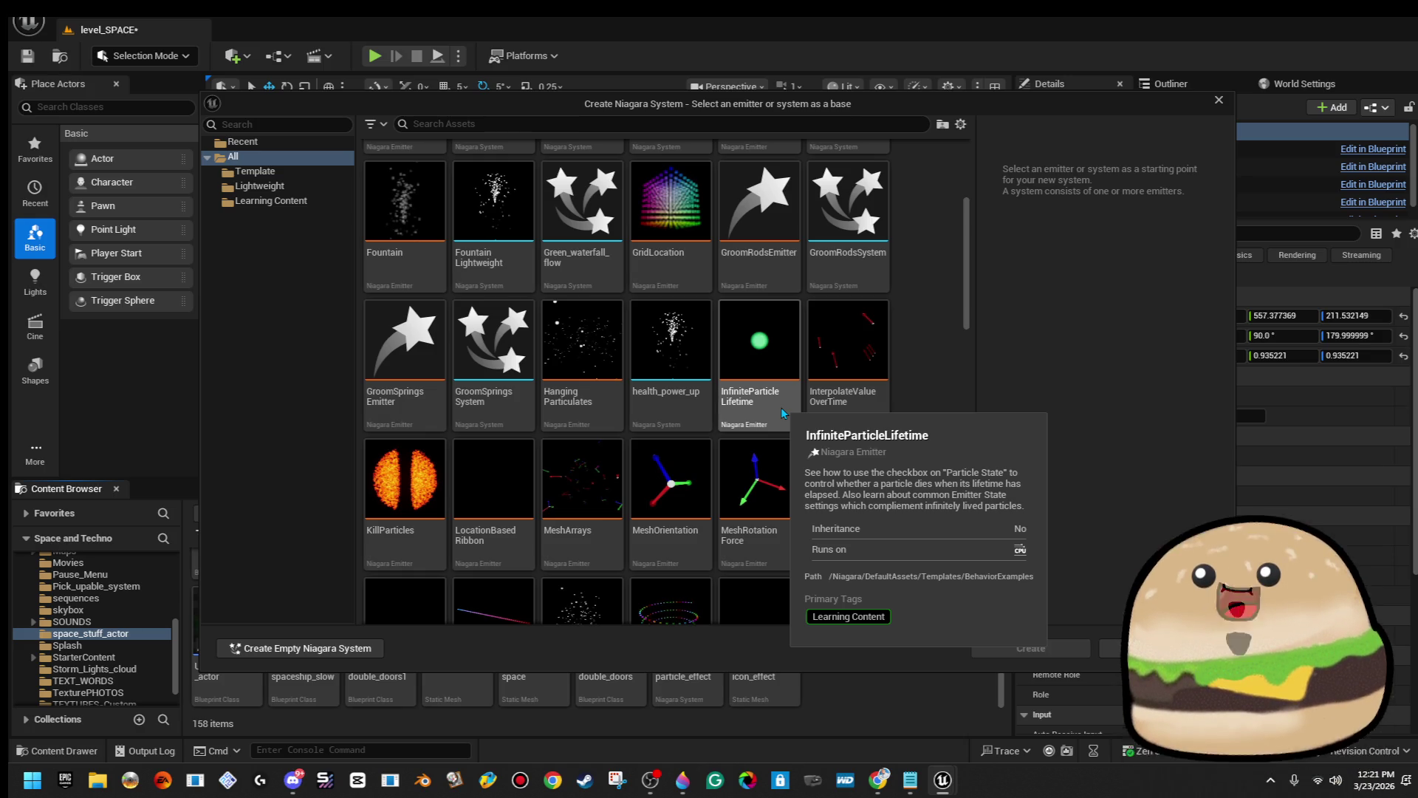
{"action": "double_click", "coordinate": [782, 407]}
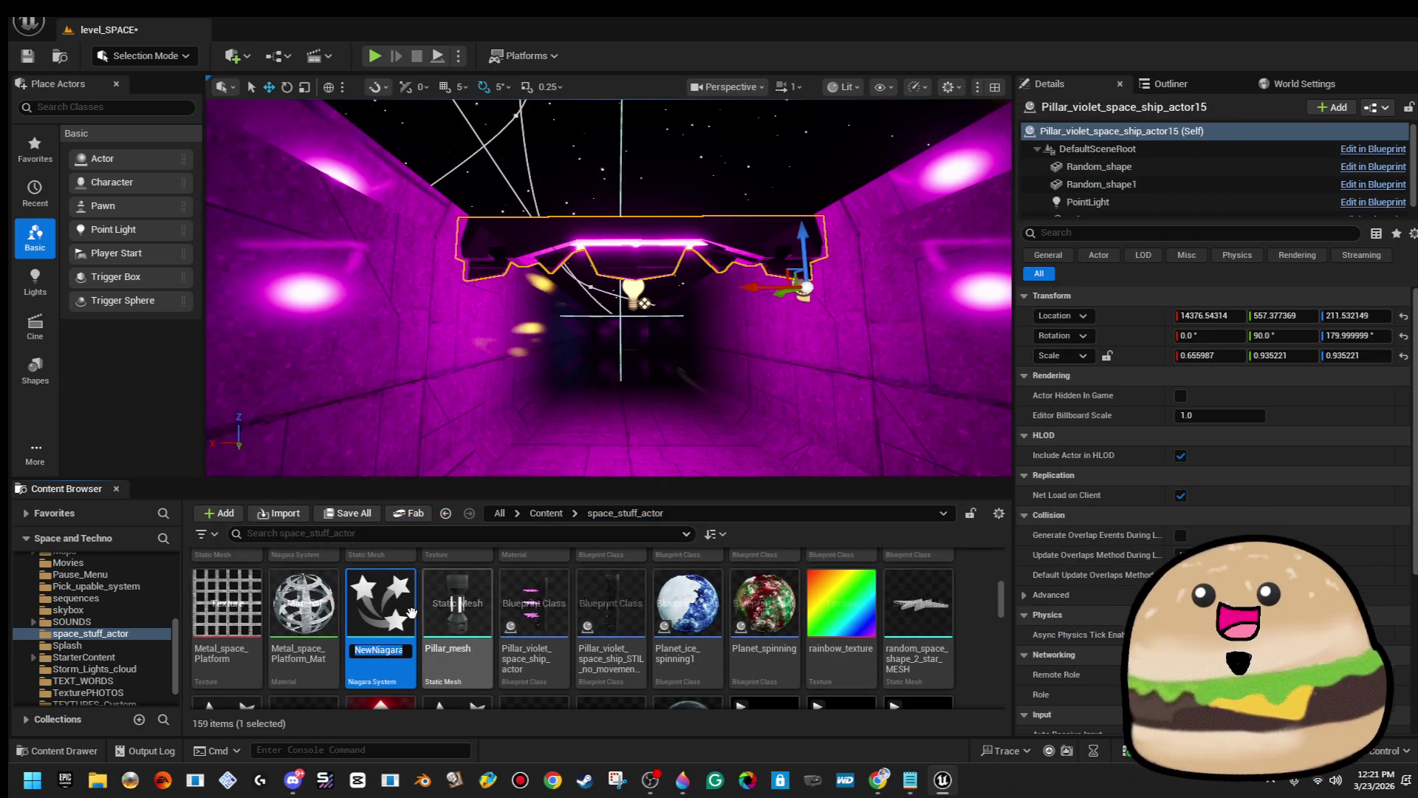
Name the new asset violet_spinning and open it in the Niagara editor.
{"action": "key", "text": "ctrl+v"}
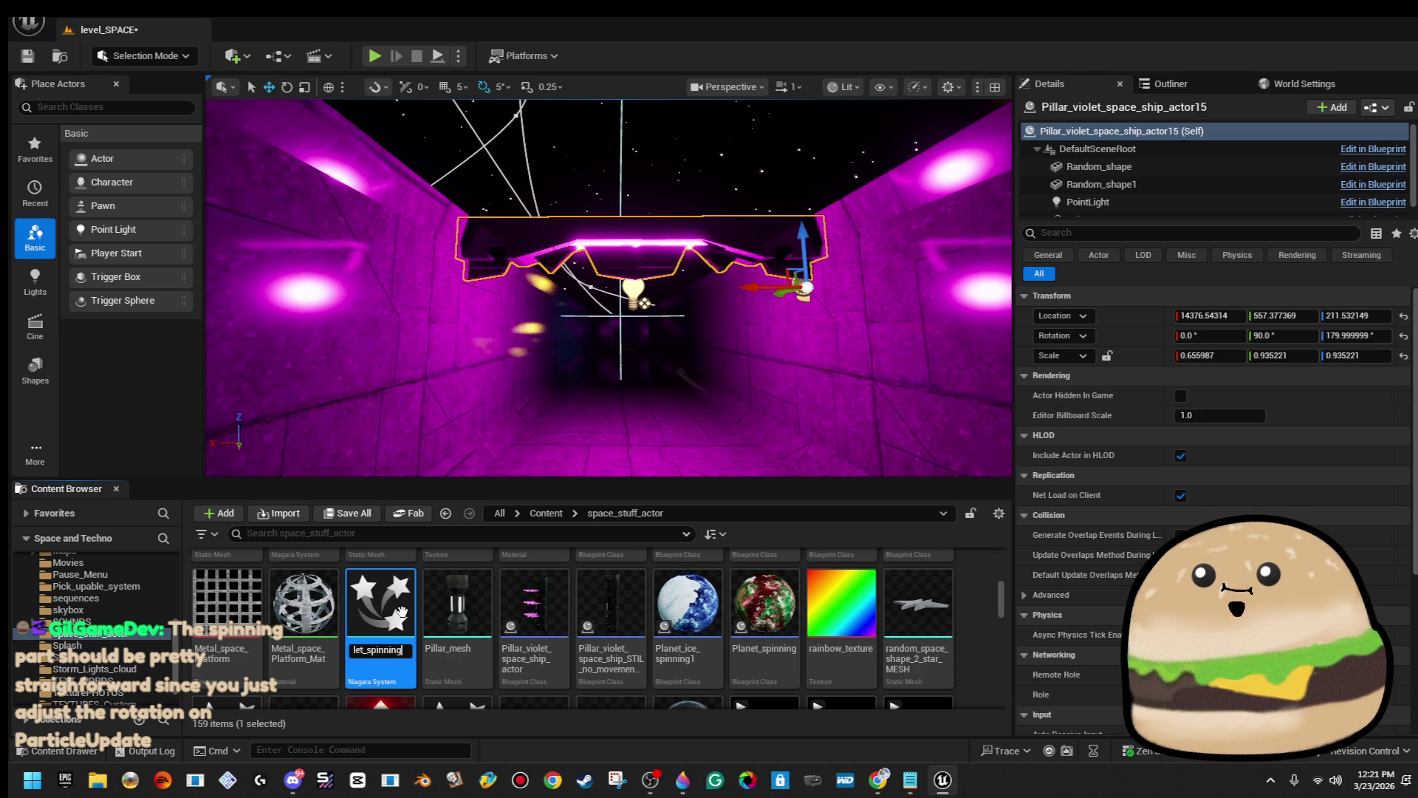
{"action": "key", "text": "Return"}
{"action": "double_click", "coordinate": [402, 611]}
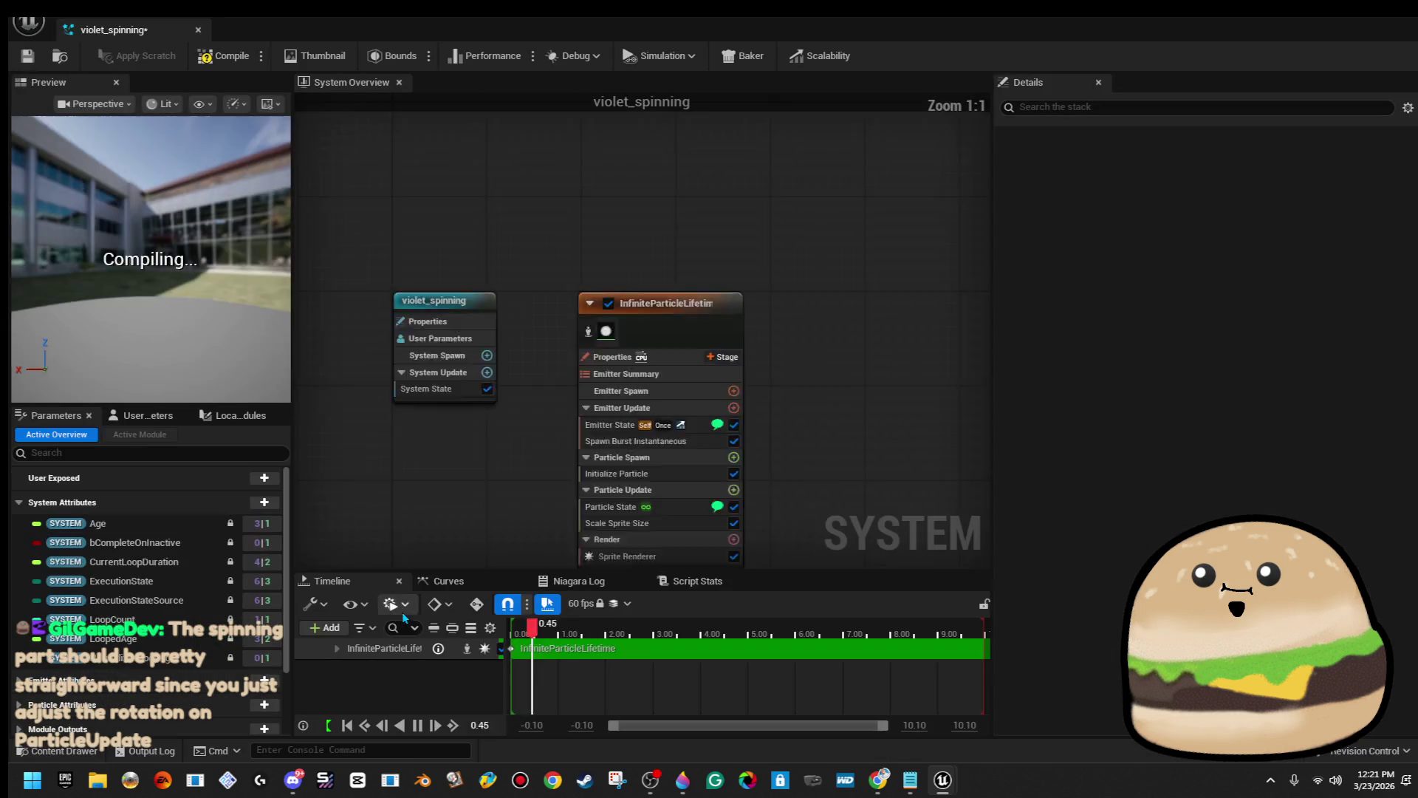
Replace the emitter's Sprite Renderer with a Mesh Renderer.
{"action": "left_click", "coordinate": [619, 421]}
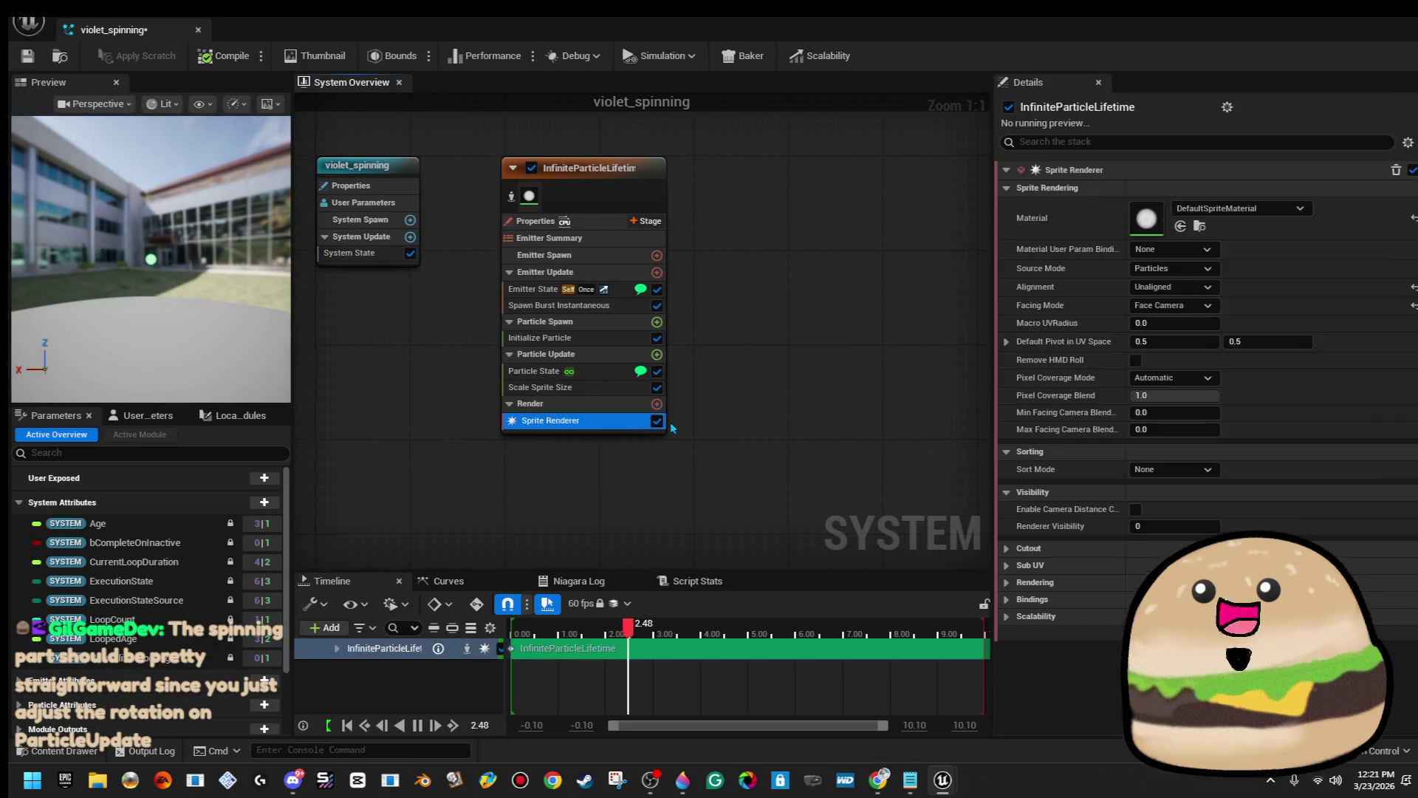
{"action": "key", "text": "Delete"}
{"action": "left_click", "coordinate": [657, 388]}
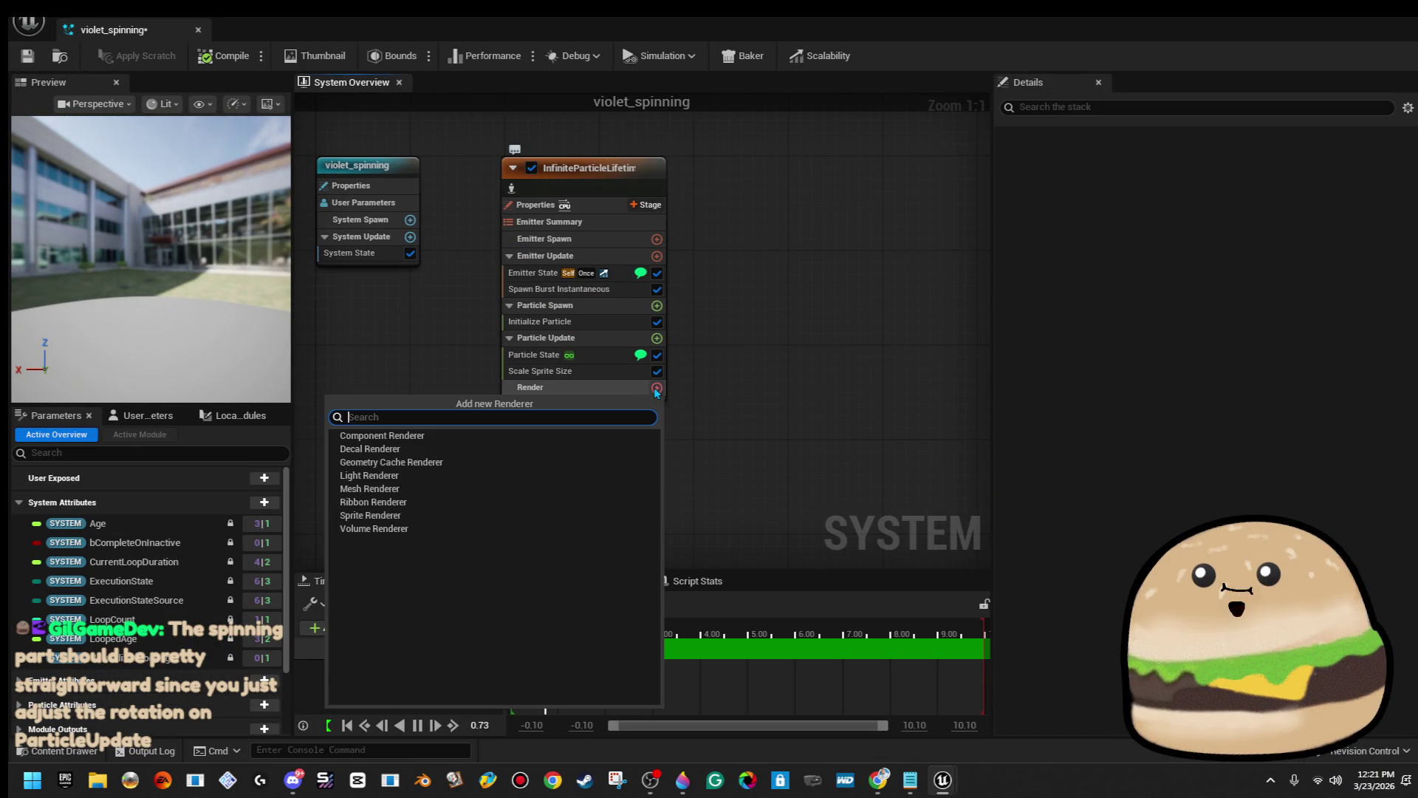
{"action": "key", "text": "Down"}
{"action": "key", "text": "Down"}
{"action": "key", "text": "Down"}
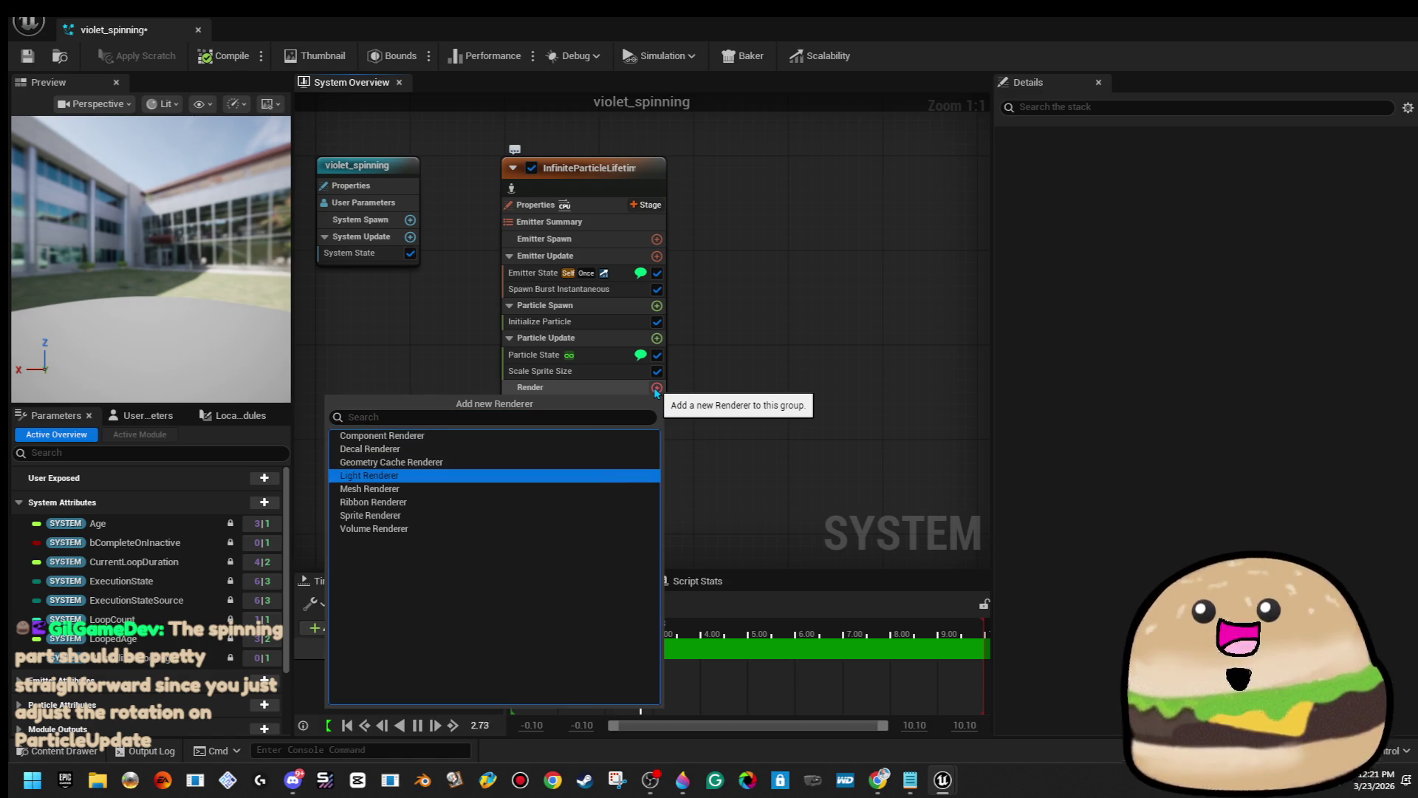
{"action": "key", "text": "Return"}
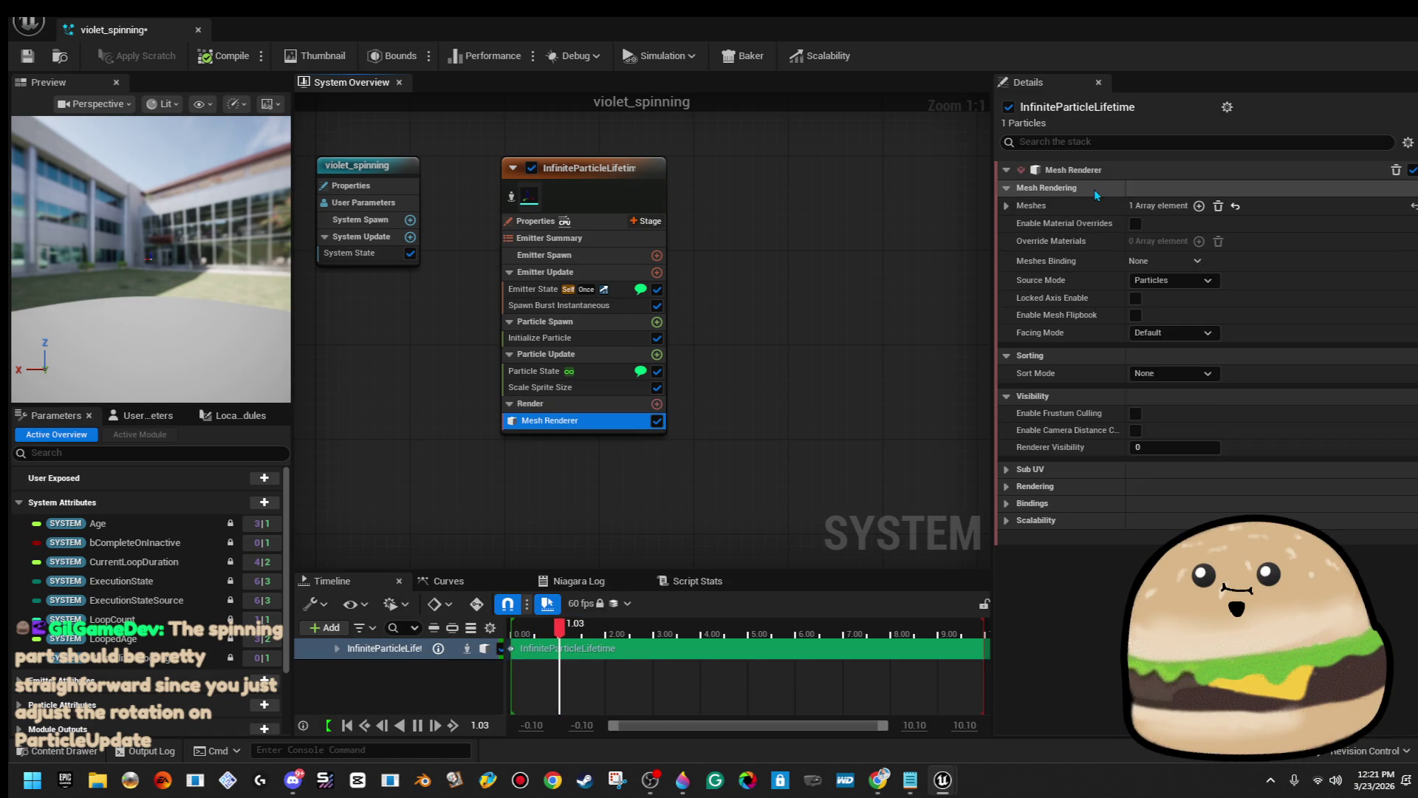
Set the Mesh Renderer's mesh to random_space_shape_2_star_MESH and view the star in the preview.
{"action": "left_click", "coordinate": [1009, 206]}
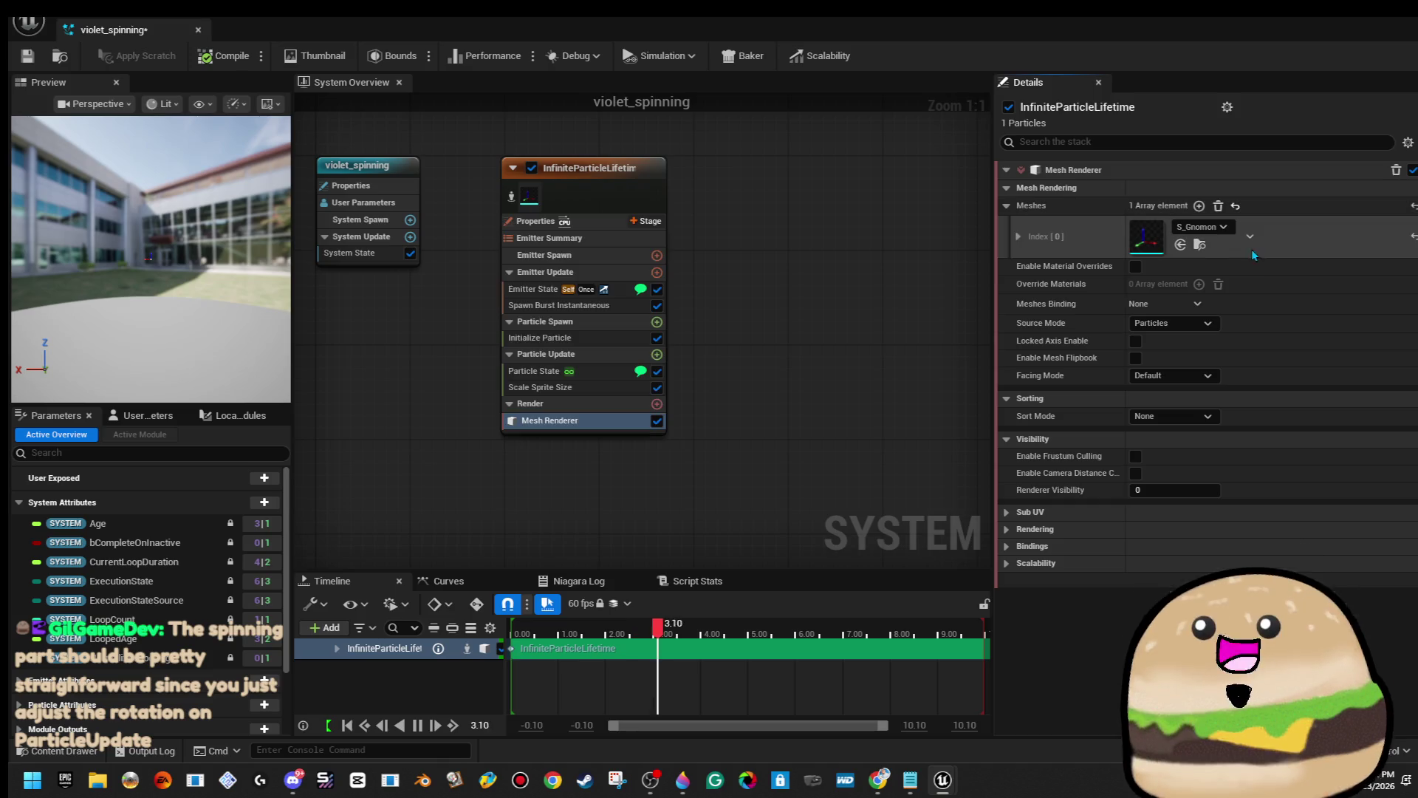
{"action": "left_click", "coordinate": [1215, 230]}
{"action": "type", "text": "random"}
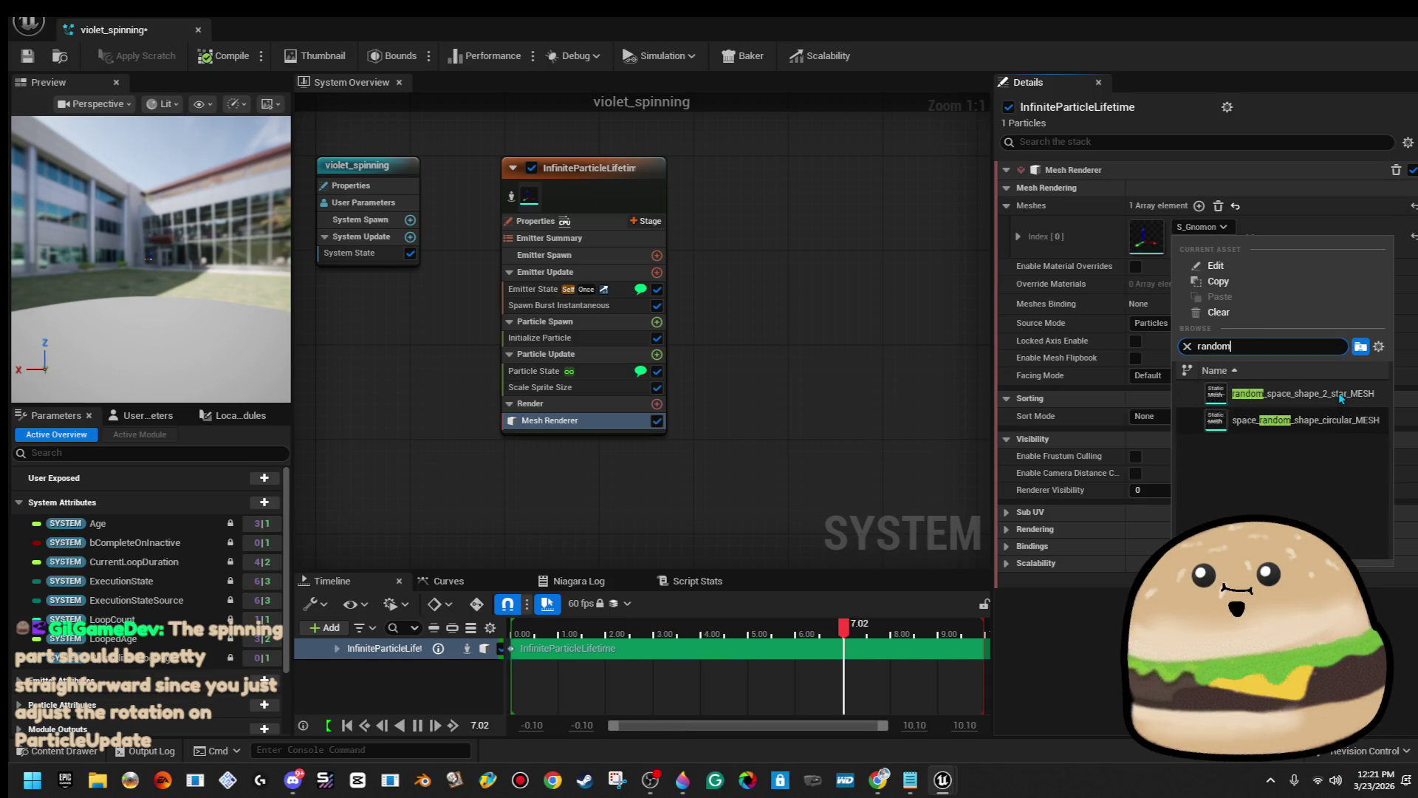
{"action": "left_click", "coordinate": [1338, 392]}
{"action": "mouse_move", "coordinate": [210, 279]}
{"action": "left_mouse_down"}
{"action": "mouse_move", "coordinate": [184, 316]}
{"action": "mouse_move", "coordinate": [155, 319]}
{"action": "left_mouse_up"}
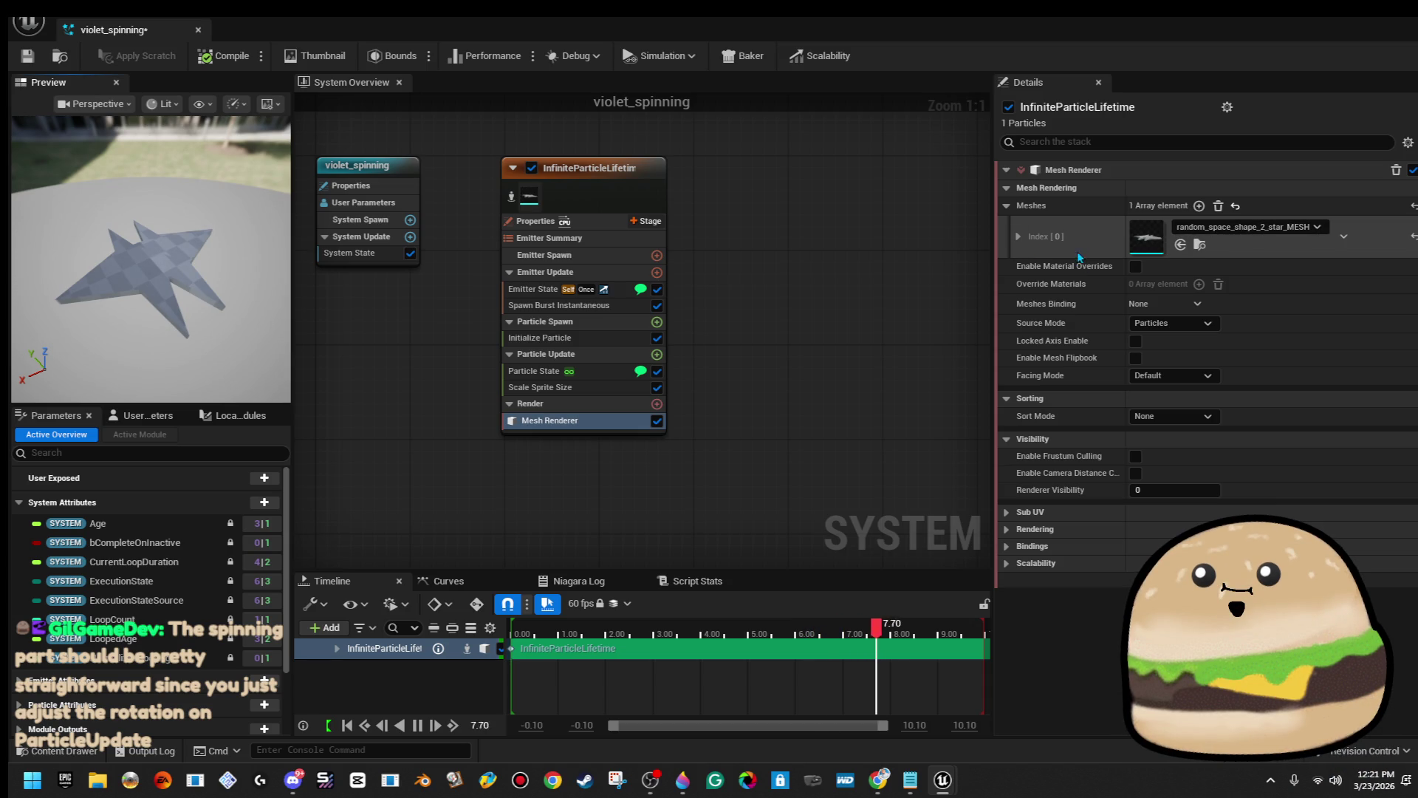
{"action": "left_click", "coordinate": [1022, 240]}
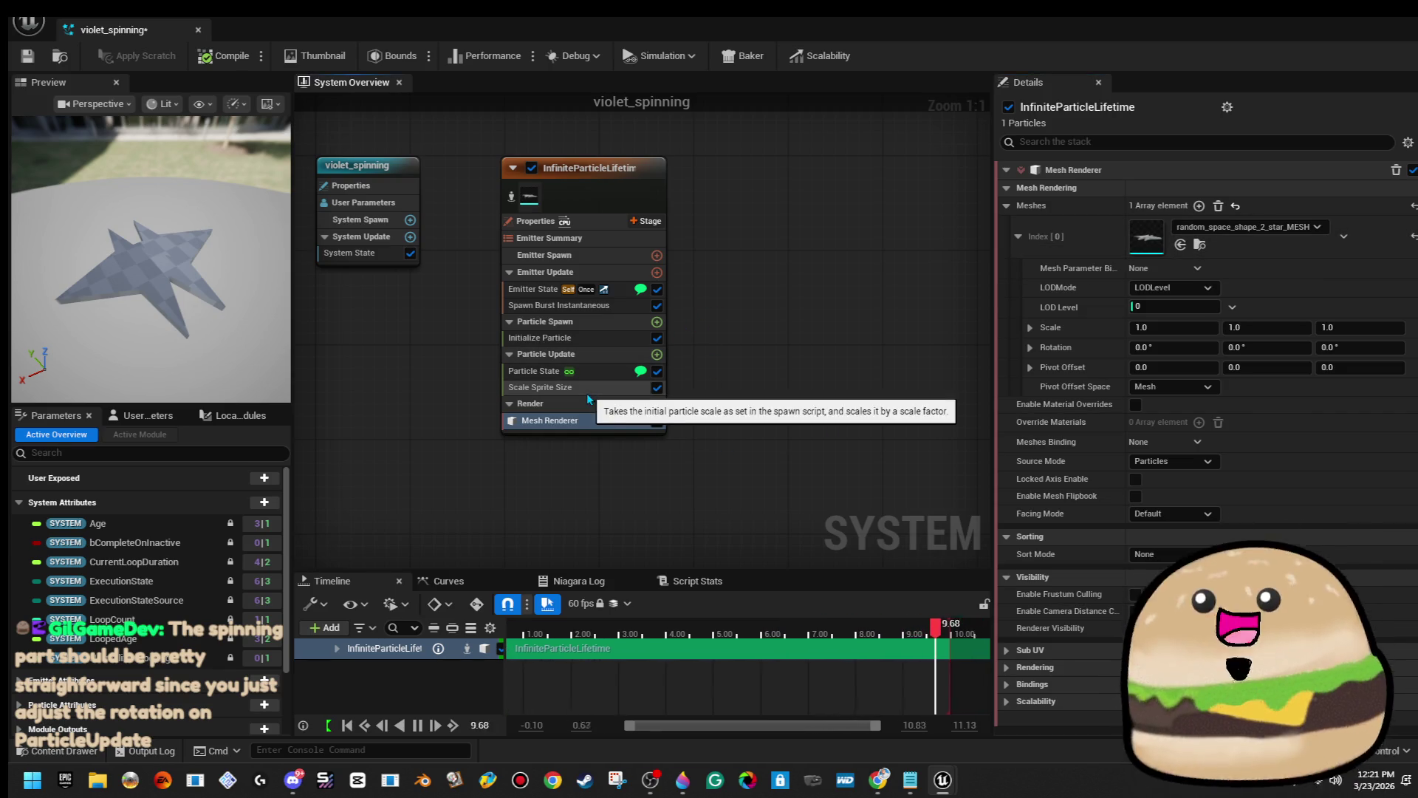
Add Inherit Velocity to Particle Update with its Z amount set to 4.181105.
{"action": "left_click", "coordinate": [589, 373]}
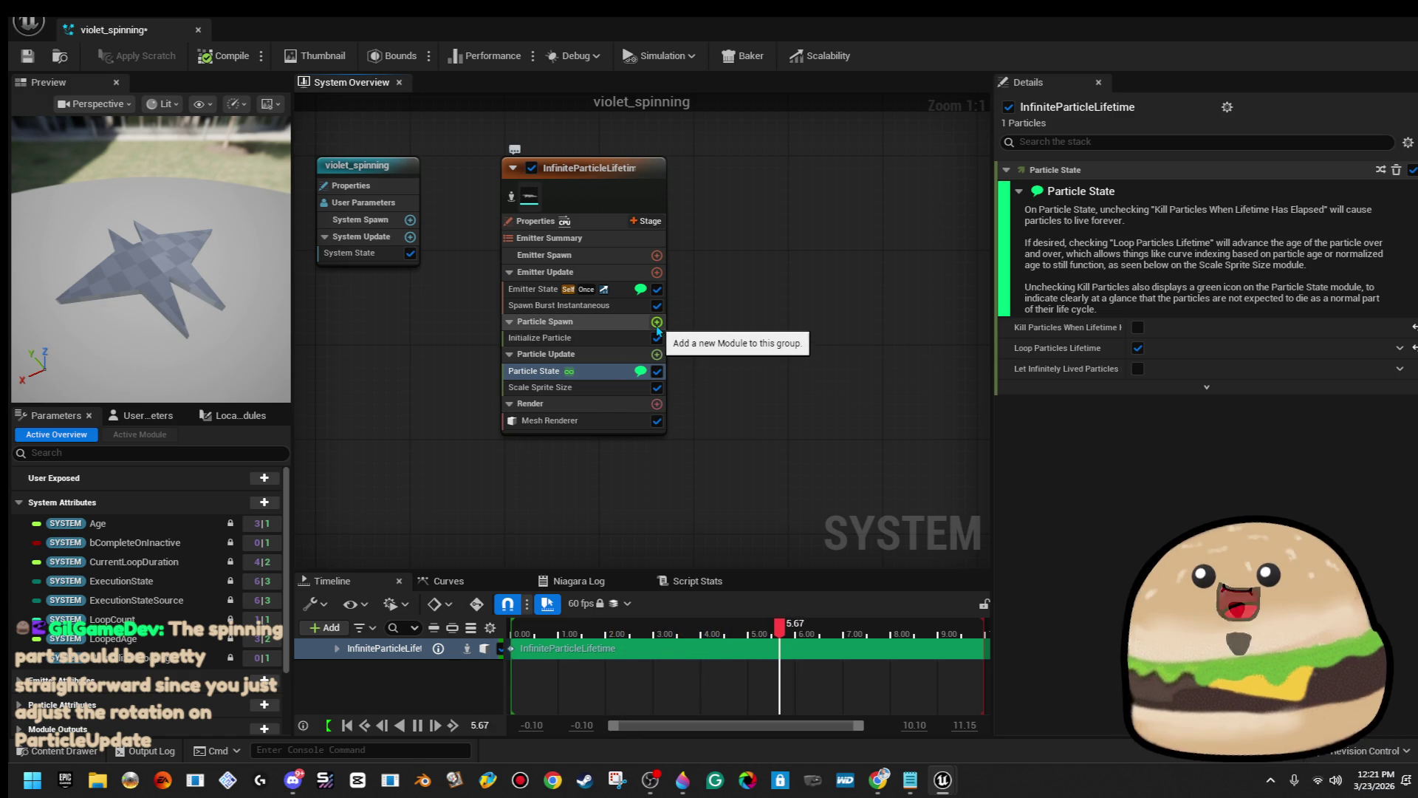
{"action": "left_click", "coordinate": [656, 354]}
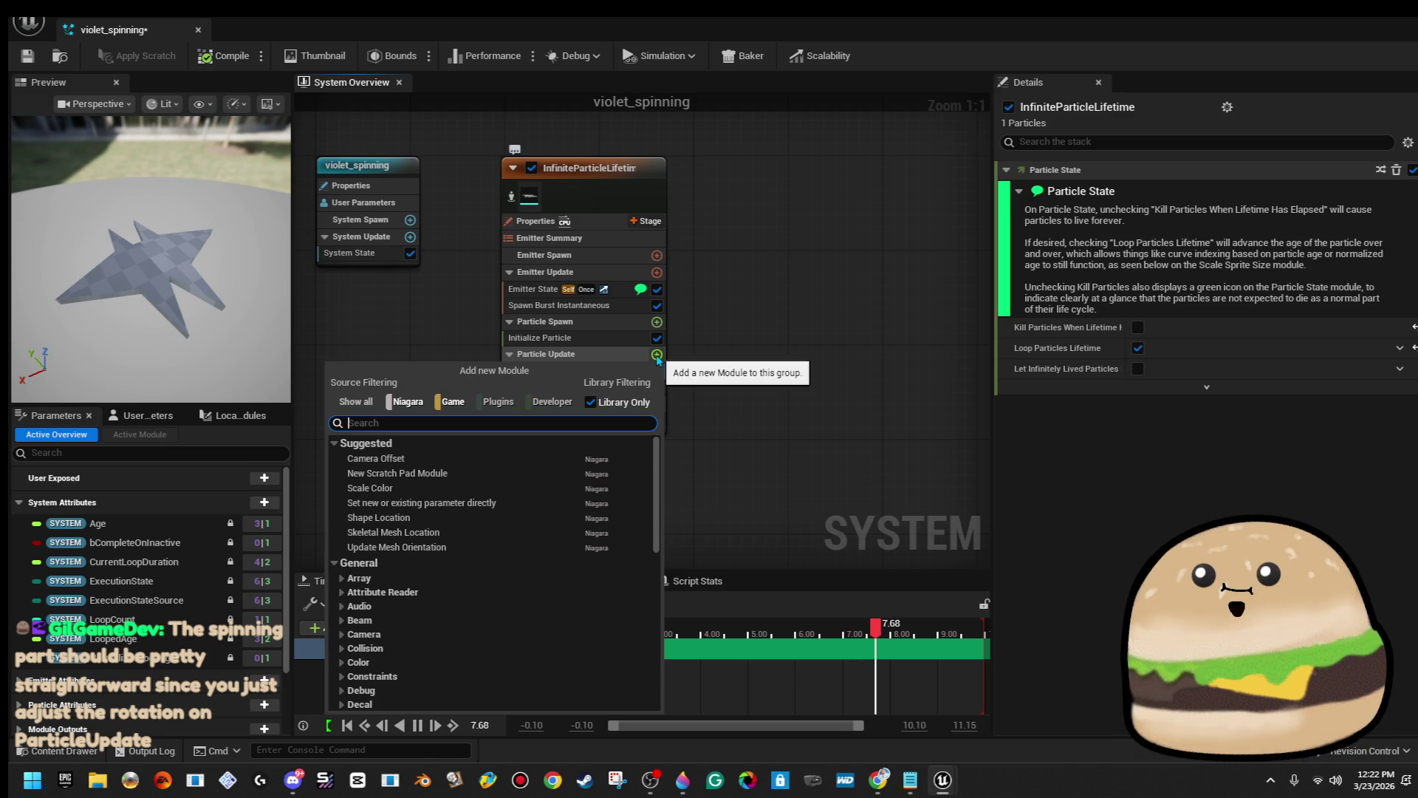
{"action": "type", "text": "vel"}
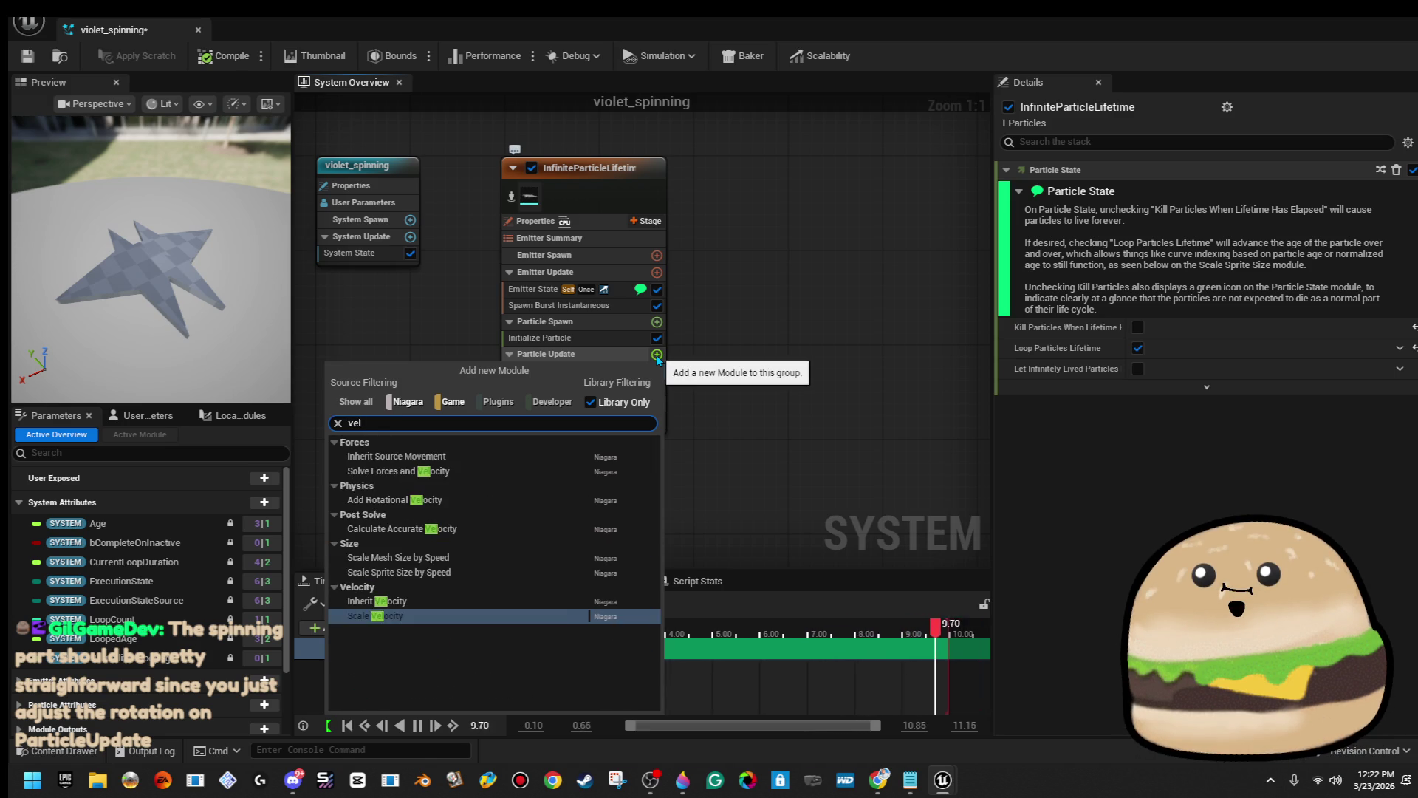
{"action": "left_click", "coordinate": [437, 599]}
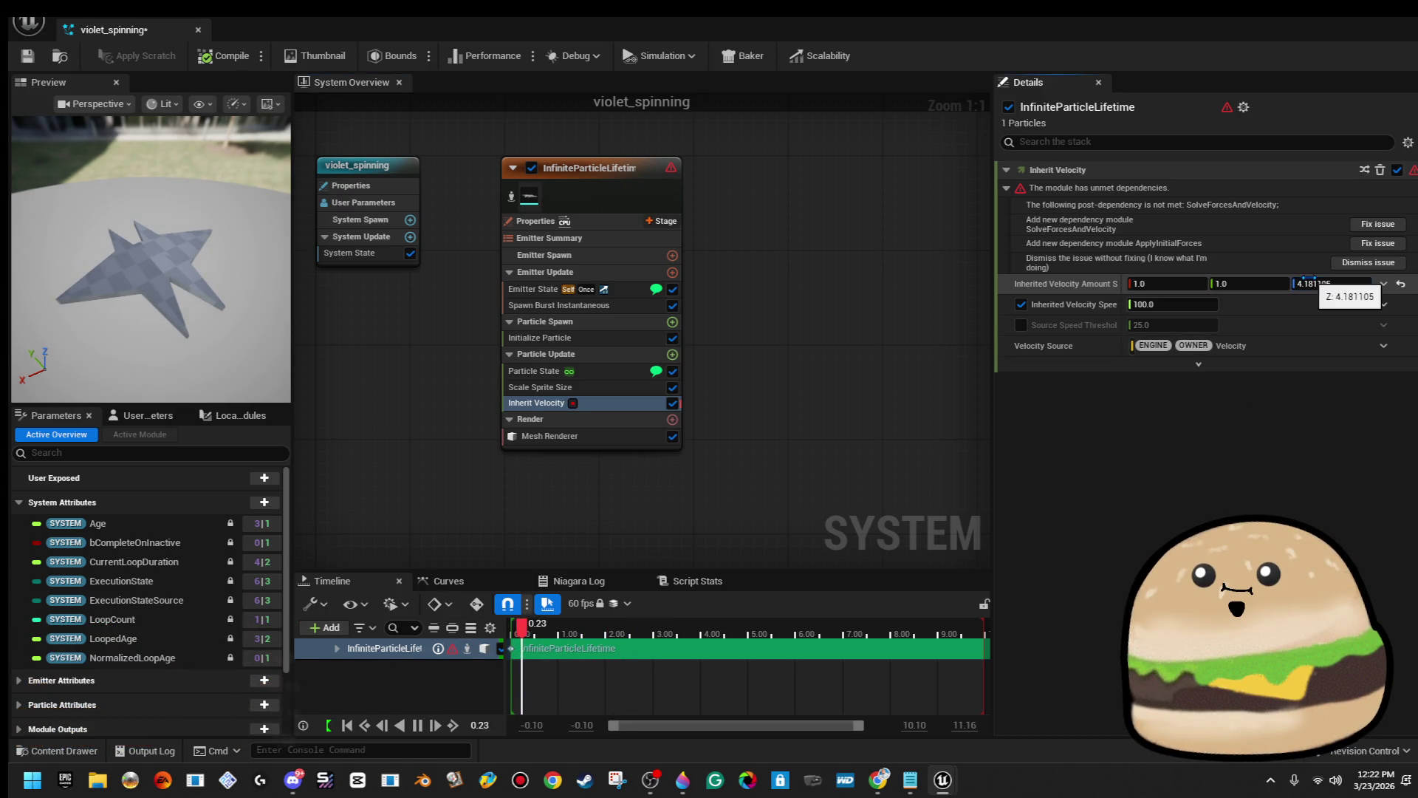
{"action": "left_click_drag", "start_coordinate": [1330, 283], "coordinate": [1369, 303]}
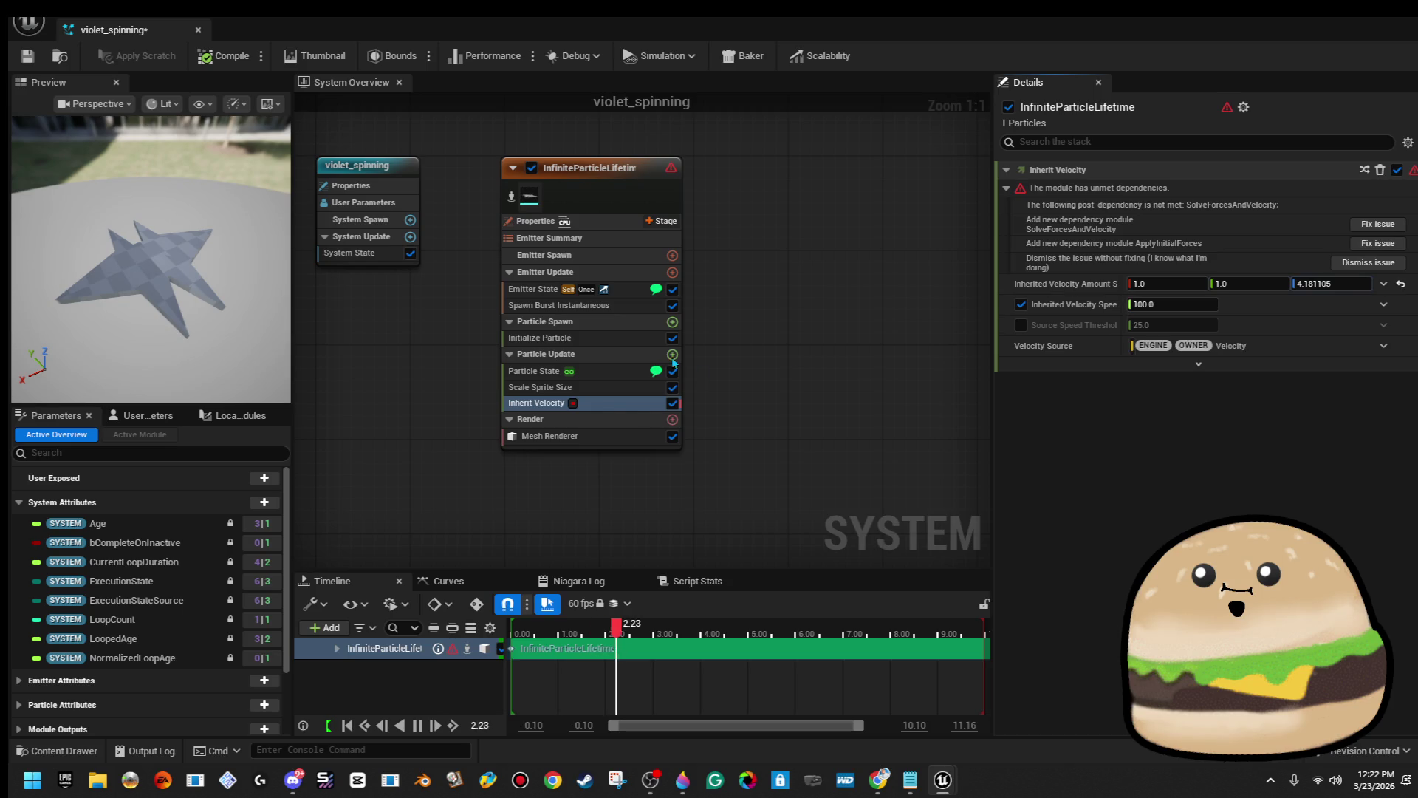
Add Solve Forces and Velocity to Particle Update, keeping it after a delete and undo.
{"action": "left_click", "coordinate": [673, 355]}
{"action": "type", "text": "sol"}
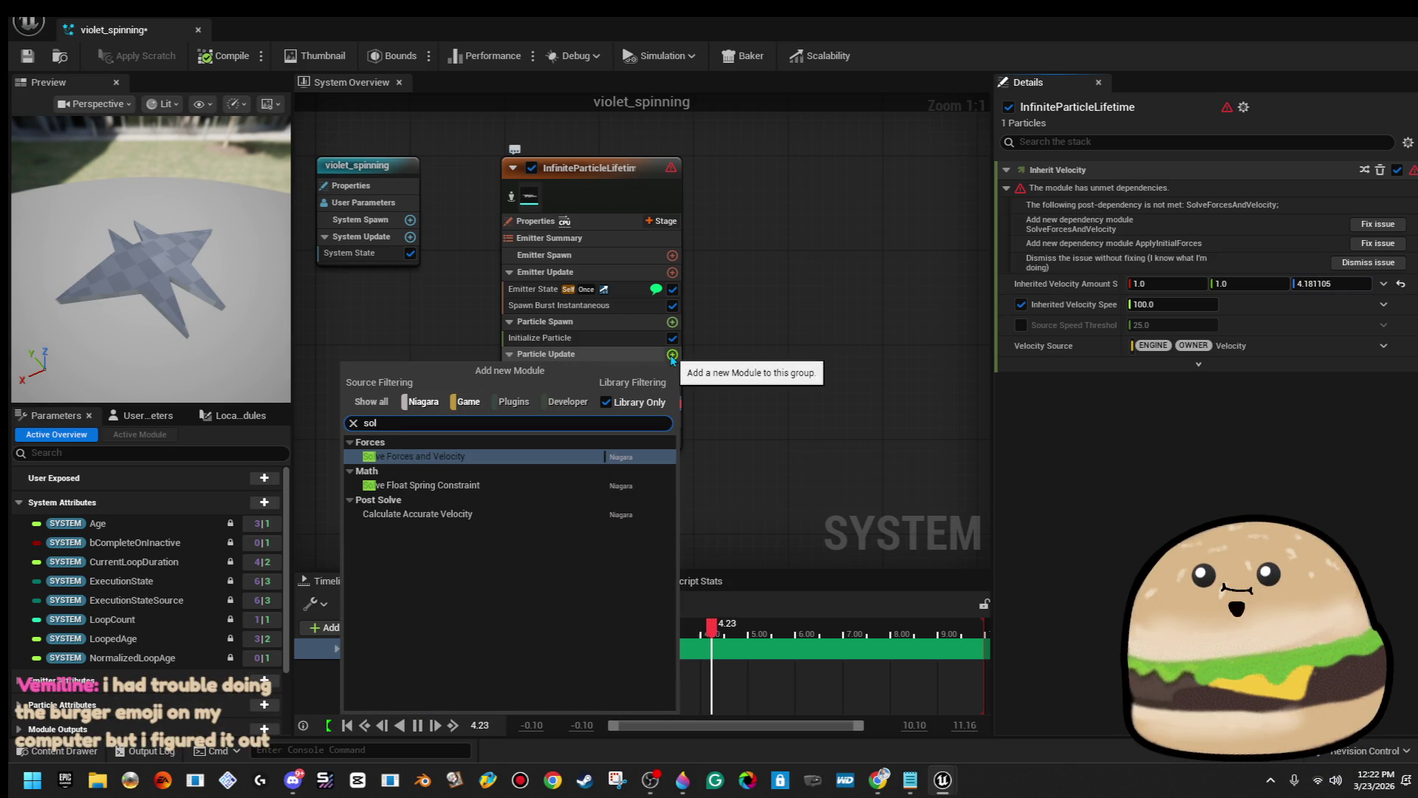
{"action": "key", "text": "Return"}
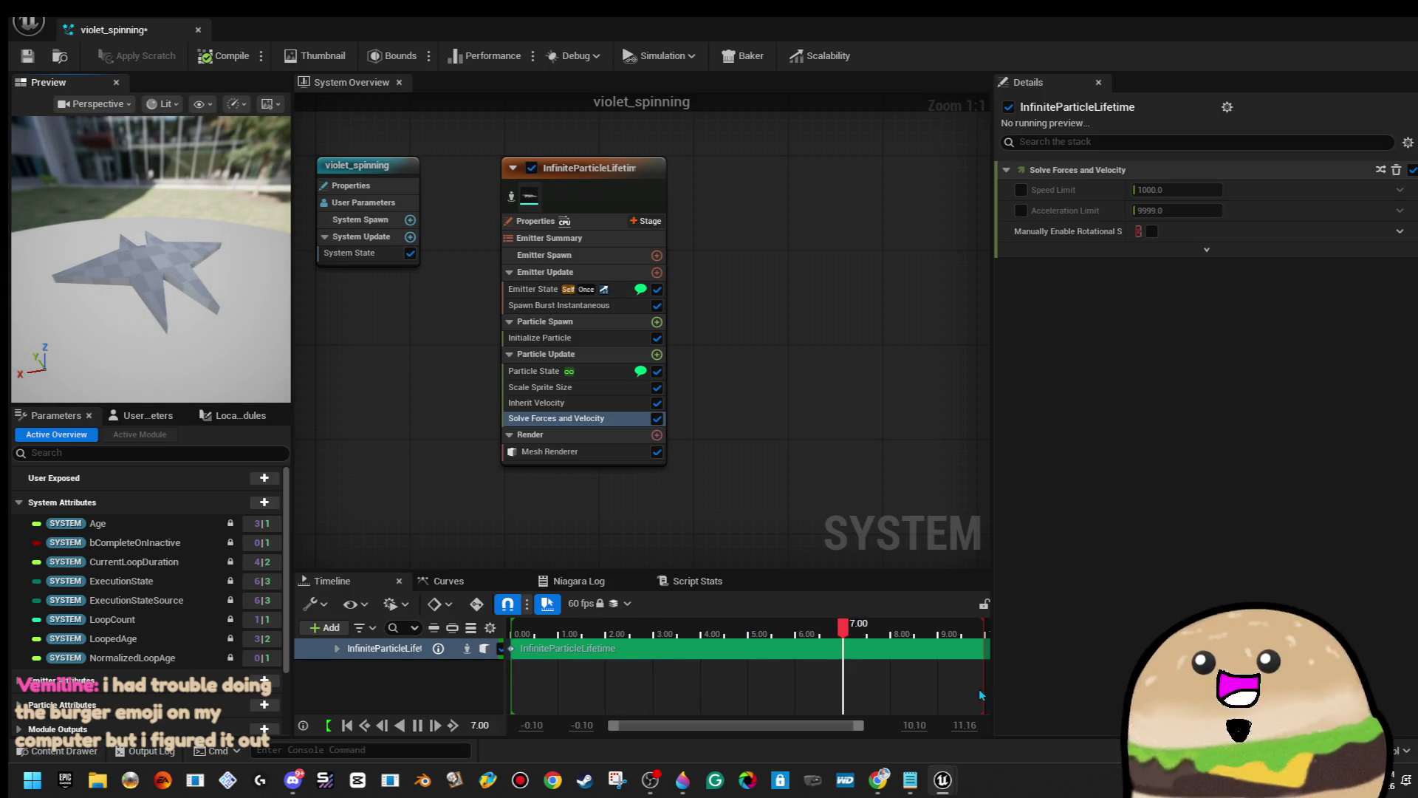
{"action": "left_click_drag", "start_coordinate": [81, 282], "coordinate": [93, 243]}
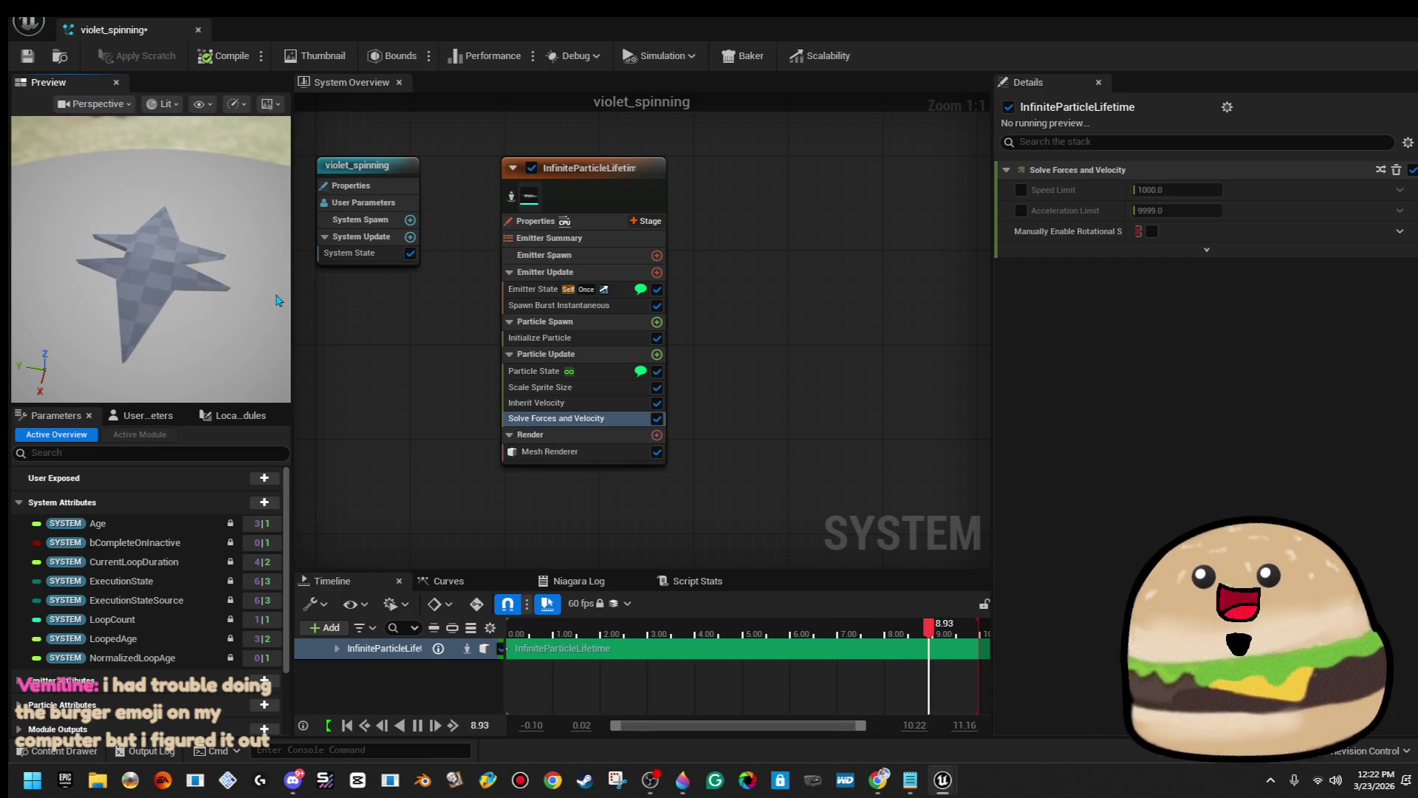
{"action": "left_click", "coordinate": [635, 422]}
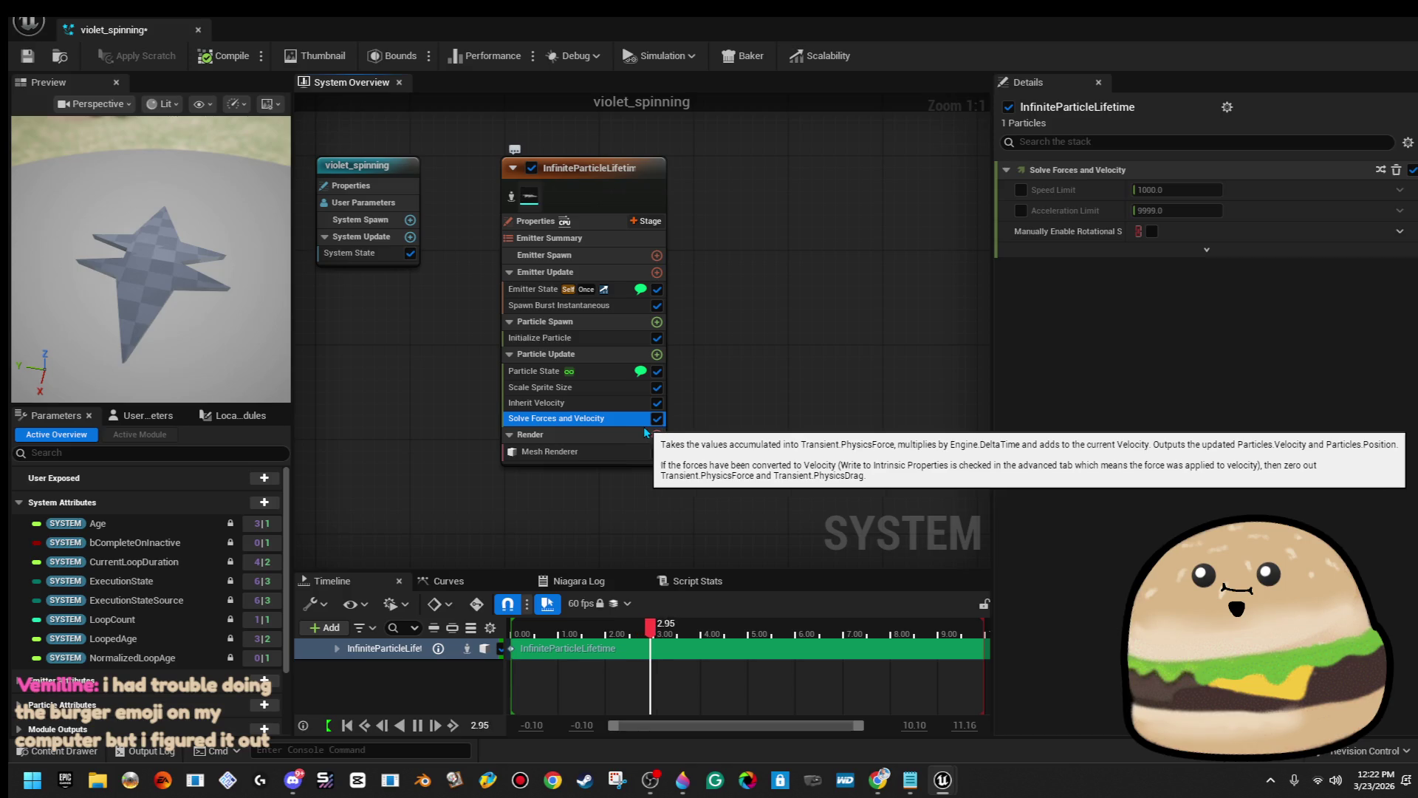
{"action": "key", "text": "Delete"}
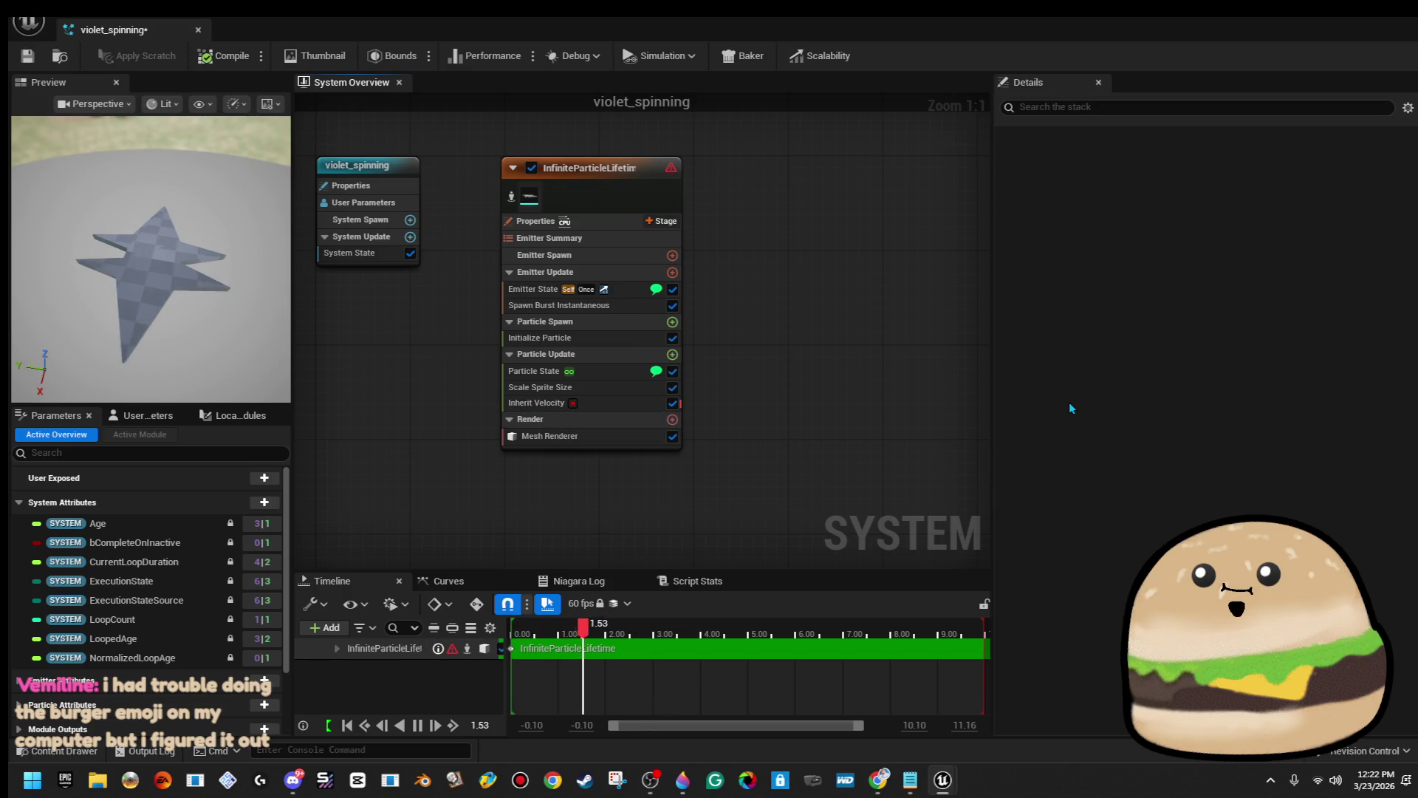
{"action": "key", "text": "ctrl+z"}
Review the emitter's module settings, filter Emitter State to life cycle options, then switch to Discord.
{"action": "left_click", "coordinate": [548, 403]}
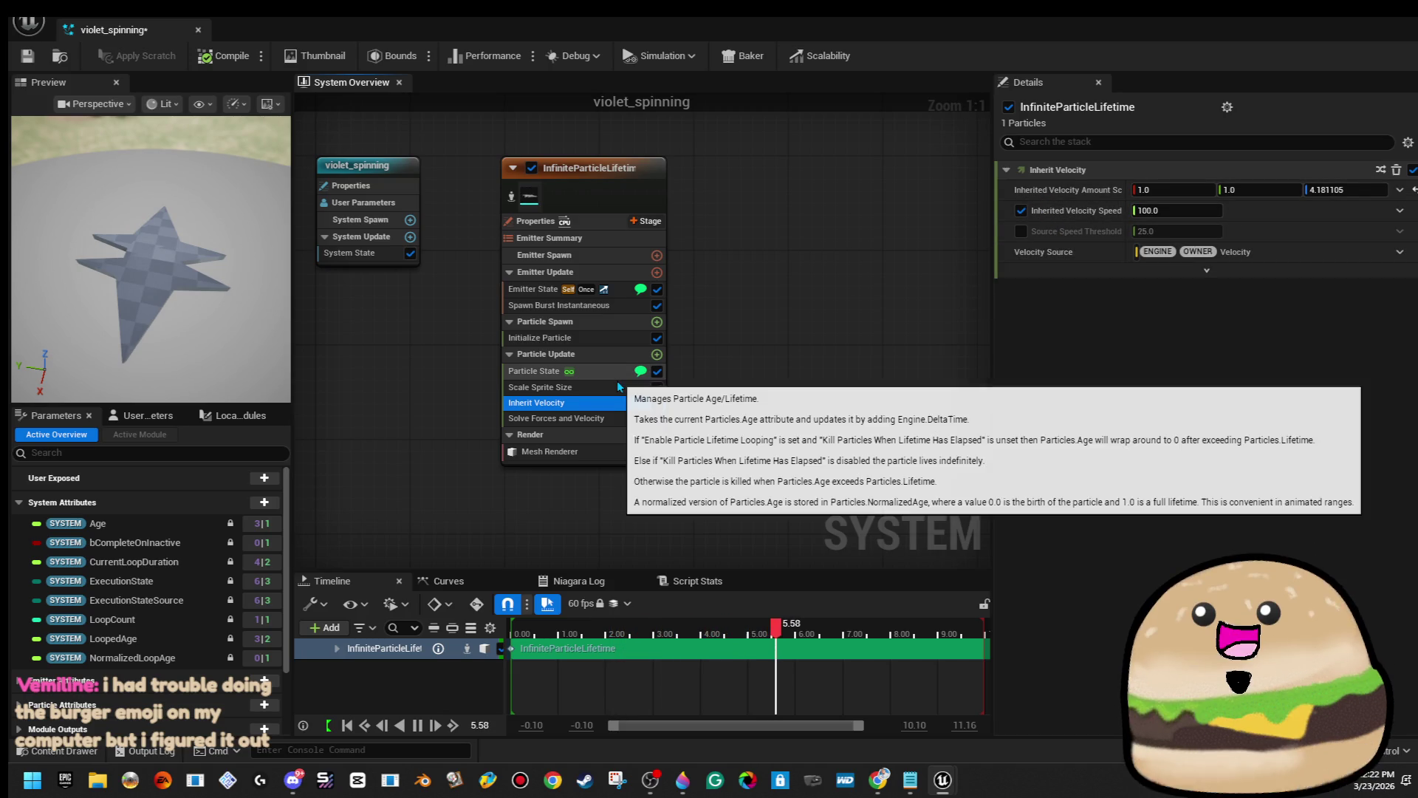
{"action": "left_click", "coordinate": [537, 370]}
{"action": "left_click", "coordinate": [600, 337]}
{"action": "left_click", "coordinate": [620, 290]}
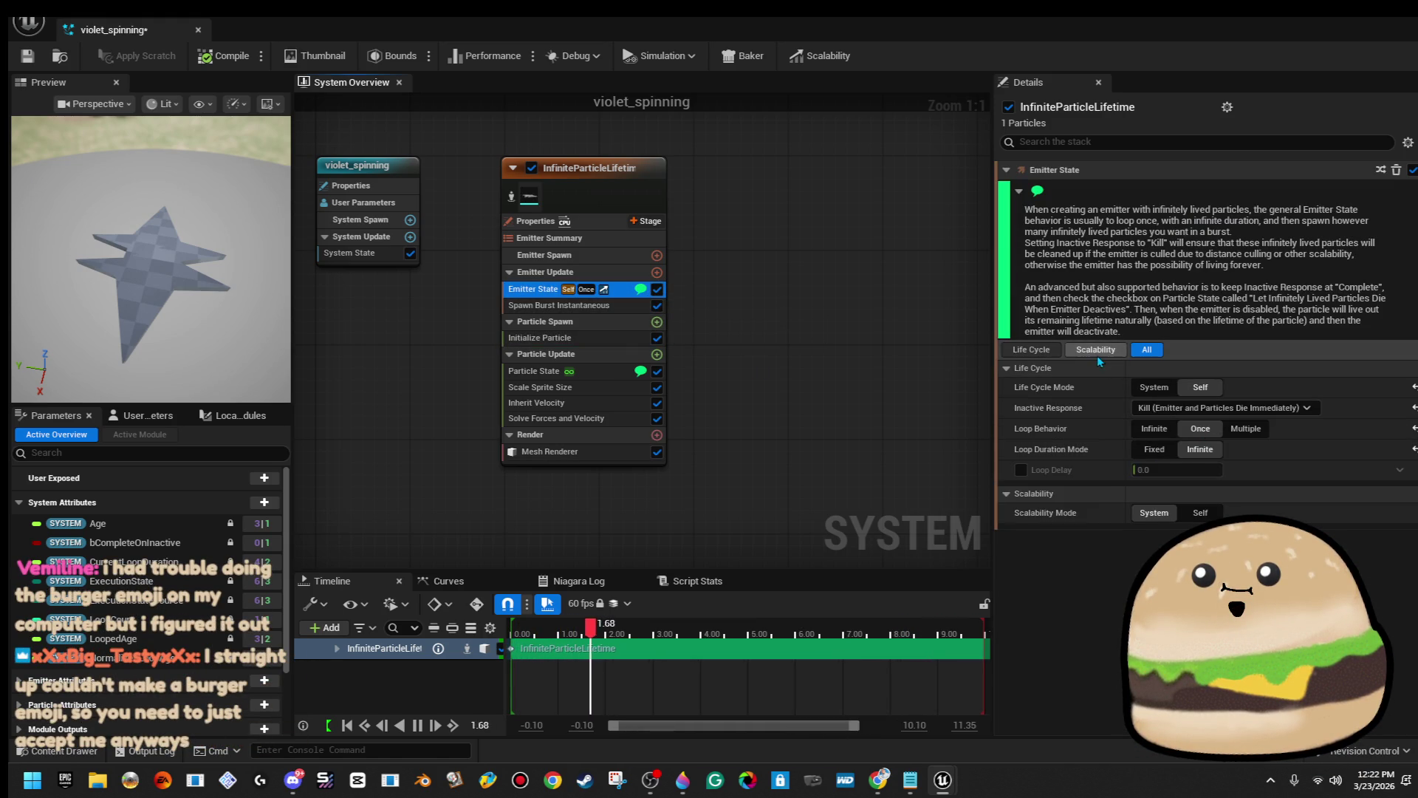
{"action": "left_click", "coordinate": [1053, 351]}
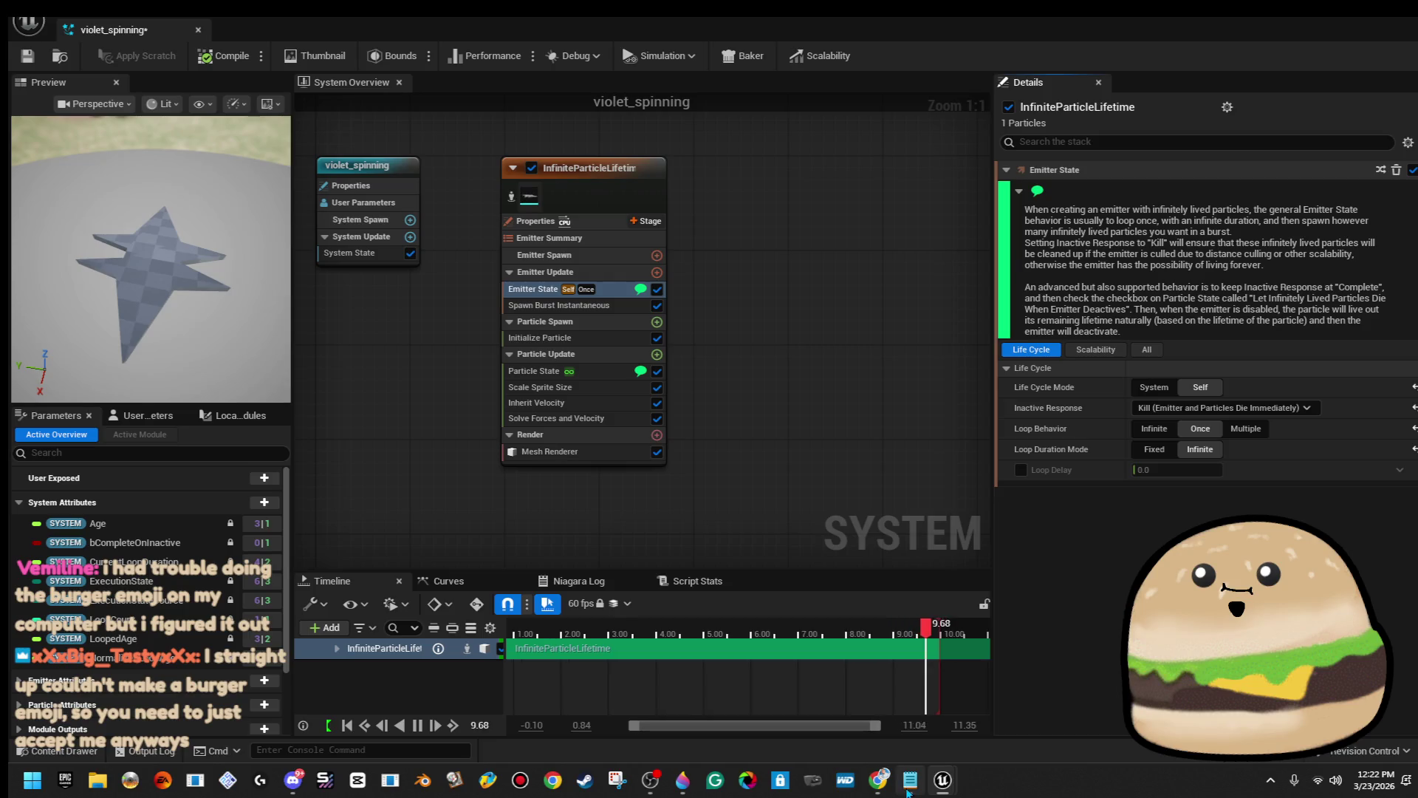
{"action": "mouse_move", "coordinate": [908, 789]}
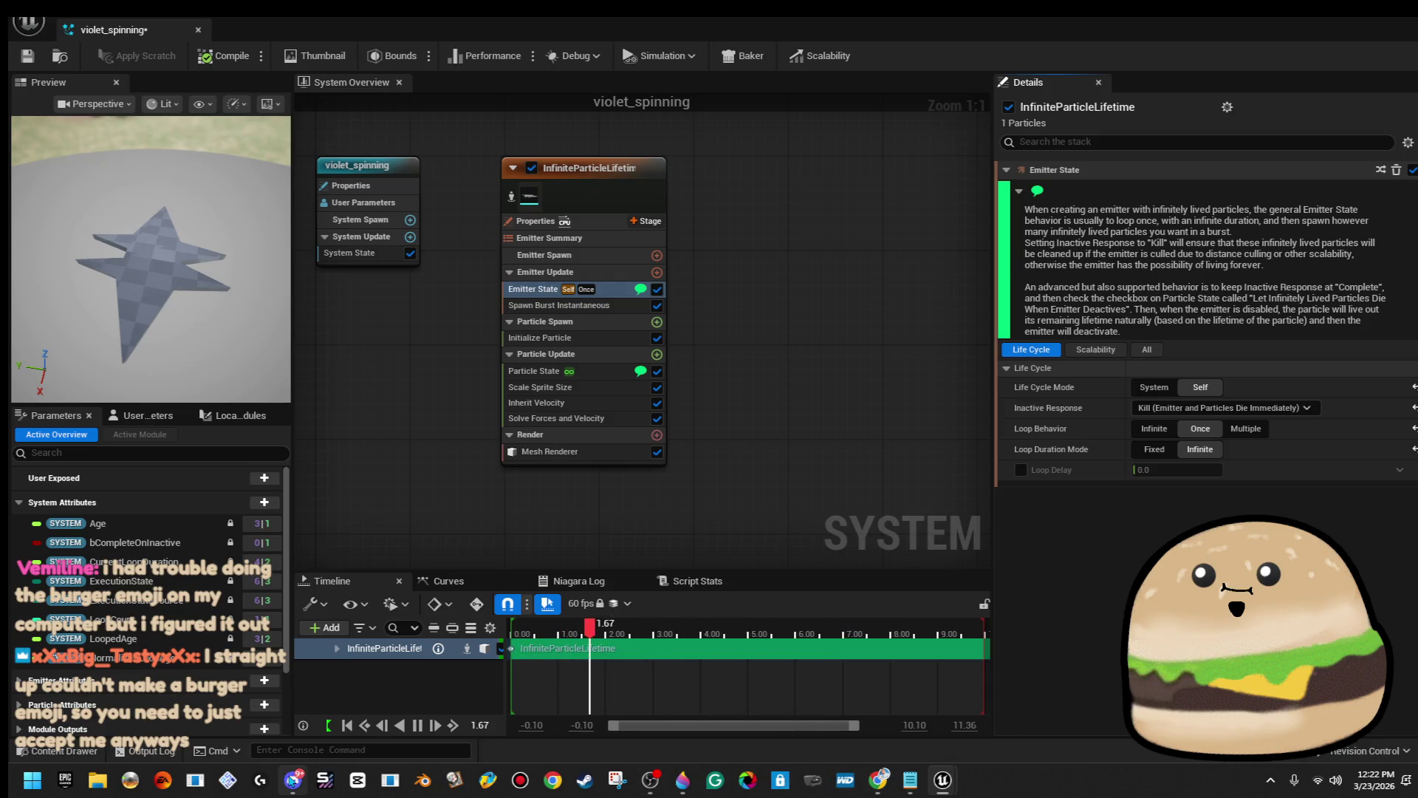
{"action": "left_click", "coordinate": [294, 780]}
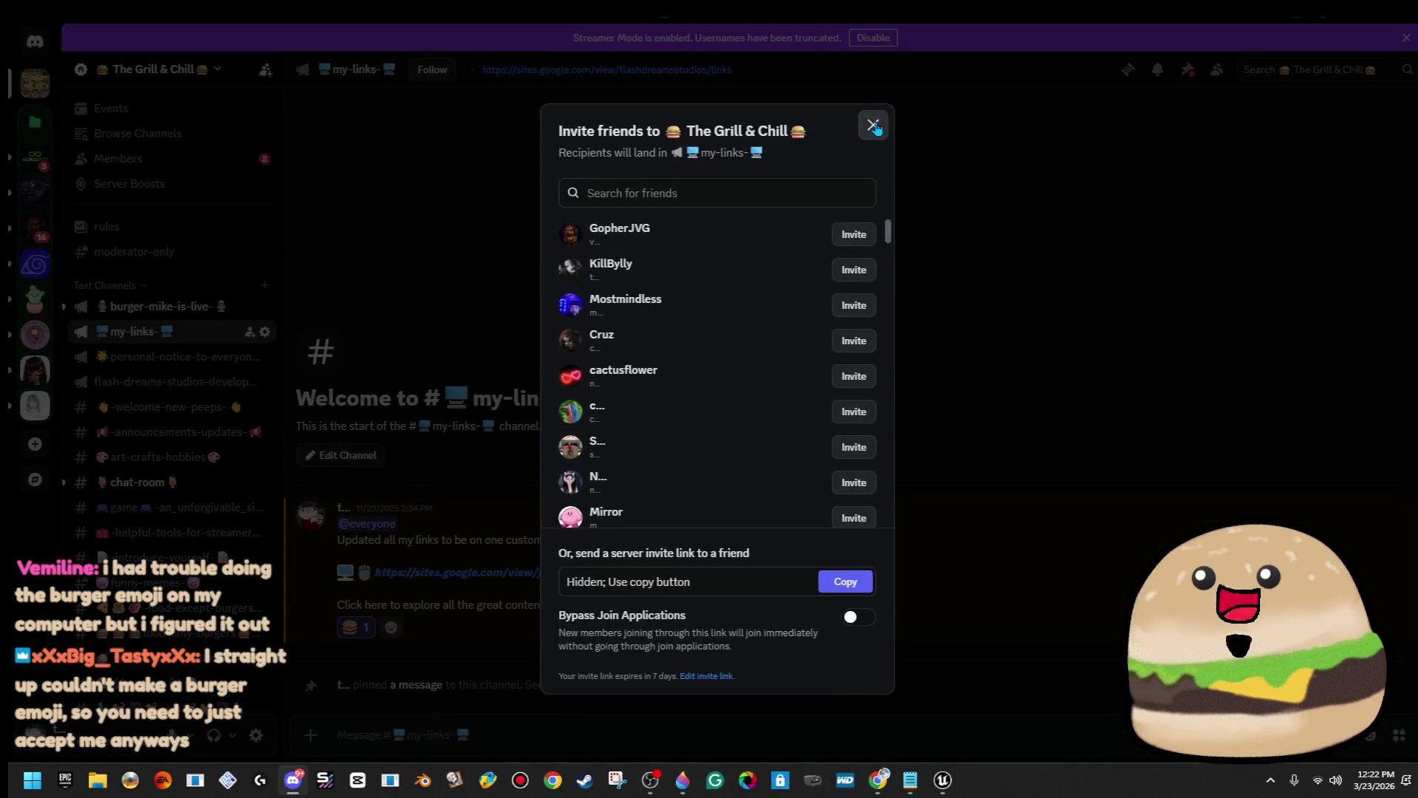
Dismiss the invite dialog, approve both pending member applications, then close Discord.
{"action": "left_click", "coordinate": [873, 124]}
{"action": "left_click", "coordinate": [251, 162]}
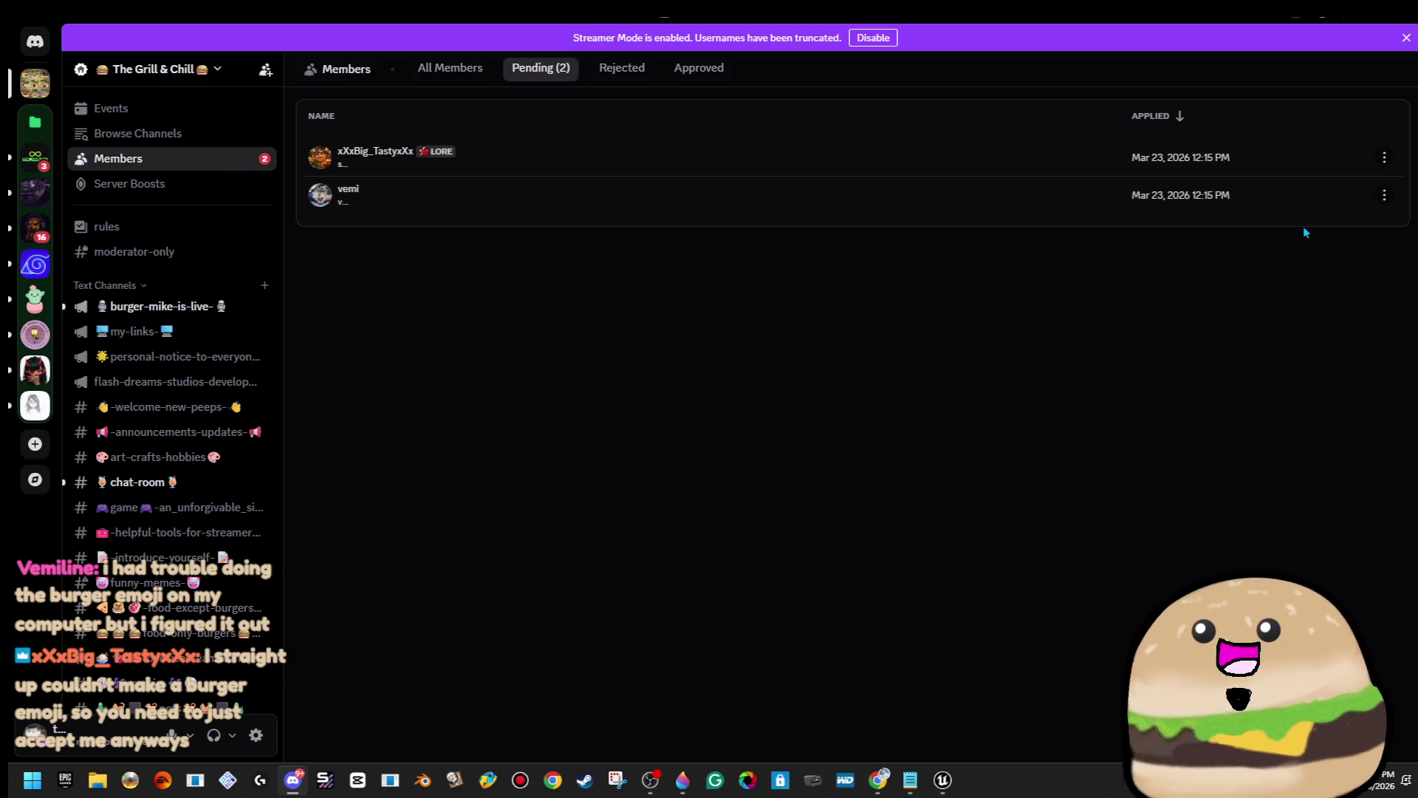
{"action": "left_click", "coordinate": [962, 207]}
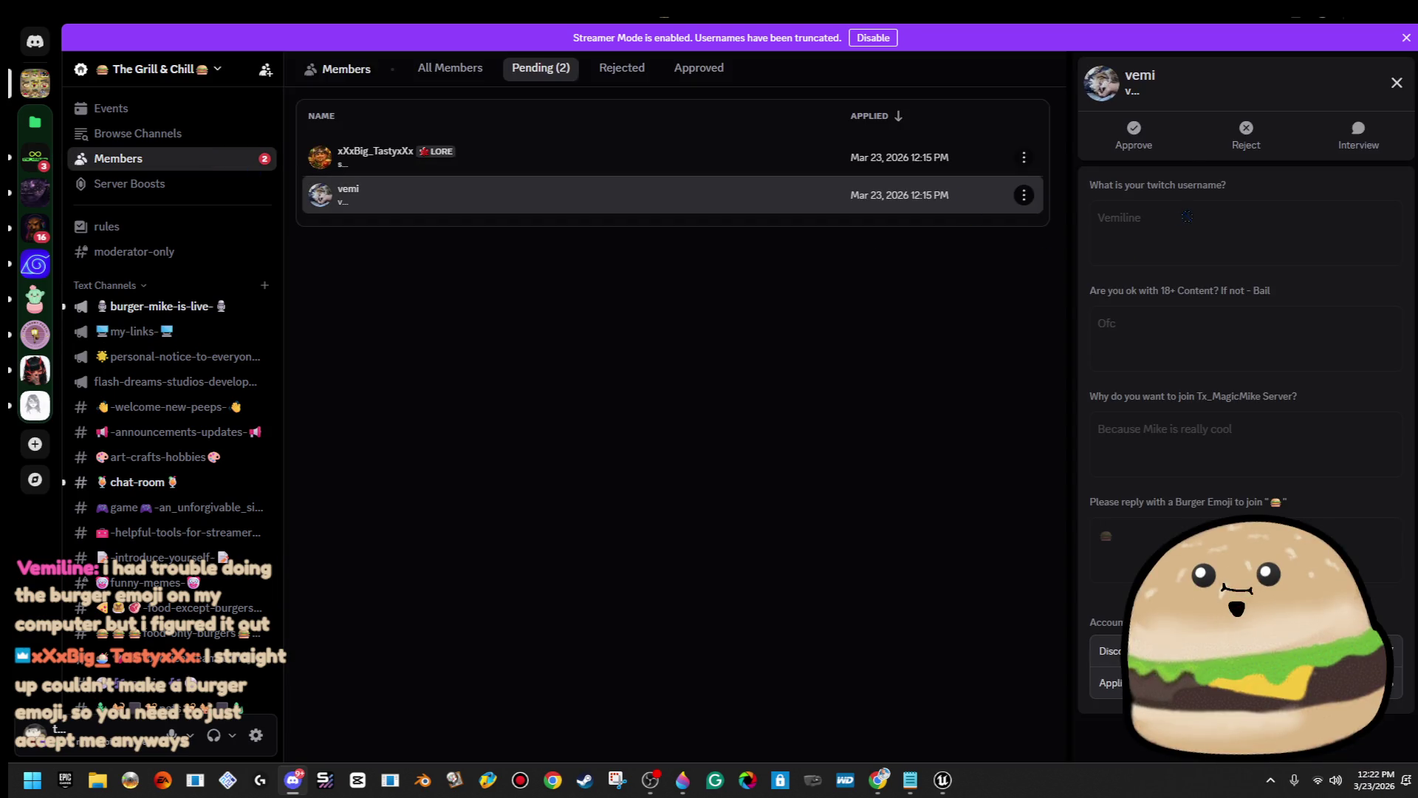
{"action": "left_click", "coordinate": [1157, 151]}
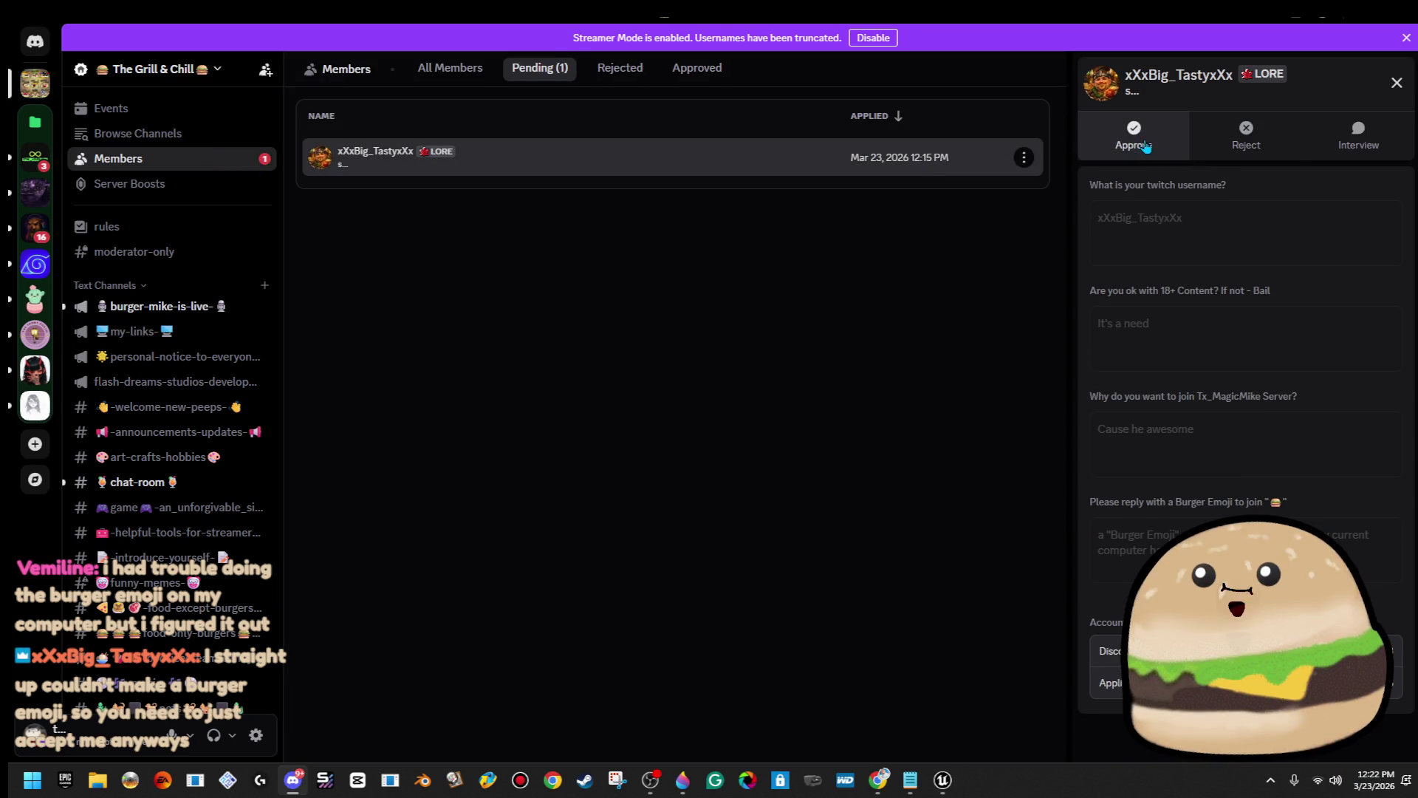
{"action": "left_click", "coordinate": [1150, 145]}
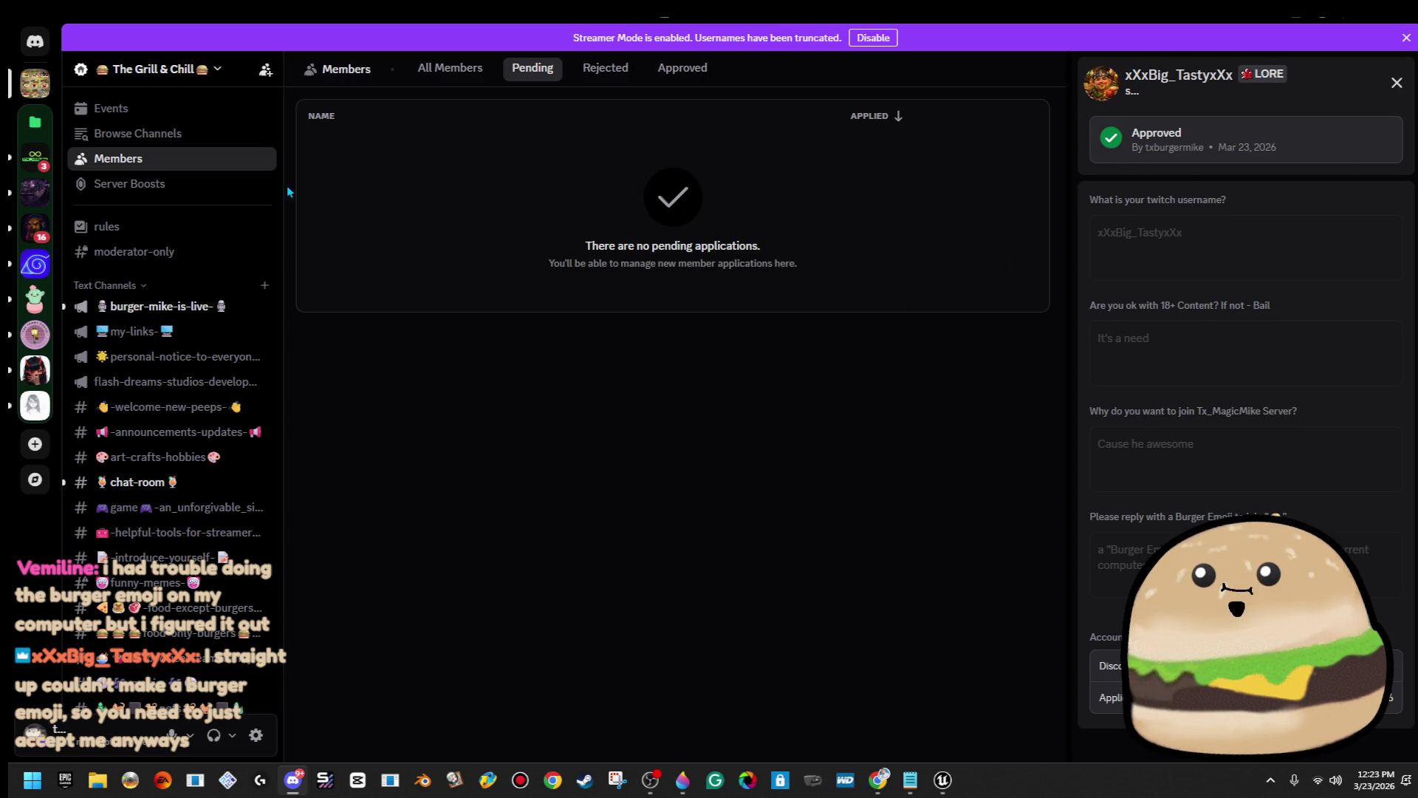
{"action": "left_click", "coordinate": [1360, 21]}
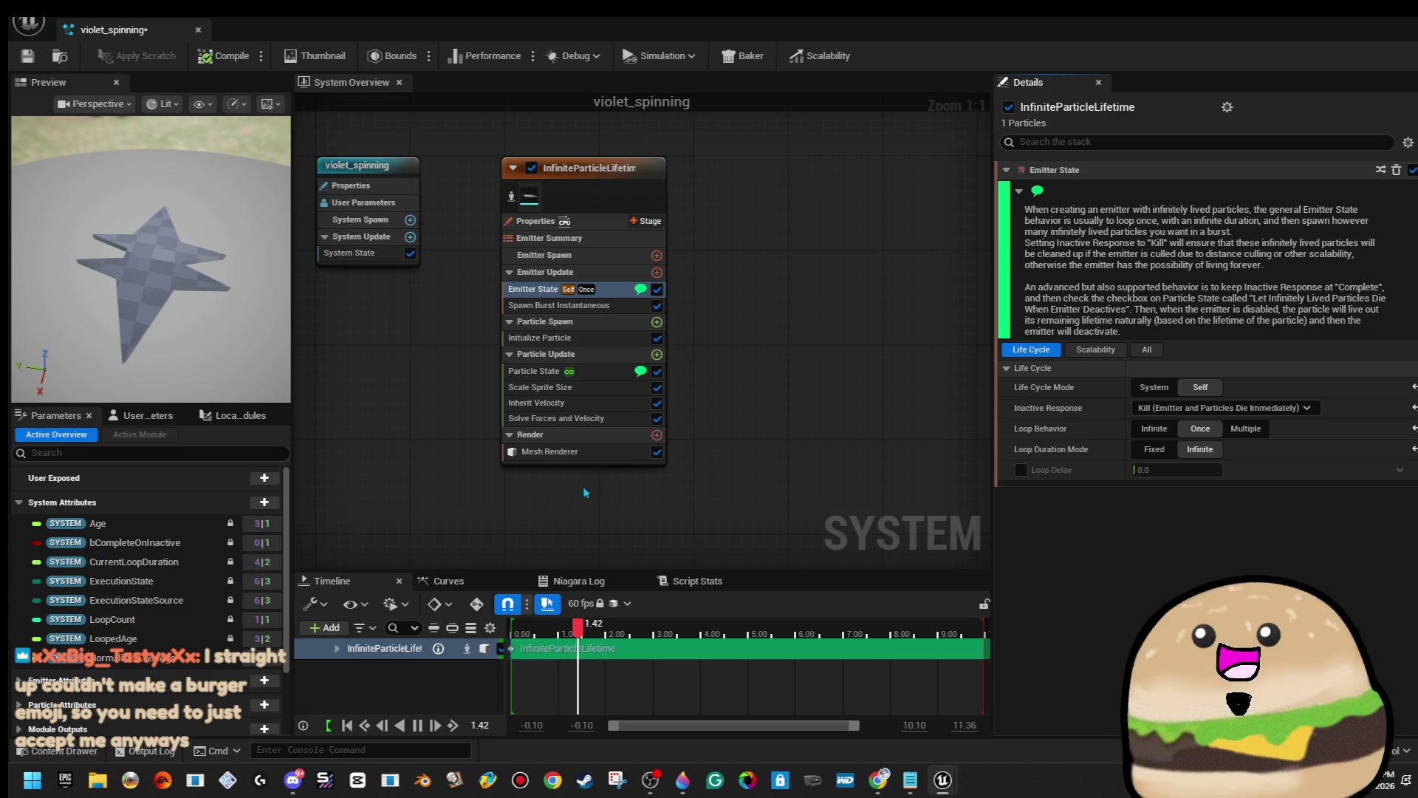
Review the emitter modules and turn off particle lifetime looping in Particle State.
{"action": "left_click", "coordinate": [579, 455]}
{"action": "left_click", "coordinate": [610, 408]}
{"action": "left_click", "coordinate": [600, 371]}
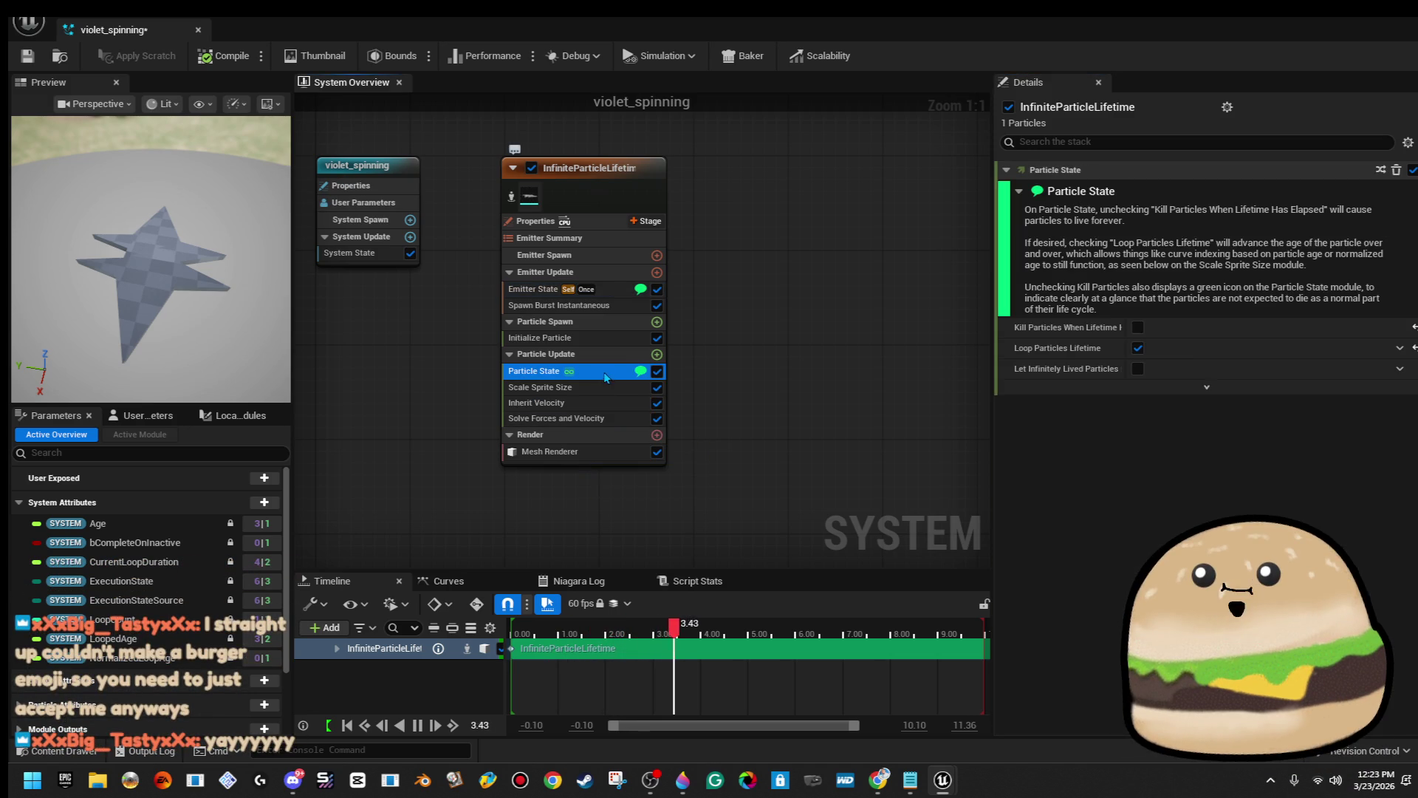
{"action": "left_click", "coordinate": [598, 382]}
{"action": "left_click", "coordinate": [600, 375]}
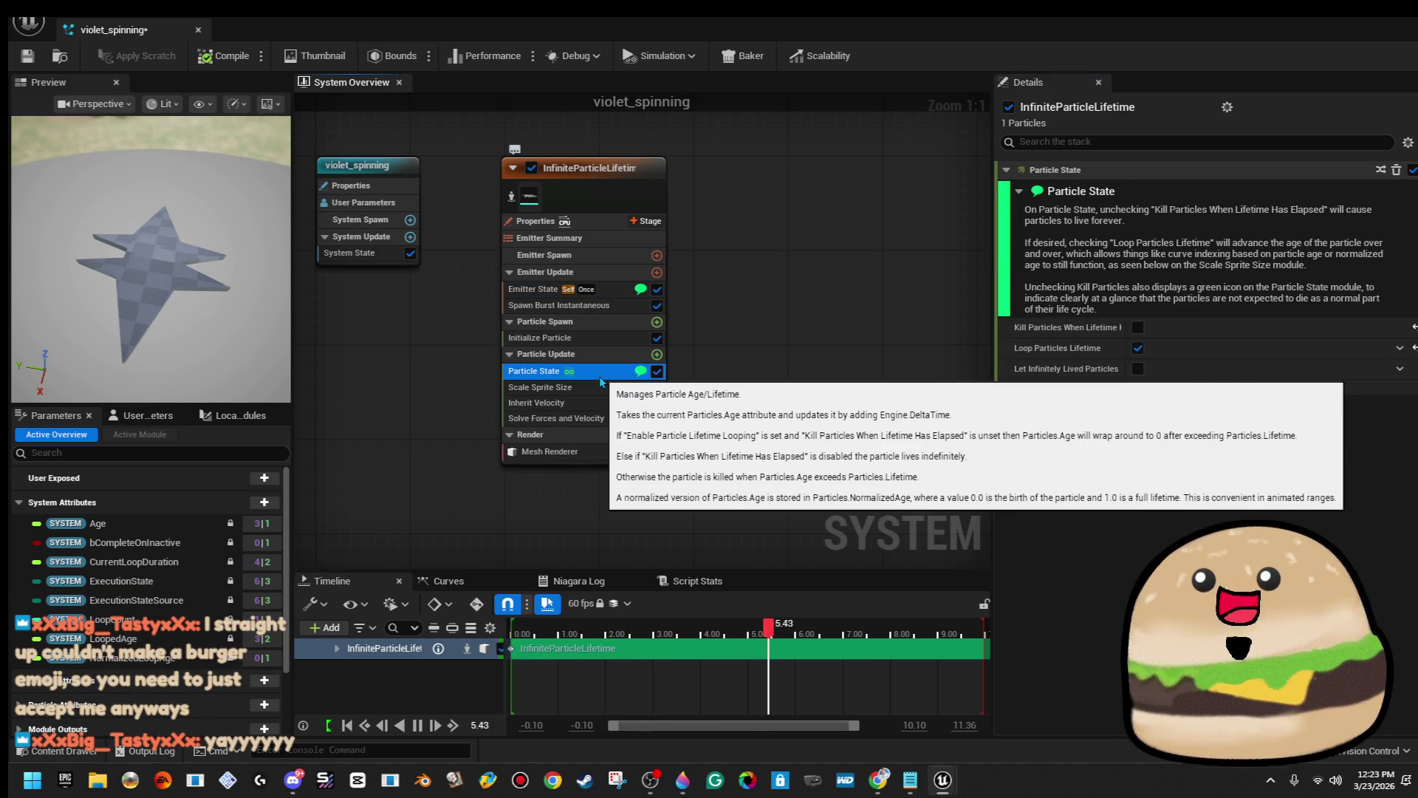
{"action": "left_click", "coordinate": [1138, 348]}
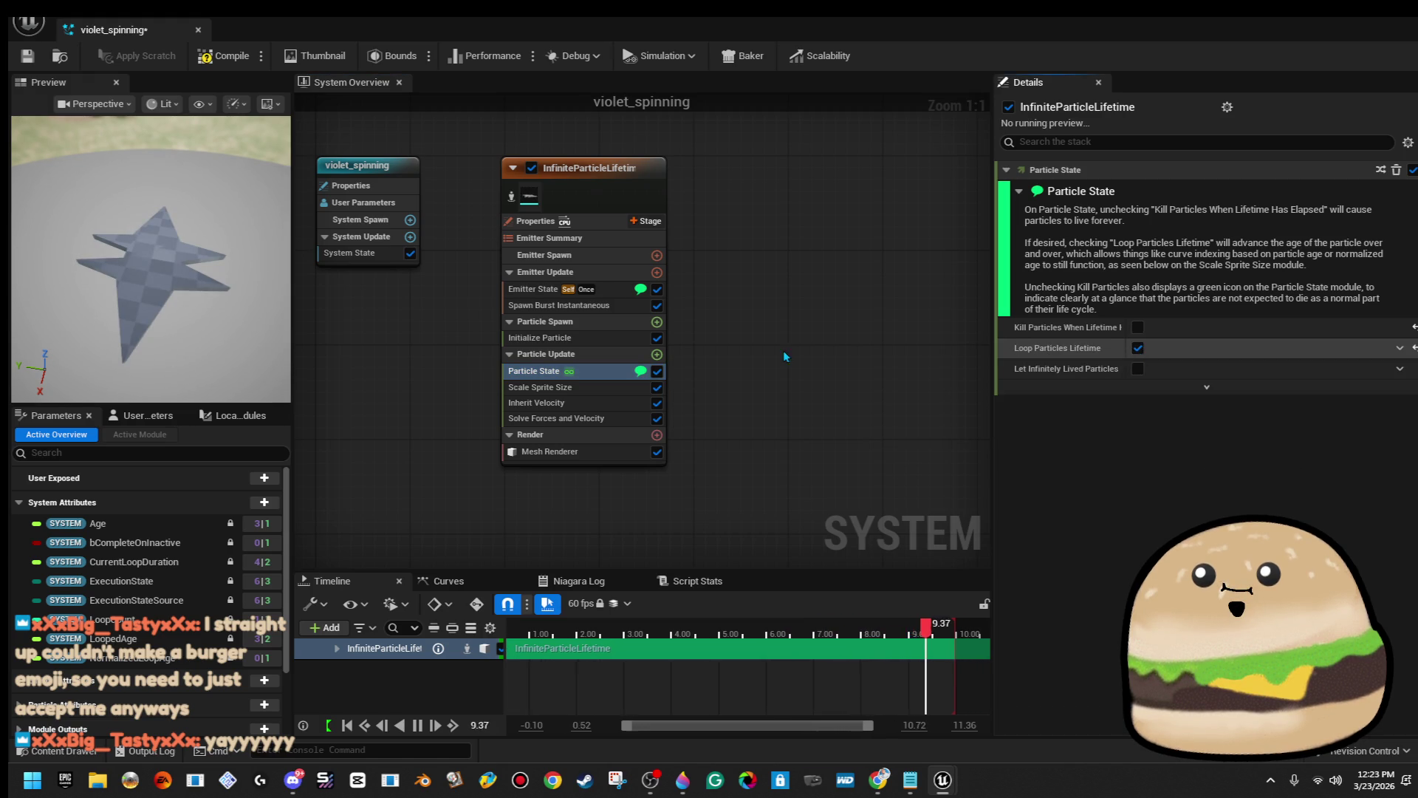
Delete the Particle State and Scale Sprite Size modules and save the system.
{"action": "left_click", "coordinate": [592, 370]}
{"action": "key", "text": "Delete"}
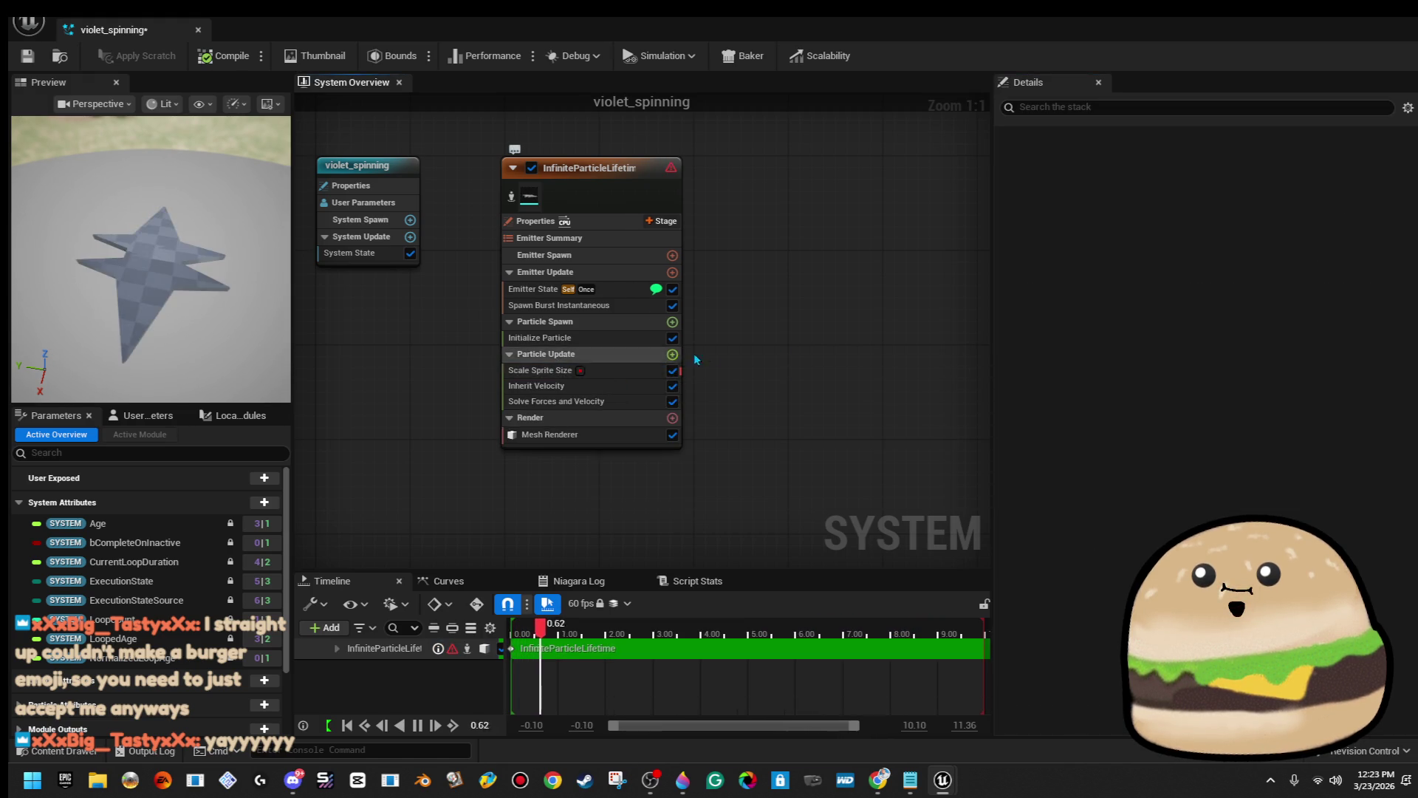
{"action": "left_click", "coordinate": [658, 369]}
{"action": "key", "text": "Delete"}
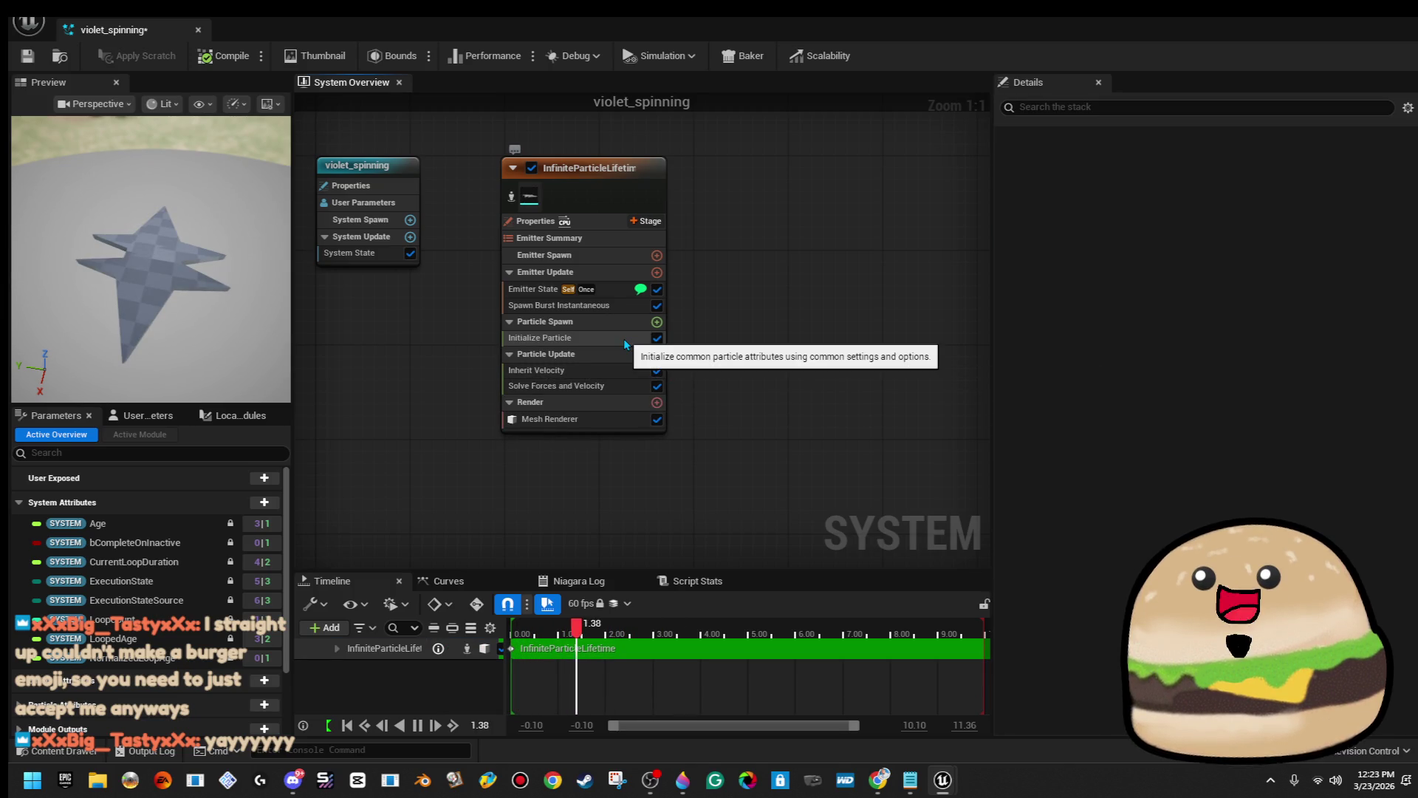
{"action": "key", "text": "ctrl+s"}
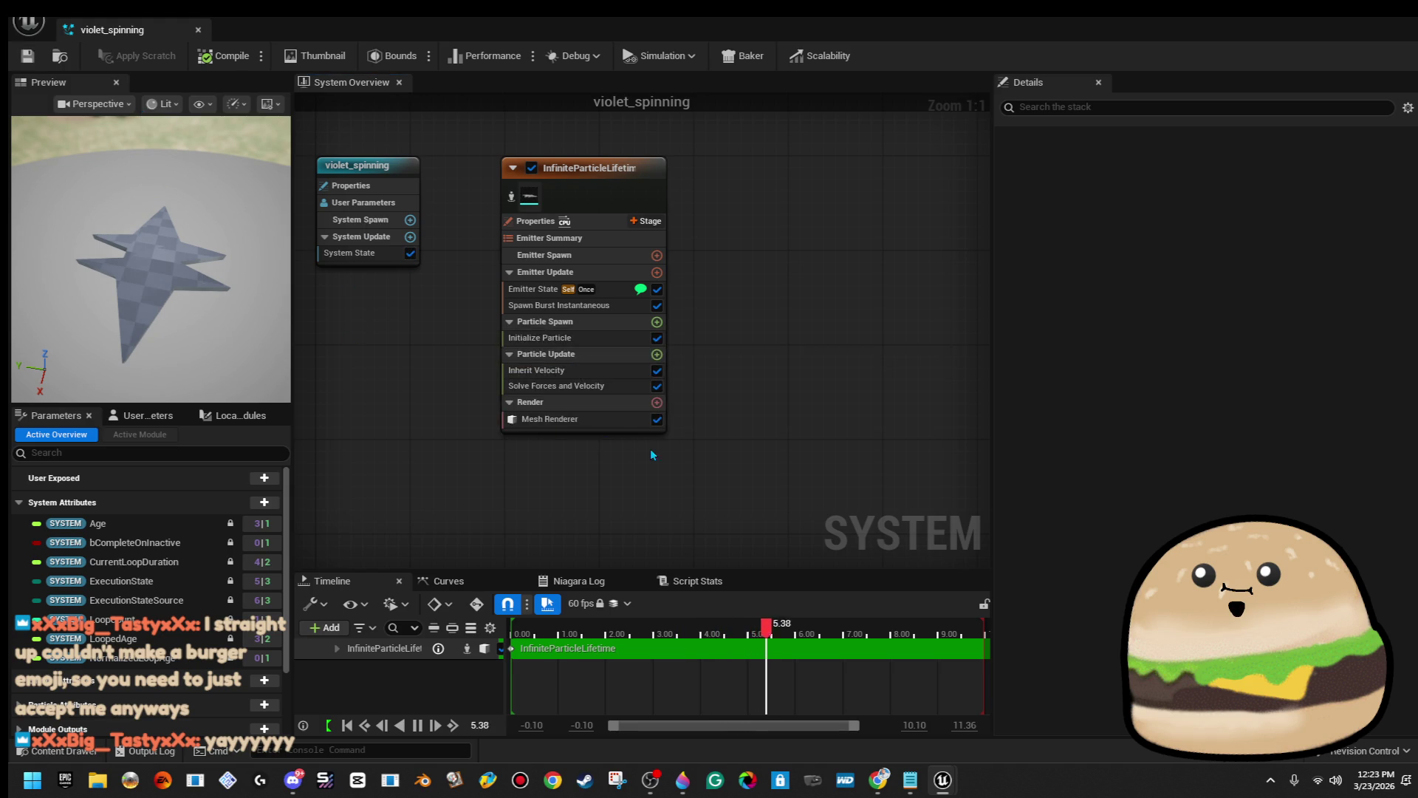
Set Emitter State's Scalability Mode to Self.
{"action": "left_click", "coordinate": [602, 289]}
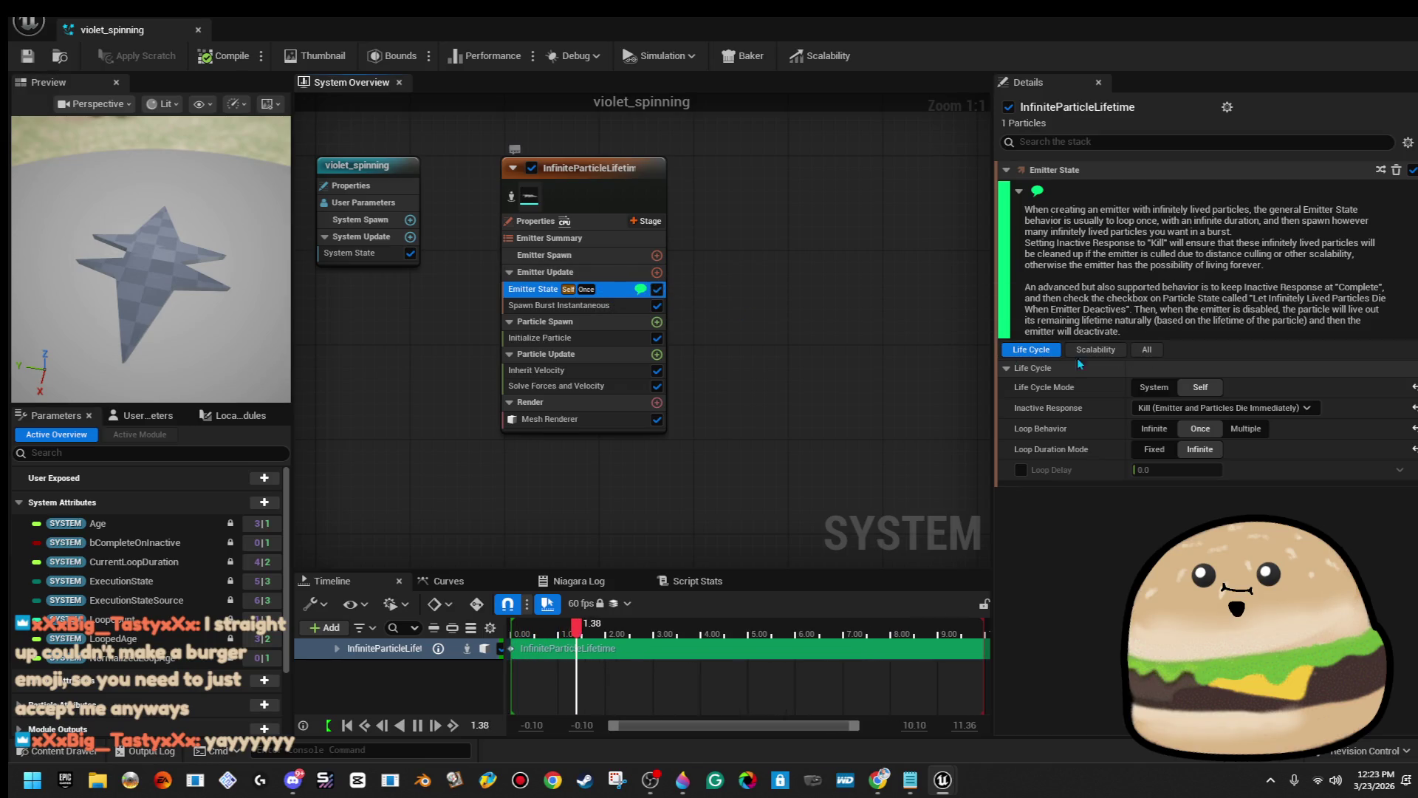
{"action": "left_click", "coordinate": [1110, 355]}
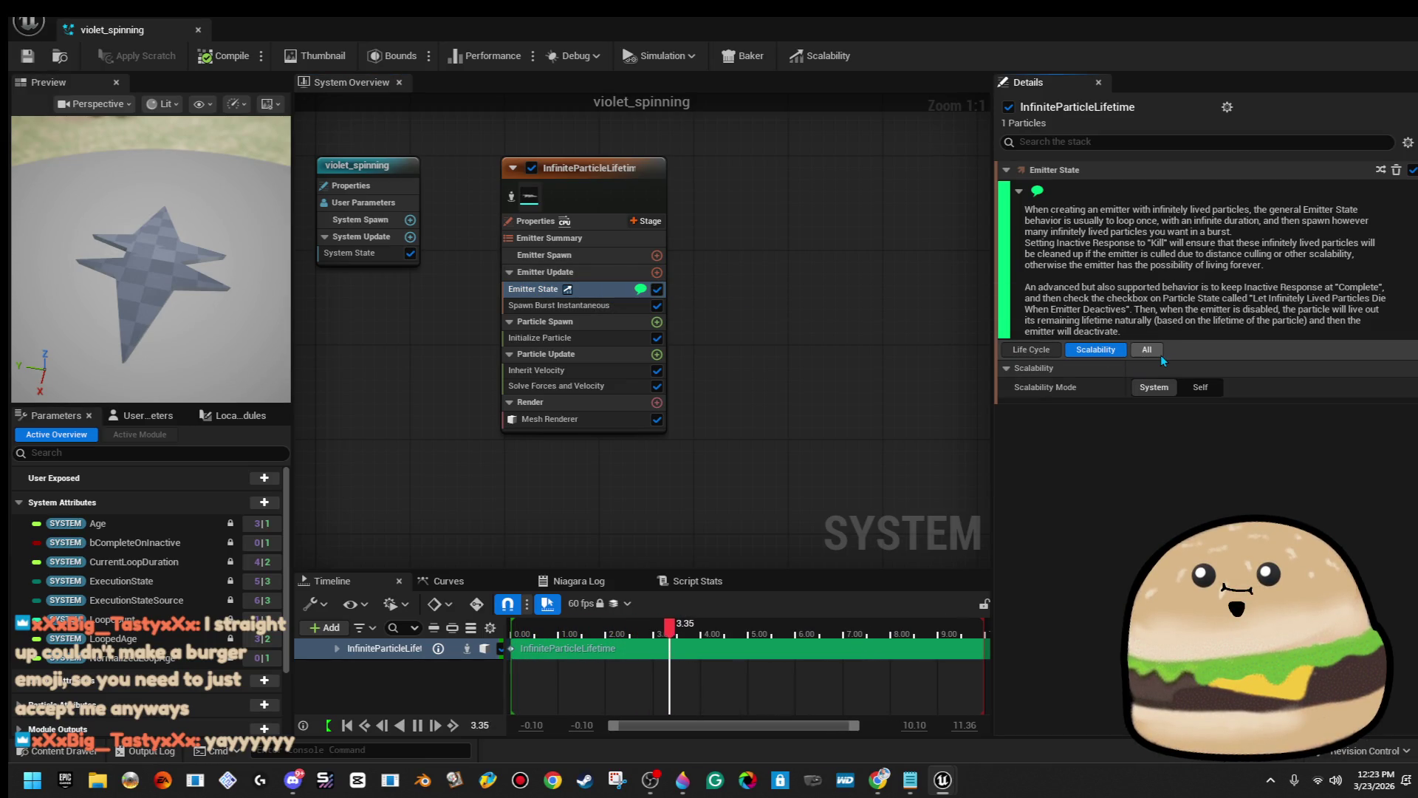
{"action": "left_click", "coordinate": [1161, 357]}
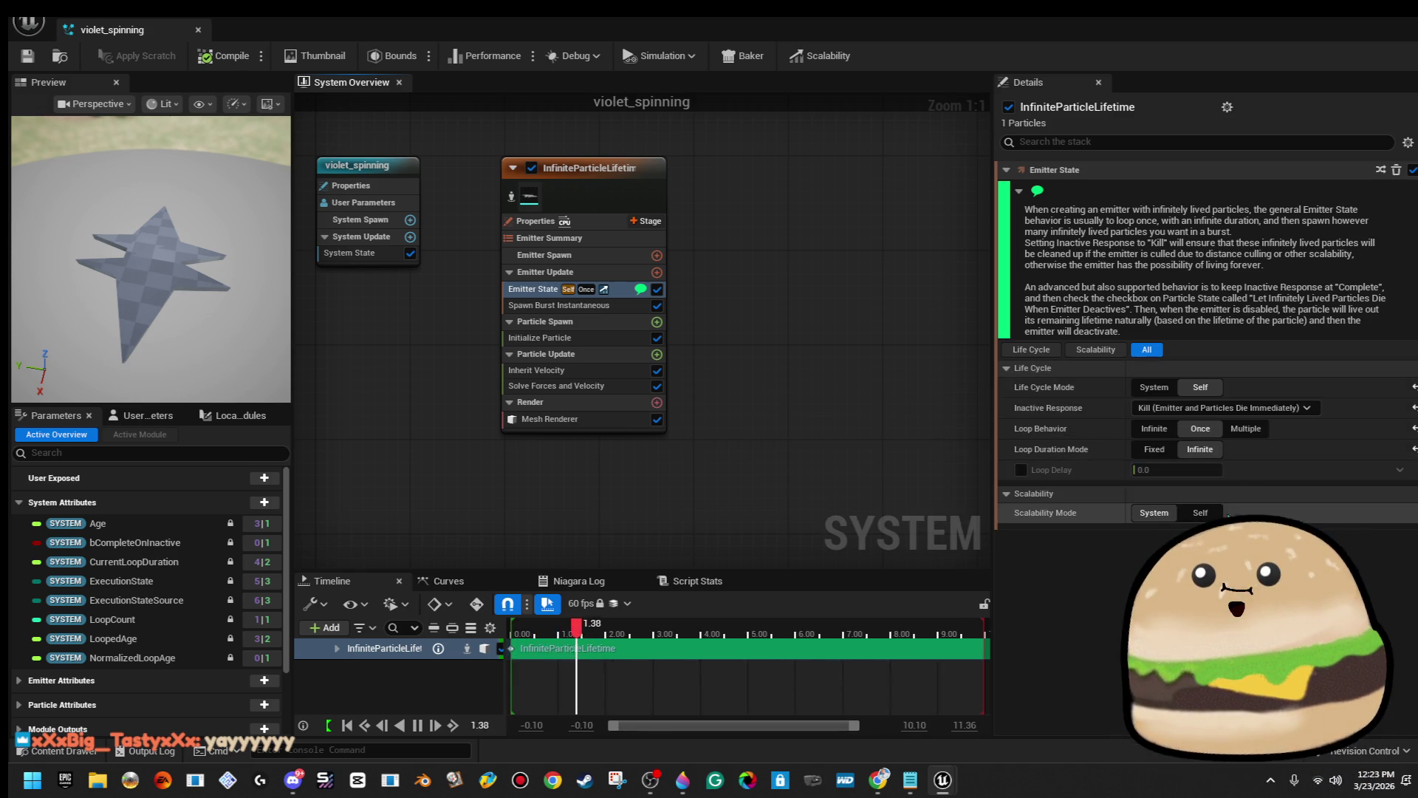
{"action": "left_click", "coordinate": [1217, 517]}
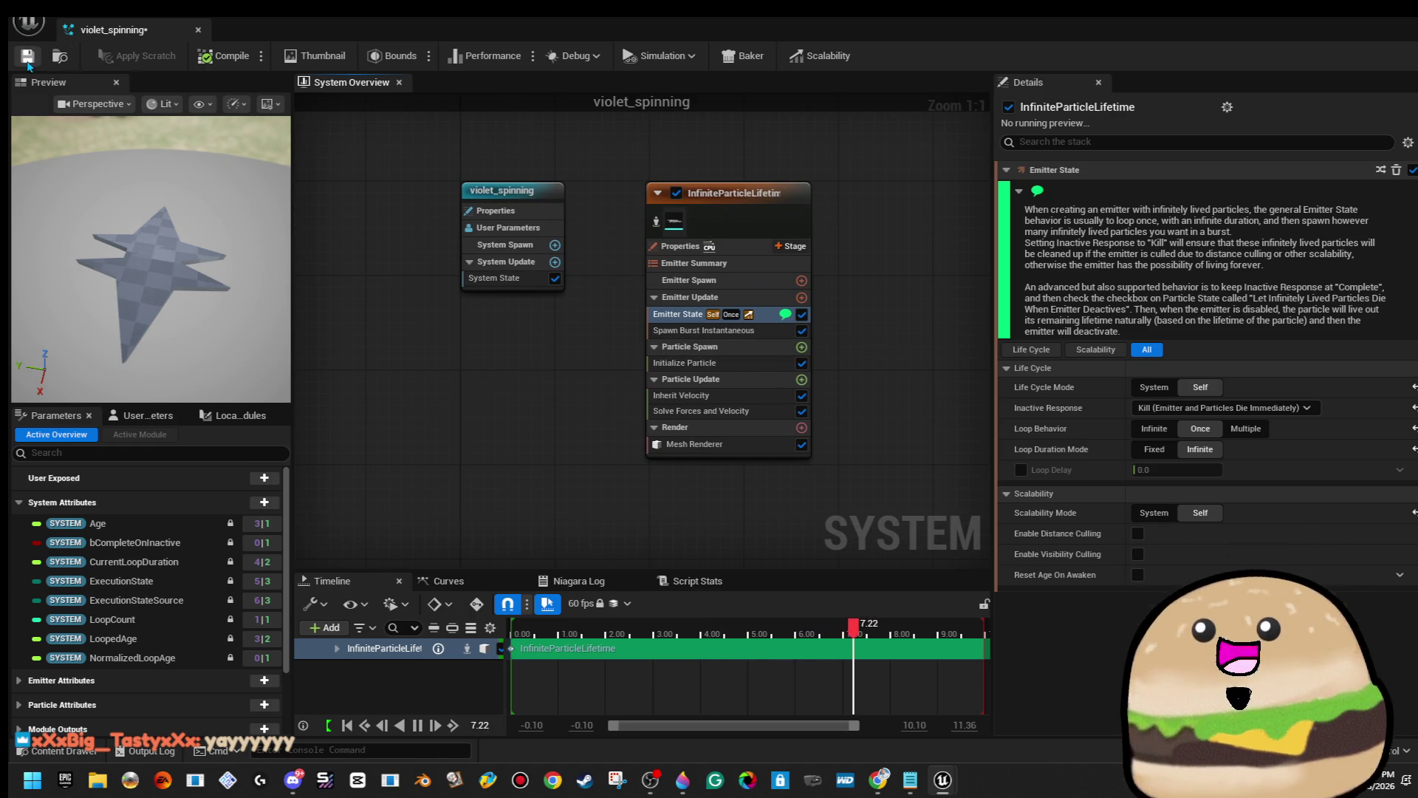
Save, raise Inherit Velocity's Y amount to about 239, recompile, and select the Inherit Velocity module.
{"action": "key", "text": "ctrl+s"}
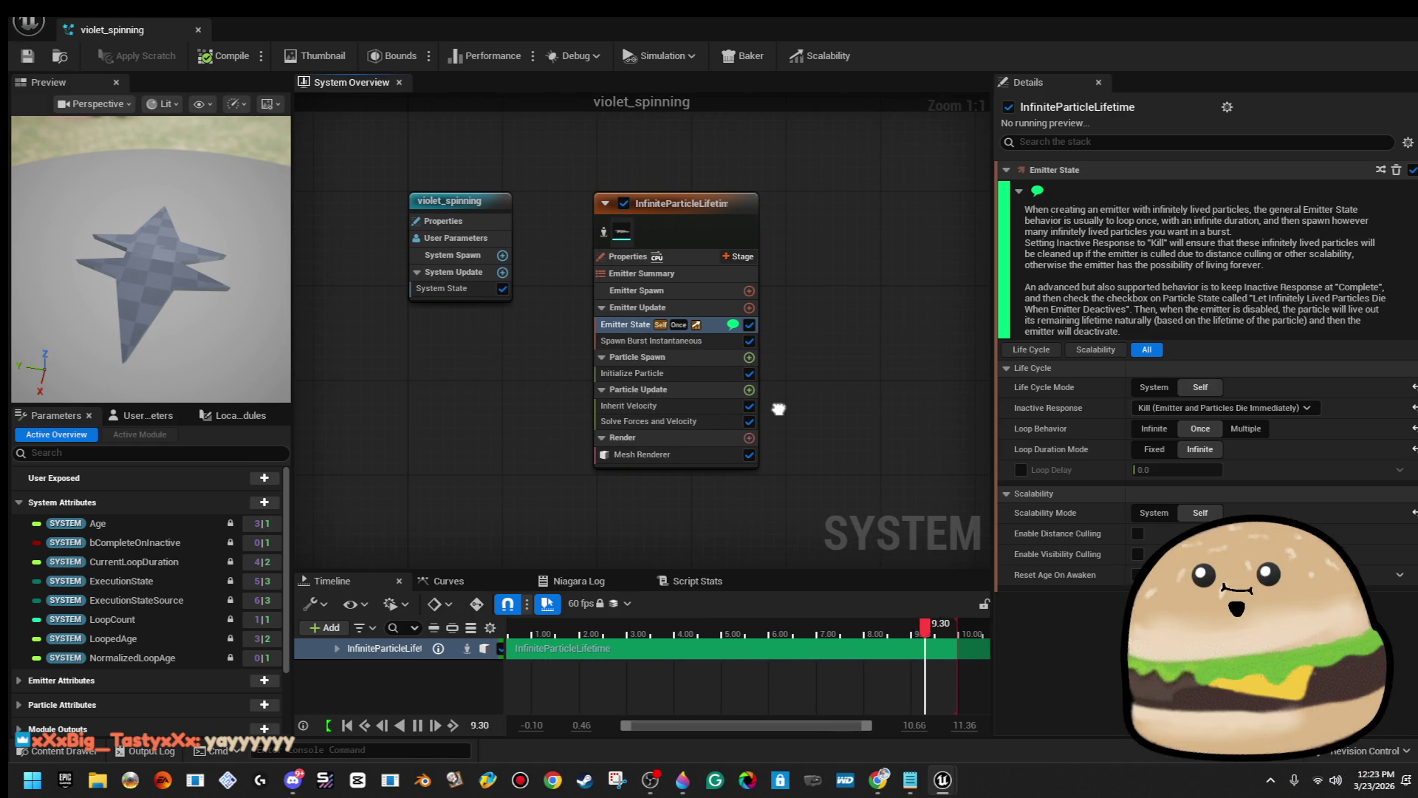
{"action": "left_click", "coordinate": [802, 443]}
{"action": "mouse_move", "coordinate": [148, 222]}
{"action": "left_mouse_down"}
{"action": "mouse_move", "coordinate": [207, 266]}
{"action": "mouse_move", "coordinate": [167, 225]}
{"action": "left_mouse_up"}
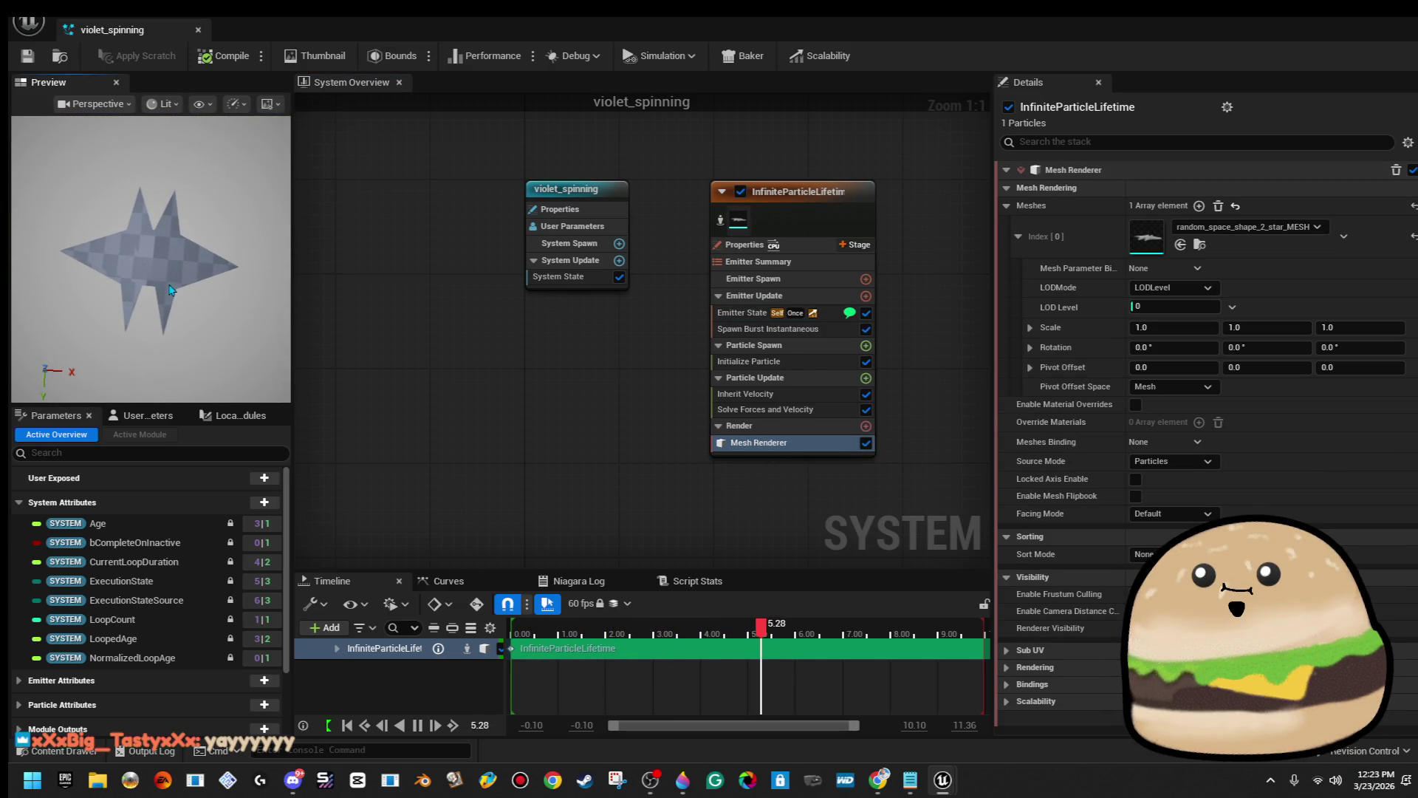
{"action": "left_click", "coordinate": [797, 408]}
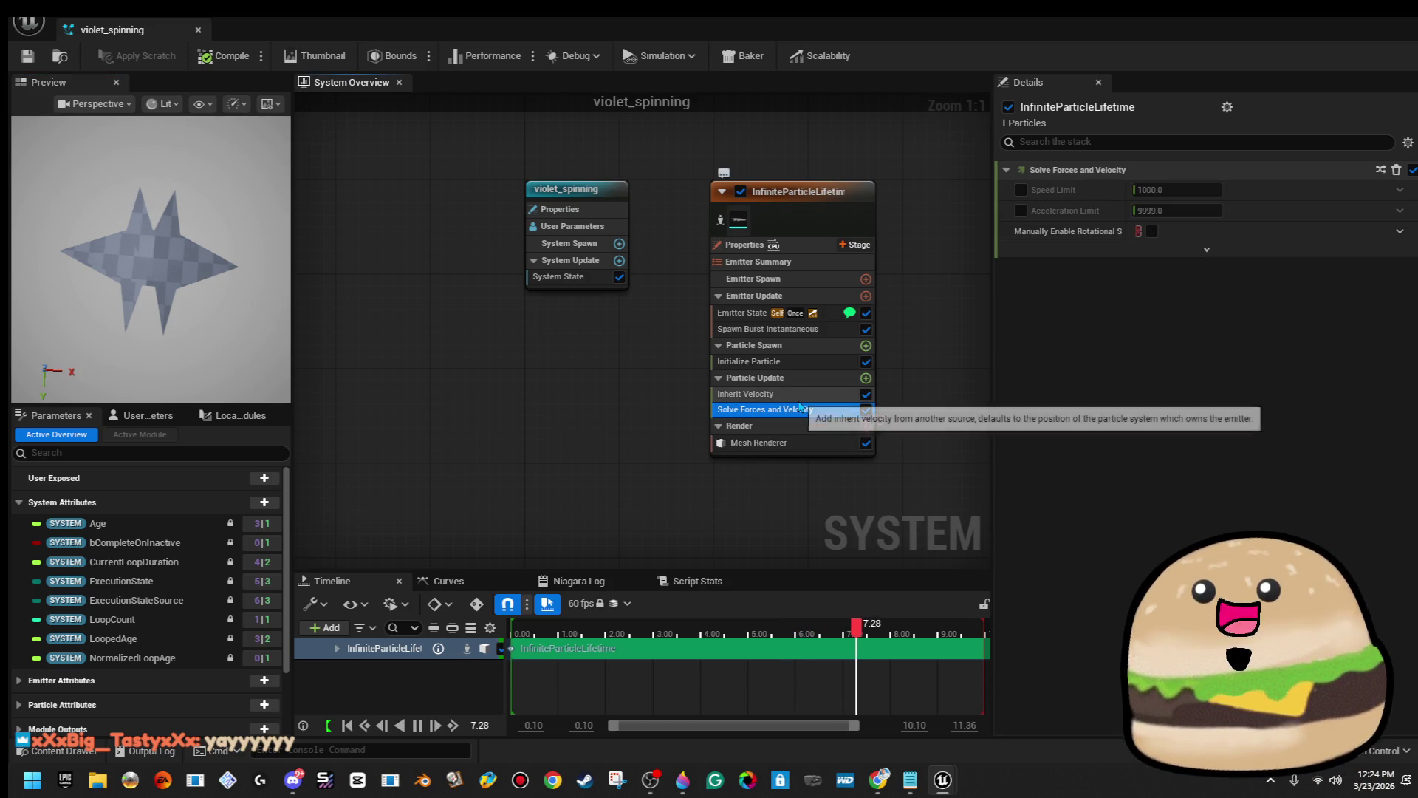
{"action": "left_click", "coordinate": [783, 393]}
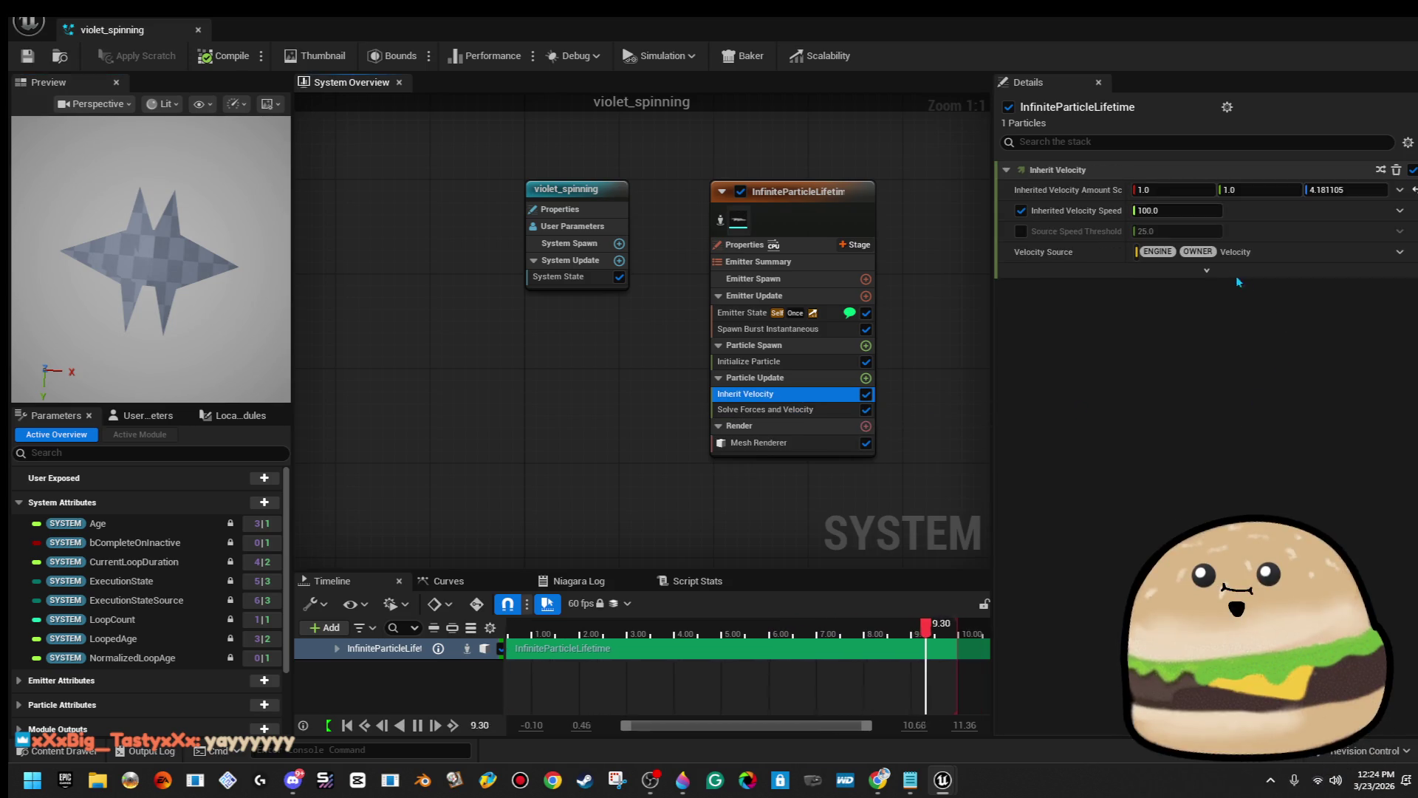
{"action": "mouse_move", "coordinate": [1229, 190]}
{"action": "left_mouse_down"}
{"action": "mouse_move", "coordinate": [1285, 190]}
{"action": "mouse_move", "coordinate": [1229, 190]}
{"action": "left_mouse_up"}
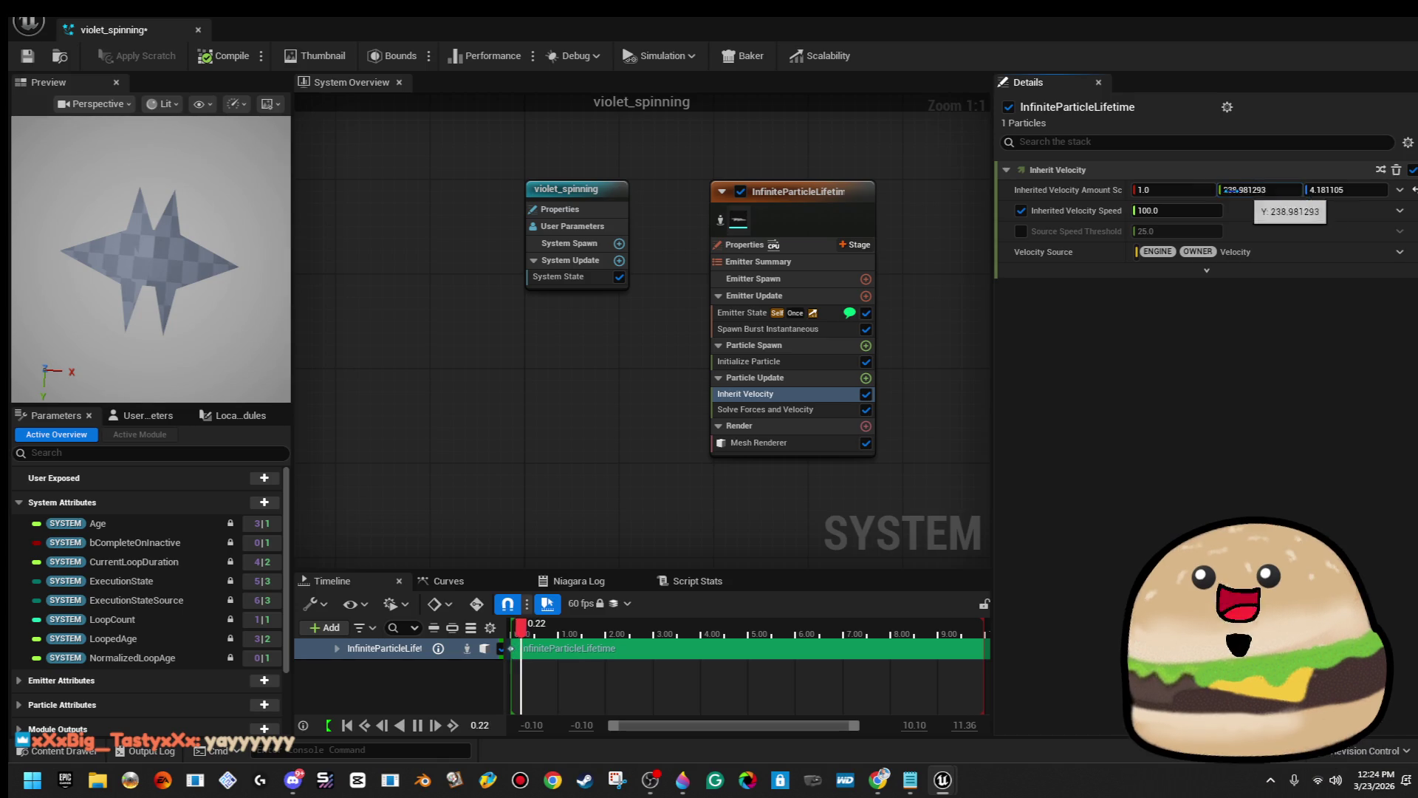
{"action": "left_click", "coordinate": [225, 65]}
{"action": "left_click", "coordinate": [816, 394]}
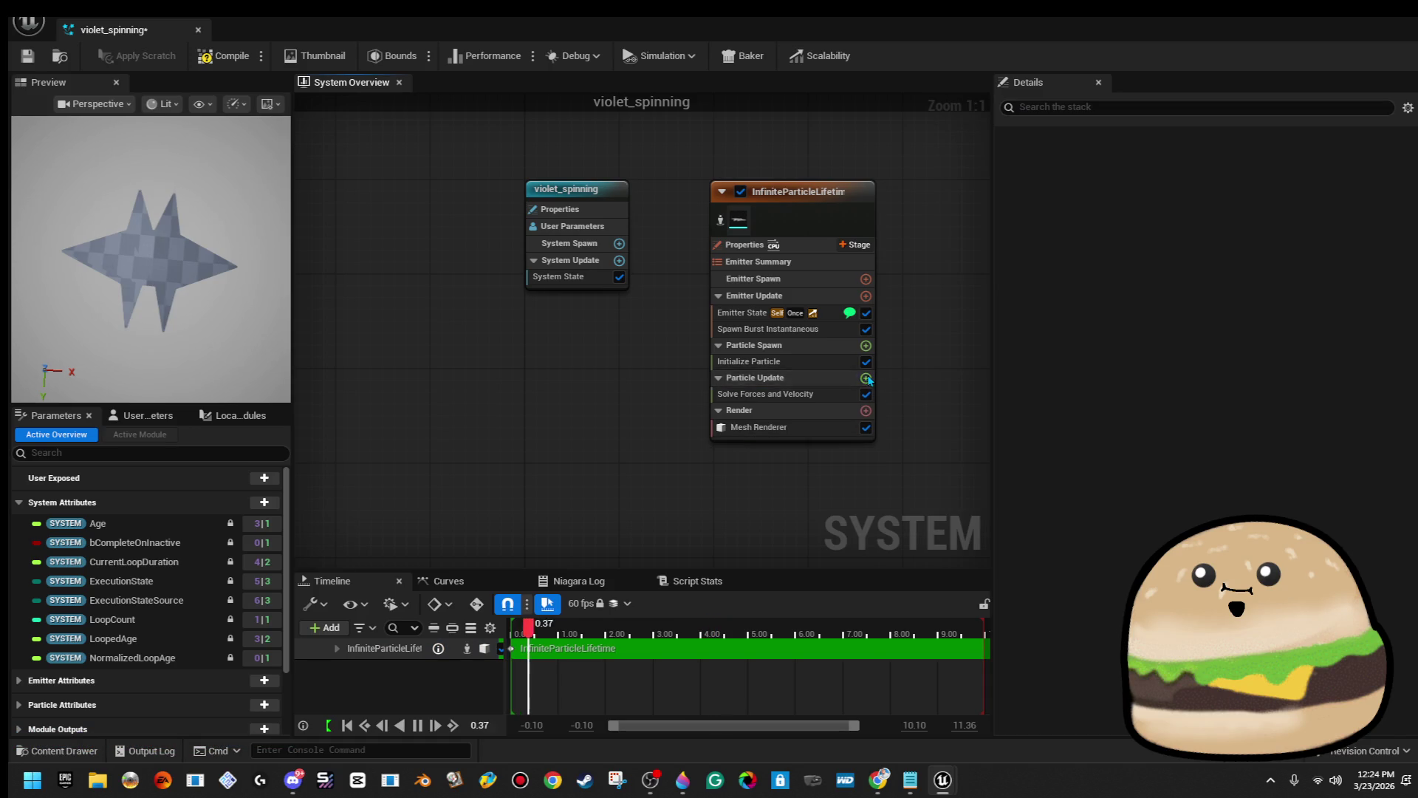
Add a Curl Noise Force module to Particle Update through a 'force' search.
{"action": "left_click", "coordinate": [865, 377]}
{"action": "type", "text": "force"}
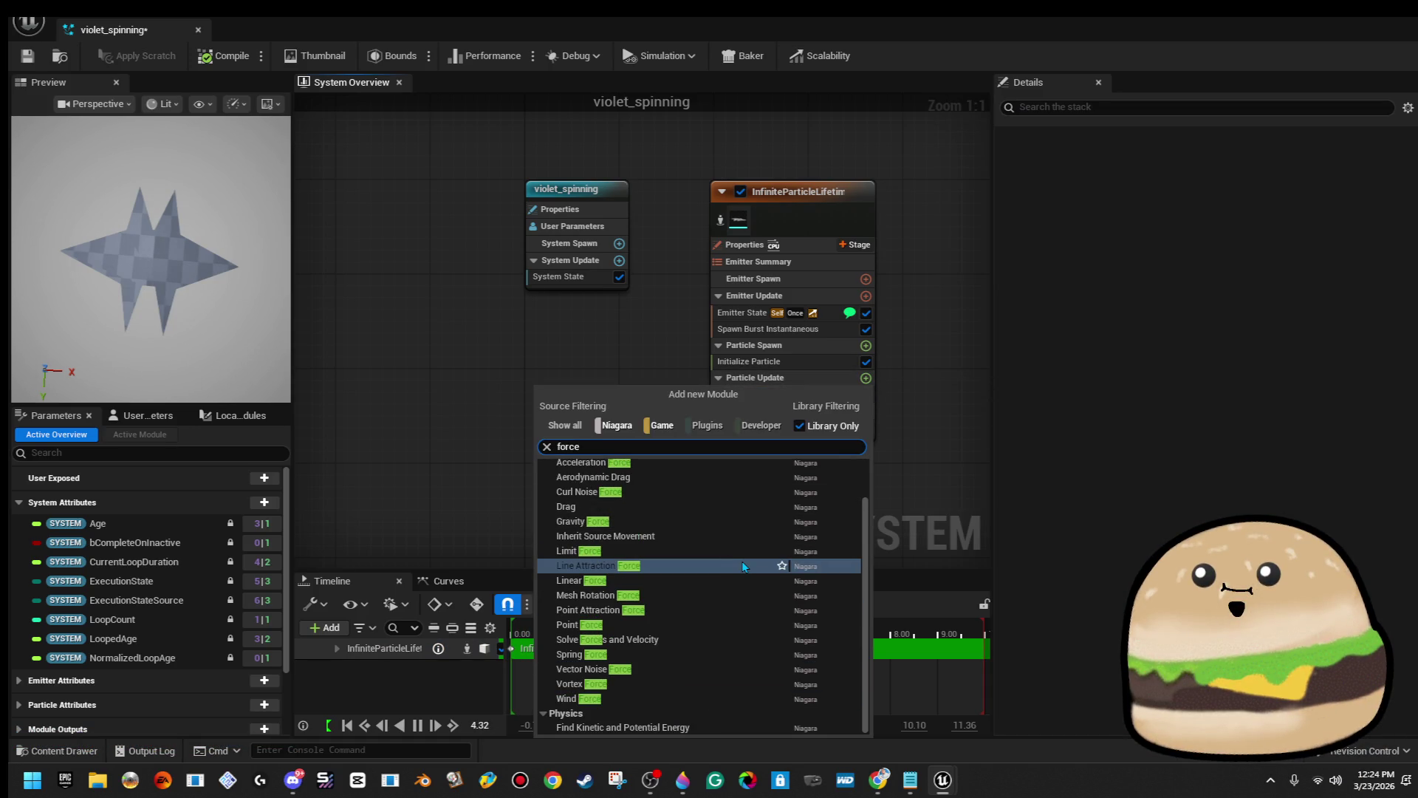
{"action": "key", "text": "Up"}
{"action": "key", "text": "Up"}
{"action": "key", "text": "Up"}
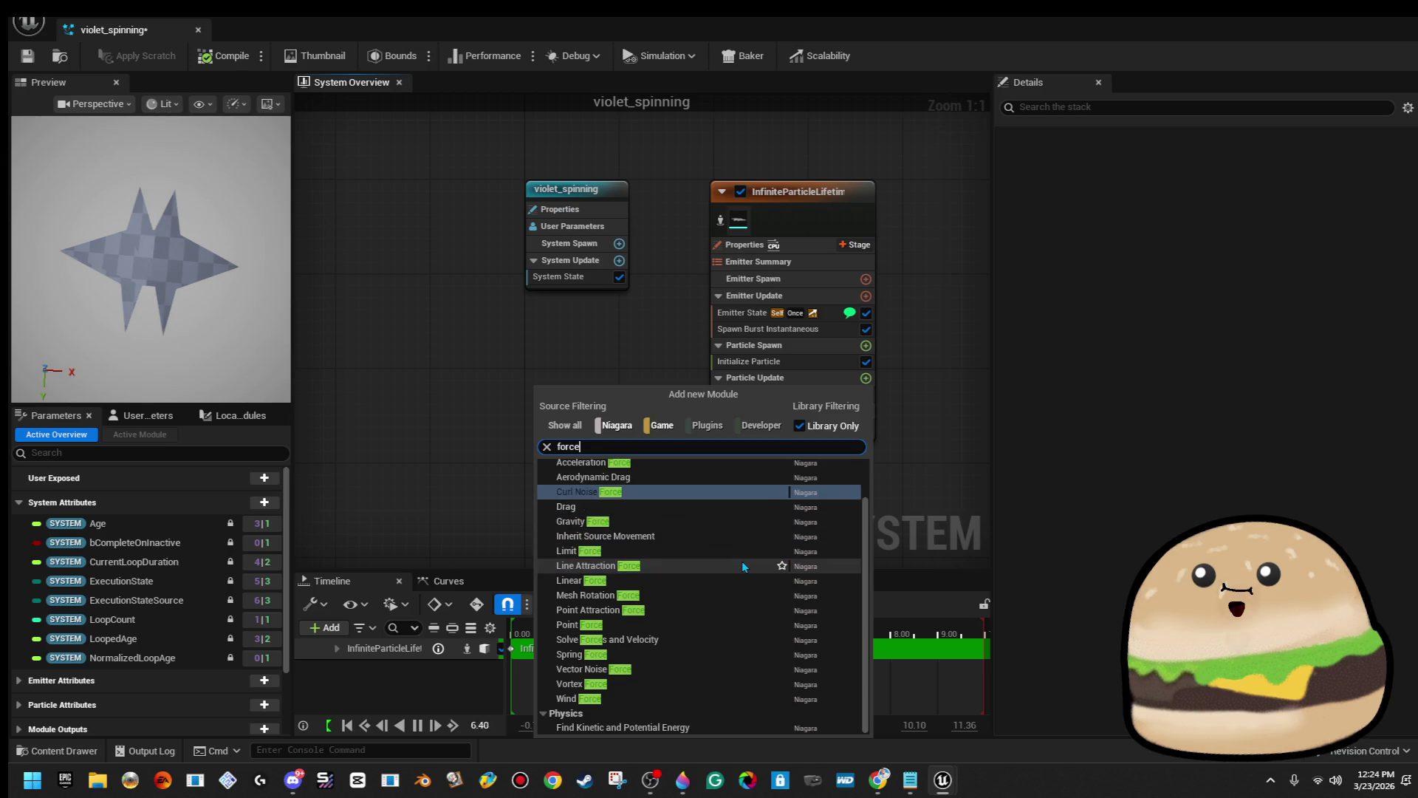
{"action": "key", "text": "Return"}
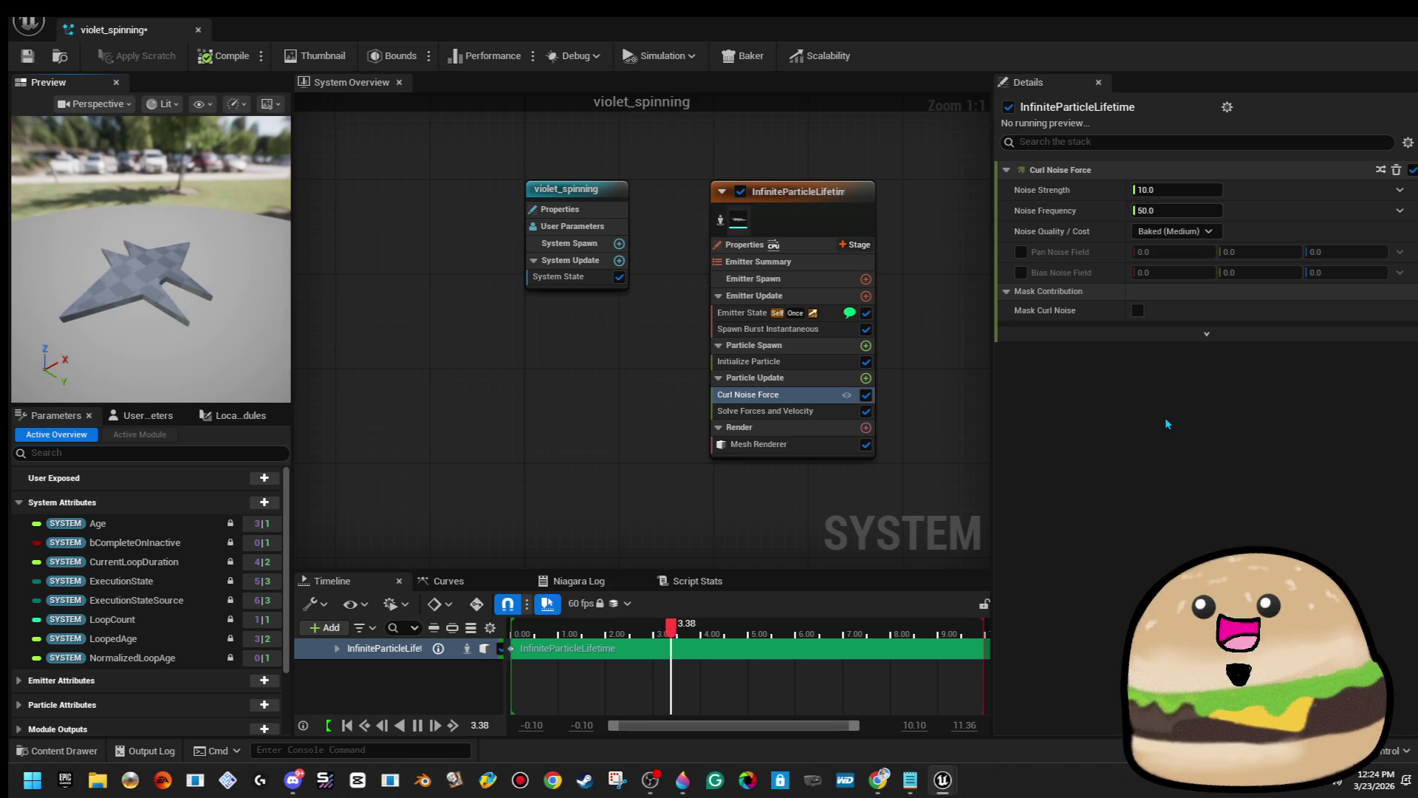
{"action": "left_click", "coordinate": [813, 314]}
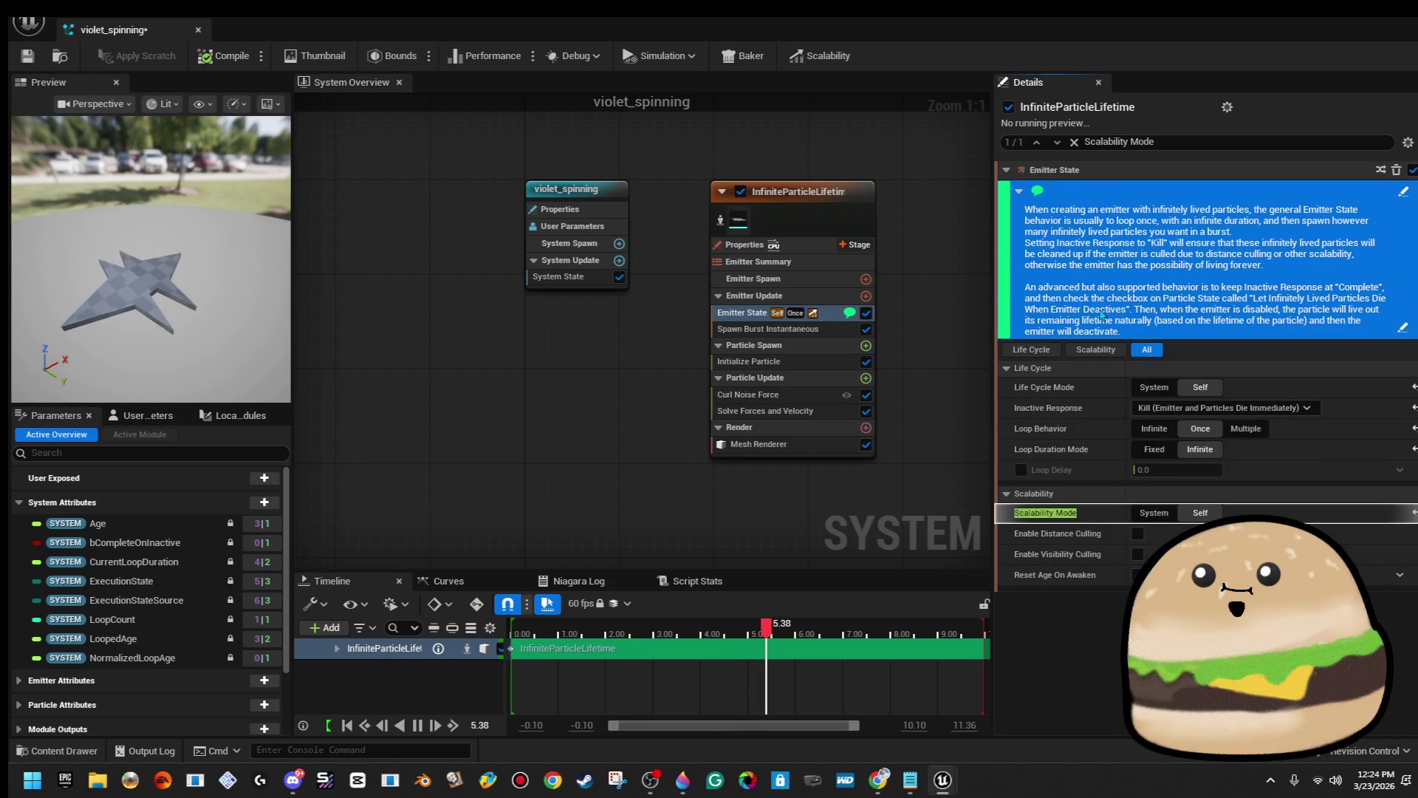
Delete the Emitter State module and add a fresh Emitter State to Emitter Update.
{"action": "left_click", "coordinate": [1395, 170]}
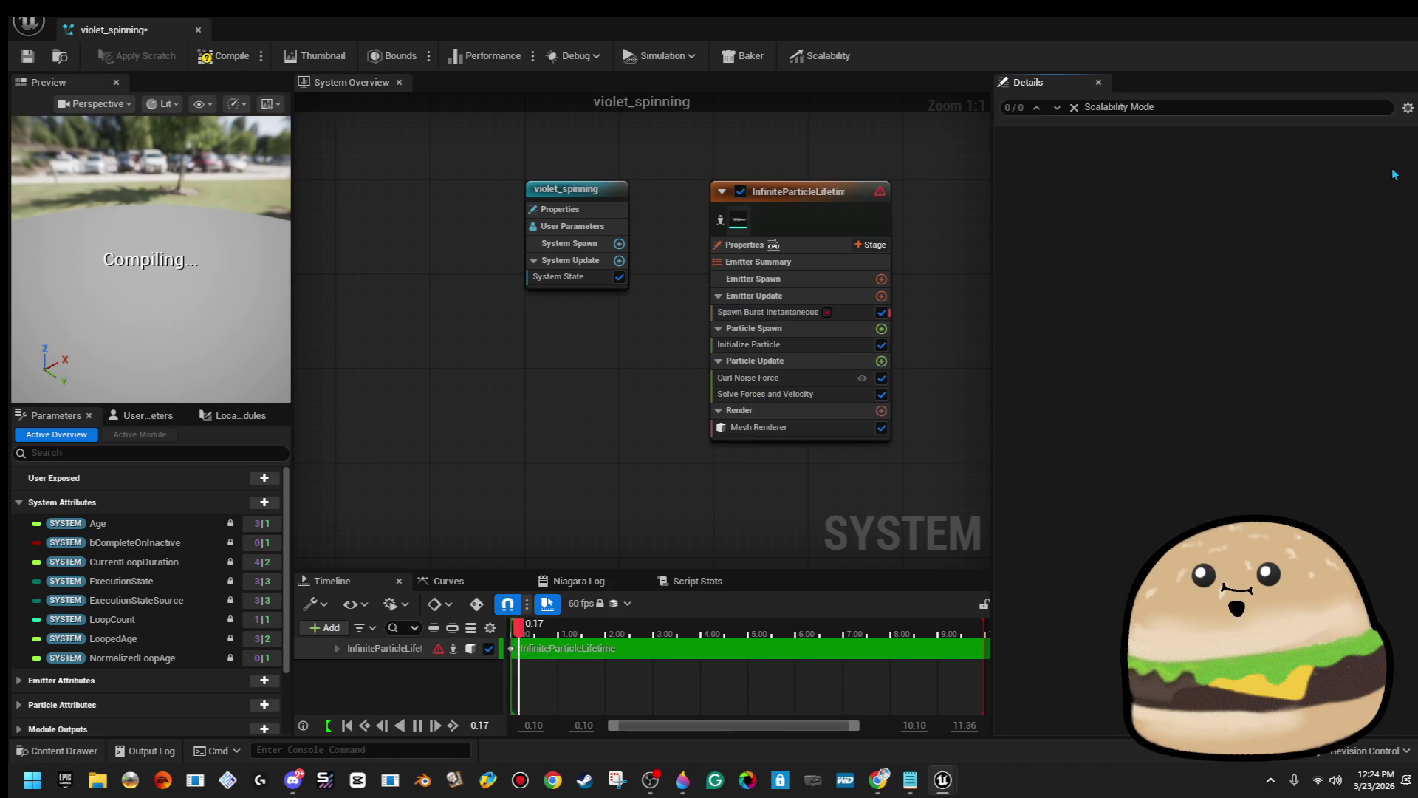
{"action": "left_click_drag", "start_coordinate": [142, 295], "coordinate": [145, 294]}
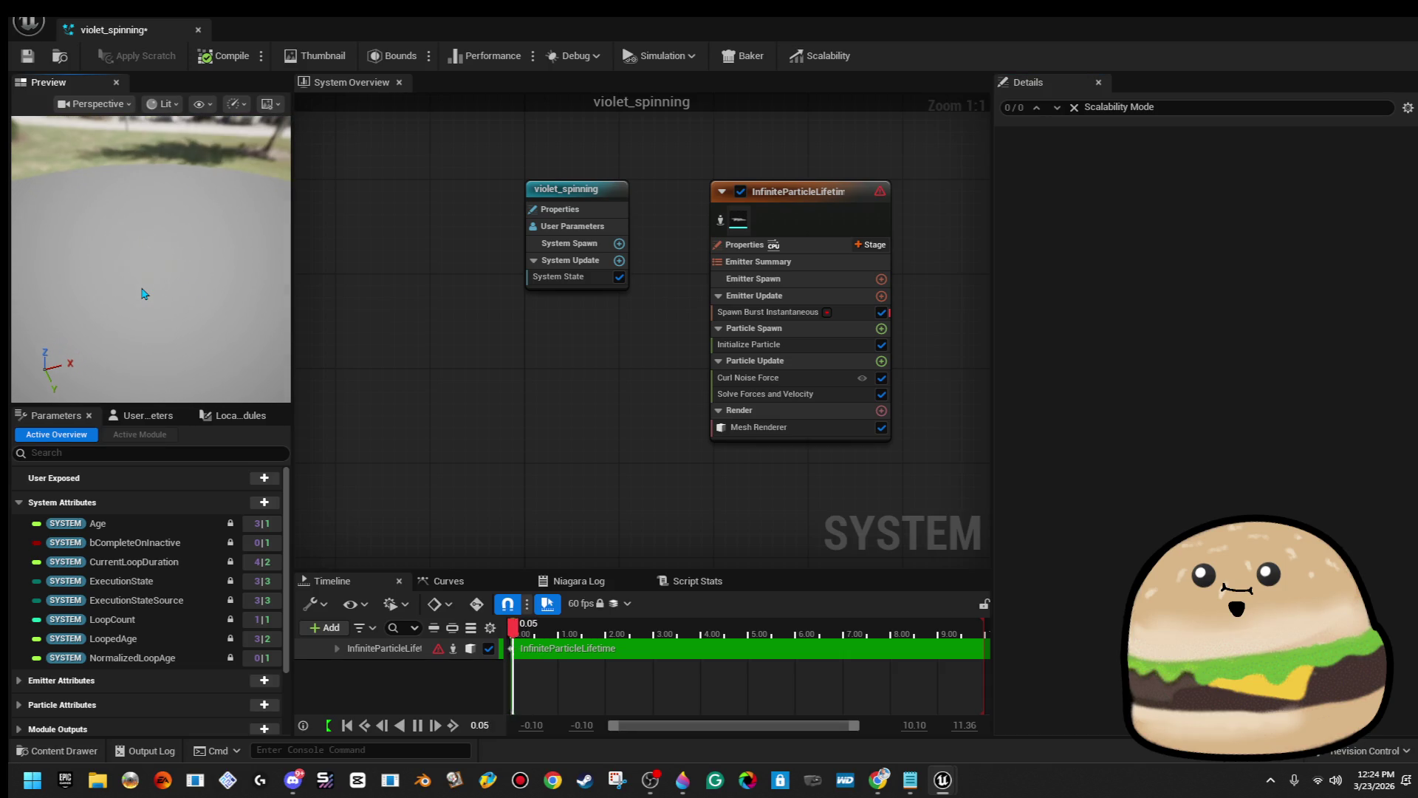
{"action": "key", "text": "ctrl+z"}
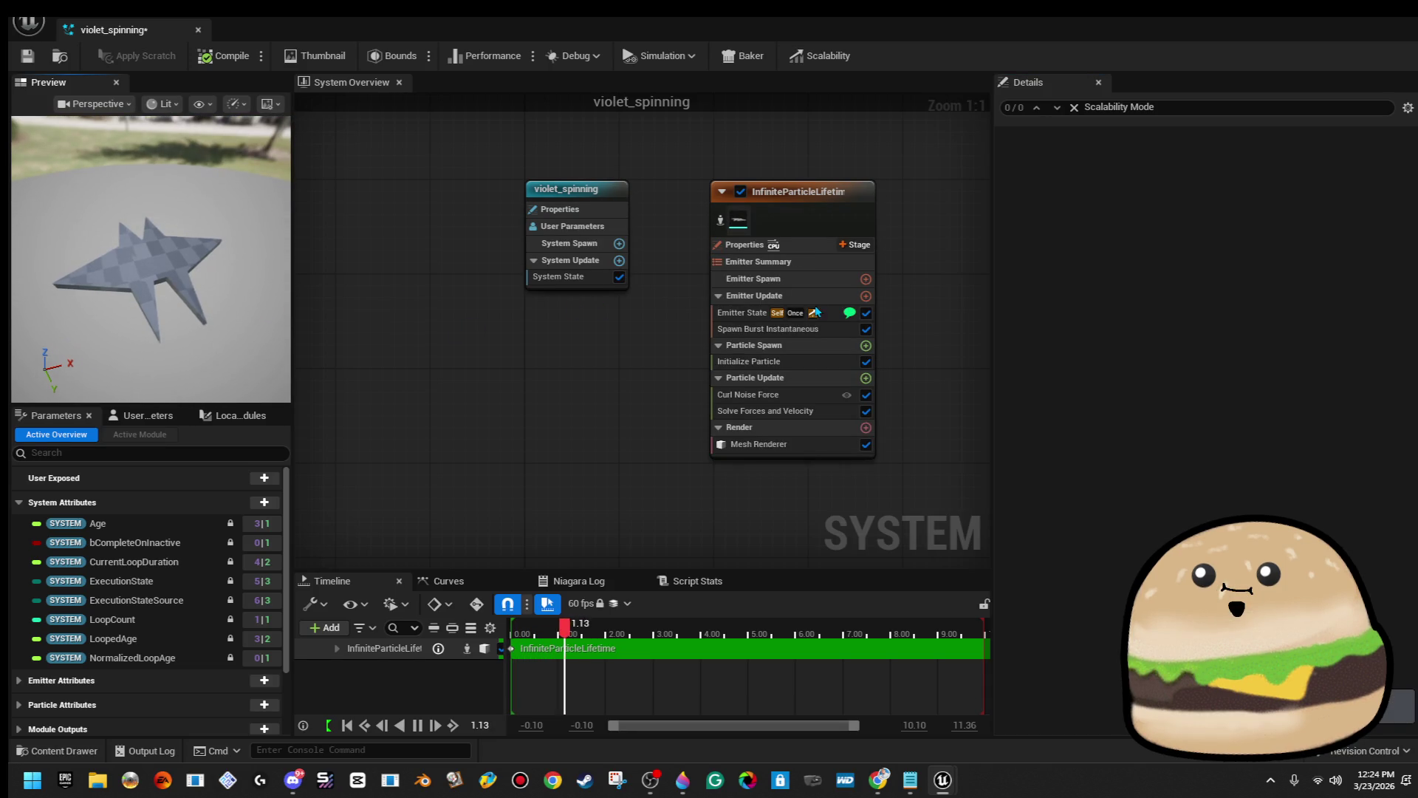
{"action": "left_click", "coordinate": [825, 311]}
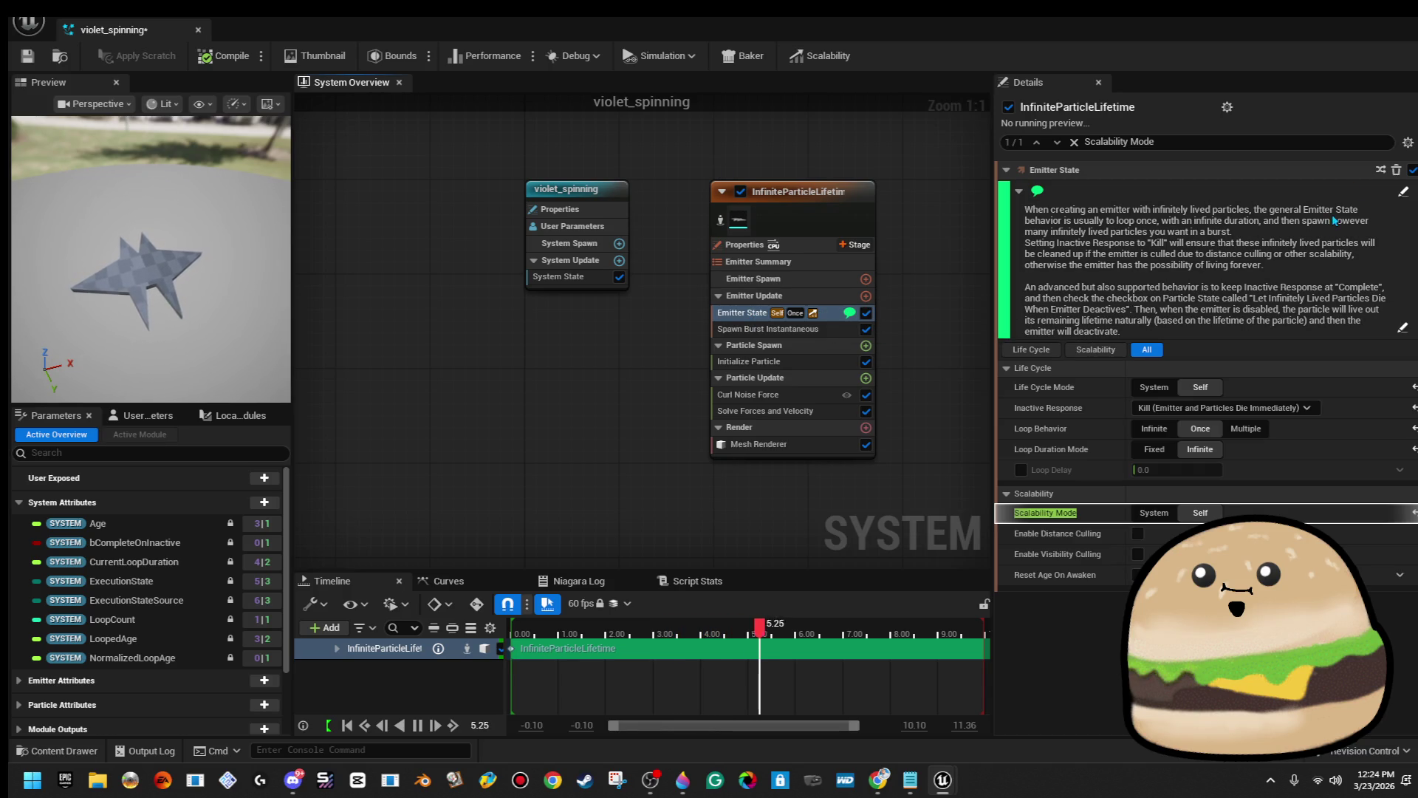
{"action": "key", "text": "Delete"}
{"action": "left_click", "coordinate": [882, 295]}
{"action": "type", "text": "emitter s"}
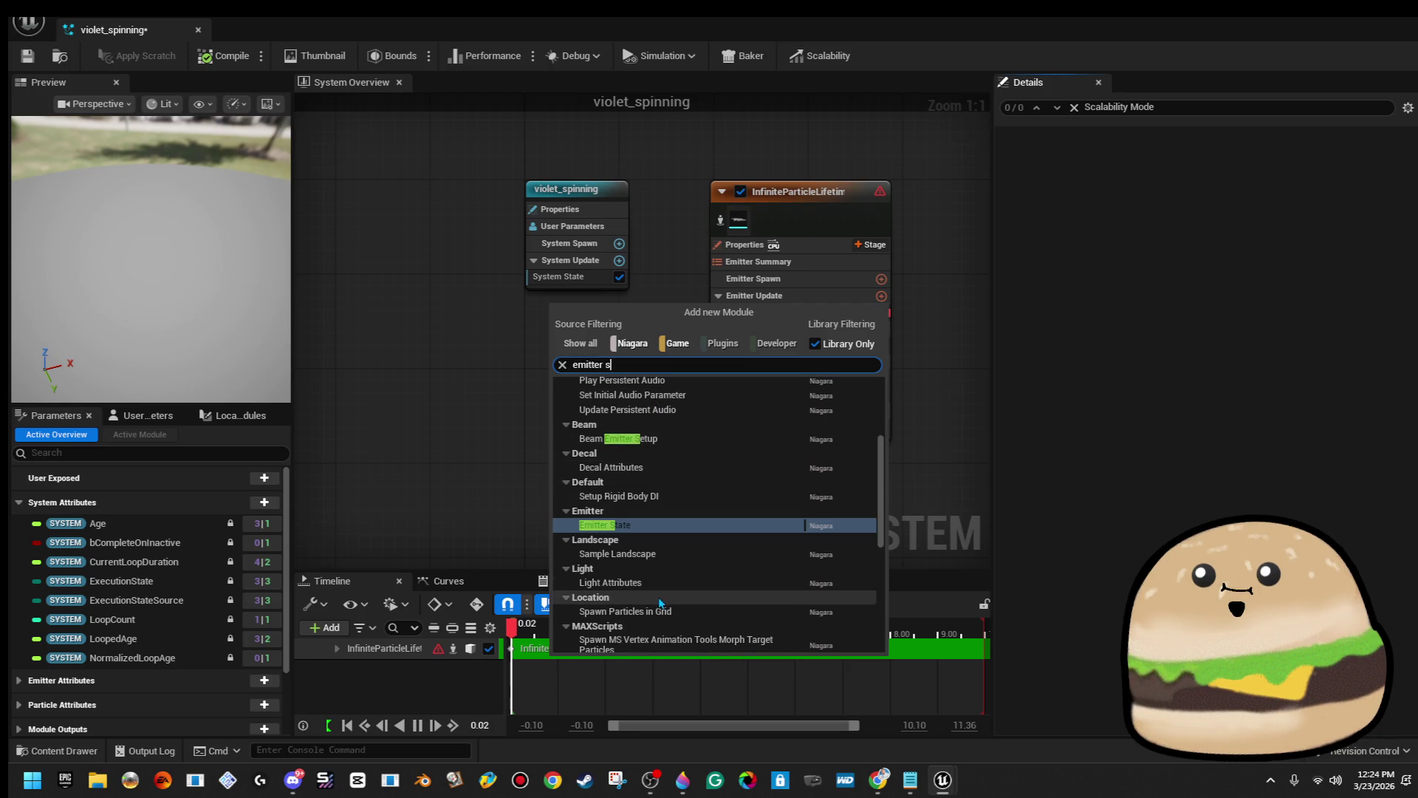
{"action": "left_click", "coordinate": [673, 529]}
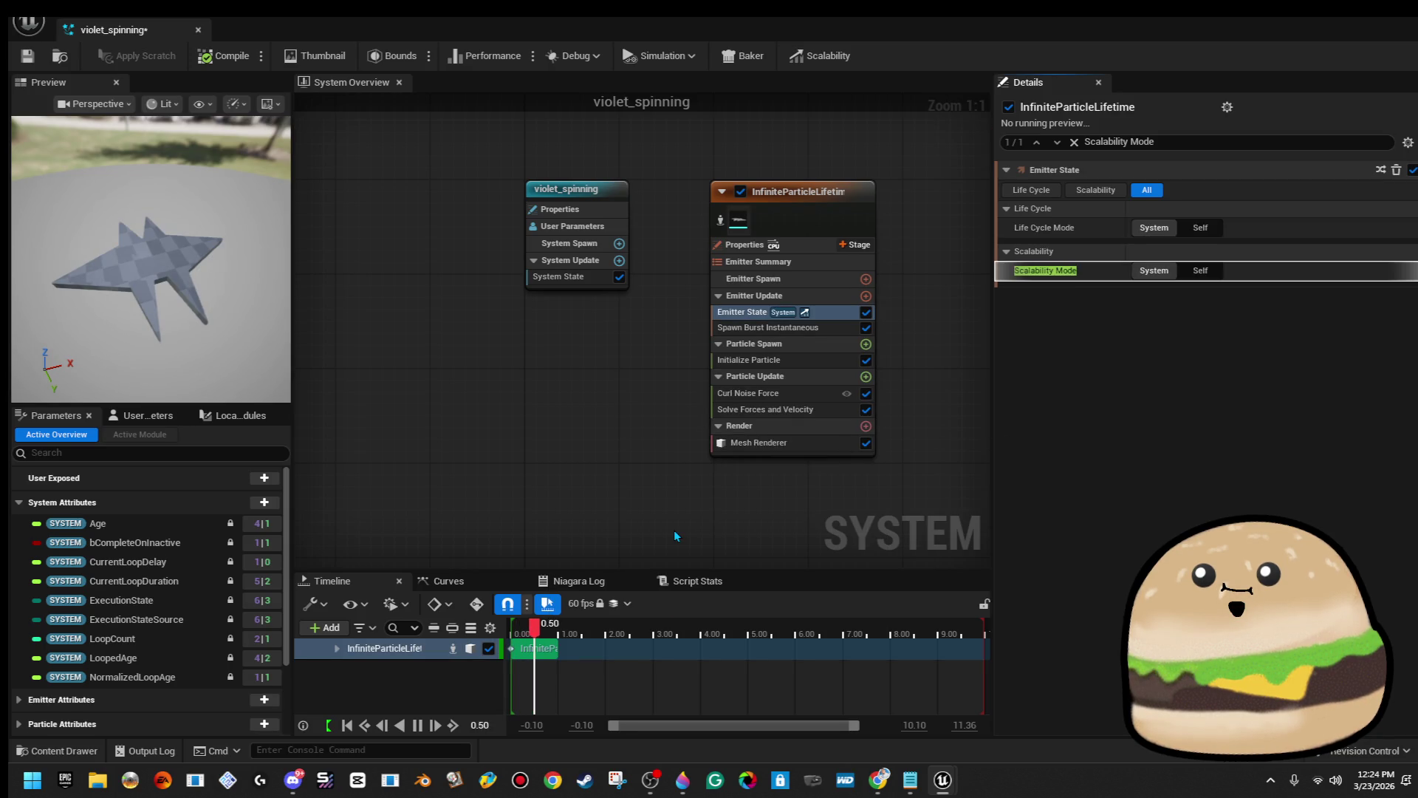
Test removing Spawn Burst Instantaneous, then restore it with undo.
{"action": "left_click_drag", "start_coordinate": [250, 299], "coordinate": [192, 303]}
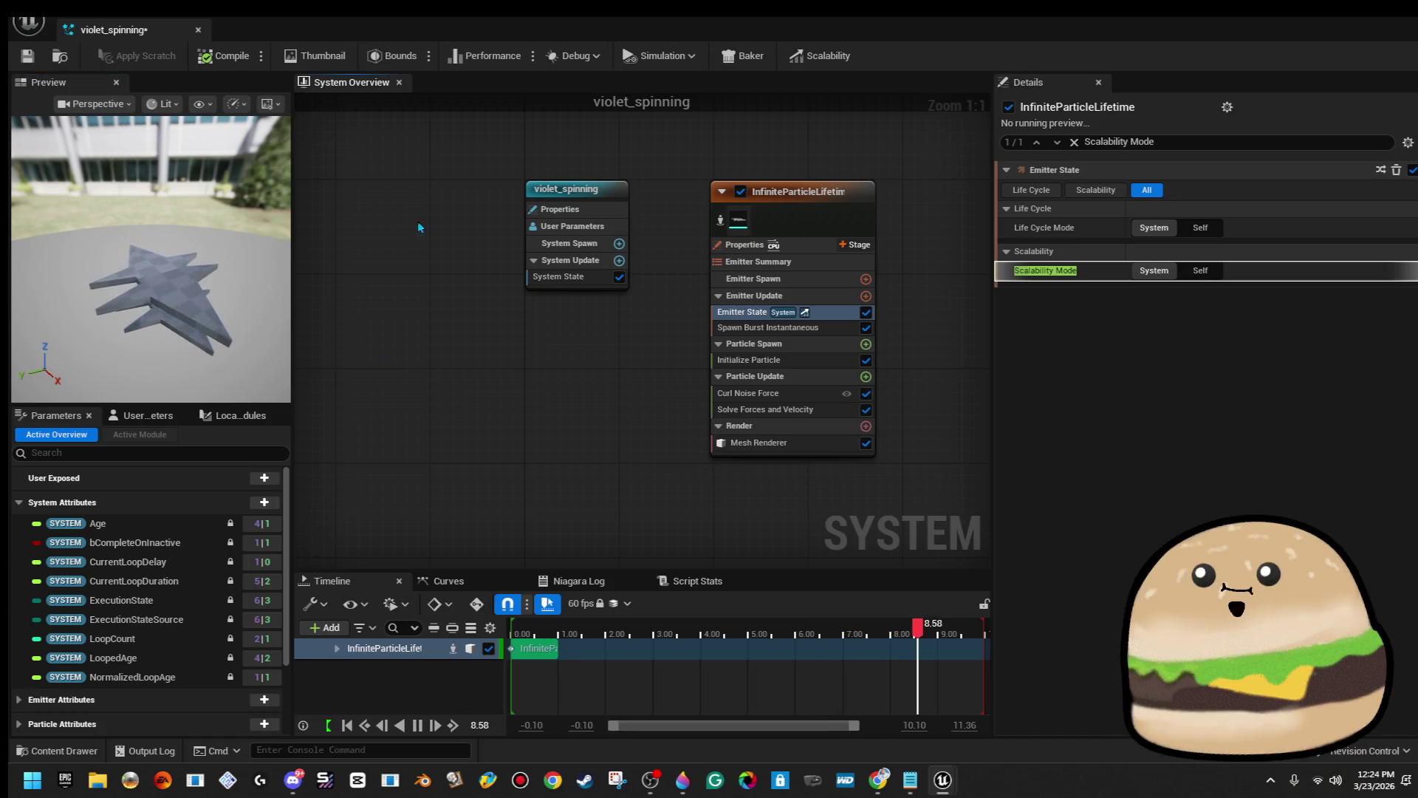
{"action": "left_click", "coordinate": [818, 334]}
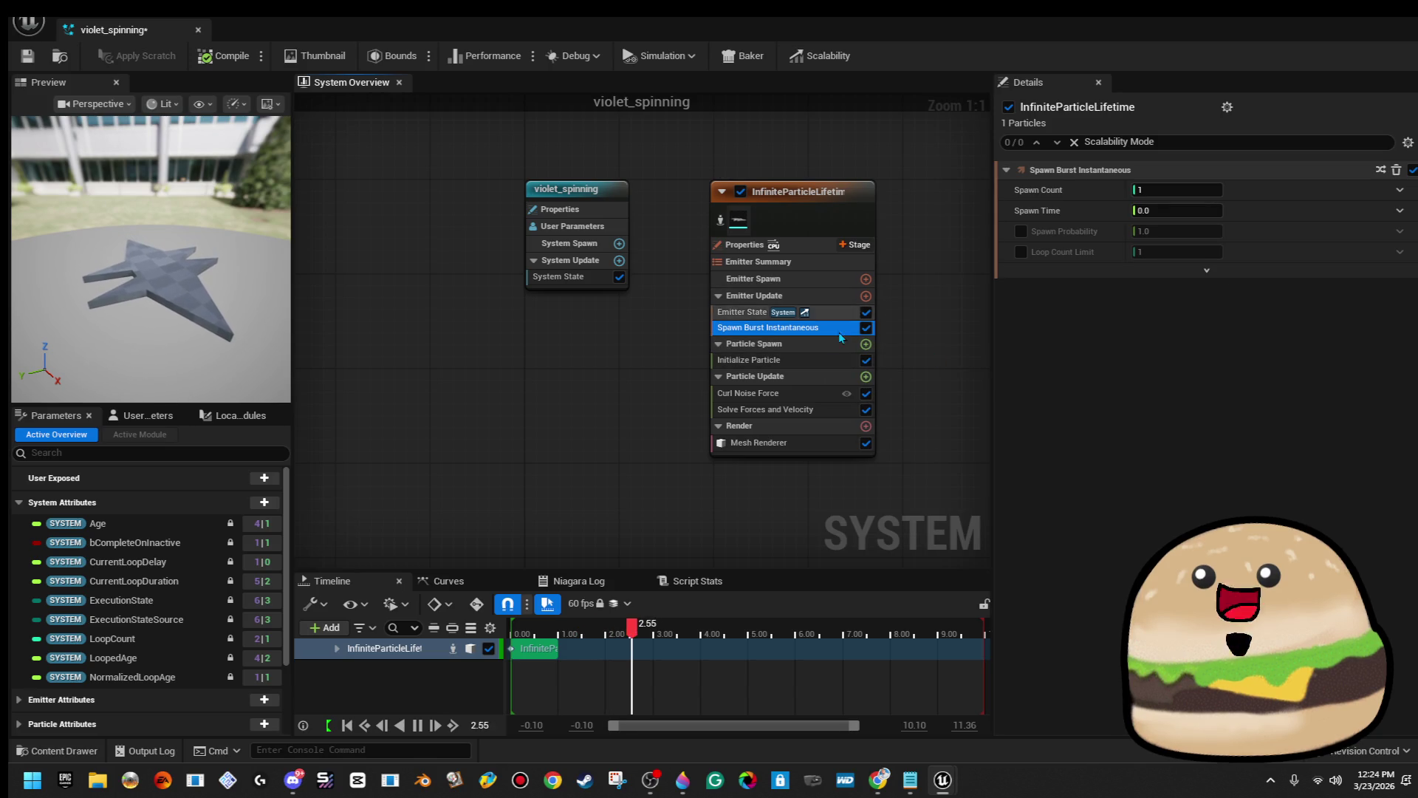
{"action": "key", "text": "Delete"}
{"action": "left_click", "coordinate": [835, 316]}
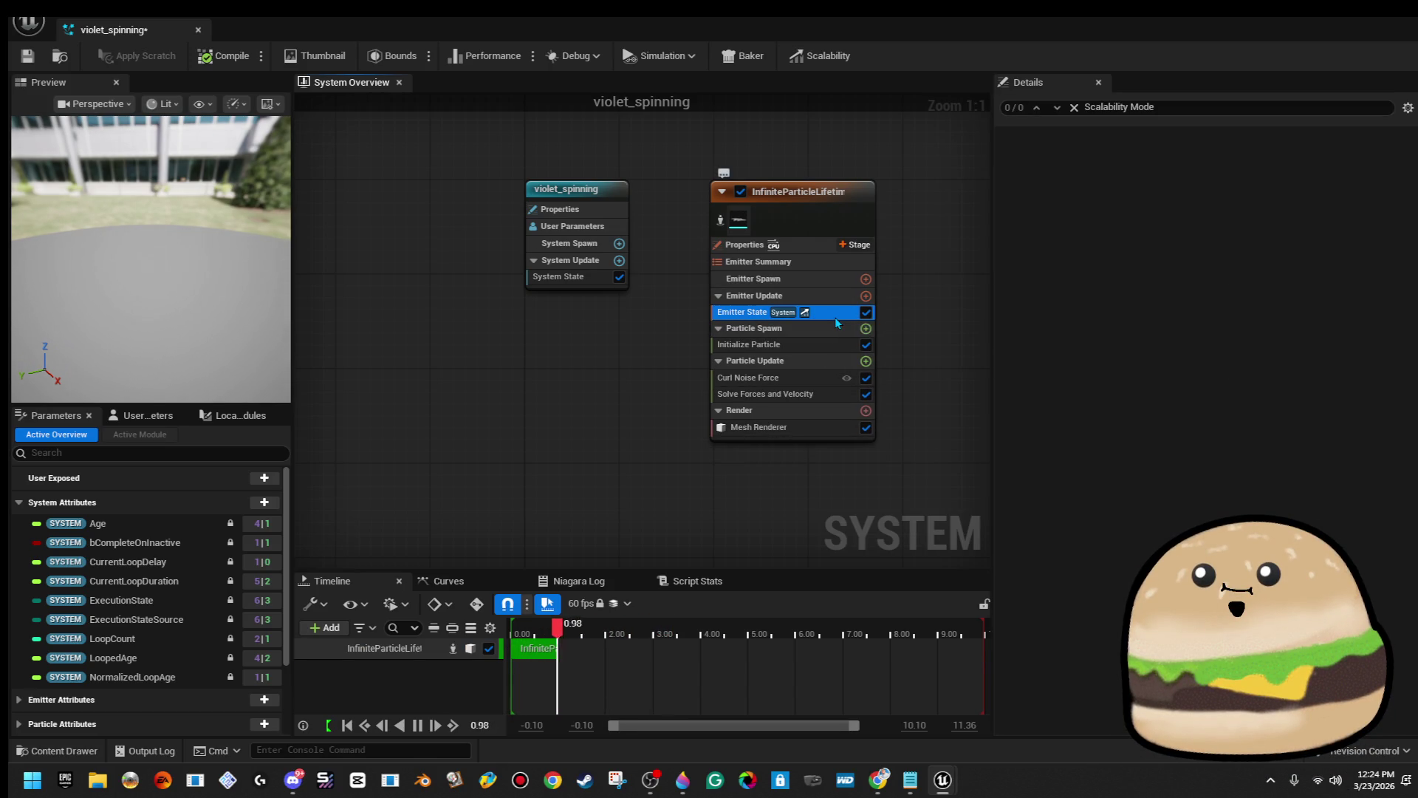
{"action": "left_click_drag", "start_coordinate": [224, 317], "coordinate": [133, 148]}
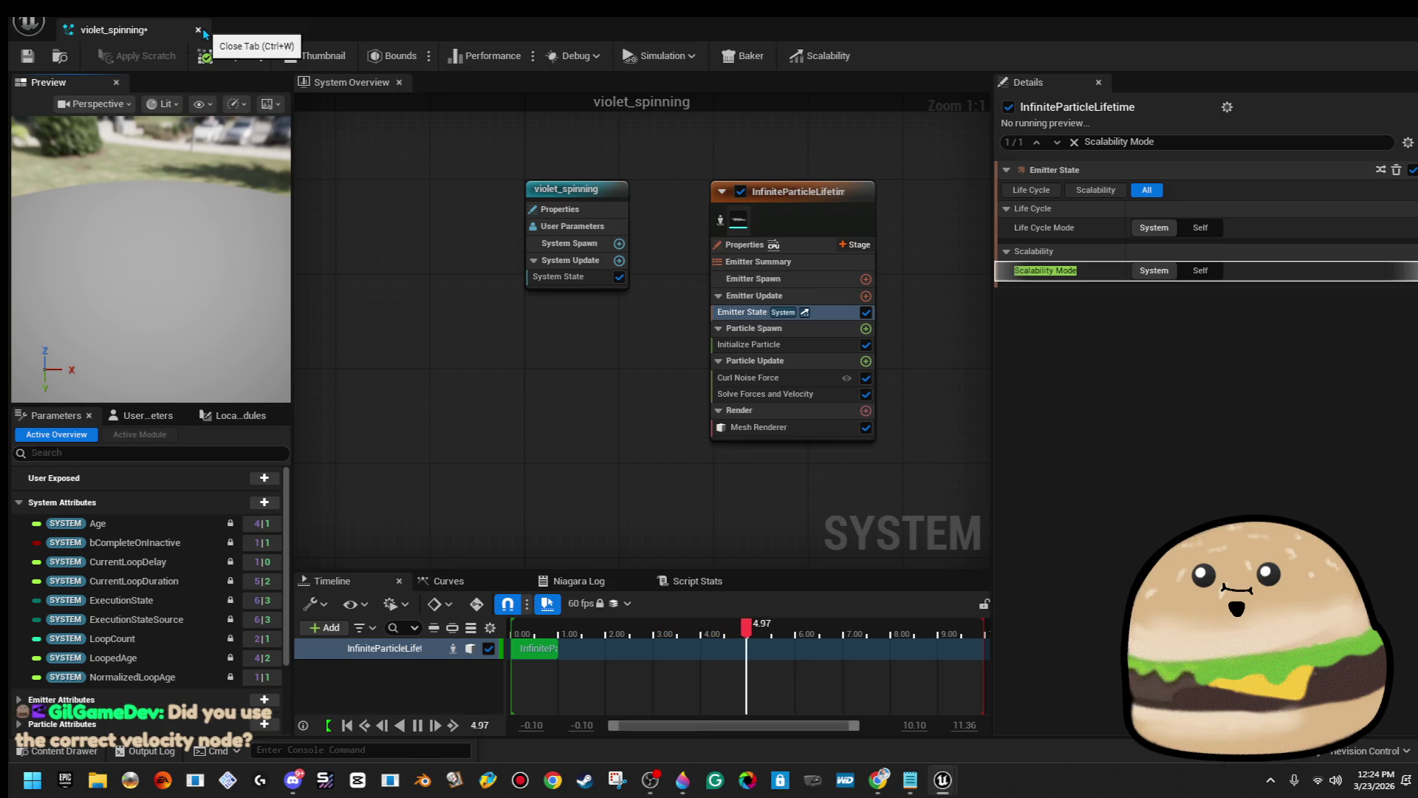
{"action": "key", "text": "ctrl+z"}
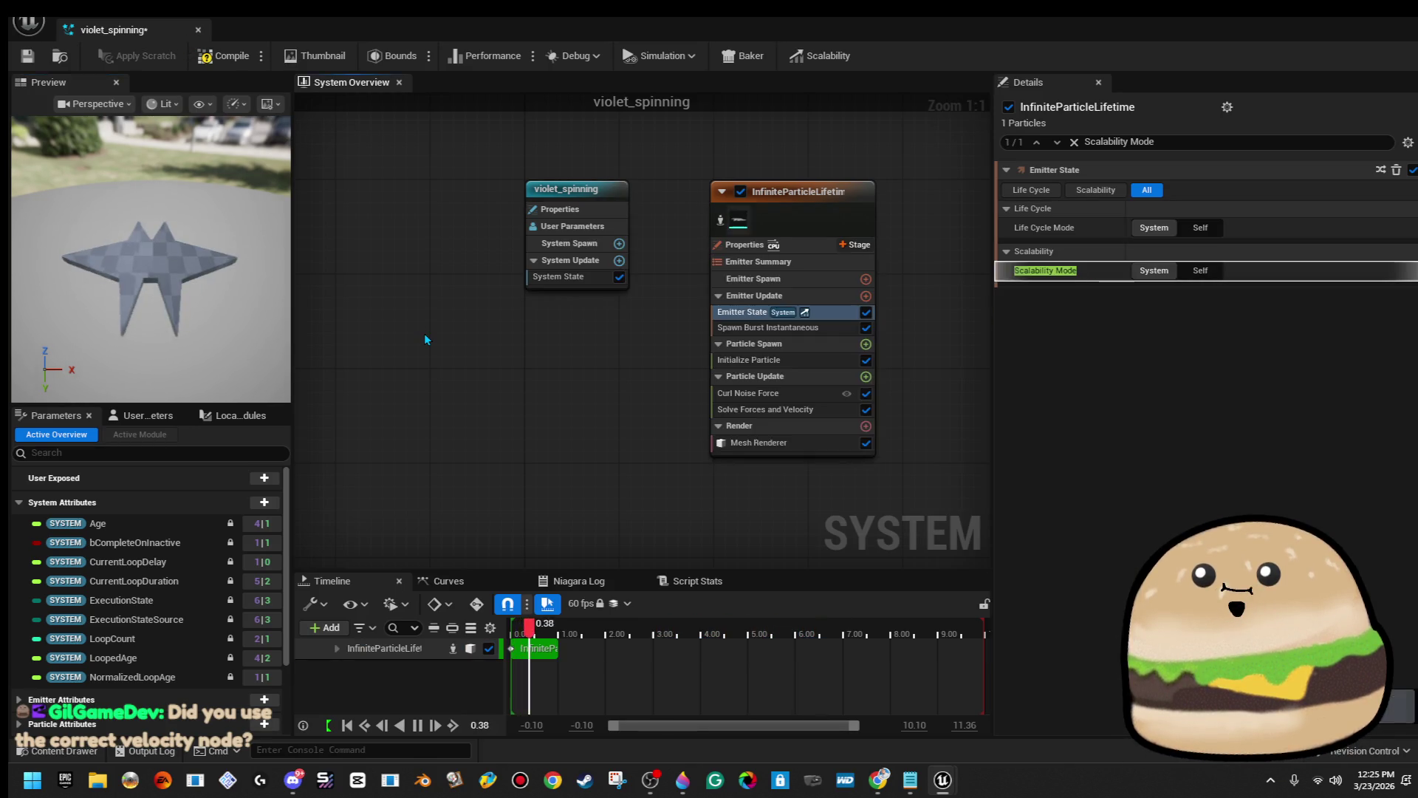
Search the Particle Update module list for 'veloc'.
{"action": "left_click", "coordinate": [799, 394]}
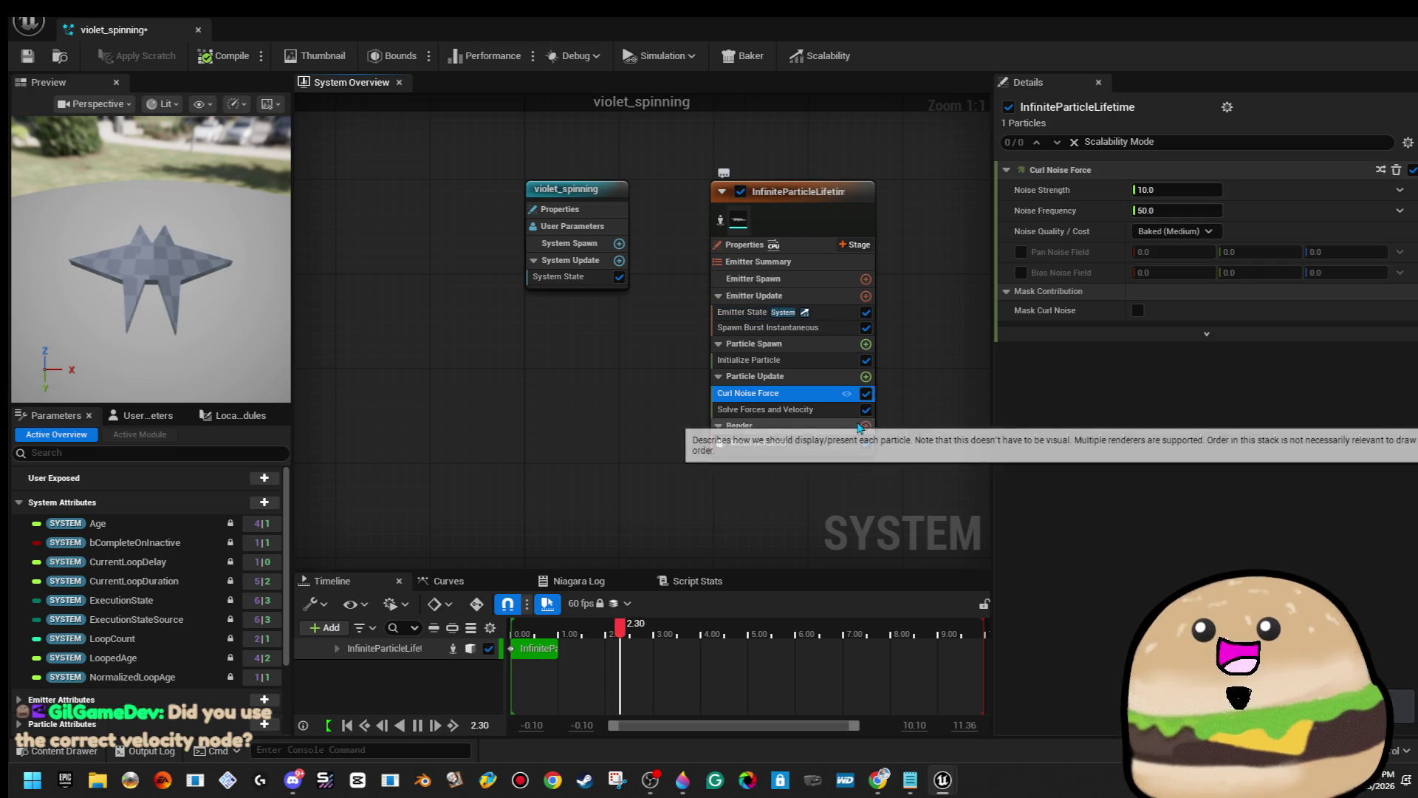
{"action": "left_click", "coordinate": [865, 376]}
{"action": "type", "text": "veloc"}
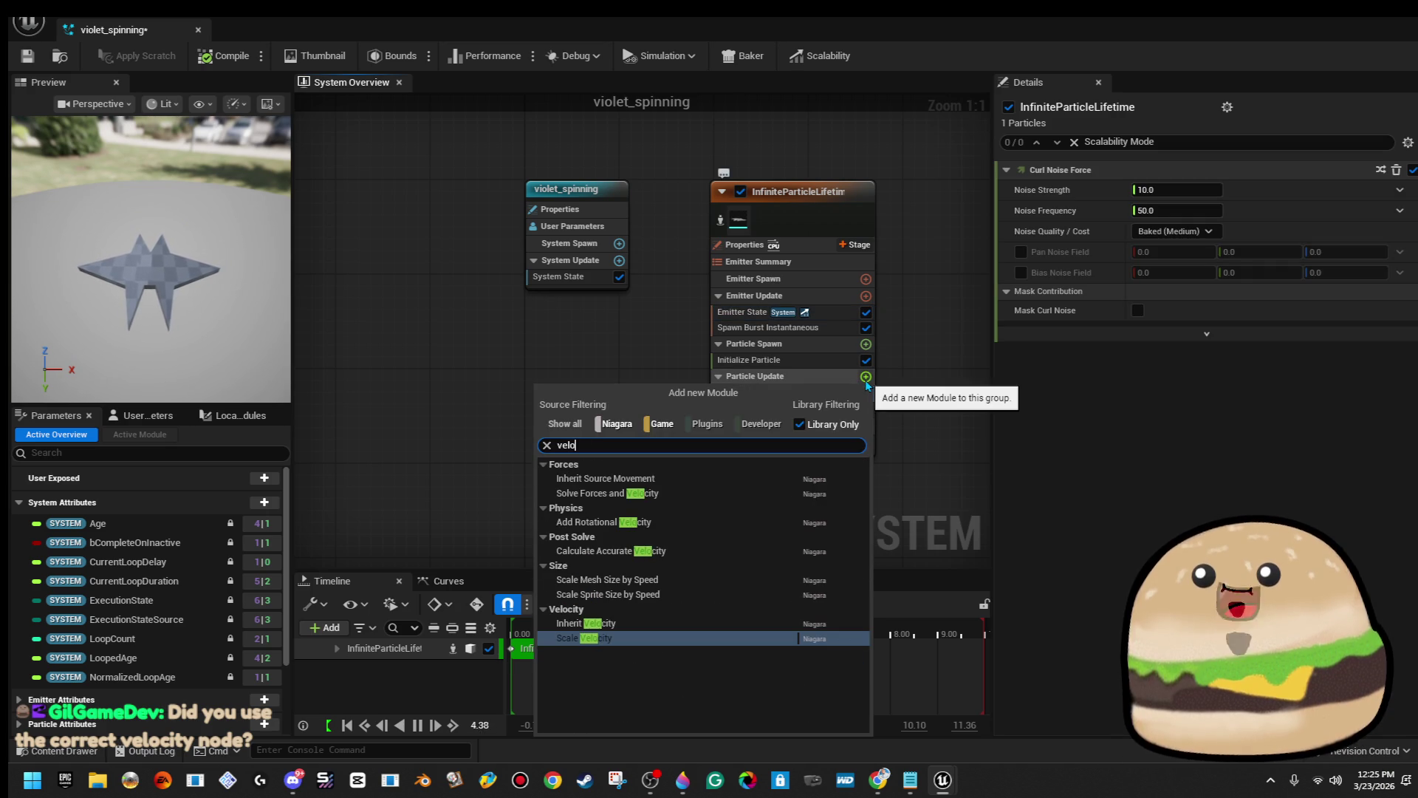
Add Inherit Velocity to Particle Update and briefly toggle Curl Noise Force off and on.
{"action": "key", "text": "Up"}
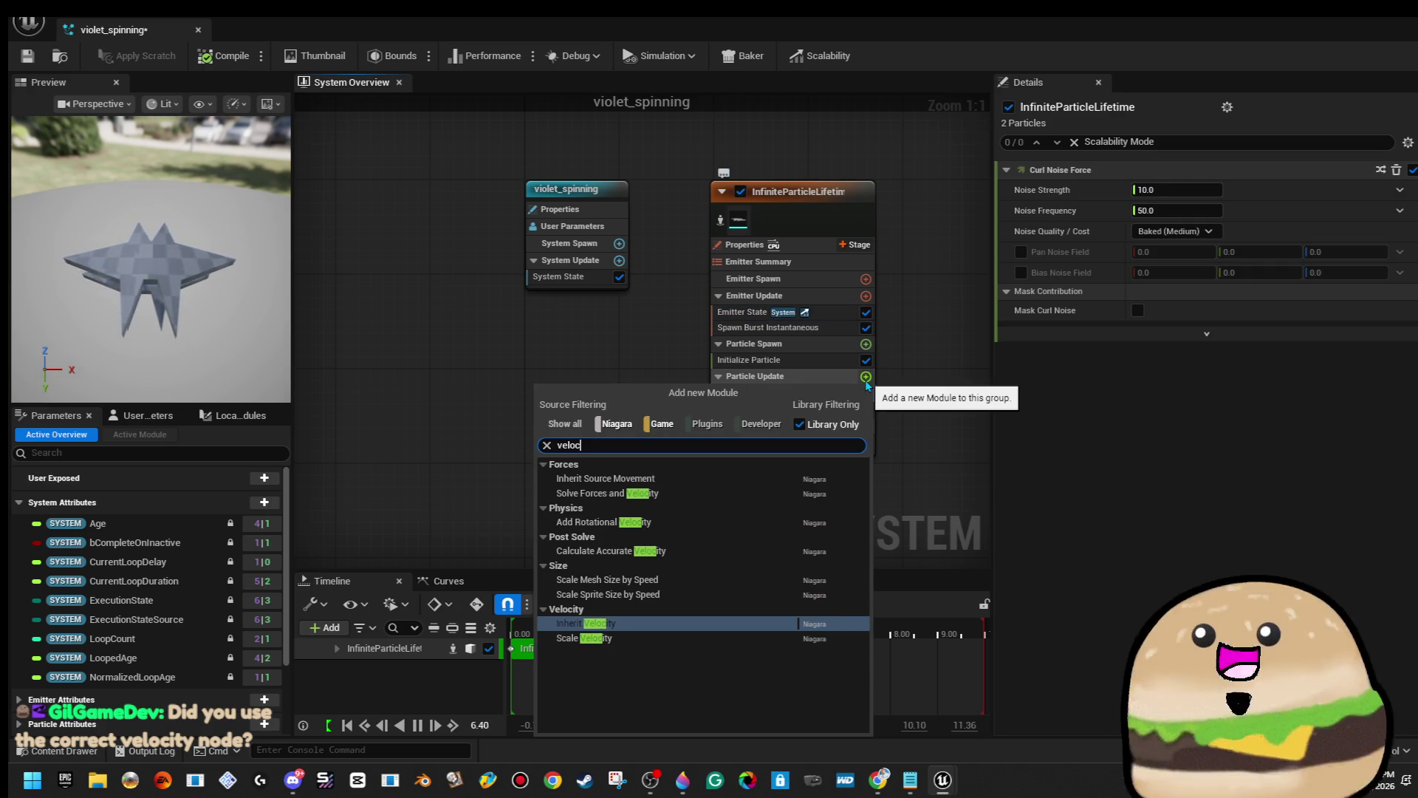
{"action": "key", "text": "Return"}
{"action": "left_click_drag", "start_coordinate": [243, 325], "coordinate": [188, 317]}
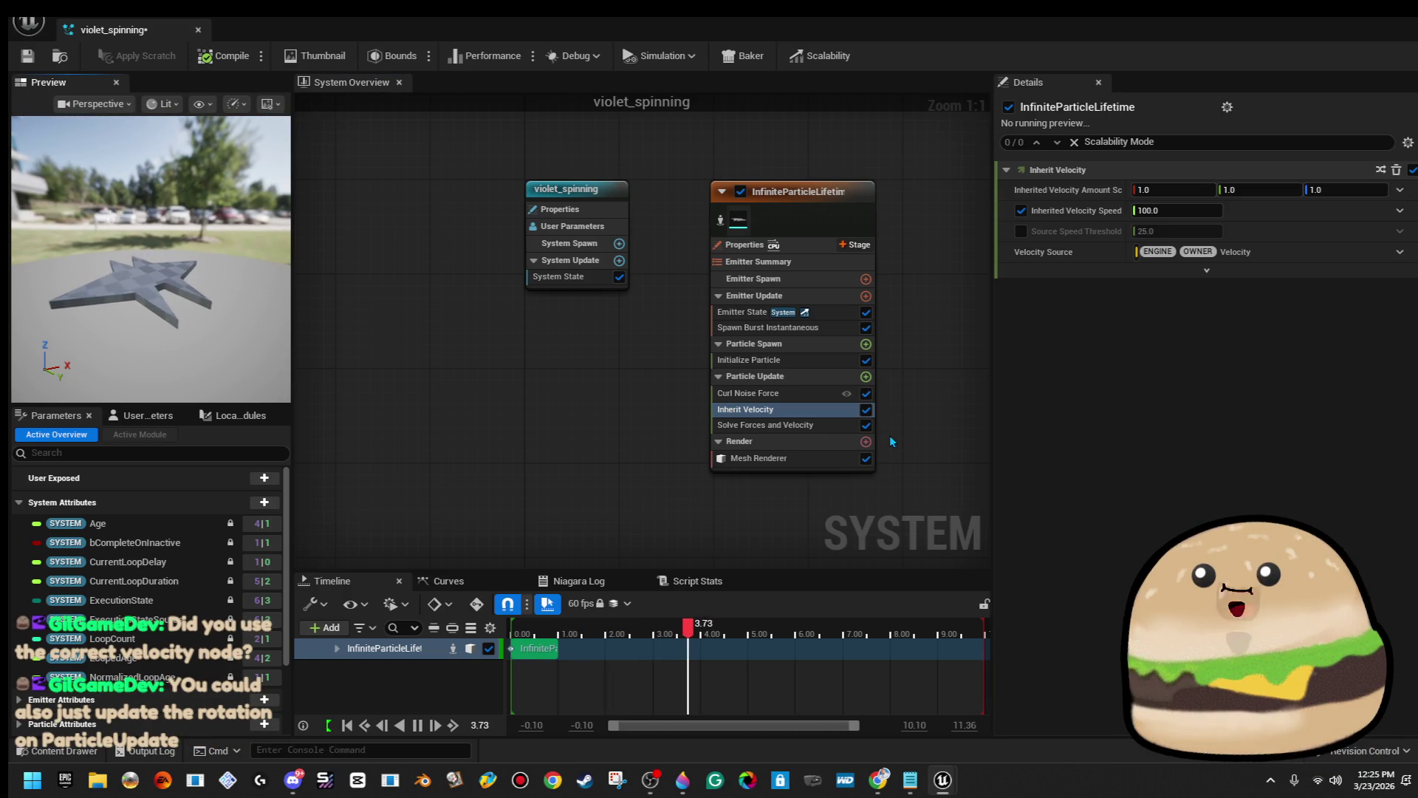
{"action": "left_click", "coordinate": [865, 394]}
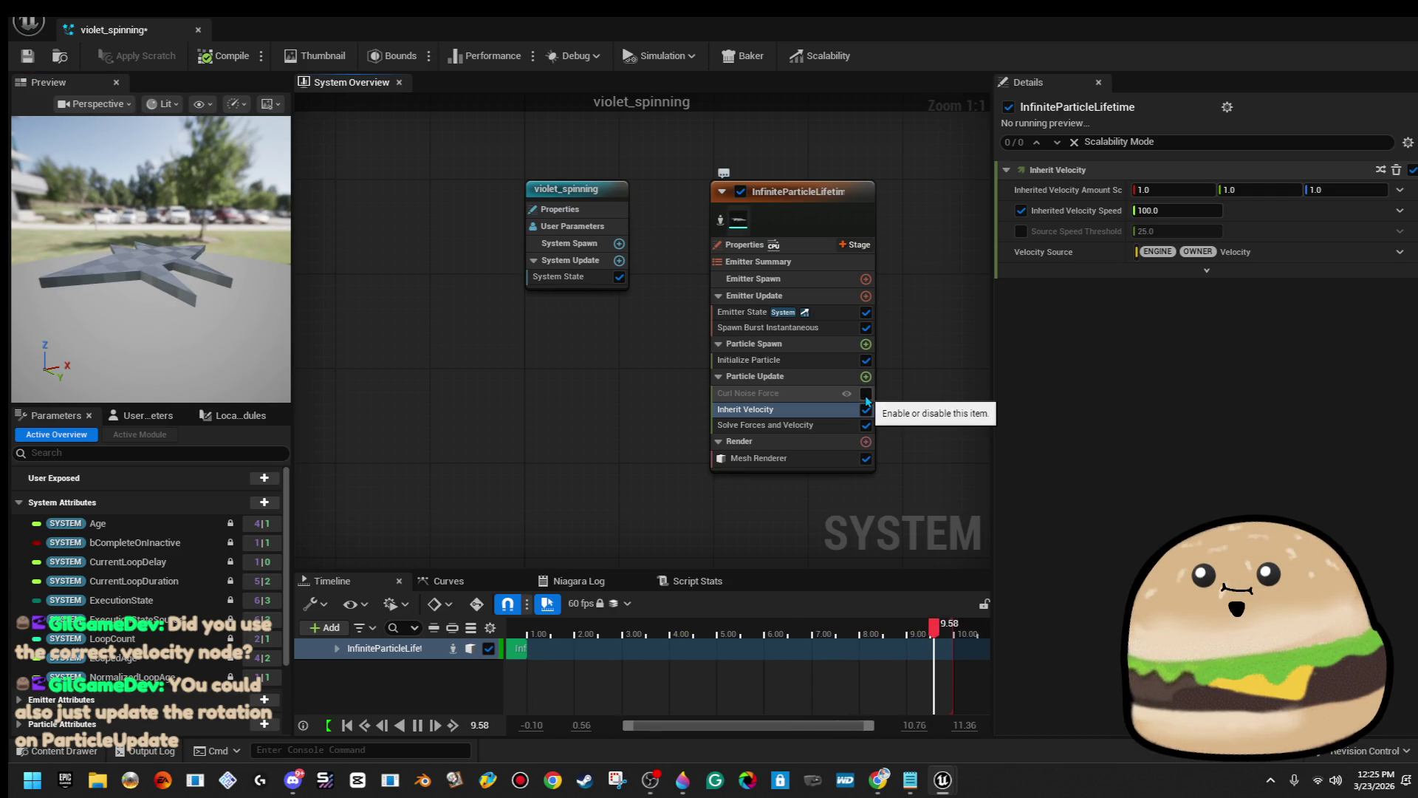
{"action": "left_click", "coordinate": [865, 394]}
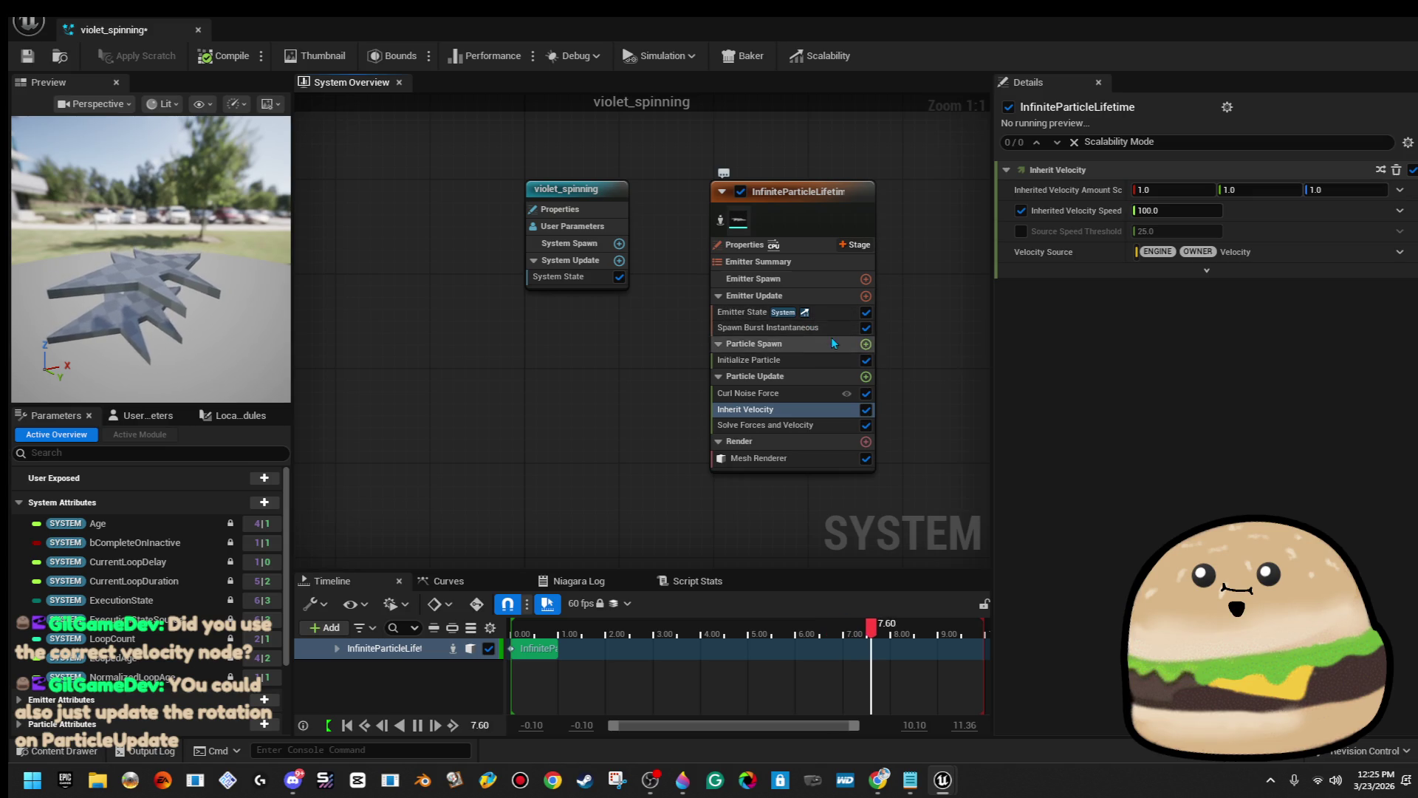
Set Inherit Velocity's Z amount back to 1.0.
{"action": "left_click", "coordinate": [813, 378]}
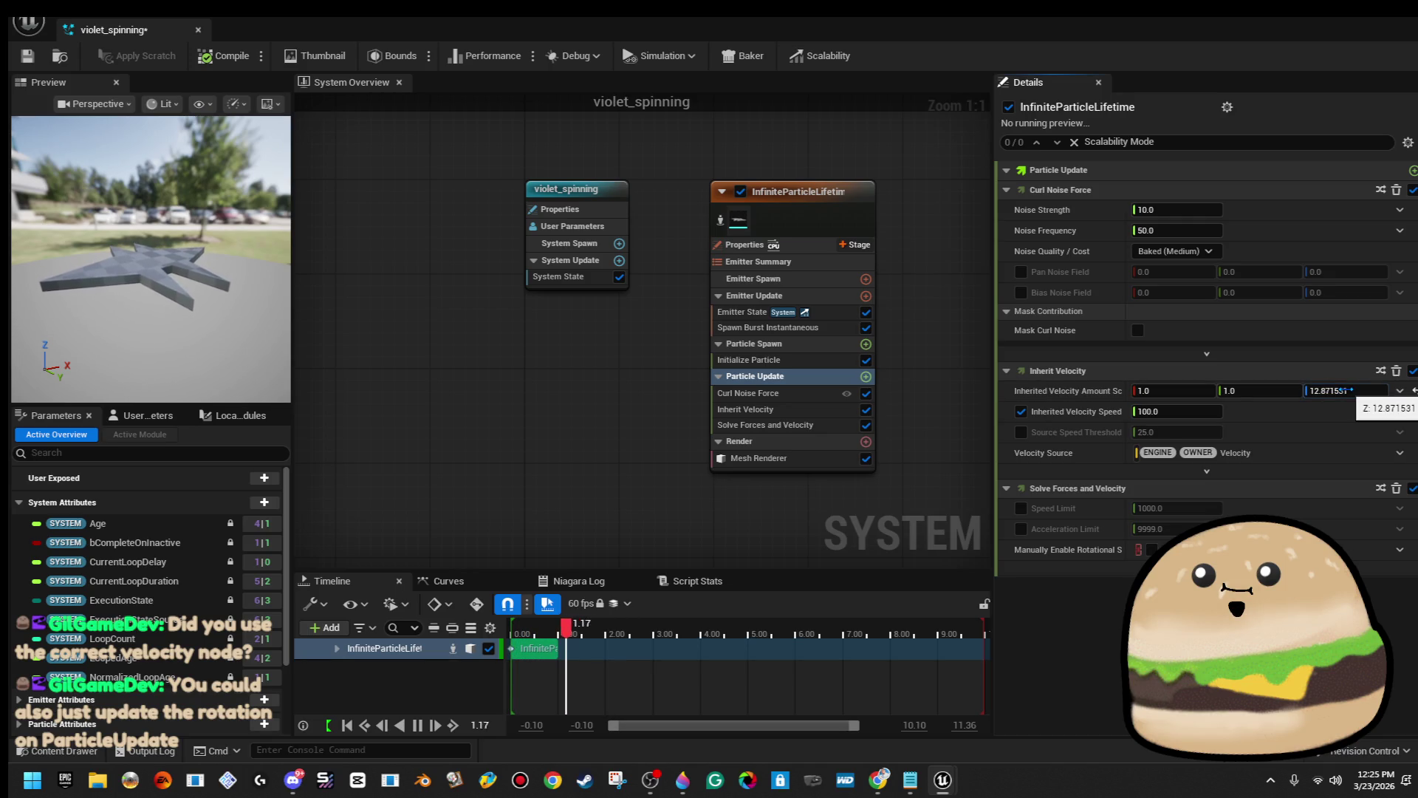
{"action": "type", "text": "1"}
{"action": "key", "text": "Return"}
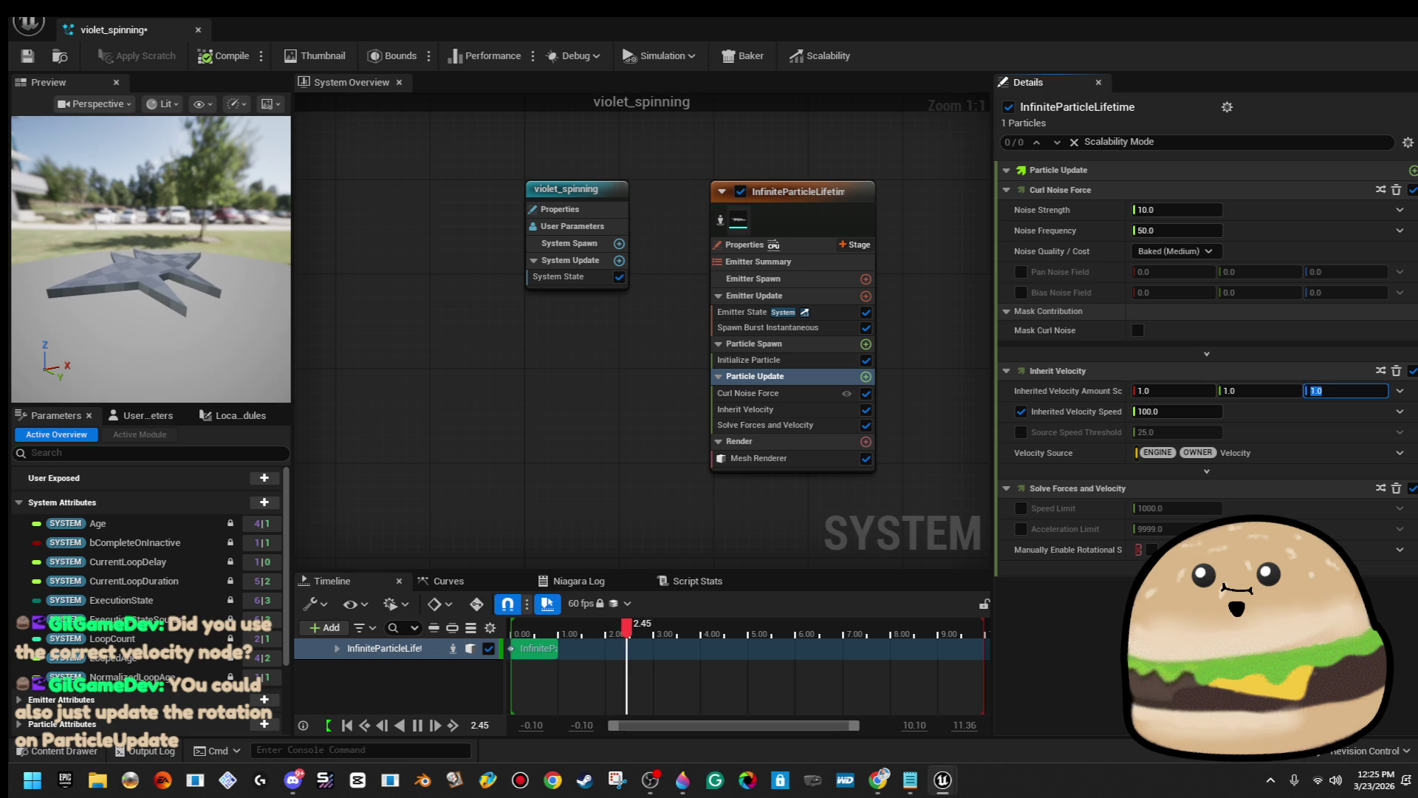
{"action": "left_click", "coordinate": [866, 377]}
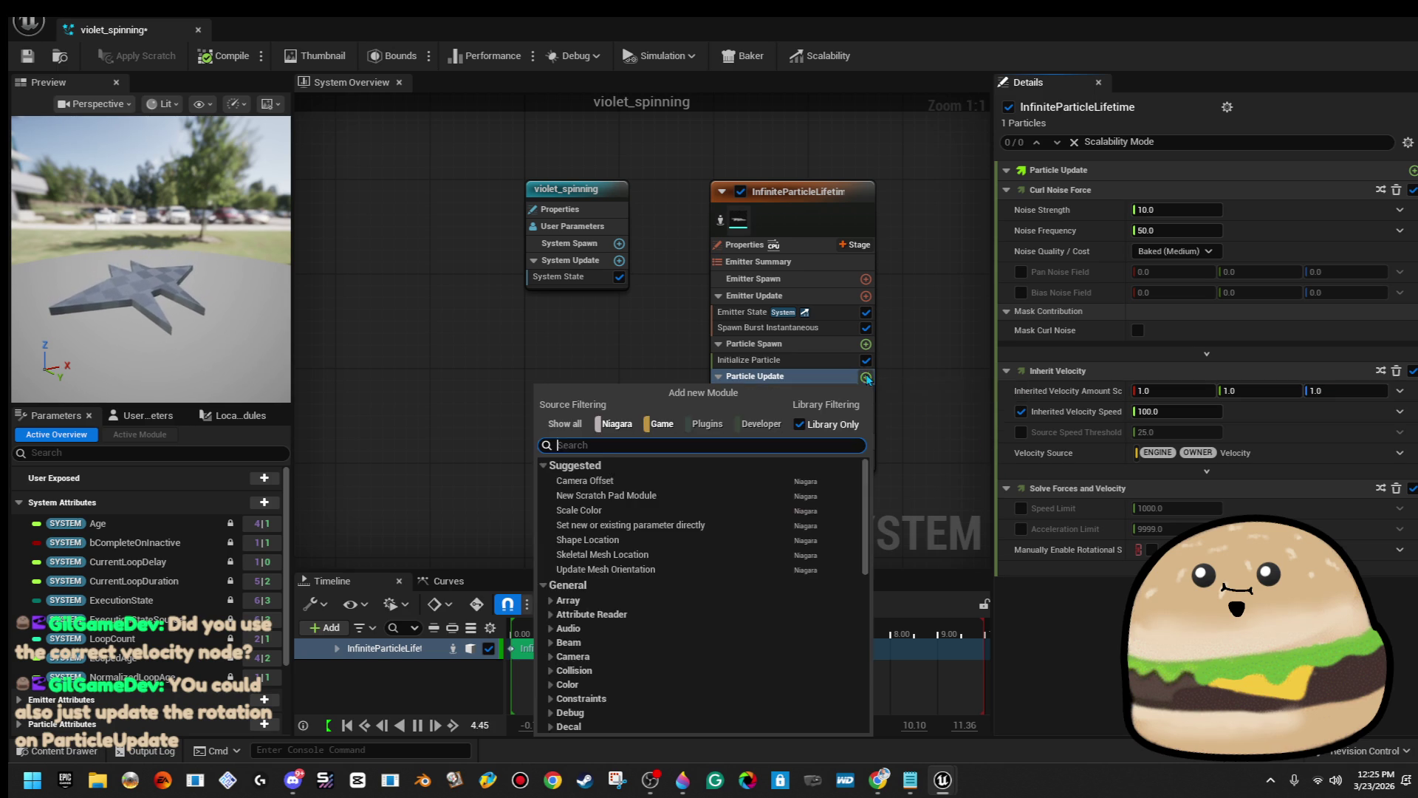
Add a Mesh Rotation Force to Particle Update with rotation 10, 0, 0.
{"action": "type", "text": "rota"}
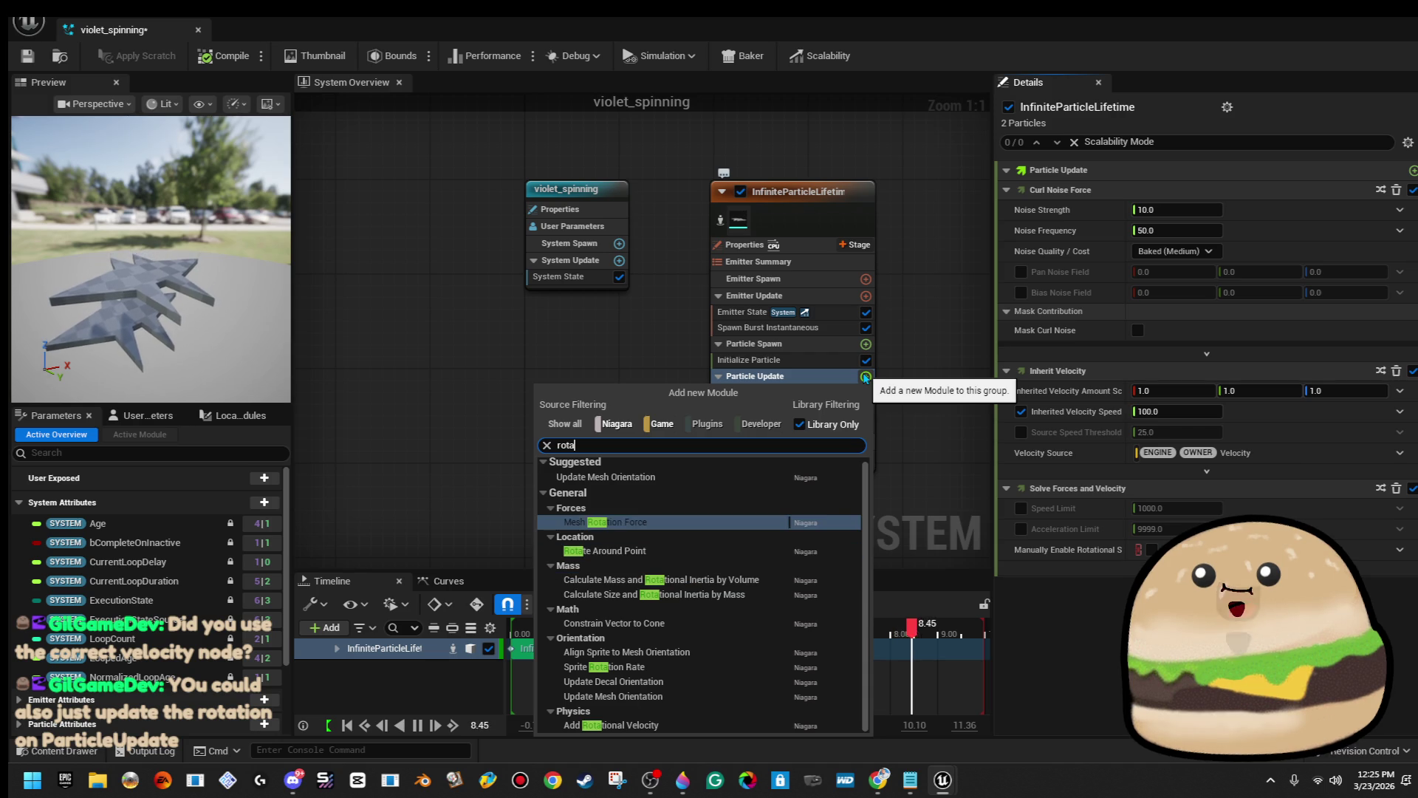
{"action": "key", "text": "Return"}
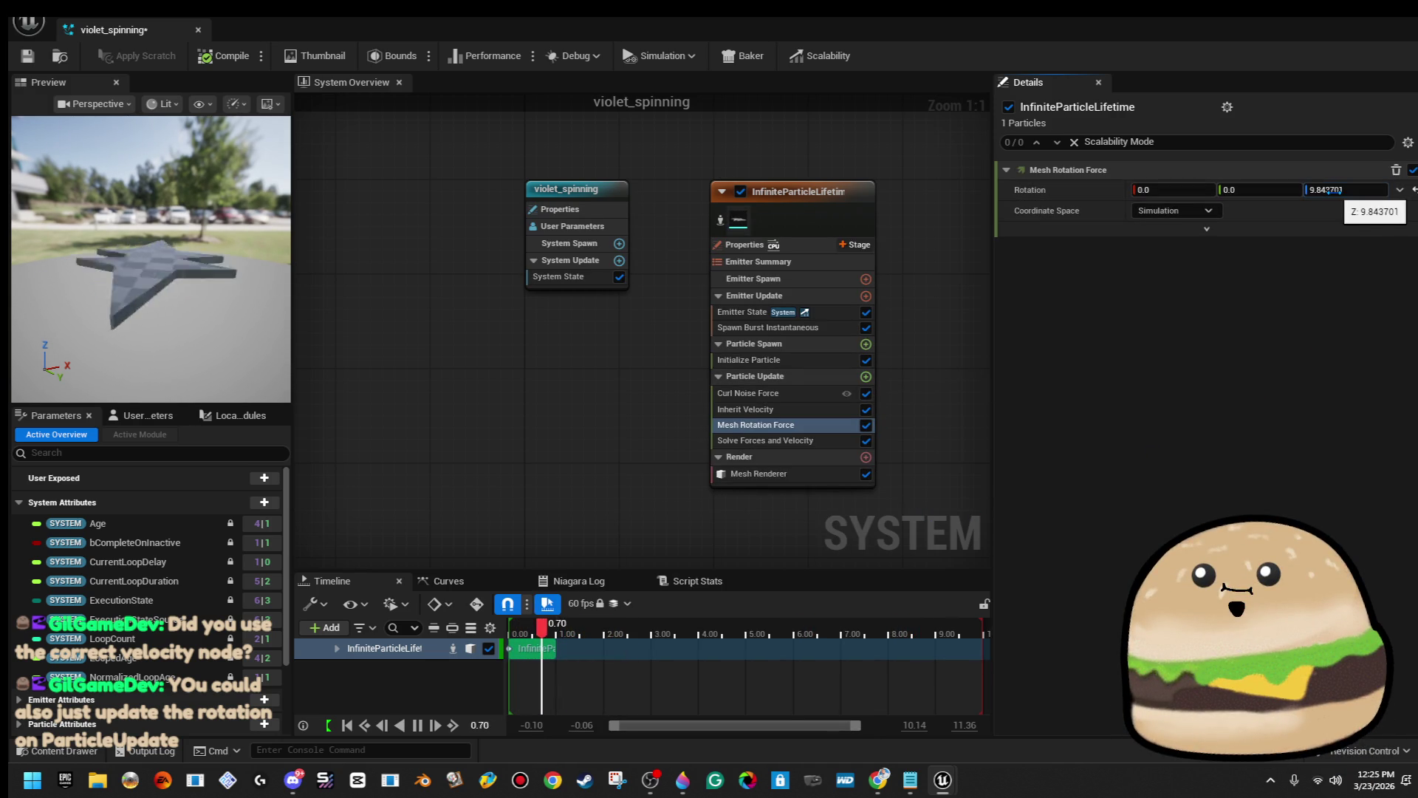
{"action": "type", "text": "0"}
{"action": "key", "text": "Return"}
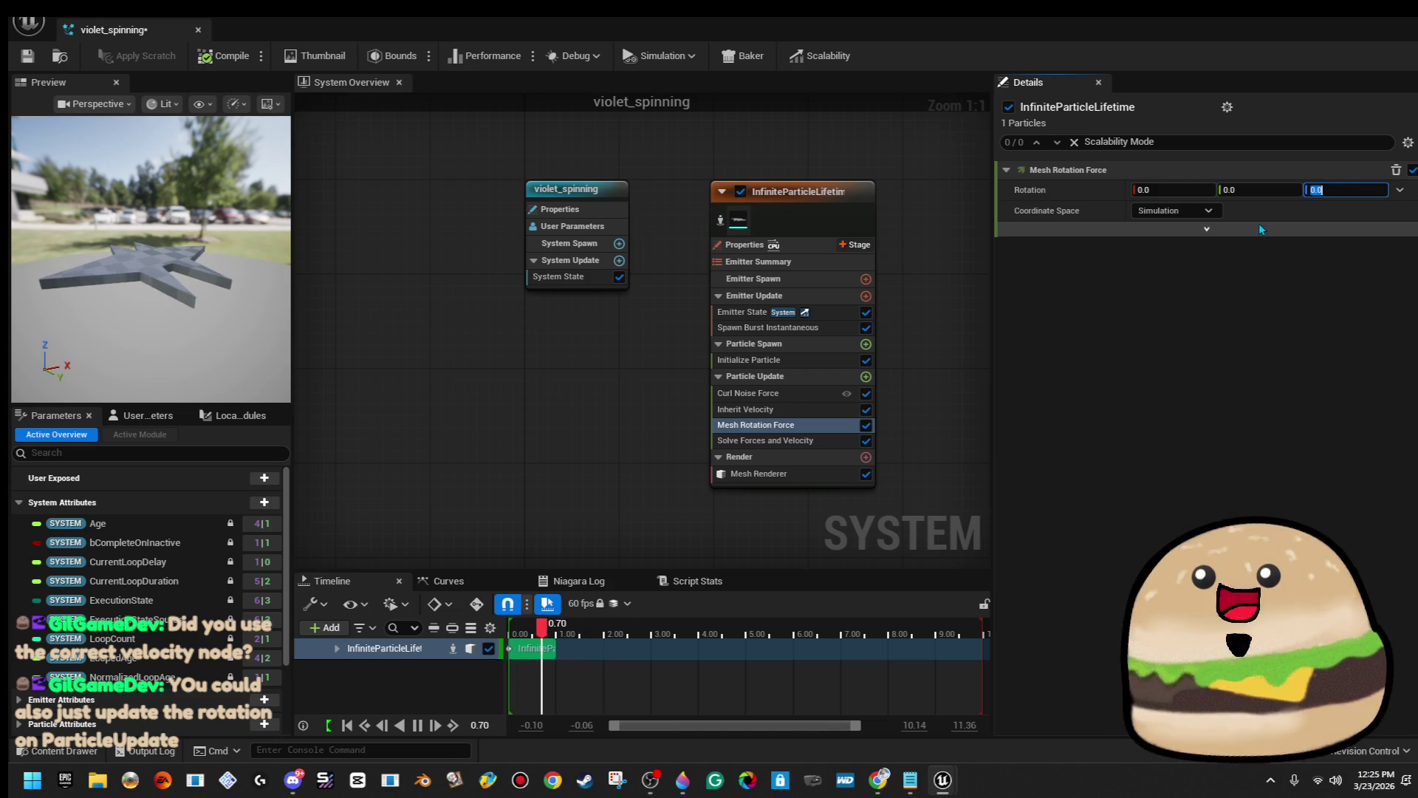
{"action": "left_click_drag", "start_coordinate": [1259, 189], "coordinate": [1270, 190]}
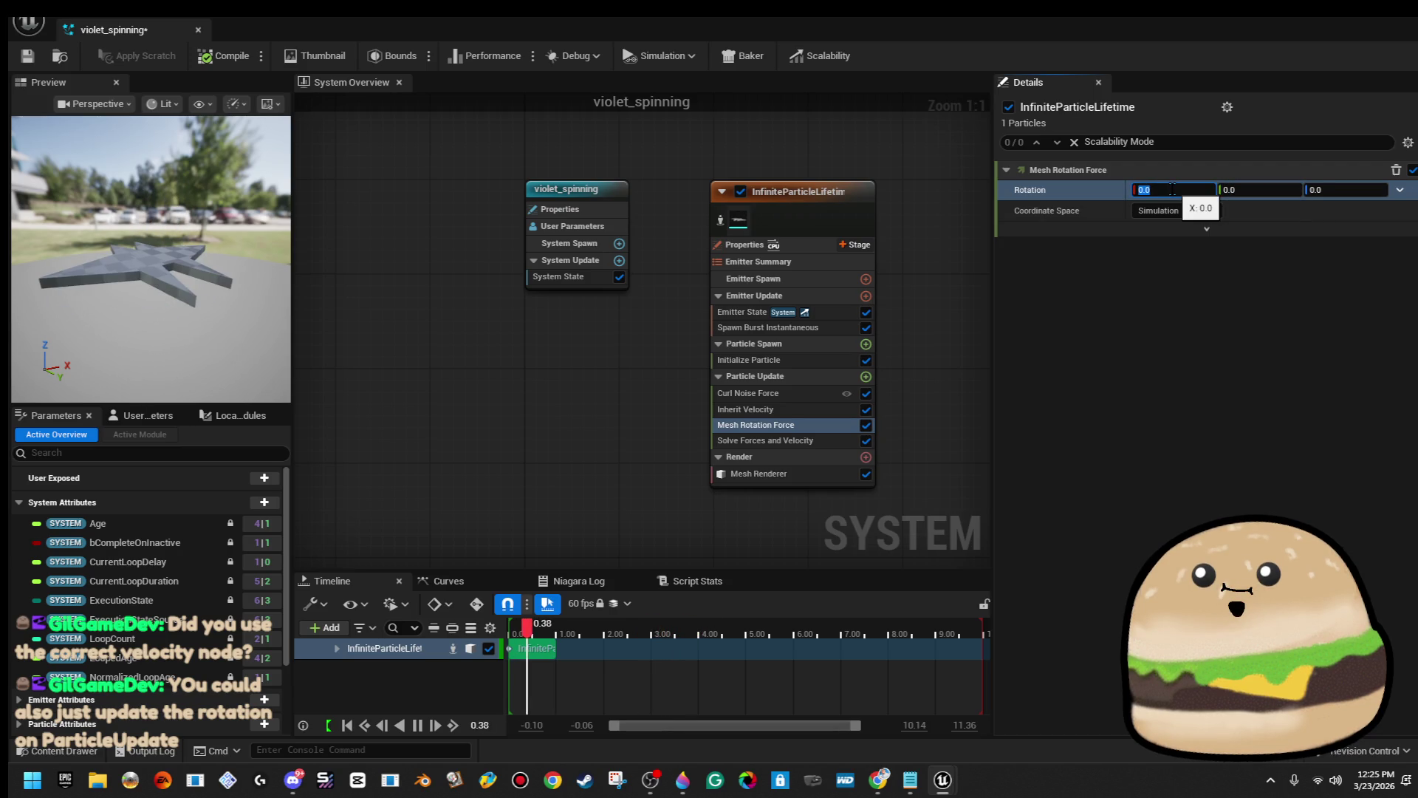
{"action": "left_click", "coordinate": [1170, 187]}
{"action": "type", "text": "50"}
{"action": "key", "text": "Return"}
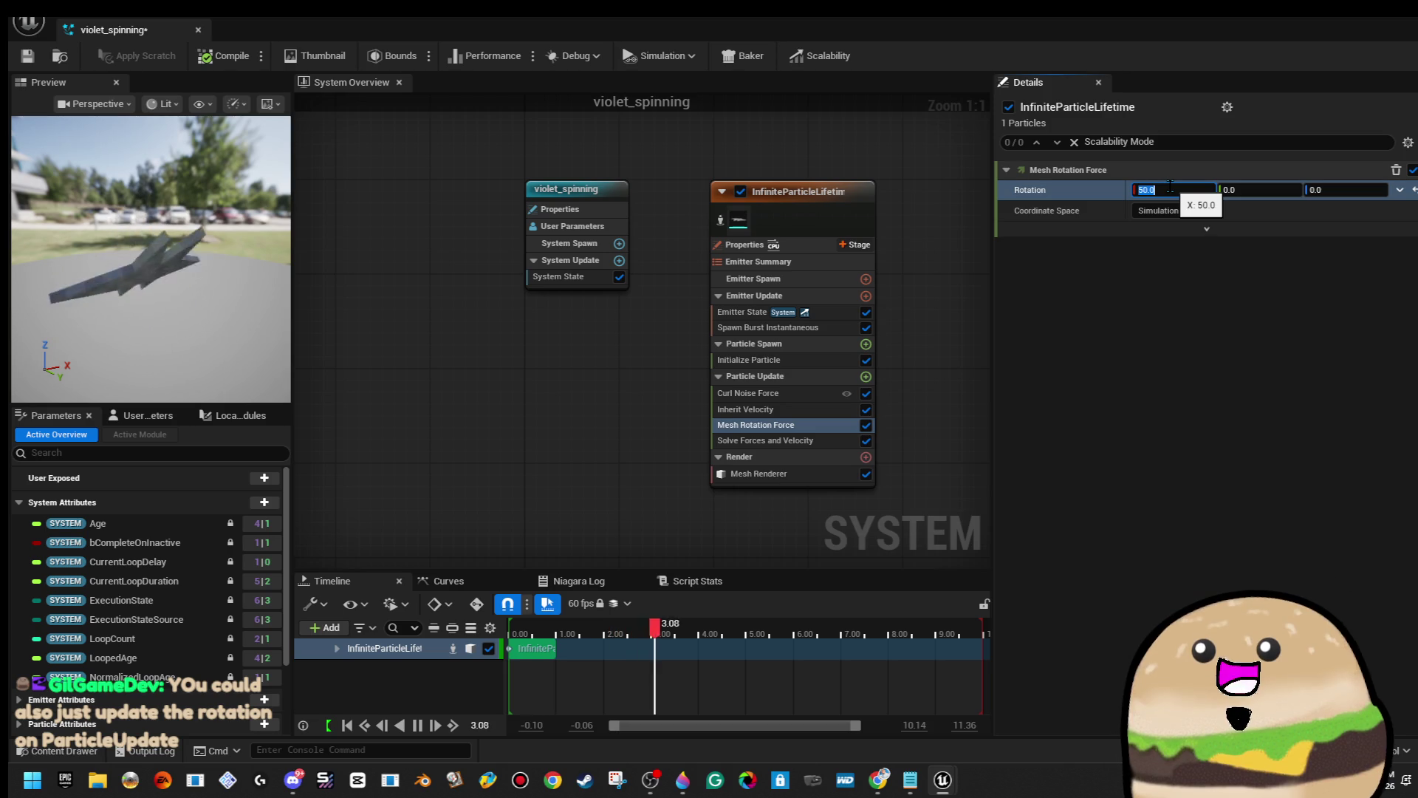
{"action": "type", "text": "10"}
{"action": "key", "text": "Return"}
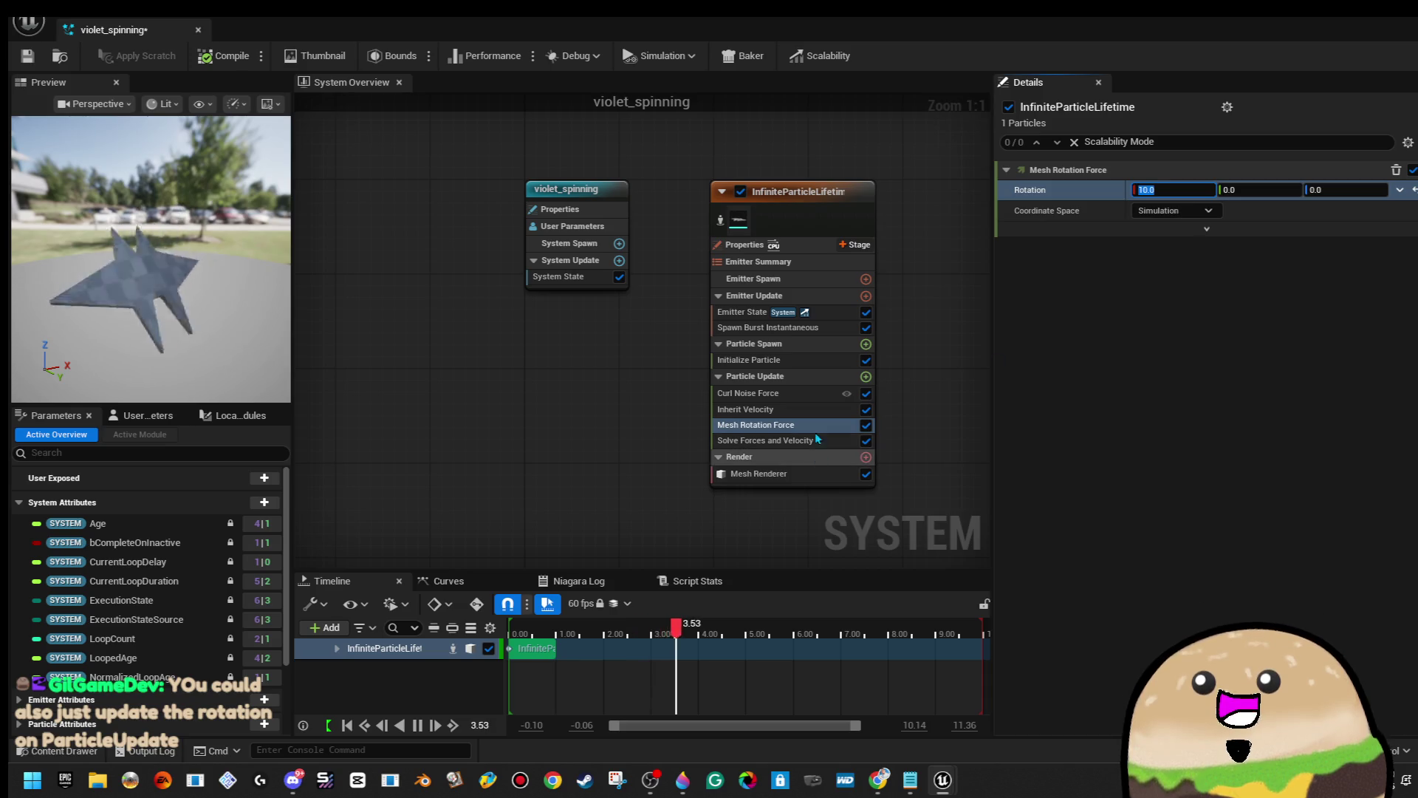
Disable Inherit Velocity and delete the Curl Noise Force module.
{"action": "left_click", "coordinate": [865, 393]}
{"action": "left_click", "coordinate": [866, 410]}
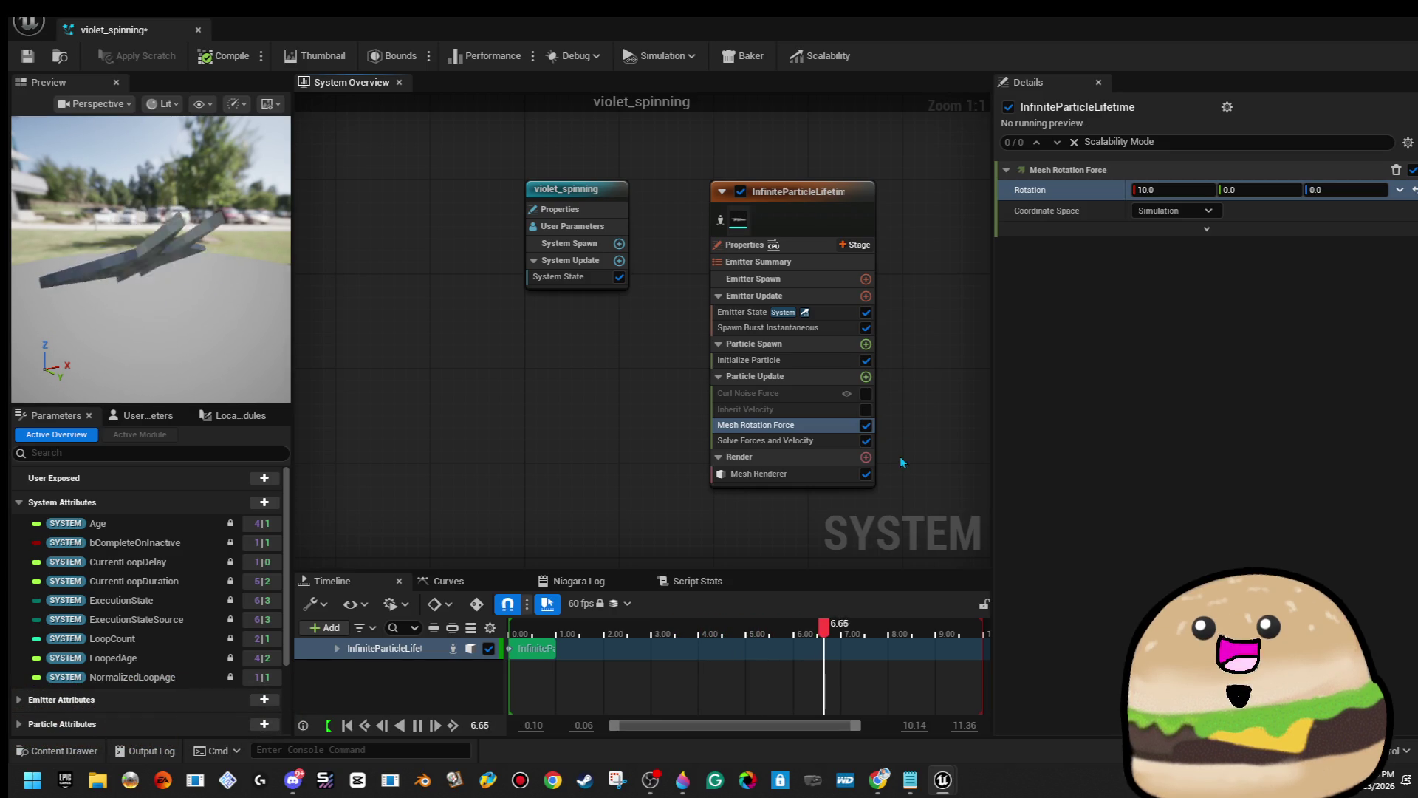
{"action": "left_click", "coordinate": [826, 410]}
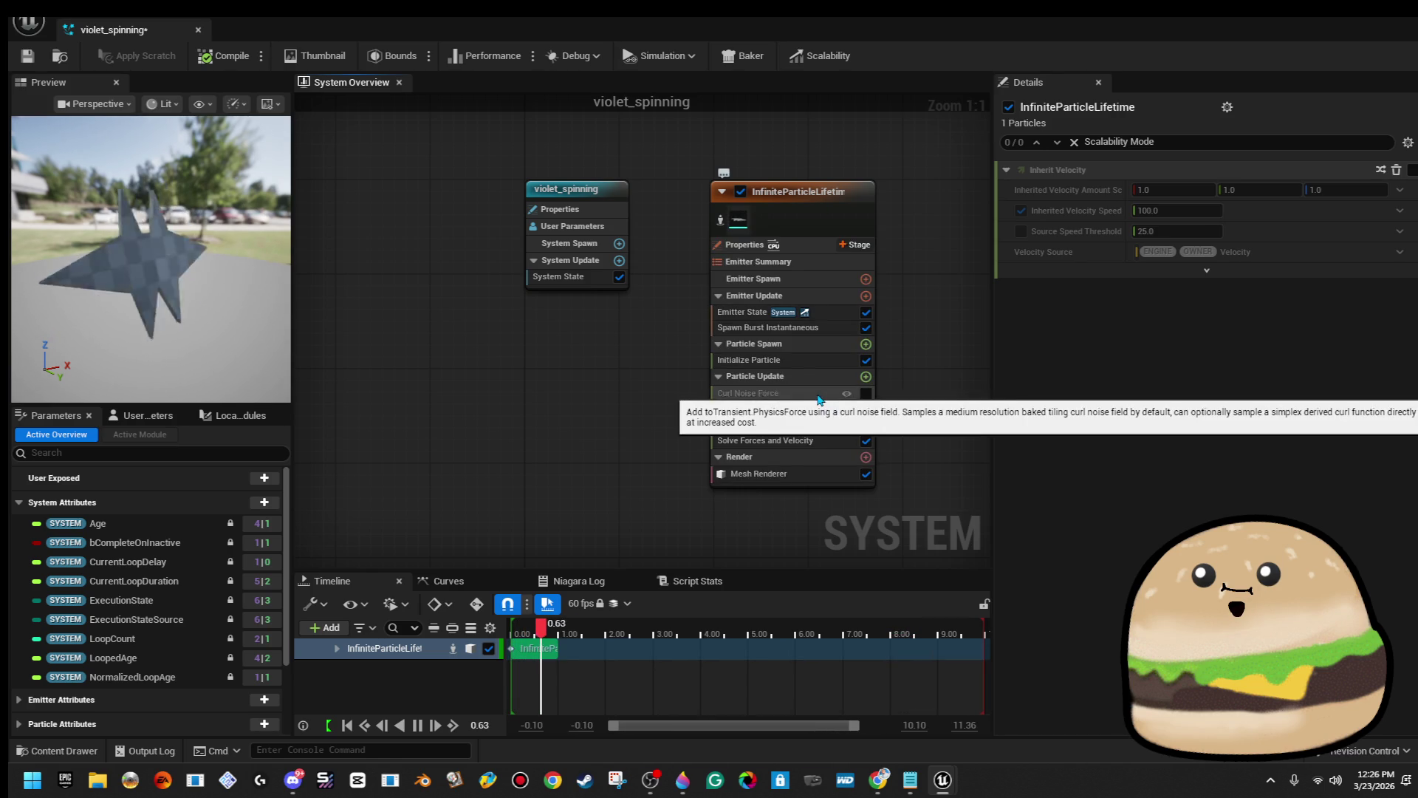
{"action": "left_click", "coordinate": [828, 397]}
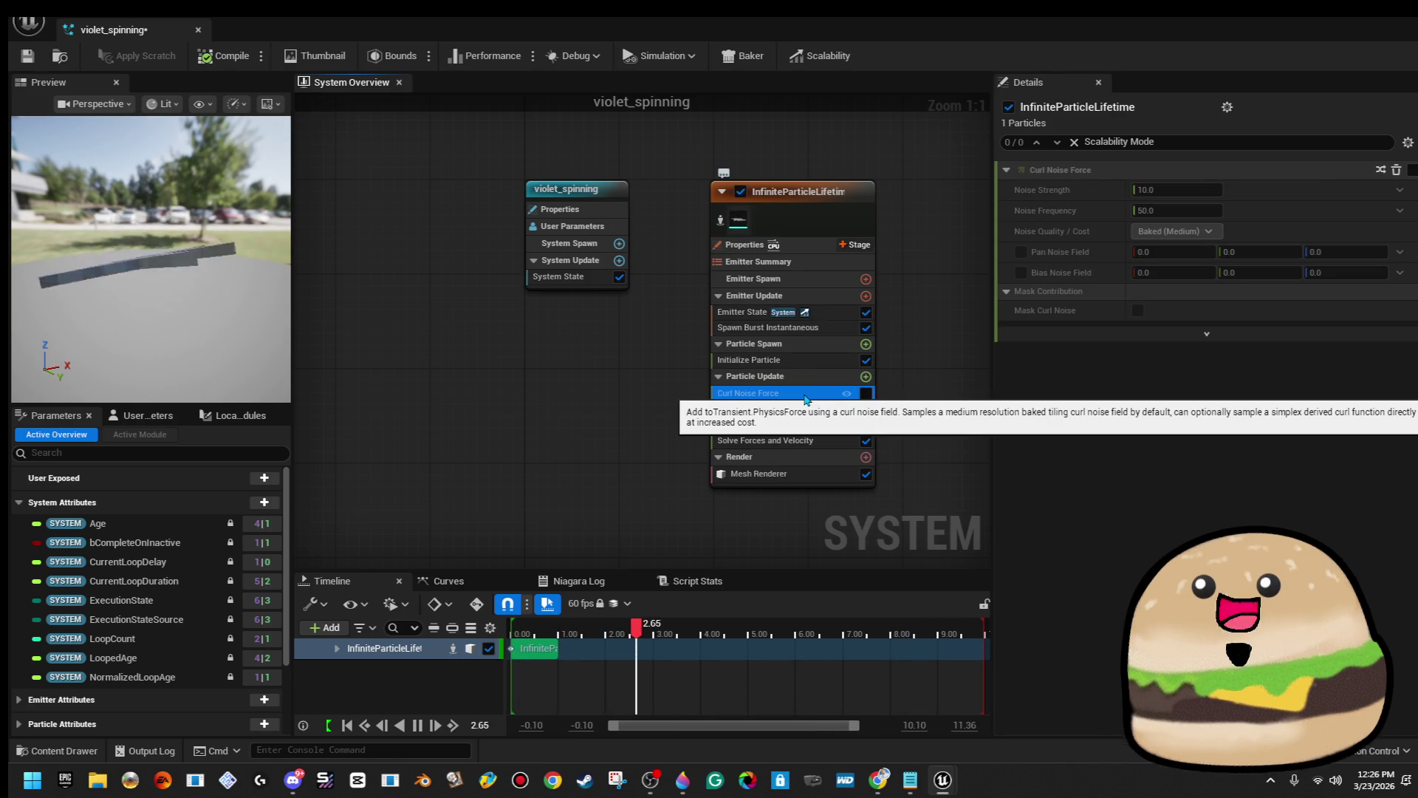
{"action": "key", "text": "Delete"}
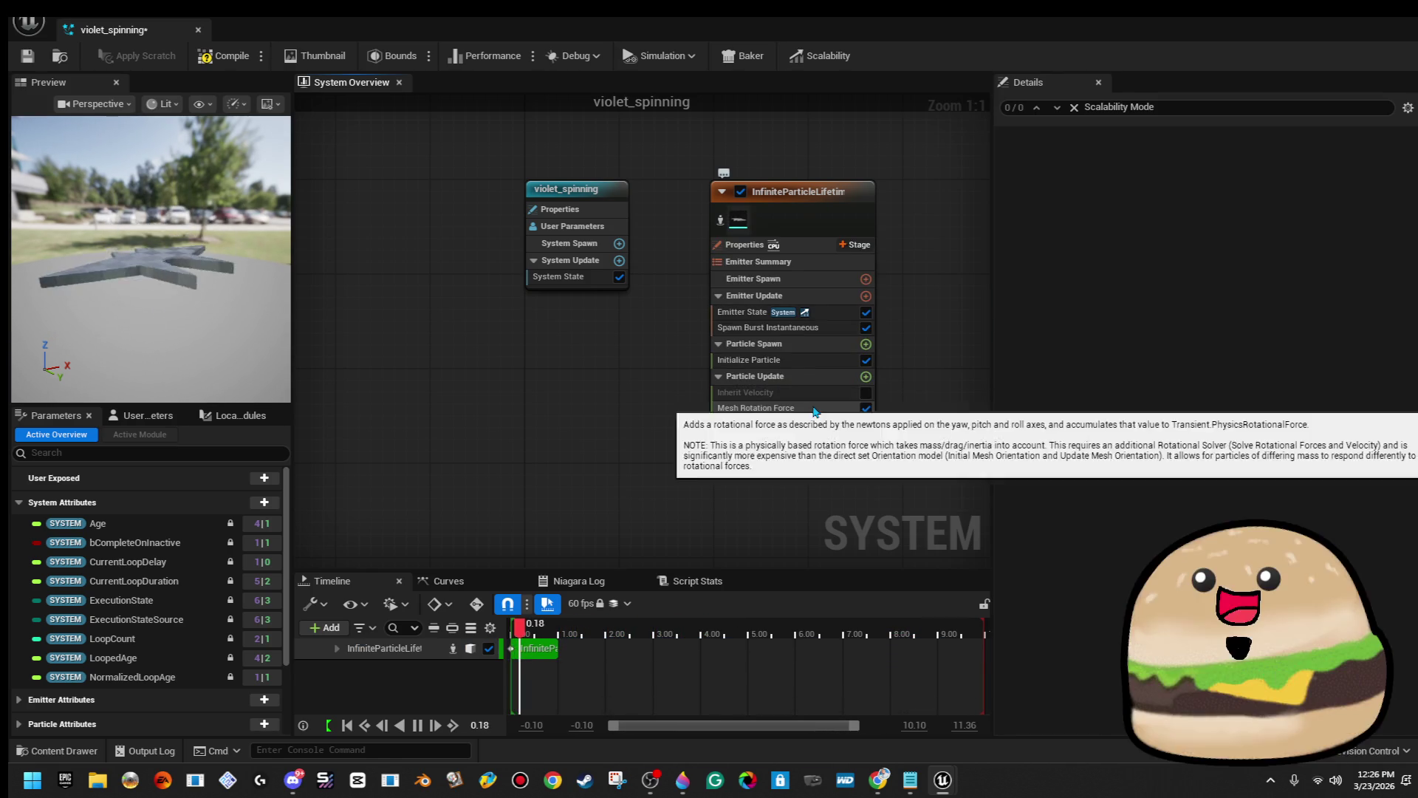
Delete Inherit Velocity and set the Mesh Rotation Force coordinate space to World.
{"action": "left_click", "coordinate": [808, 394]}
{"action": "key", "text": "Delete"}
{"action": "left_click", "coordinate": [843, 395]}
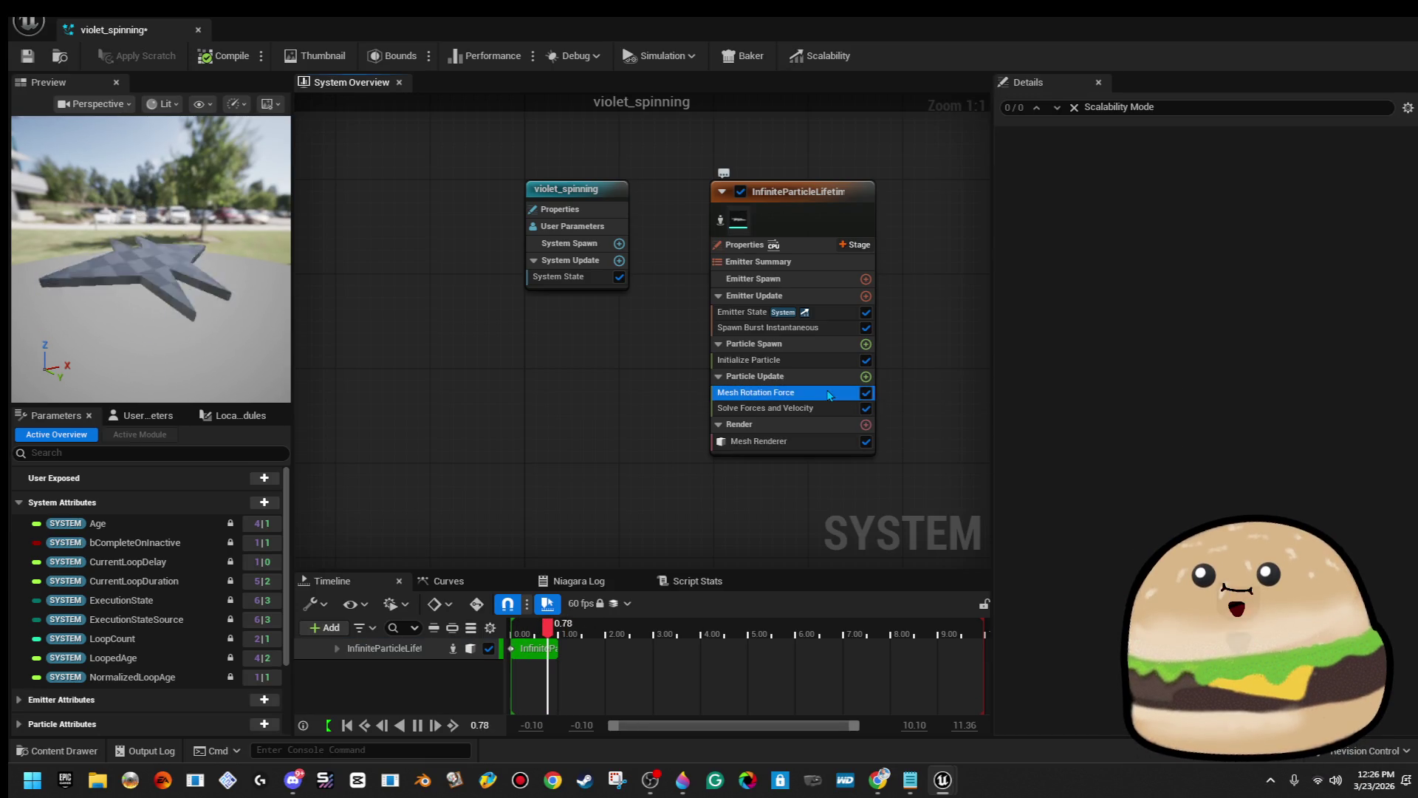
{"action": "left_click", "coordinate": [1211, 211]}
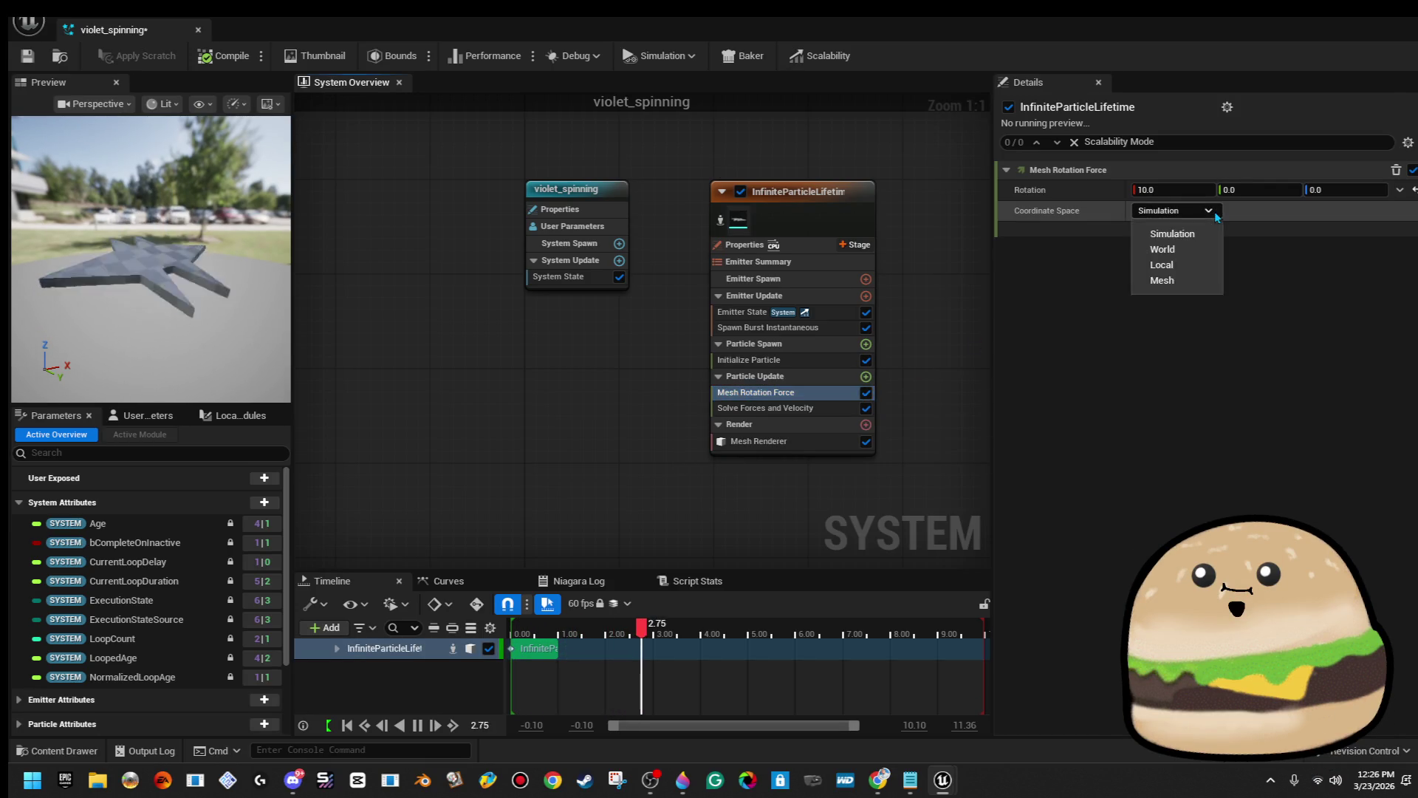
{"action": "left_click", "coordinate": [1212, 254]}
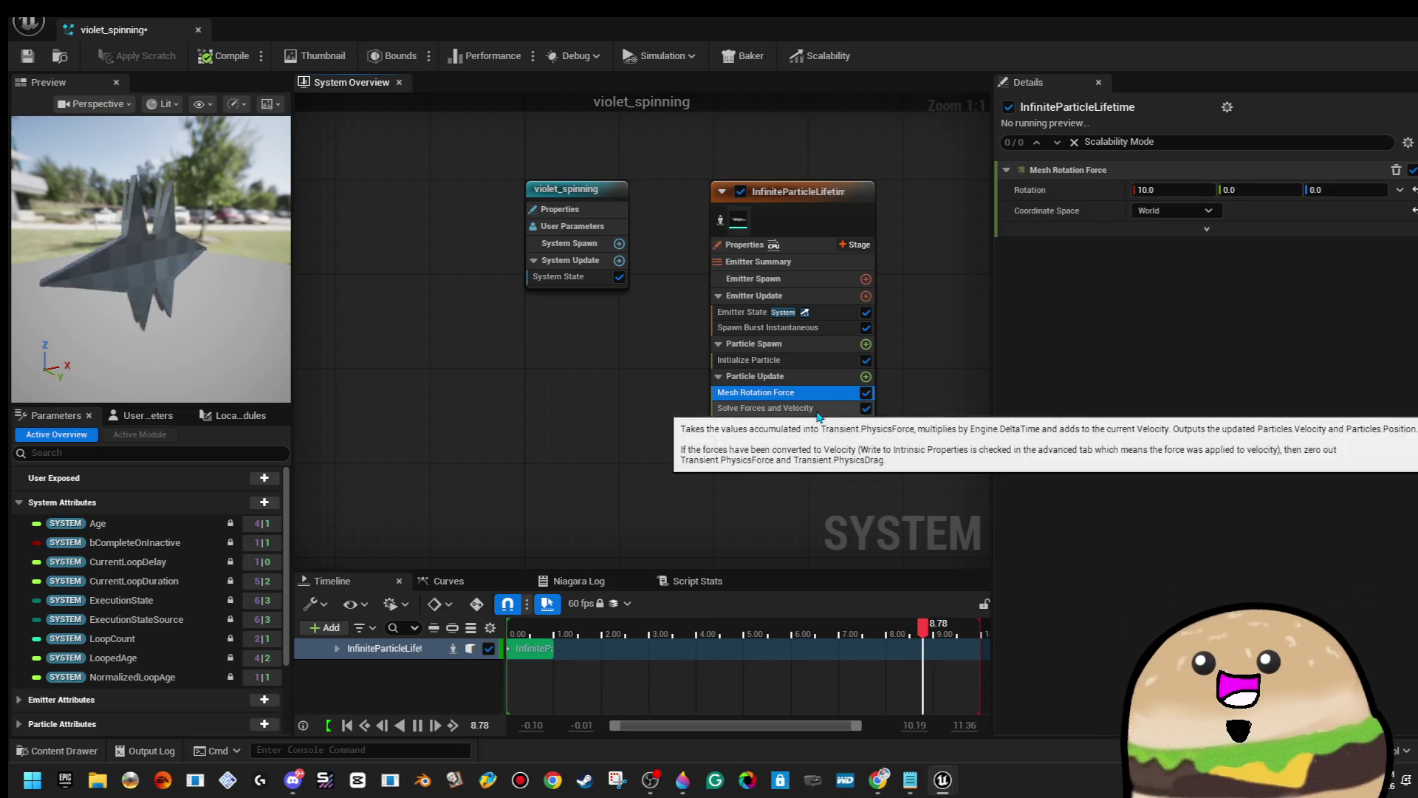
Turn on Speed Limit in Solve Forces and Velocity and set it to 5.
{"action": "left_click", "coordinate": [776, 408]}
{"action": "left_click", "coordinate": [1021, 190]}
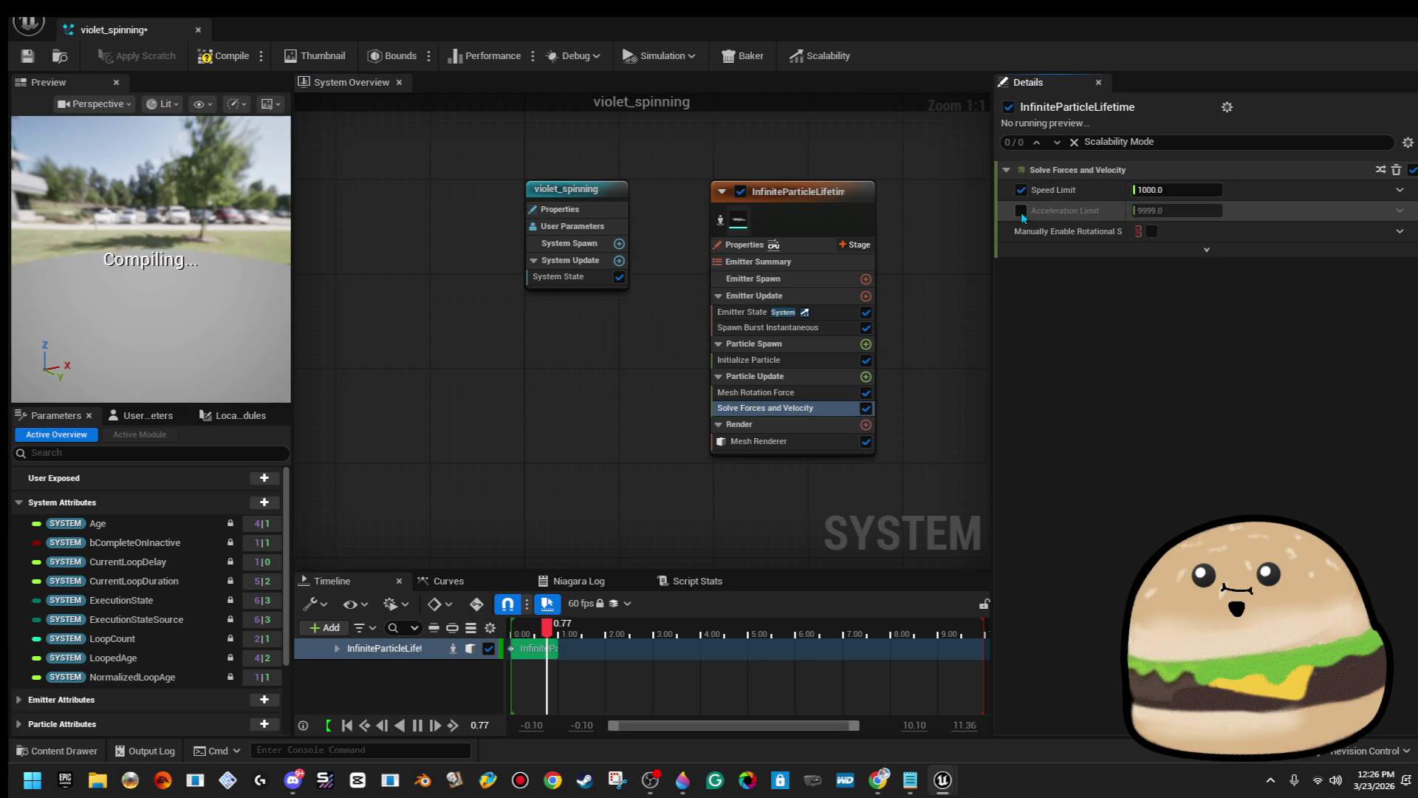
{"action": "left_click", "coordinate": [1192, 189]}
{"action": "type", "text": "5"}
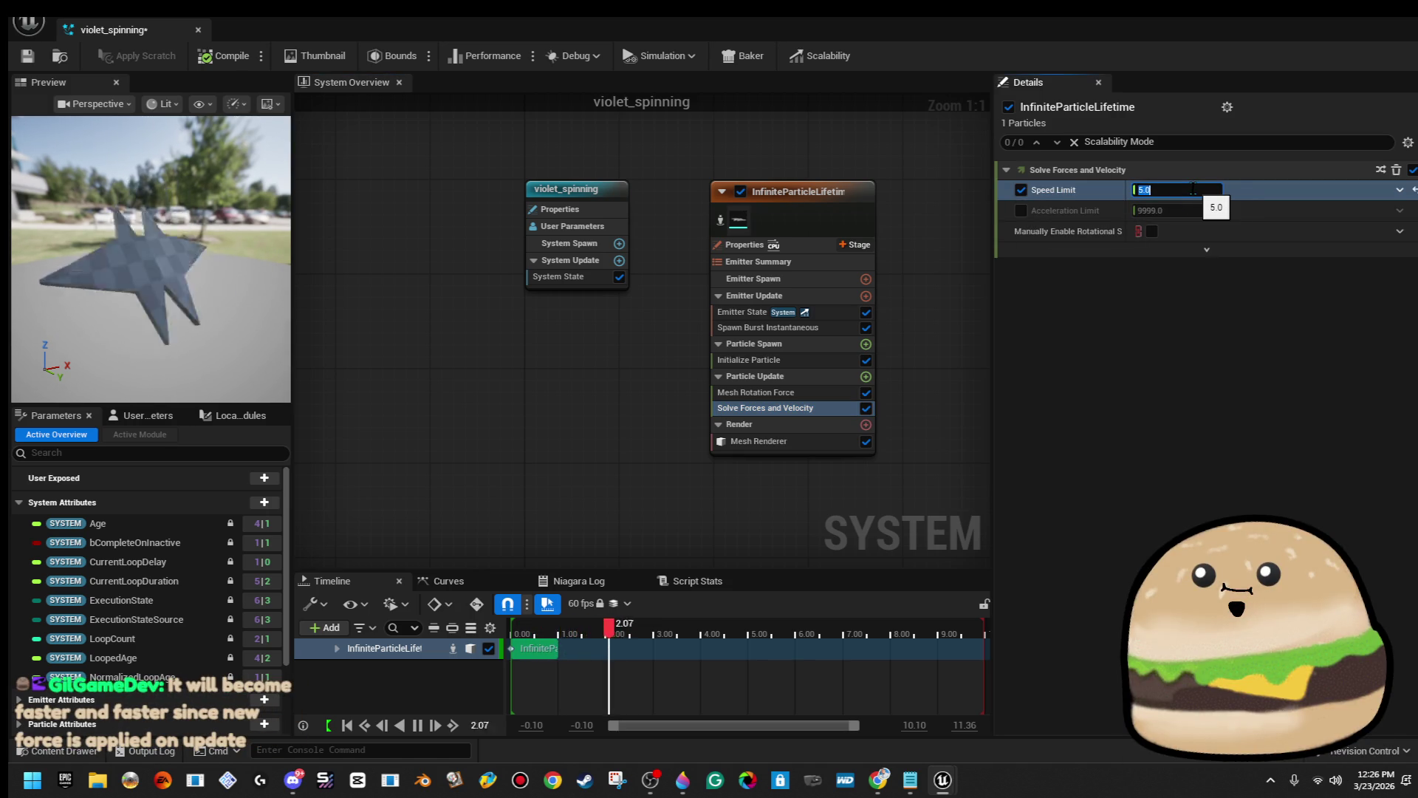
{"action": "key", "text": "Return"}
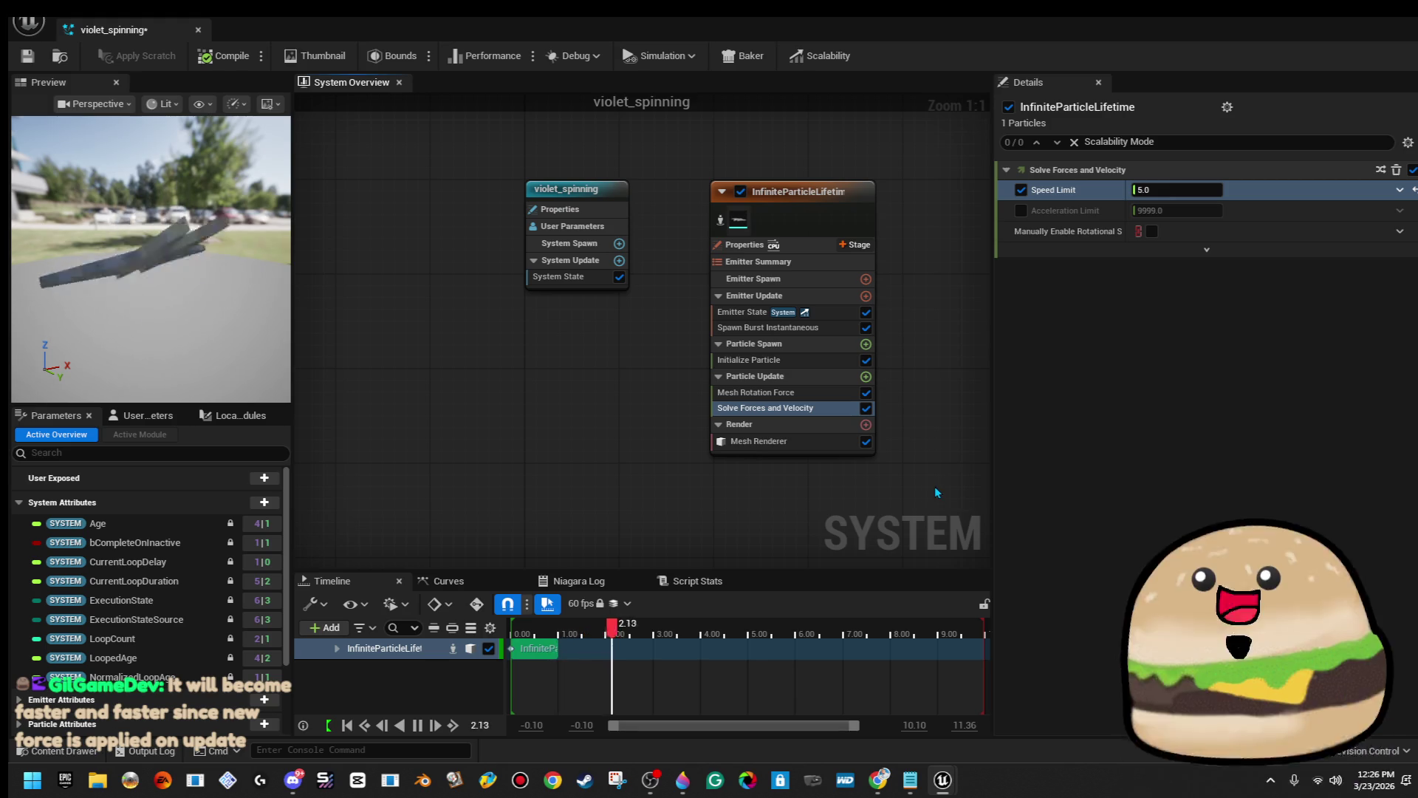
Change Mesh Rotation Force Rotation X to 1.0, then show the Initialize Particle details.
{"action": "left_click", "coordinate": [830, 392]}
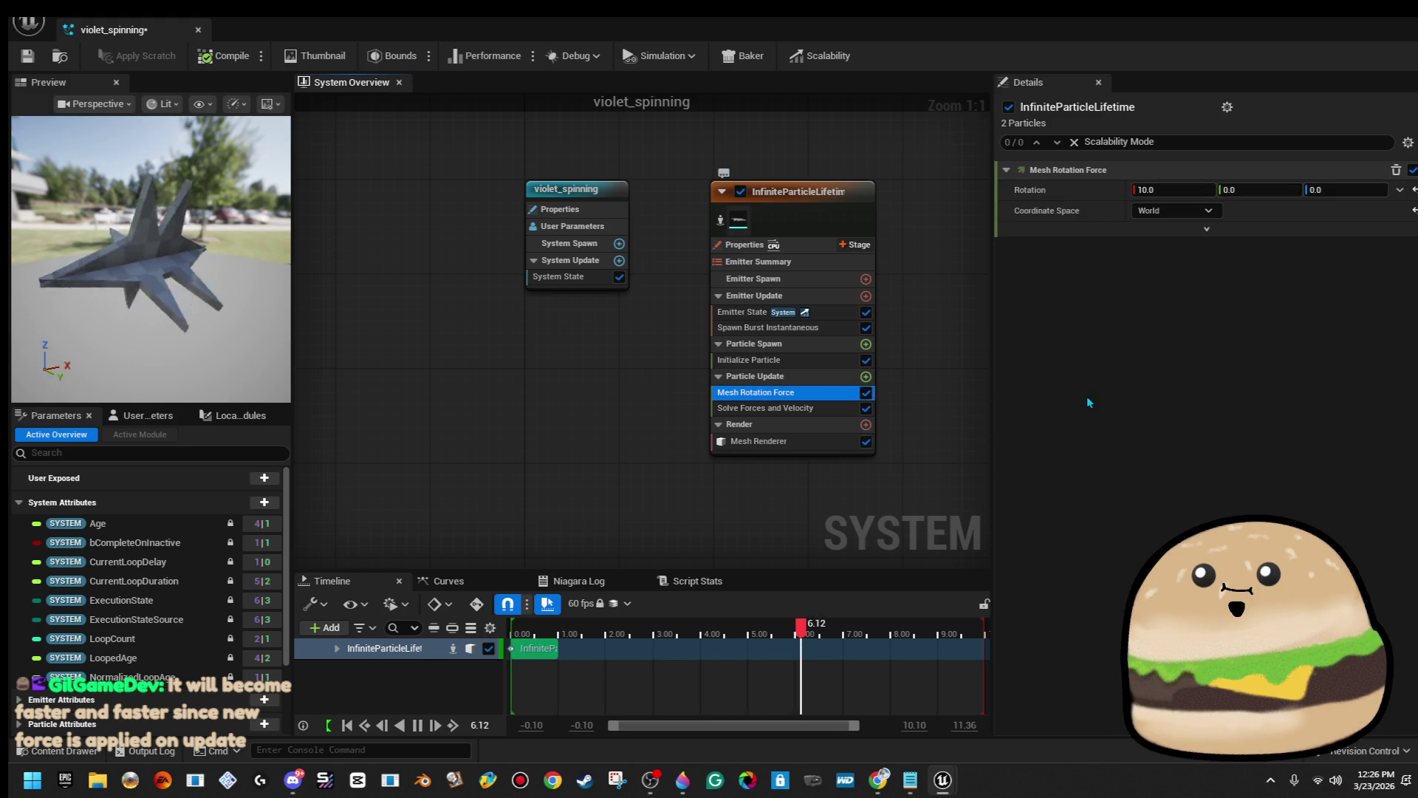
{"action": "left_click", "coordinate": [1186, 190]}
{"action": "type", "text": "1"}
{"action": "key", "text": "Return"}
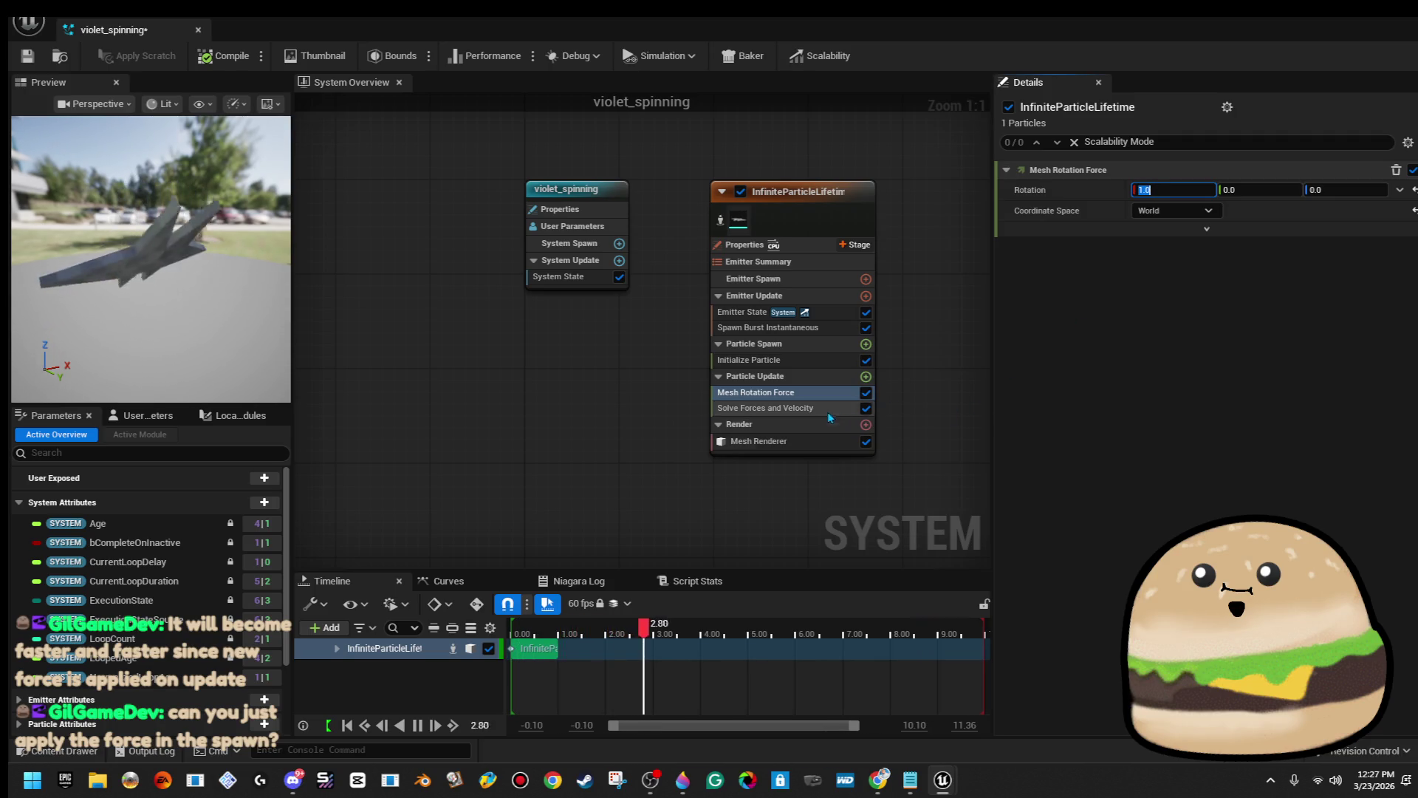
{"action": "left_click", "coordinate": [793, 362]}
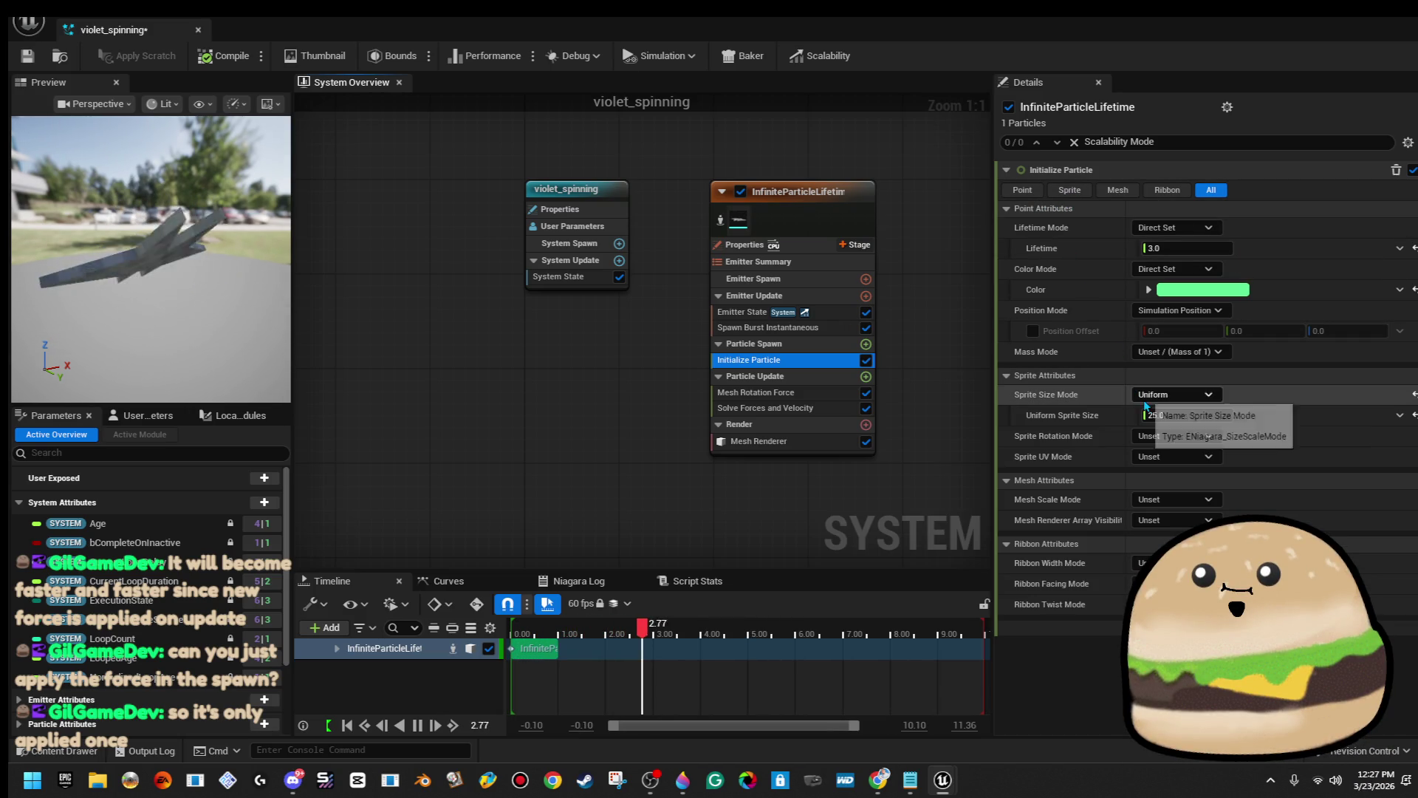
Select the violet_spinning emitter node and clear the 'force' search filter in Details.
{"action": "left_click", "coordinate": [850, 198]}
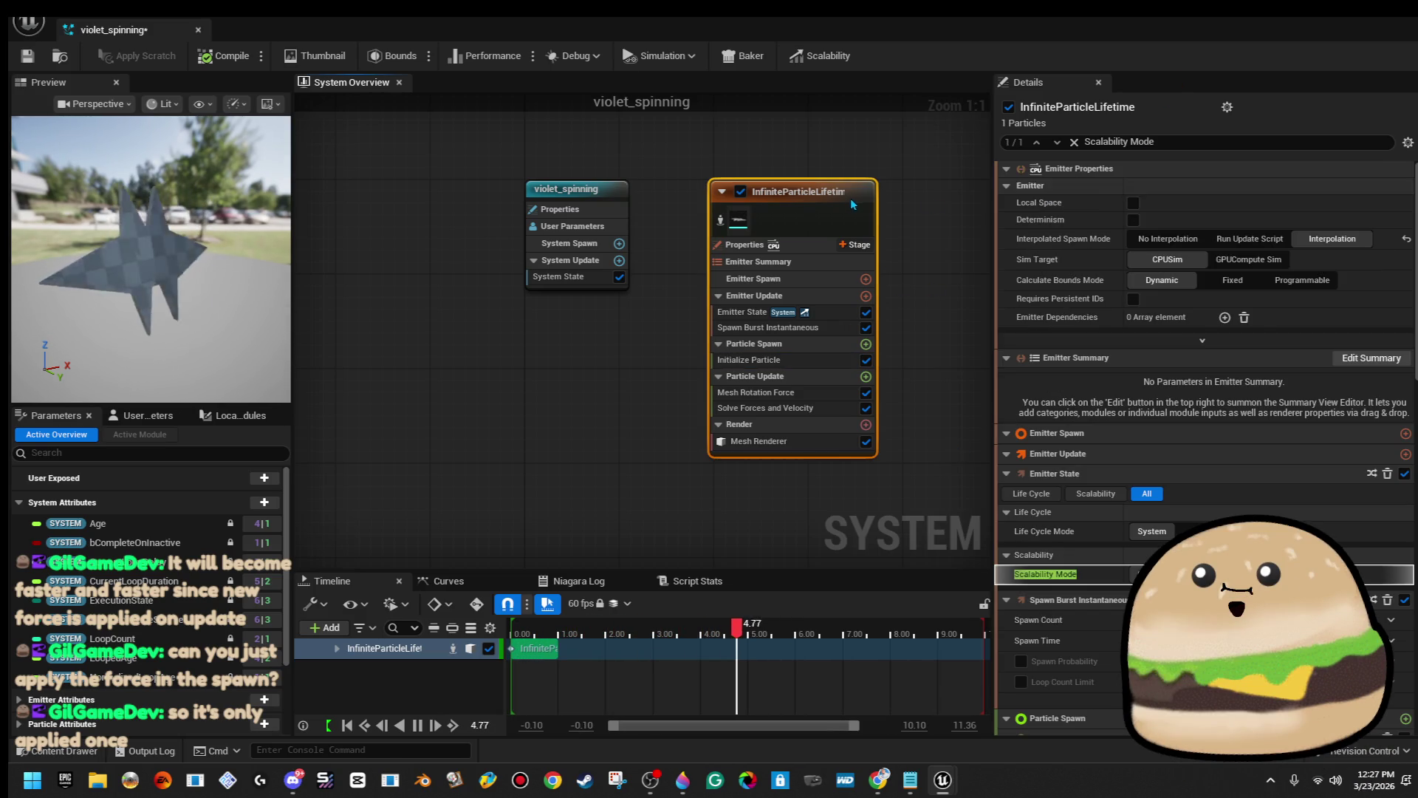
{"action": "type", "text": "force"}
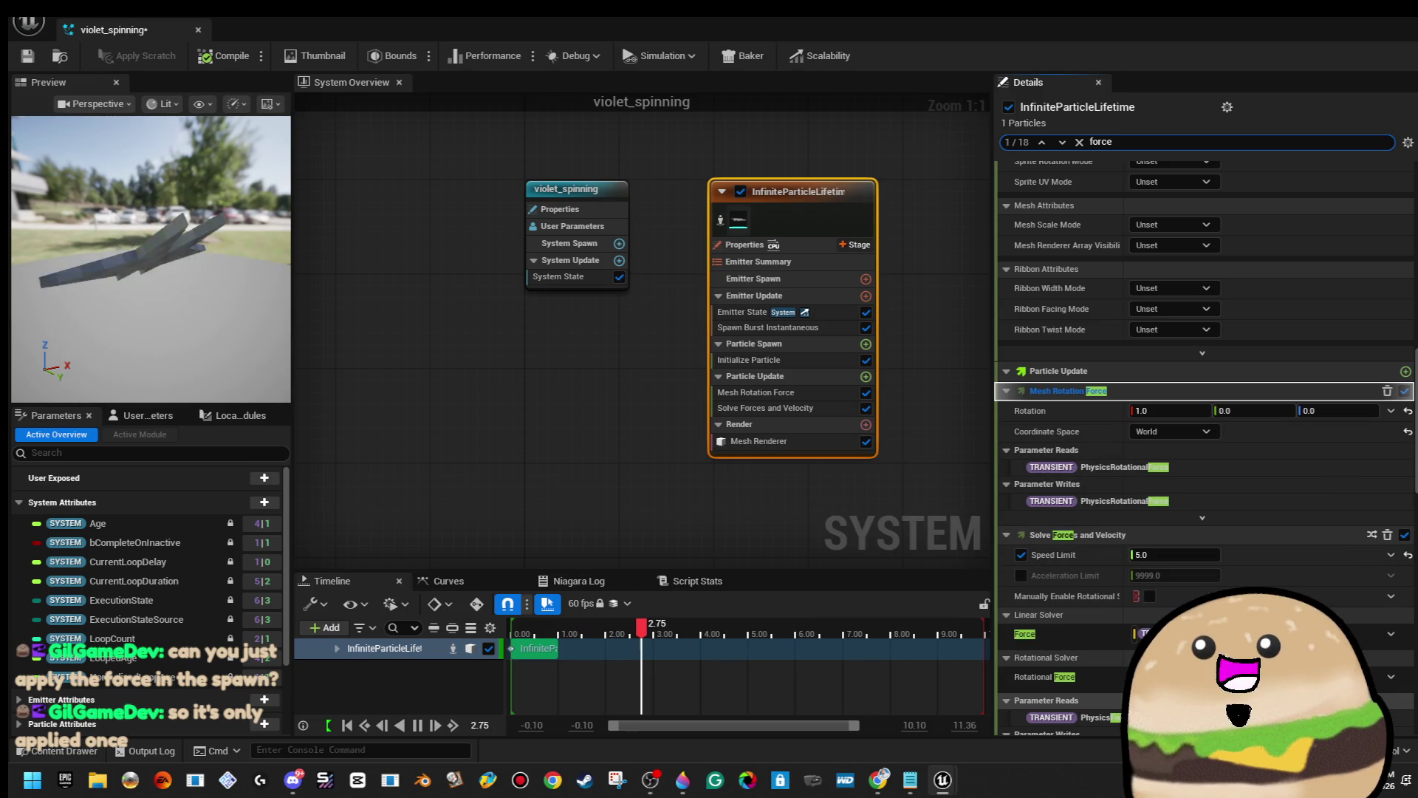
{"action": "scroll", "coordinate": [1366, 690], "scroll_direction": "down", "scroll_amount": 3}
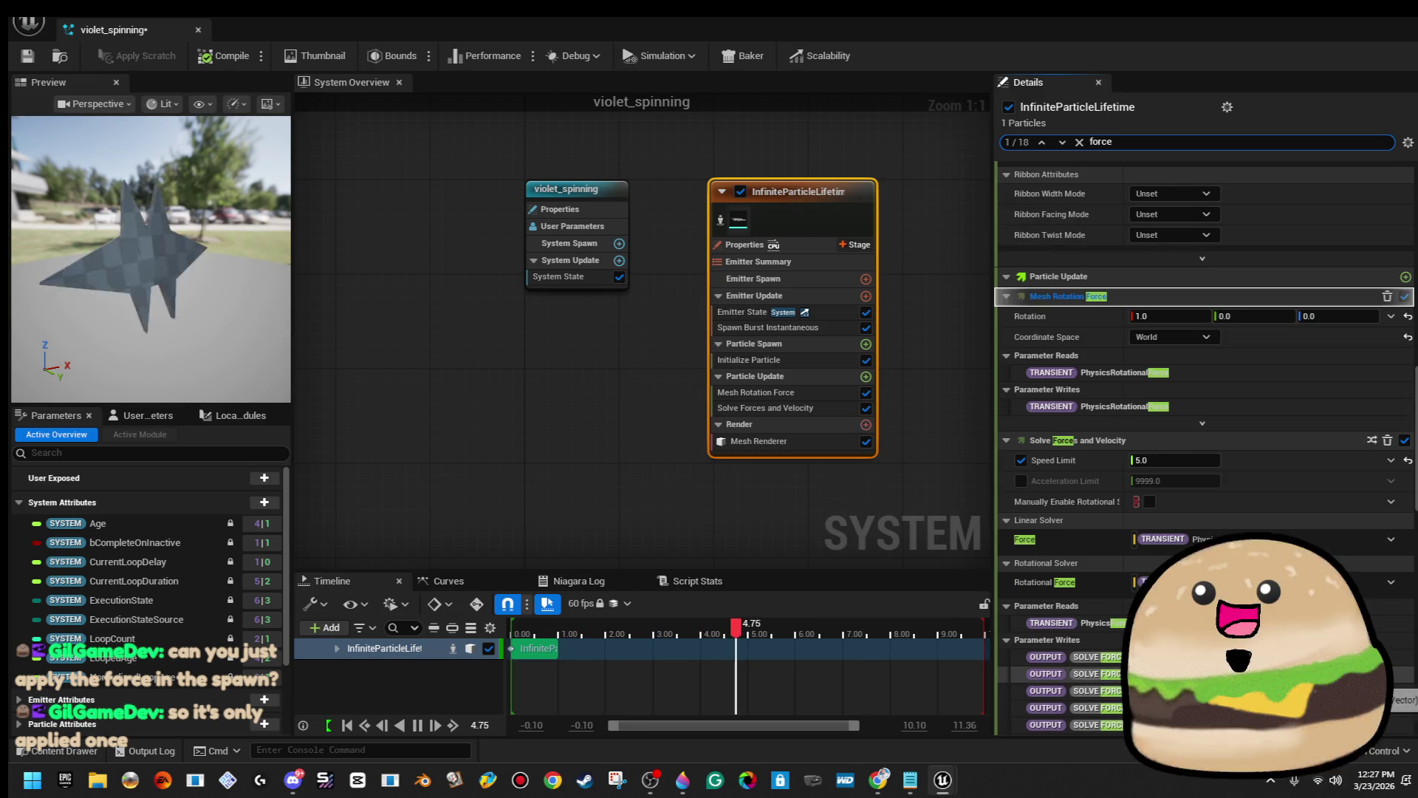
{"action": "scroll", "coordinate": [1204, 443], "scroll_direction": "up", "scroll_amount": 10}
{"action": "scroll", "coordinate": [1270, 441], "scroll_direction": "up", "scroll_amount": 4}
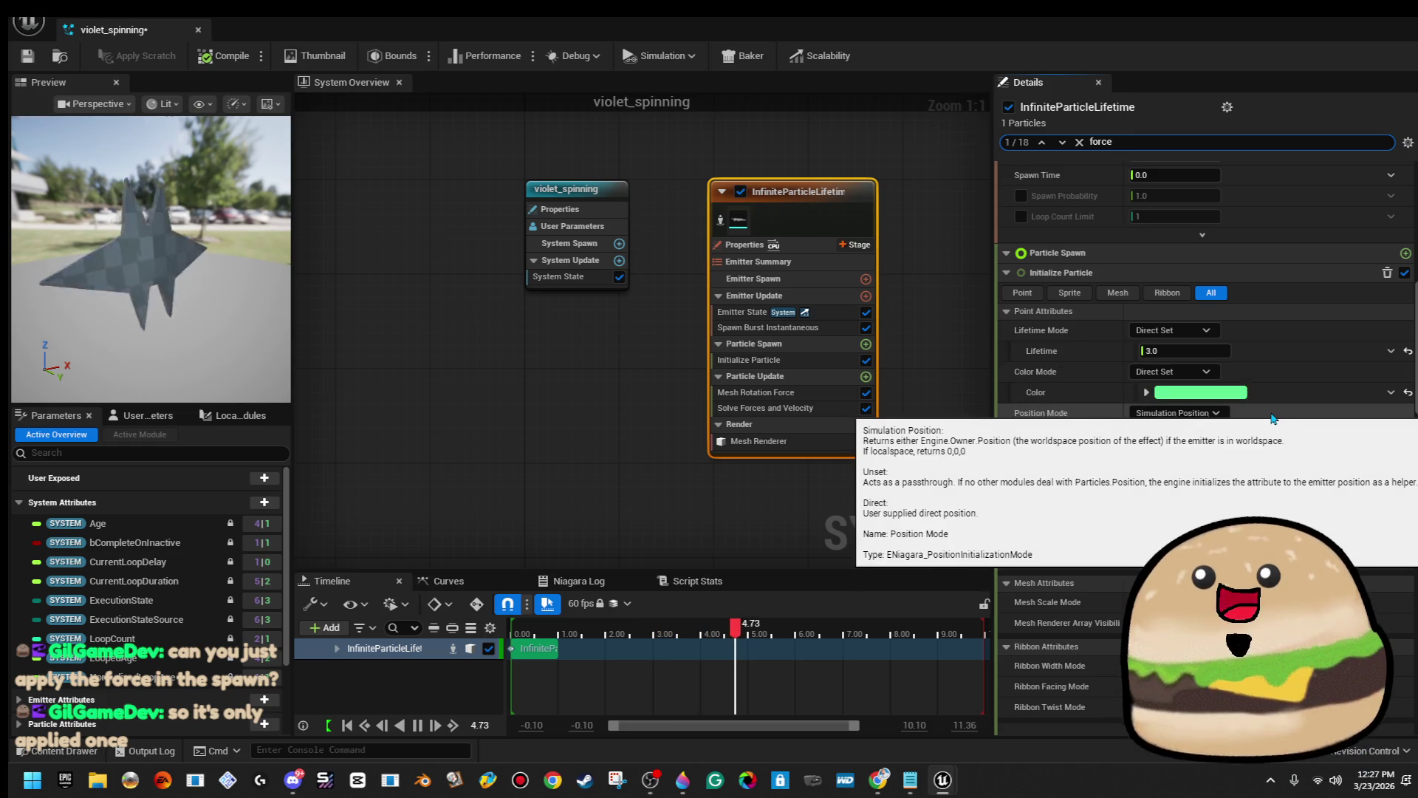
{"action": "scroll", "coordinate": [1268, 517], "scroll_direction": "up", "scroll_amount": 5}
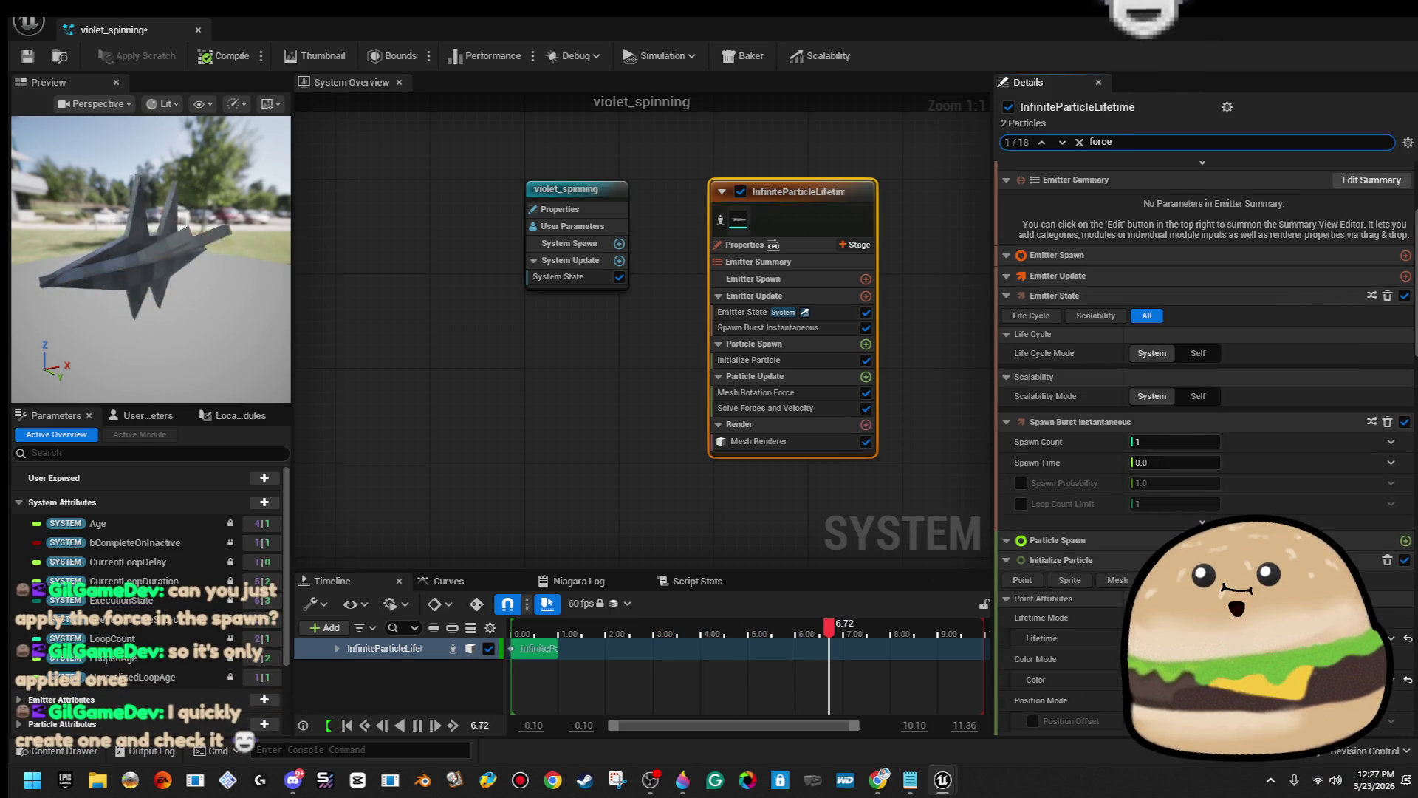
{"action": "left_click", "coordinate": [867, 216]}
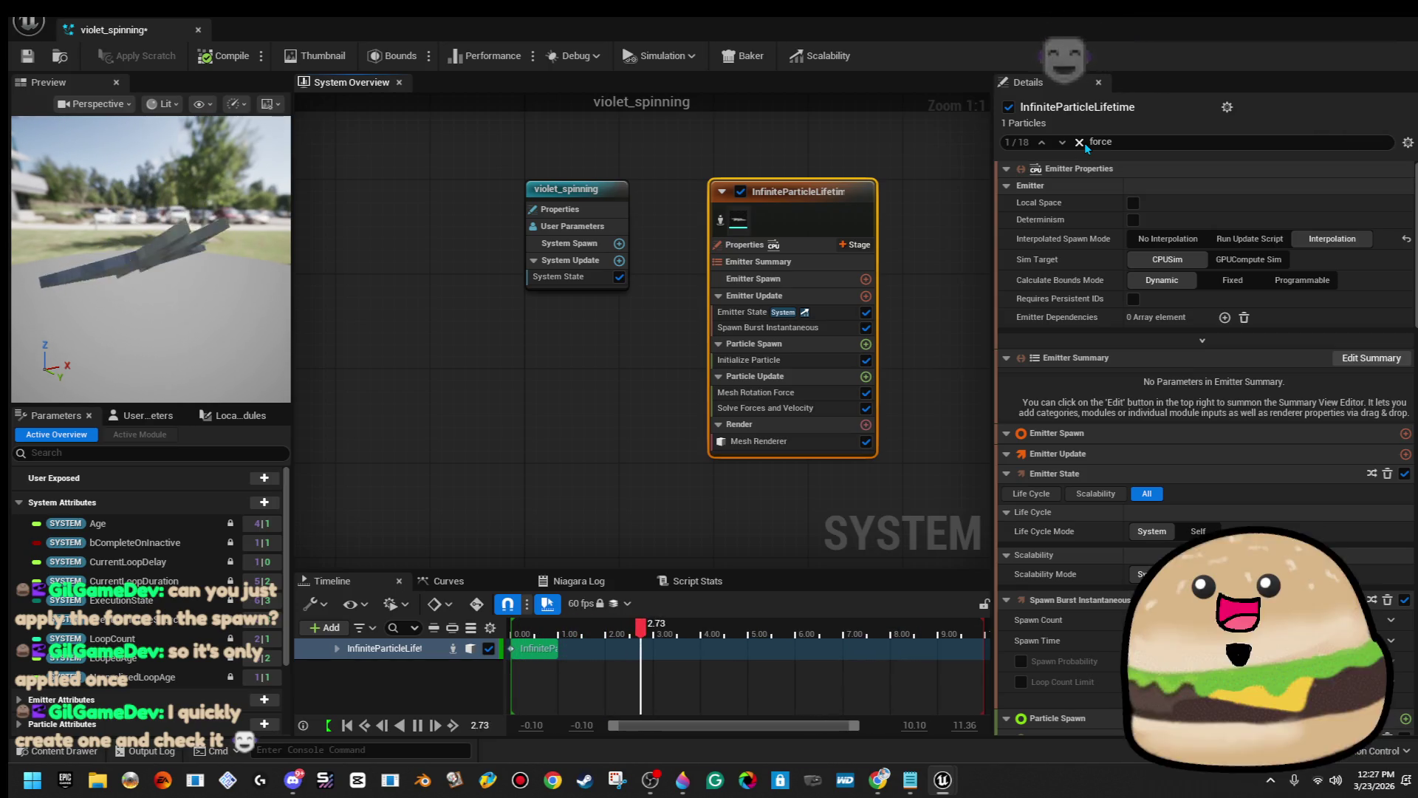
{"action": "left_click", "coordinate": [1079, 142]}
Inspect Spawn Burst and Particle Spawn, keeping Direct Set lifetime and Simulation Position.
{"action": "left_click", "coordinate": [812, 295]}
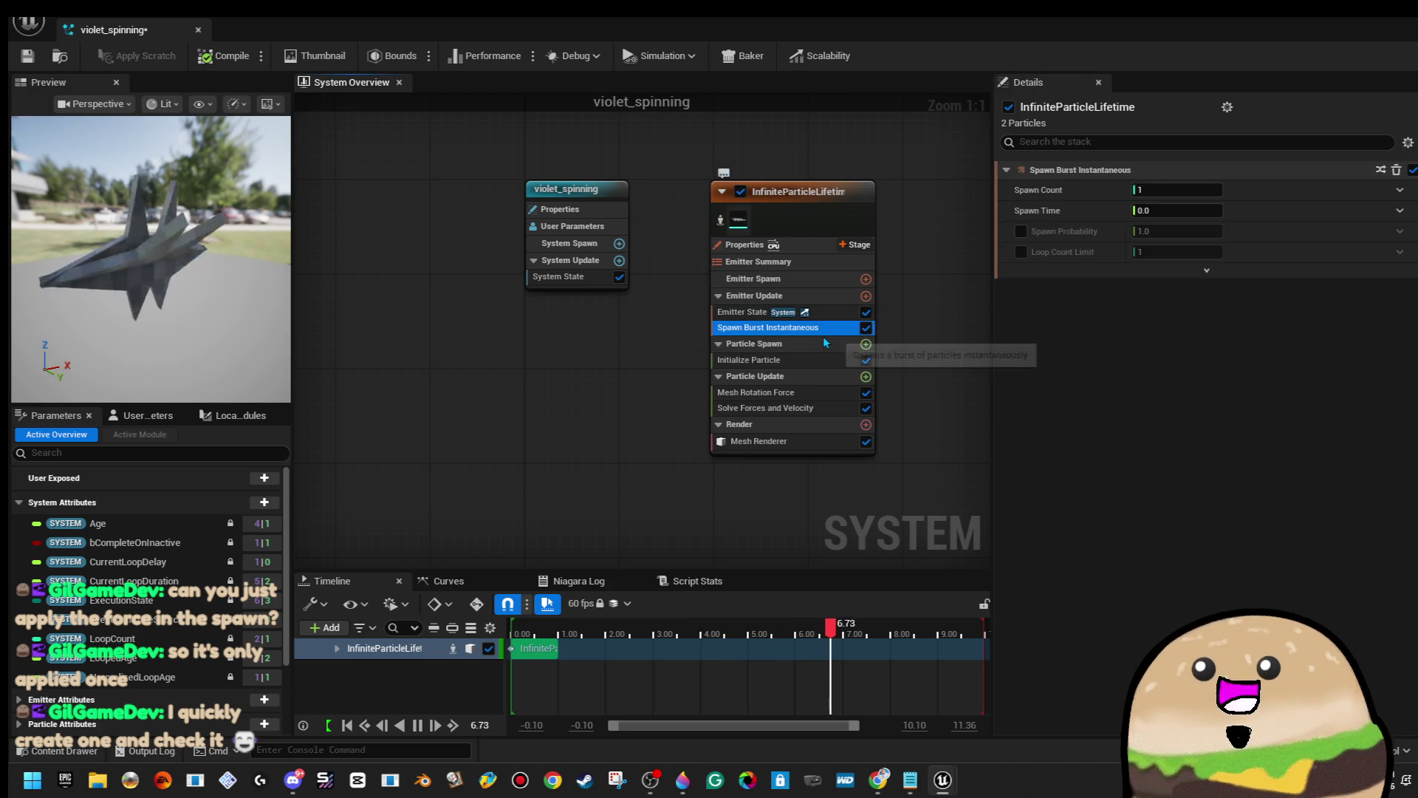
{"action": "left_click", "coordinate": [824, 342]}
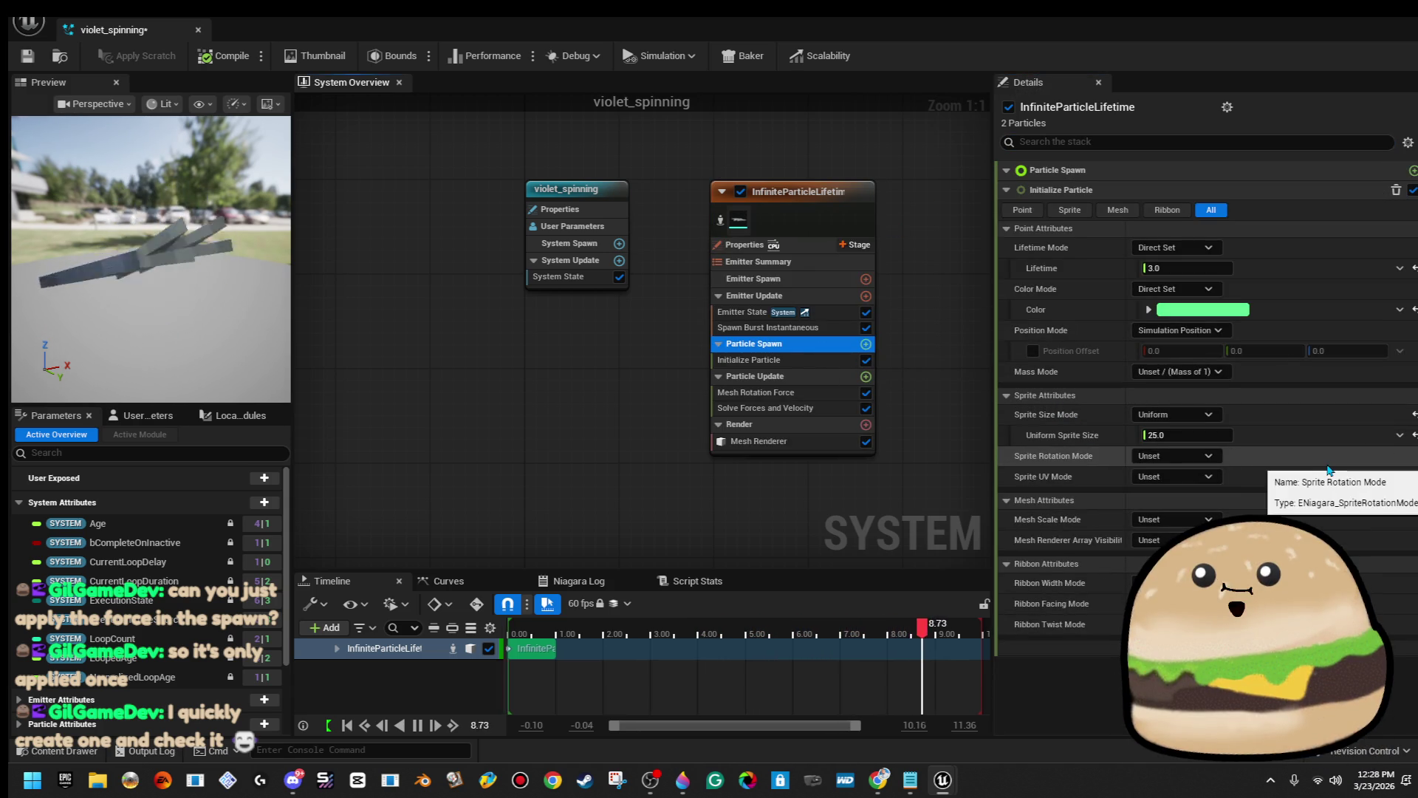
{"action": "left_click", "coordinate": [1208, 248]}
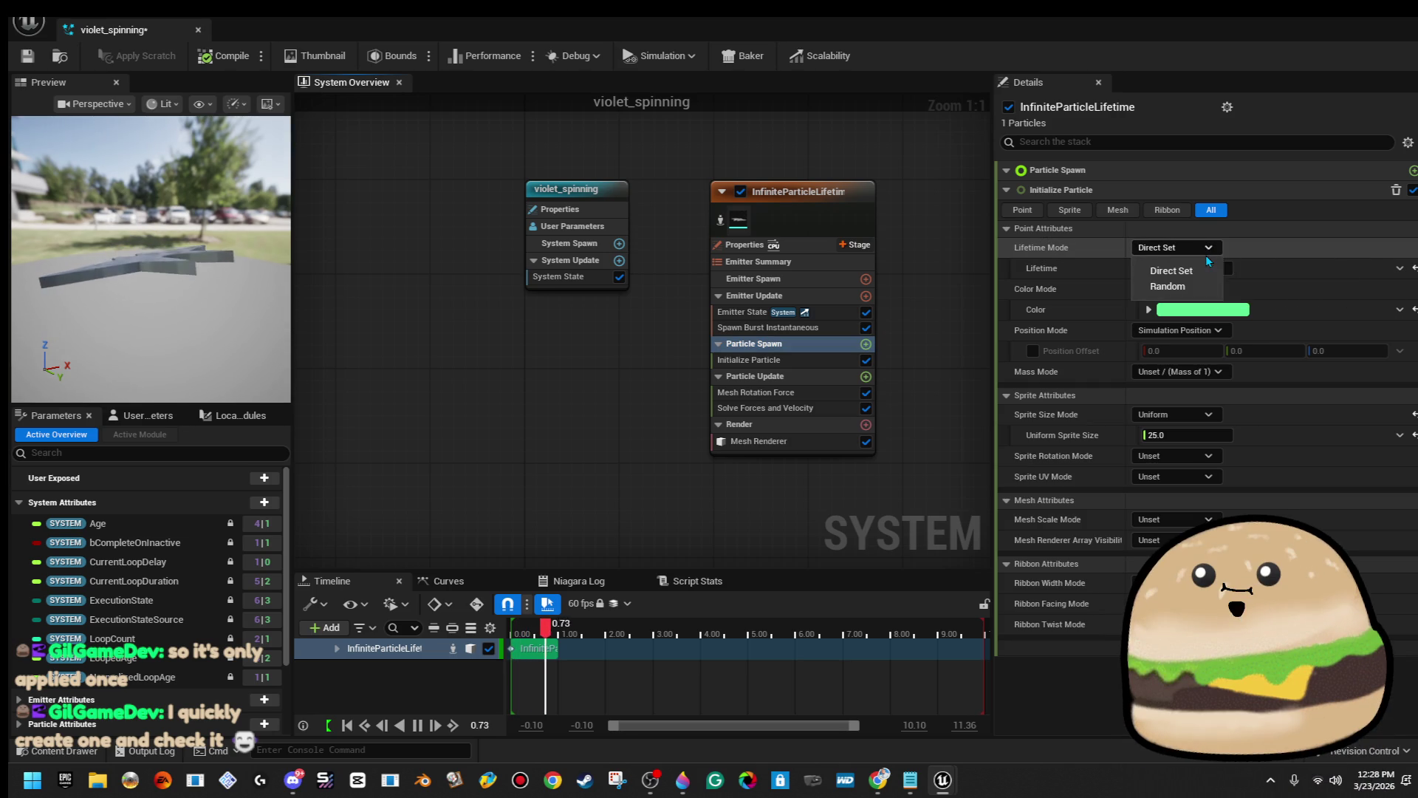
{"action": "left_click", "coordinate": [1206, 254]}
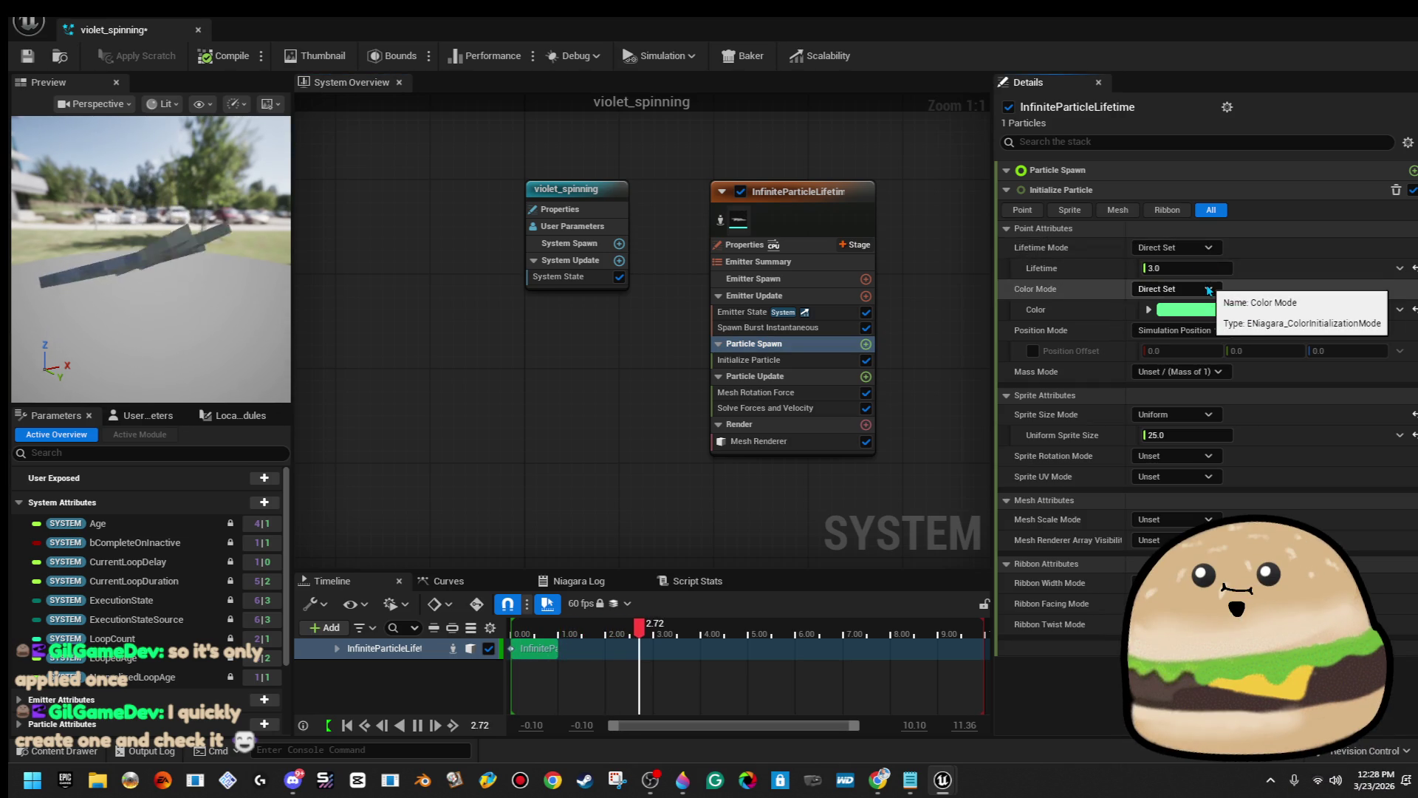
{"action": "left_click", "coordinate": [1209, 336]}
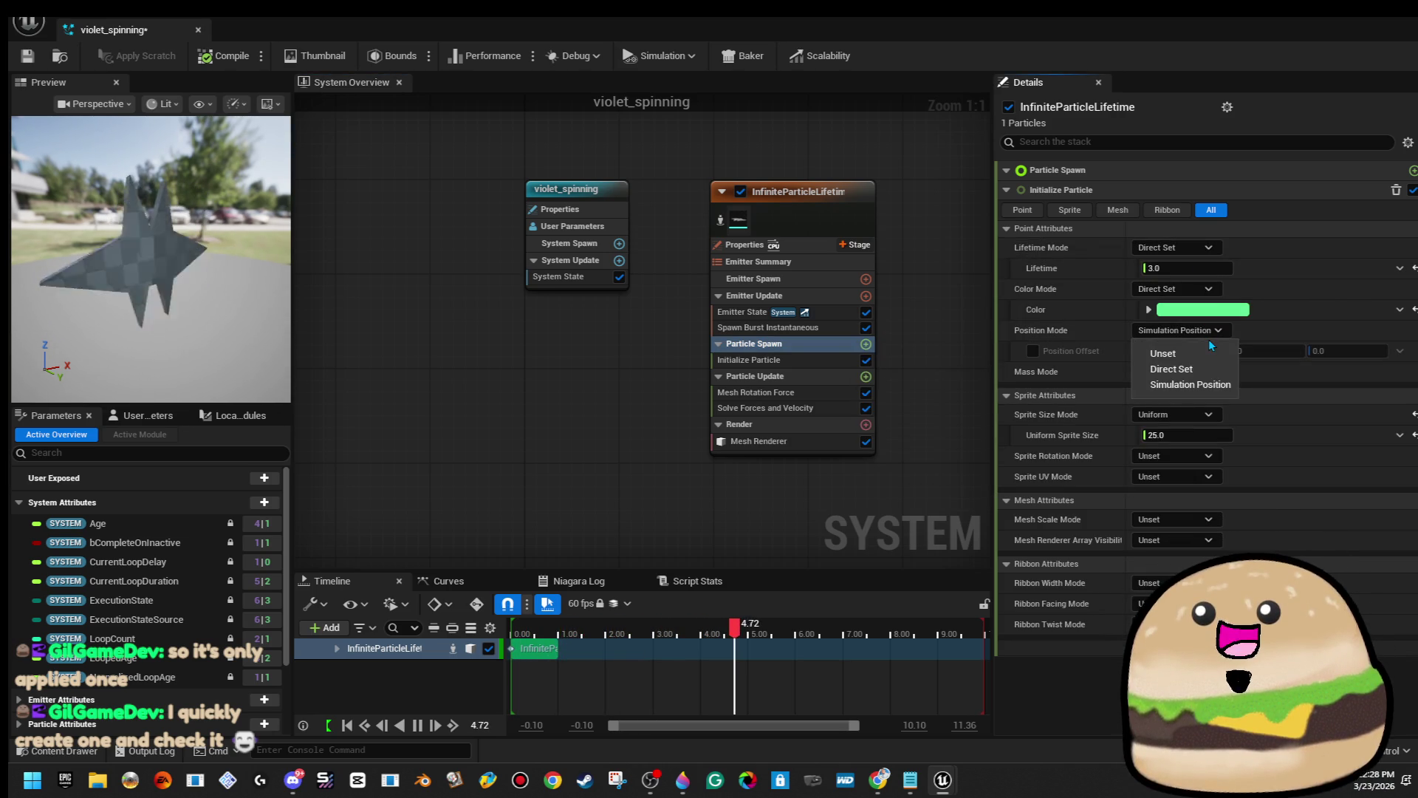
{"action": "left_click", "coordinate": [1211, 384]}
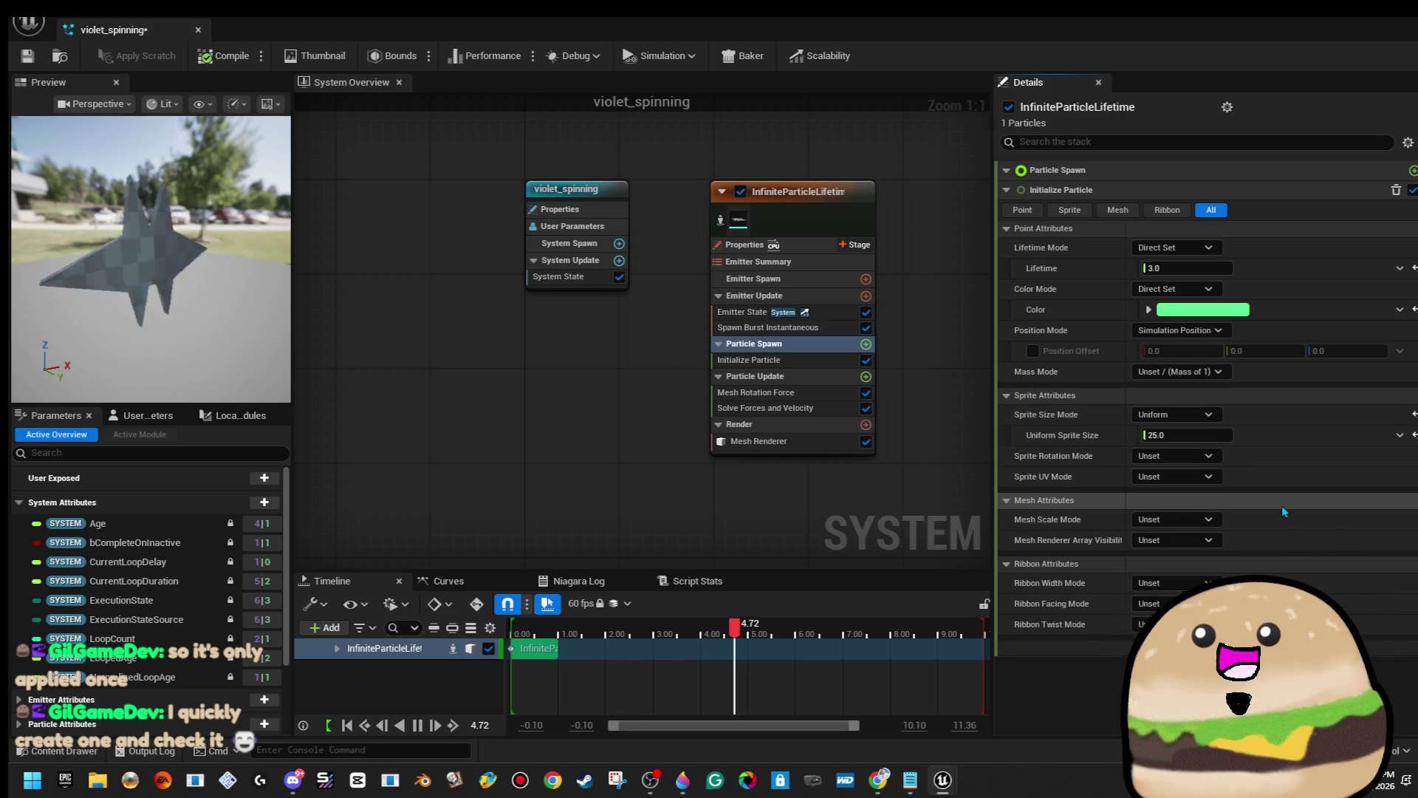
{"action": "left_click", "coordinate": [827, 392]}
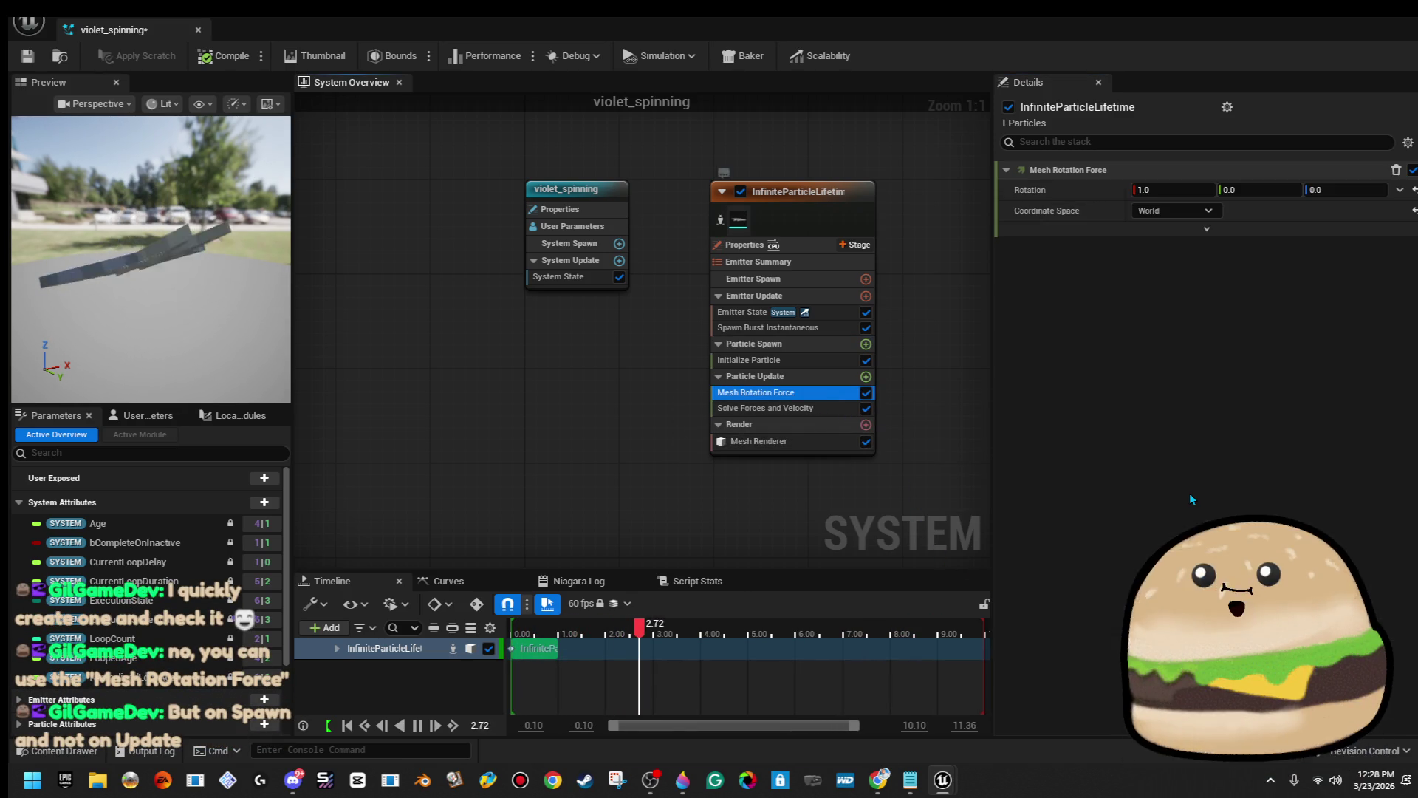
Set Mesh Rotation Force Lever Radius to 50, trying Mesh space before returning to World.
{"action": "left_click", "coordinate": [1206, 229]}
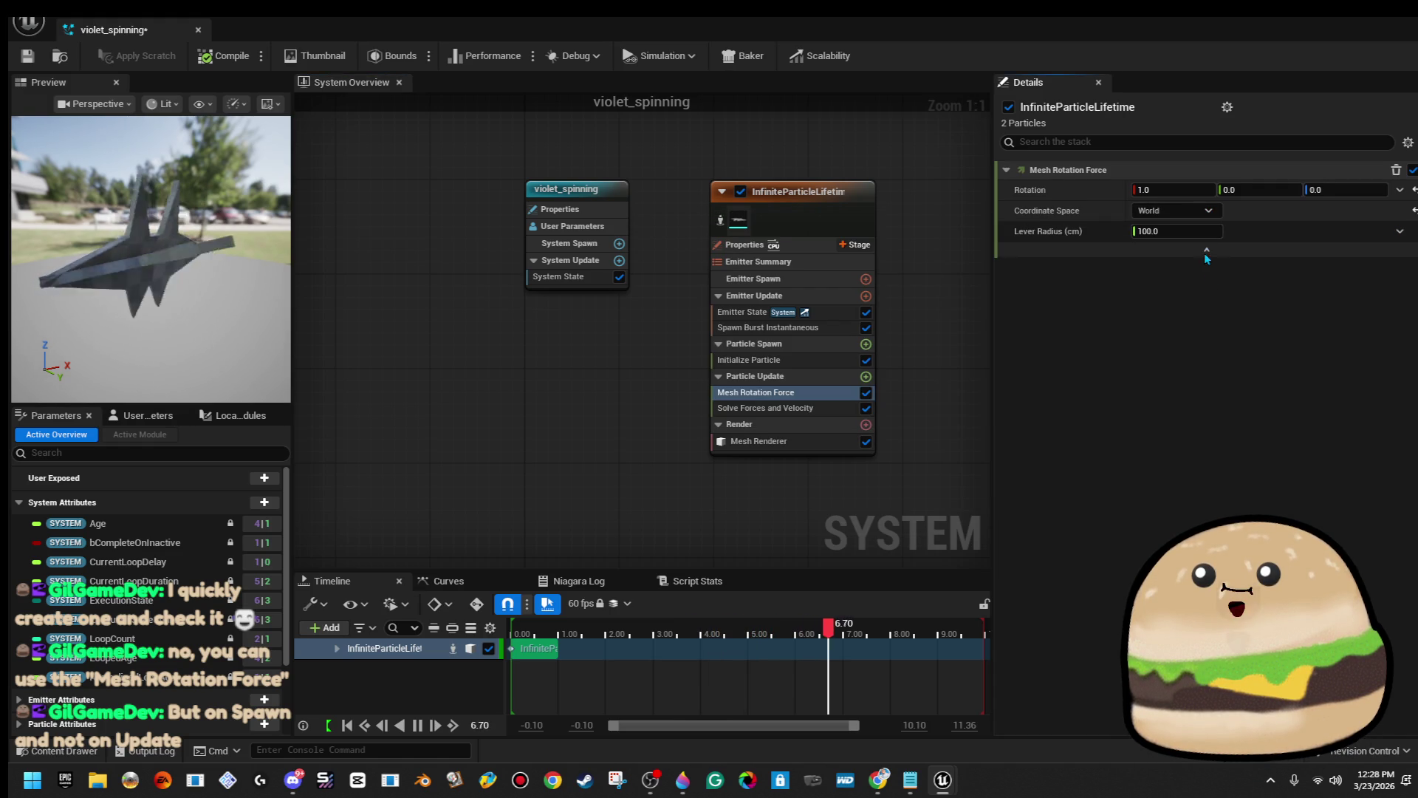
{"action": "left_click", "coordinate": [1207, 249]}
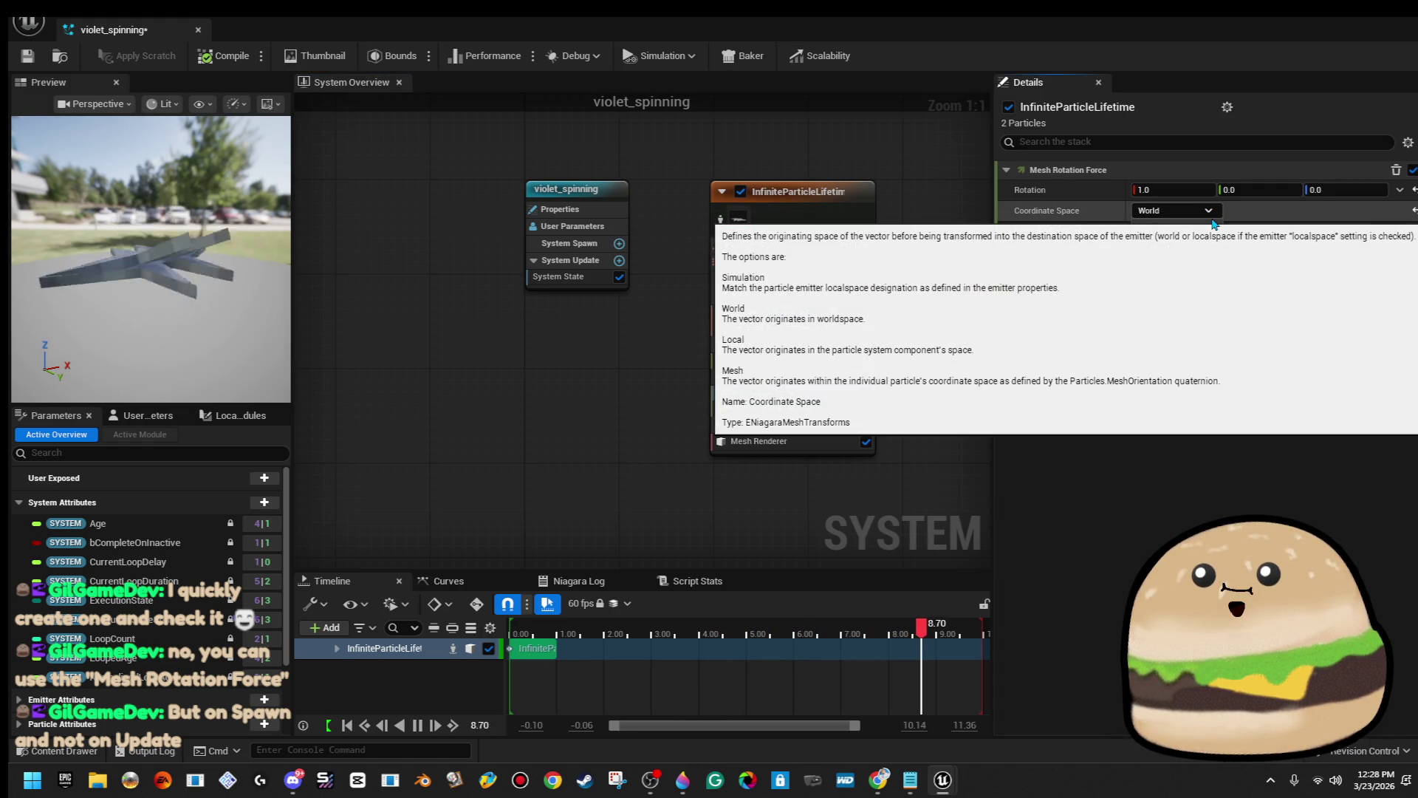
{"action": "left_click", "coordinate": [1200, 211]}
{"action": "left_click", "coordinate": [1196, 283]}
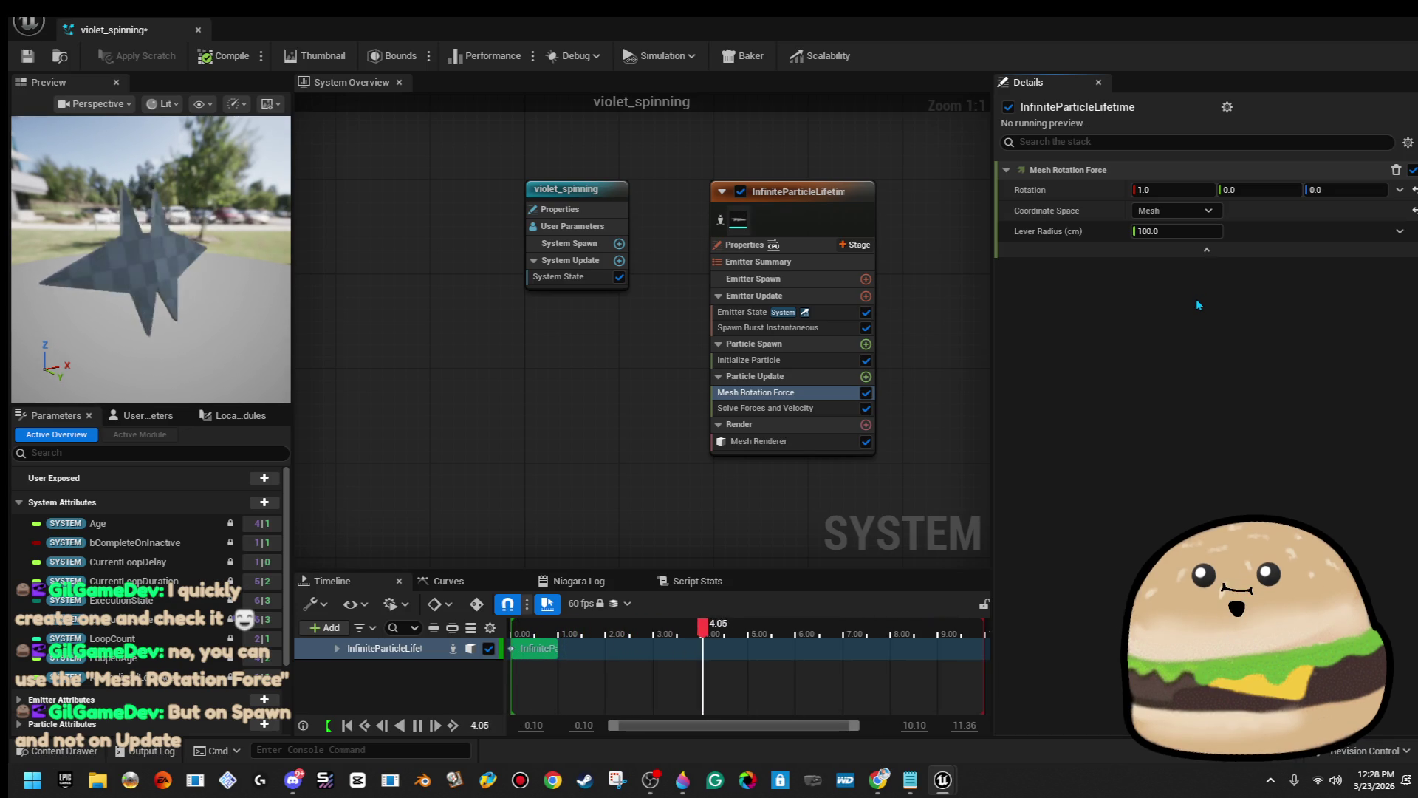
{"action": "left_click", "coordinate": [1207, 212]}
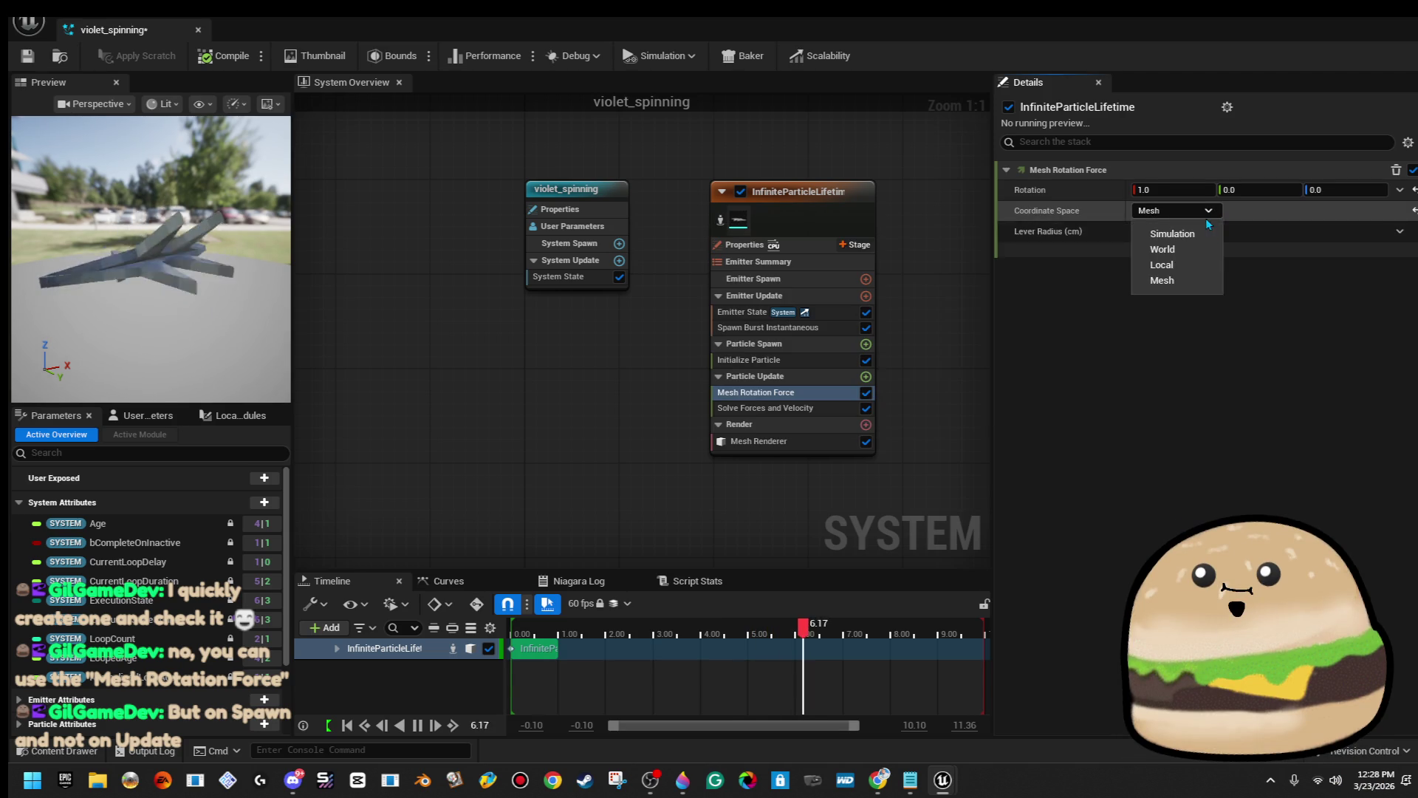
{"action": "left_click", "coordinate": [1171, 249]}
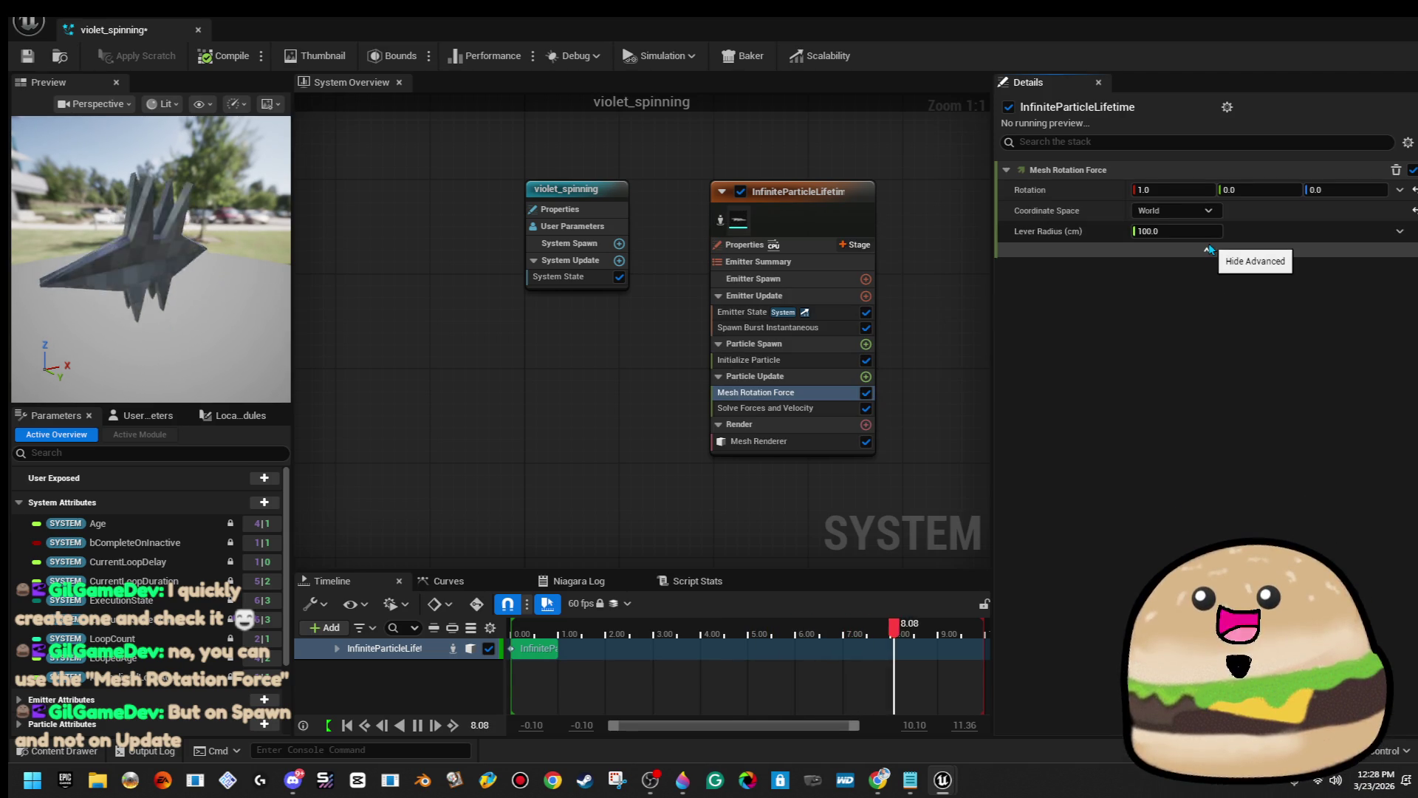
{"action": "left_click", "coordinate": [1196, 232]}
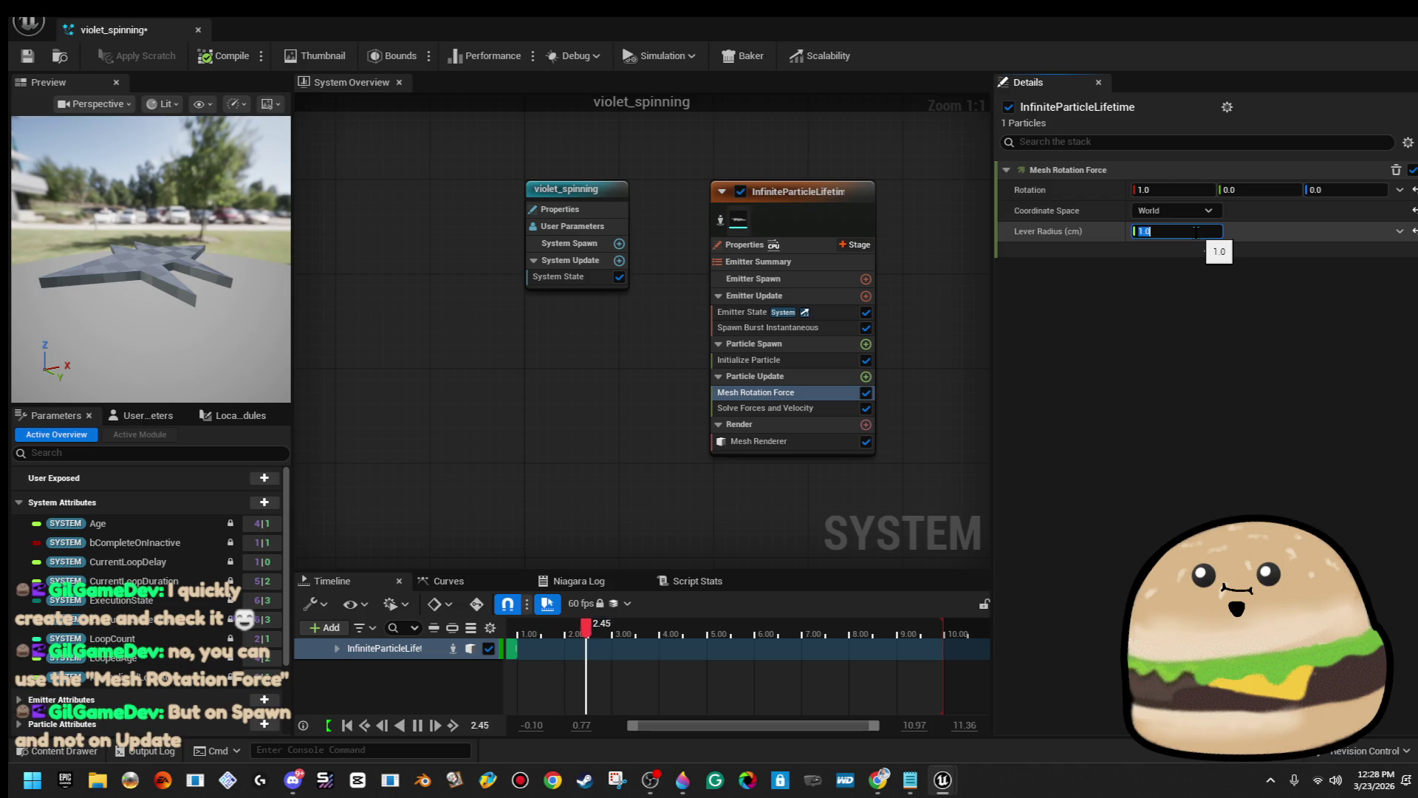
{"action": "type", "text": "50"}
{"action": "key", "text": "Return"}
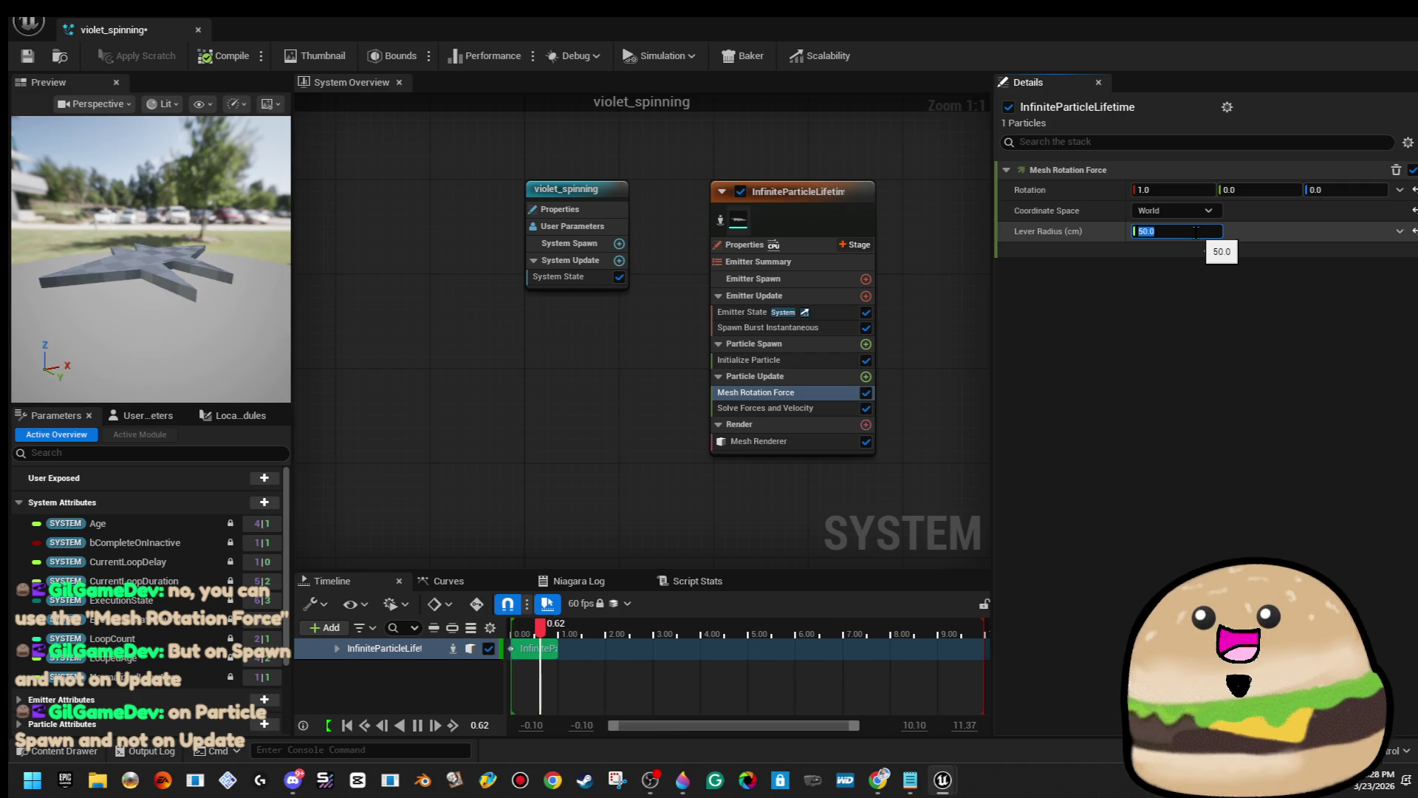
{"action": "left_click", "coordinate": [826, 221]}
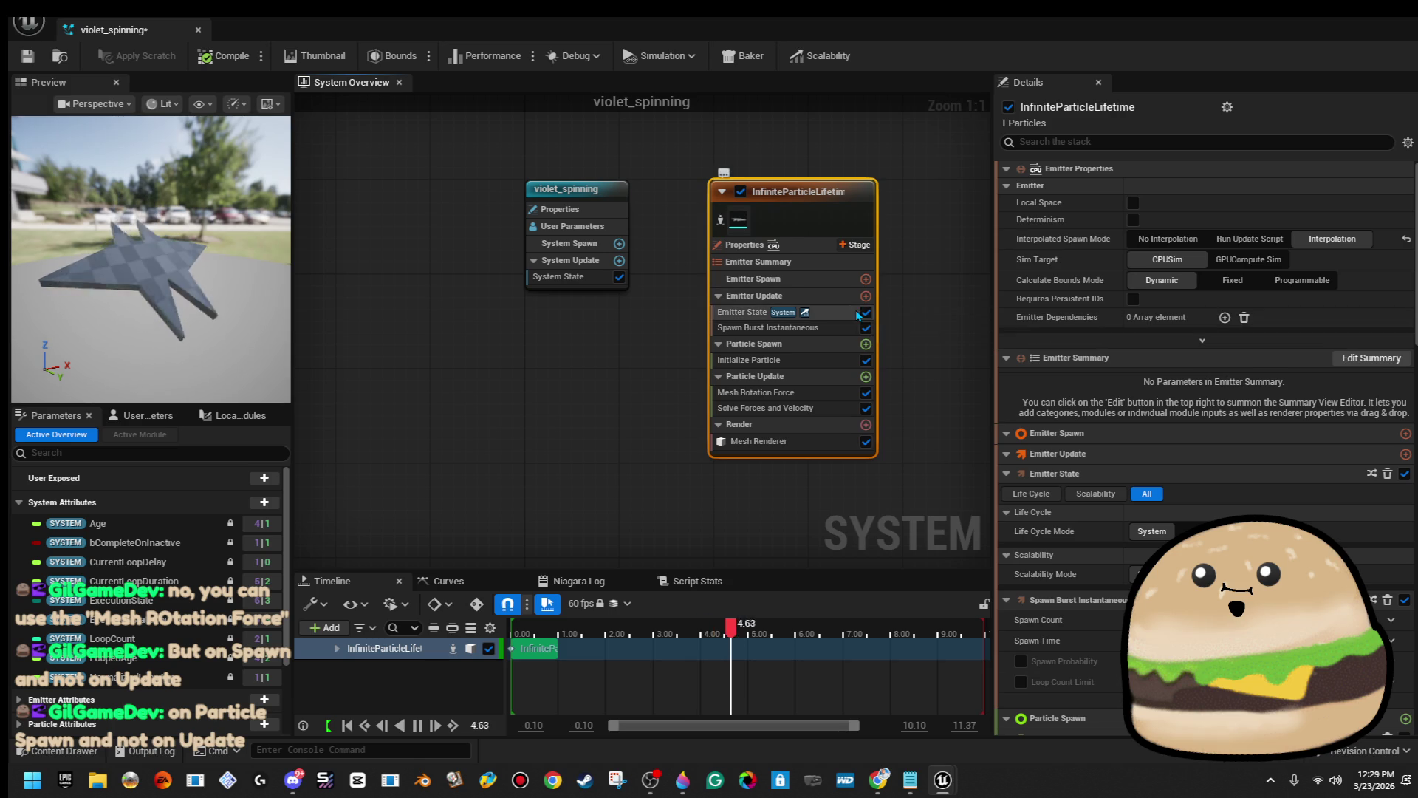
Scroll through the emitter's Details stack and select the Particle Spawn stage.
{"action": "scroll", "coordinate": [1261, 437], "scroll_direction": "down", "scroll_amount": 2}
{"action": "scroll", "coordinate": [1262, 437], "scroll_direction": "down", "scroll_amount": 2}
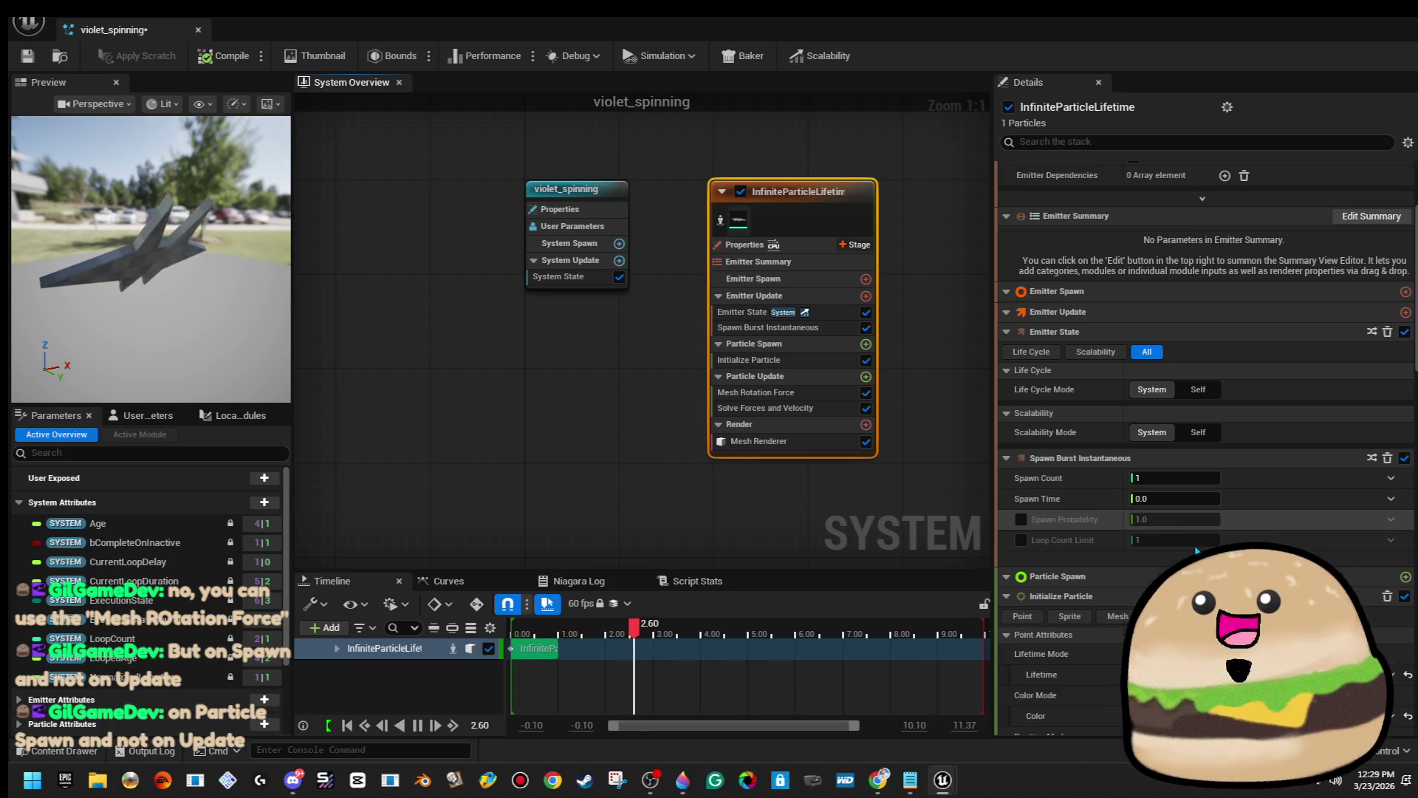
{"action": "scroll", "coordinate": [1197, 551], "scroll_direction": "down", "scroll_amount": 2}
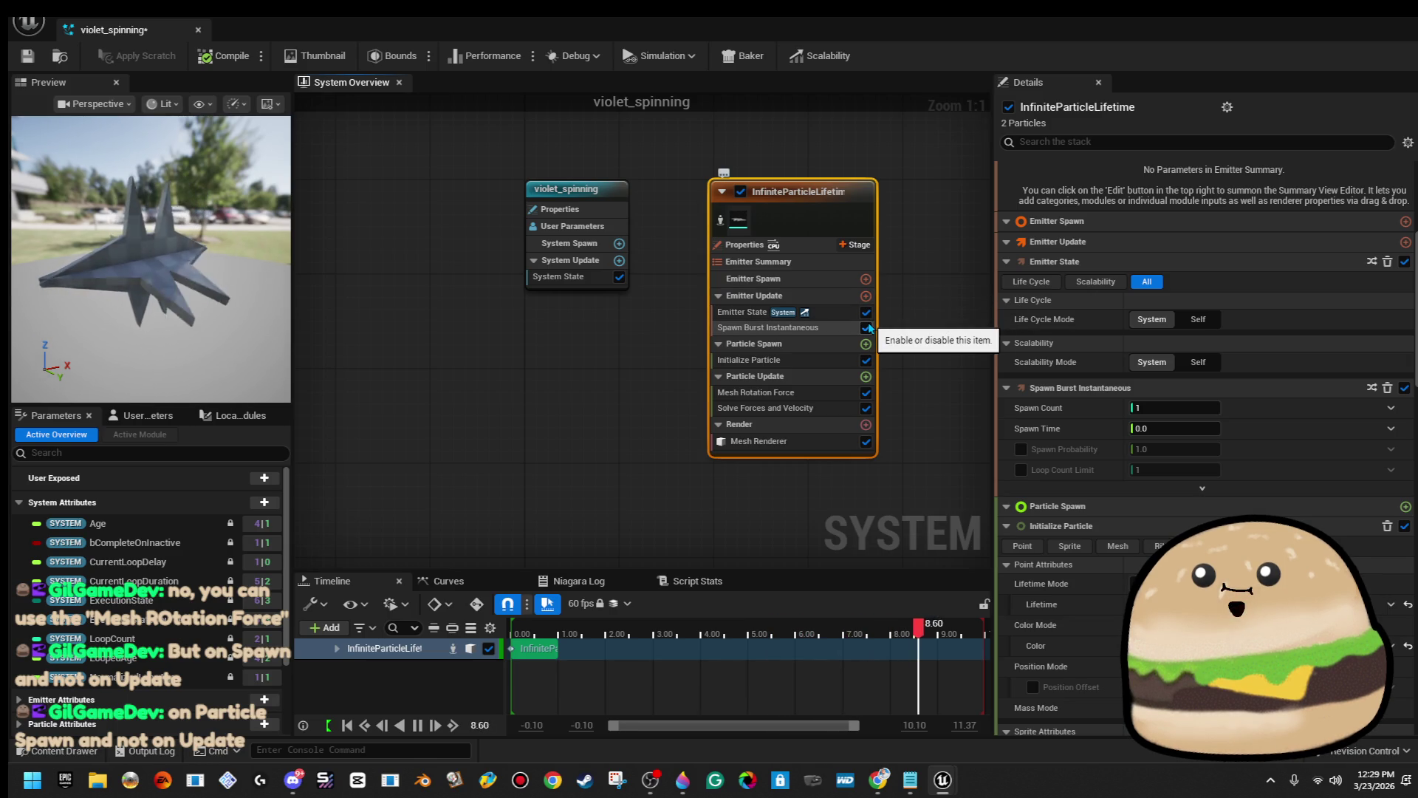
{"action": "left_click", "coordinate": [805, 350]}
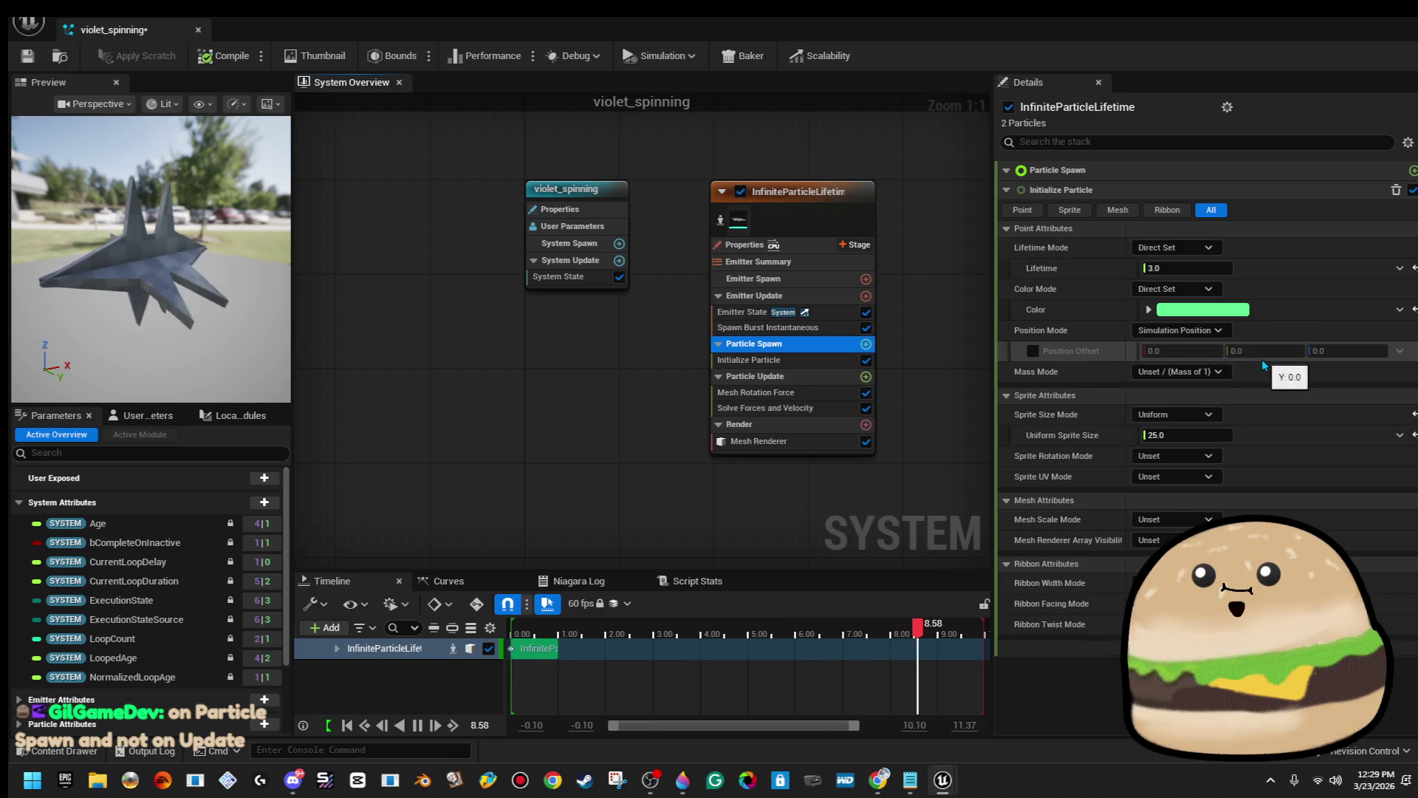
Reset the particle colour to white and set the Direct Set lifetime to 5.0.
{"action": "left_click", "coordinate": [1226, 331]}
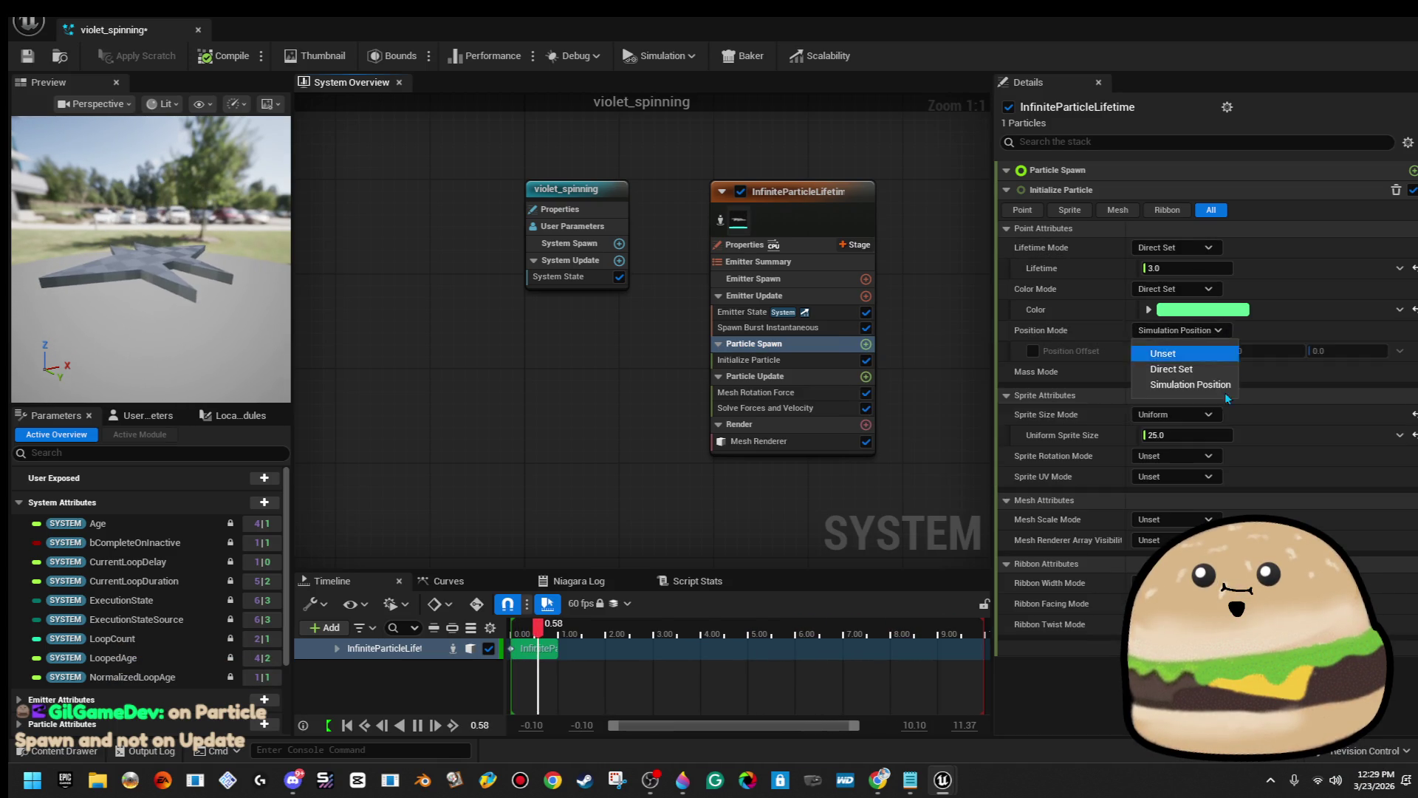
{"action": "left_click", "coordinate": [1191, 384]}
{"action": "left_click", "coordinate": [1413, 309]}
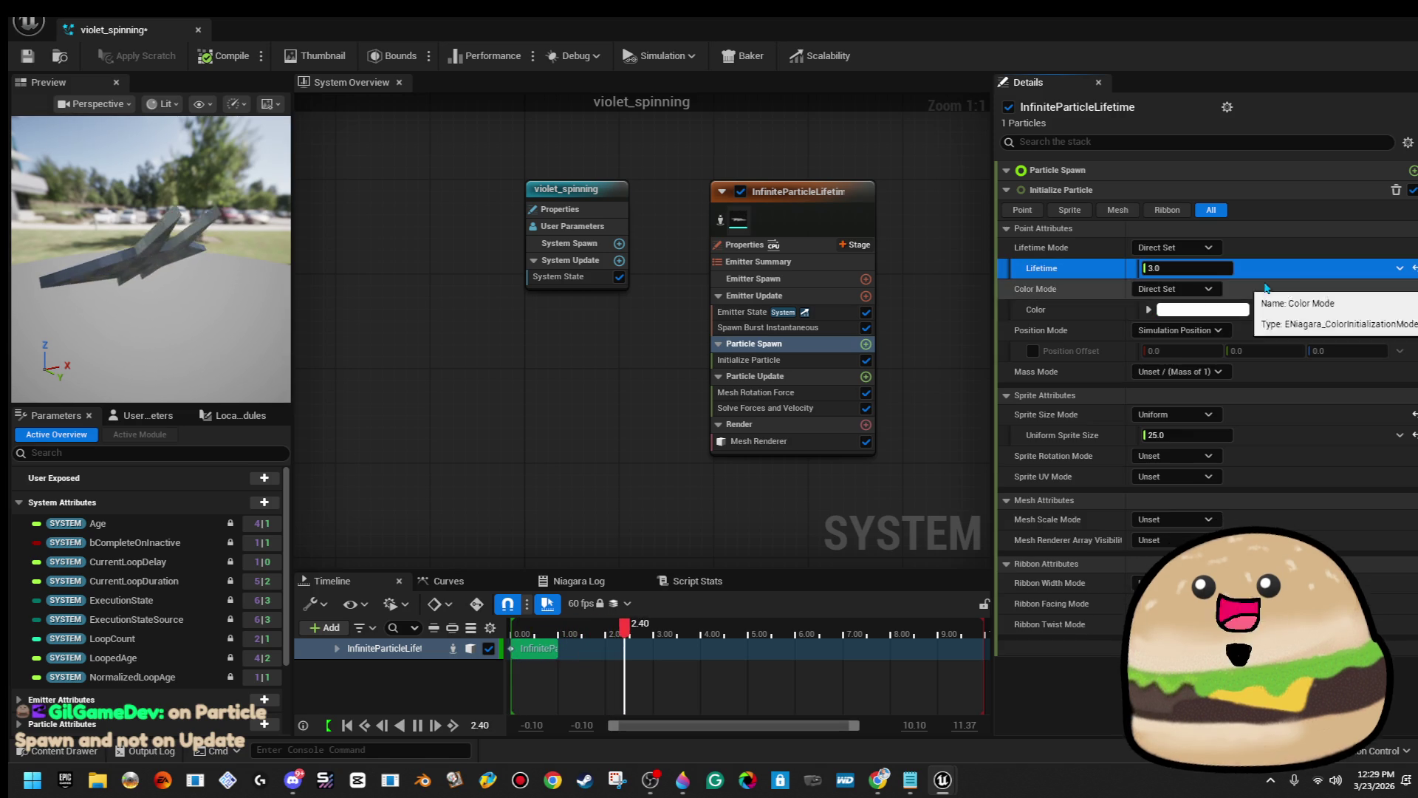
{"action": "left_click", "coordinate": [1224, 267]}
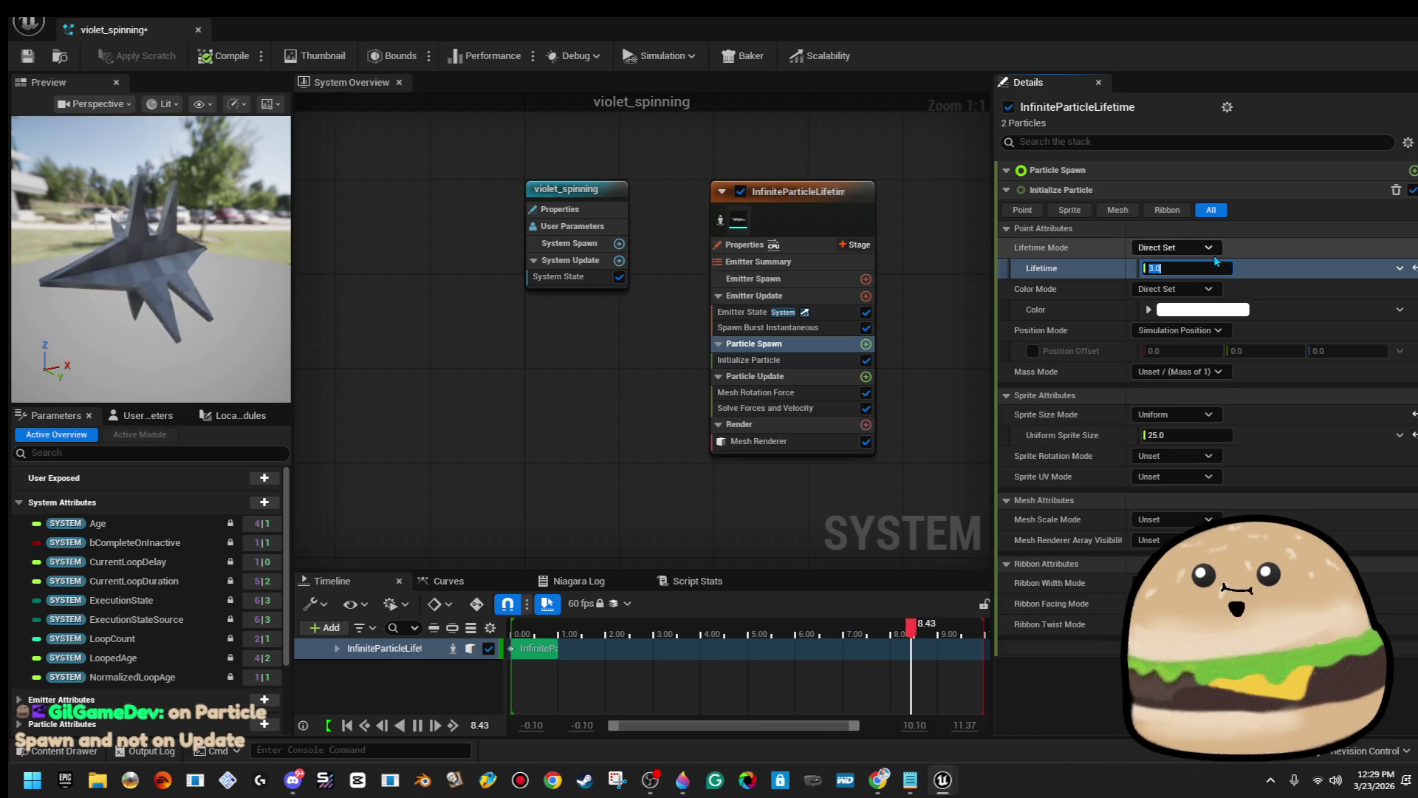
{"action": "left_click", "coordinate": [1212, 254]}
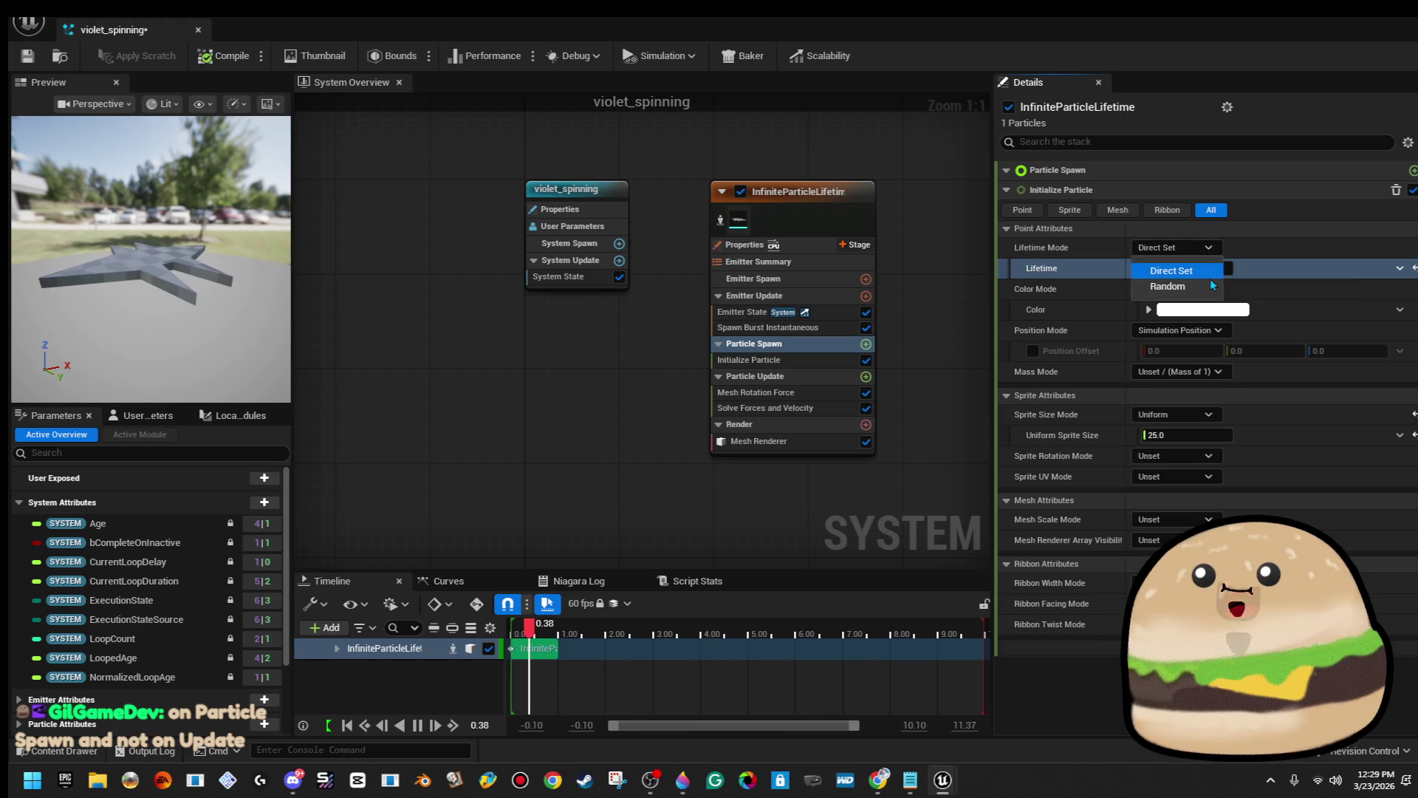
{"action": "left_click", "coordinate": [1253, 265]}
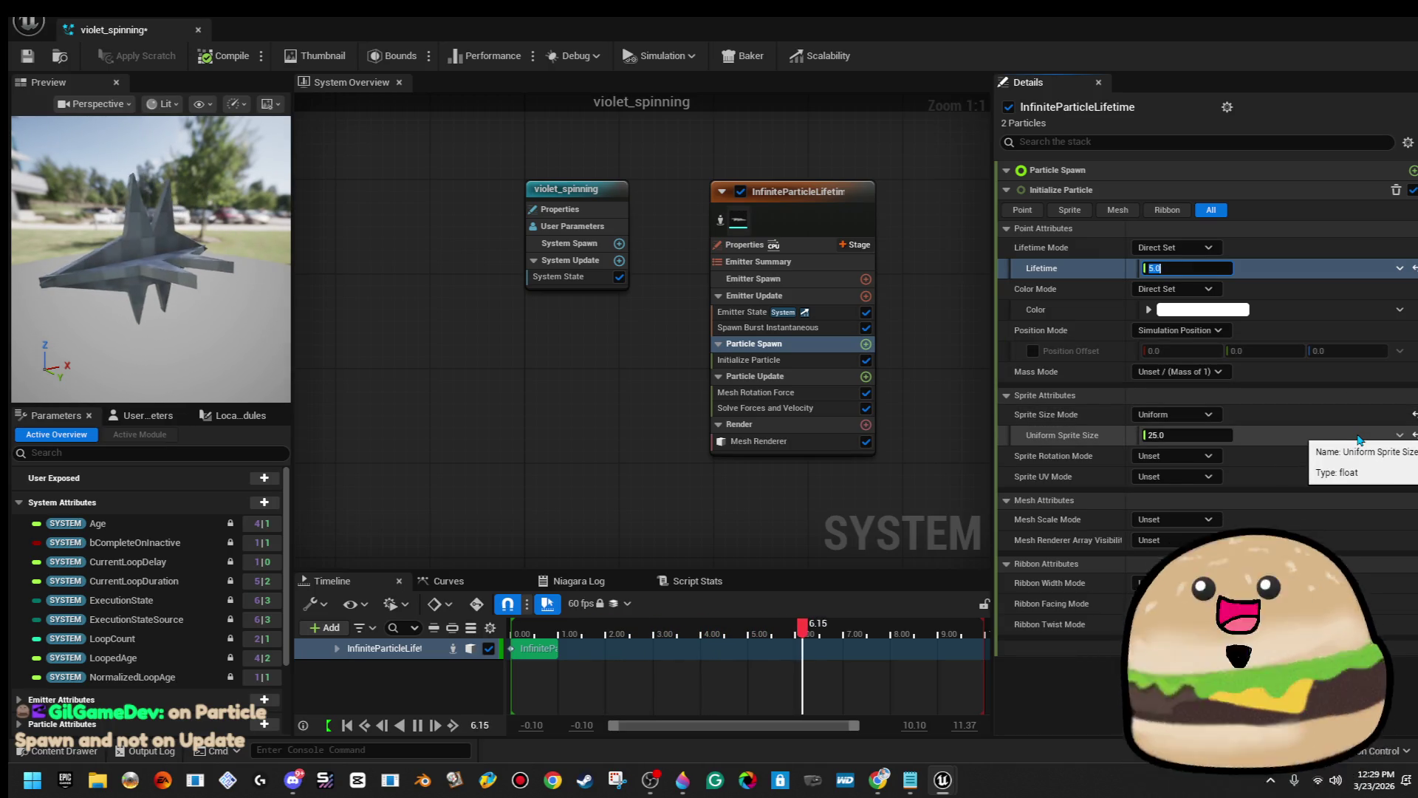
Show the Particle Update stage settings.
{"action": "left_click", "coordinate": [808, 367]}
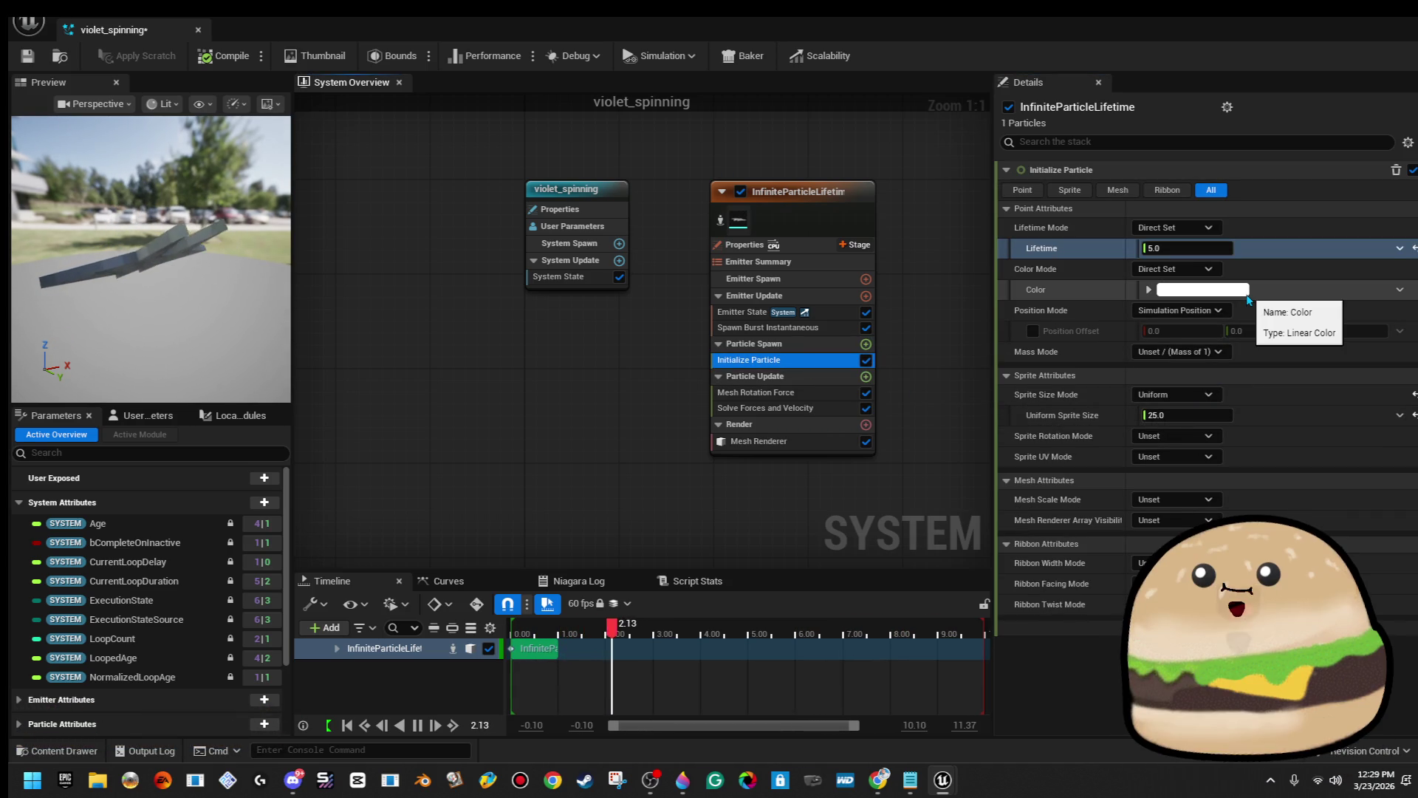
{"action": "left_click", "coordinate": [813, 345]}
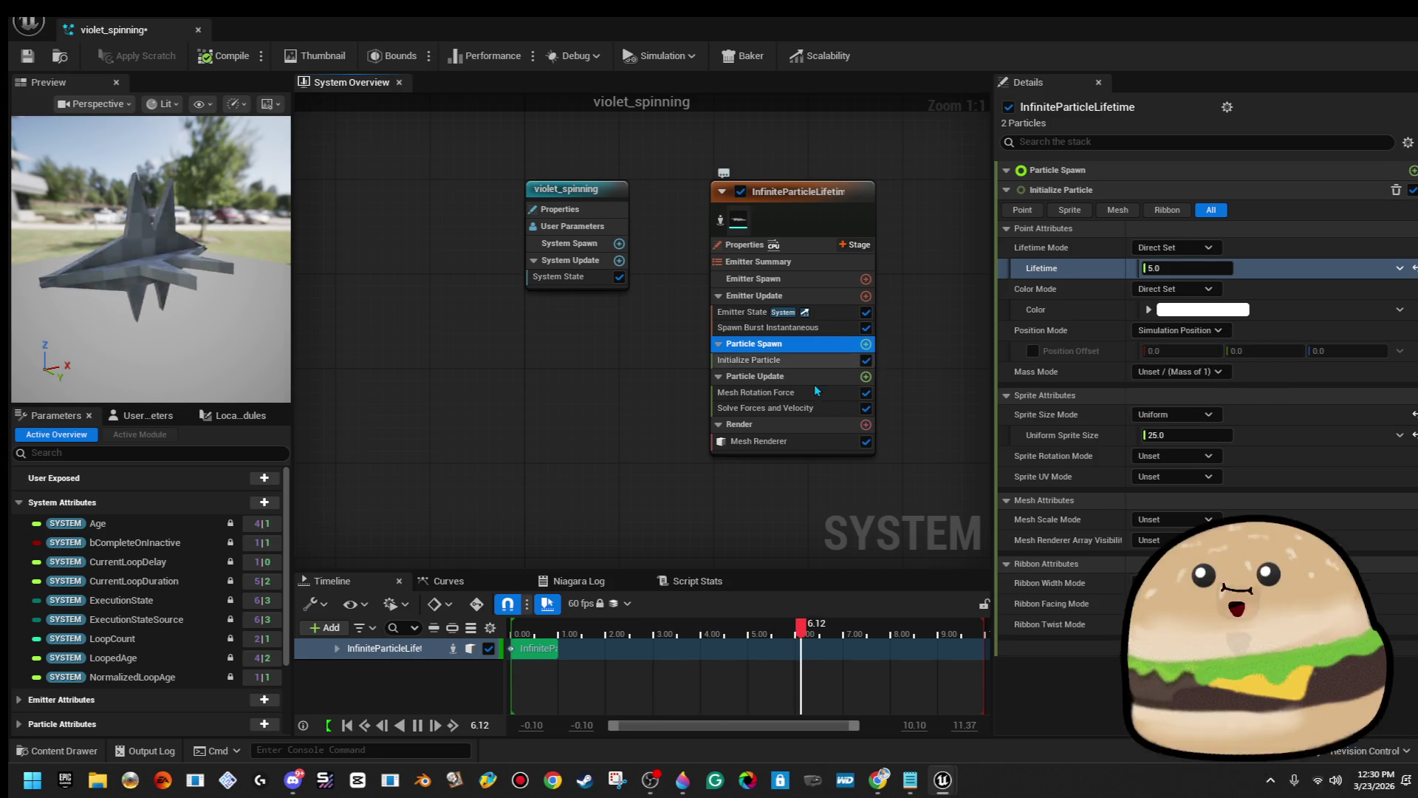
{"action": "left_click", "coordinate": [828, 378]}
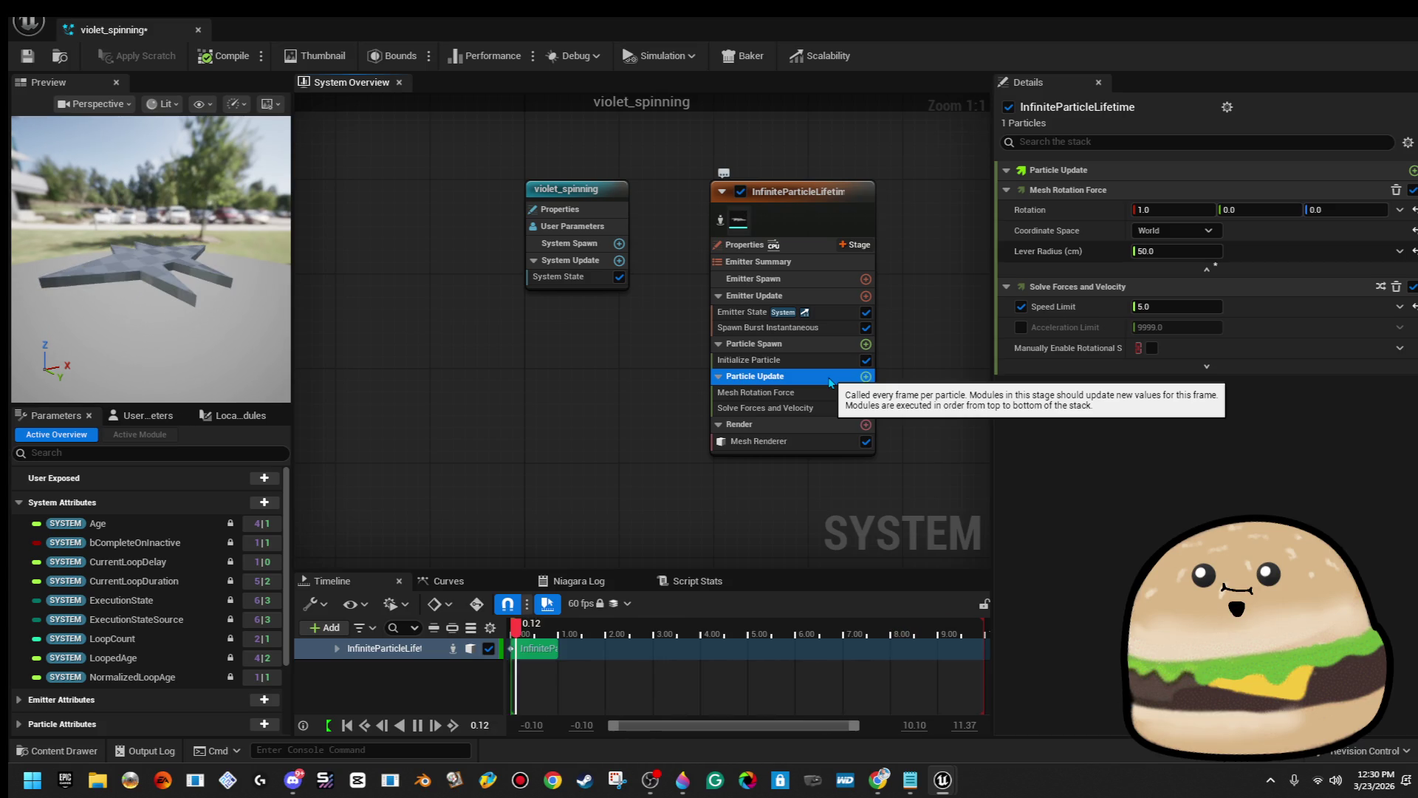
Enable the Solve Forces and Velocity speed limit and set it to 0.1.
{"action": "left_click", "coordinate": [1024, 309]}
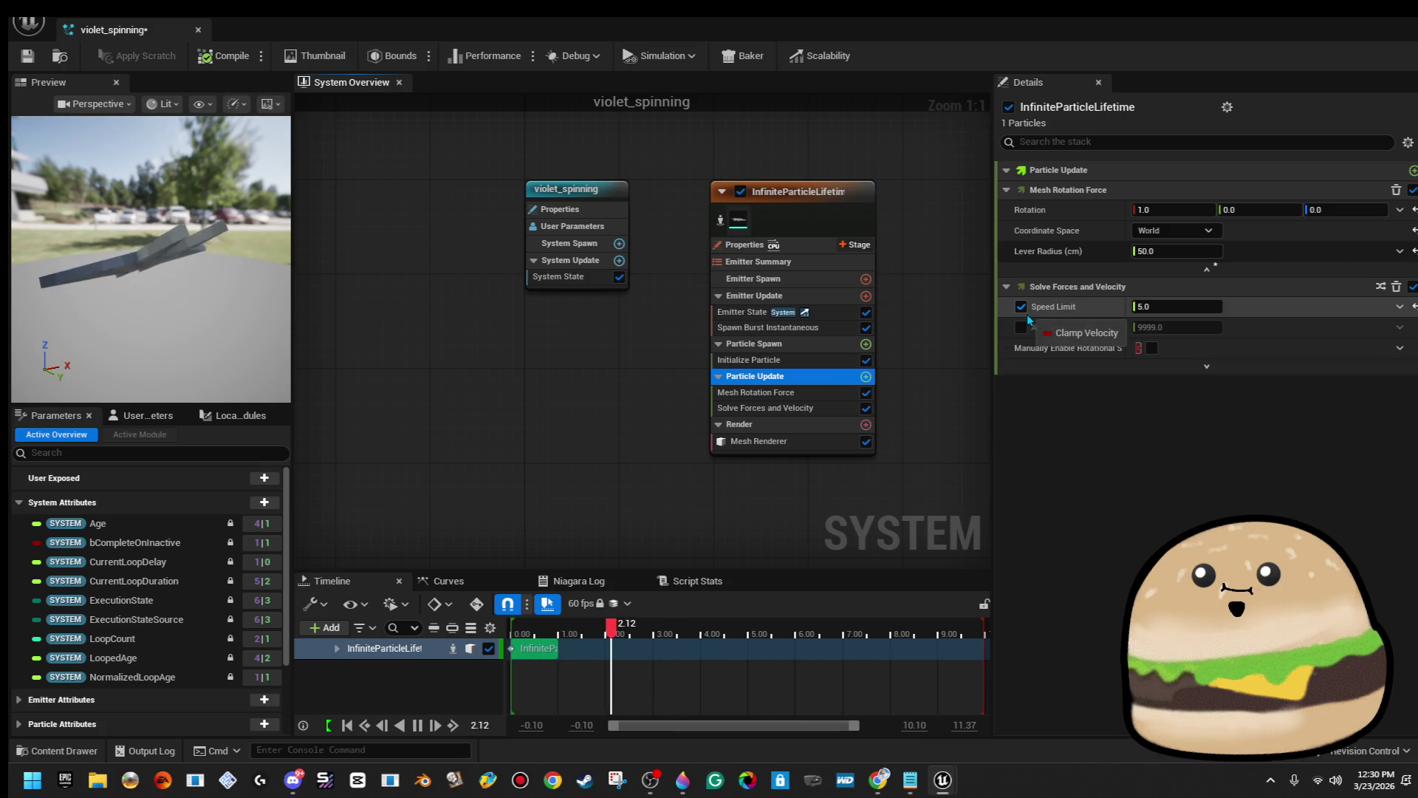
{"action": "left_click", "coordinate": [1181, 307]}
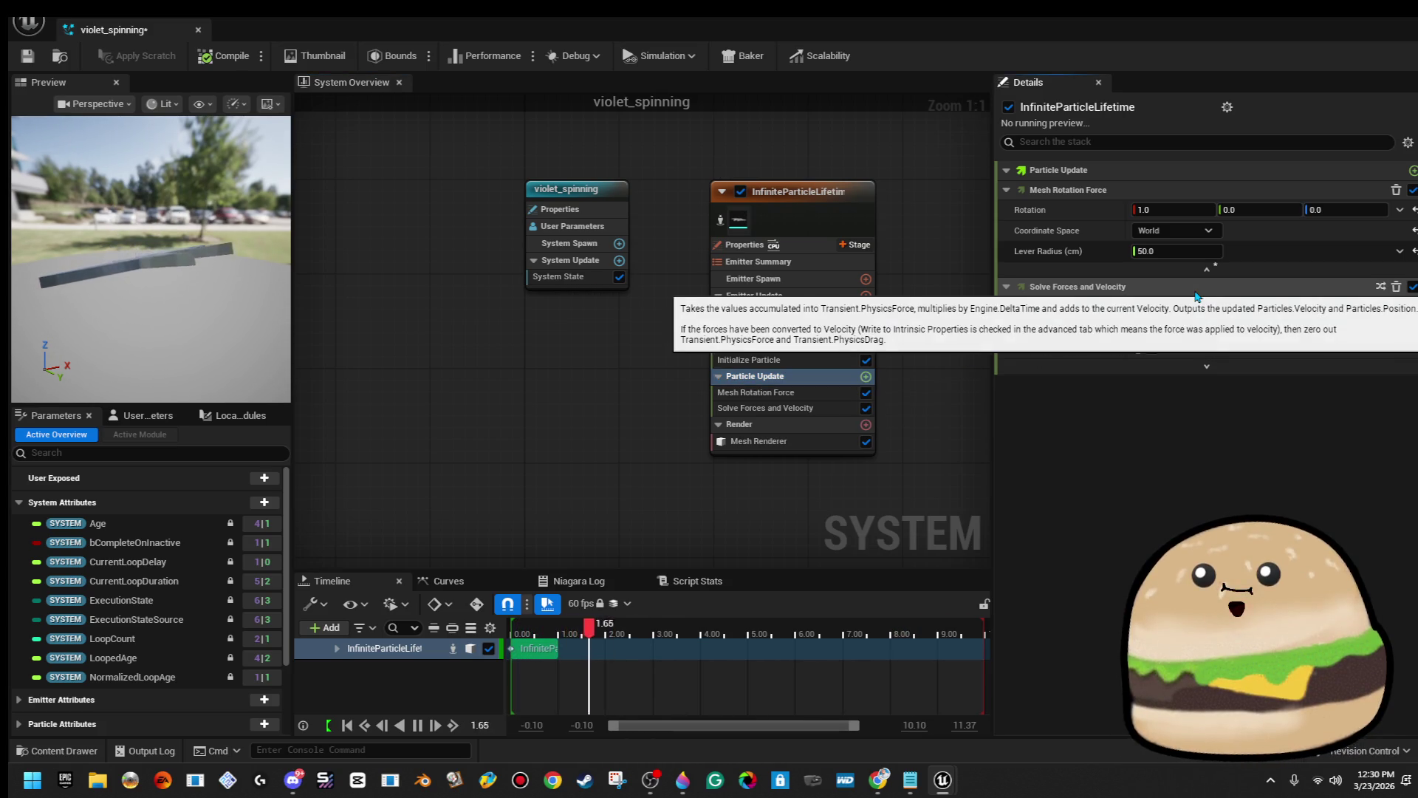
{"action": "left_click_drag", "start_coordinate": [1187, 309], "coordinate": [1189, 309]}
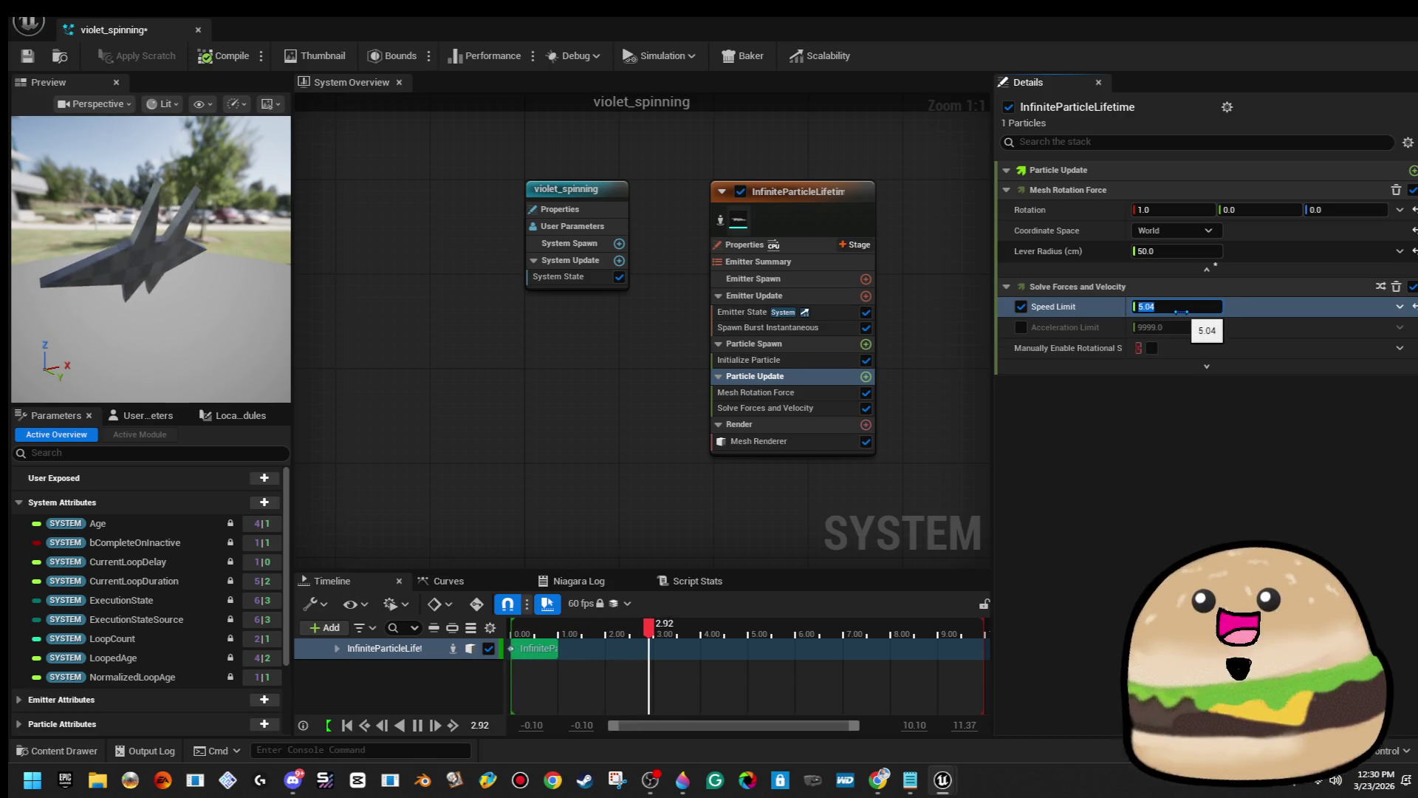
{"action": "type", "text": ".1"}
{"action": "key", "text": "Return"}
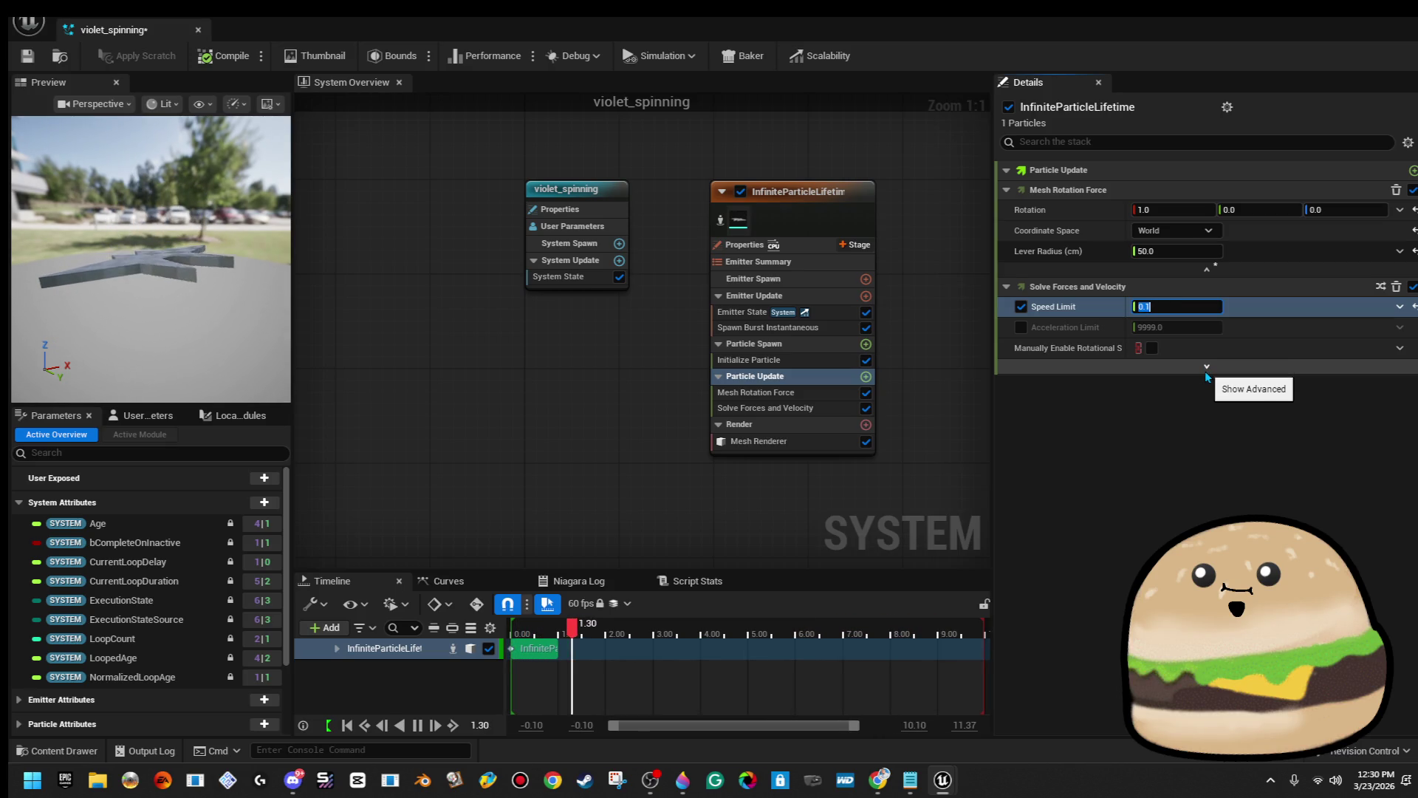
{"action": "left_click", "coordinate": [756, 326]}
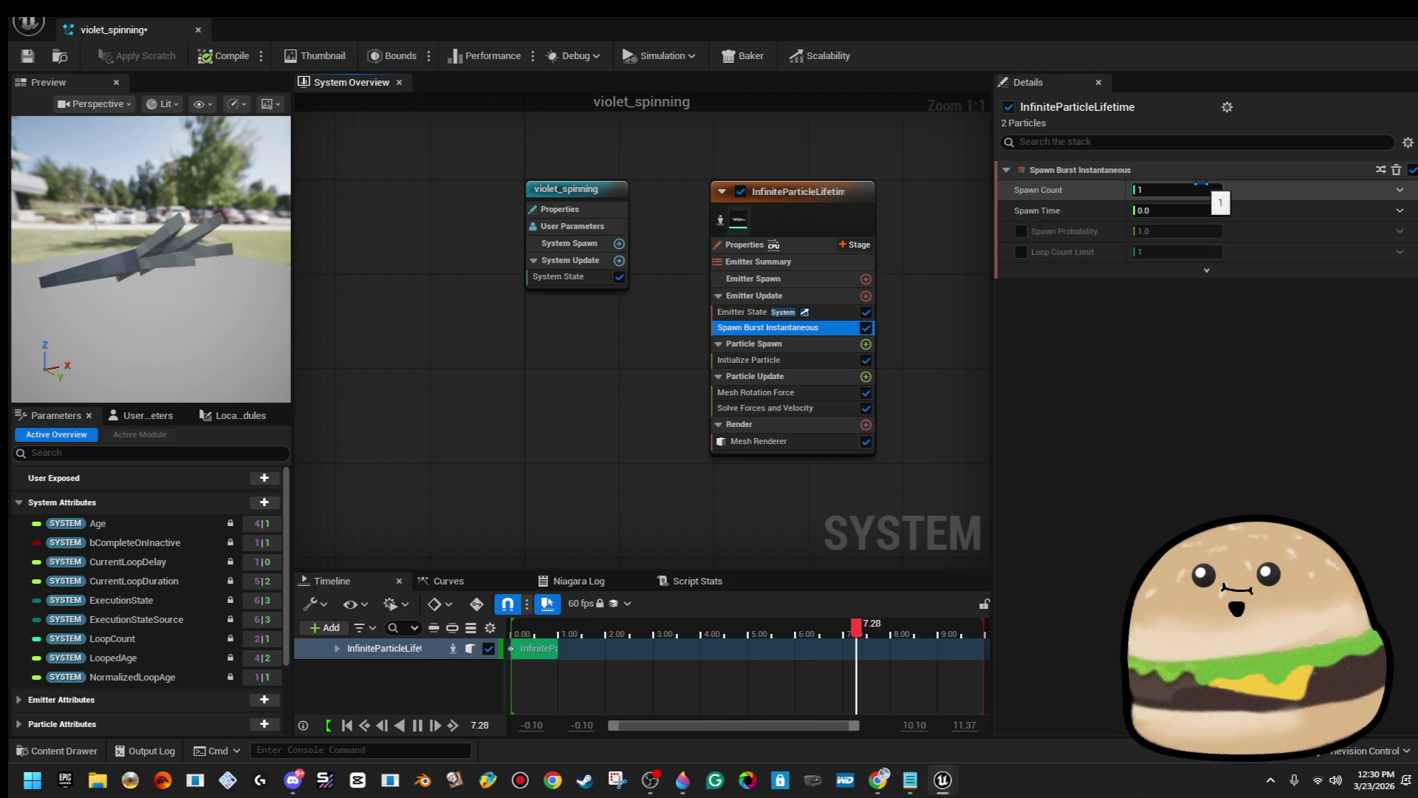
Set the spawn burst's Spawn Time back to 0.0, keeping a count of 1.
{"action": "left_click", "coordinate": [1190, 209]}
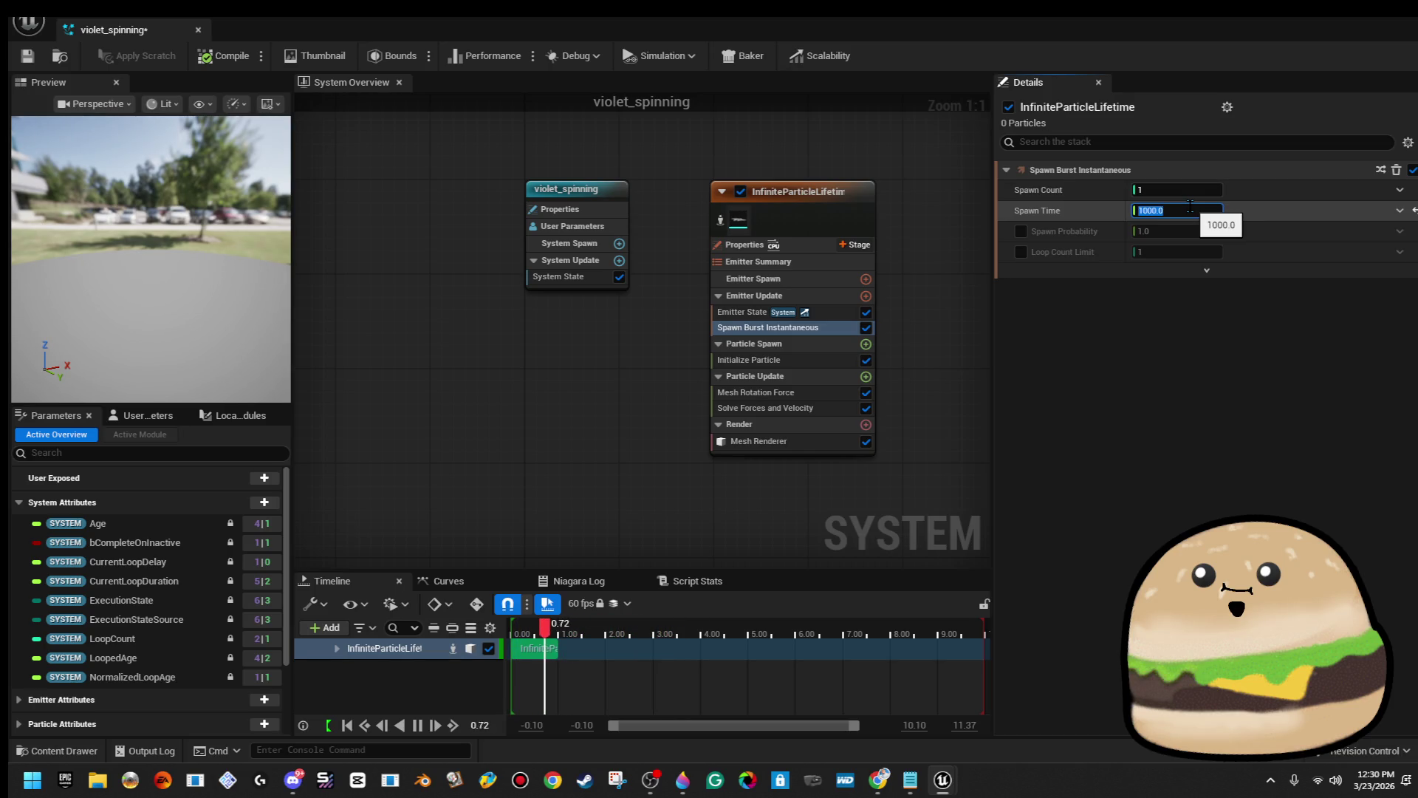
{"action": "type", "text": "0"}
{"action": "key", "text": "Return"}
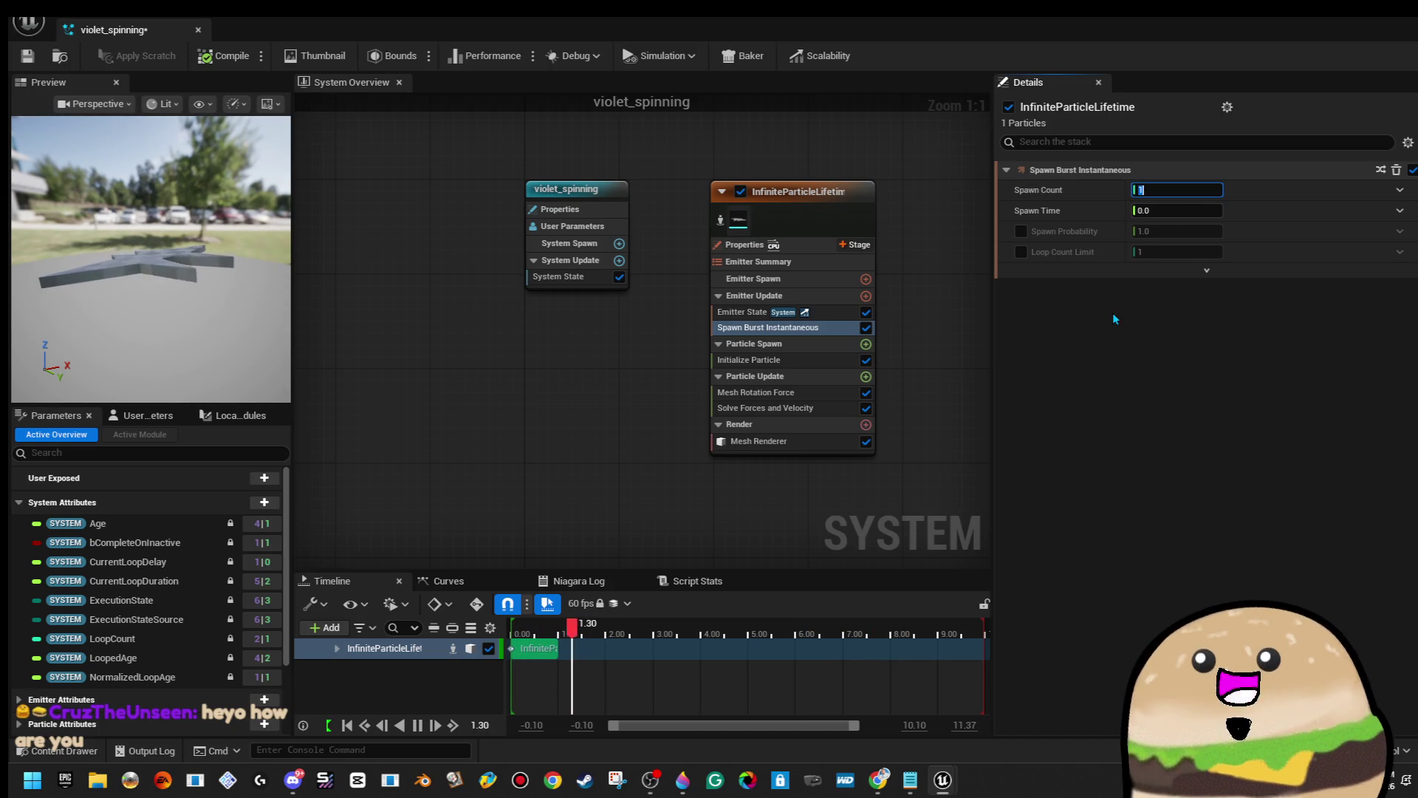
In Initialize Particle, set the particle Lifetime to 10.
{"action": "left_click", "coordinate": [824, 345]}
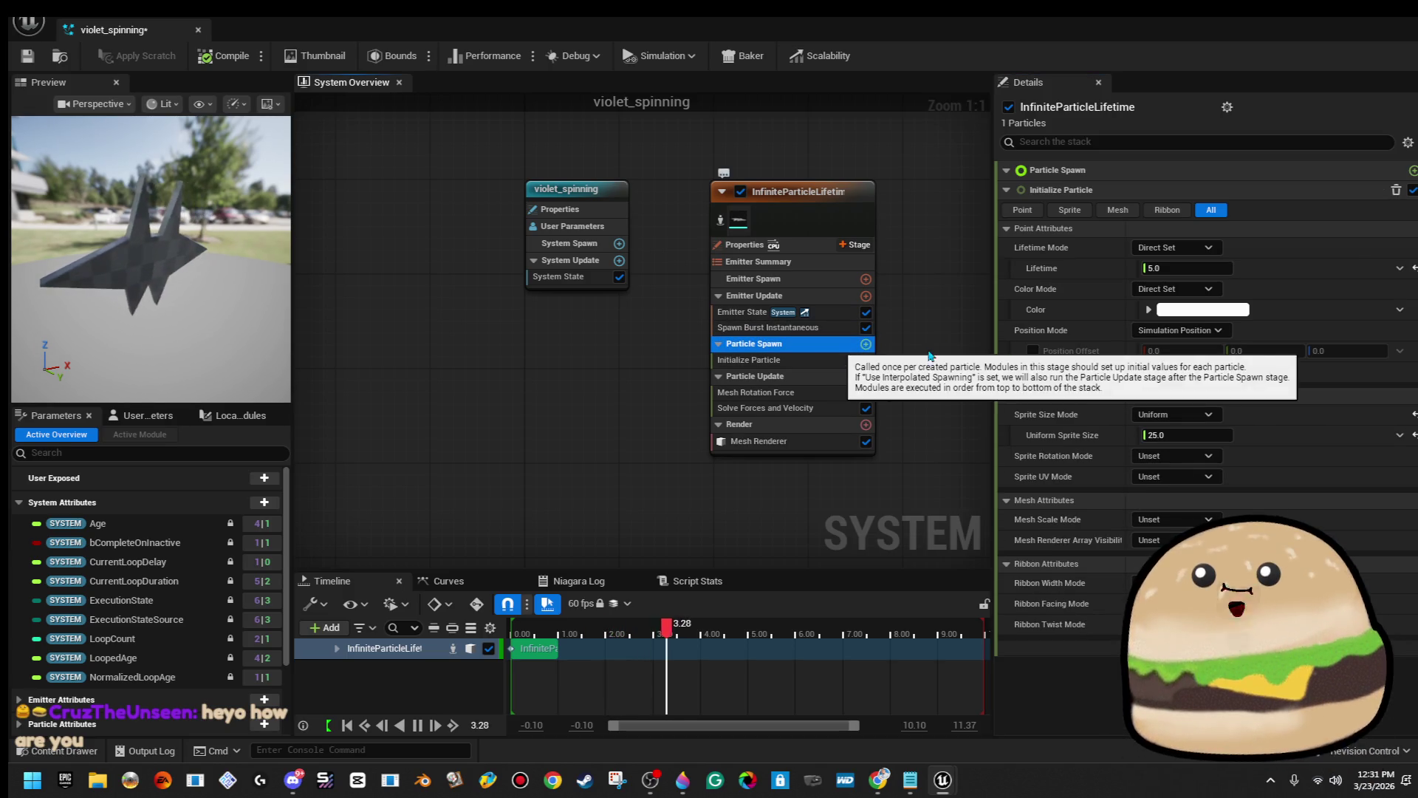
{"action": "left_click", "coordinate": [1213, 267]}
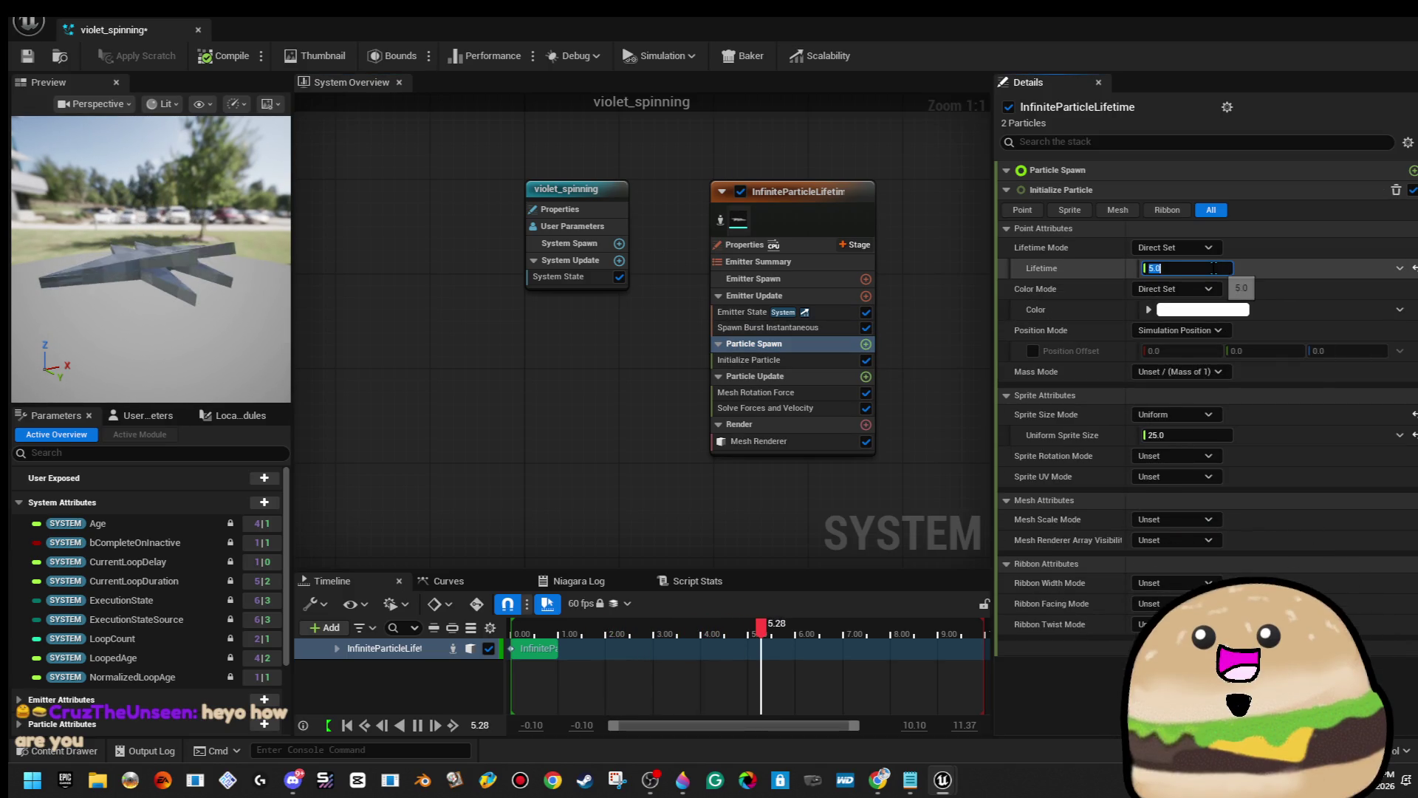
{"action": "type", "text": "10"}
{"action": "key", "text": "Return"}
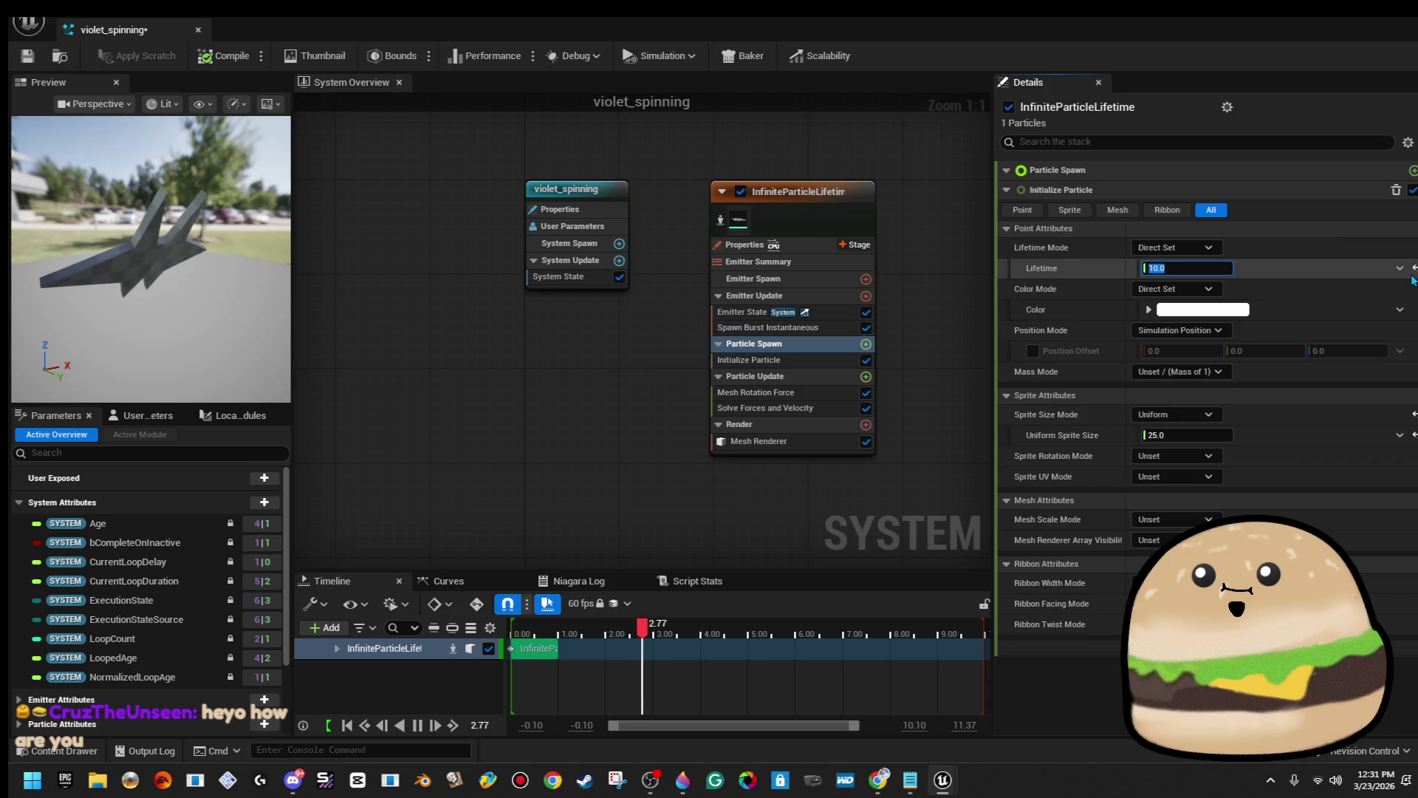
Change Lifetime Mode to Random with min 1.5 and max 2.5, leaving colour mode as Direct Set.
{"action": "left_click", "coordinate": [1192, 249]}
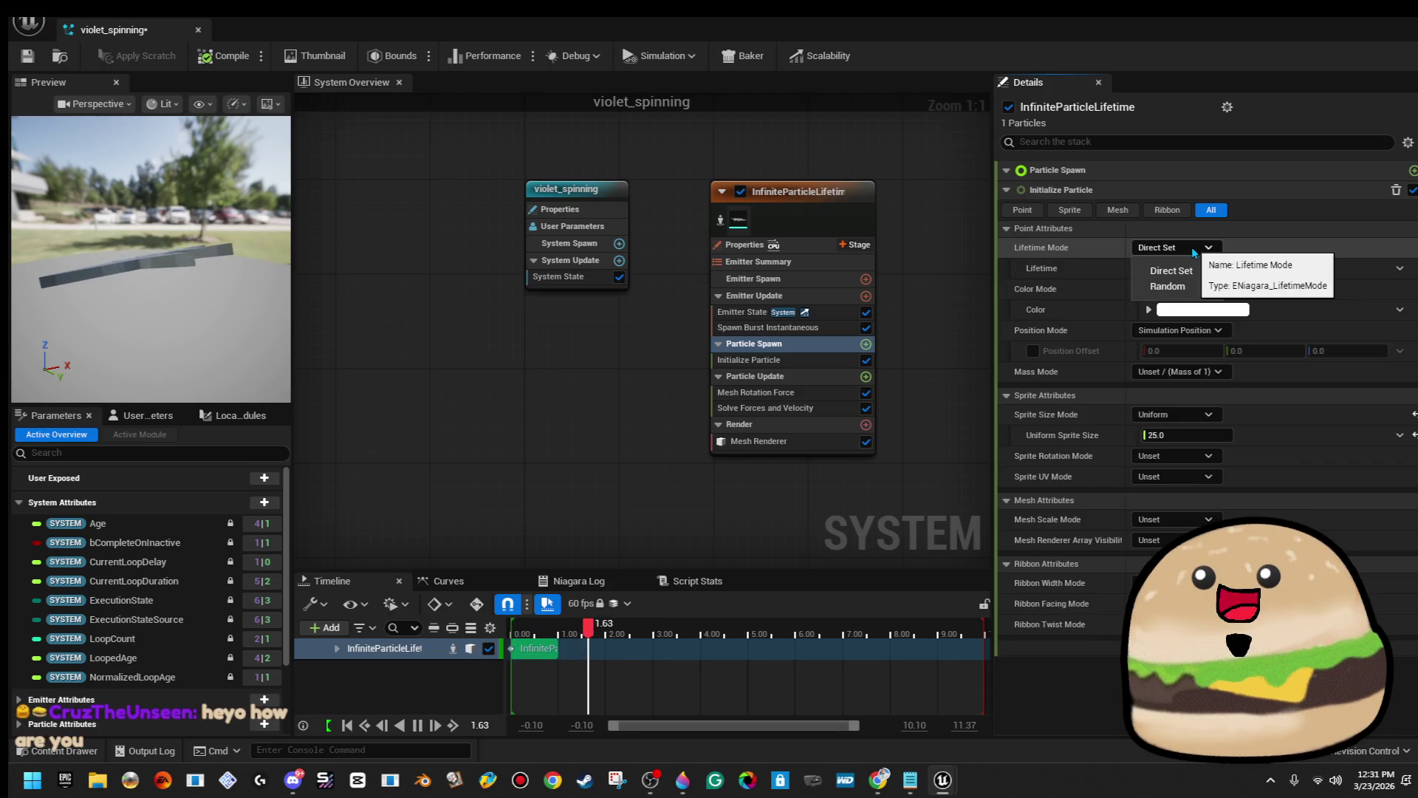
{"action": "left_click", "coordinate": [1190, 247]}
{"action": "left_click", "coordinate": [1219, 290]}
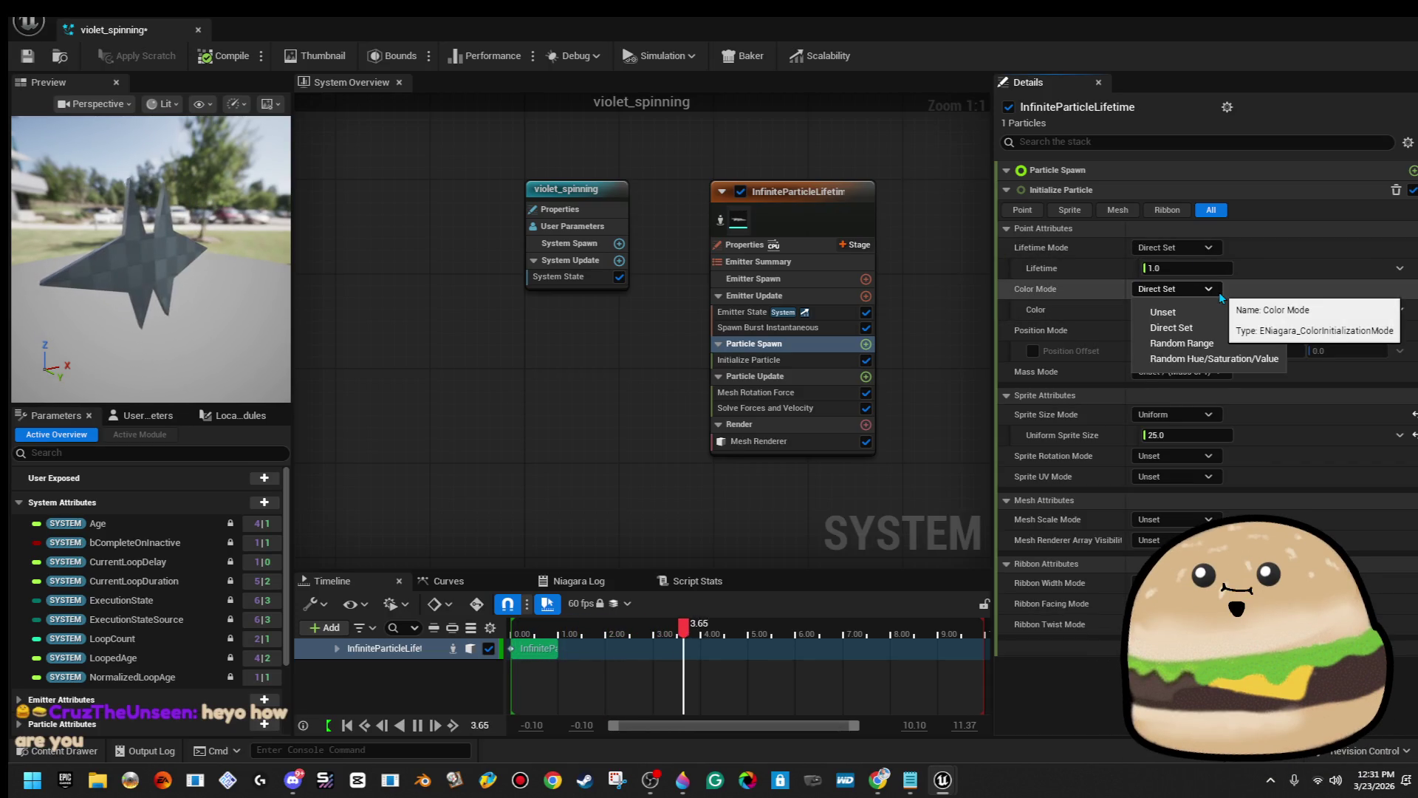
{"action": "left_click", "coordinate": [1226, 328]}
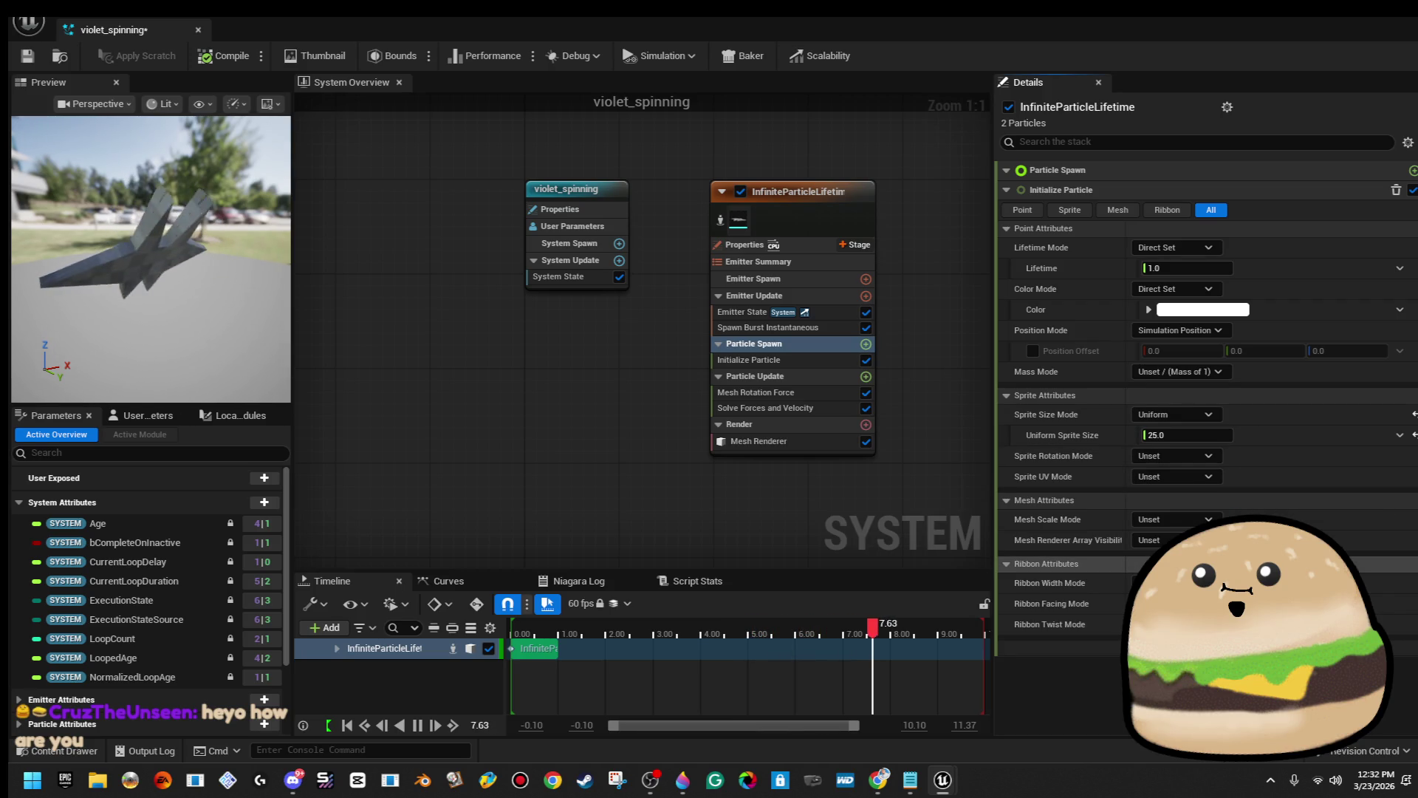
{"action": "left_click", "coordinate": [822, 359]}
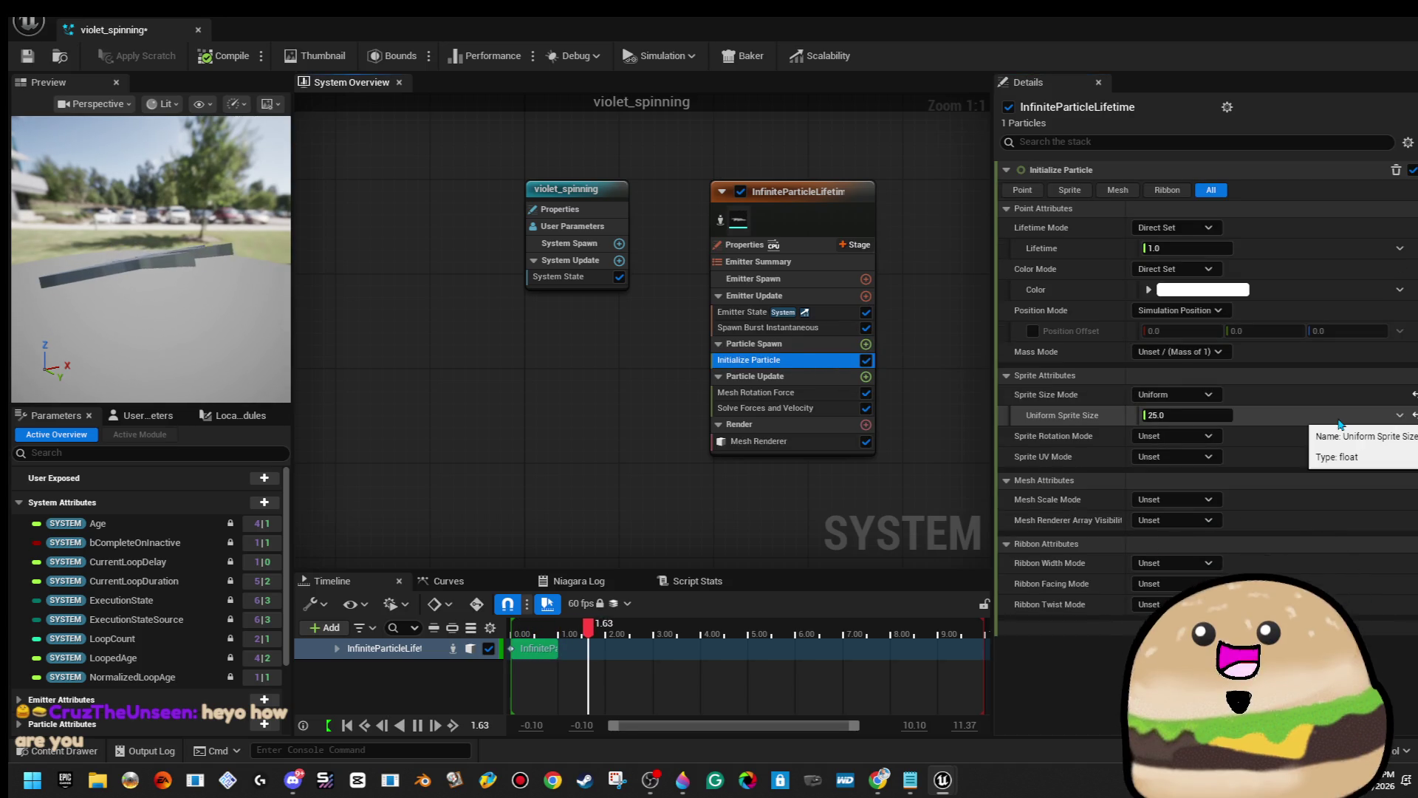
{"action": "left_click", "coordinate": [1197, 231]}
{"action": "left_click", "coordinate": [1167, 266]}
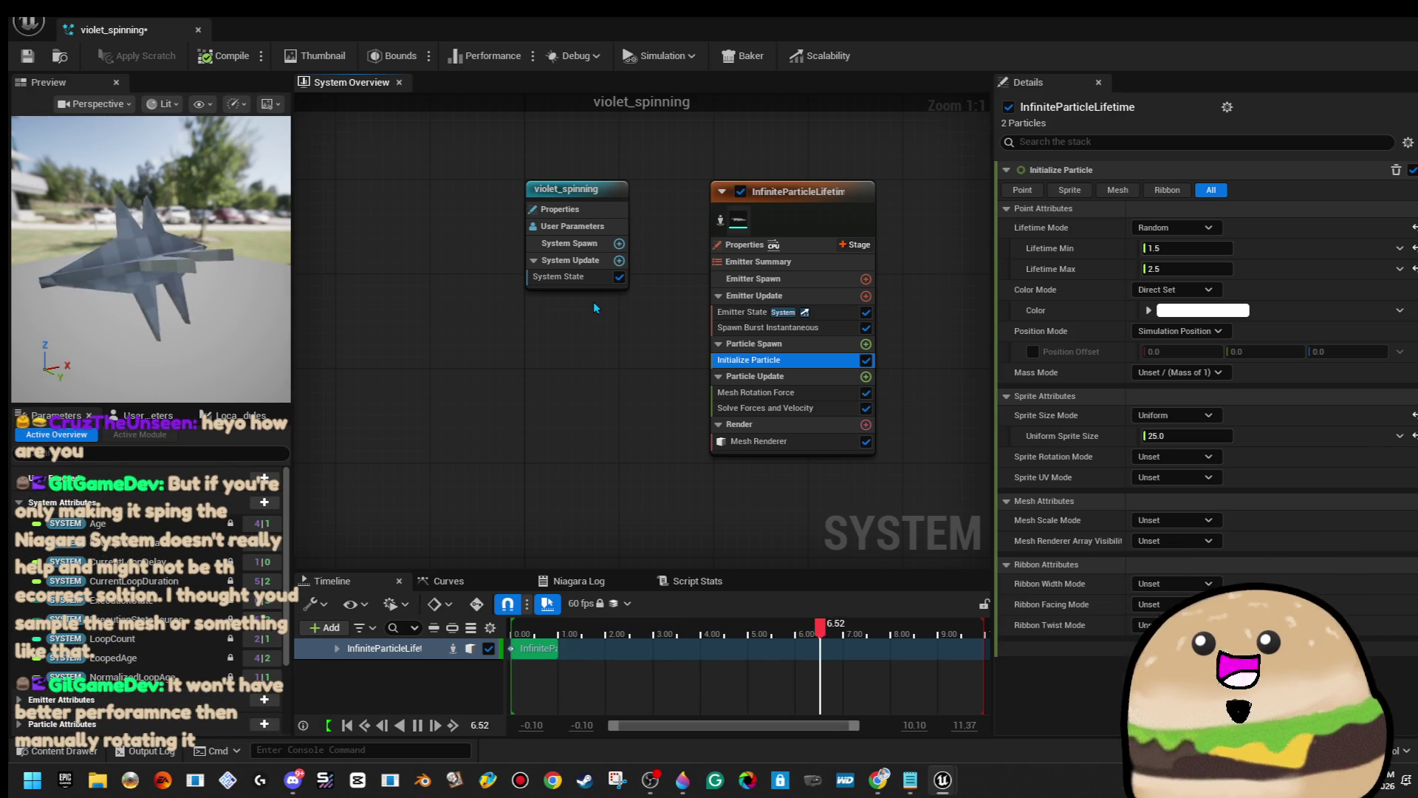
Add a second Mesh Renderer, delete it again, and expand the remaining renderer's Meshes list.
{"action": "left_click", "coordinate": [805, 442]}
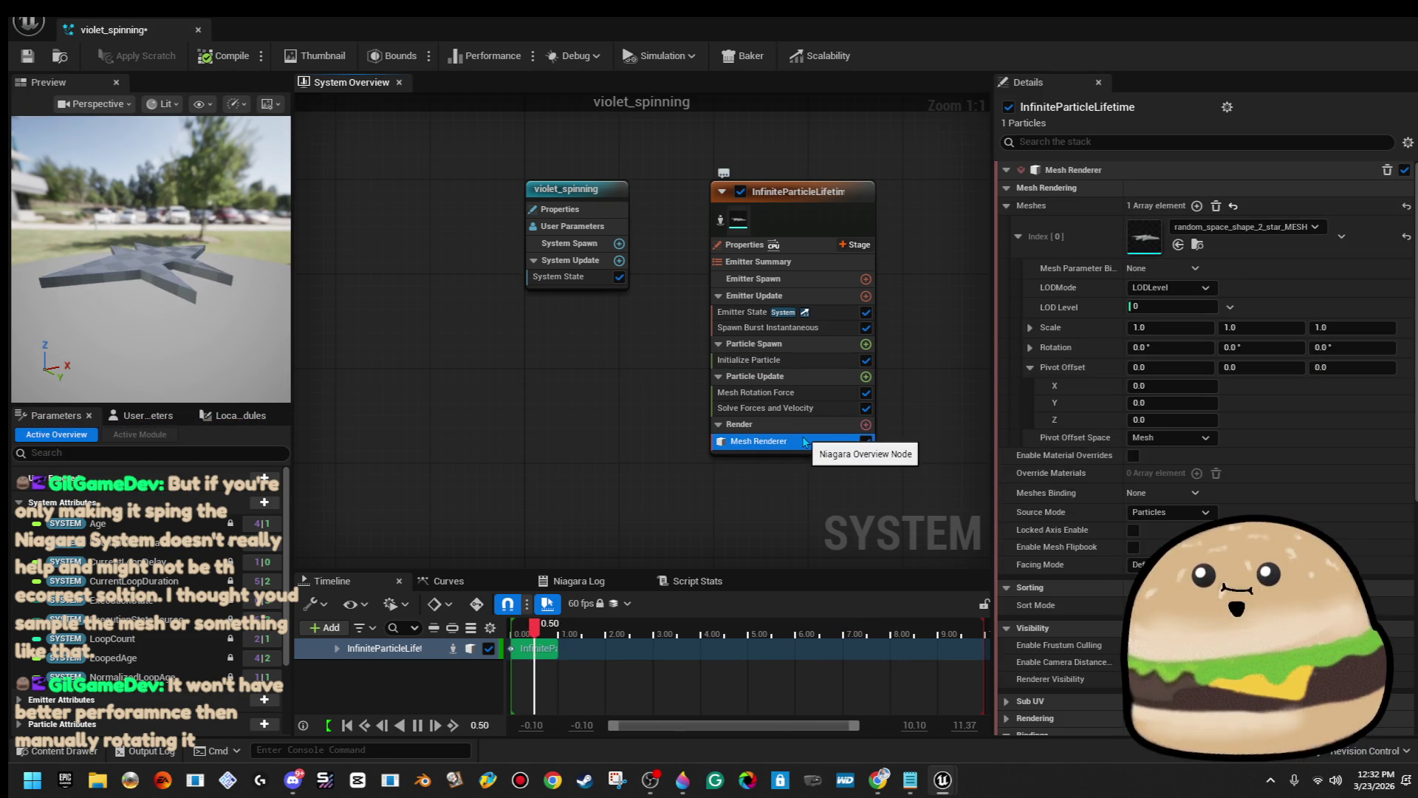
{"action": "left_click", "coordinate": [1245, 227]}
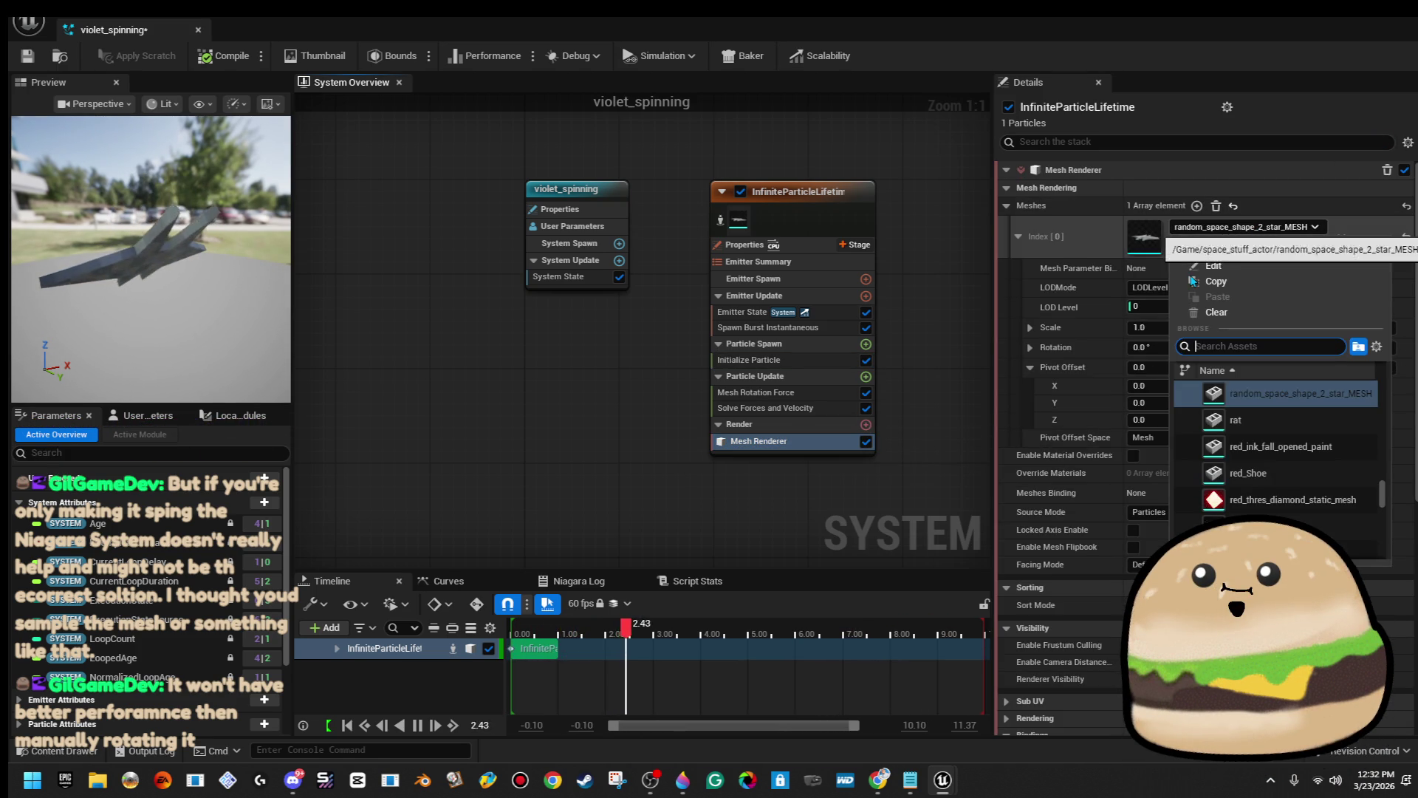
{"action": "left_click", "coordinate": [866, 425]}
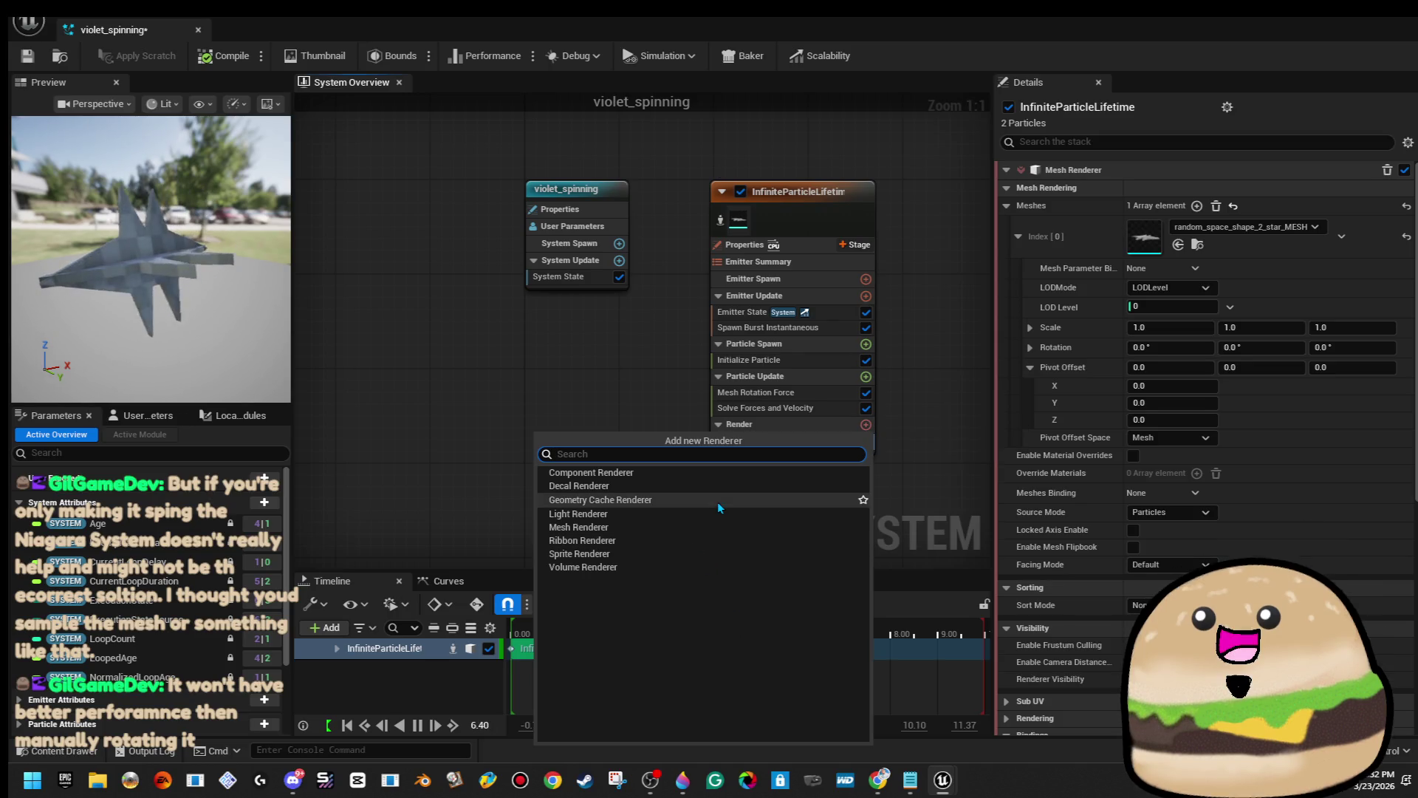
{"action": "left_click", "coordinate": [721, 527]}
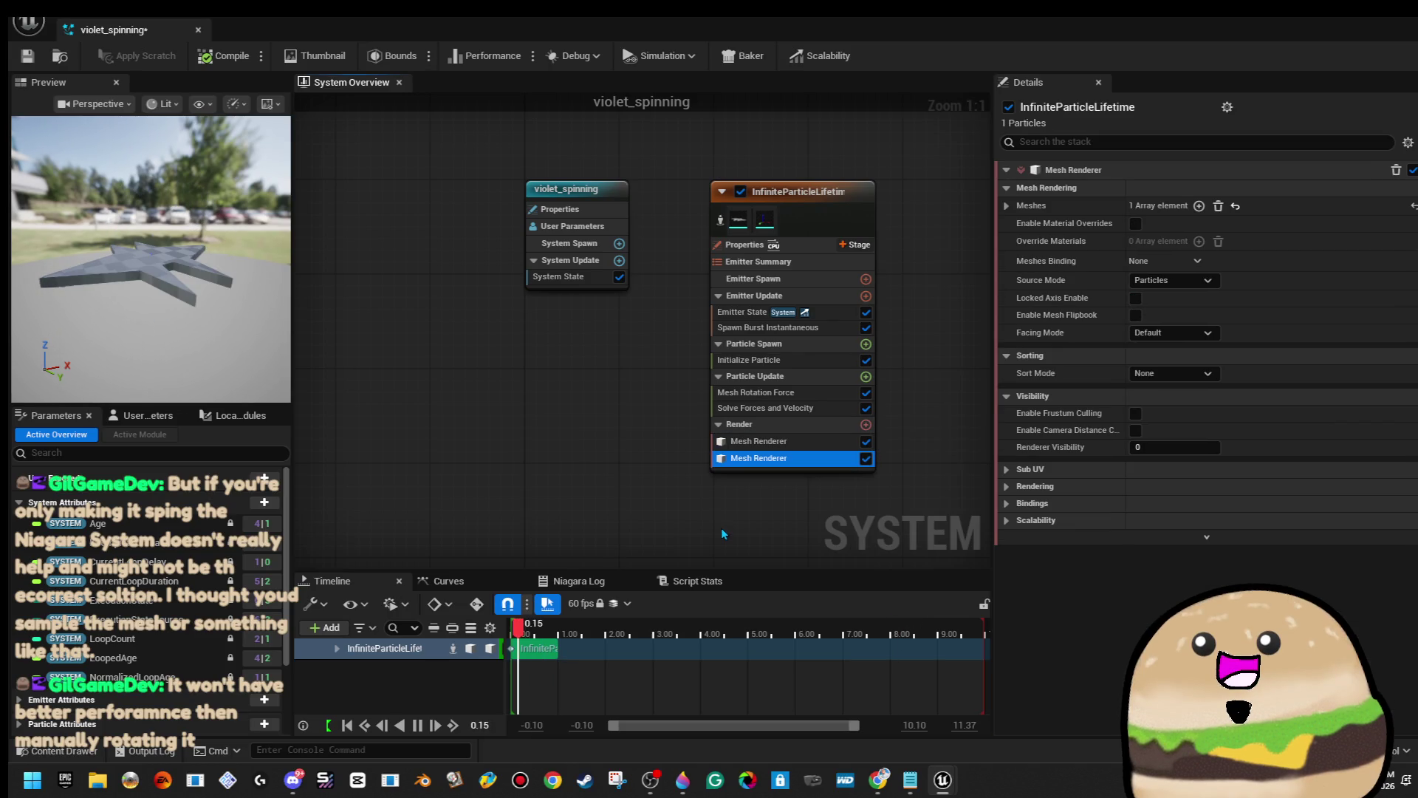
{"action": "key", "text": "Delete"}
{"action": "left_click", "coordinate": [780, 443]}
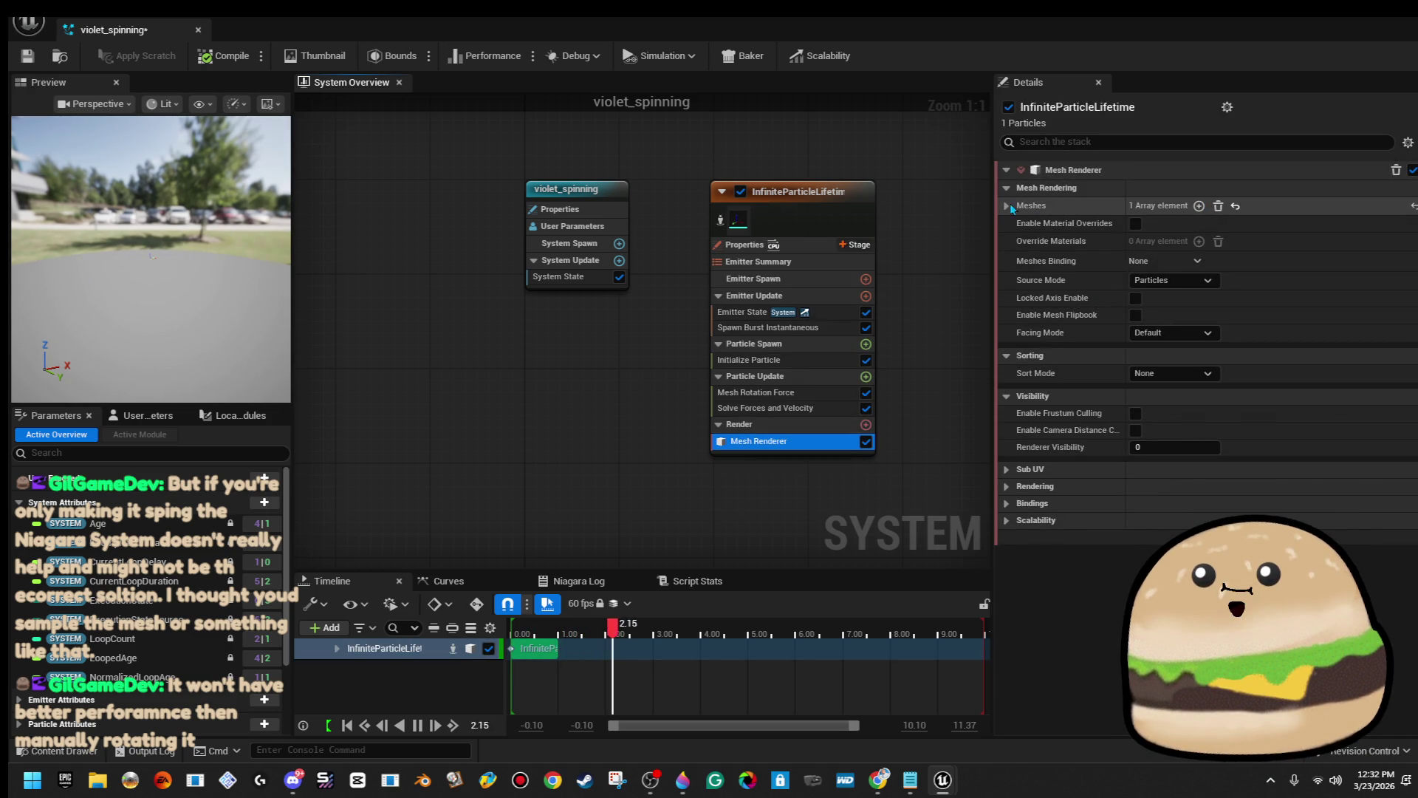
{"action": "left_click", "coordinate": [1006, 206]}
{"action": "left_click", "coordinate": [1203, 227]}
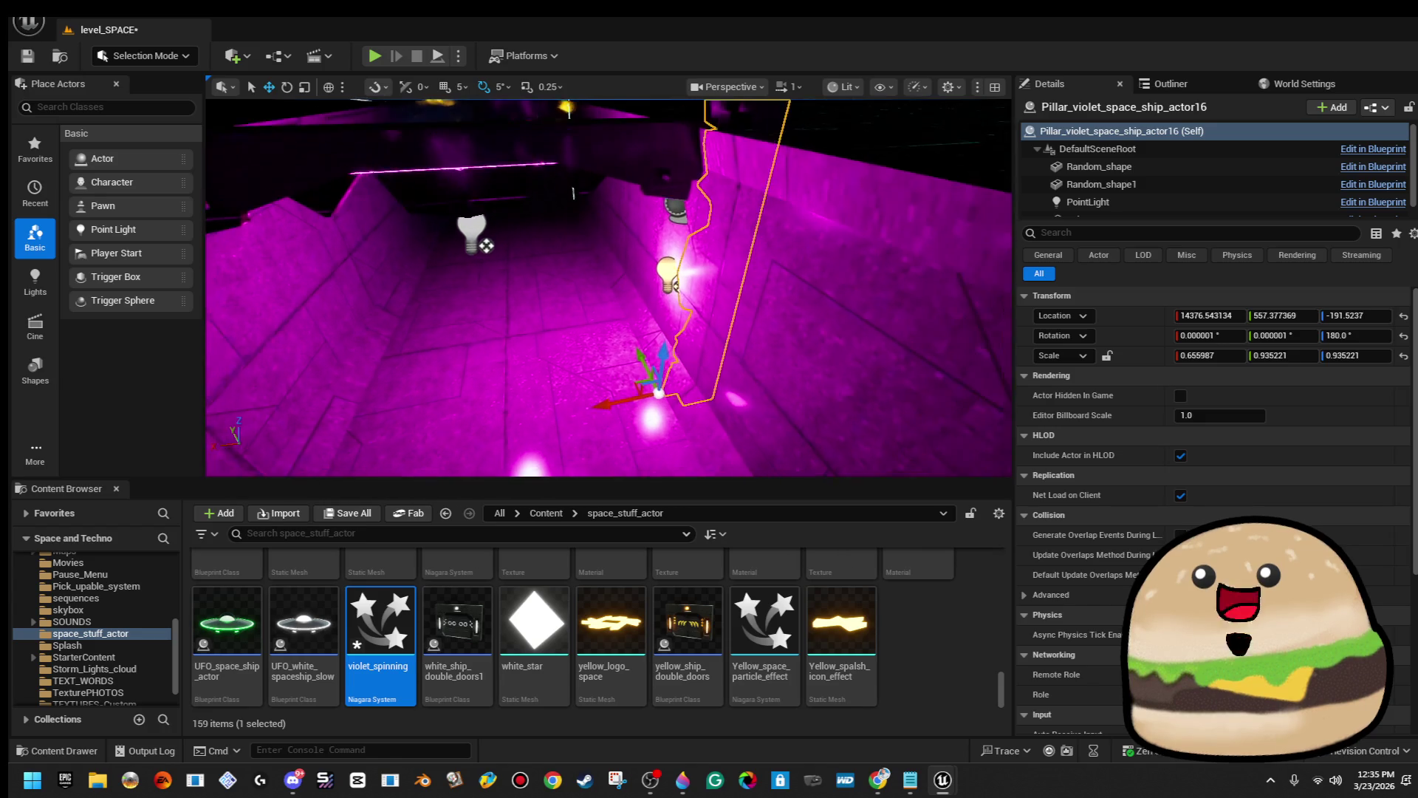
Slide Pillar_violet_space_ship_actor16 along X and scale its height down slightly.
{"action": "left_click_drag", "start_coordinate": [604, 406], "coordinate": [550, 423]}
{"action": "left_click_drag", "start_coordinate": [606, 310], "coordinate": [605, 280]}
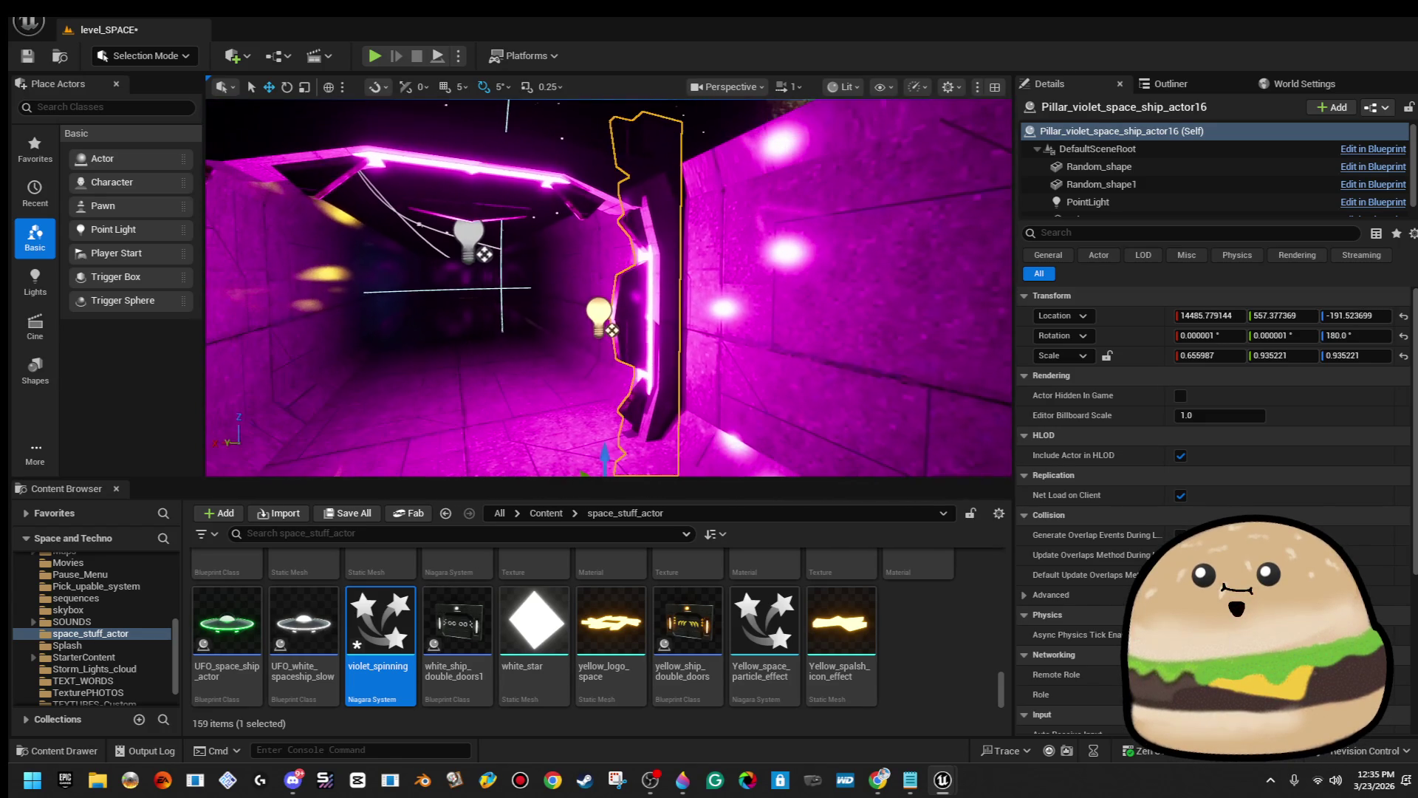
{"action": "mouse_move", "coordinate": [601, 348]}
{"action": "left_mouse_down"}
{"action": "mouse_move", "coordinate": [600, 410]}
{"action": "mouse_move", "coordinate": [612, 326]}
{"action": "left_mouse_up"}
{"action": "key", "text": "w"}
{"action": "key", "text": "f"}
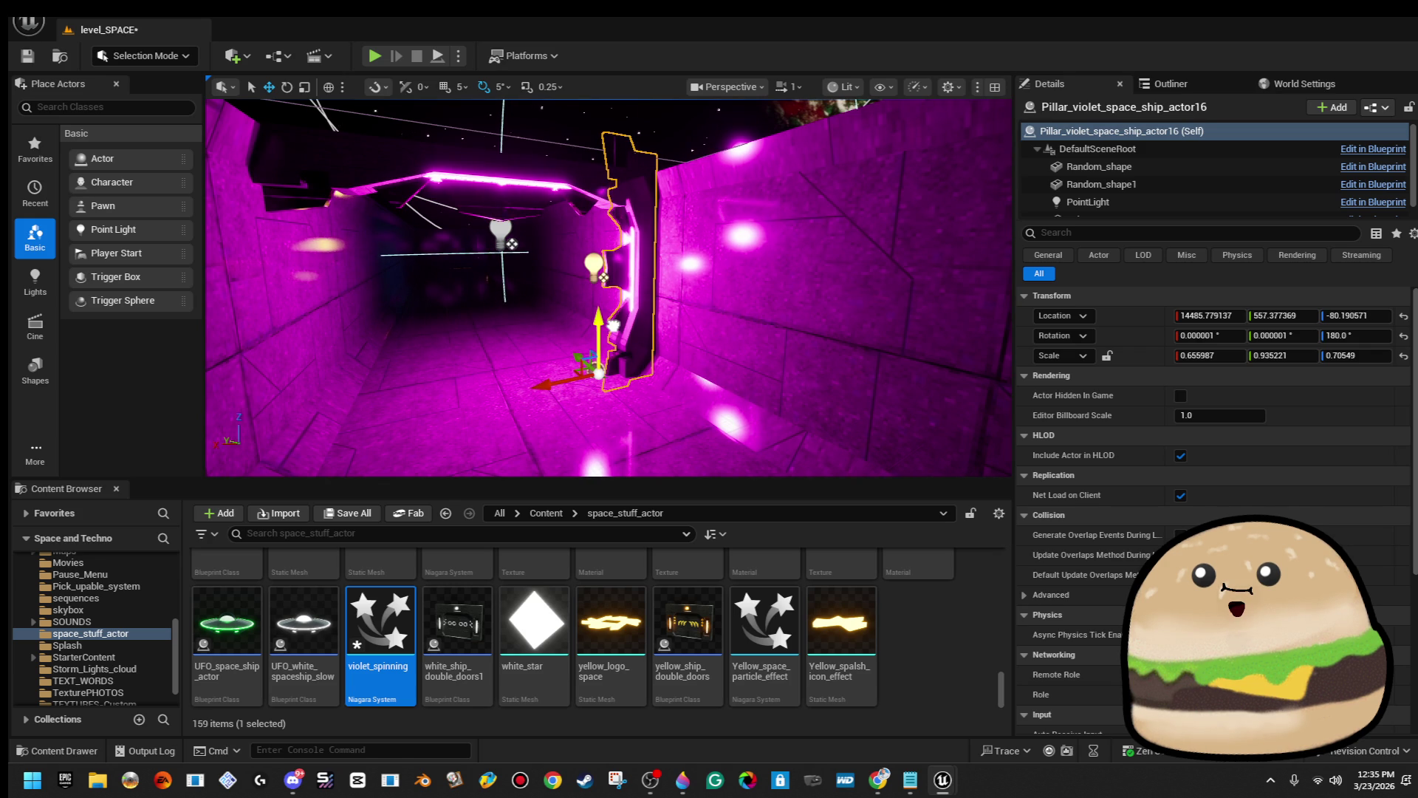
{"action": "key", "text": "r"}
{"action": "key", "text": "f"}
{"action": "left_click_drag", "start_coordinate": [577, 385], "coordinate": [577, 378]}
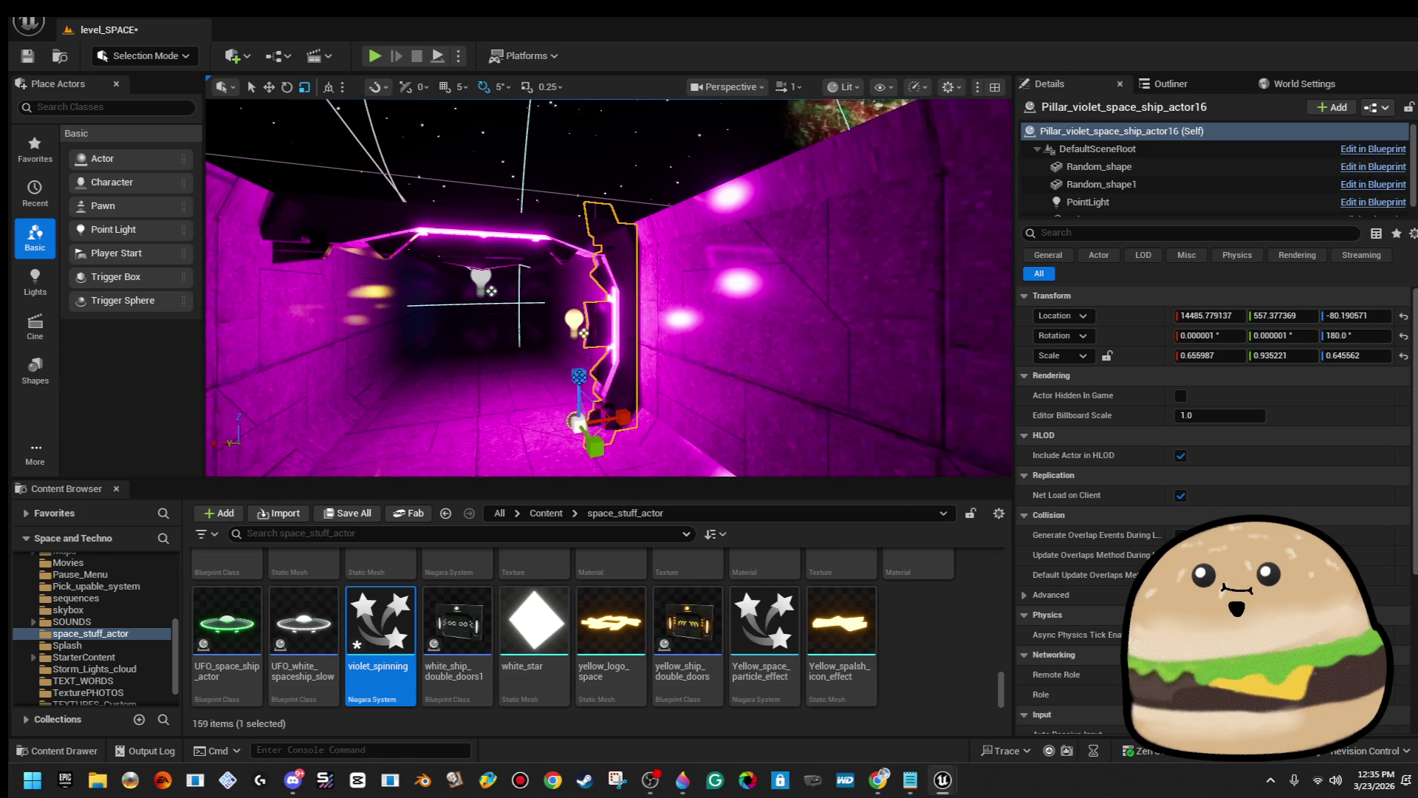
Duplicate the pillar to the doorway's other side and rotate the copy 180° on Z.
{"action": "left_click", "coordinate": [458, 237]}
{"action": "left_click", "coordinate": [602, 348]}
{"action": "key", "text": "f"}
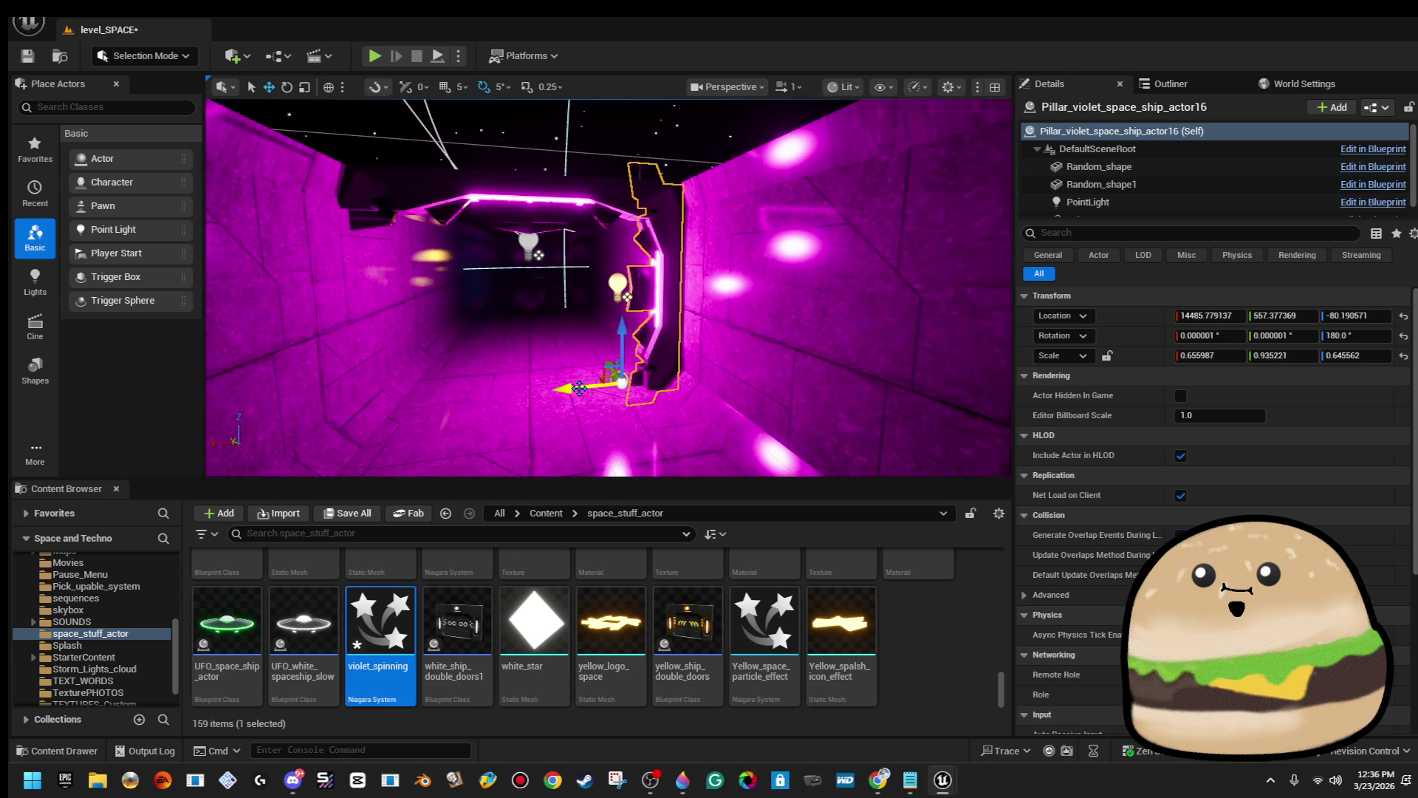
{"action": "left_click_drag", "start_coordinate": [580, 387], "coordinate": [399, 411]}
{"action": "mouse_move", "coordinate": [505, 423]}
{"action": "left_mouse_down"}
{"action": "mouse_move", "coordinate": [480, 432]}
{"action": "mouse_move", "coordinate": [533, 392]}
{"action": "left_mouse_up"}
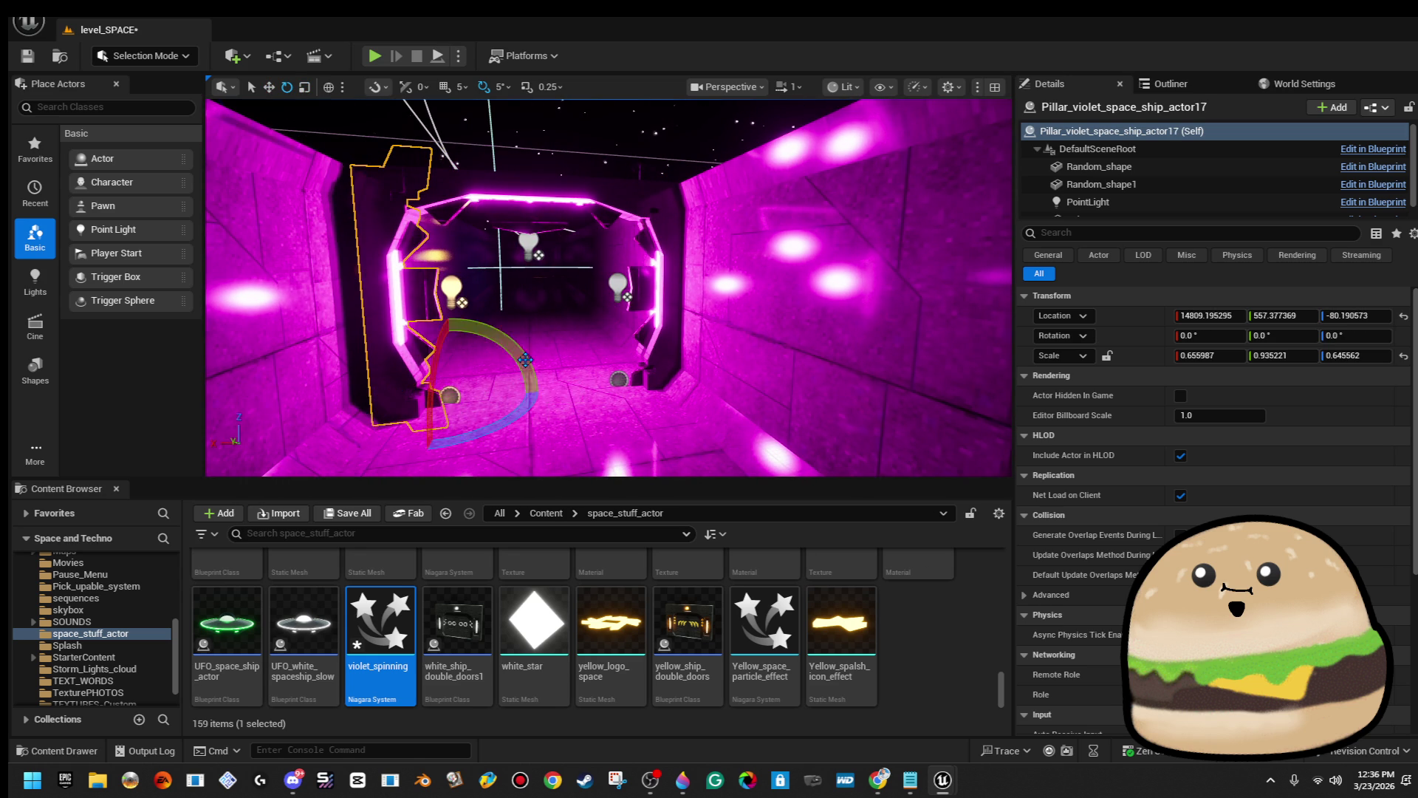
{"action": "key", "text": "Left"}
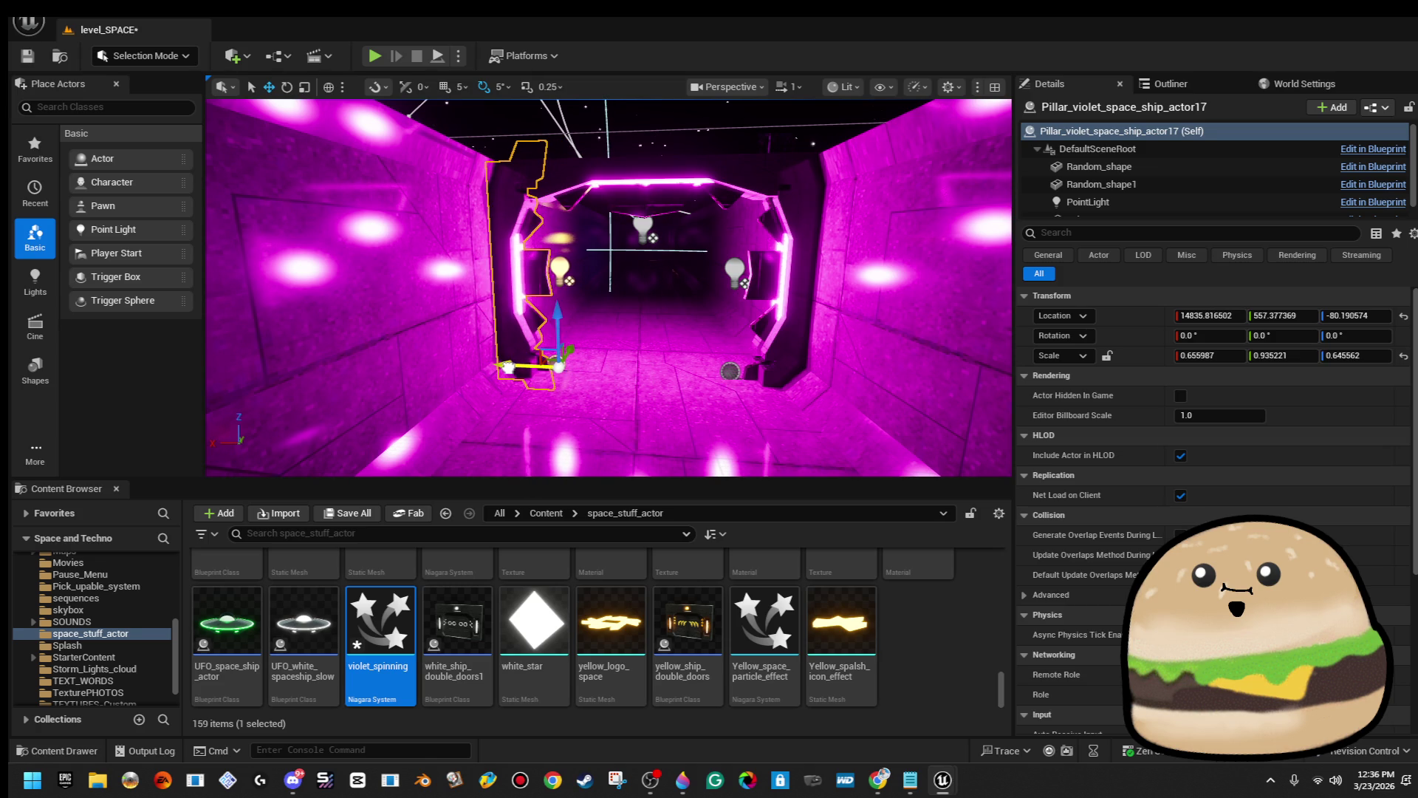
{"action": "key", "text": "Up"}
{"action": "key", "text": "Up"}
{"action": "key", "text": "Up"}
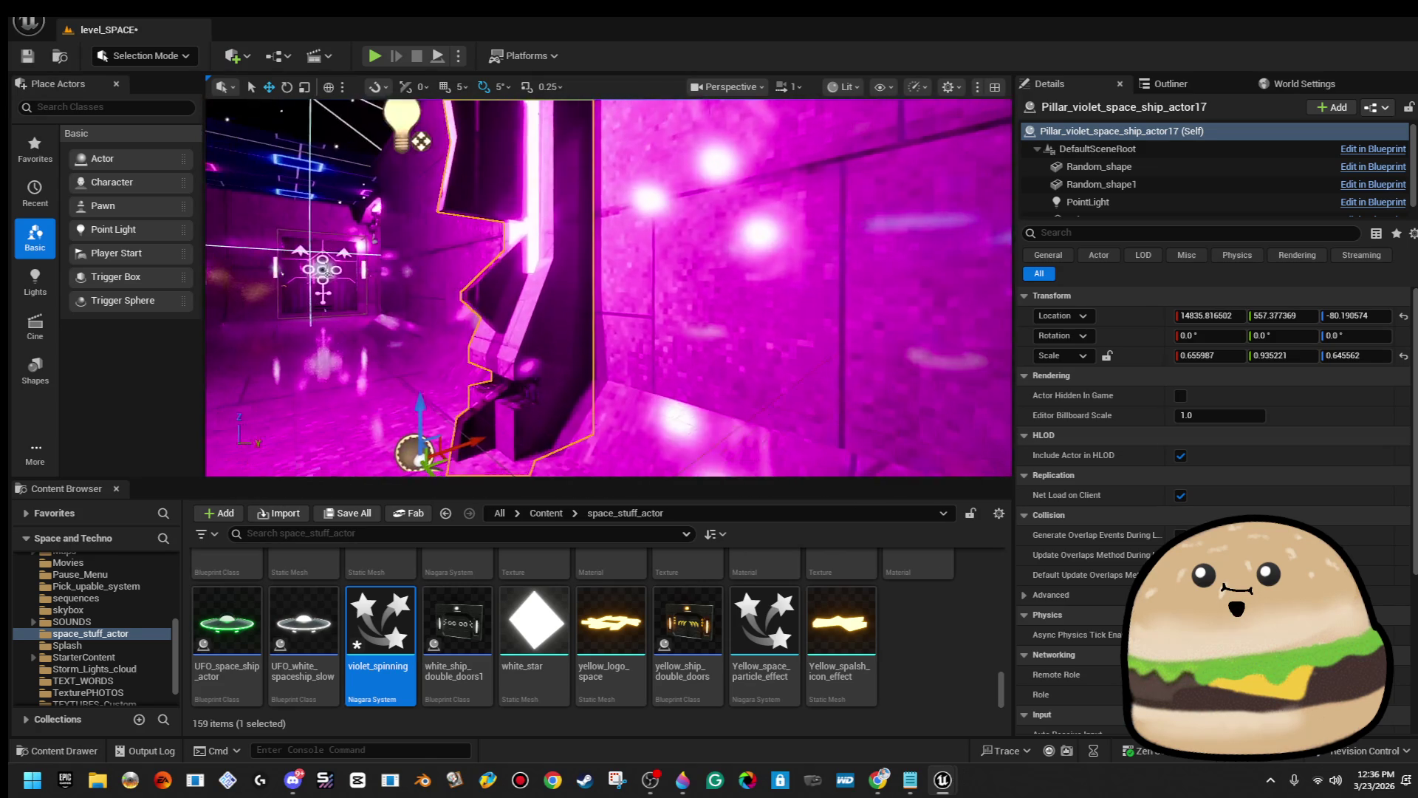
{"action": "key", "text": "Down"}
{"action": "key", "text": "Down"}
{"action": "key", "text": "Down"}
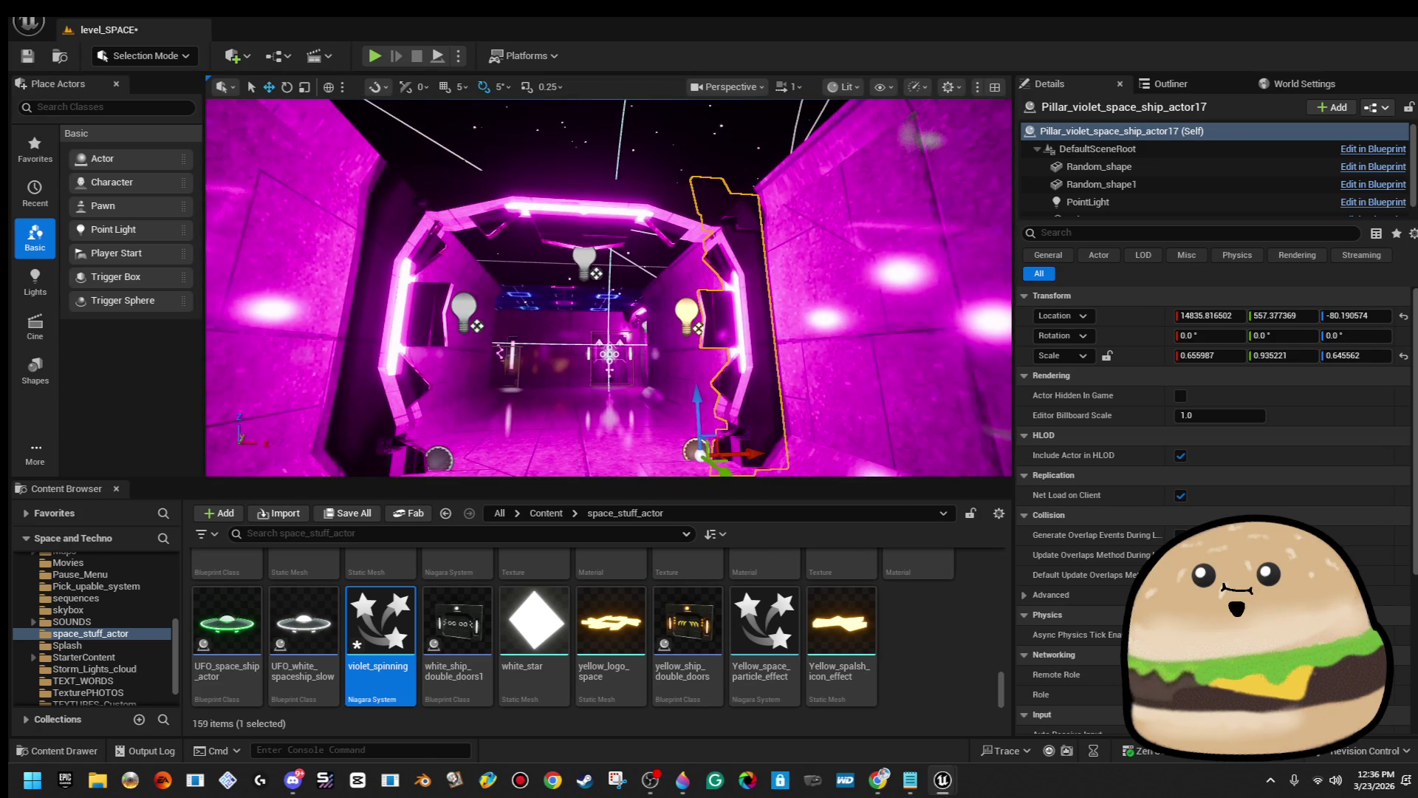
Play From Here on the corridor floor facing the violet doorway, then stop the play-test.
{"action": "right_click", "coordinate": [585, 272]}
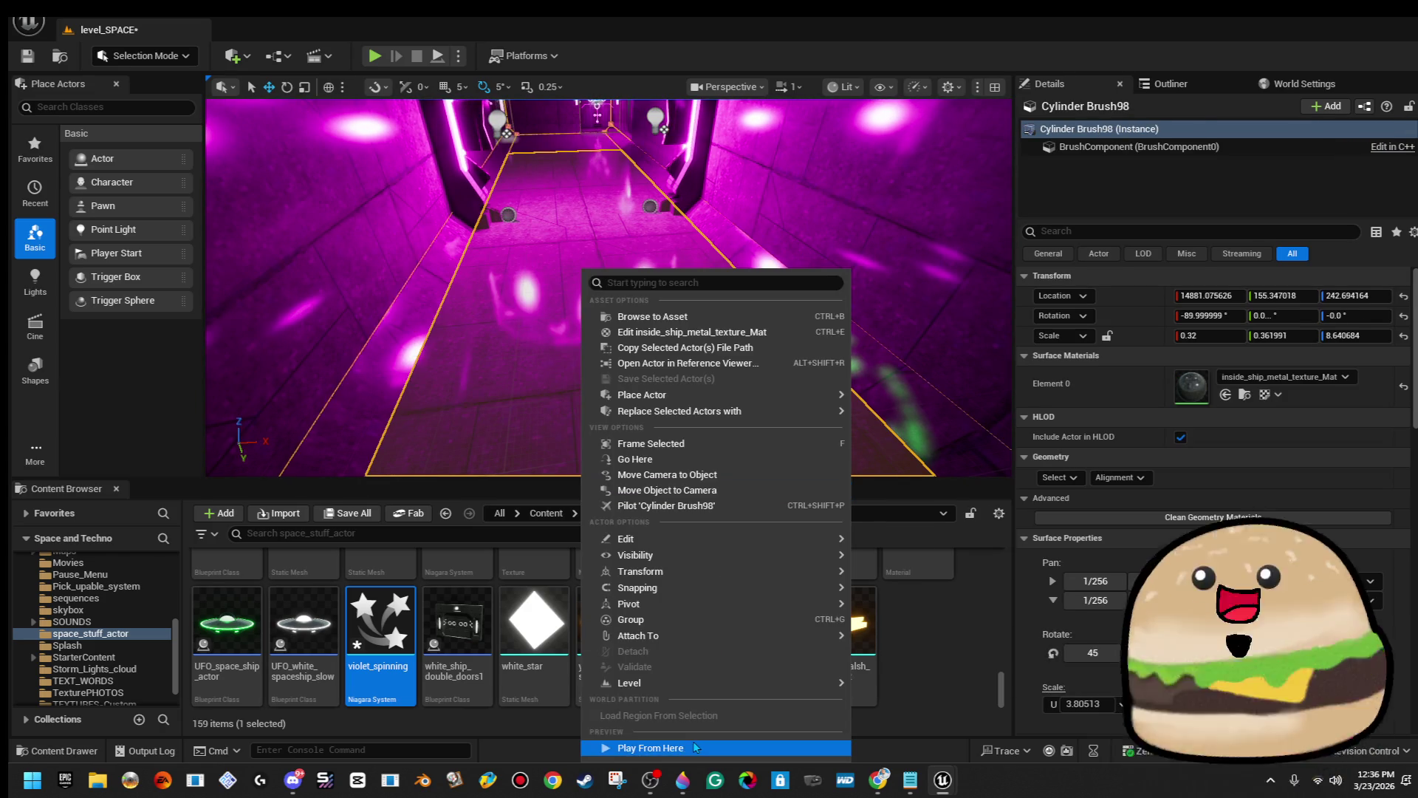
{"action": "key", "text": "alt+p"}
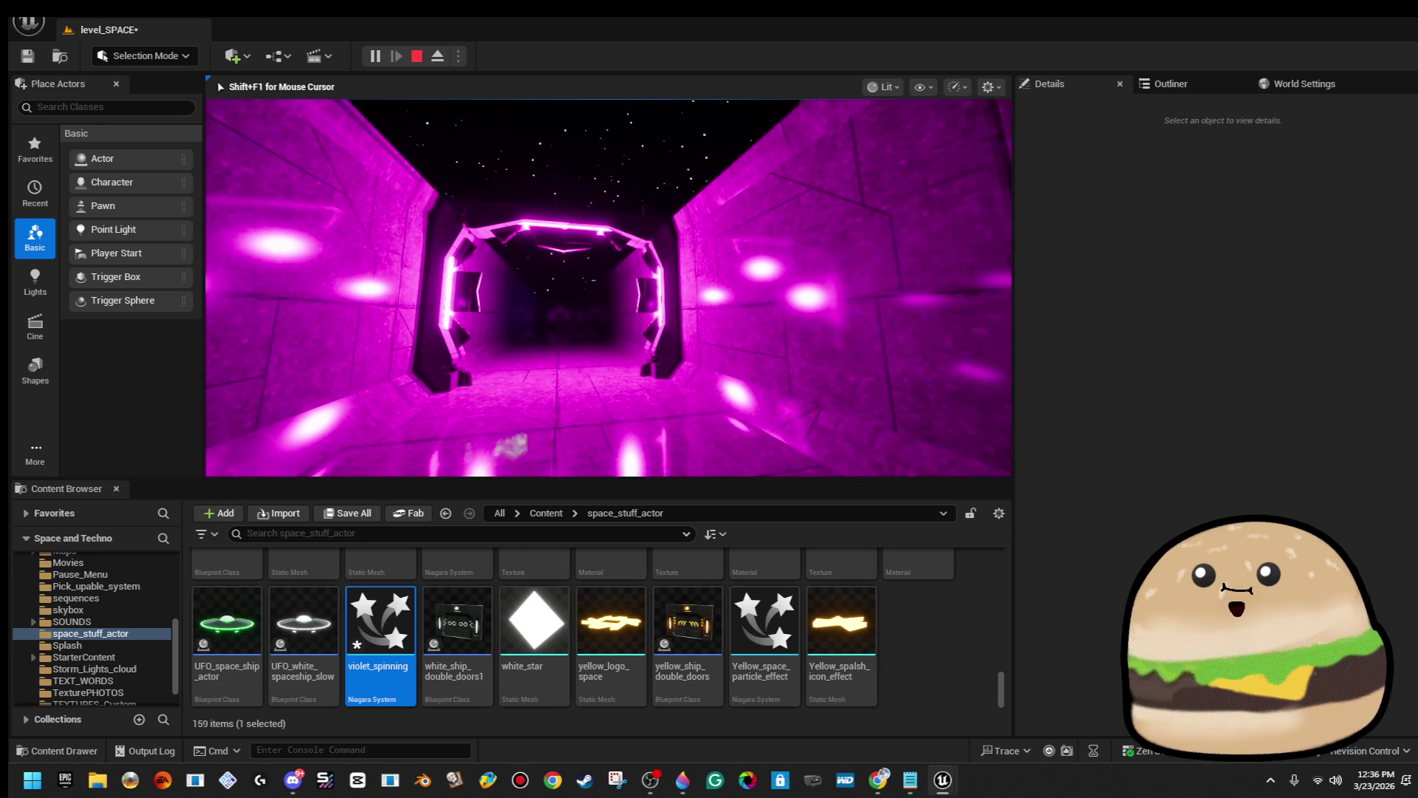
{"action": "key", "text": "Escape"}
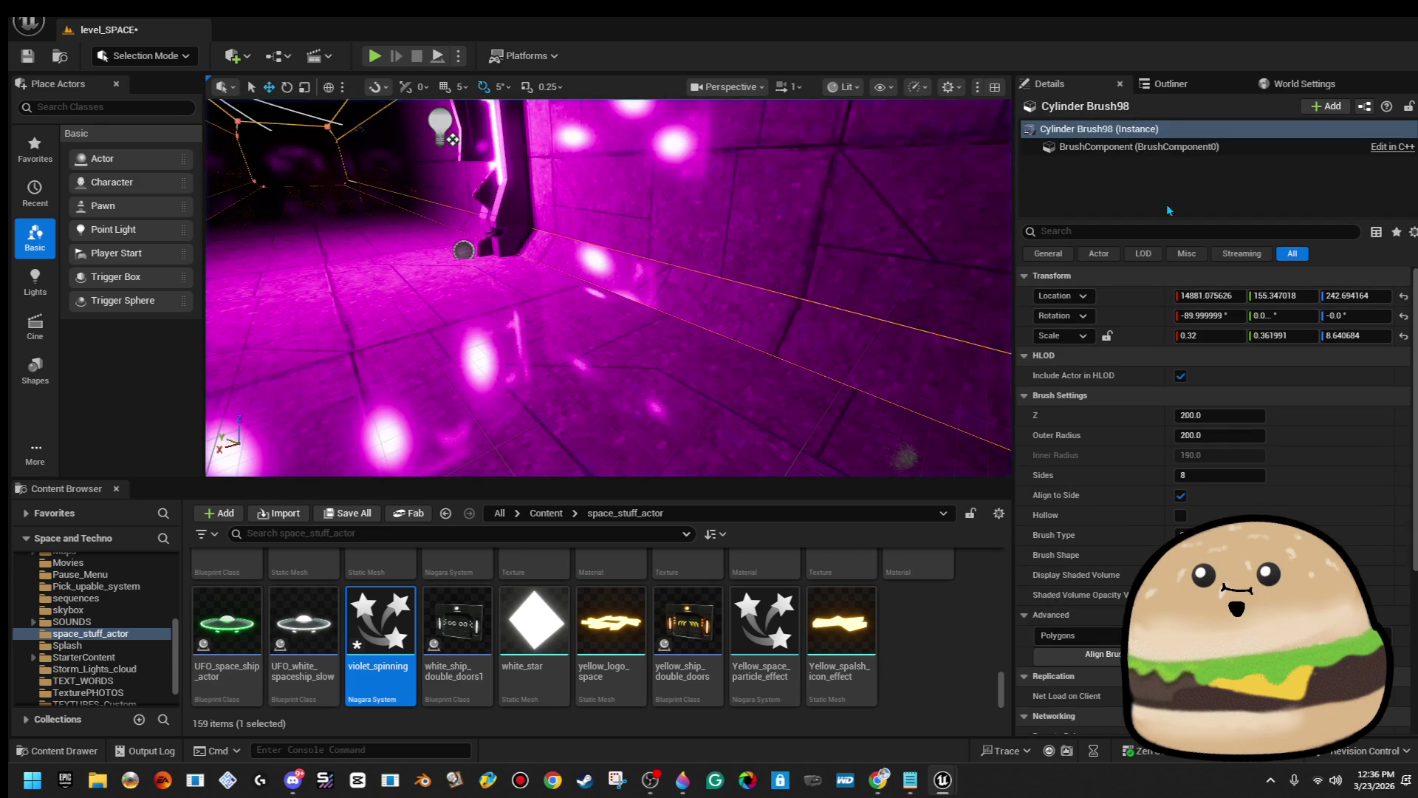
Alt-drag the corridor cylinder brush along X, creating Cylinder Brush101 at X 13429.51.
{"action": "mouse_move", "coordinate": [609, 288]}
{"action": "left_mouse_down"}
{"action": "mouse_move", "coordinate": [561, 266]}
{"action": "mouse_move", "coordinate": [561, 370]}
{"action": "mouse_move", "coordinate": [517, 347]}
{"action": "left_mouse_up"}
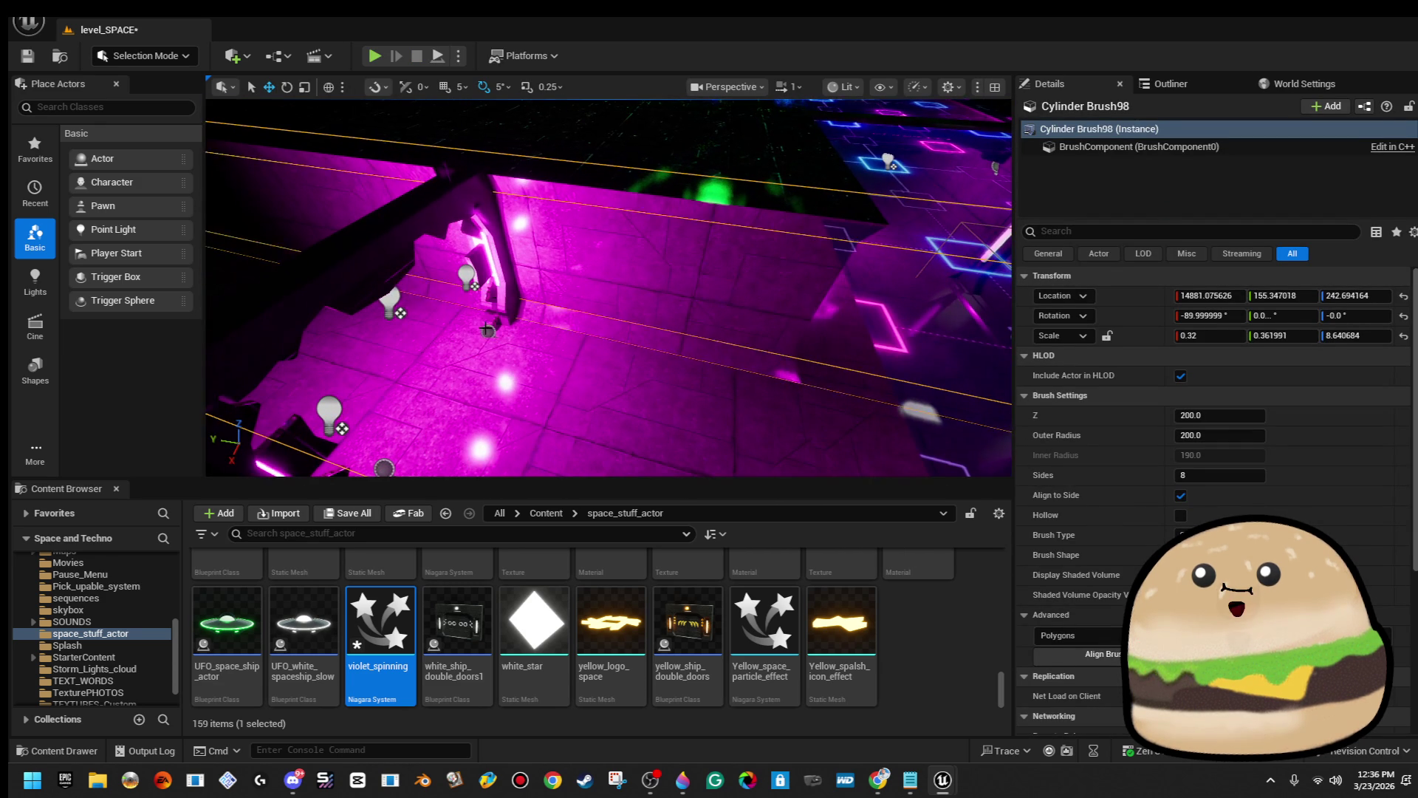
{"action": "left_click", "coordinate": [458, 258]}
{"action": "left_click", "coordinate": [384, 147], "text": "ctrl"}
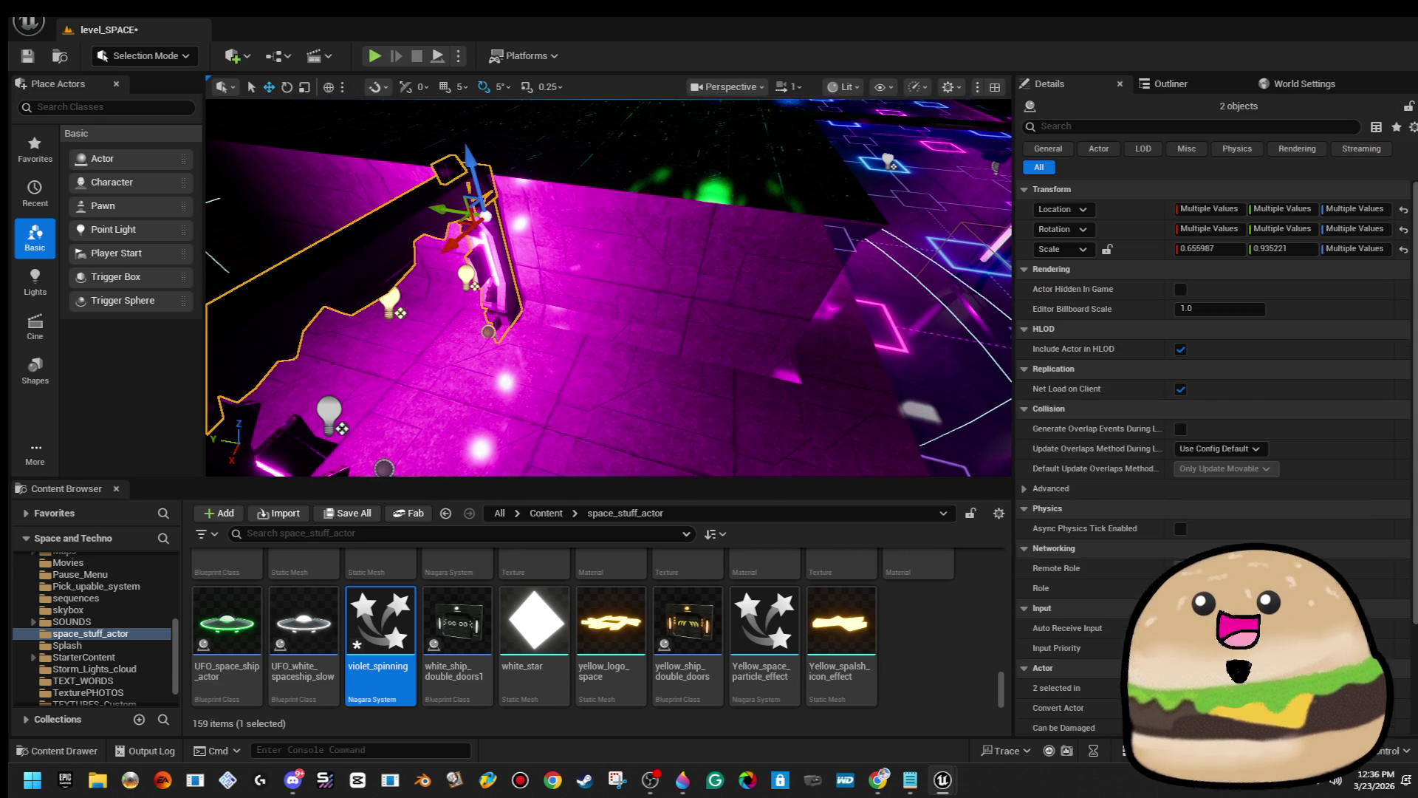
{"action": "mouse_move", "coordinate": [443, 244]}
{"action": "left_mouse_down"}
{"action": "mouse_move", "coordinate": [362, 260]}
{"action": "mouse_move", "coordinate": [421, 256]}
{"action": "left_mouse_up"}
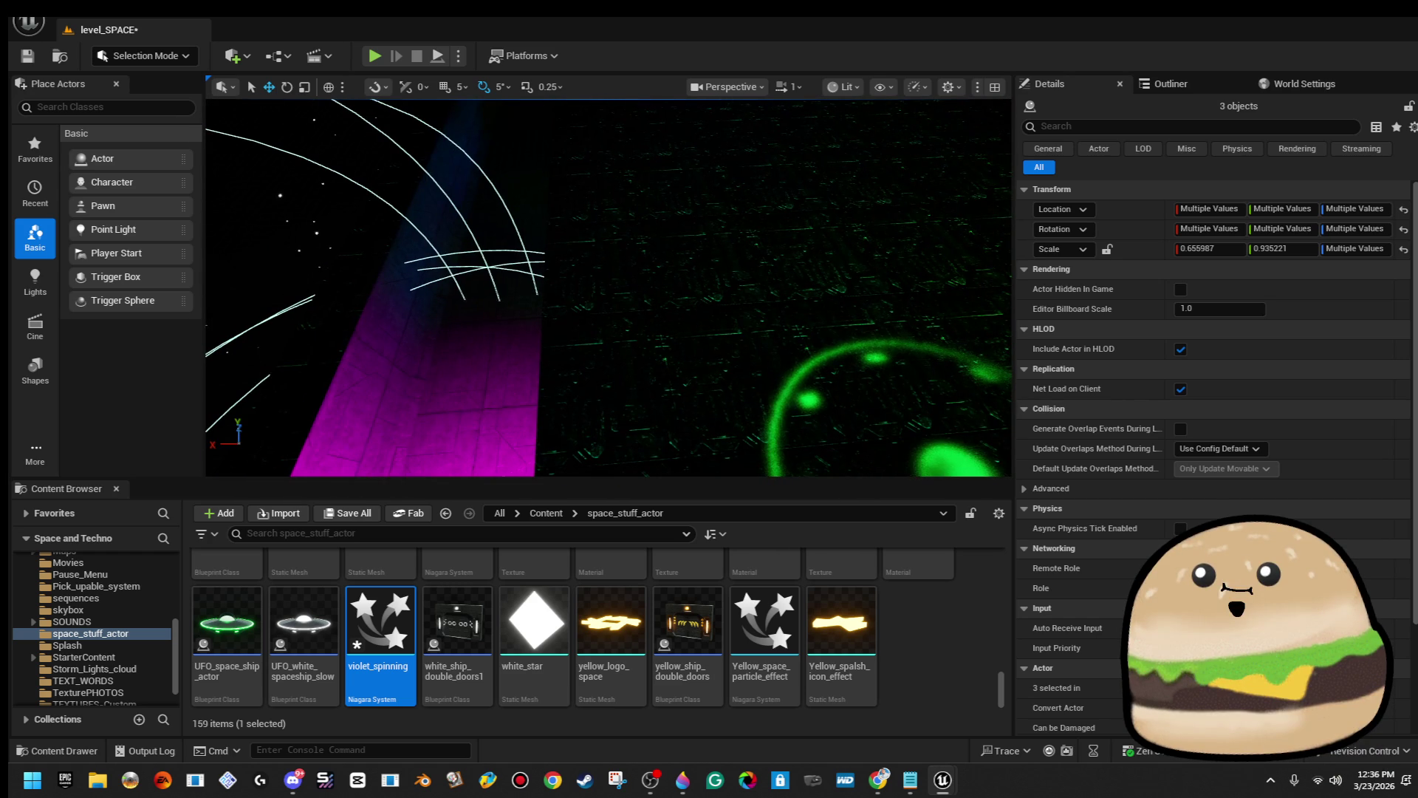
{"action": "left_click", "coordinate": [414, 295]}
{"action": "key", "text": "f"}
{"action": "mouse_move", "coordinate": [606, 288]}
{"action": "left_mouse_down"}
{"action": "mouse_move", "coordinate": [569, 244]}
{"action": "mouse_move", "coordinate": [461, 360]}
{"action": "left_mouse_up"}
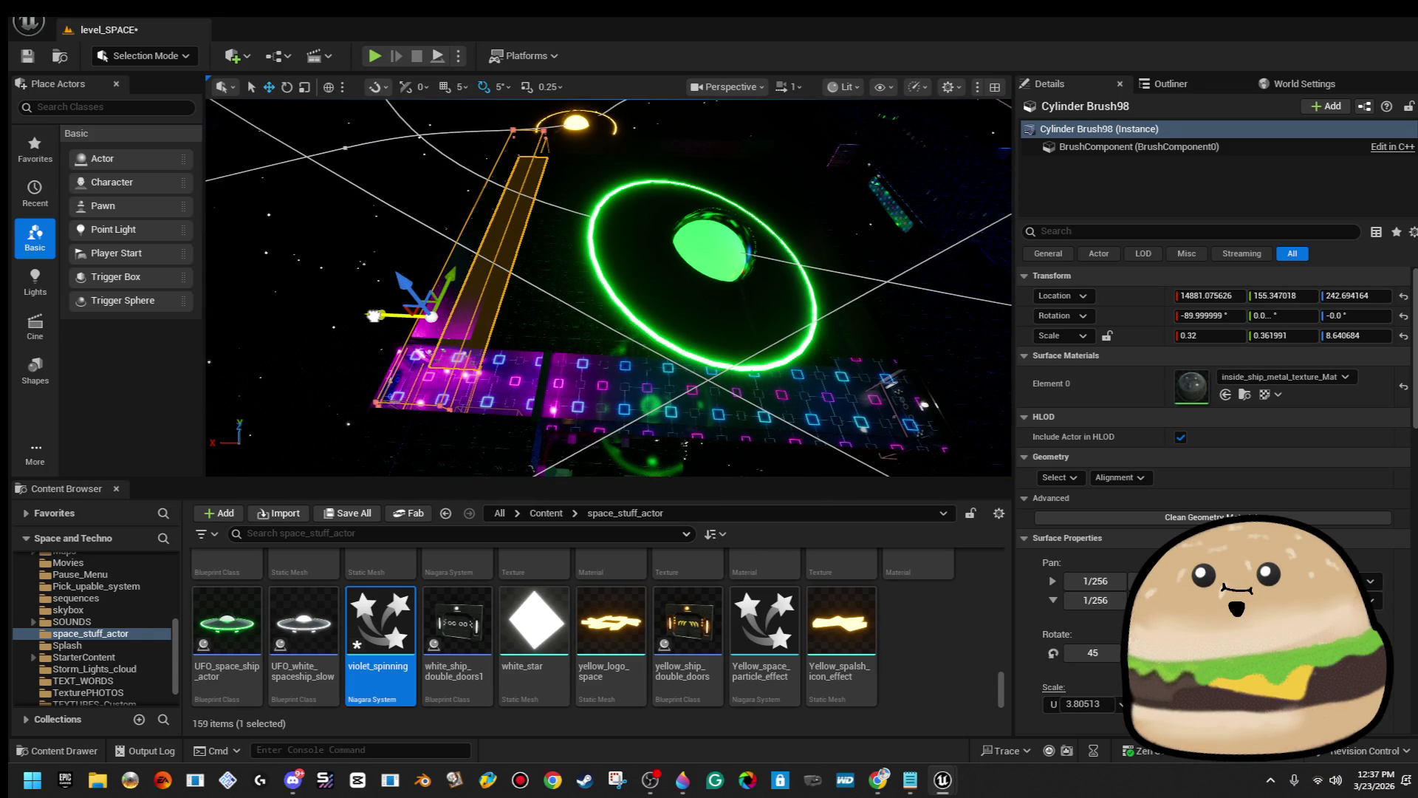
{"action": "left_click_drag", "start_coordinate": [374, 316], "coordinate": [464, 319], "text": "alt"}
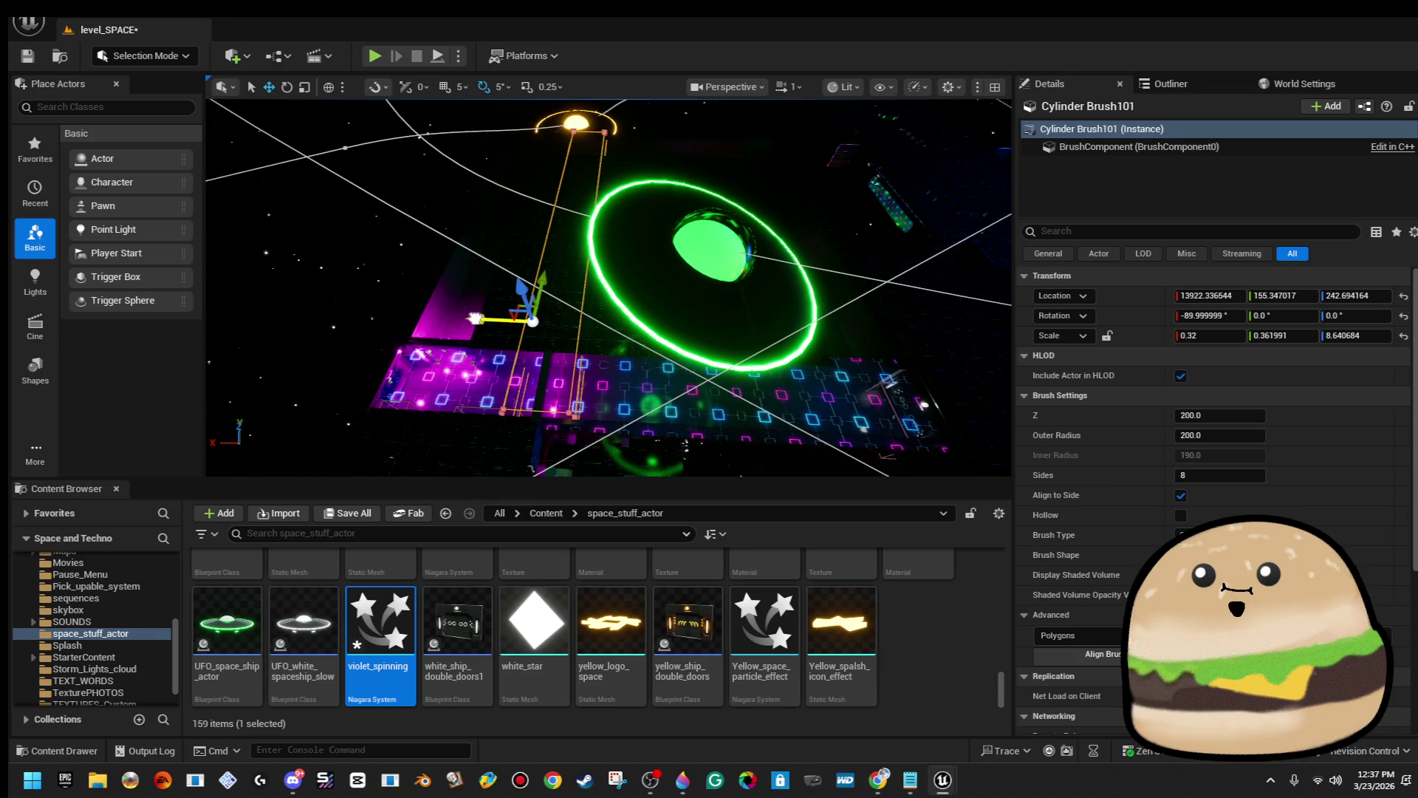
{"action": "mouse_move", "coordinate": [606, 296]}
{"action": "left_mouse_down"}
{"action": "mouse_move", "coordinate": [639, 233]}
{"action": "mouse_move", "coordinate": [716, 174]}
{"action": "left_mouse_up"}
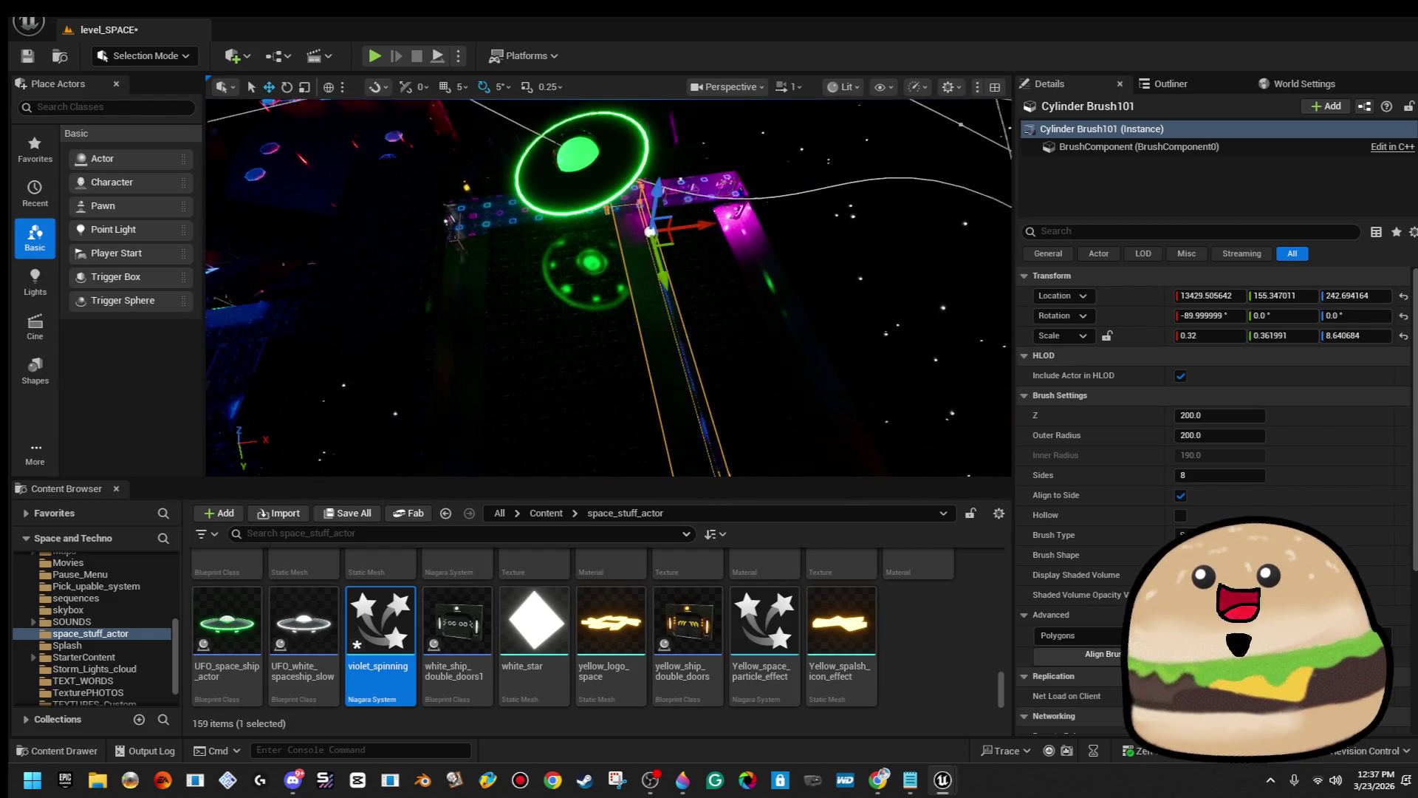
{"action": "left_click", "coordinate": [843, 86]}
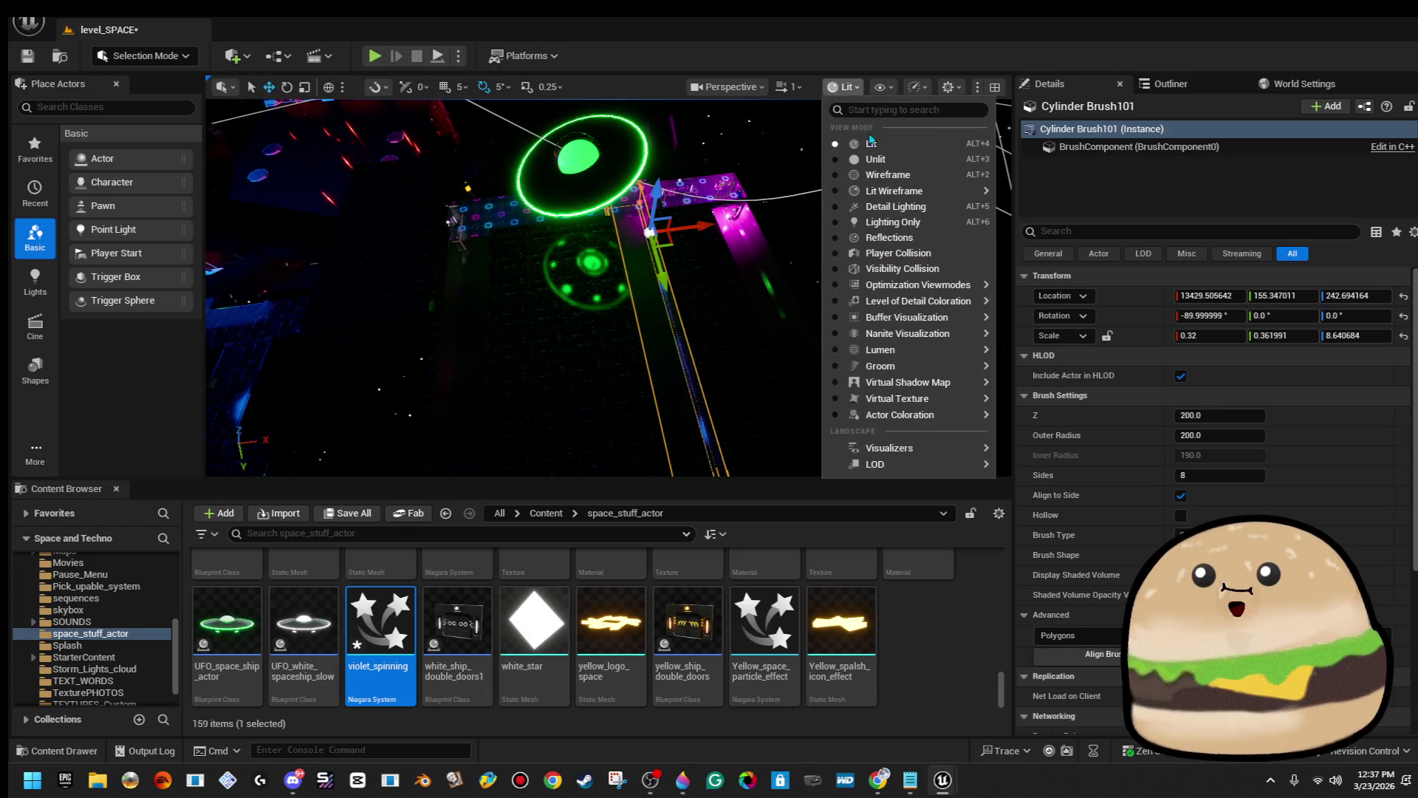
Switch the viewport to Unlit and slide another corridor brush copy along X to 14042.45.
{"action": "left_click", "coordinate": [876, 158]}
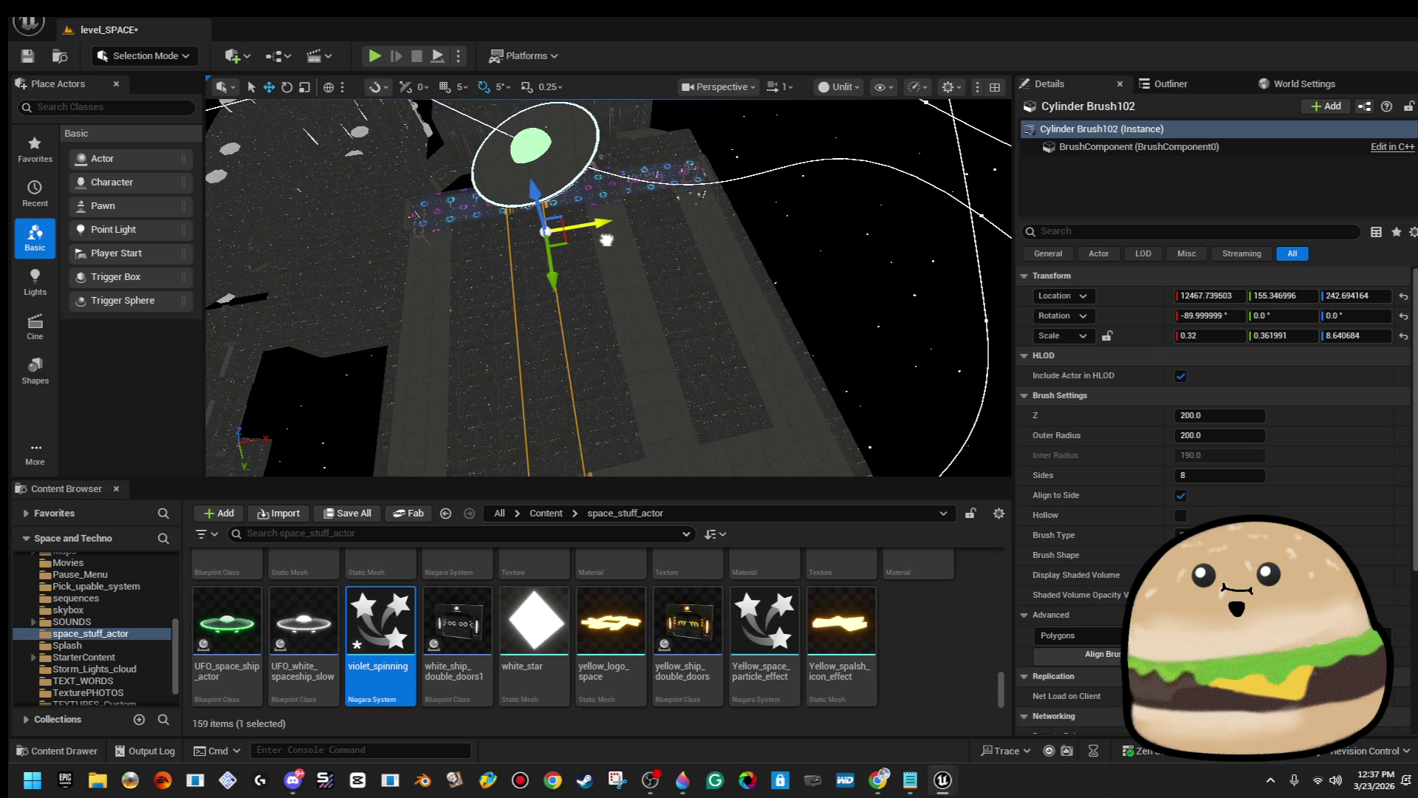
{"action": "left_click_drag", "start_coordinate": [604, 240], "coordinate": [777, 271]}
{"action": "left_click", "coordinate": [777, 271]}
Select the floor and walkway cylinder brushes together.
{"action": "left_click", "coordinate": [777, 270]}
{"action": "left_click_drag", "start_coordinate": [629, 143], "coordinate": [629, 143]}
{"action": "left_click", "coordinate": [629, 143]}
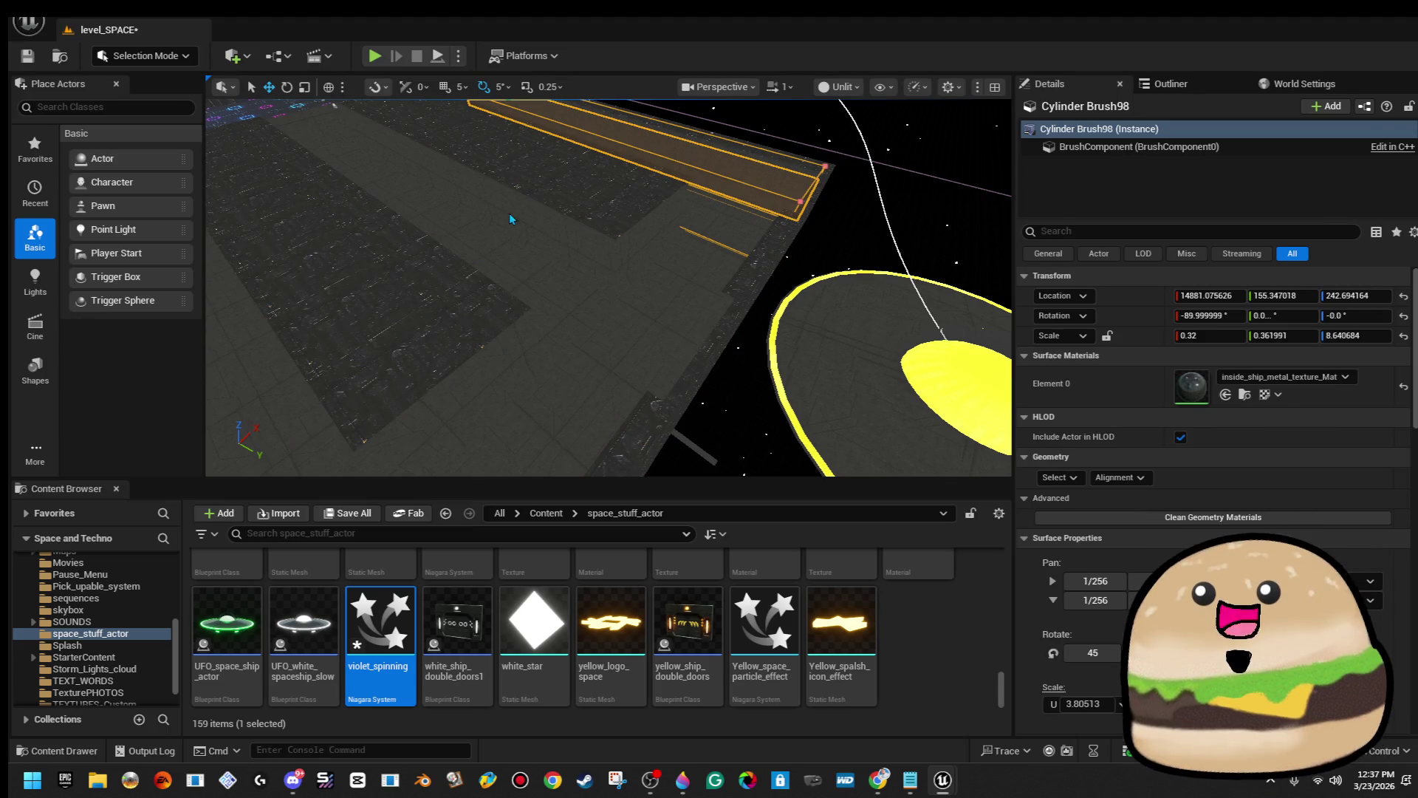
{"action": "left_click", "coordinate": [510, 221], "text": "ctrl"}
{"action": "left_click_drag", "start_coordinate": [510, 221], "coordinate": [497, 225]}
{"action": "left_click", "coordinate": [327, 232], "text": "ctrl"}
{"action": "left_click_drag", "start_coordinate": [326, 232], "coordinate": [327, 232]}
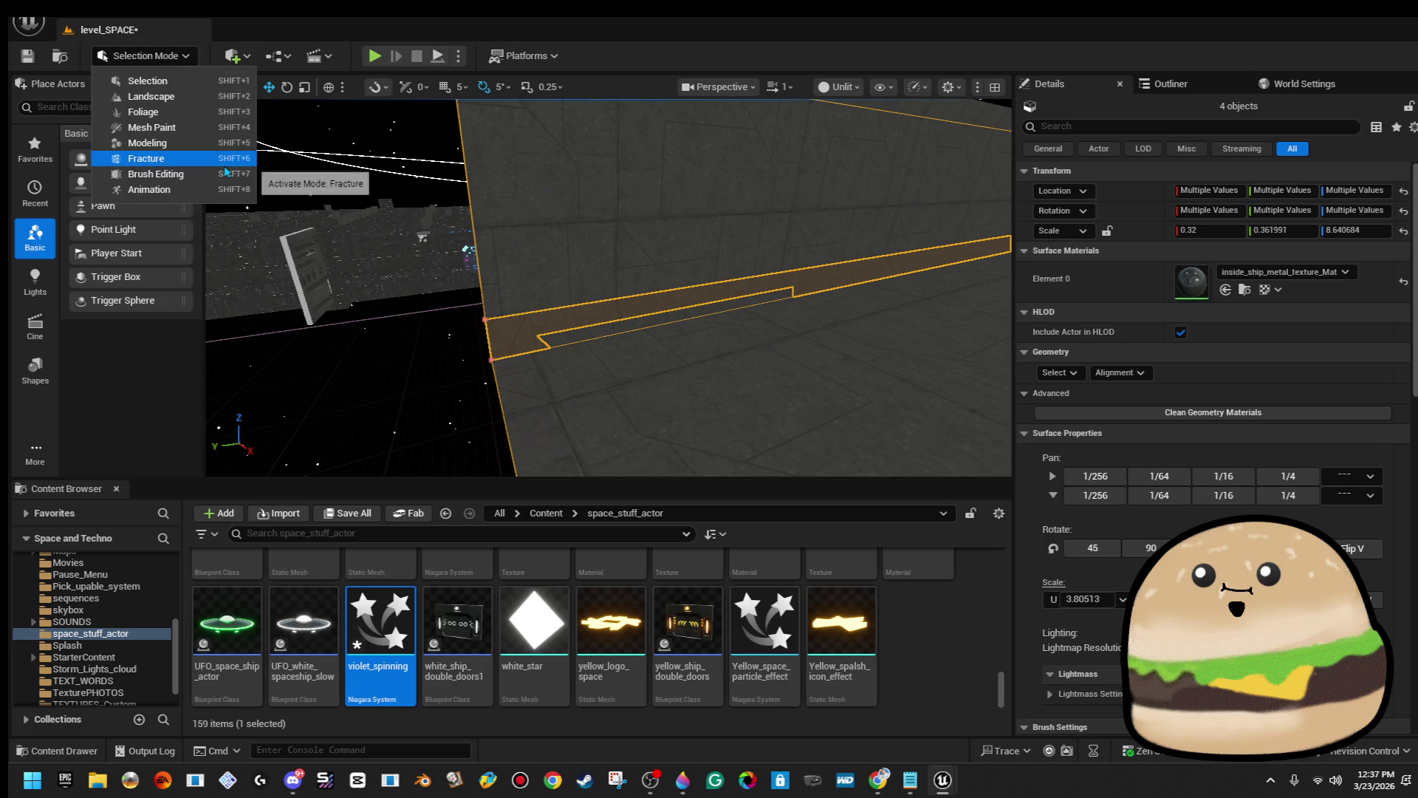
{"action": "key", "text": "shift+7"}
Select the wall brush facing the planet and UFO.
{"action": "left_click_drag", "start_coordinate": [227, 187], "coordinate": [227, 187]}
{"action": "mouse_move", "coordinate": [530, 251]}
{"action": "left_mouse_down"}
{"action": "mouse_move", "coordinate": [577, 284]}
{"action": "mouse_move", "coordinate": [681, 268]}
{"action": "mouse_move", "coordinate": [674, 222]}
{"action": "left_mouse_up"}
{"action": "left_click", "coordinate": [530, 252]}
Play From Here on the floor brush, then stop the play-test with Esc.
{"action": "right_click", "coordinate": [650, 270]}
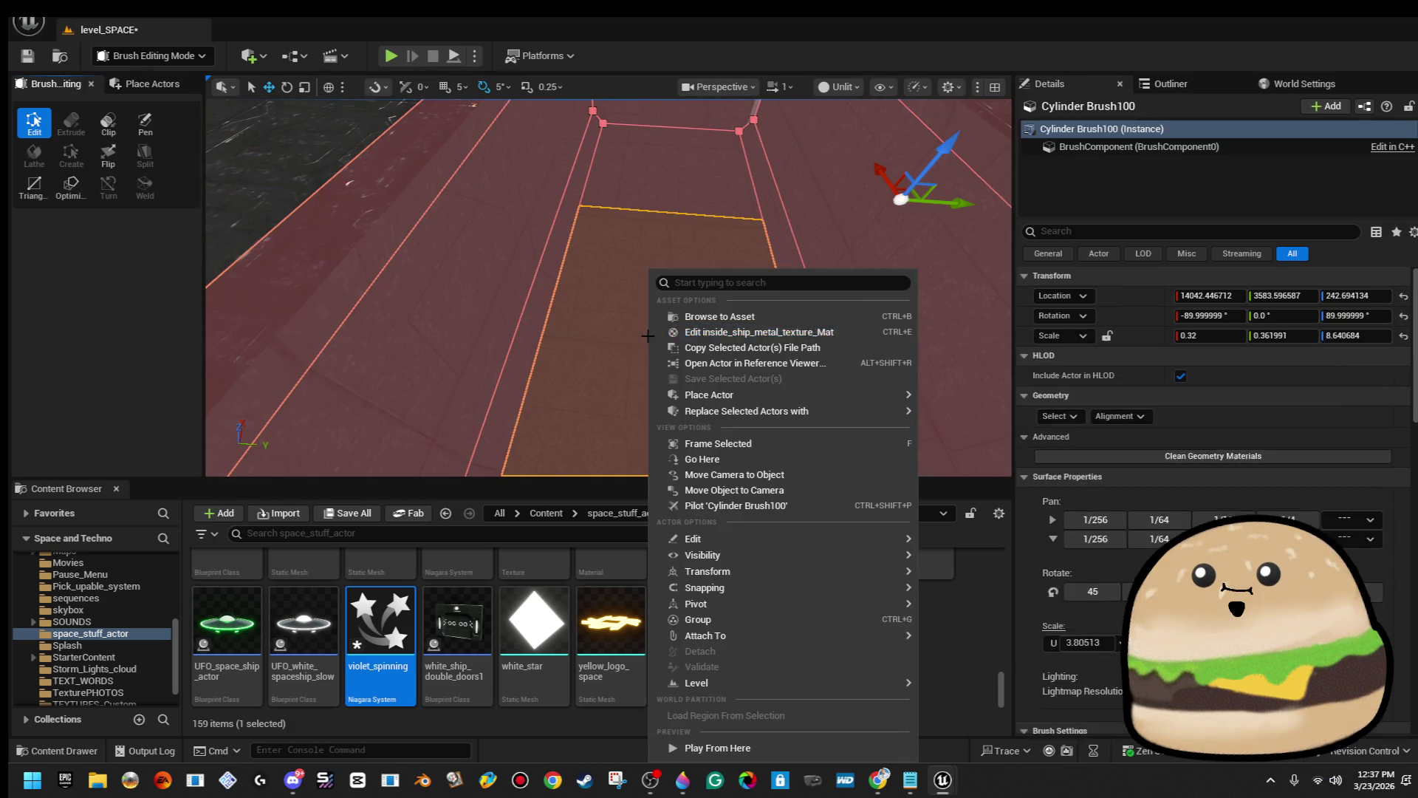
{"action": "left_click", "coordinate": [748, 748]}
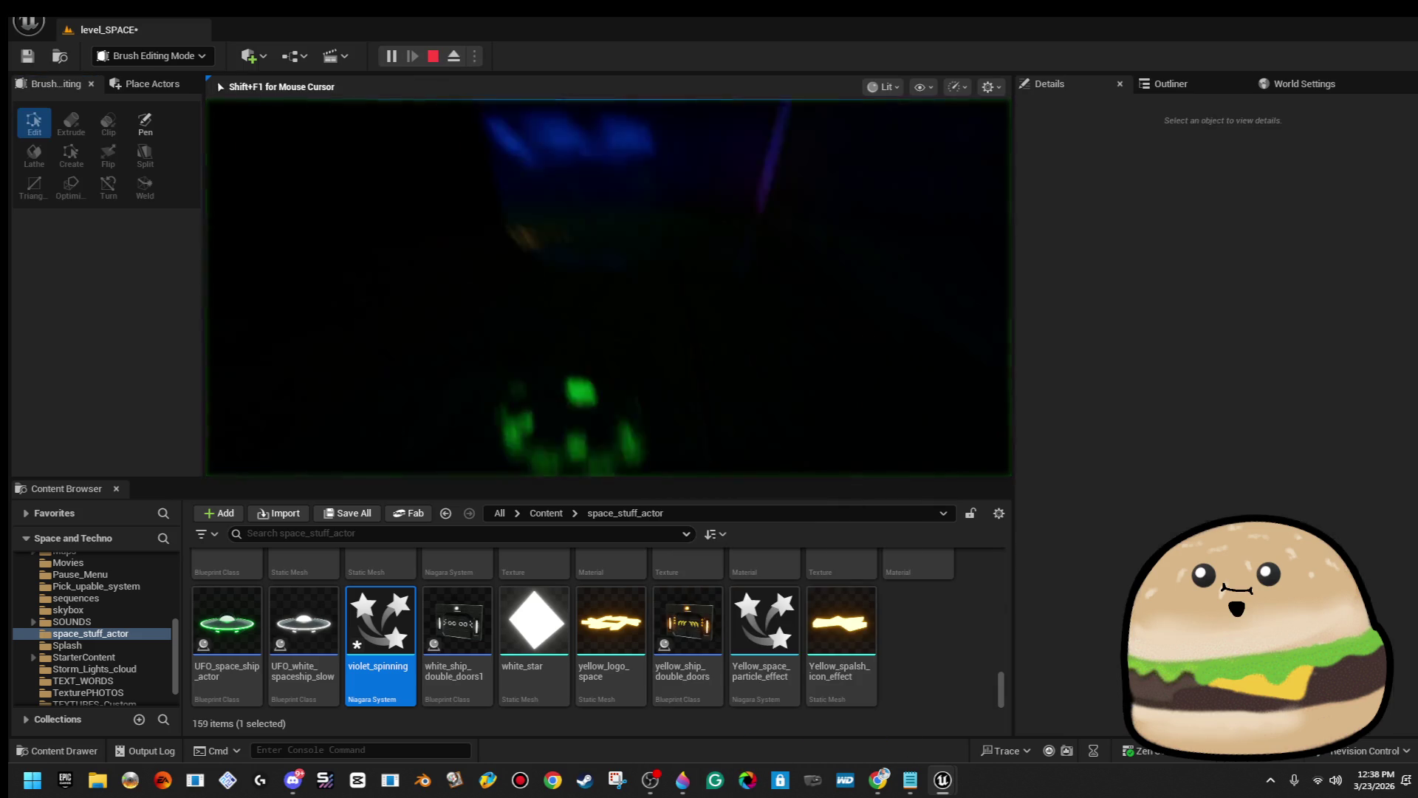
{"action": "key", "text": "Escape"}
{"action": "scroll", "coordinate": [353, 343], "scroll_direction": "down", "scroll_amount": 10}
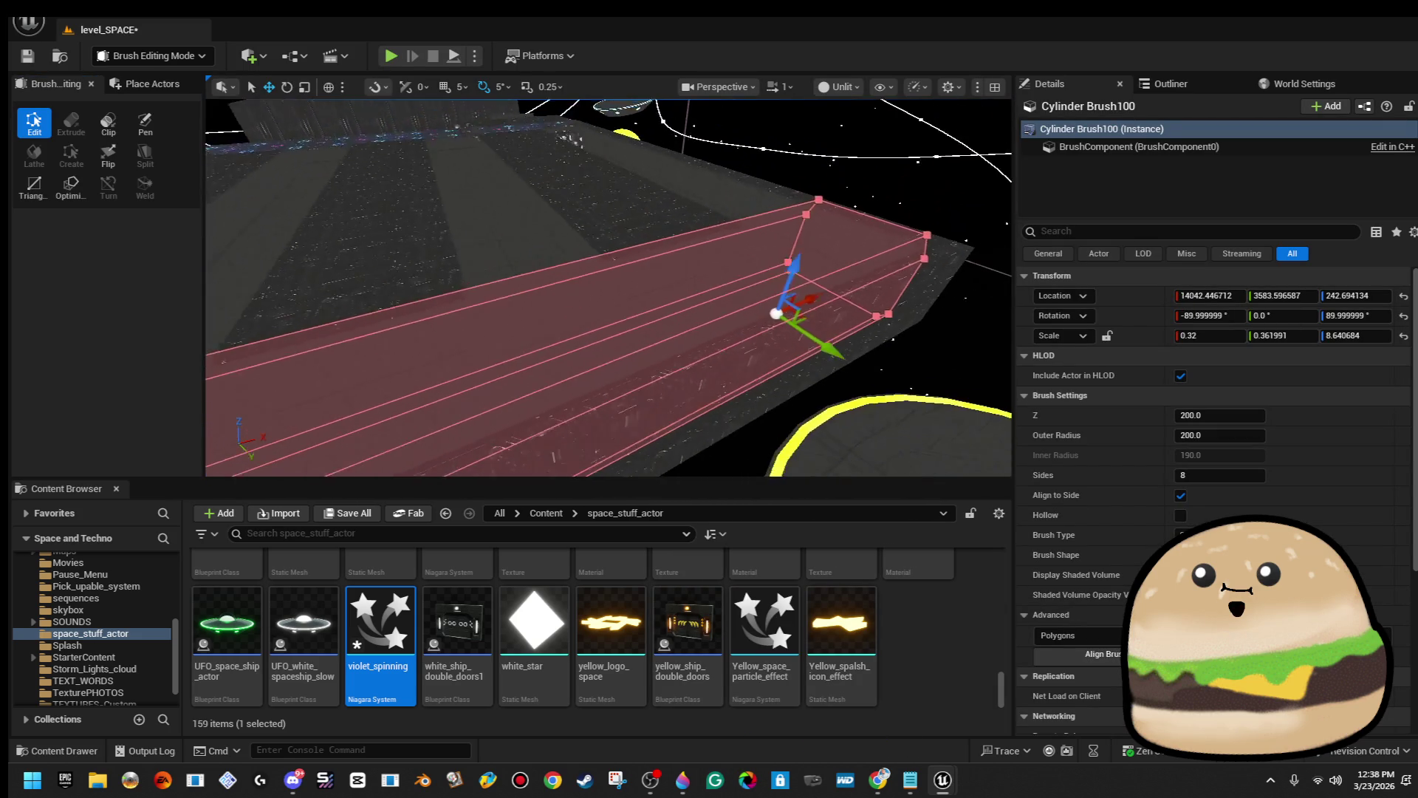
{"action": "scroll", "coordinate": [668, 235], "scroll_direction": "down", "scroll_amount": 1}
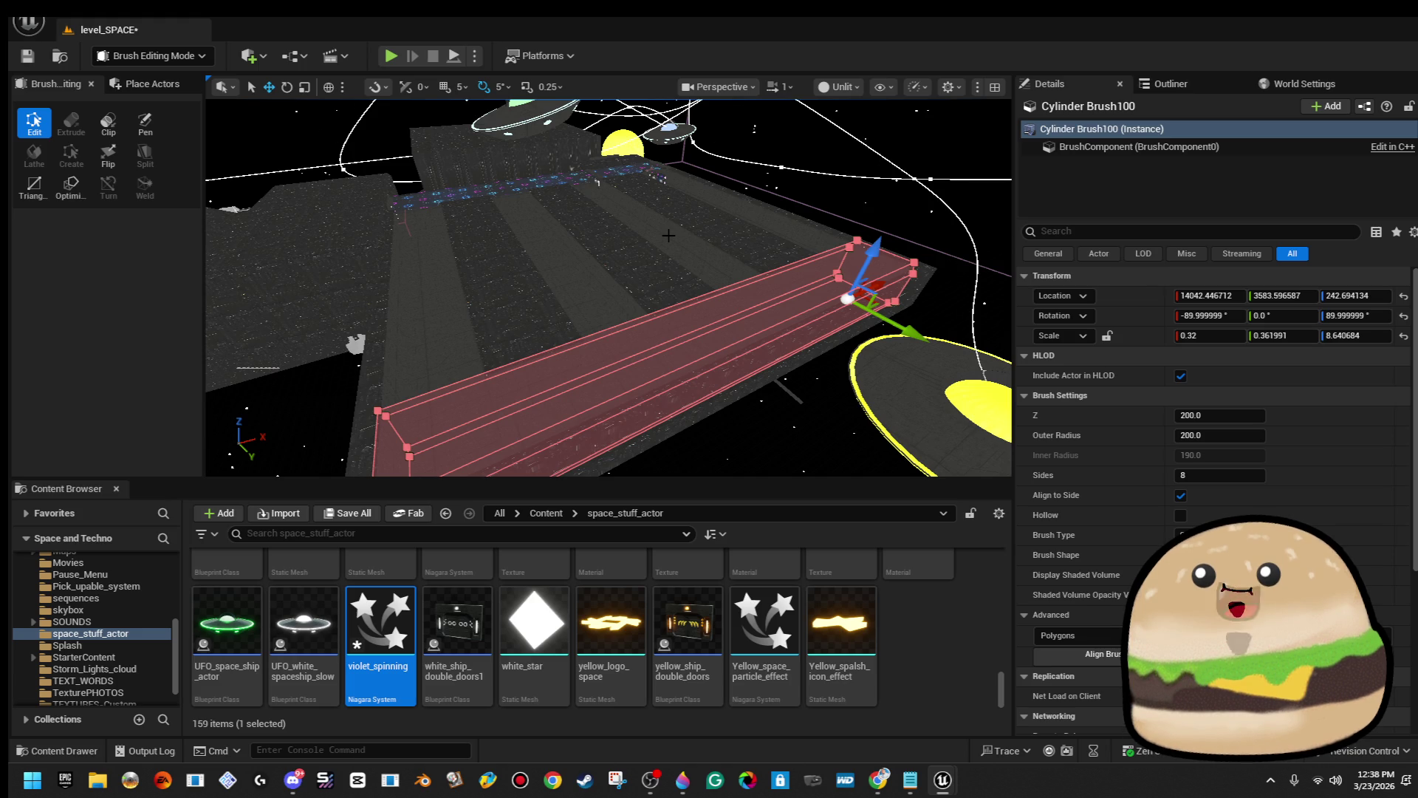
{"action": "mouse_move", "coordinate": [668, 236]}
{"action": "left_mouse_down"}
{"action": "mouse_move", "coordinate": [739, 270]}
{"action": "mouse_move", "coordinate": [680, 303]}
{"action": "mouse_move", "coordinate": [657, 285]}
{"action": "mouse_move", "coordinate": [764, 325]}
{"action": "mouse_move", "coordinate": [724, 306]}
{"action": "left_mouse_up"}
{"action": "left_click", "coordinate": [719, 305]}
Select the violet pillar gate pieces, frame them, and switch the viewport to Lit.
{"action": "left_click", "coordinate": [784, 334], "text": "ctrl"}
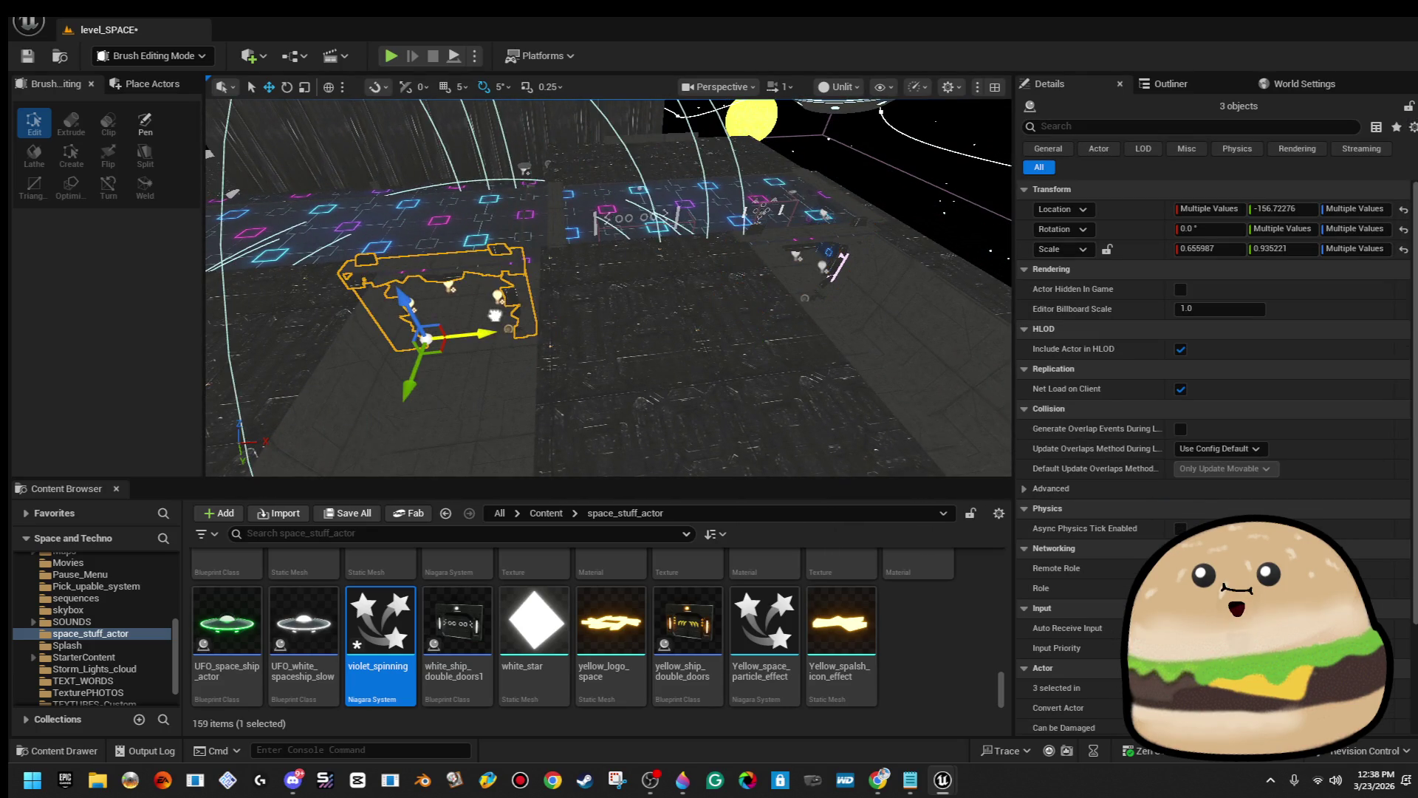
{"action": "key", "text": "f"}
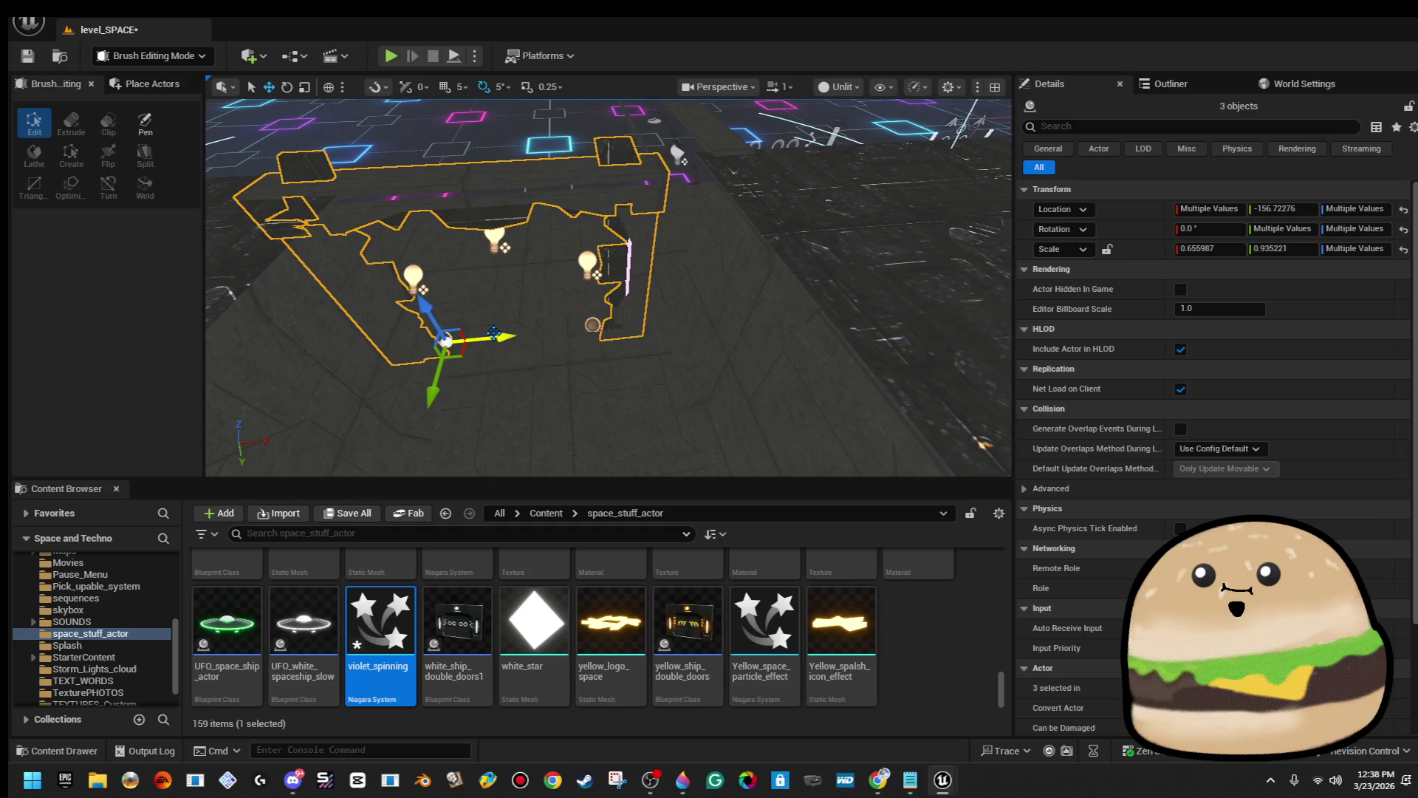
{"action": "left_click", "coordinate": [835, 92]}
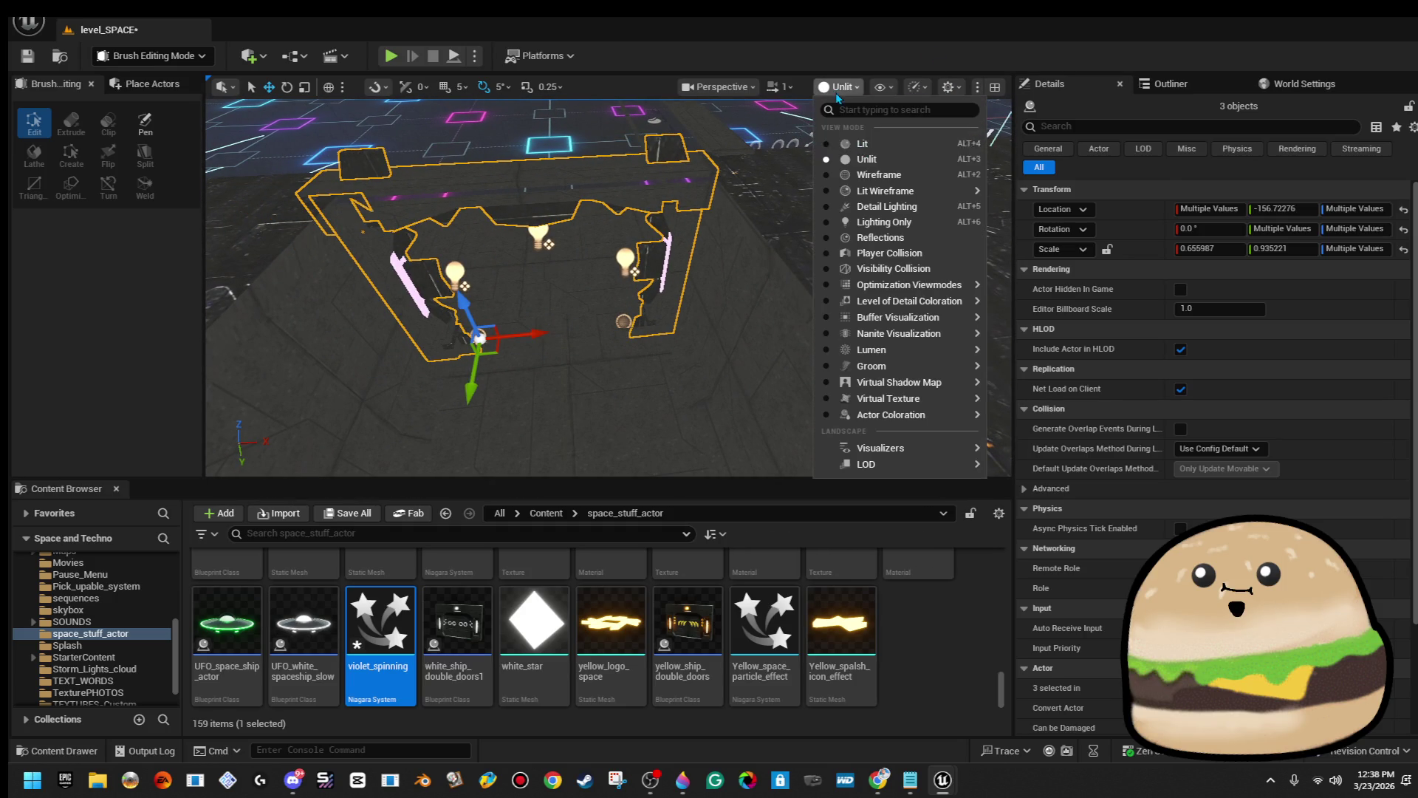
{"action": "left_click", "coordinate": [869, 150]}
{"action": "left_click_drag", "start_coordinate": [695, 265], "coordinate": [718, 264]}
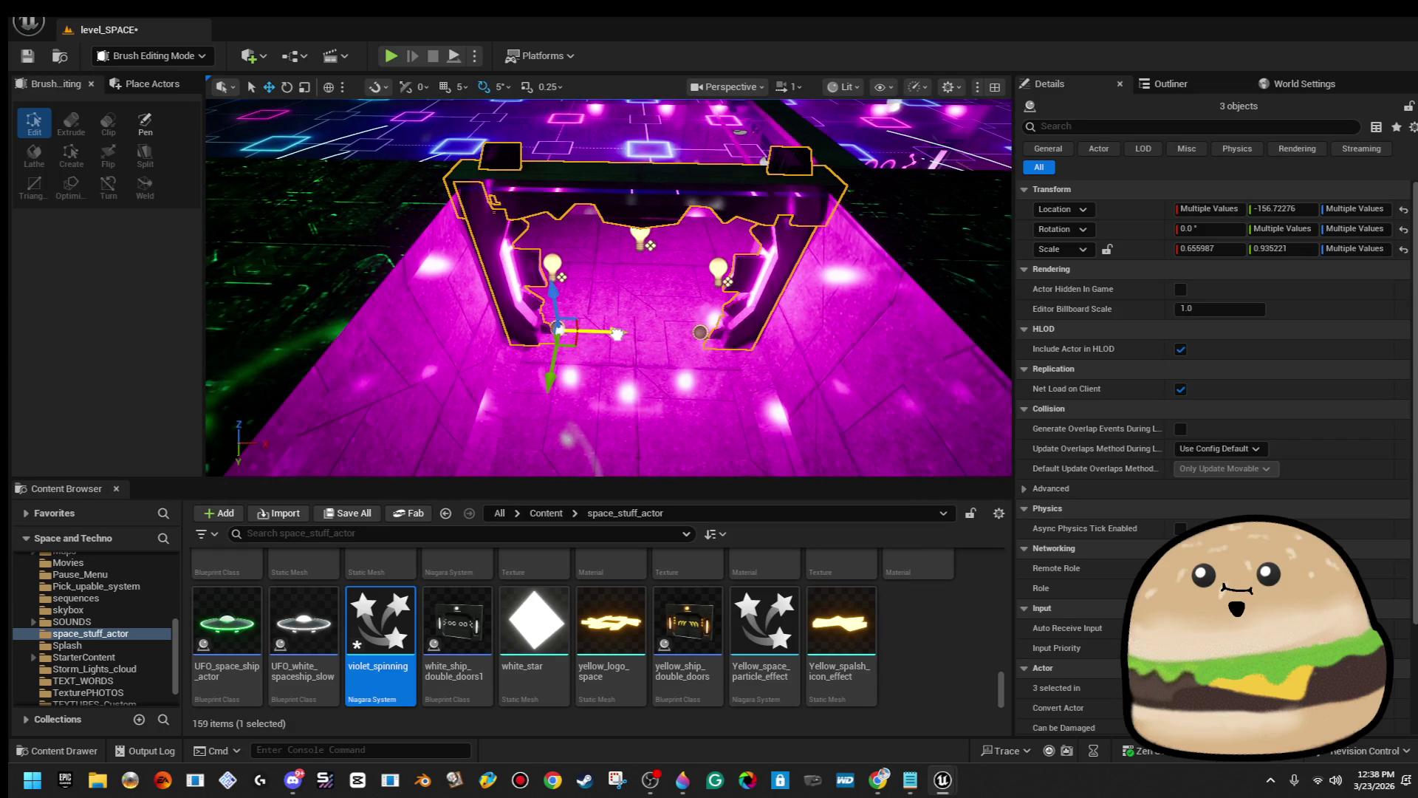
{"action": "left_click_drag", "start_coordinate": [616, 334], "coordinate": [543, 390]}
{"action": "key", "text": "f"}
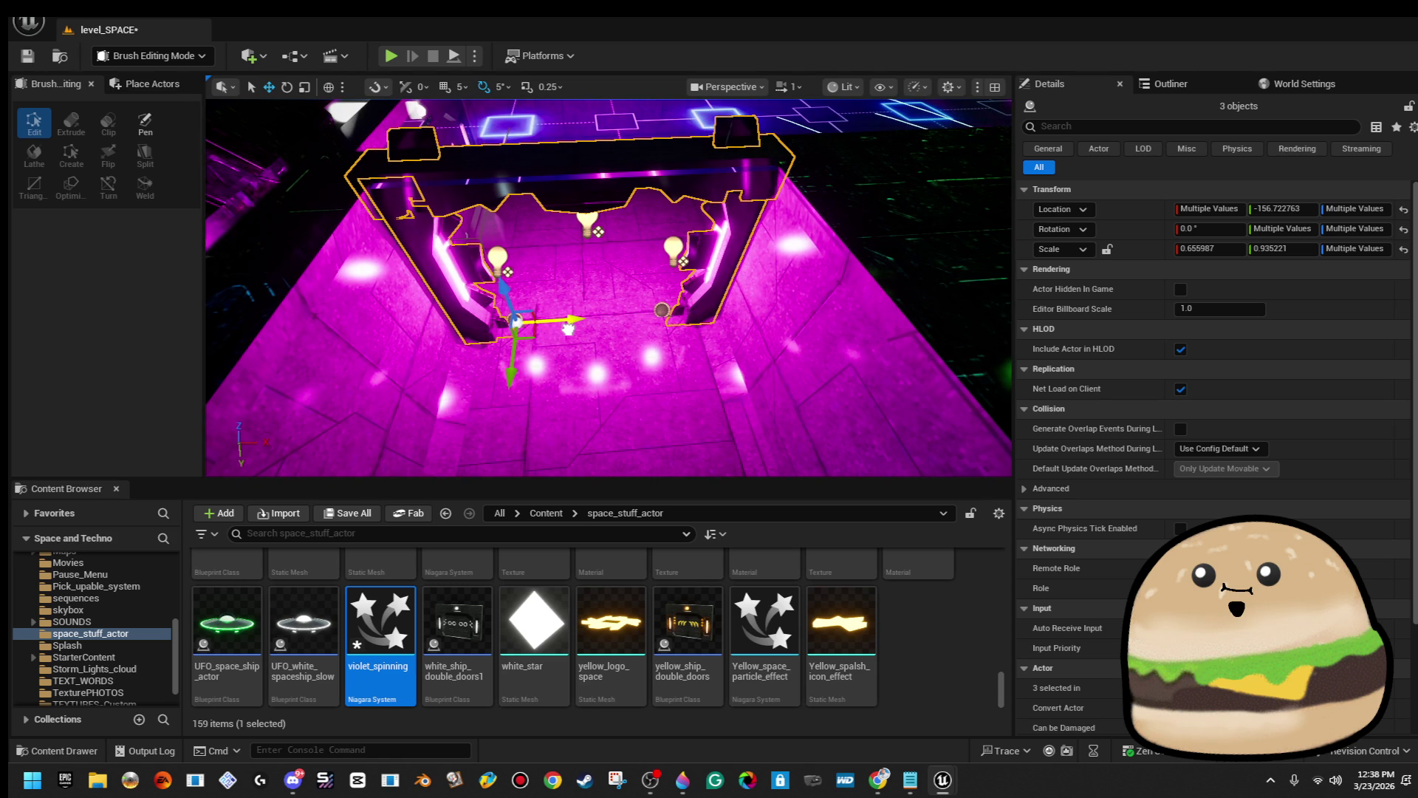
Fly past the pink gate down the neon corridor toward the pink wall.
{"action": "left_click_drag", "start_coordinate": [568, 328], "coordinate": [557, 334]}
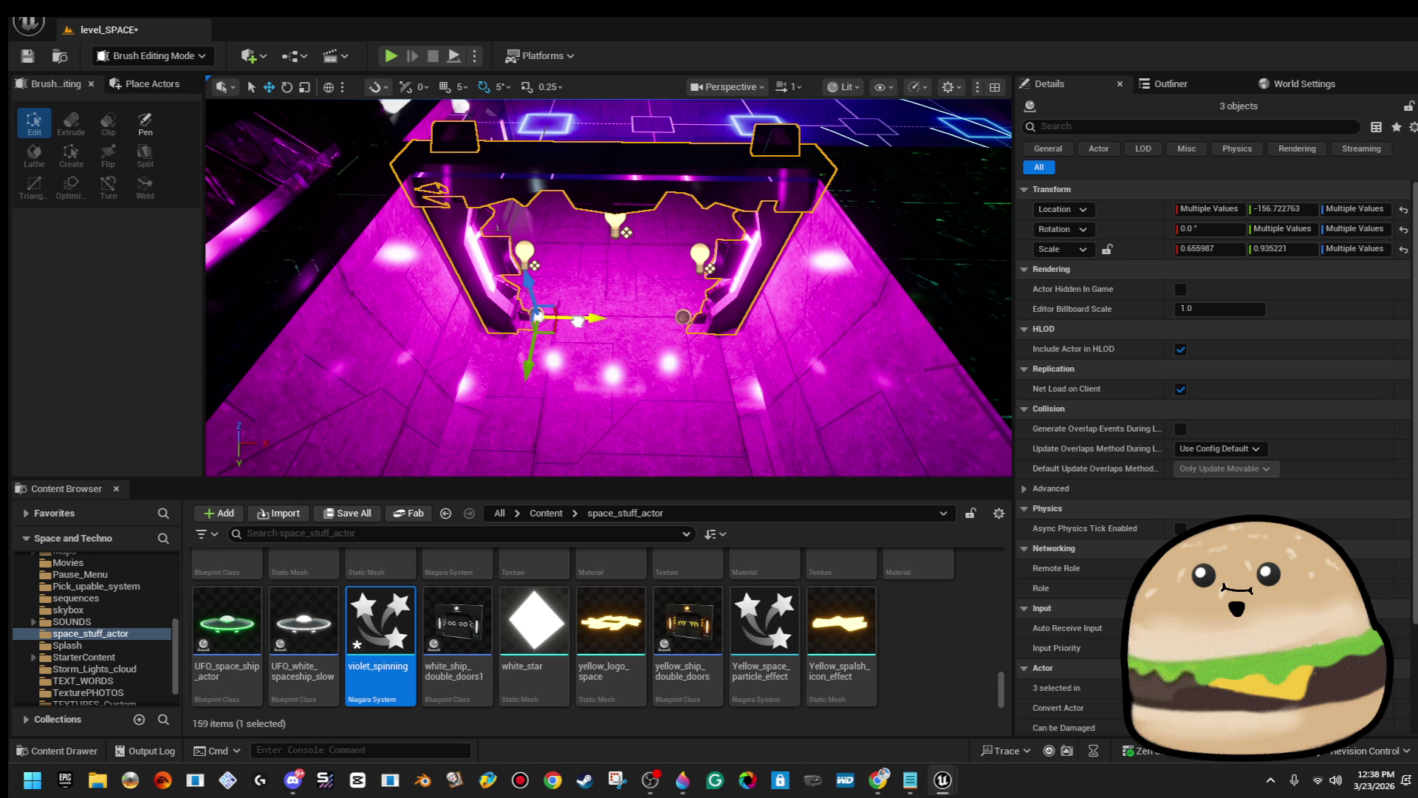
{"action": "mouse_move", "coordinate": [576, 321]}
{"action": "left_mouse_down"}
{"action": "mouse_move", "coordinate": [624, 325]}
{"action": "mouse_move", "coordinate": [480, 329]}
{"action": "mouse_move", "coordinate": [454, 303]}
{"action": "left_mouse_up"}
{"action": "left_click", "coordinate": [642, 161], "text": "ctrl"}
{"action": "left_click_drag", "start_coordinate": [641, 161], "coordinate": [635, 159]}
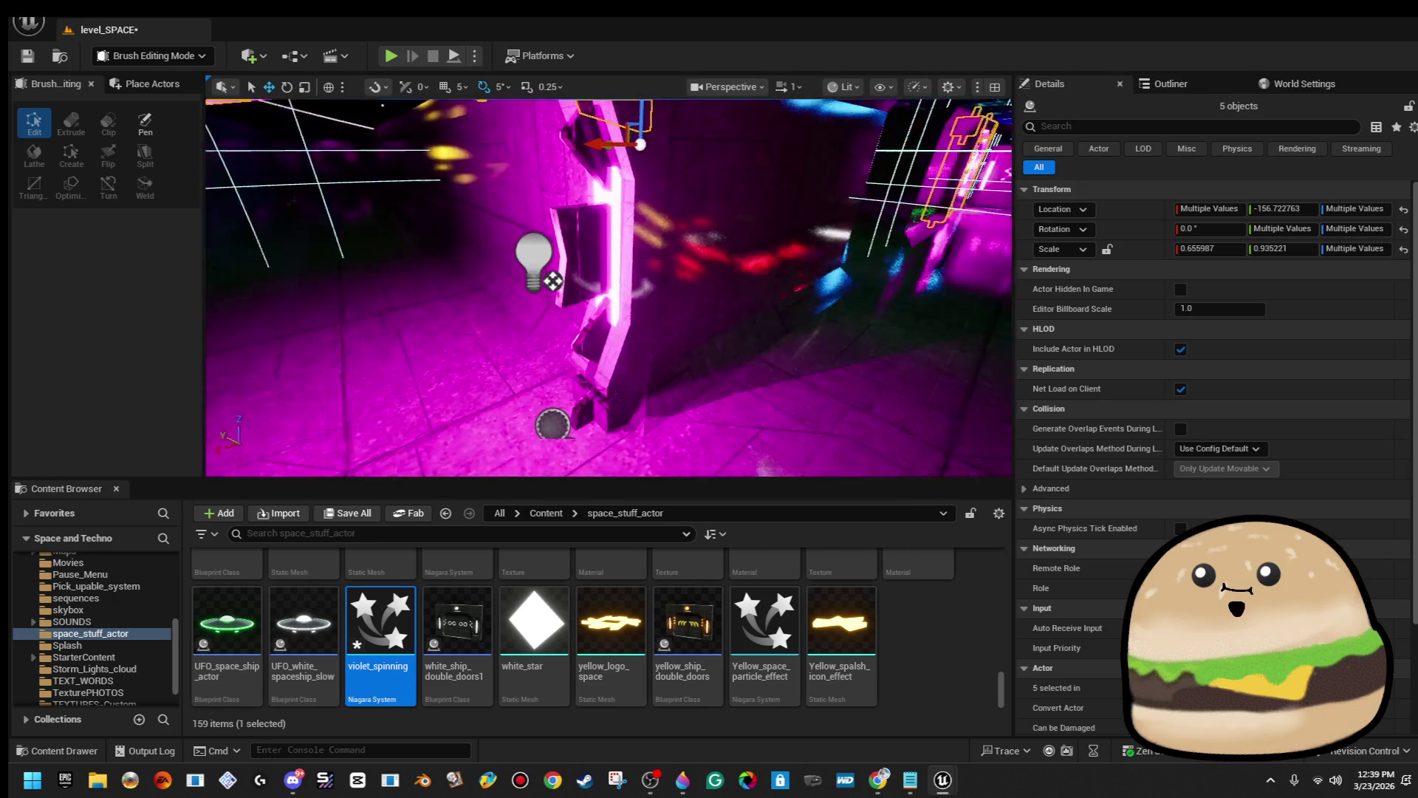
{"action": "mouse_move", "coordinate": [570, 228]}
{"action": "left_mouse_down"}
{"action": "mouse_move", "coordinate": [496, 269]}
{"action": "mouse_move", "coordinate": [495, 236]}
{"action": "mouse_move", "coordinate": [655, 501]}
{"action": "left_mouse_up"}
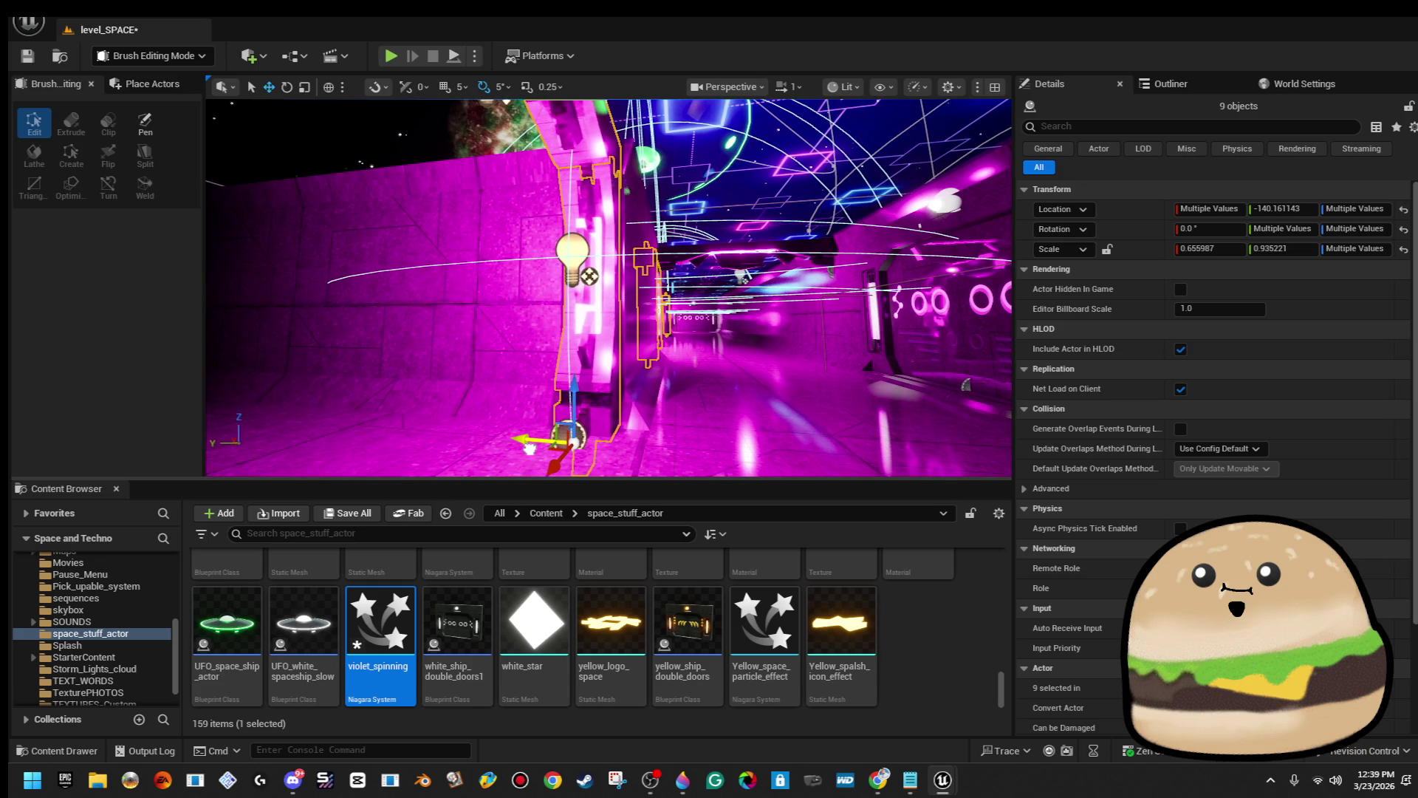
{"action": "mouse_move", "coordinate": [605, 288]}
{"action": "left_mouse_down"}
{"action": "mouse_move", "coordinate": [561, 288]}
{"action": "mouse_move", "coordinate": [605, 310]}
{"action": "mouse_move", "coordinate": [569, 281]}
{"action": "mouse_move", "coordinate": [576, 252]}
{"action": "mouse_move", "coordinate": [532, 243]}
{"action": "mouse_move", "coordinate": [678, 183]}
{"action": "left_mouse_up"}
Reselect the gate's top and side pieces, frame them, then deselect and view the neon floor.
{"action": "key", "text": "Escape"}
{"action": "left_click", "coordinate": [678, 183]}
{"action": "left_click", "coordinate": [751, 278], "text": "ctrl"}
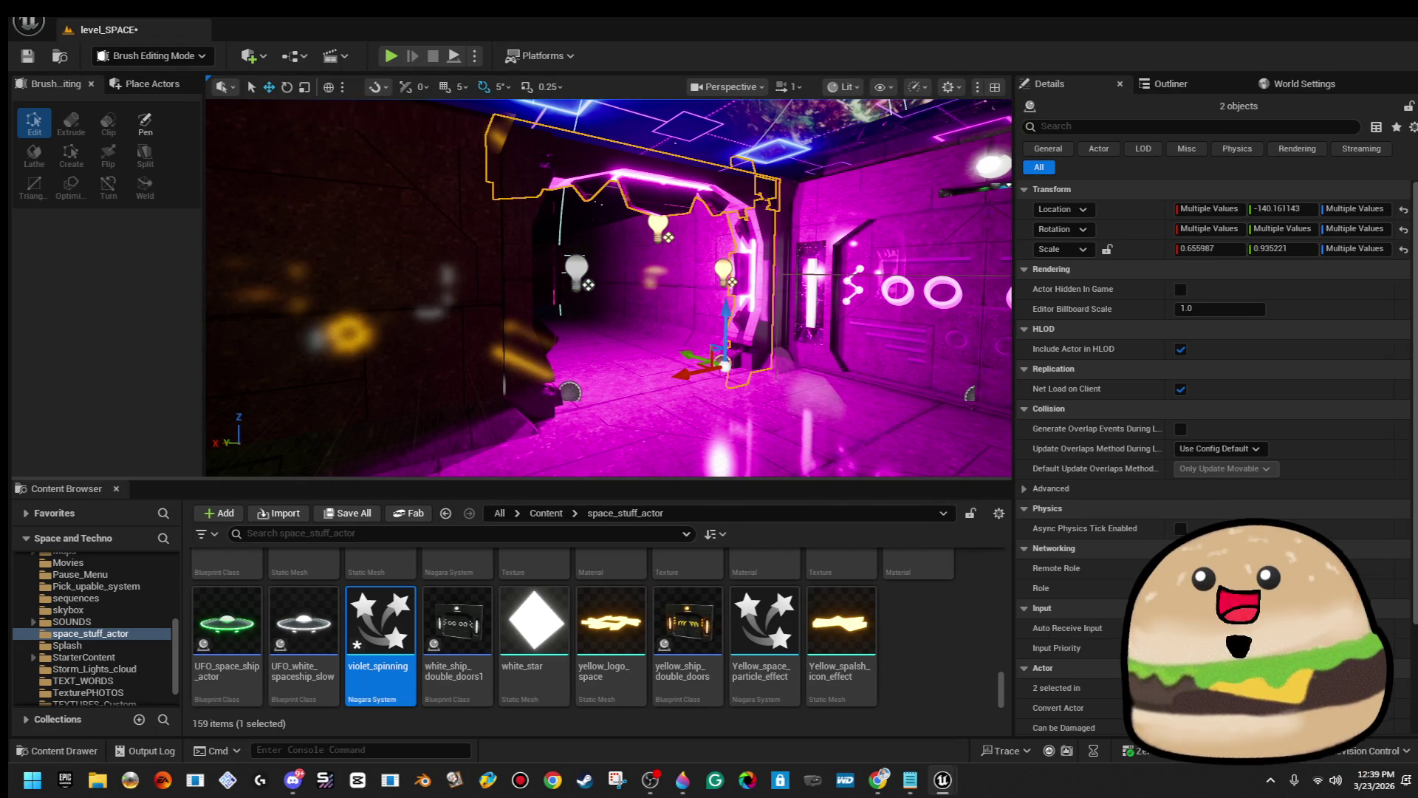
{"action": "left_click_drag", "start_coordinate": [751, 277], "coordinate": [731, 269]}
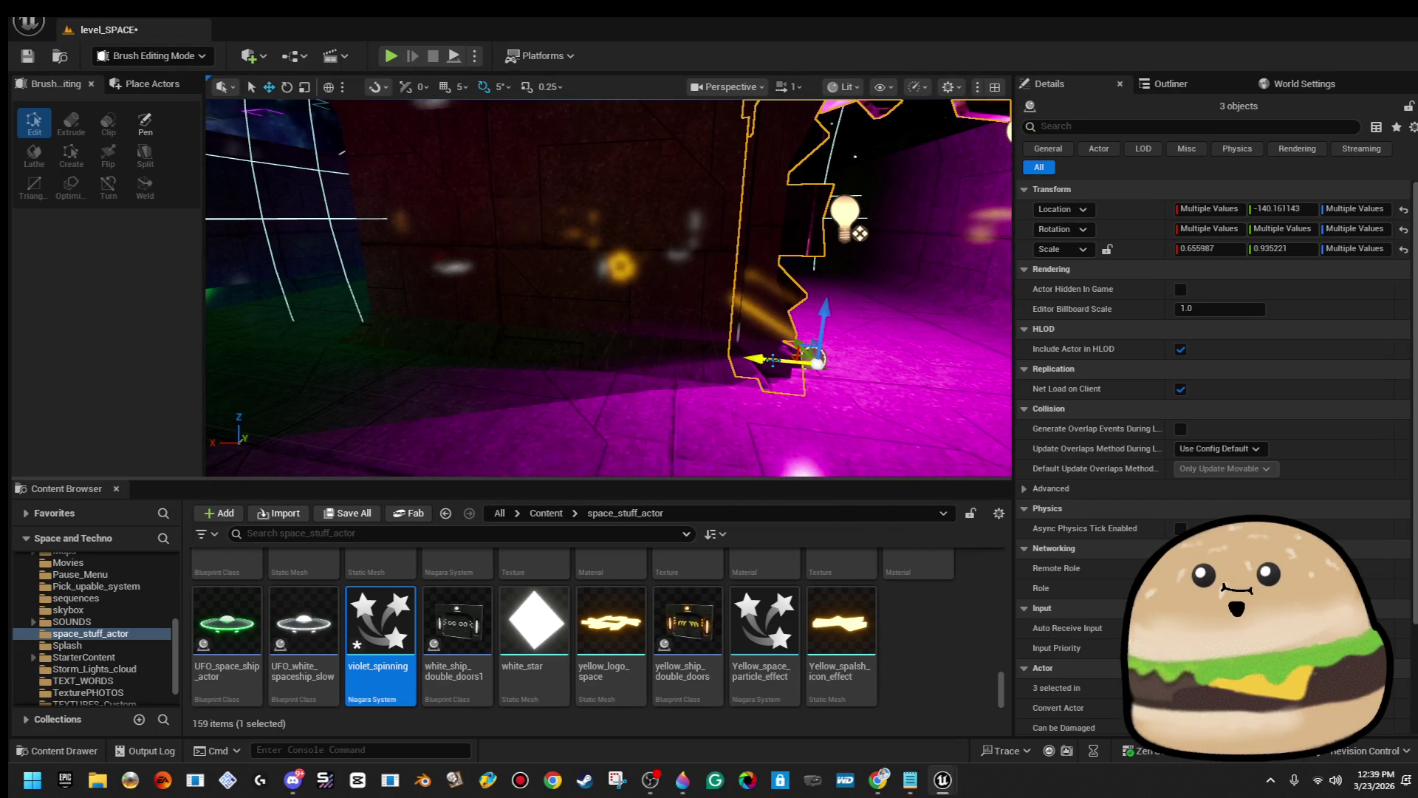
{"action": "key", "text": "f"}
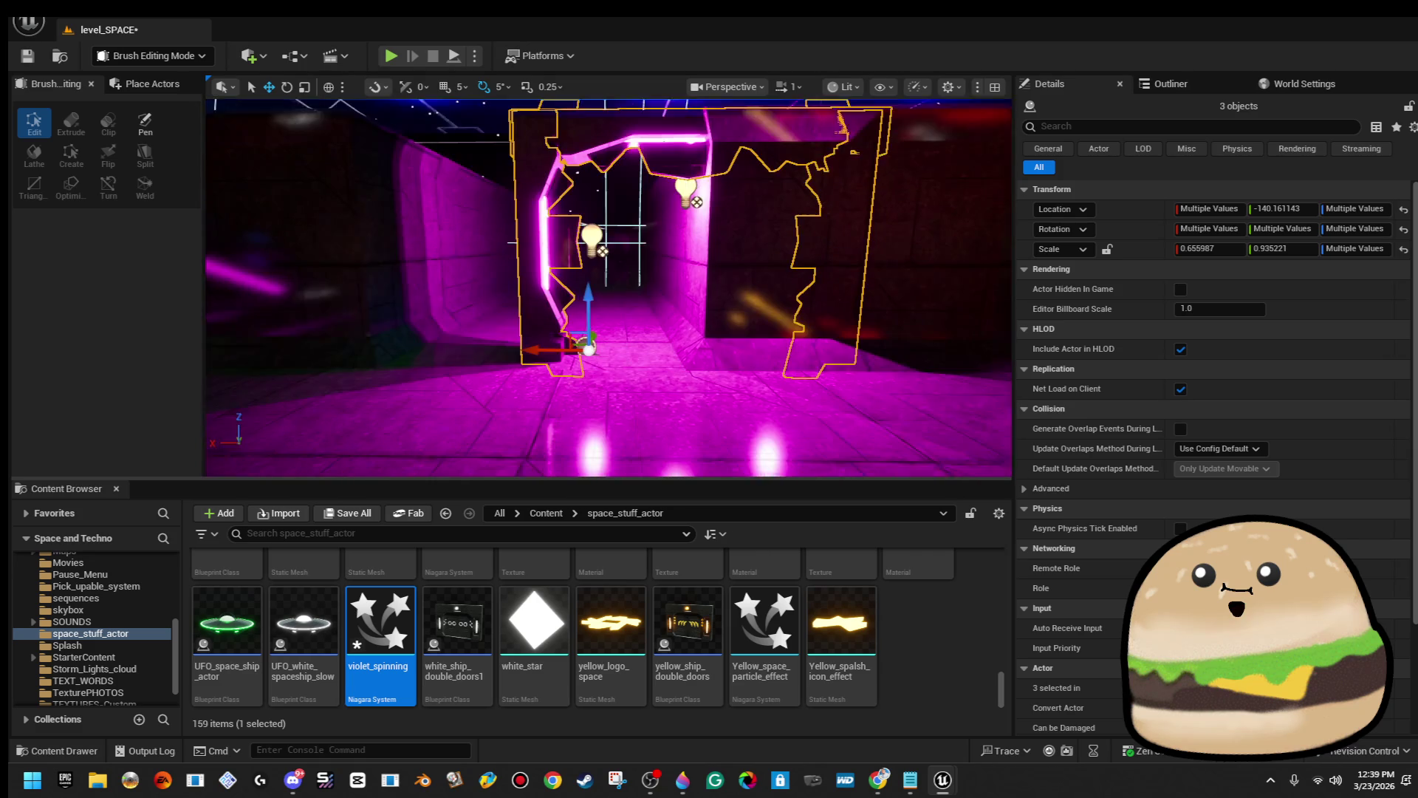
{"action": "key", "text": "d"}
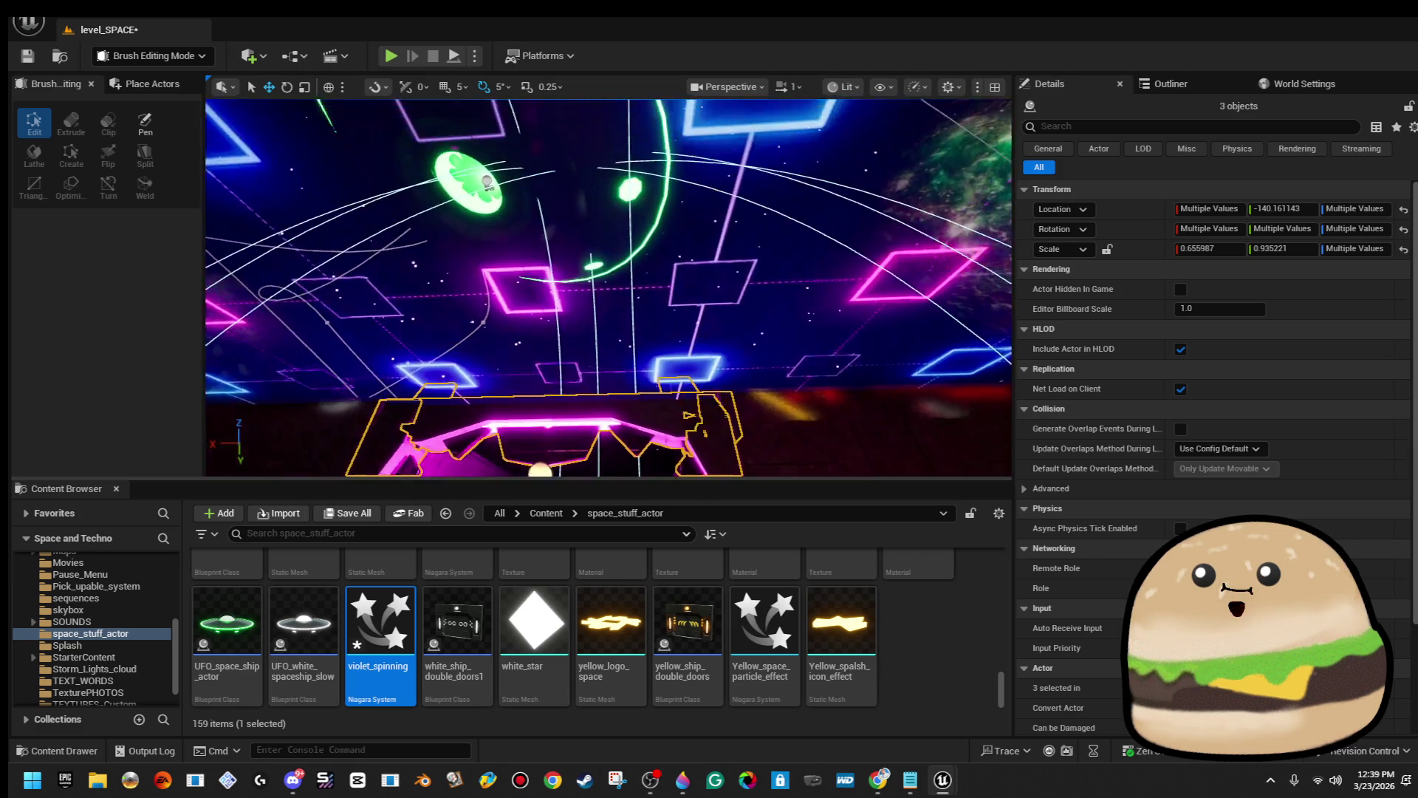
{"action": "key", "text": "Escape"}
{"action": "mouse_move", "coordinate": [438, 324]}
{"action": "left_mouse_down"}
{"action": "mouse_move", "coordinate": [438, 303]}
{"action": "mouse_move", "coordinate": [438, 323]}
{"action": "left_mouse_up"}
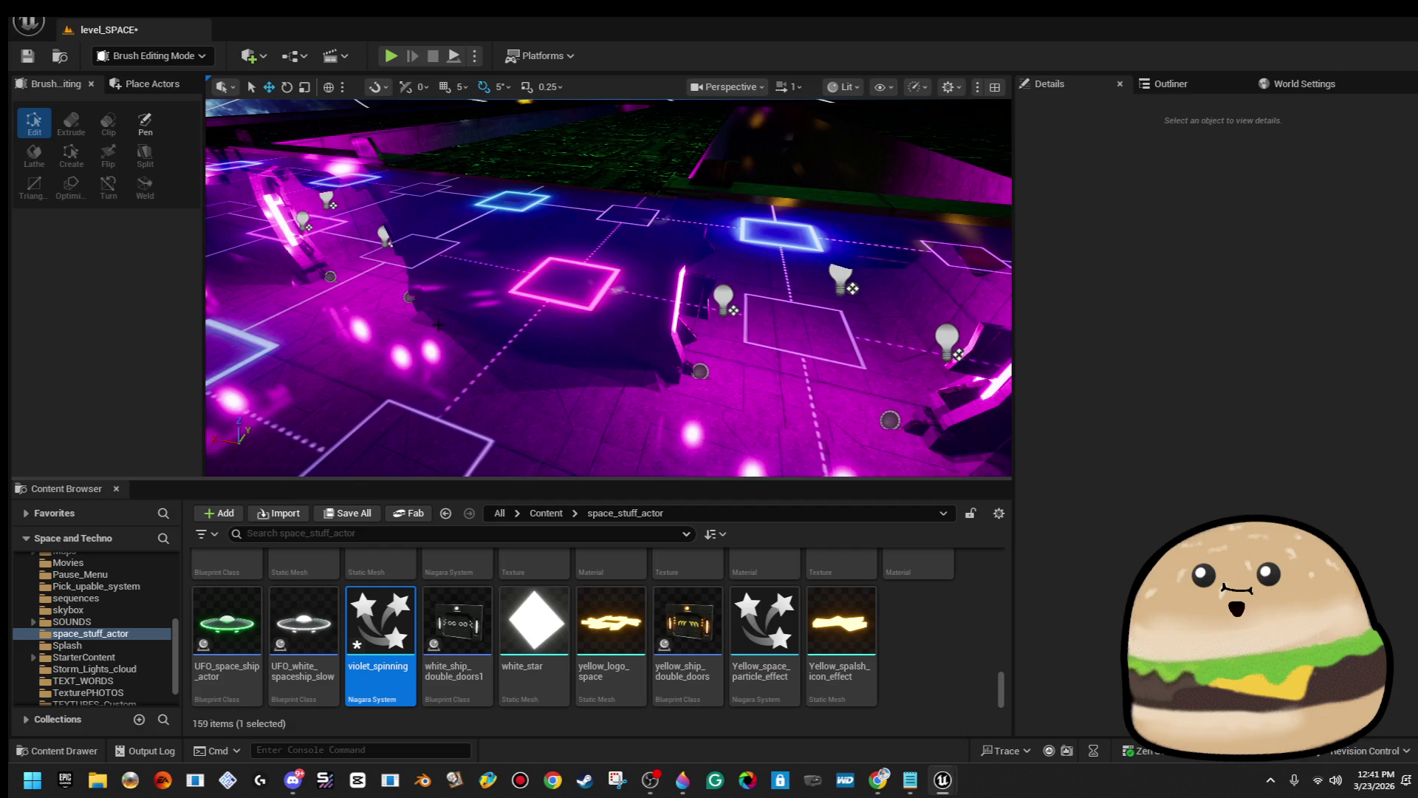
{"action": "mouse_move", "coordinate": [230, 278]}
{"action": "left_mouse_down"}
{"action": "mouse_move", "coordinate": [276, 381]}
{"action": "mouse_move", "coordinate": [247, 373]}
{"action": "left_mouse_up"}
Duplicate the corridor cylinder brush twice, sliding the copies along Y.
{"action": "left_click", "coordinate": [473, 311]}
{"action": "left_click_drag", "start_coordinate": [473, 311], "coordinate": [384, 333]}
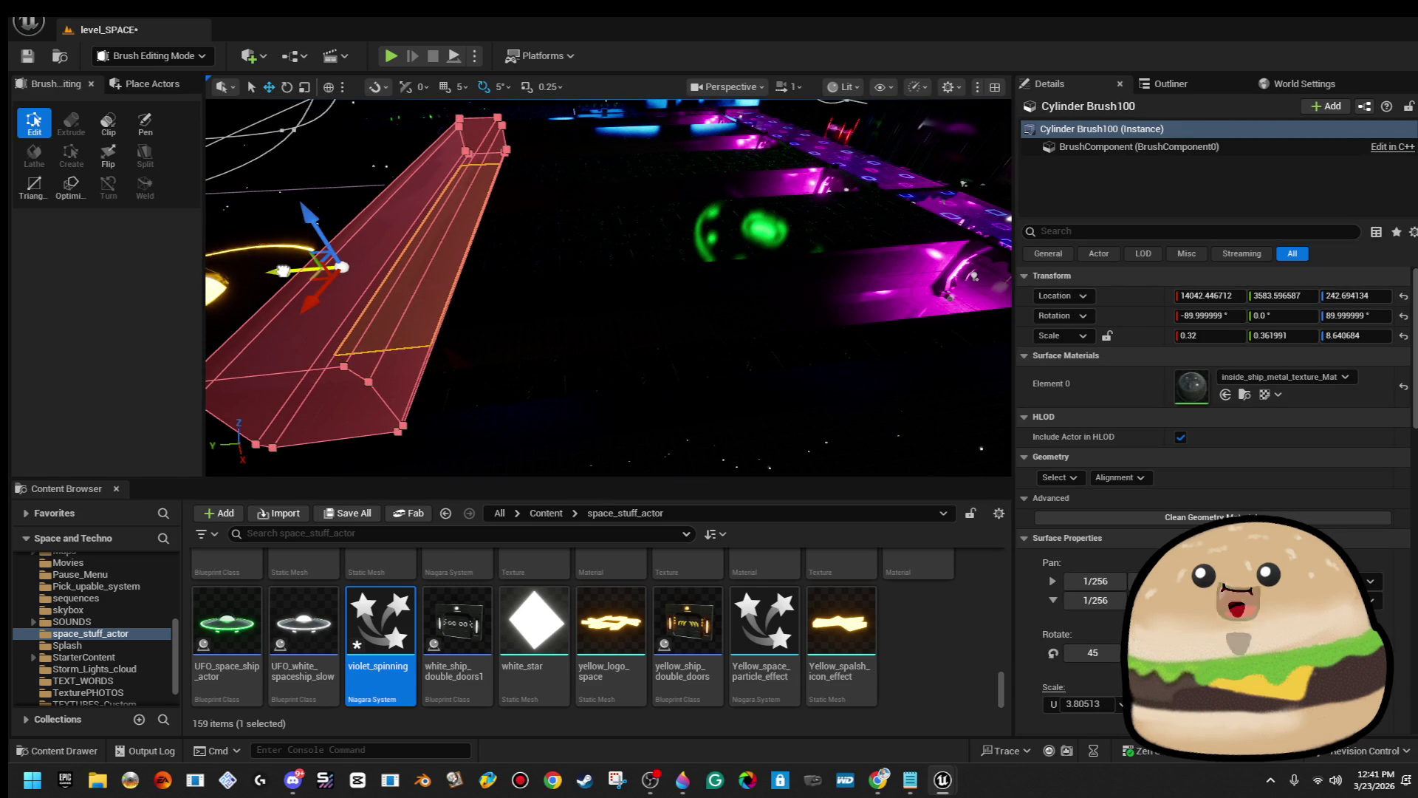
{"action": "left_click_drag", "start_coordinate": [282, 270], "coordinate": [491, 271]}
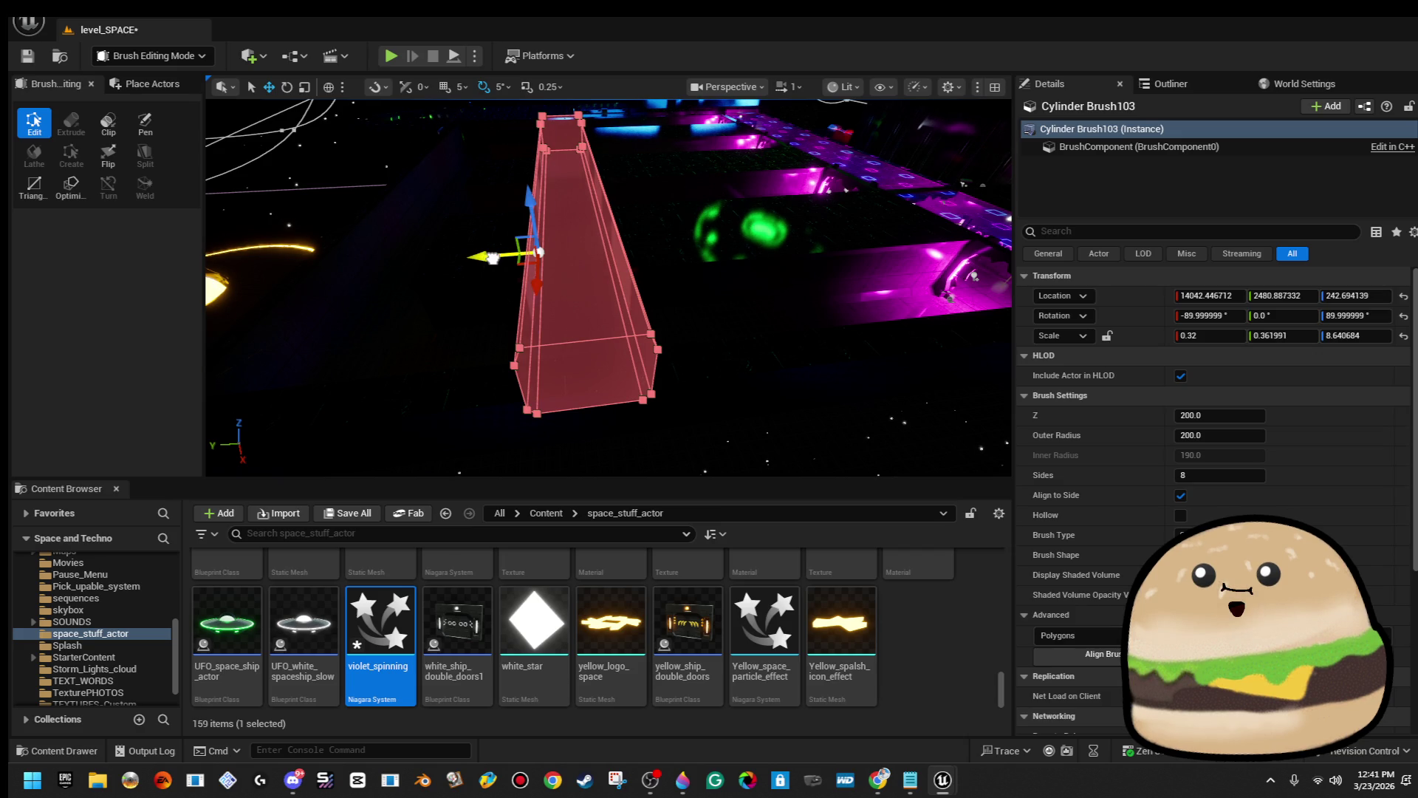
{"action": "left_click_drag", "start_coordinate": [492, 258], "coordinate": [695, 264], "text": "alt"}
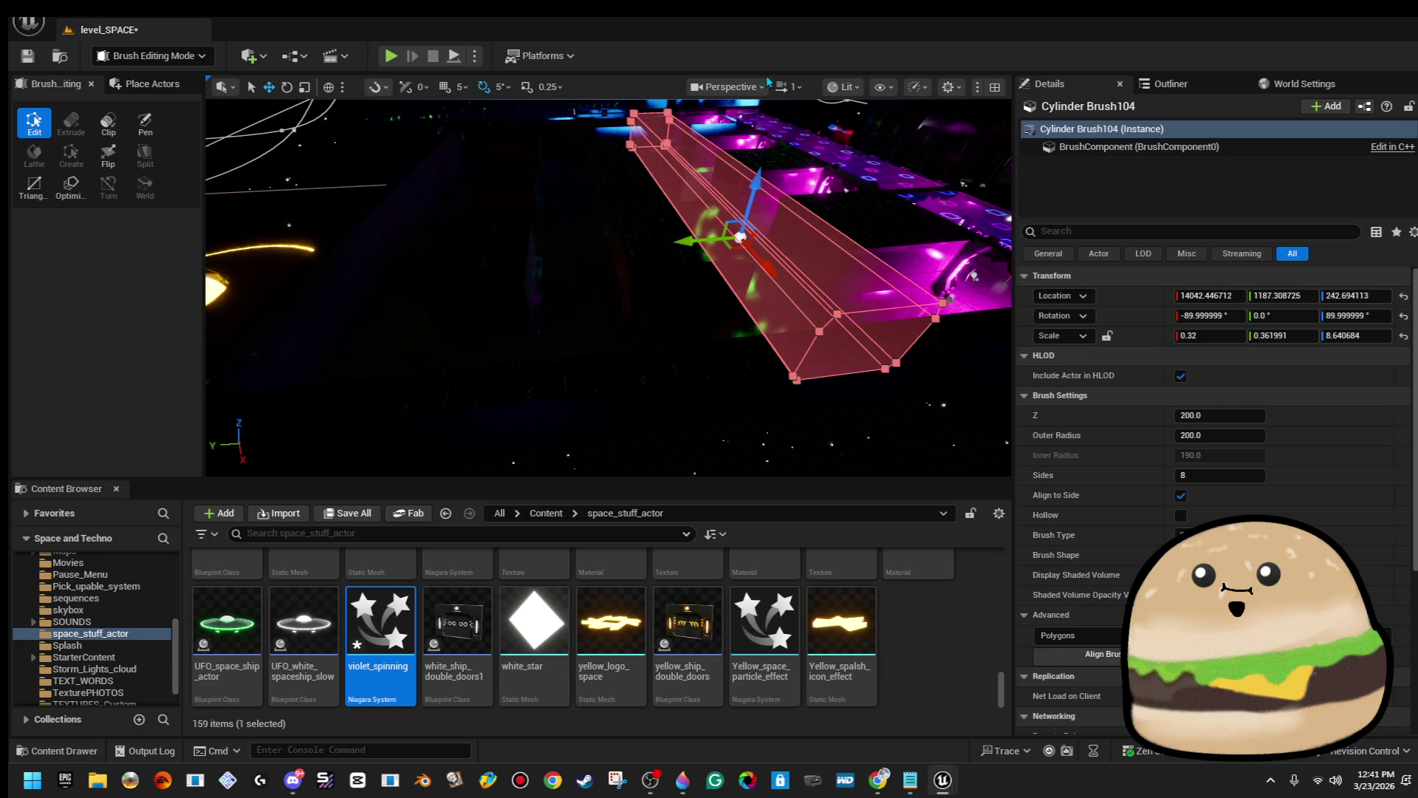
Switch the viewport to Unlit, frame the walkway brush, and nudge it slightly along Y.
{"action": "left_click", "coordinate": [842, 87]}
{"action": "left_click", "coordinate": [875, 159]}
{"action": "key", "text": "f"}
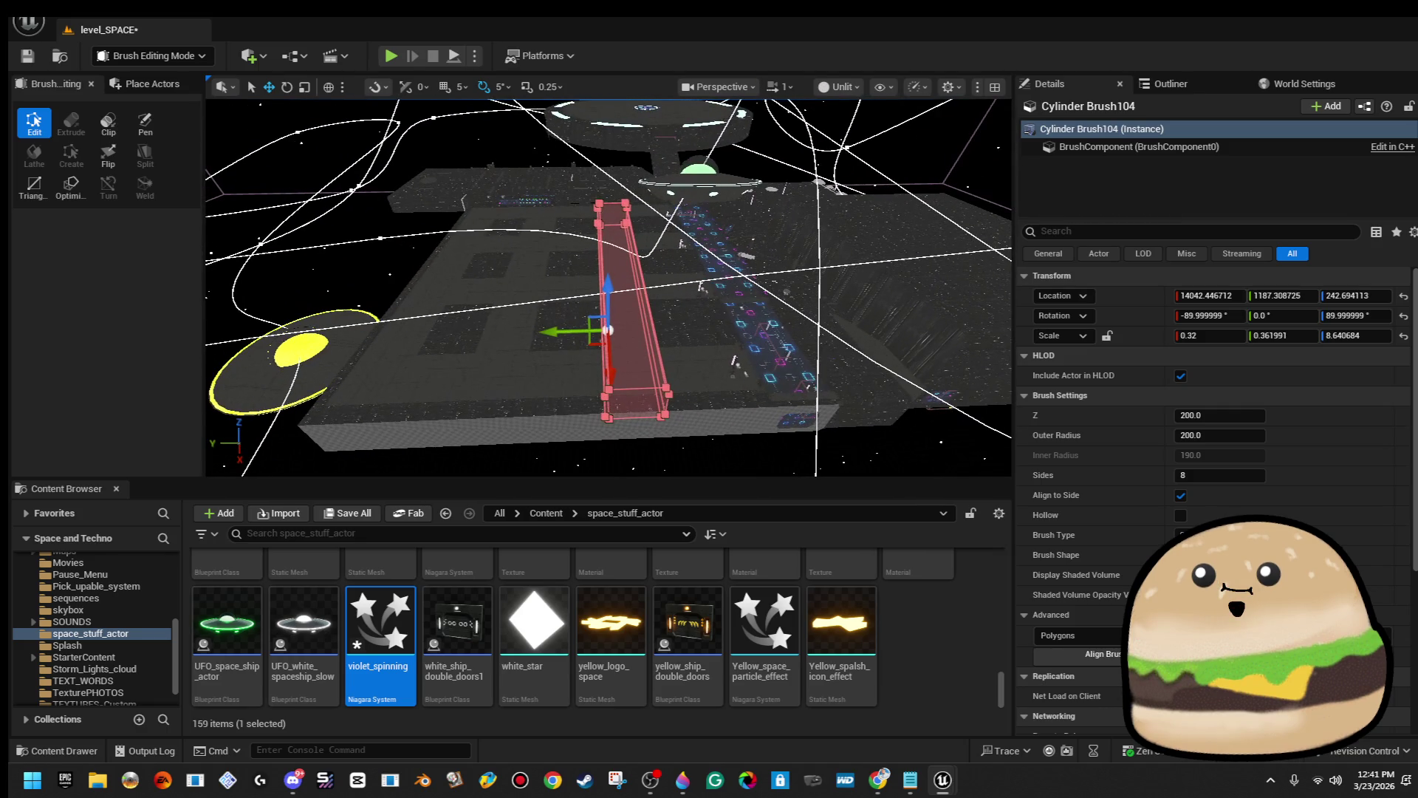
{"action": "scroll", "coordinate": [582, 322], "scroll_direction": "up", "scroll_amount": 5}
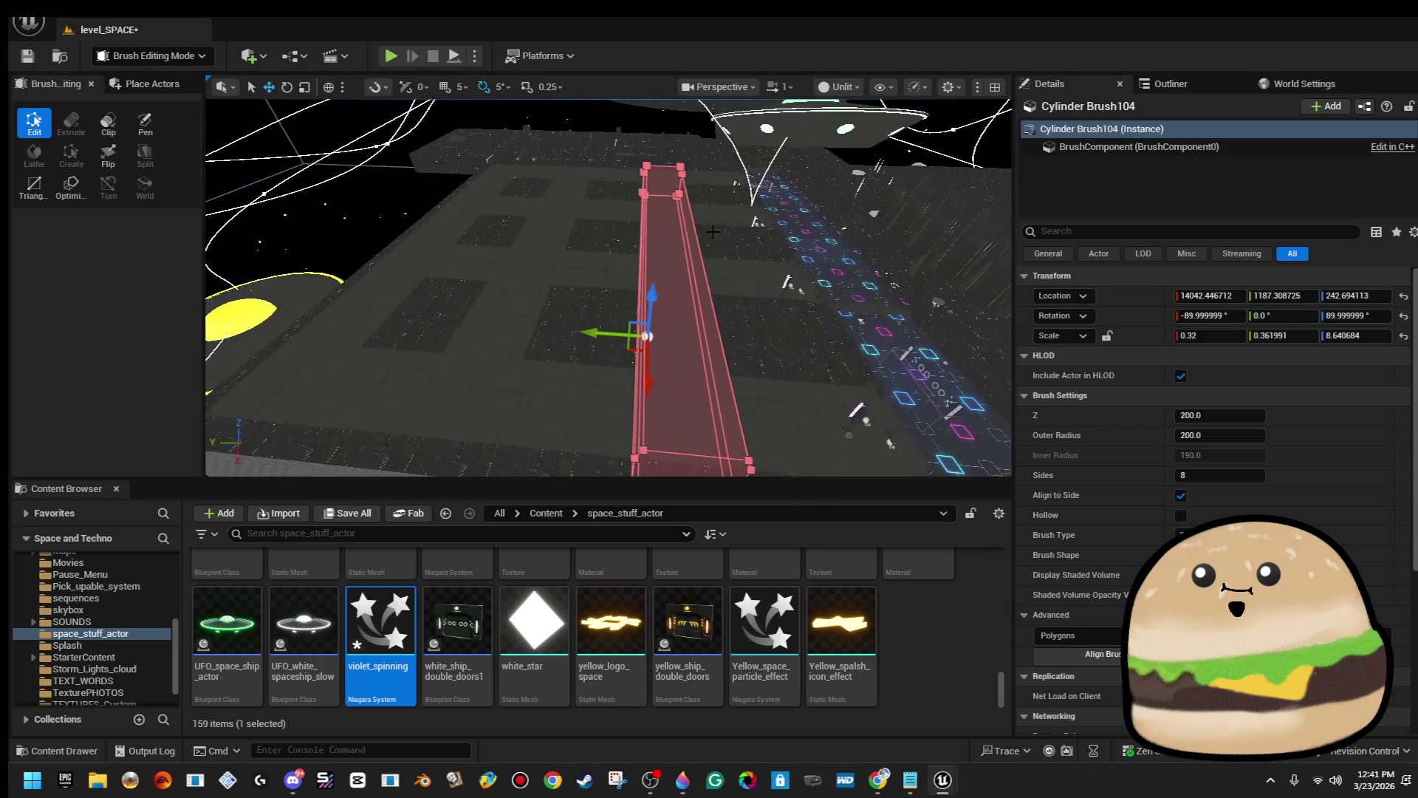
{"action": "left_click_drag", "start_coordinate": [585, 331], "coordinate": [440, 323]}
{"action": "left_click_drag", "start_coordinate": [665, 414], "coordinate": [683, 274]}
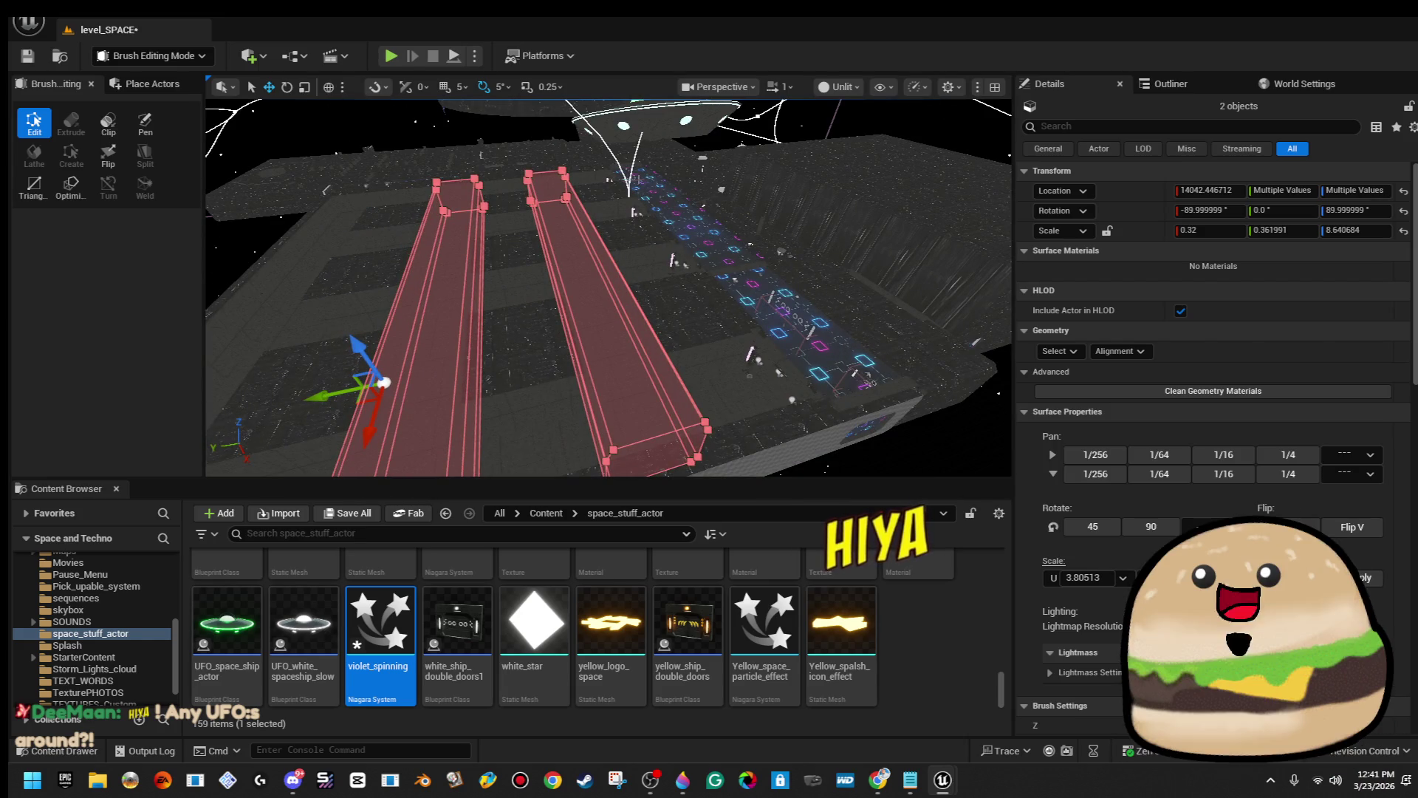
Play From Here on the deck beside the walkways, with the game view fullscreen via F11.
{"action": "right_click", "coordinate": [683, 273]}
{"action": "left_click", "coordinate": [742, 748]}
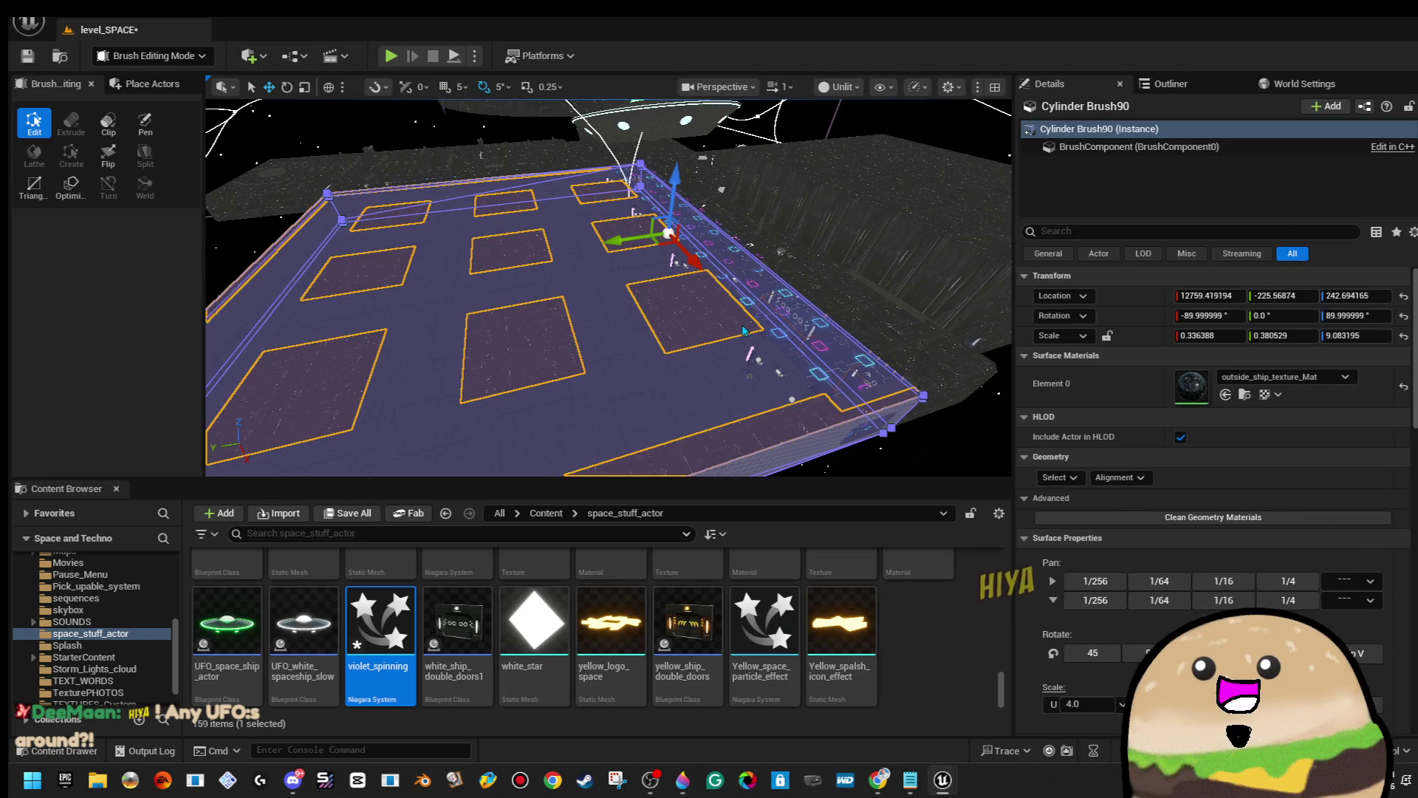
{"action": "left_click", "coordinate": [730, 332]}
{"action": "key", "text": "F11"}
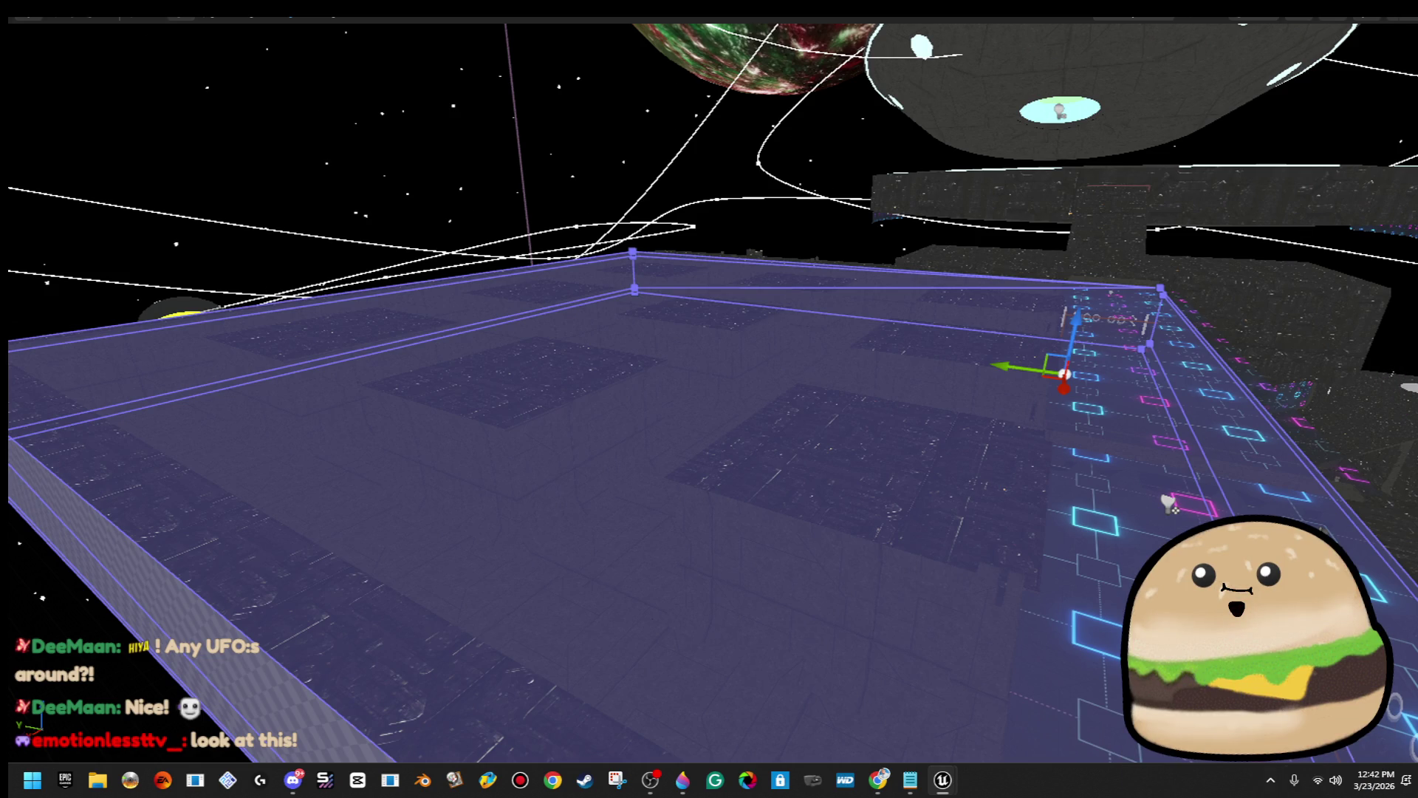
Stop the play-test and return to the level editor.
{"action": "key", "text": "alt+Tab"}
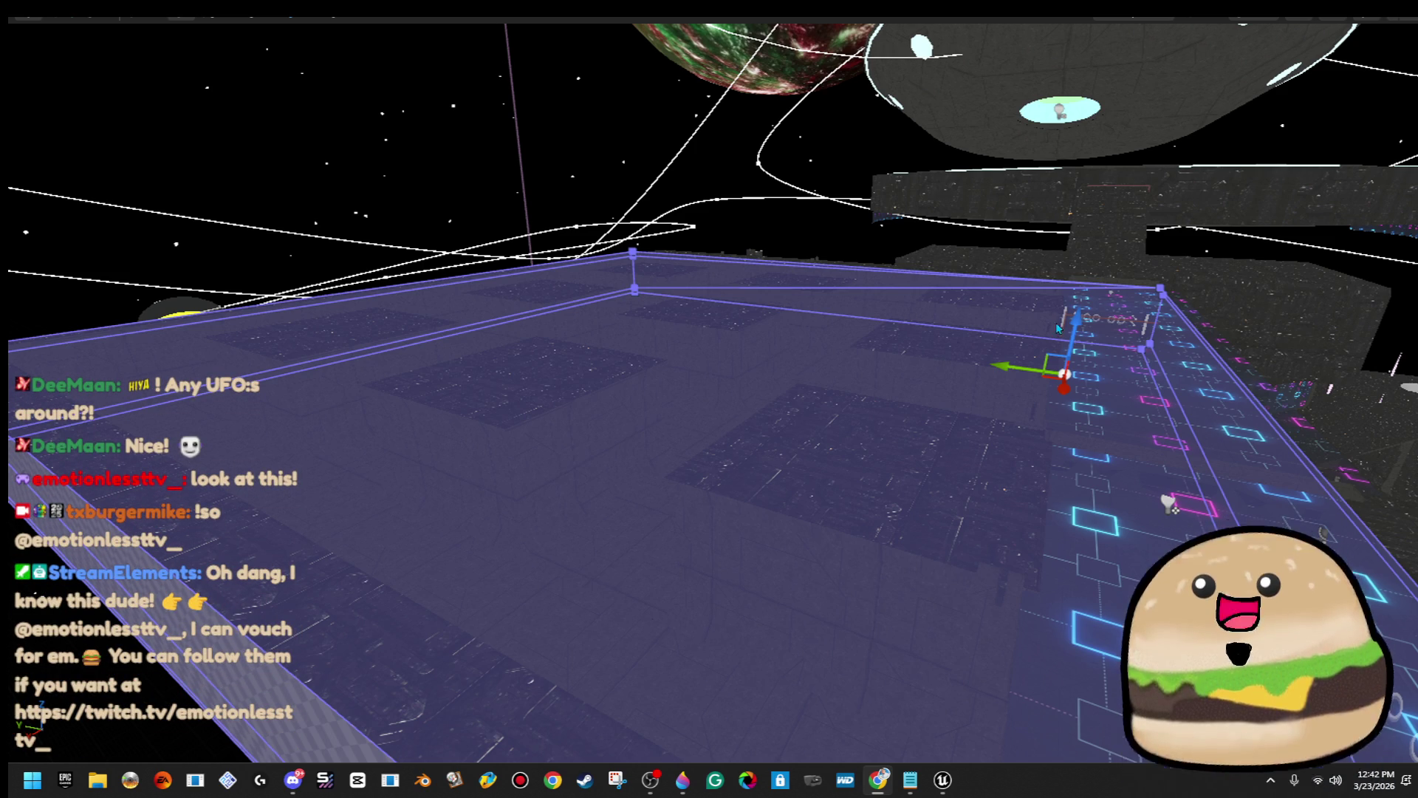
{"action": "left_click", "coordinate": [613, 114]}
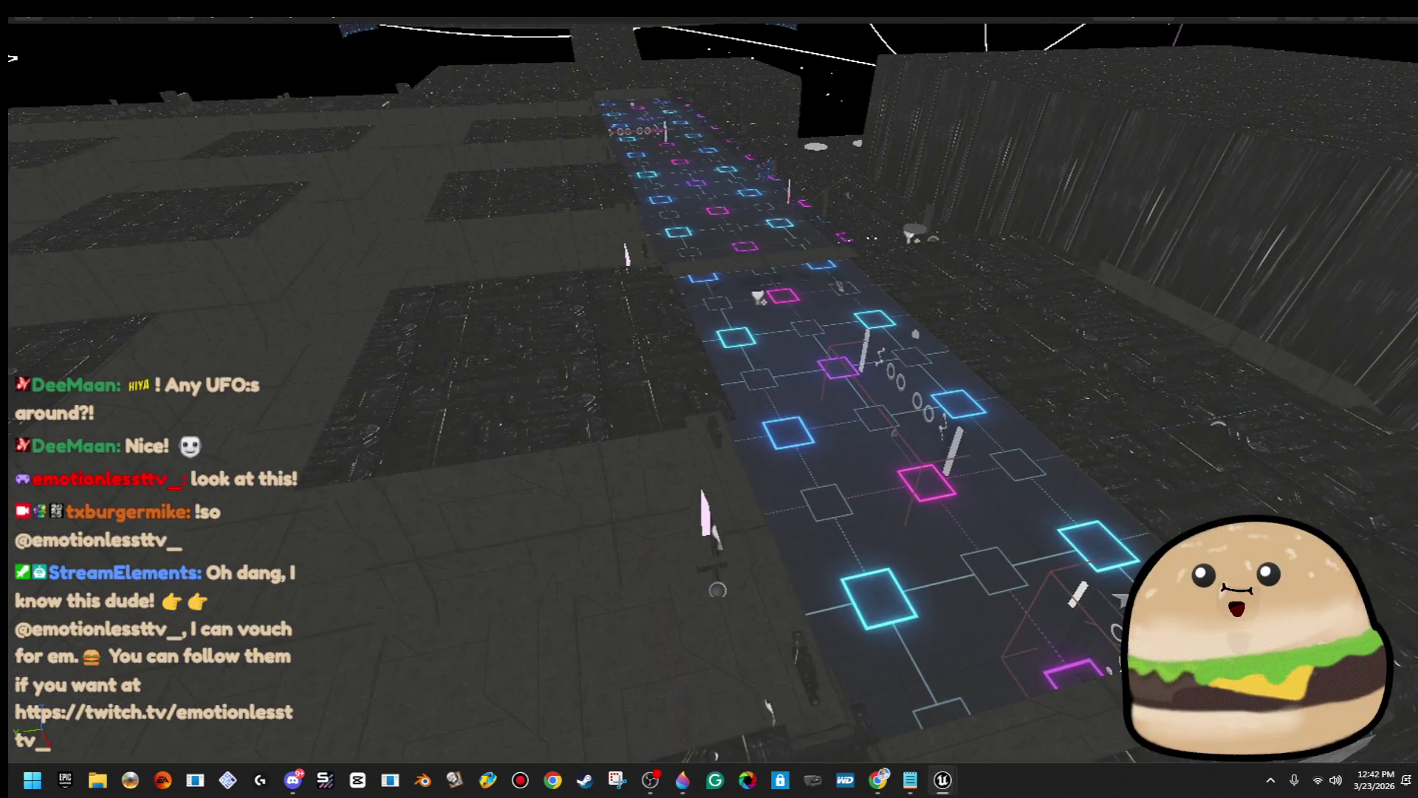
{"action": "key", "text": "Escape"}
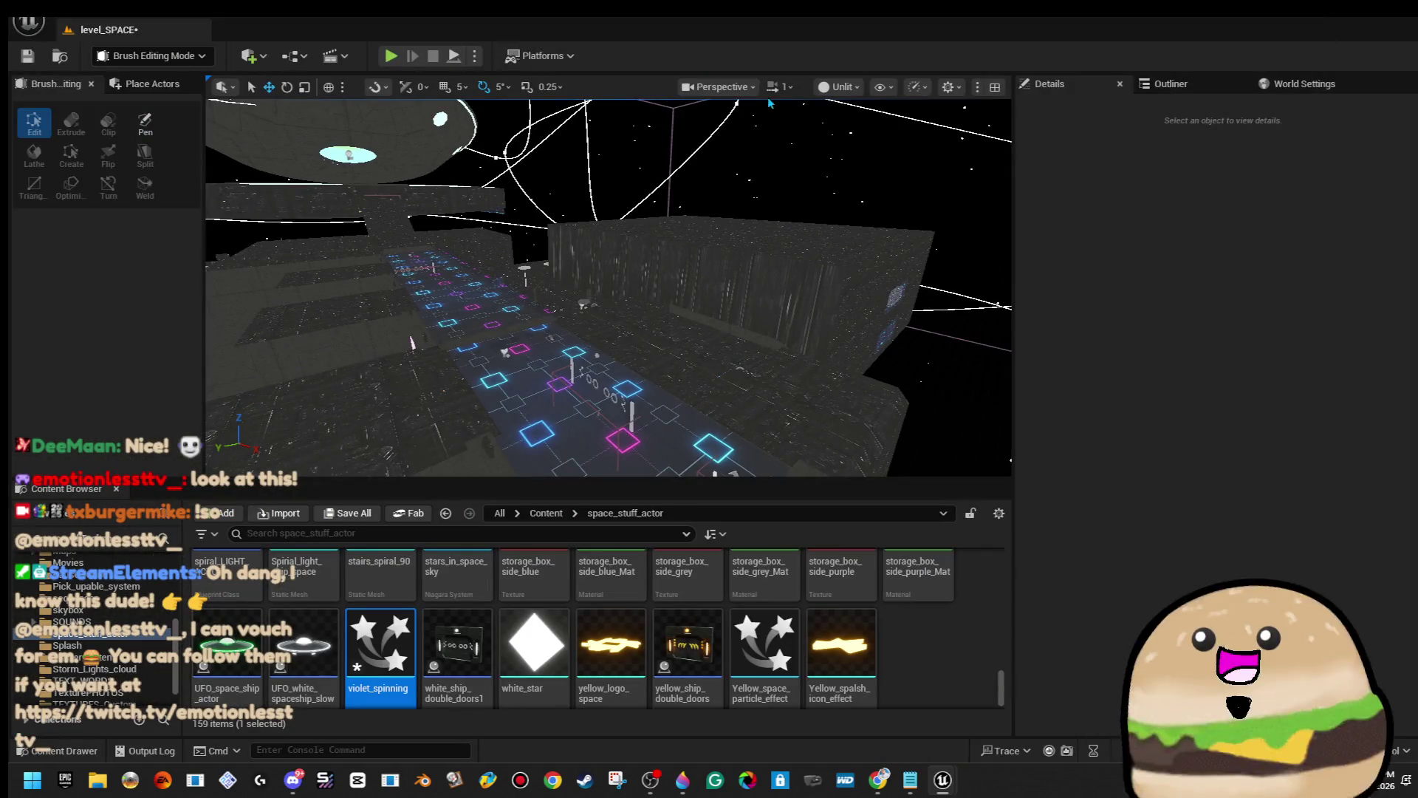
Set the viewport view mode back to Lit.
{"action": "left_click", "coordinate": [720, 86]}
{"action": "left_click", "coordinate": [842, 86]}
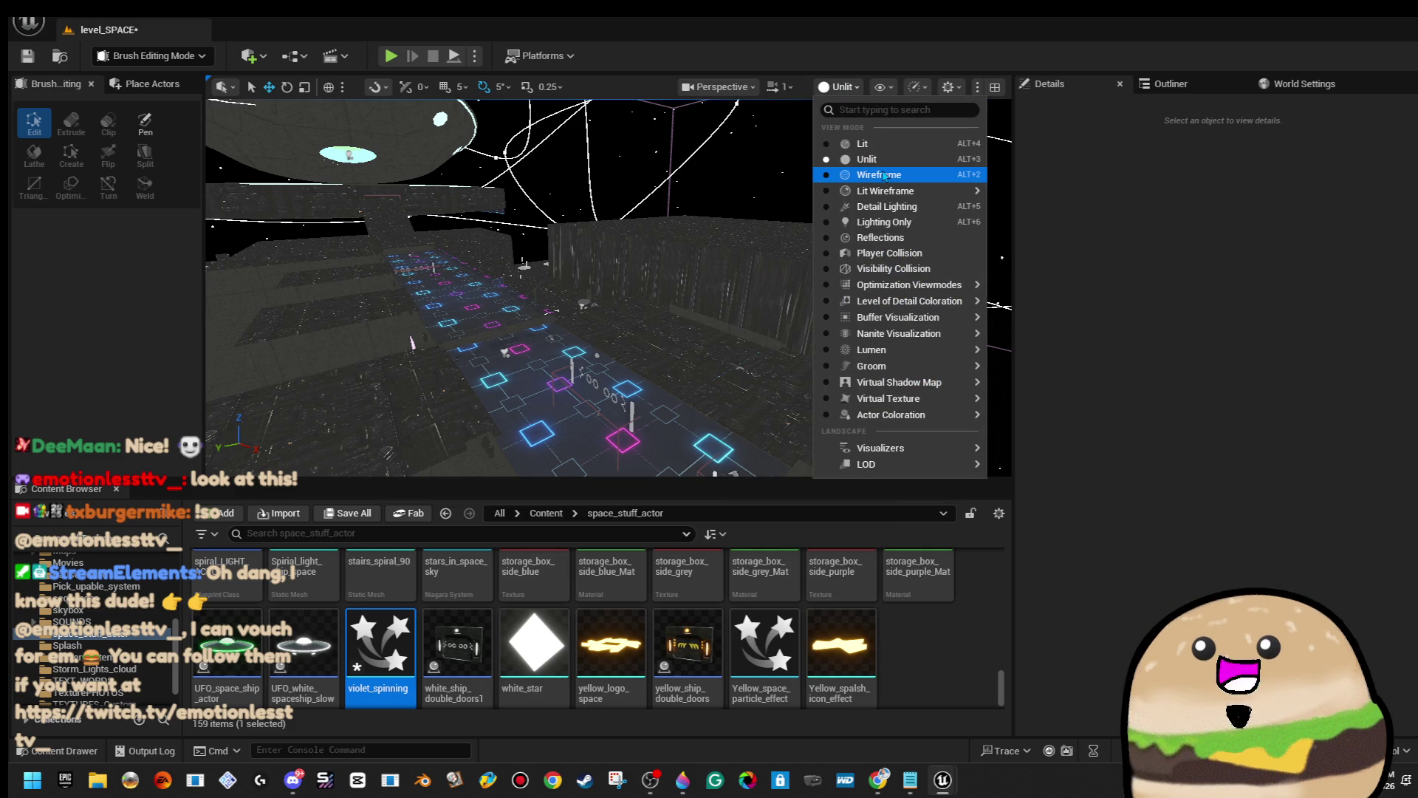
{"action": "left_click", "coordinate": [820, 144]}
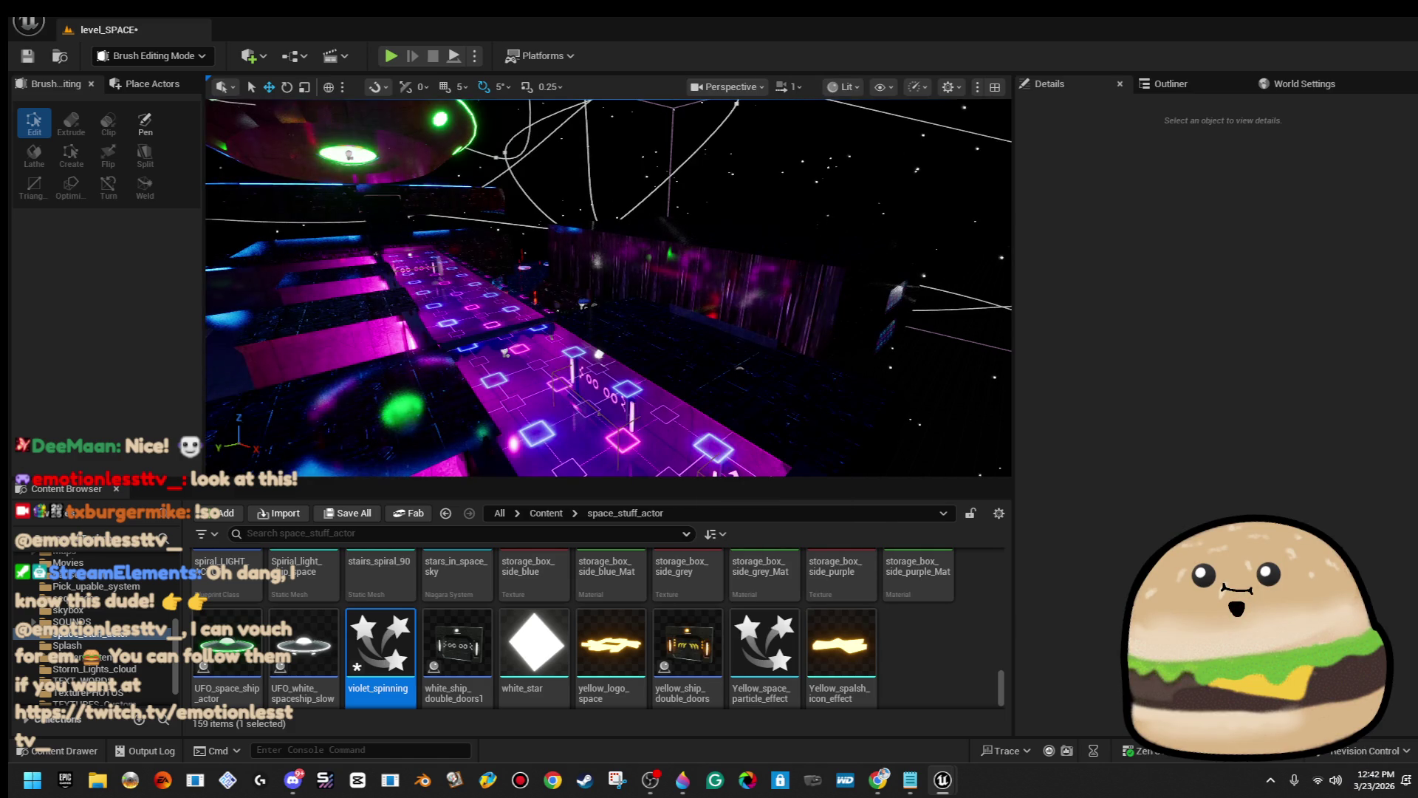
Select the first gates' violet pillars and top beams together.
{"action": "left_click_drag", "start_coordinate": [809, 198], "coordinate": [809, 336]}
{"action": "left_click", "coordinate": [709, 255]}
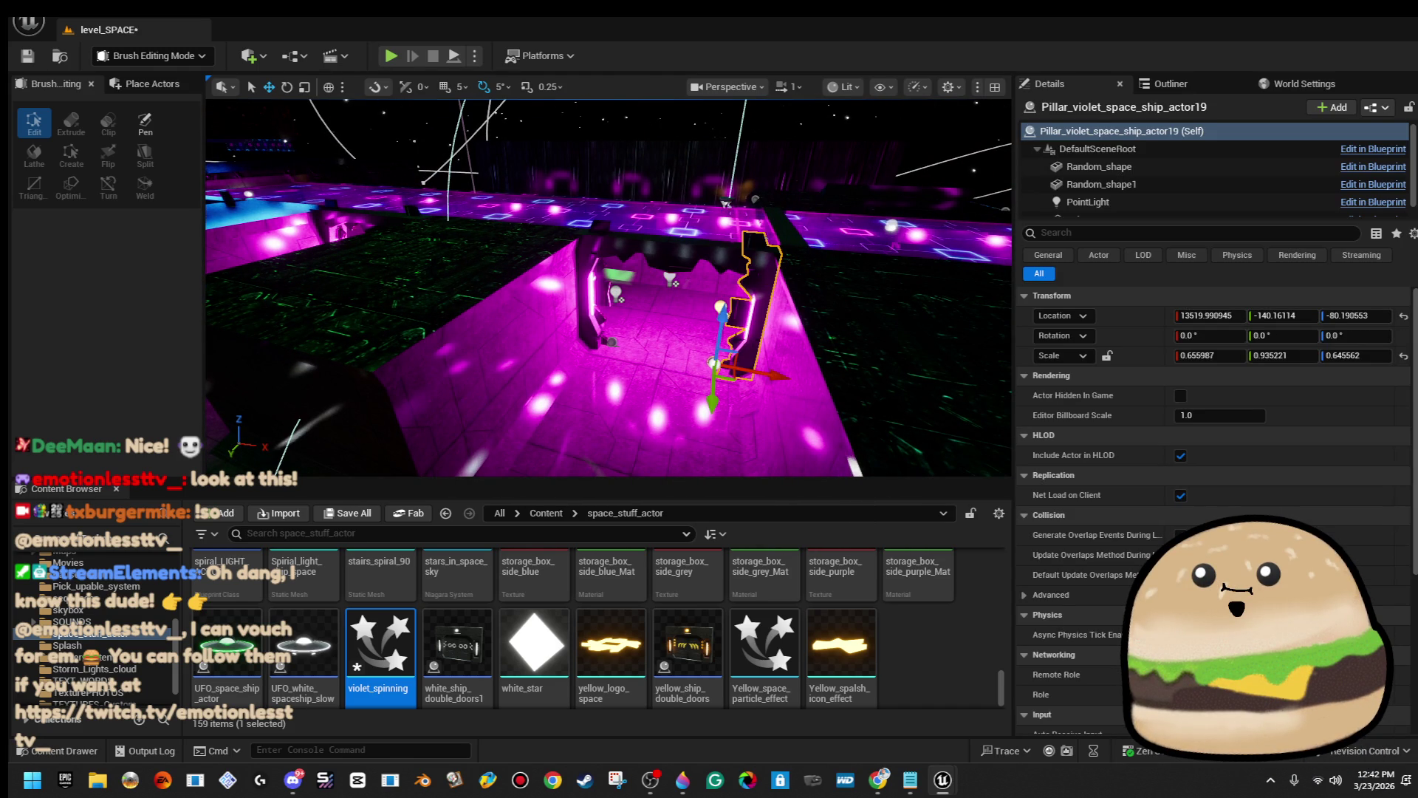
{"action": "left_click", "coordinate": [674, 271], "text": "ctrl"}
{"action": "left_click", "coordinate": [674, 272], "text": "ctrl"}
{"action": "left_click_drag", "start_coordinate": [674, 271], "coordinate": [617, 254]}
{"action": "left_click", "coordinate": [561, 229], "text": "ctrl"}
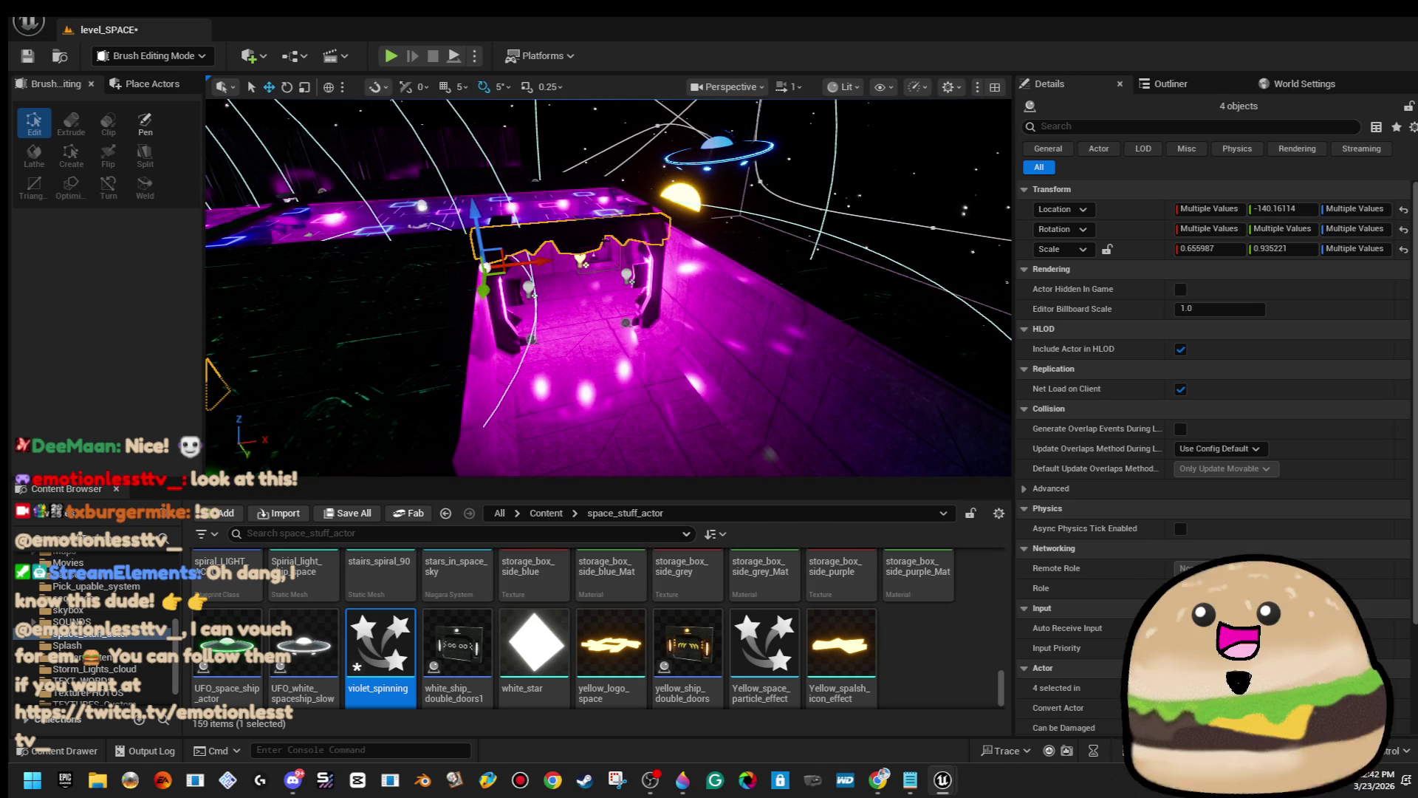
{"action": "left_click", "coordinate": [649, 260], "text": "ctrl"}
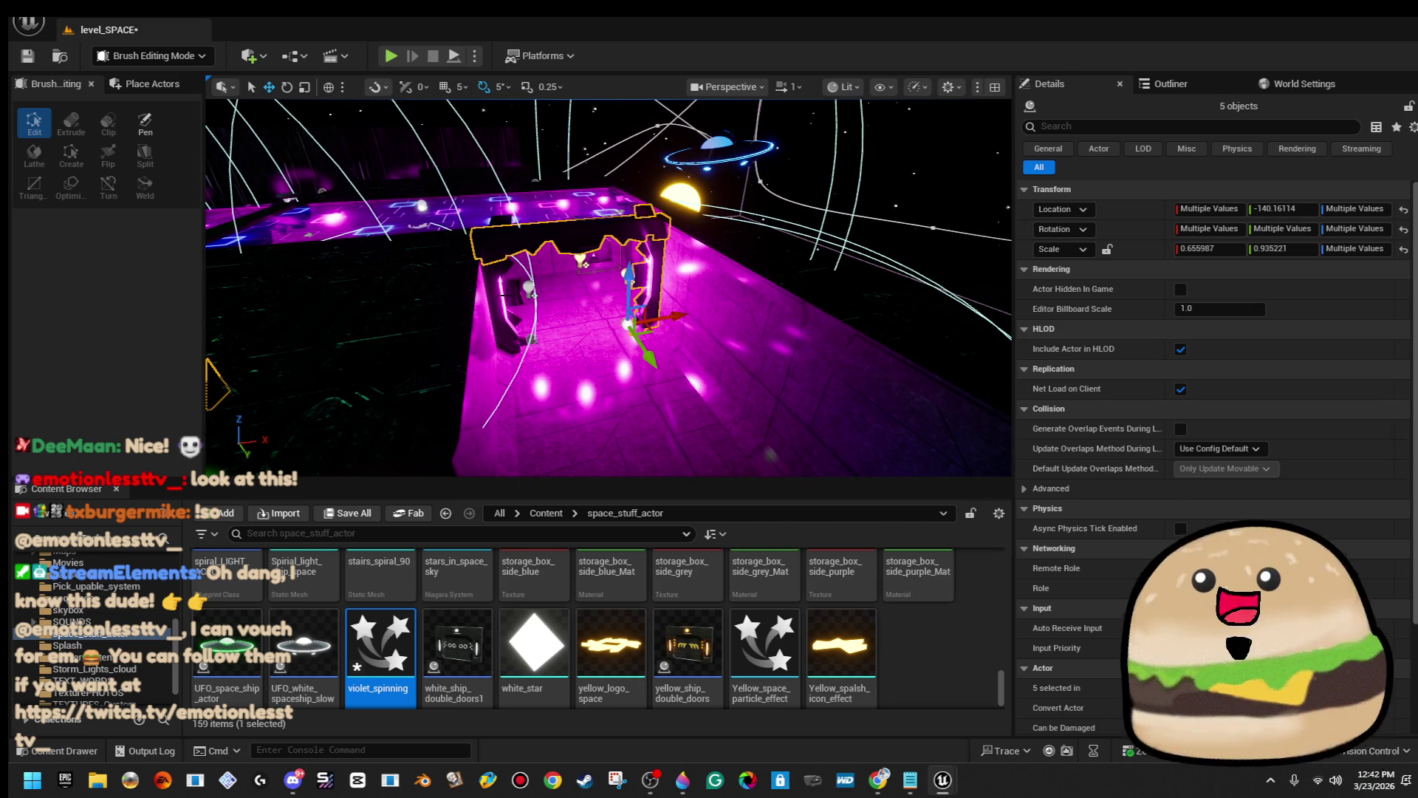
{"action": "left_click", "coordinate": [501, 295], "text": "ctrl"}
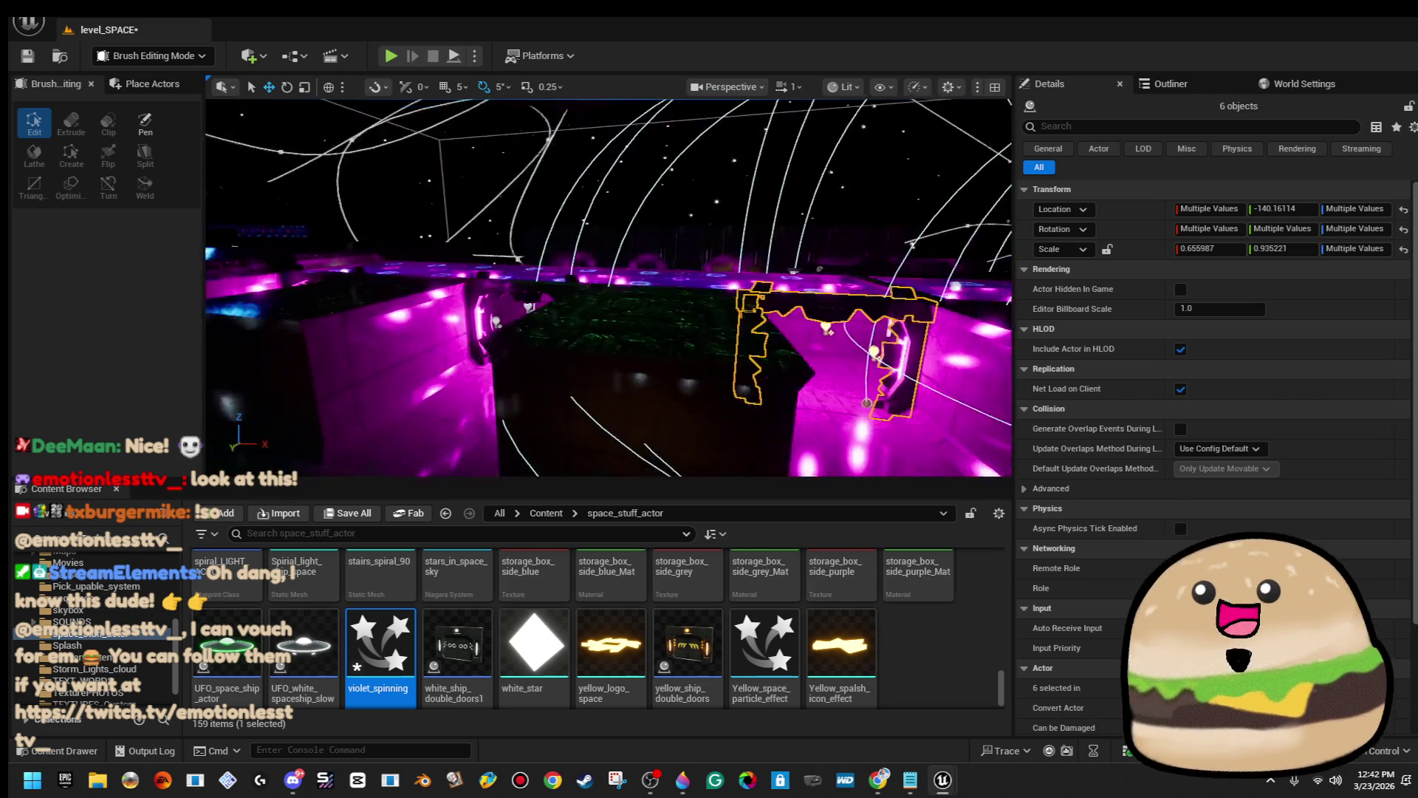
{"action": "left_click", "coordinate": [471, 306], "text": "ctrl"}
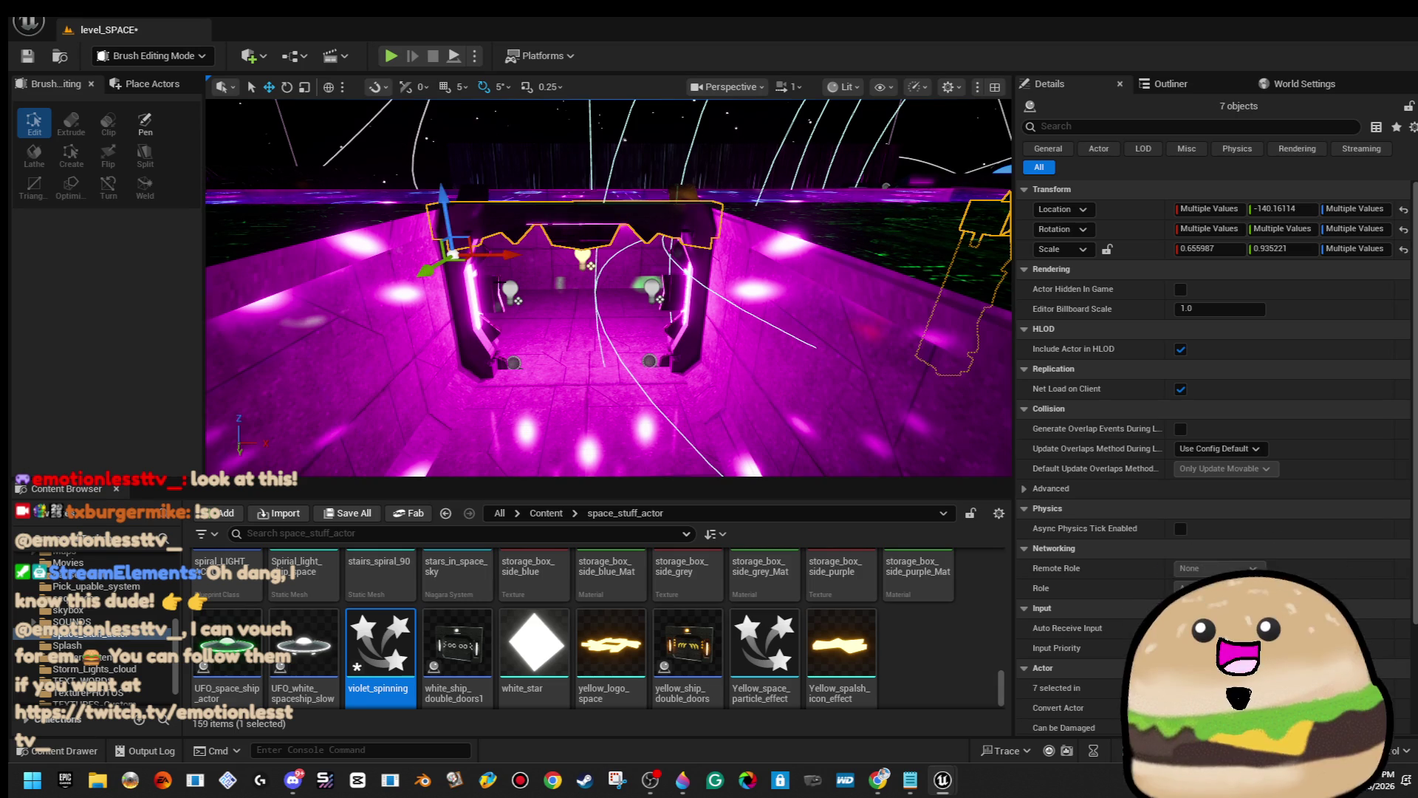
{"action": "left_click", "coordinate": [473, 309], "text": "ctrl"}
Add the next doorway's top beam and both pillars to the selection.
{"action": "mouse_move", "coordinate": [687, 292]}
{"action": "left_mouse_down"}
{"action": "mouse_move", "coordinate": [709, 310]}
{"action": "mouse_move", "coordinate": [664, 295]}
{"action": "mouse_move", "coordinate": [687, 292]}
{"action": "left_mouse_up"}
{"action": "left_click", "coordinate": [531, 314], "text": "ctrl"}
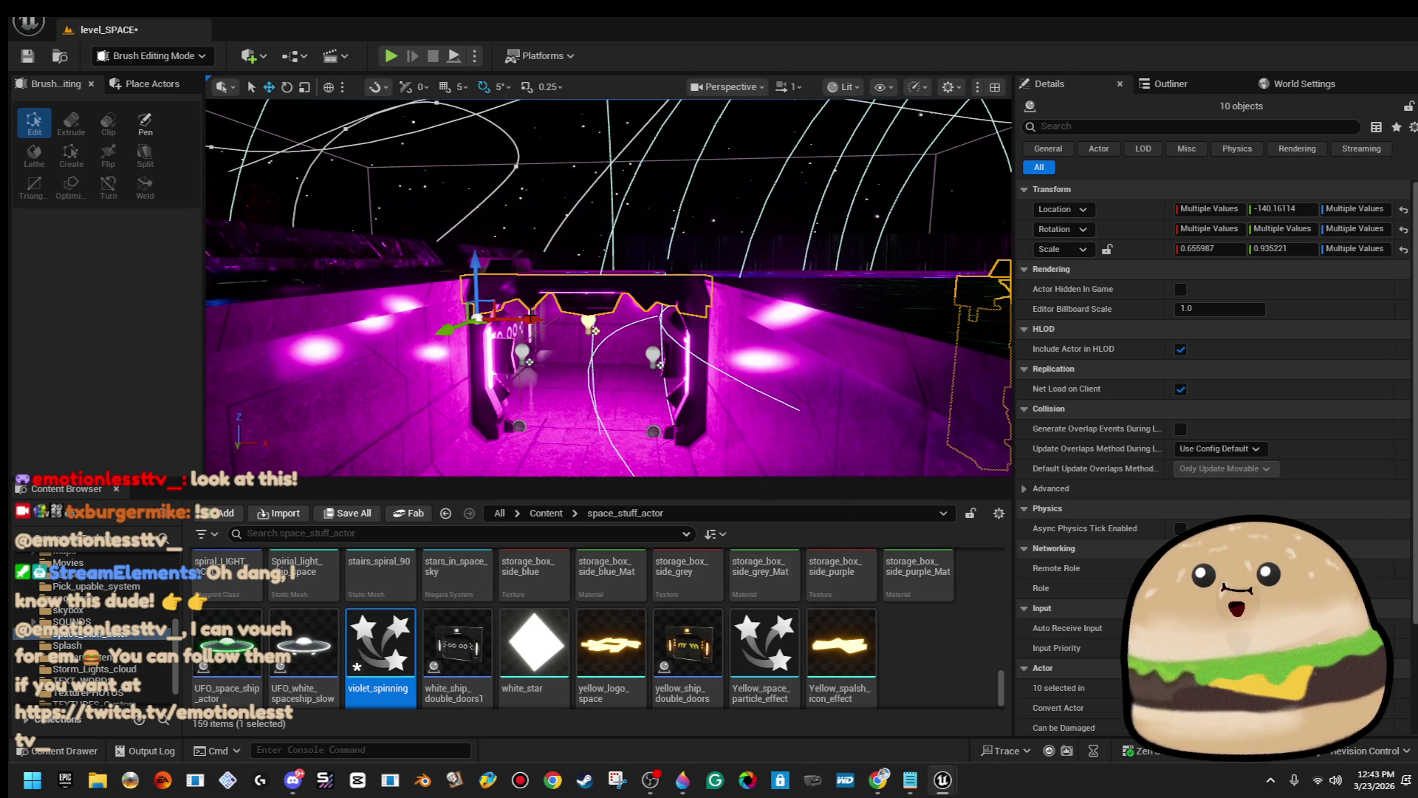
{"action": "left_click", "coordinate": [479, 334], "text": "ctrl"}
{"action": "left_click", "coordinate": [687, 386], "text": "ctrl"}
{"action": "left_click_drag", "start_coordinate": [687, 386], "coordinate": [650, 450]}
Slide the twelve selected door pieces along Y to about 2754.
{"action": "left_click_drag", "start_coordinate": [802, 336], "coordinate": [389, 404]}
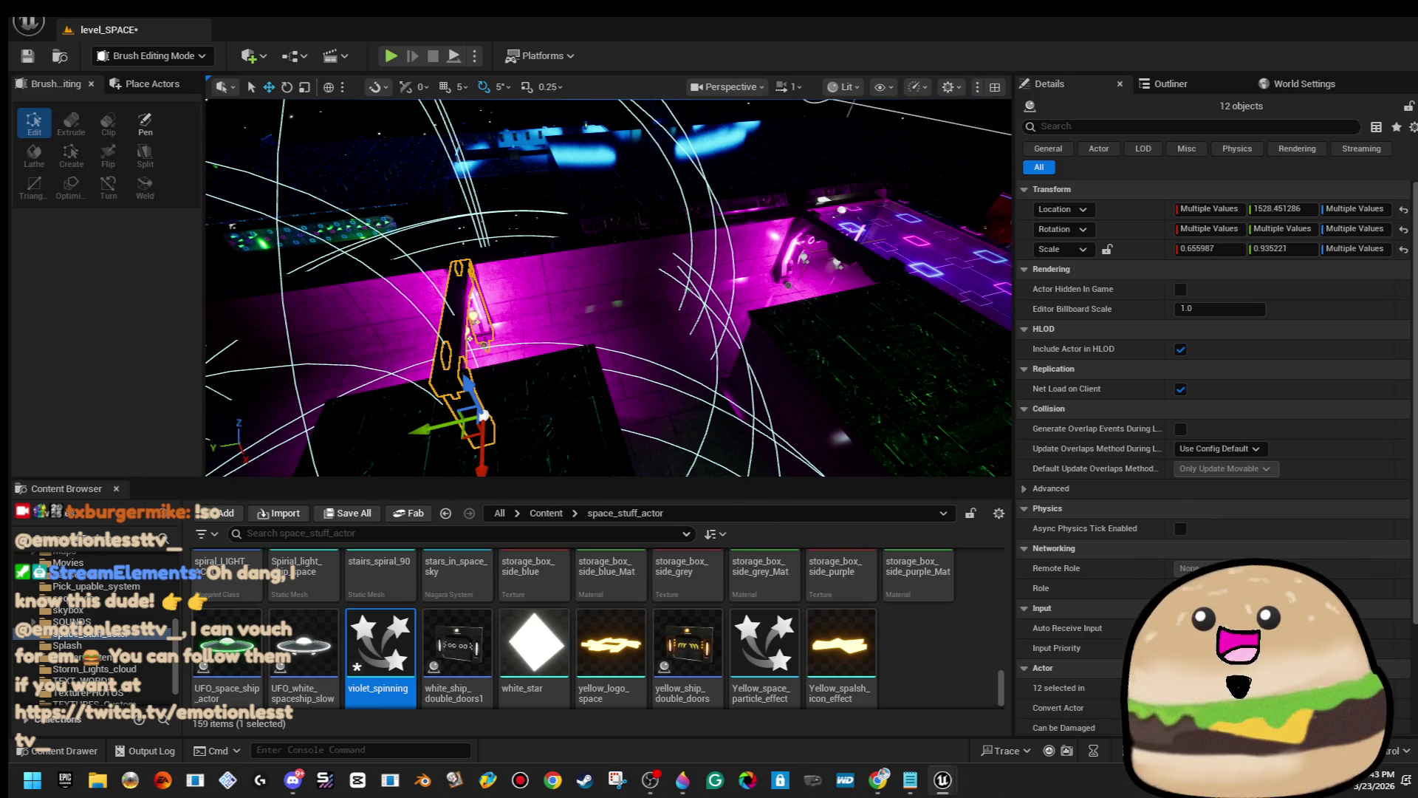
{"action": "left_click_drag", "start_coordinate": [523, 301], "coordinate": [406, 304]}
{"action": "mouse_move", "coordinate": [739, 336]}
{"action": "left_mouse_down"}
{"action": "mouse_move", "coordinate": [467, 360]}
{"action": "mouse_move", "coordinate": [527, 325]}
{"action": "mouse_move", "coordinate": [532, 277]}
{"action": "mouse_move", "coordinate": [536, 329]}
{"action": "left_mouse_up"}
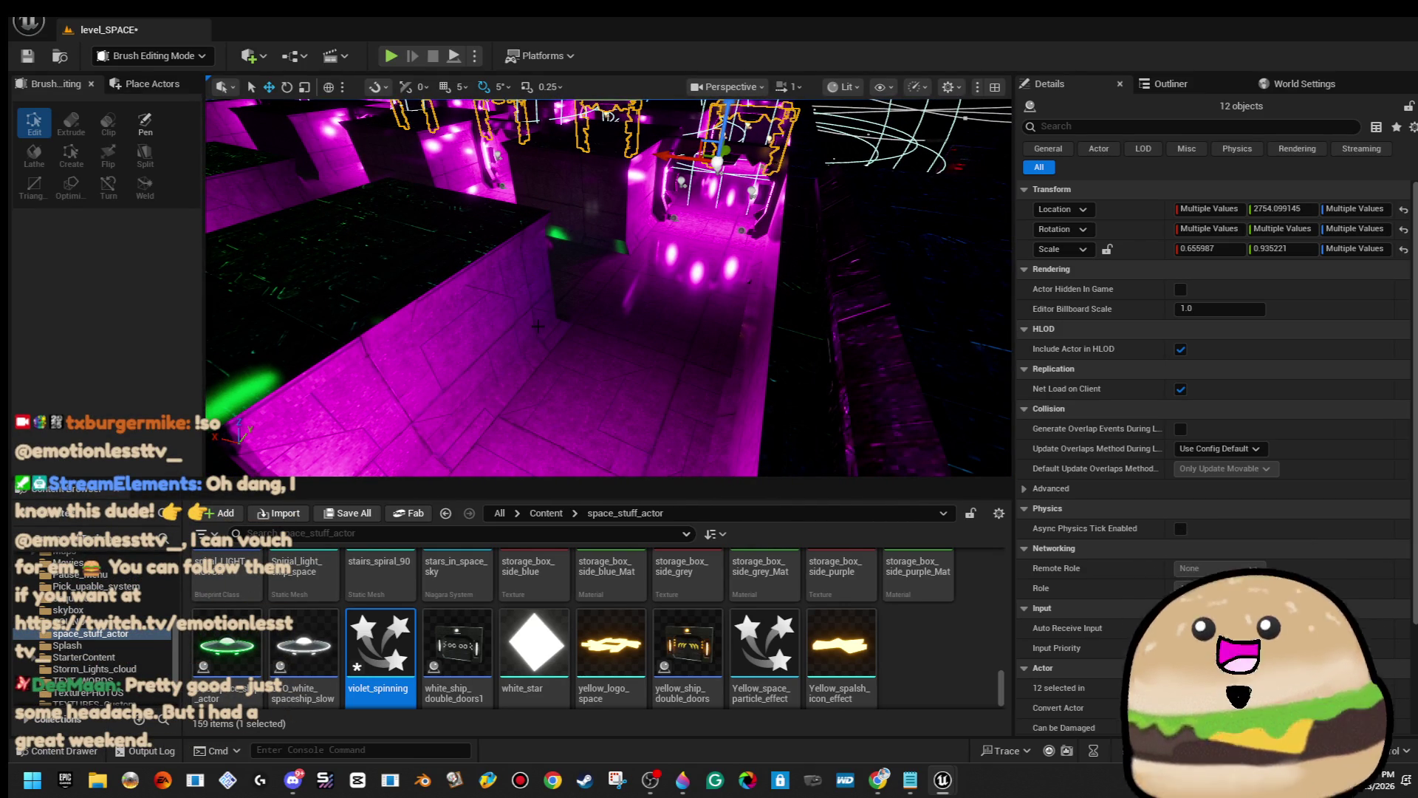
{"action": "left_click_drag", "start_coordinate": [536, 329], "coordinate": [536, 296]}
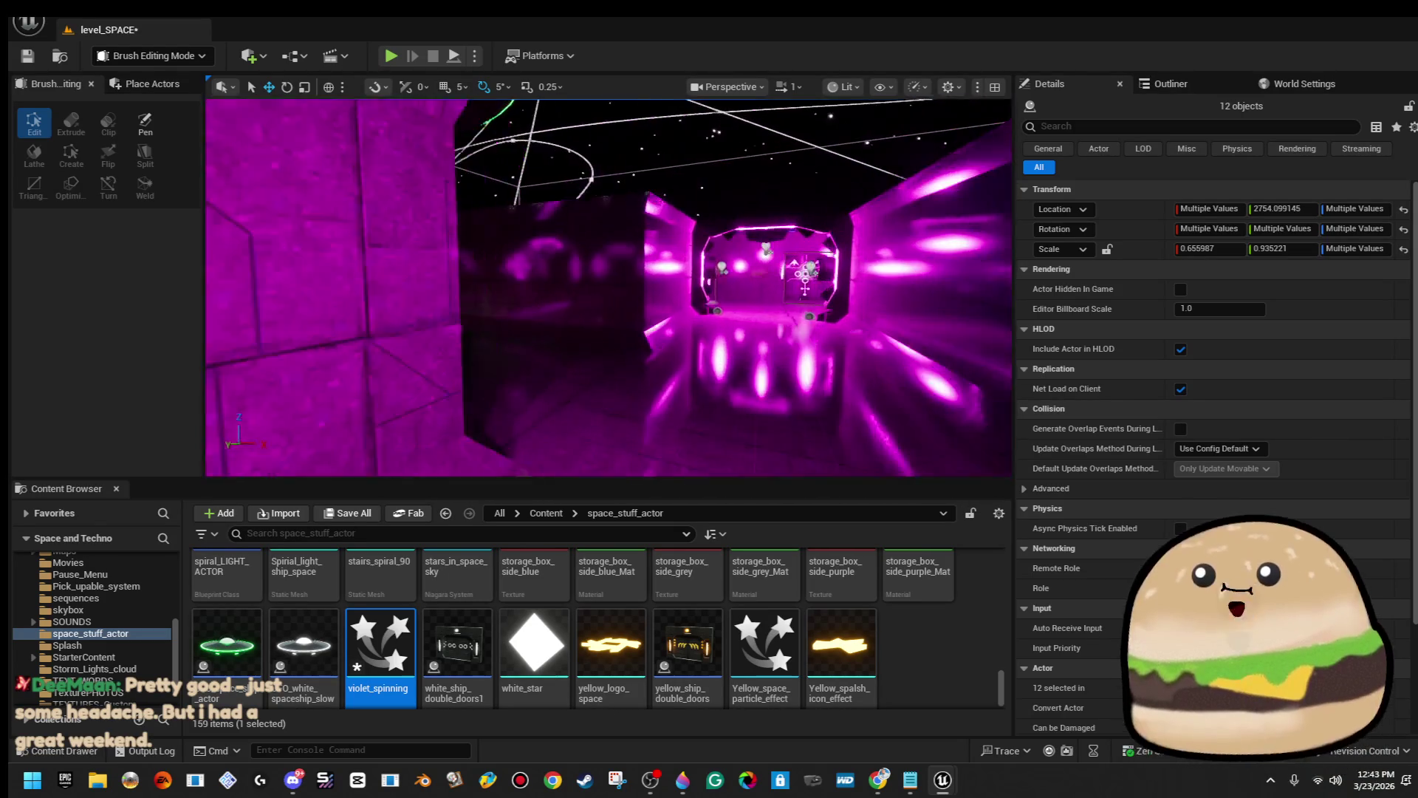
{"action": "left_click", "coordinate": [688, 352]}
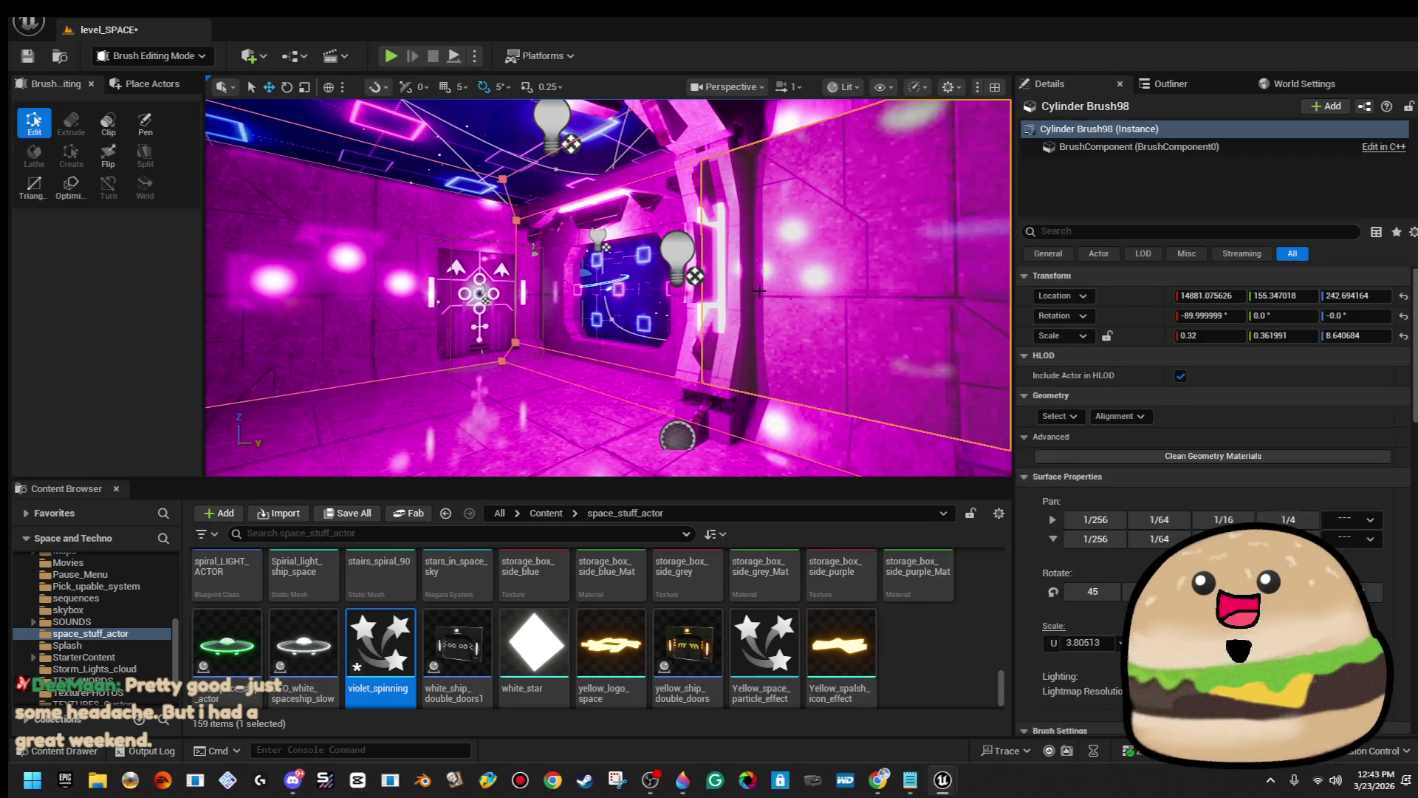
{"action": "left_click_drag", "start_coordinate": [687, 353], "coordinate": [687, 280]}
{"action": "left_click", "coordinate": [750, 286]}
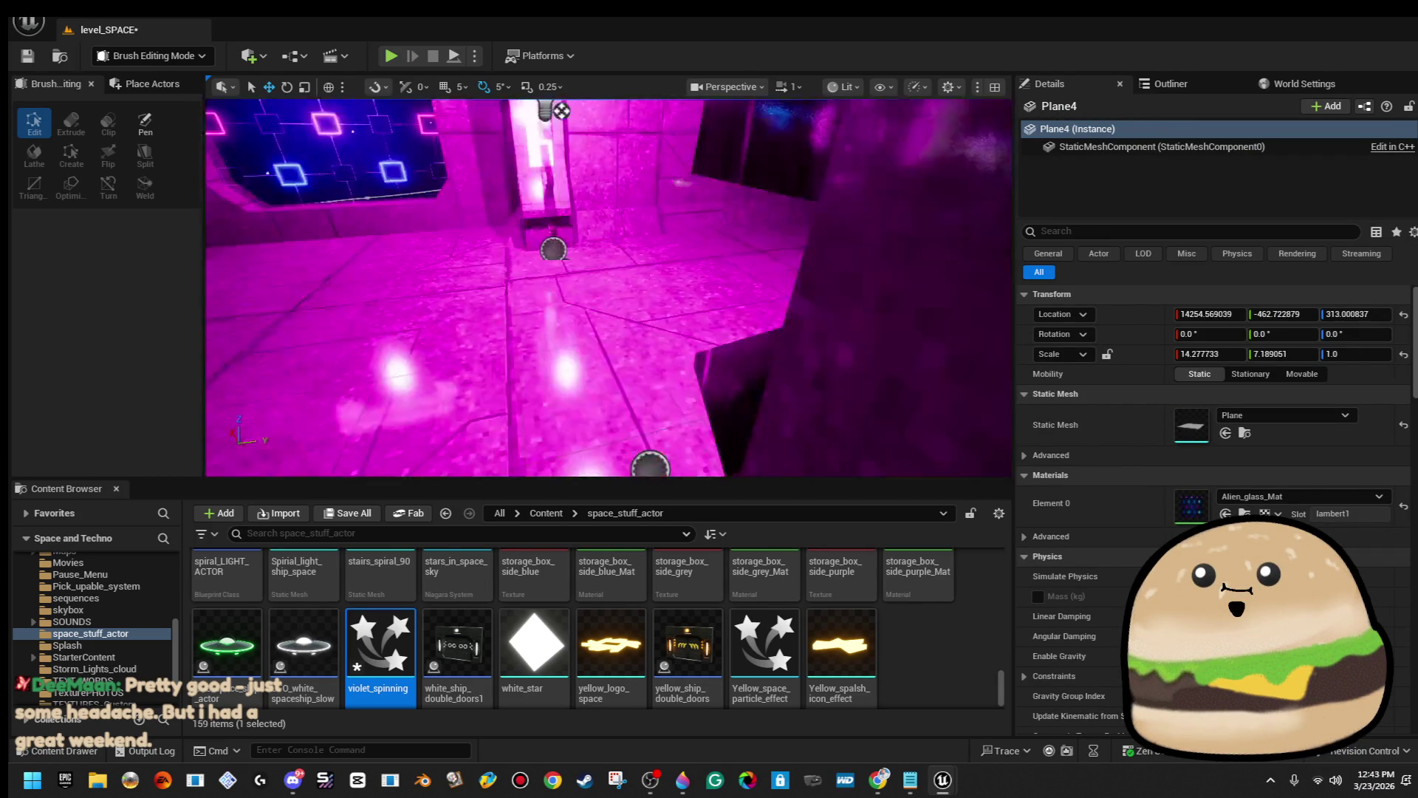
{"action": "right_click", "coordinate": [761, 295]}
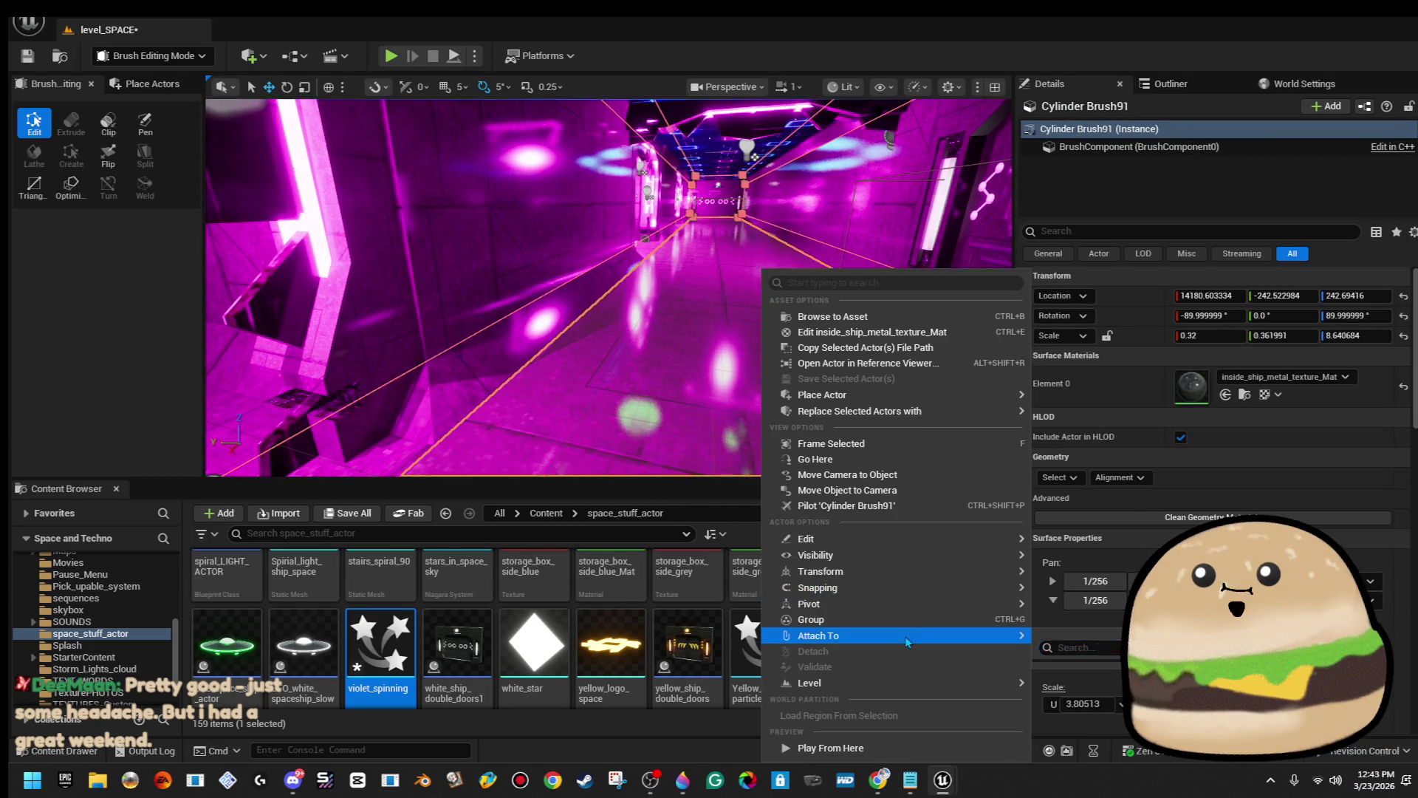
{"action": "key", "text": "Escape"}
{"action": "key", "text": "alt+p"}
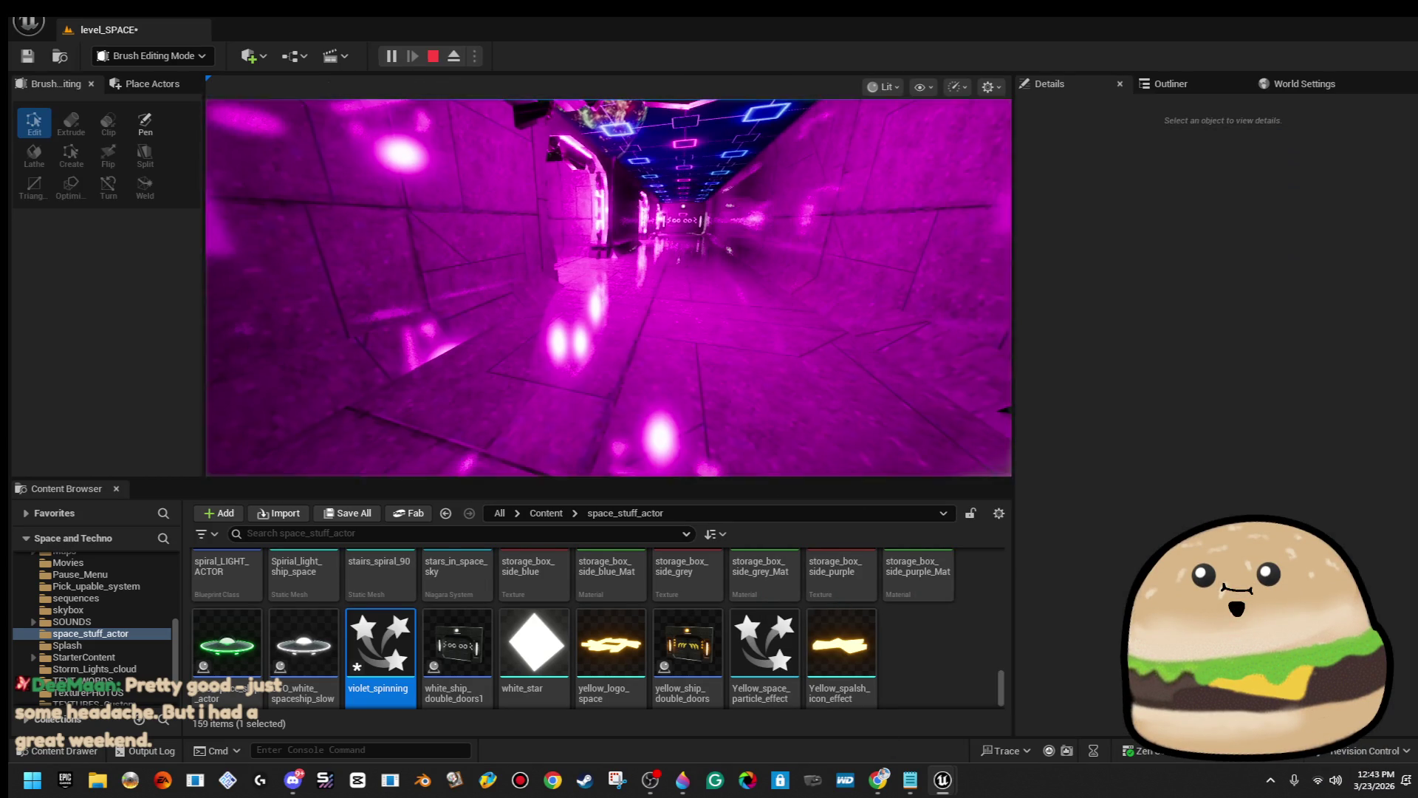
{"action": "key", "text": "F11"}
{"action": "key", "text": "w"}
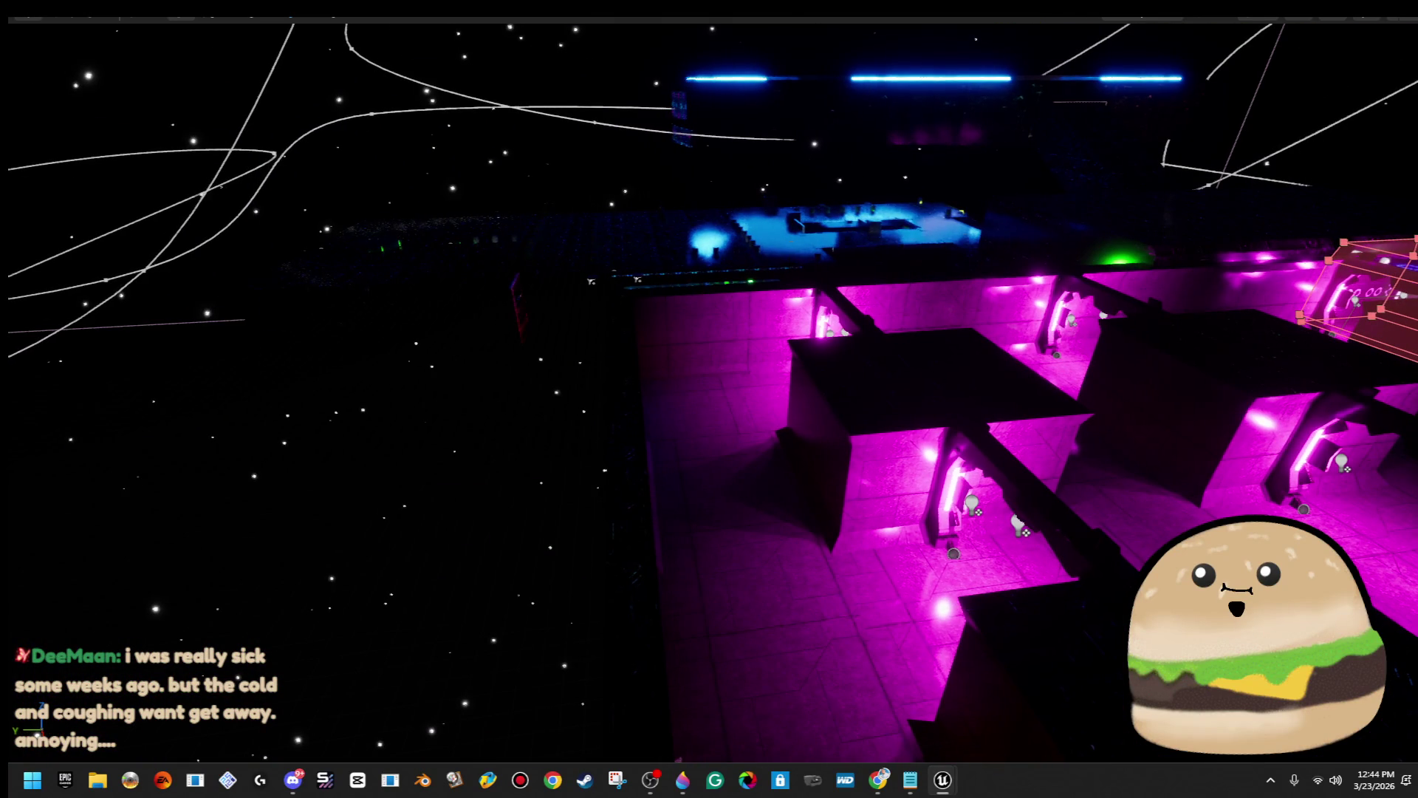
{"action": "key", "text": "F11"}
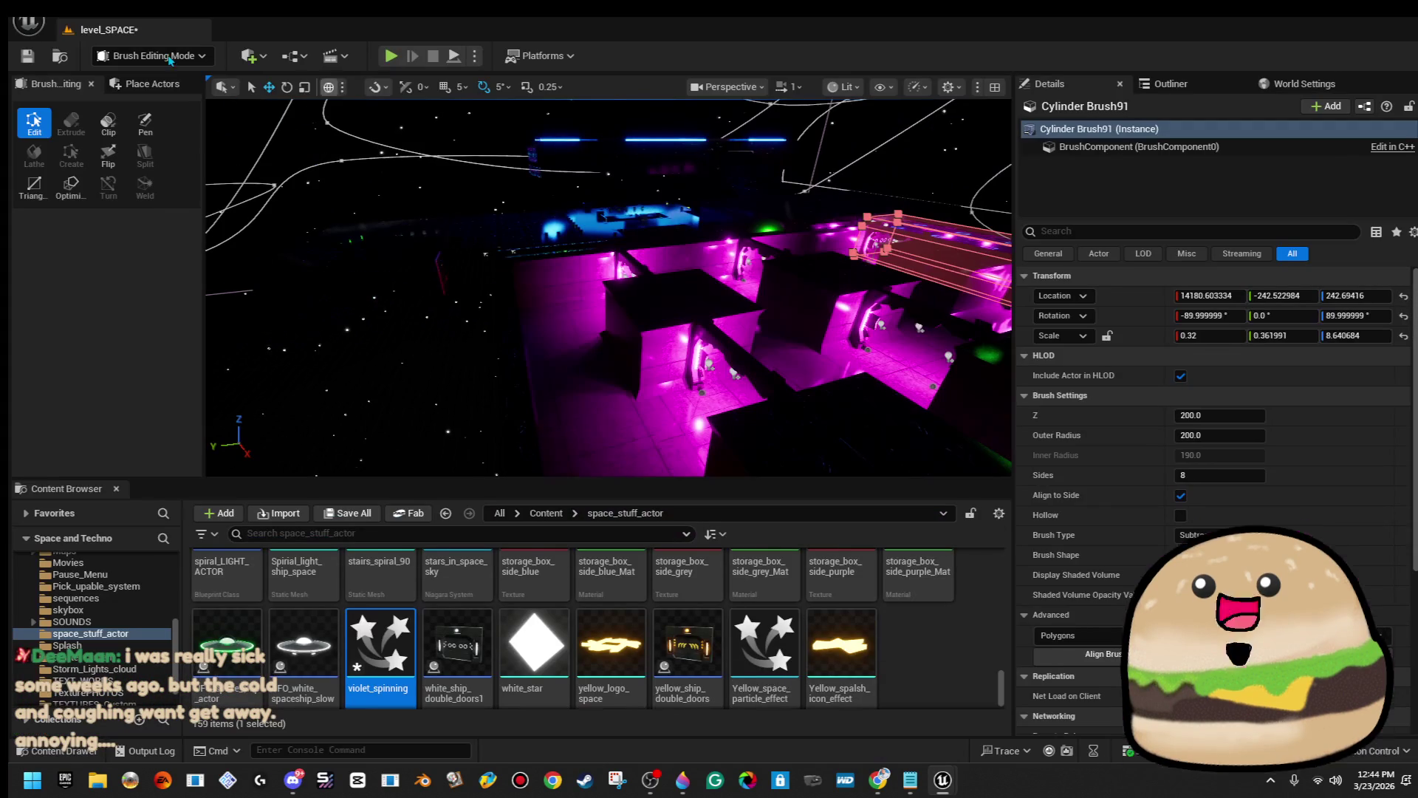
Save level_SPACE and frame the cylinder brush in the view.
{"action": "left_click", "coordinate": [23, 59]}
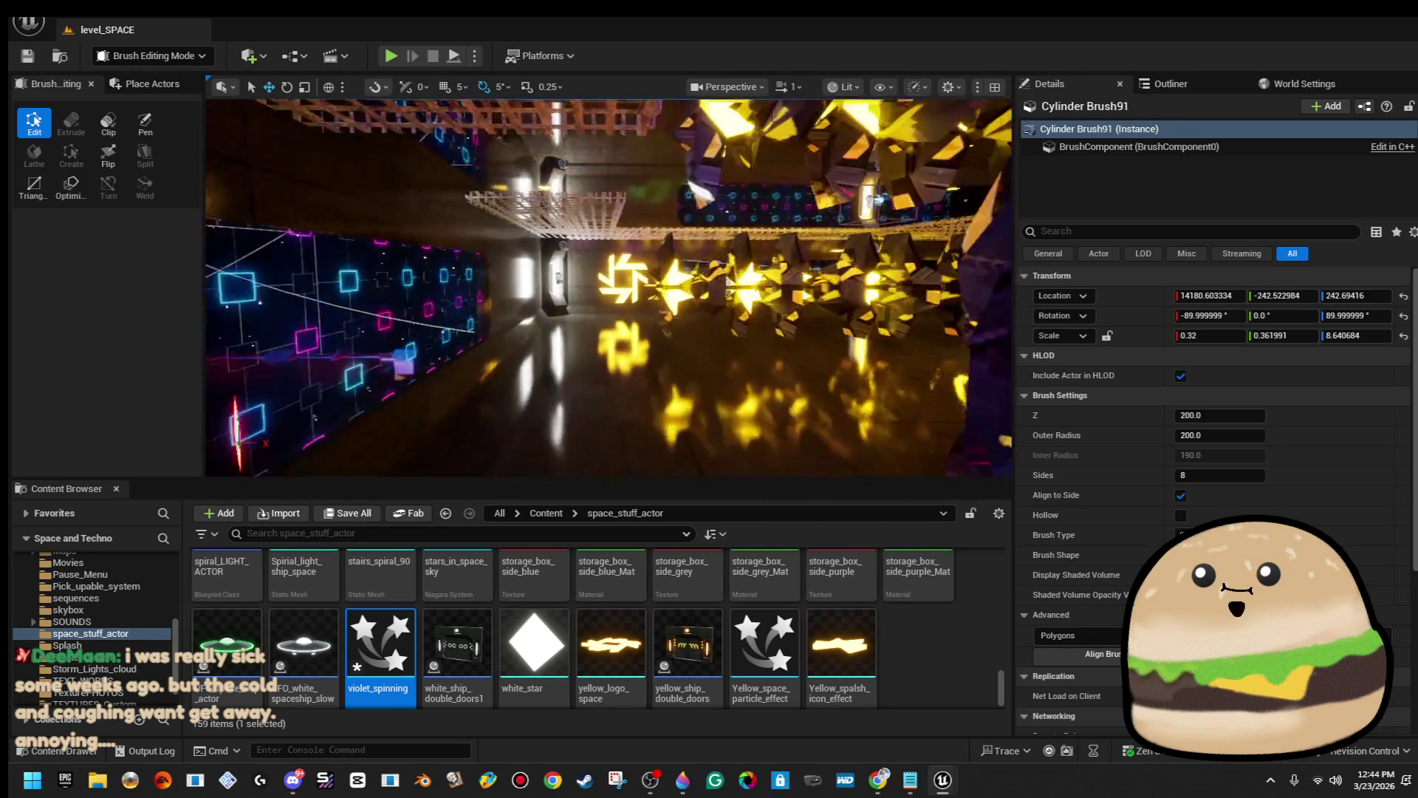
{"action": "key", "text": "f"}
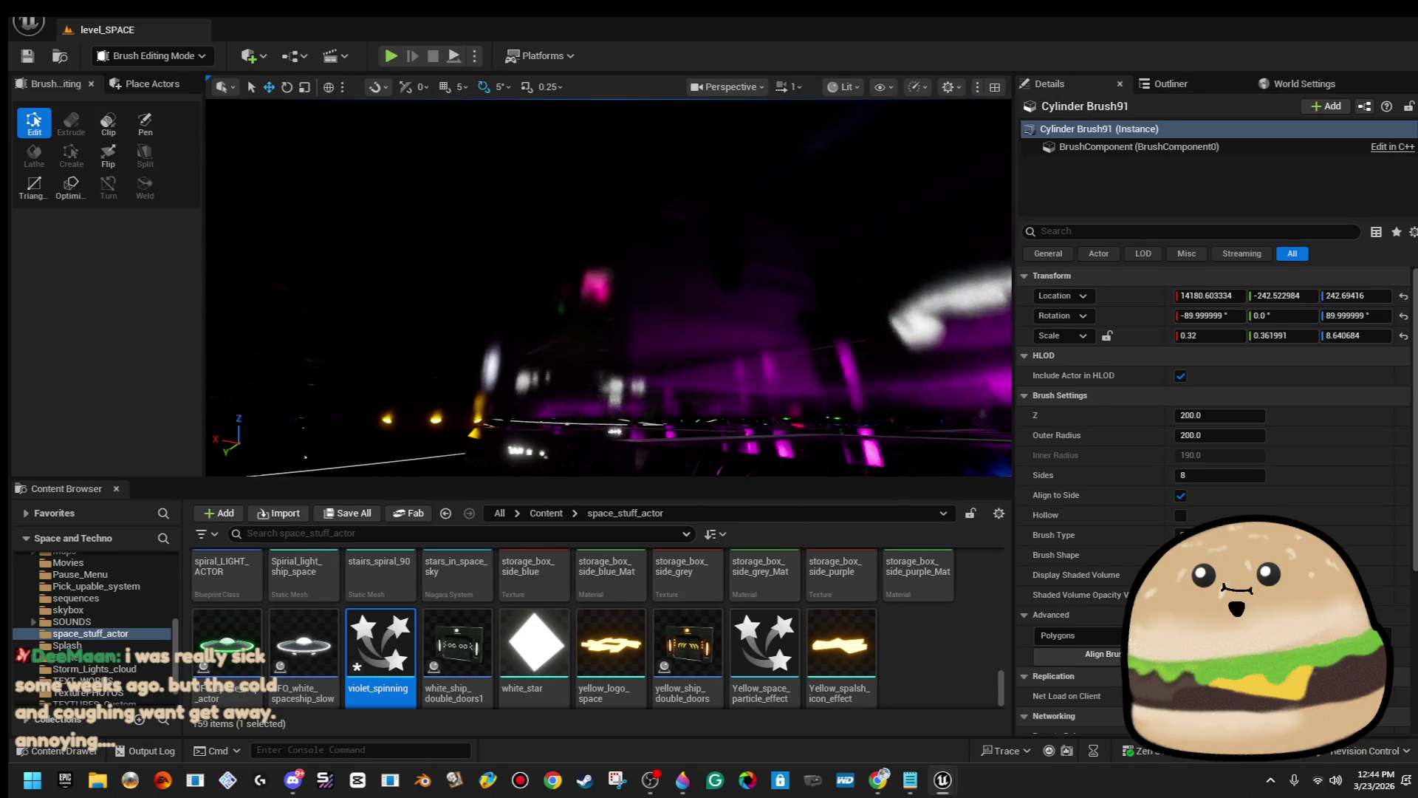
{"action": "left_click", "coordinate": [364, 242]}
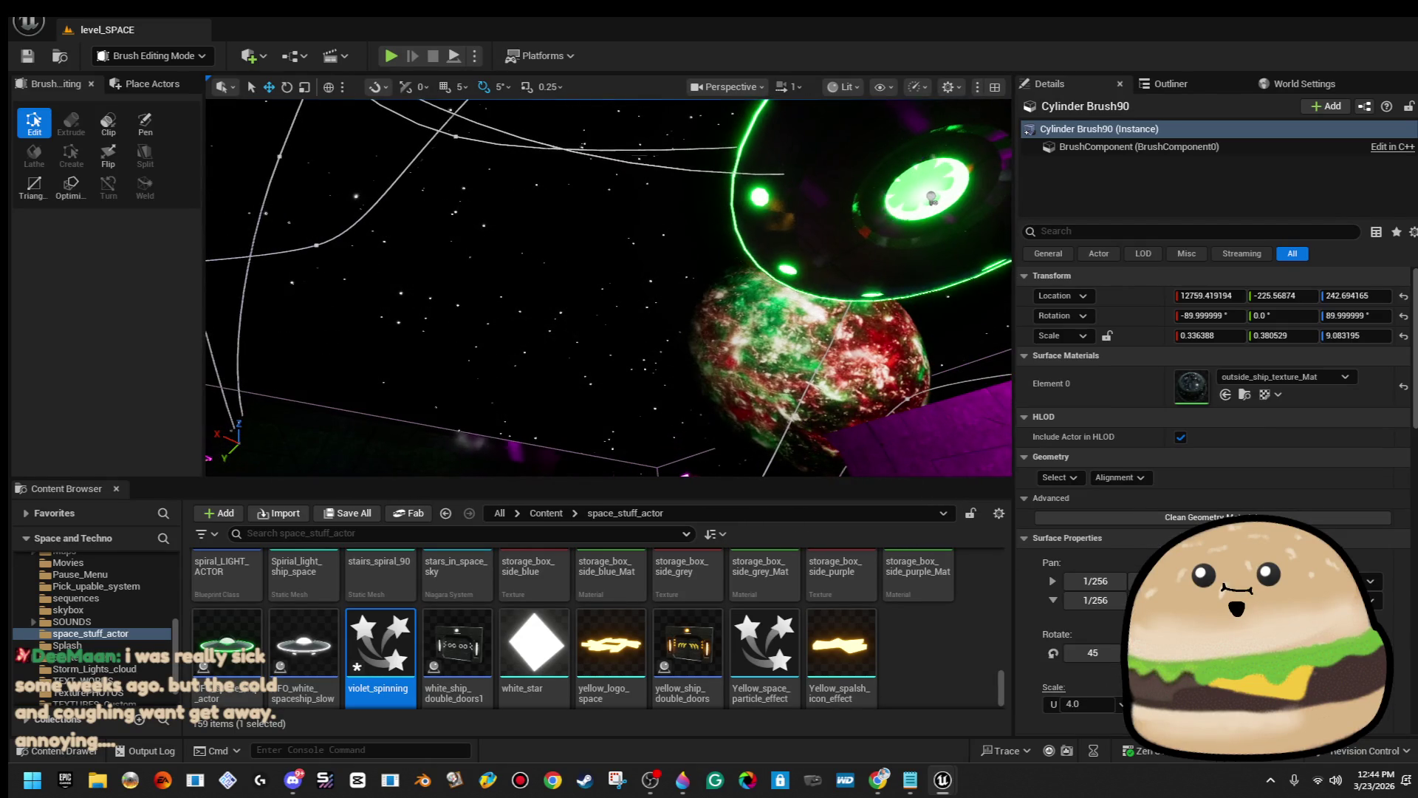
Select the stars_in_space_sky effect and show the level's actor list.
{"action": "left_click", "coordinate": [464, 272]}
{"action": "left_click_drag", "start_coordinate": [465, 272], "coordinate": [391, 275]}
{"action": "left_click", "coordinate": [392, 275]}
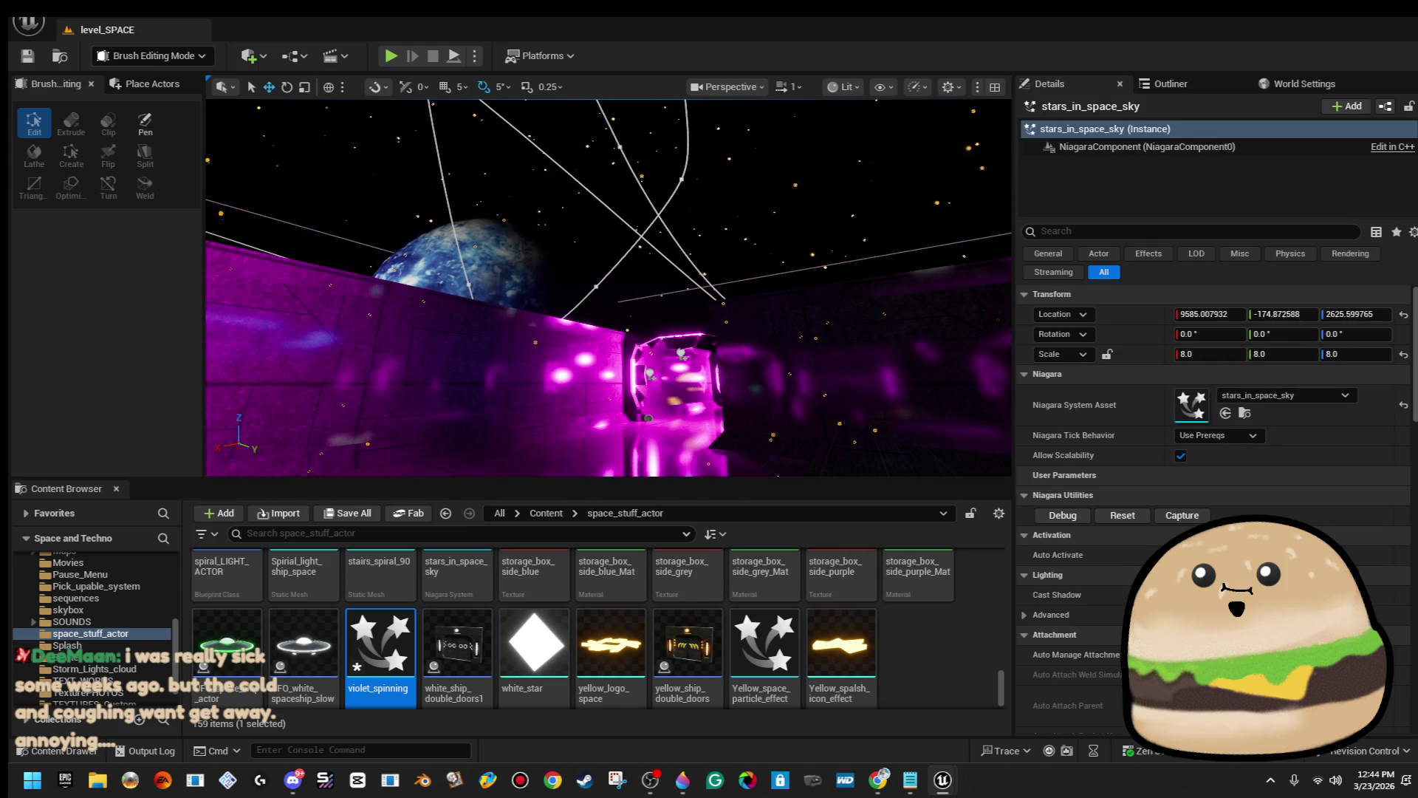
{"action": "left_click", "coordinate": [1218, 79]}
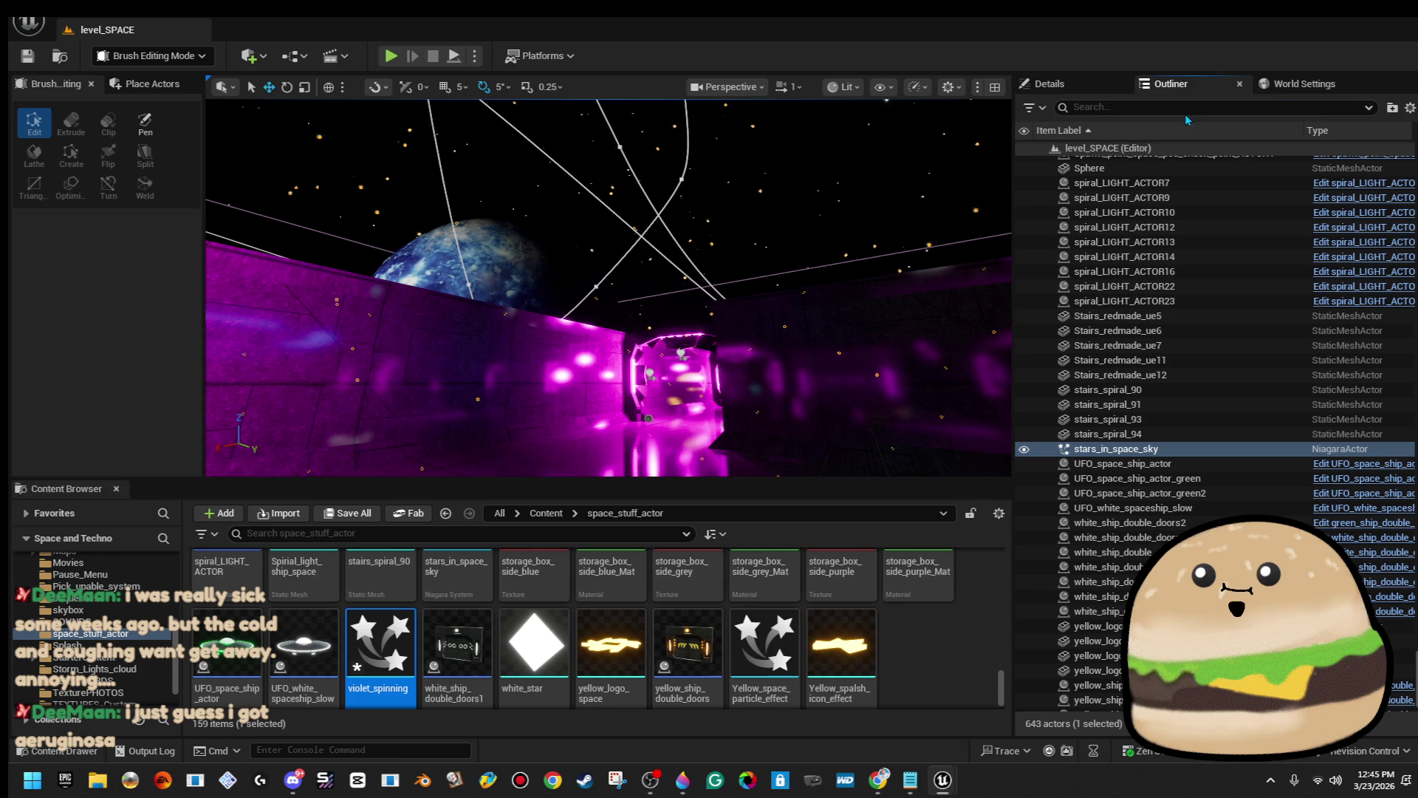
Filter the Outliner for 'sk' to find stars_in_space_sky, then clear the filter.
{"action": "left_click", "coordinate": [1186, 107]}
{"action": "type", "text": "sku"}
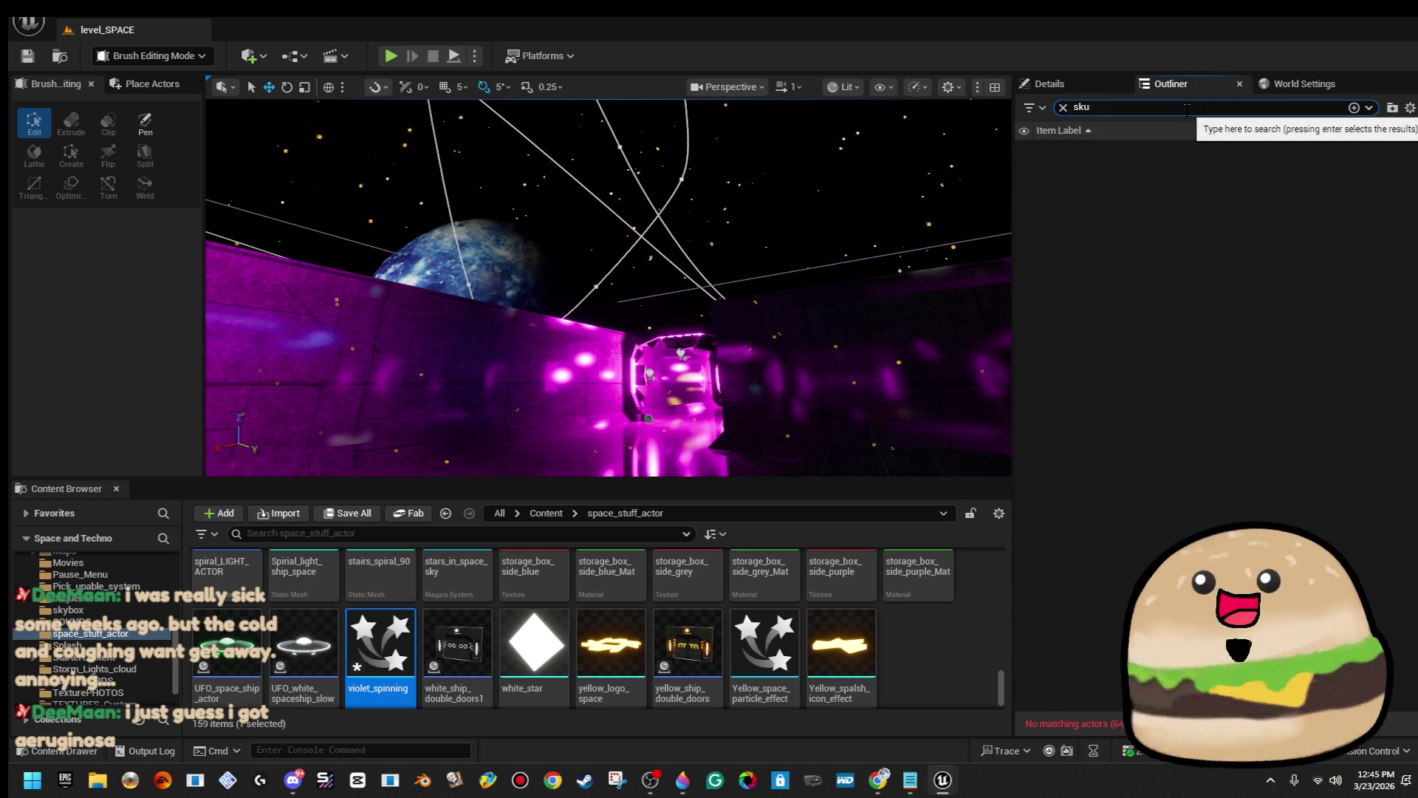
{"action": "key", "text": "BackSpace"}
{"action": "type", "text": "y"}
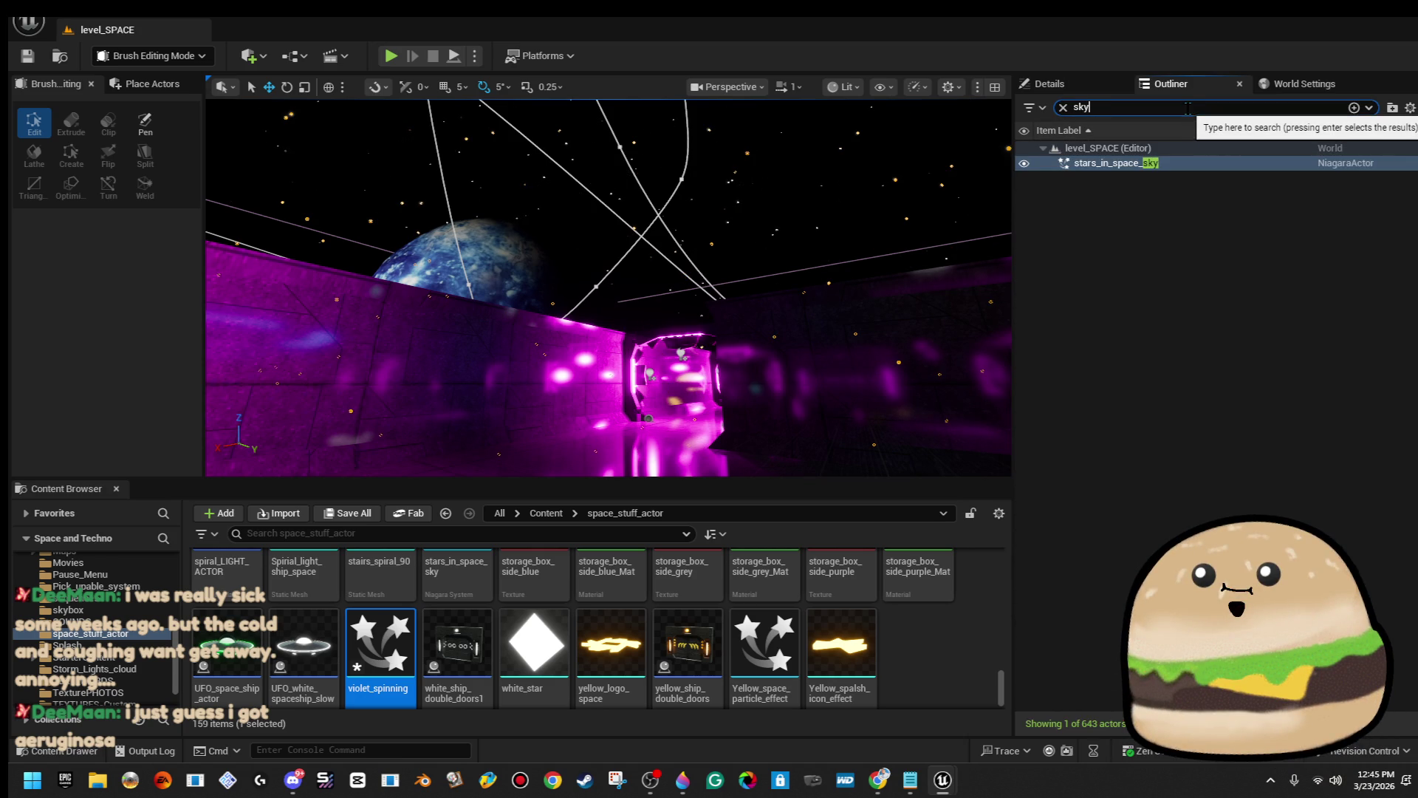
{"action": "left_click", "coordinate": [1062, 107]}
{"action": "left_click", "coordinate": [1049, 83]}
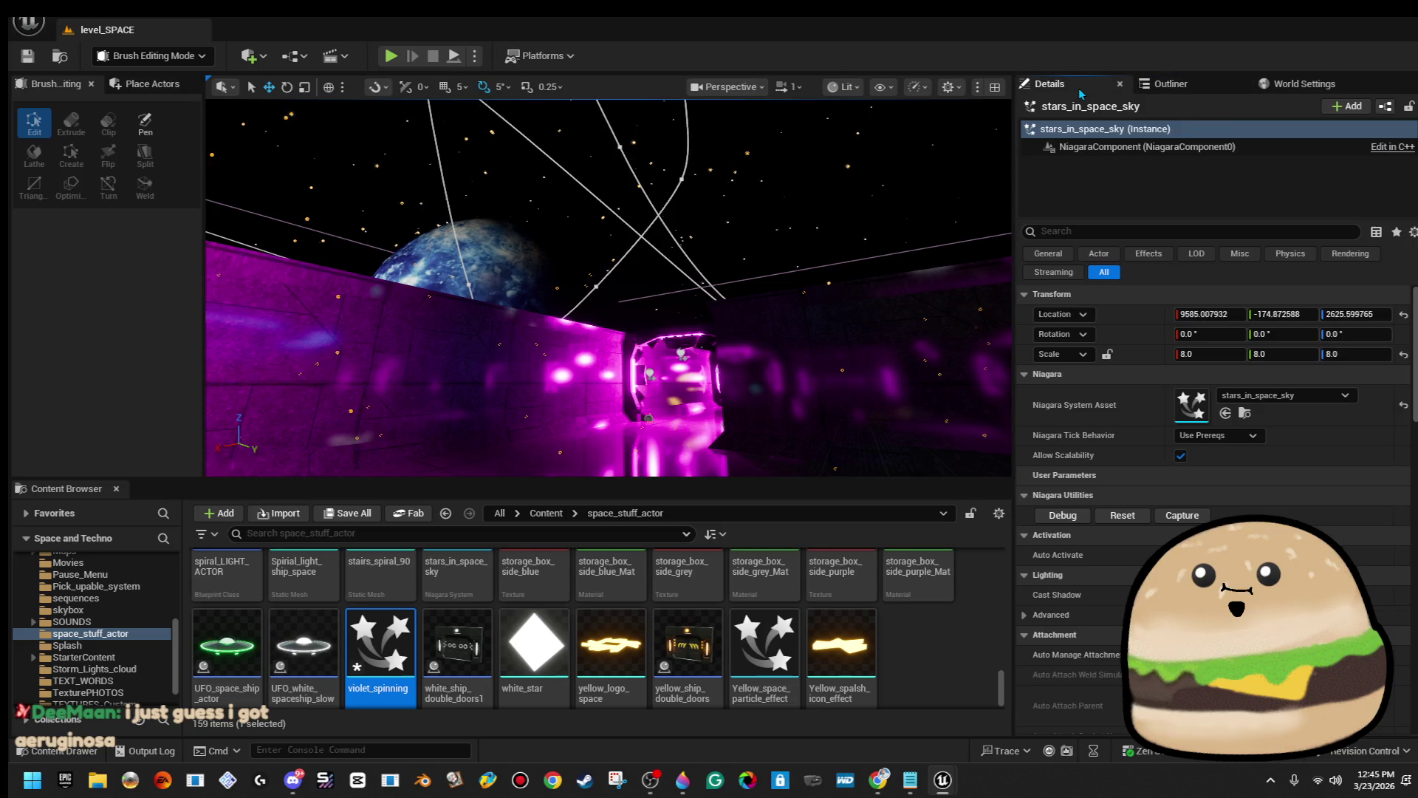
{"action": "left_click", "coordinate": [1171, 83]}
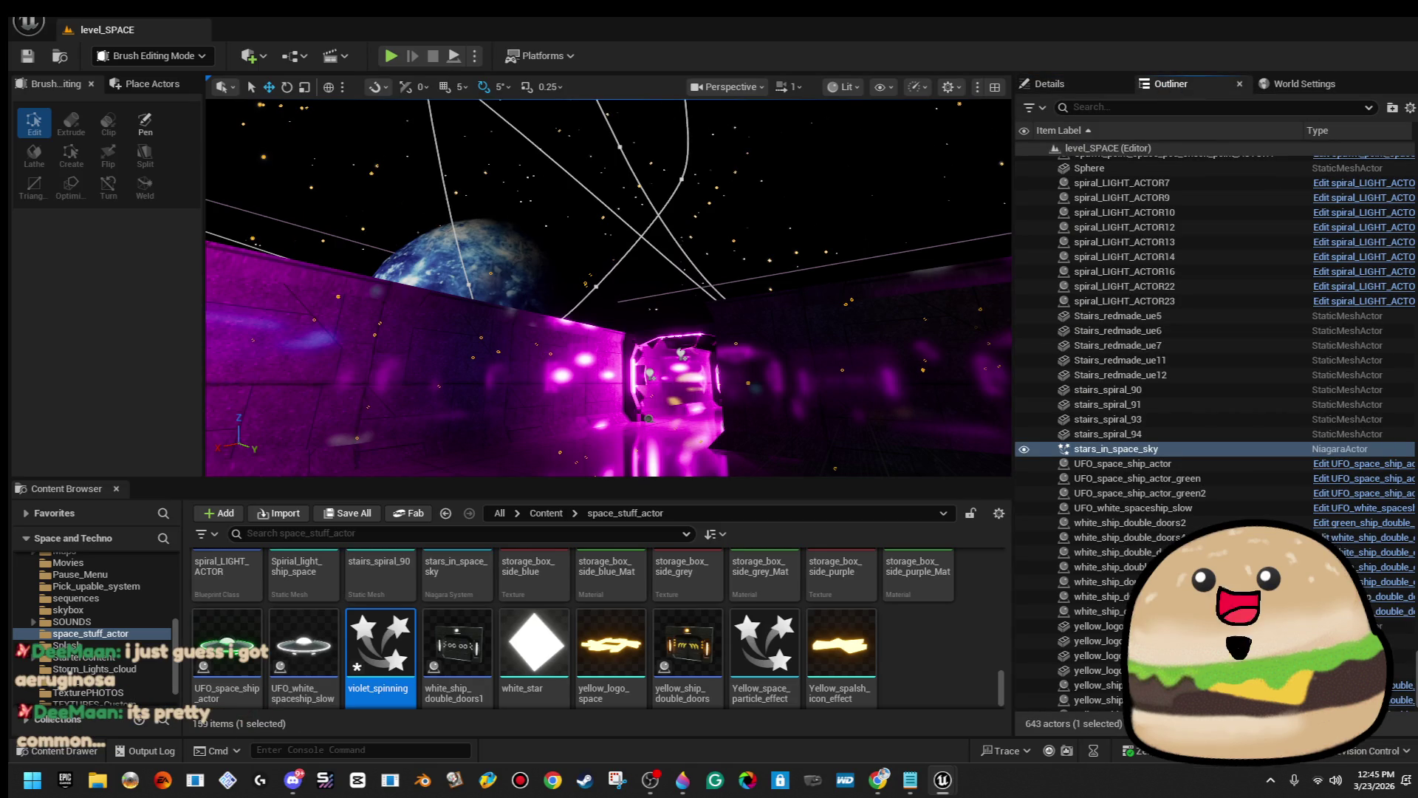
Scroll the Outliner and focus the viewport on Cylinder Brush135.
{"action": "scroll", "coordinate": [1211, 428], "scroll_direction": "up", "scroll_amount": 10}
{"action": "scroll", "coordinate": [1212, 428], "scroll_direction": "up", "scroll_amount": 15}
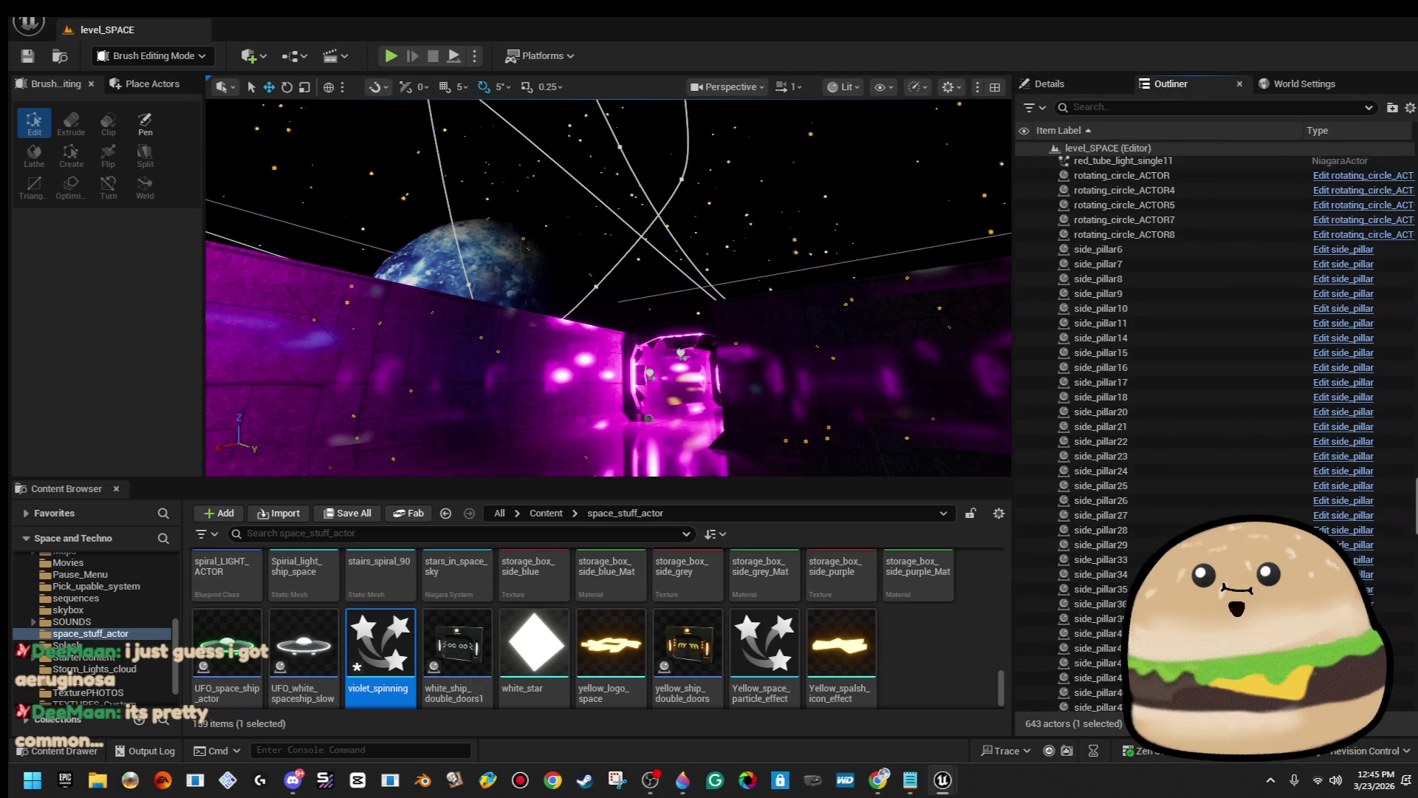
{"action": "scroll", "coordinate": [1211, 429], "scroll_direction": "up", "scroll_amount": 15}
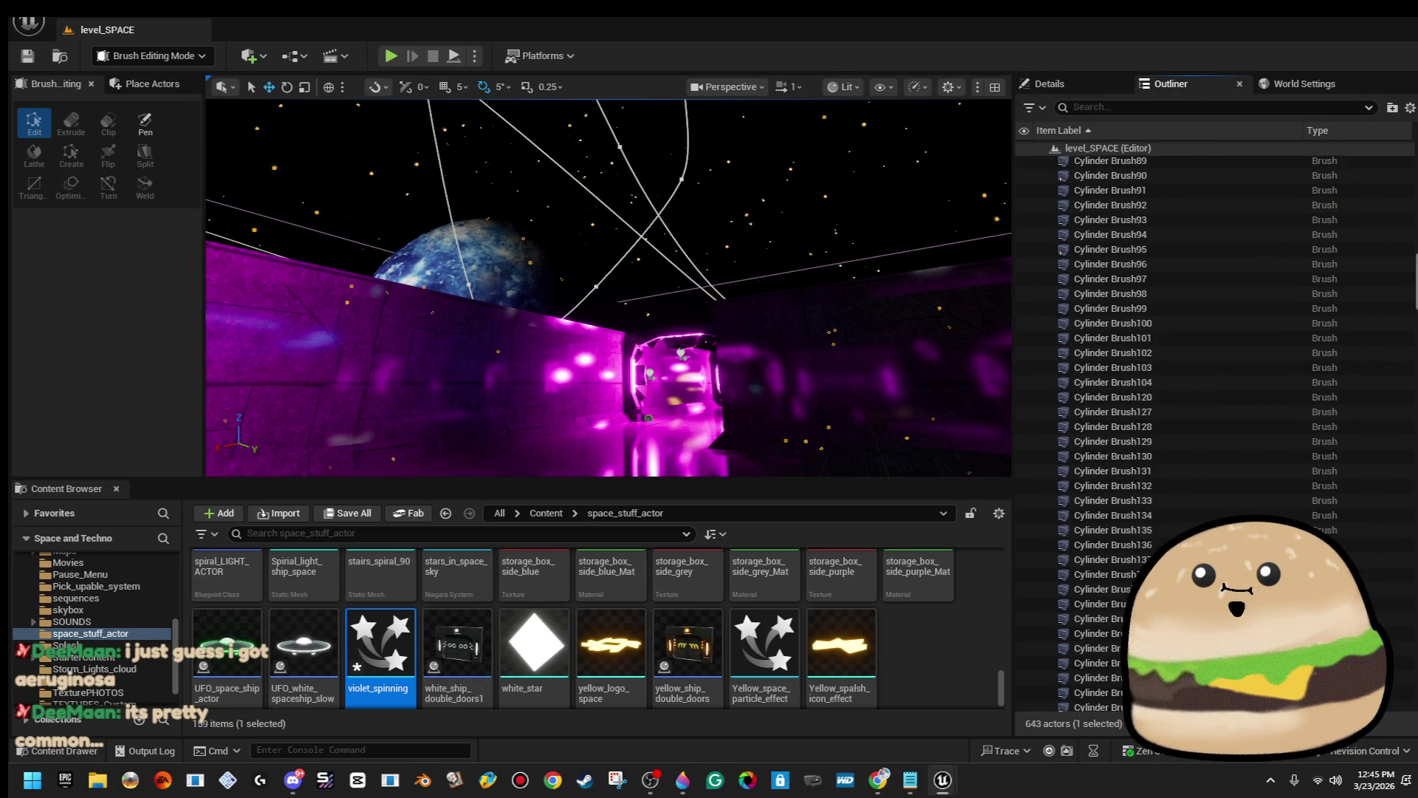
{"action": "scroll", "coordinate": [1211, 428], "scroll_direction": "down", "scroll_amount": 5}
{"action": "scroll", "coordinate": [1212, 428], "scroll_direction": "down", "scroll_amount": 20}
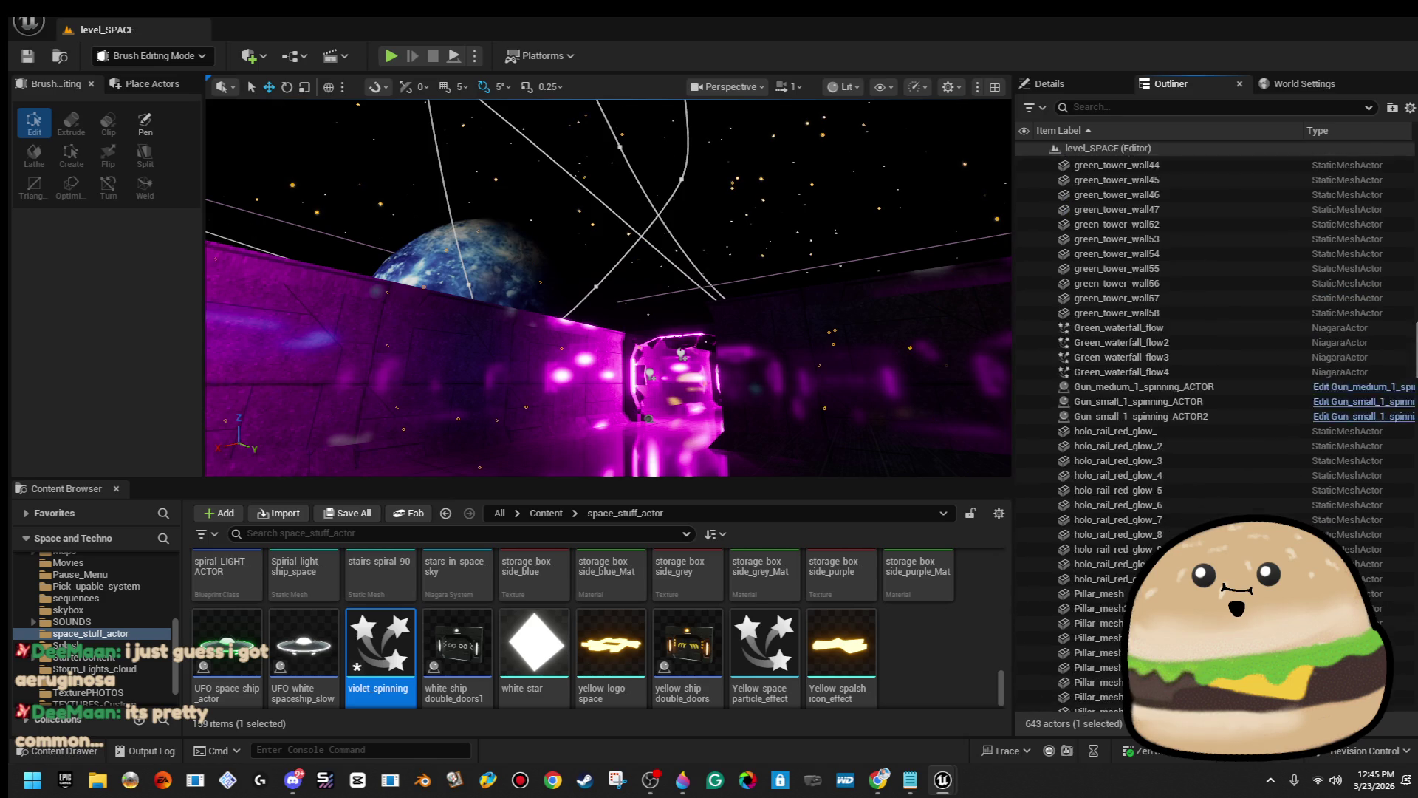
{"action": "scroll", "coordinate": [1212, 428], "scroll_direction": "up", "scroll_amount": 20}
{"action": "scroll", "coordinate": [1211, 428], "scroll_direction": "up", "scroll_amount": 10}
{"action": "double_click", "coordinate": [1113, 478]}
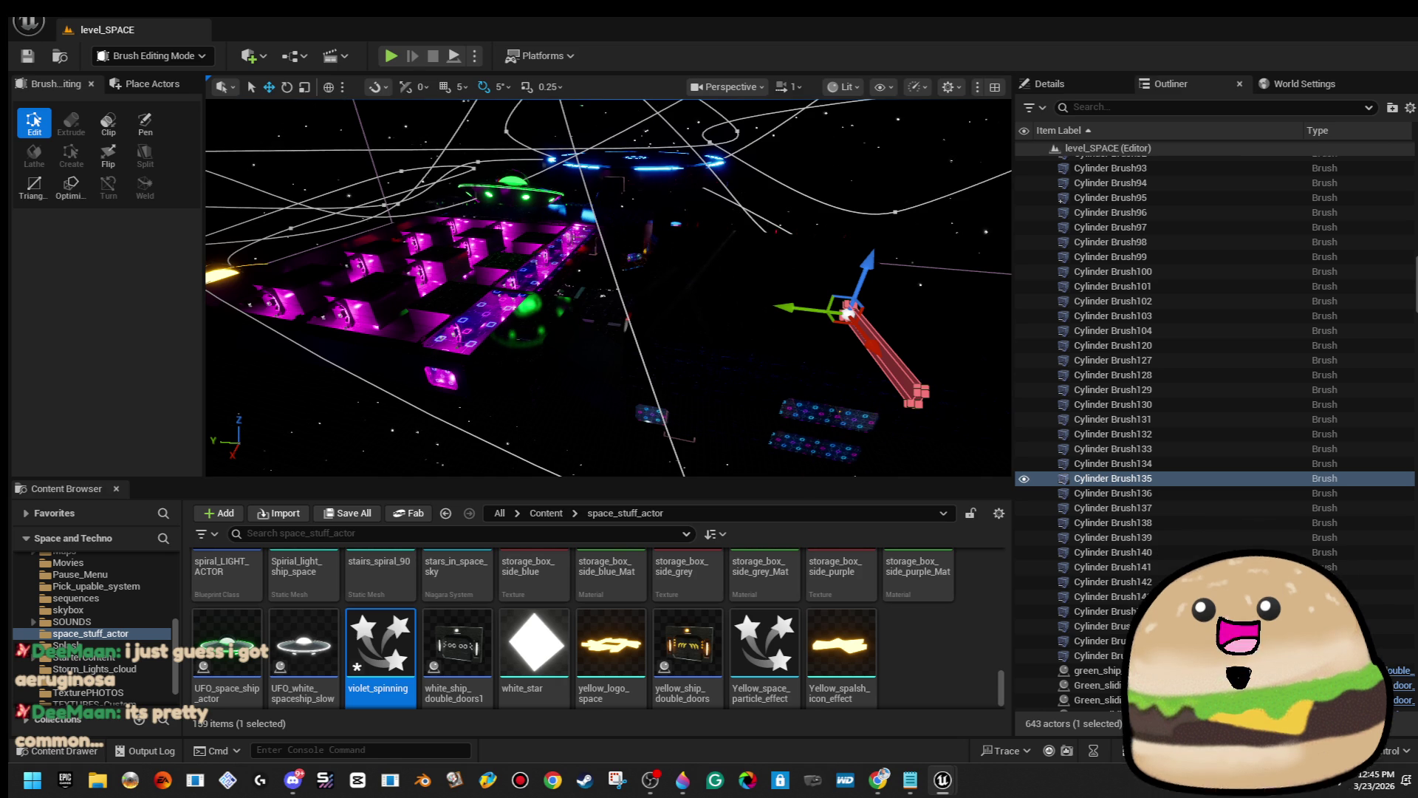
Fly the camera forward and back over the magenta maze and golden ring.
{"action": "key", "text": "w"}
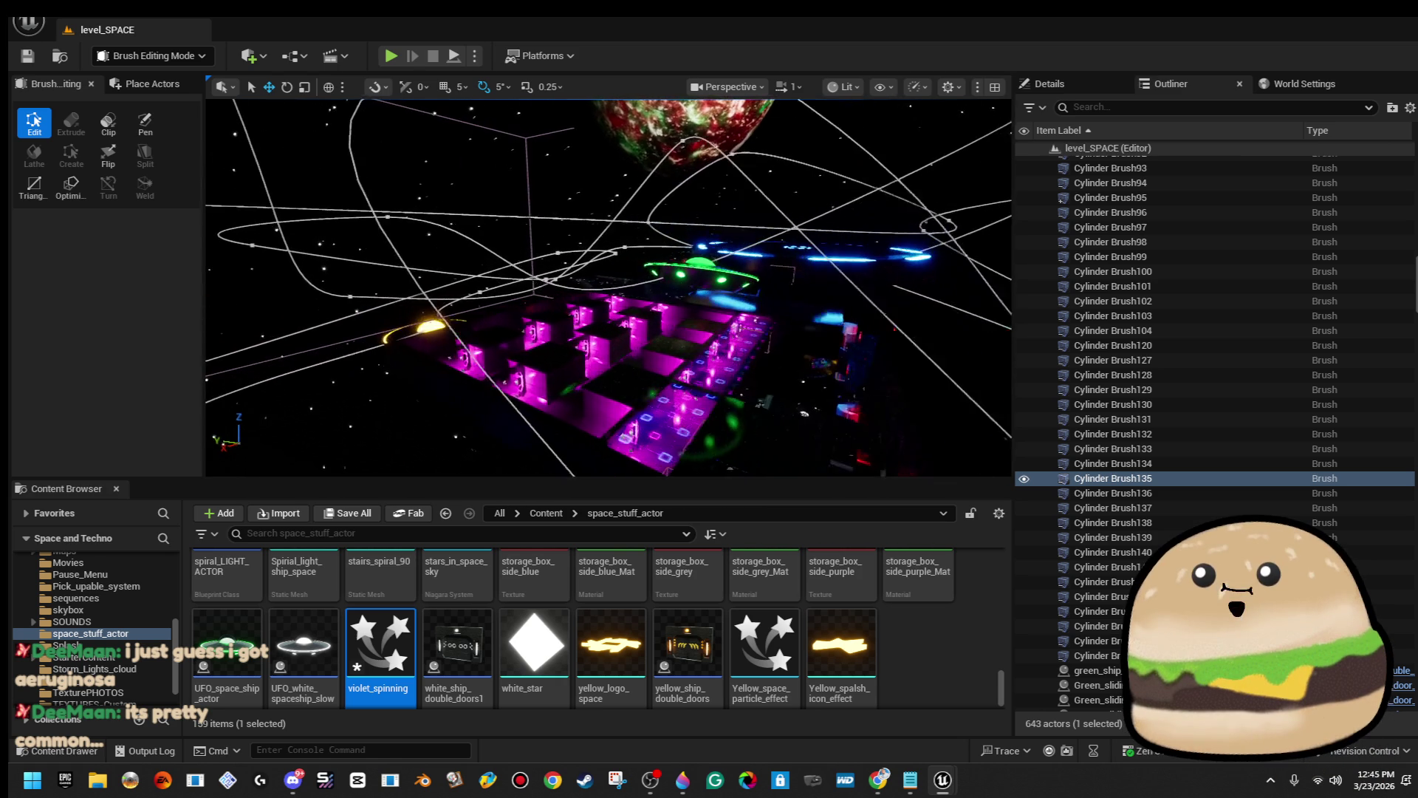
{"action": "key", "text": "w"}
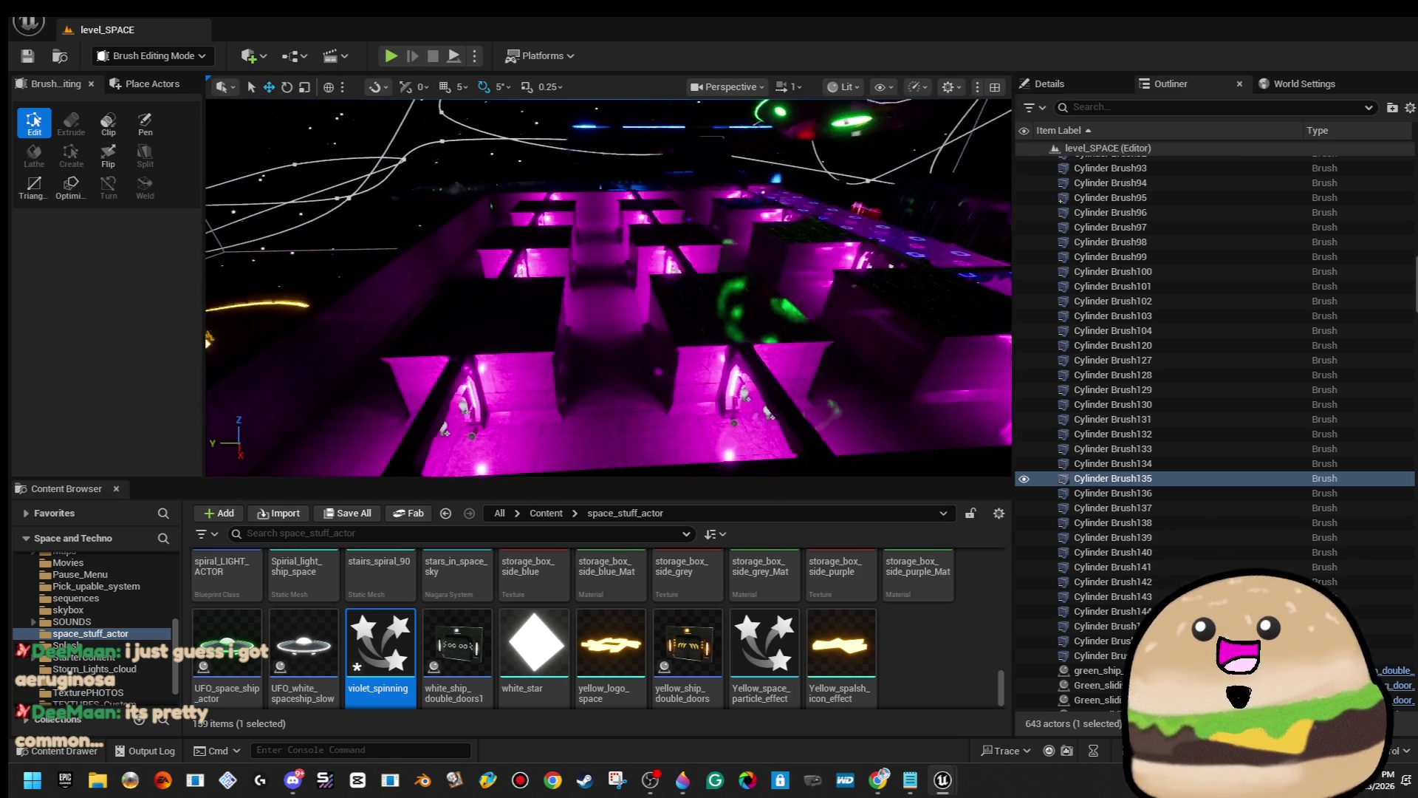
{"action": "key", "text": "s"}
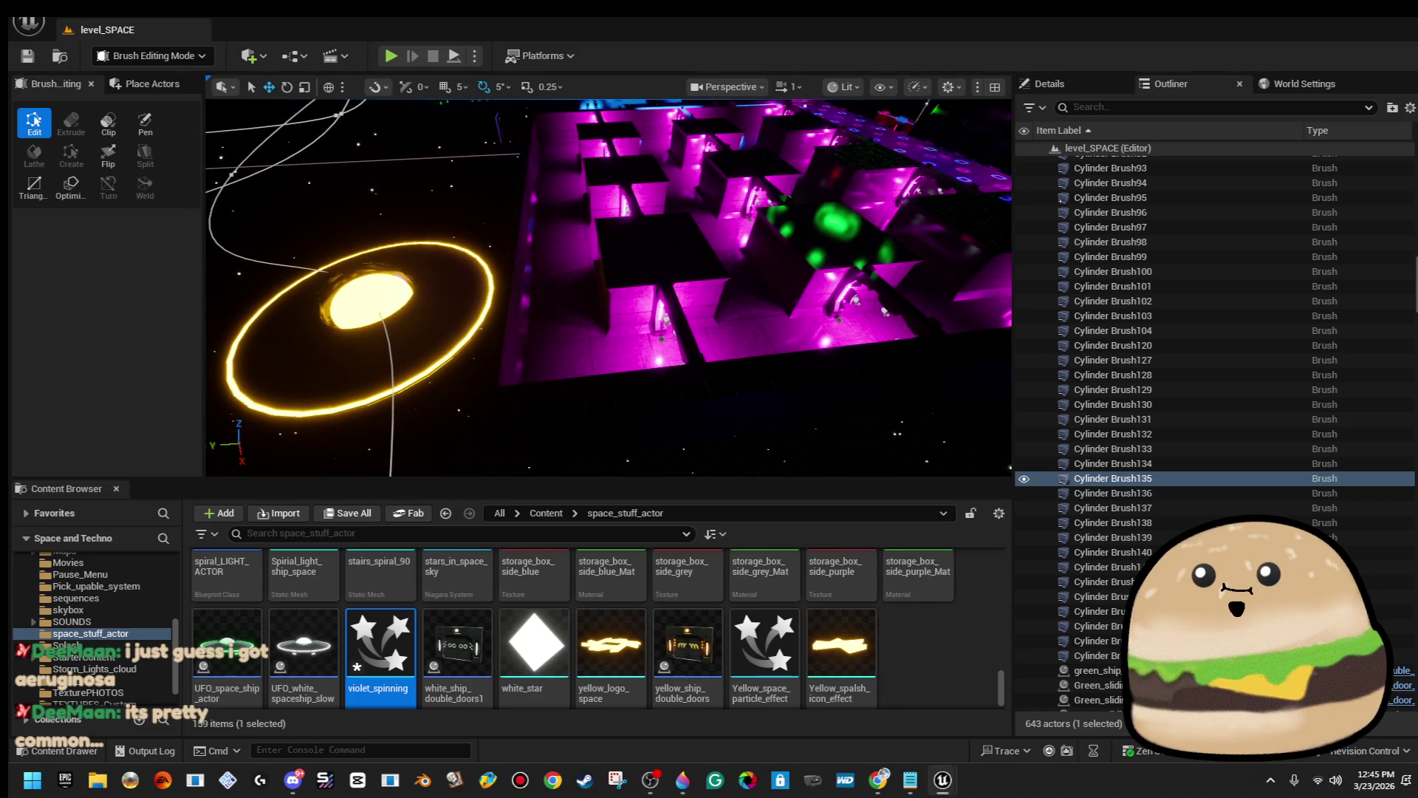
{"action": "key", "text": "w"}
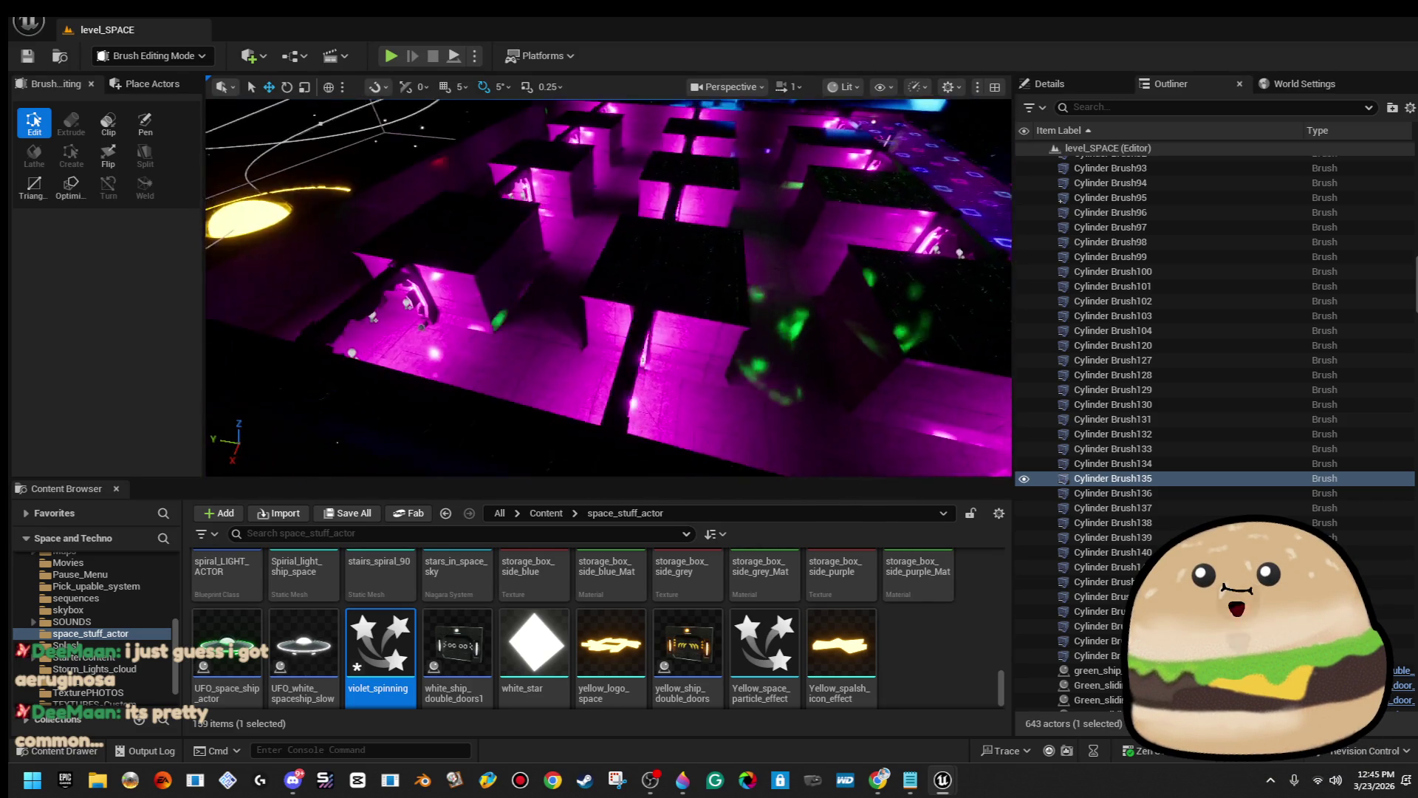
{"action": "key", "text": "s"}
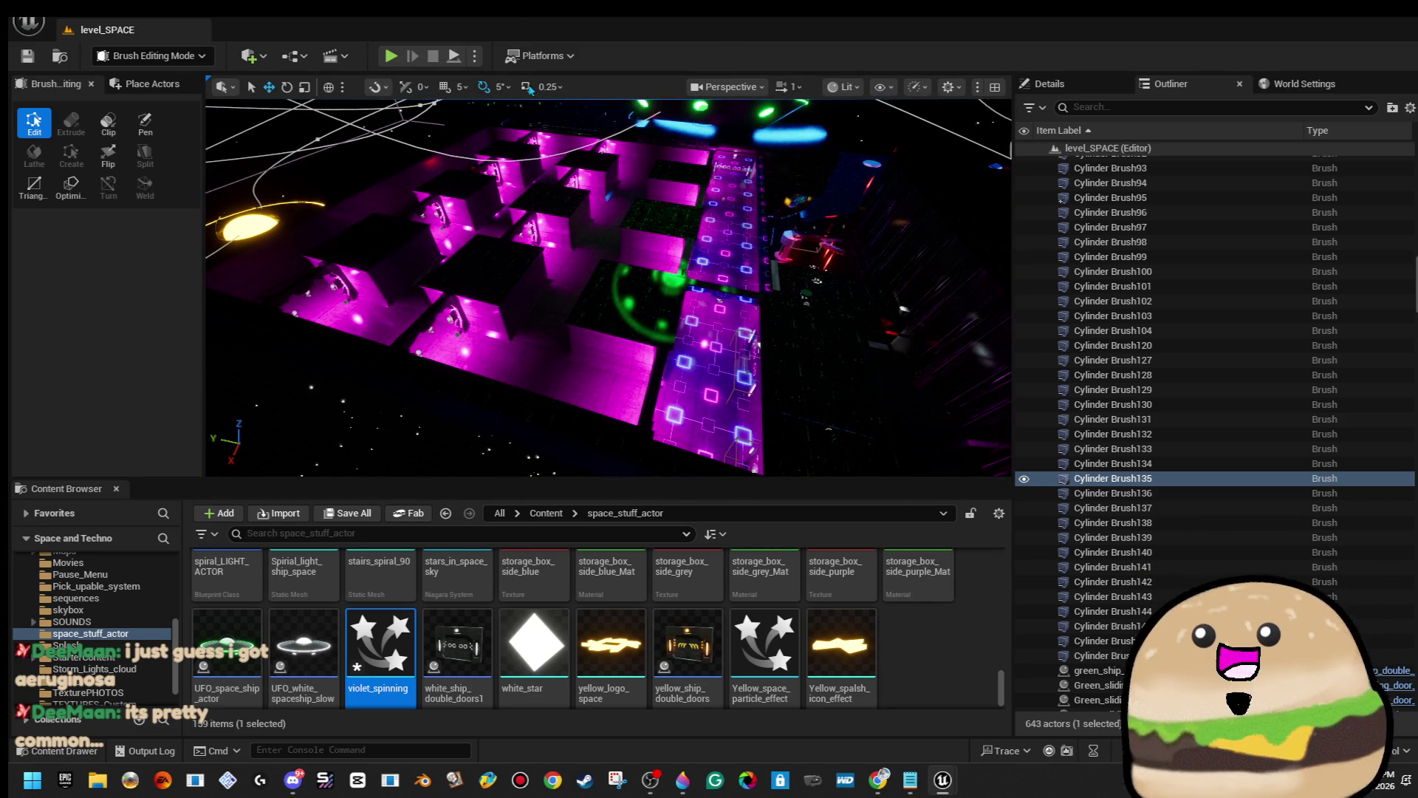
Switch the viewport view mode to Unlit.
{"action": "left_click", "coordinate": [742, 87]}
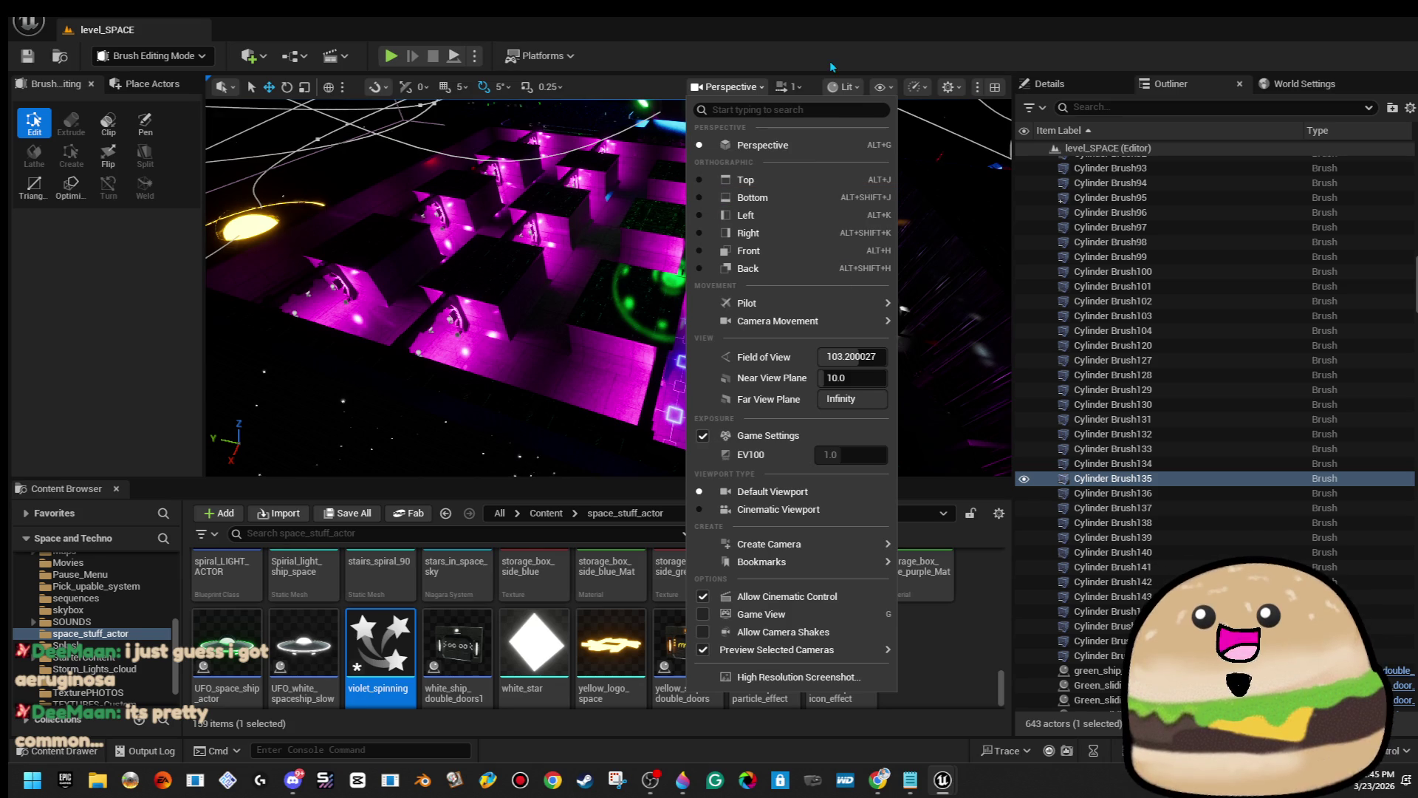
{"action": "left_click", "coordinate": [833, 50]}
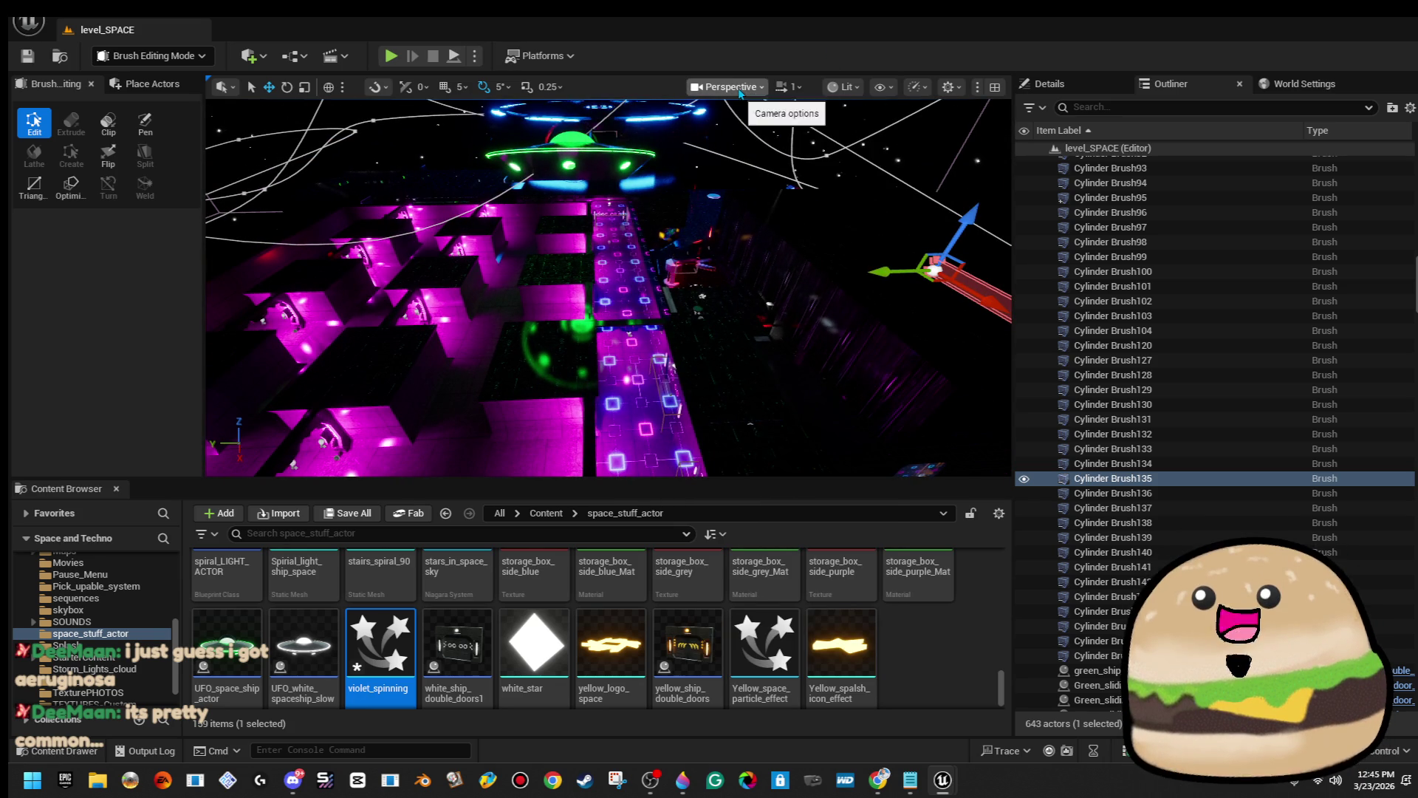
{"action": "left_click", "coordinate": [739, 86]}
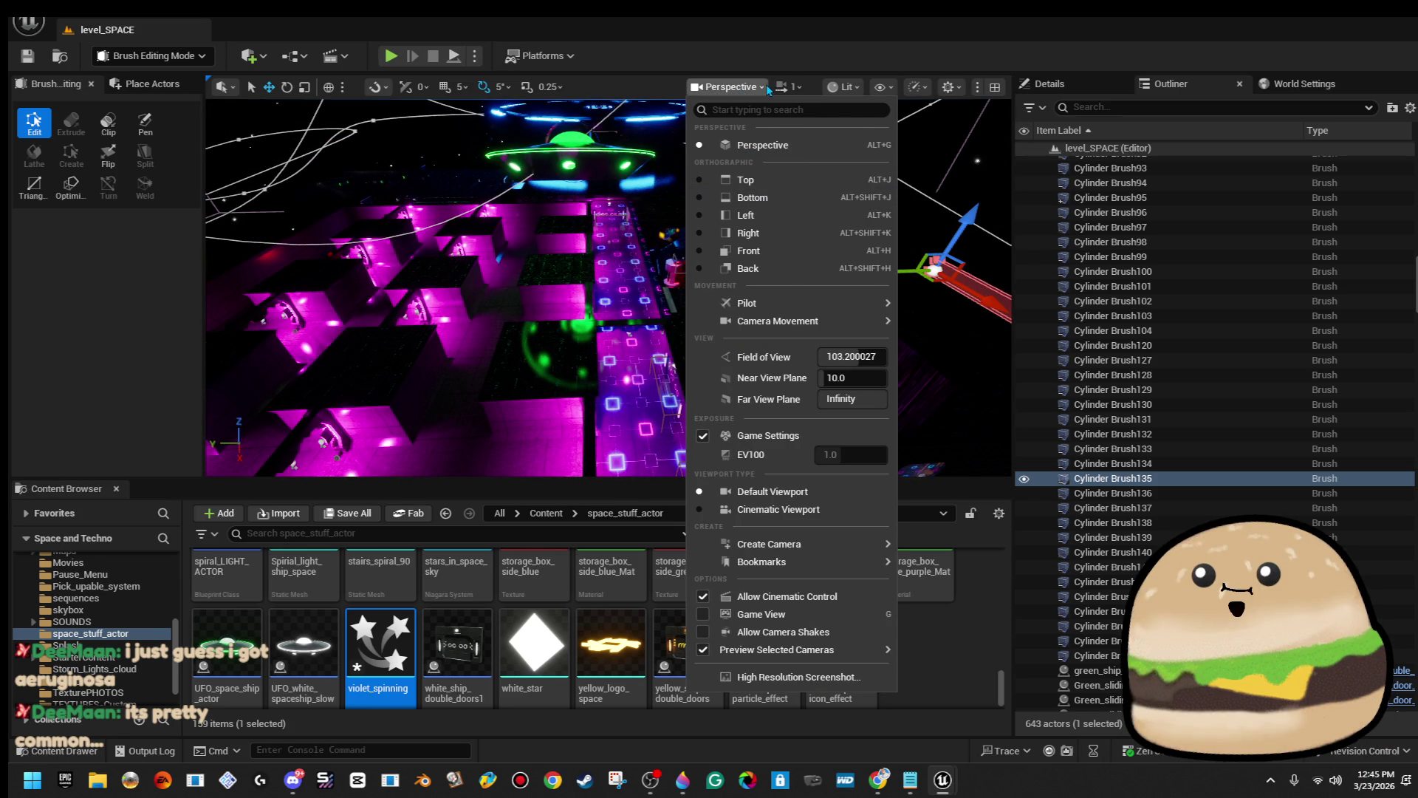
{"action": "left_click", "coordinate": [842, 86]}
{"action": "left_click", "coordinate": [746, 163]}
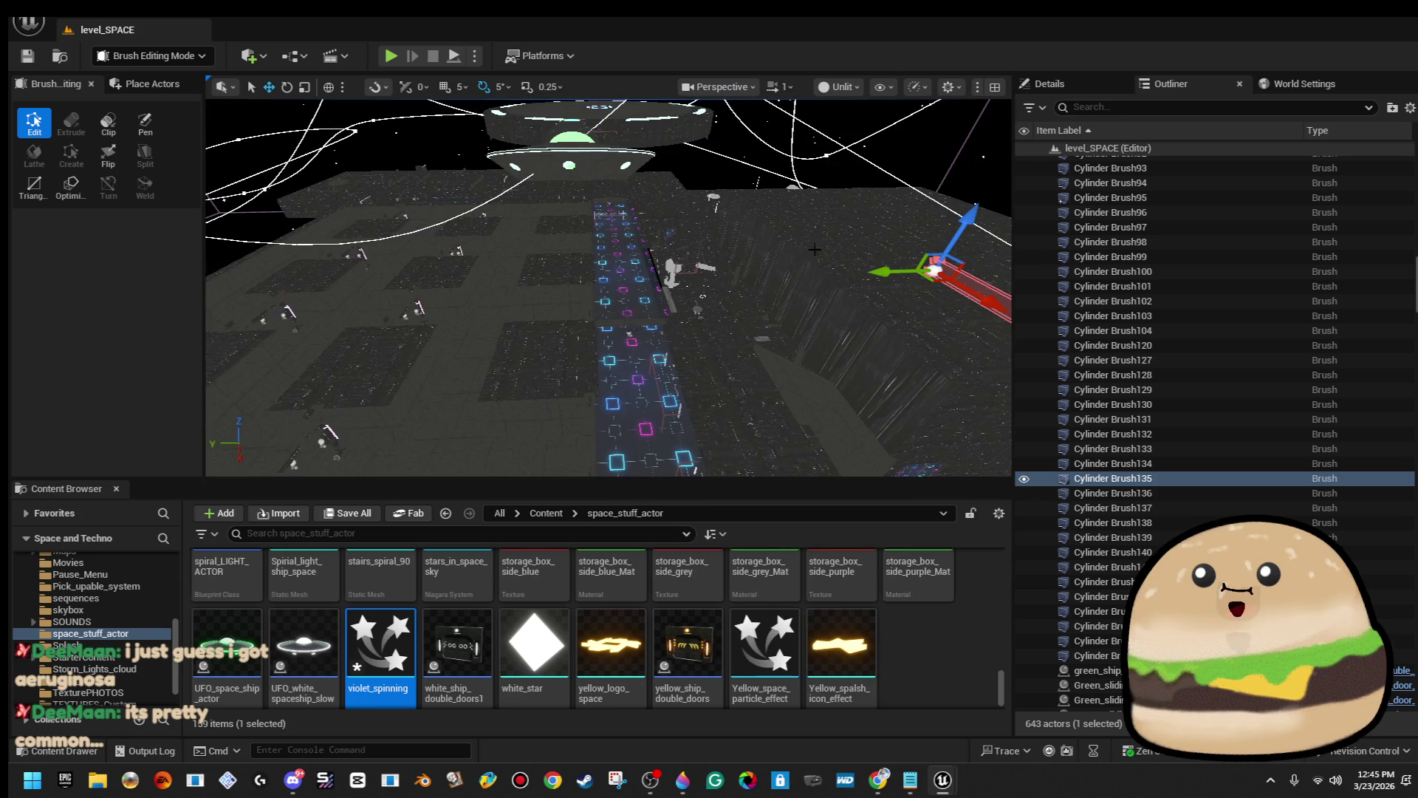
In Visibility Collision view, delete the stray planes Plane4, Plane5 and Plane6.
{"action": "left_click", "coordinate": [838, 86]}
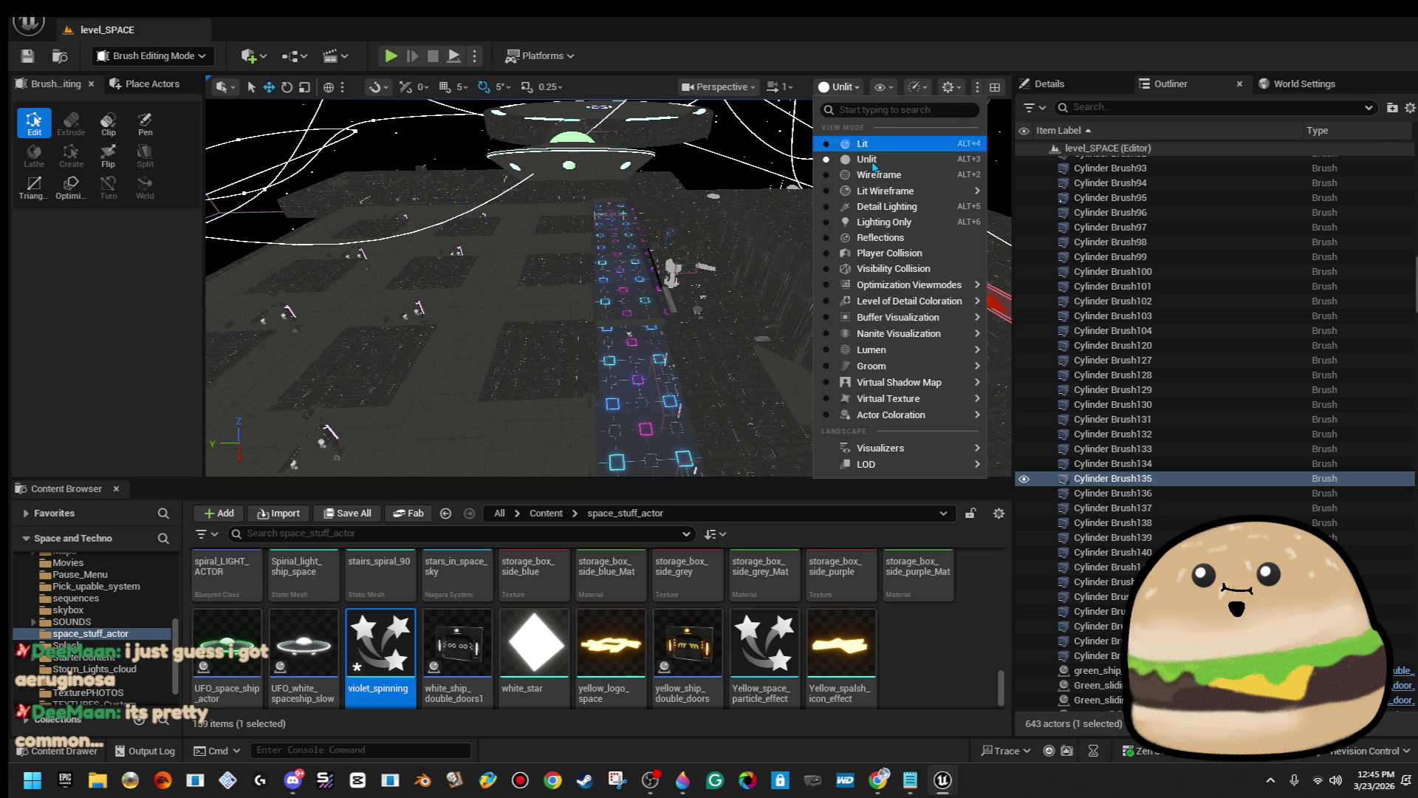
{"action": "left_click", "coordinate": [898, 266]}
{"action": "left_click", "coordinate": [629, 409]}
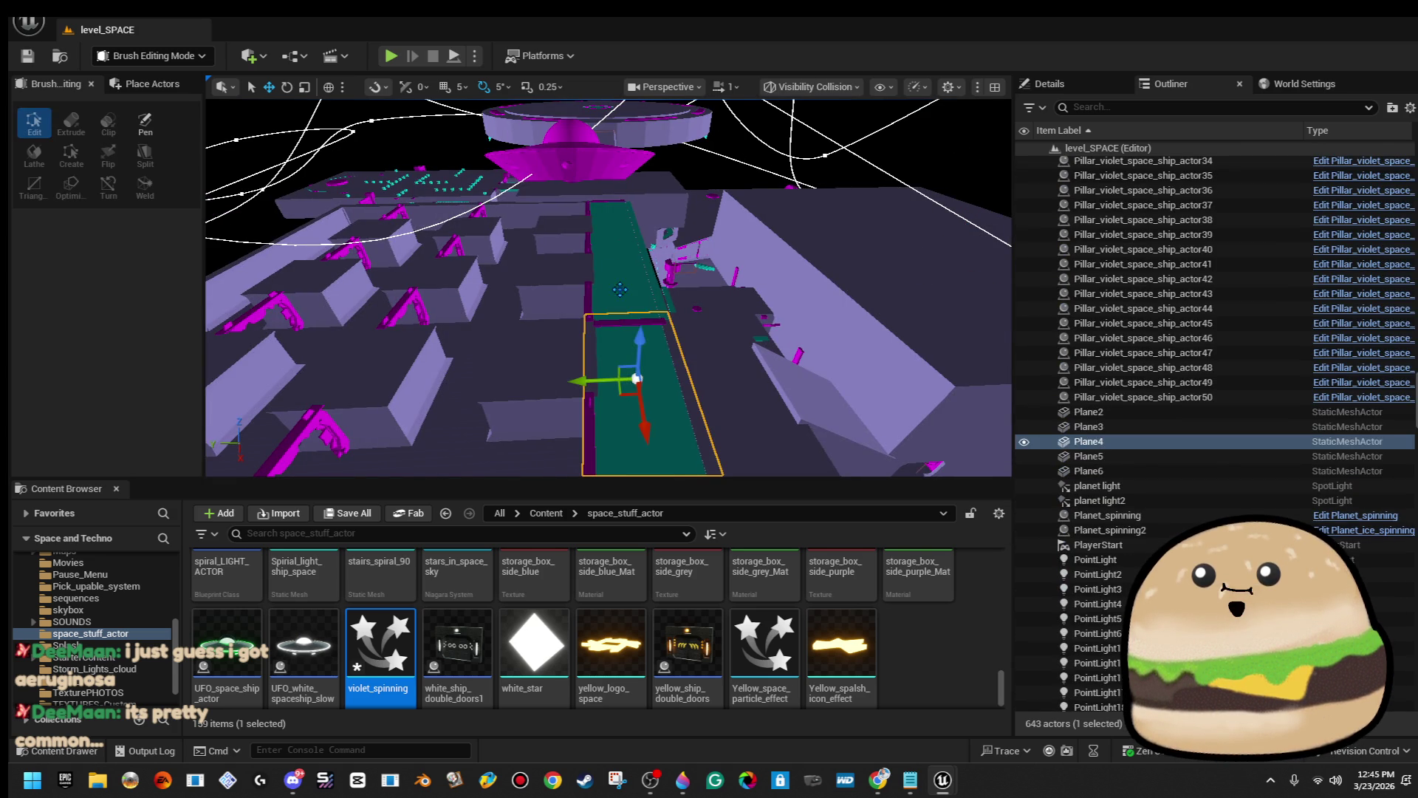
{"action": "key", "text": "Delete"}
{"action": "left_click", "coordinate": [617, 255]}
{"action": "key", "text": "Delete"}
{"action": "left_click", "coordinate": [613, 226]}
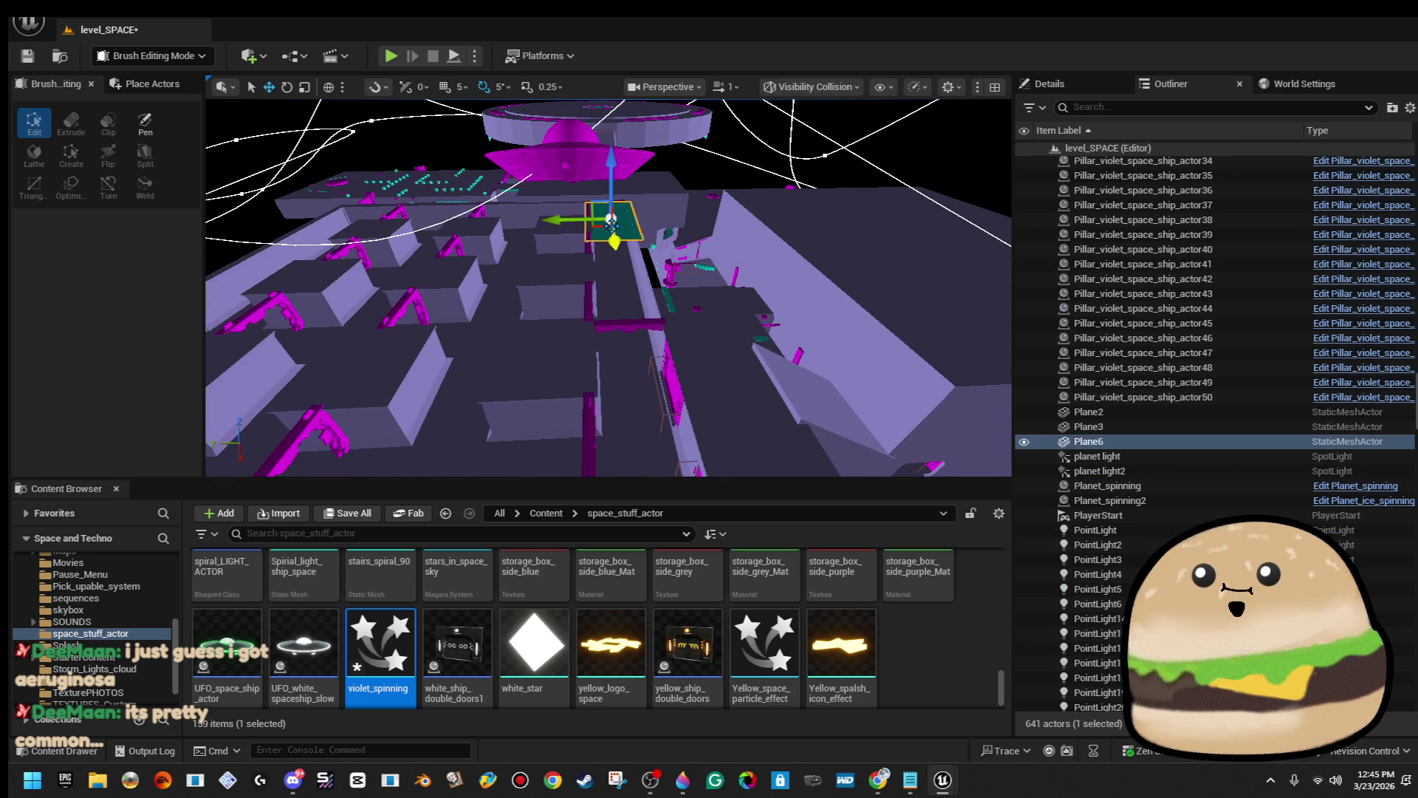
{"action": "key", "text": "Delete"}
Save level_SPACE and set the viewport back to Lit.
{"action": "left_click", "coordinate": [27, 57]}
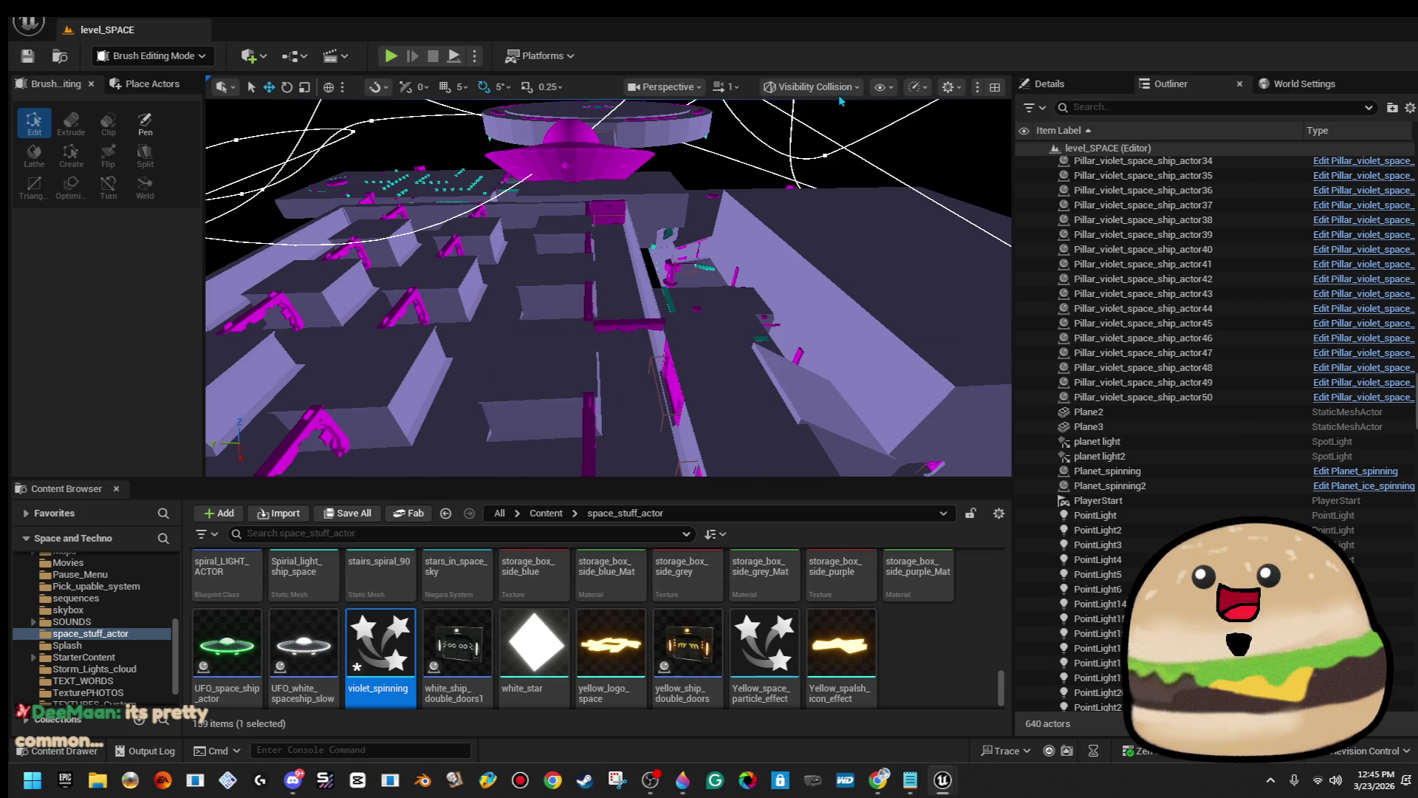
{"action": "left_click", "coordinate": [813, 86]}
{"action": "left_click", "coordinate": [838, 144]}
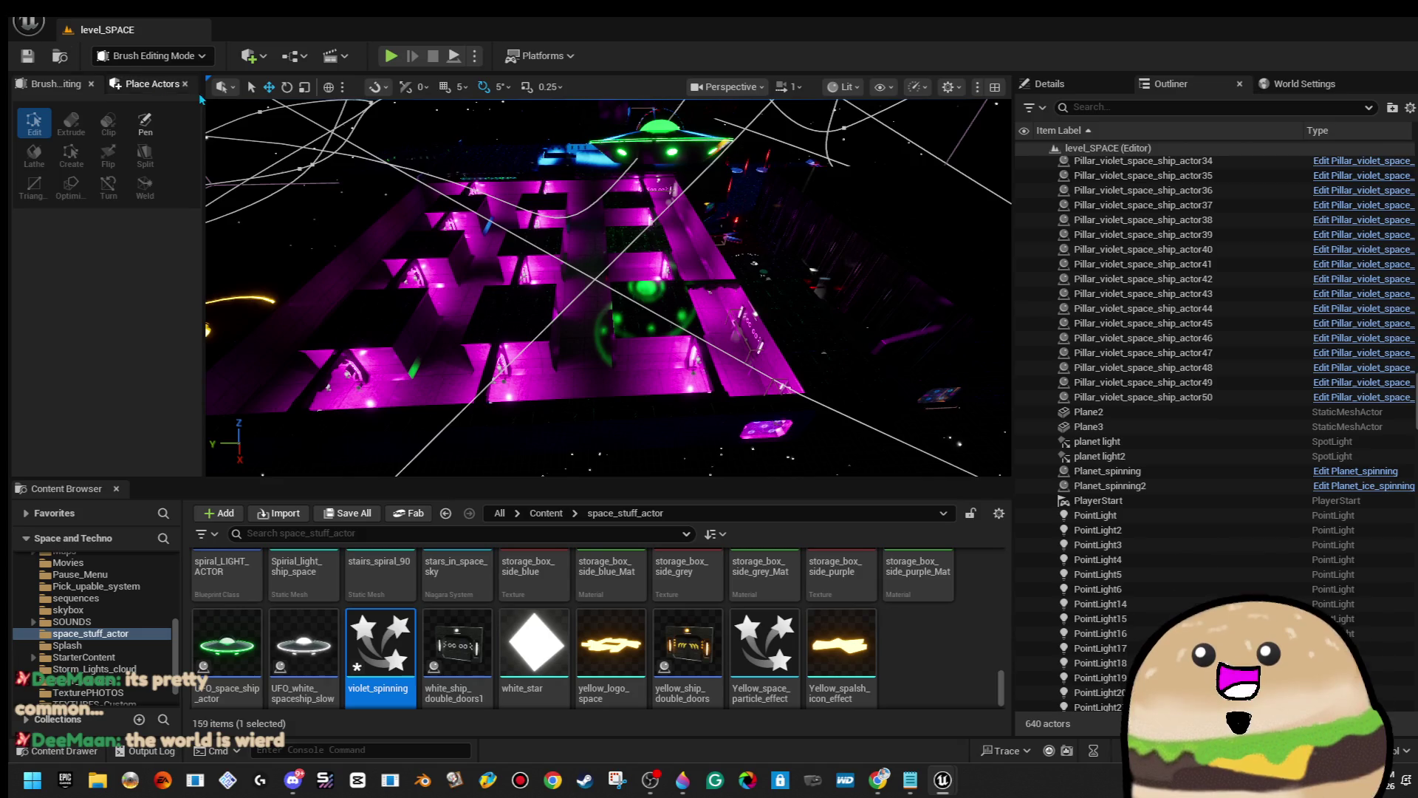
Show the Place Actors Shapes category: Cube, Sphere, Cylinder, Cone and Plane.
{"action": "left_click", "coordinate": [153, 84]}
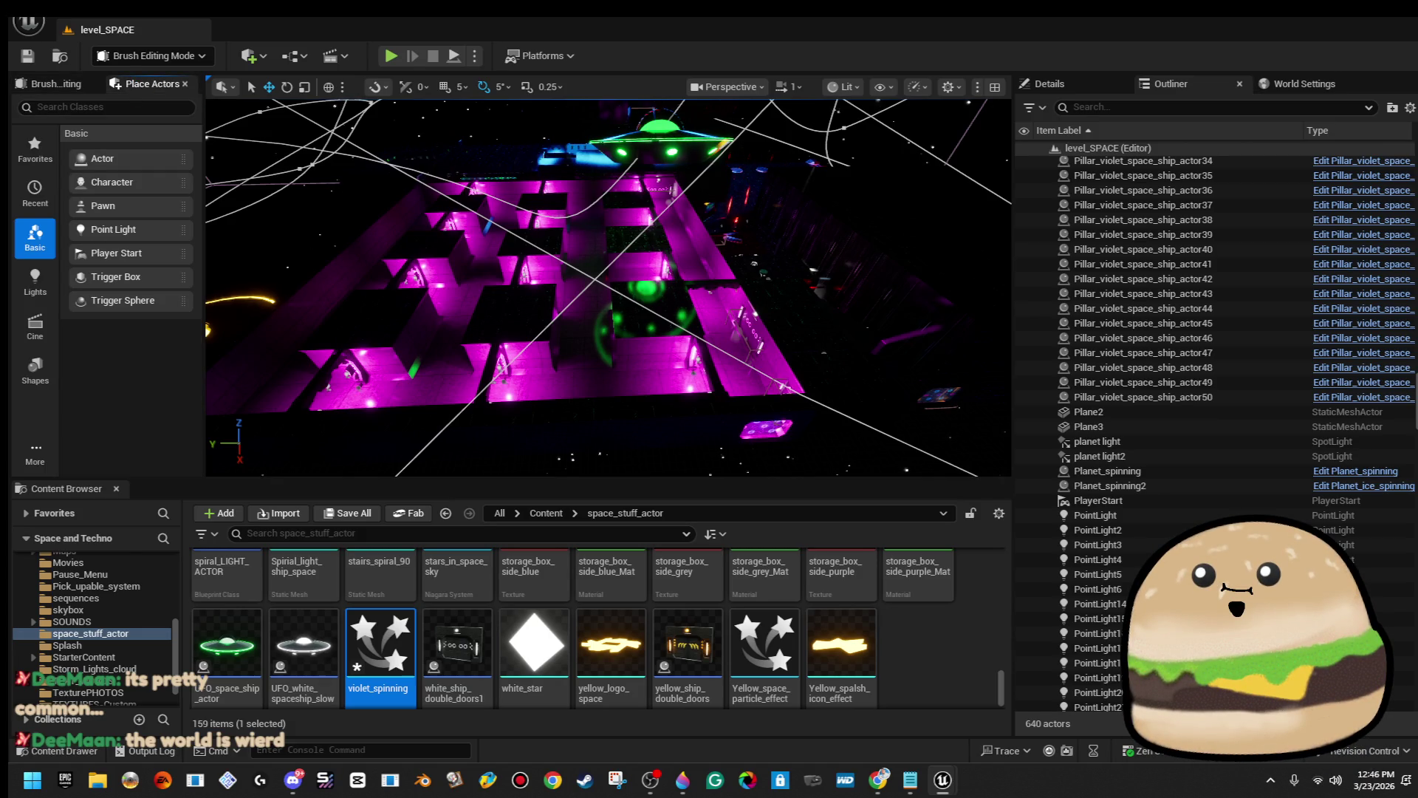
{"action": "scroll", "coordinate": [608, 287], "scroll_direction": "down", "scroll_amount": 3}
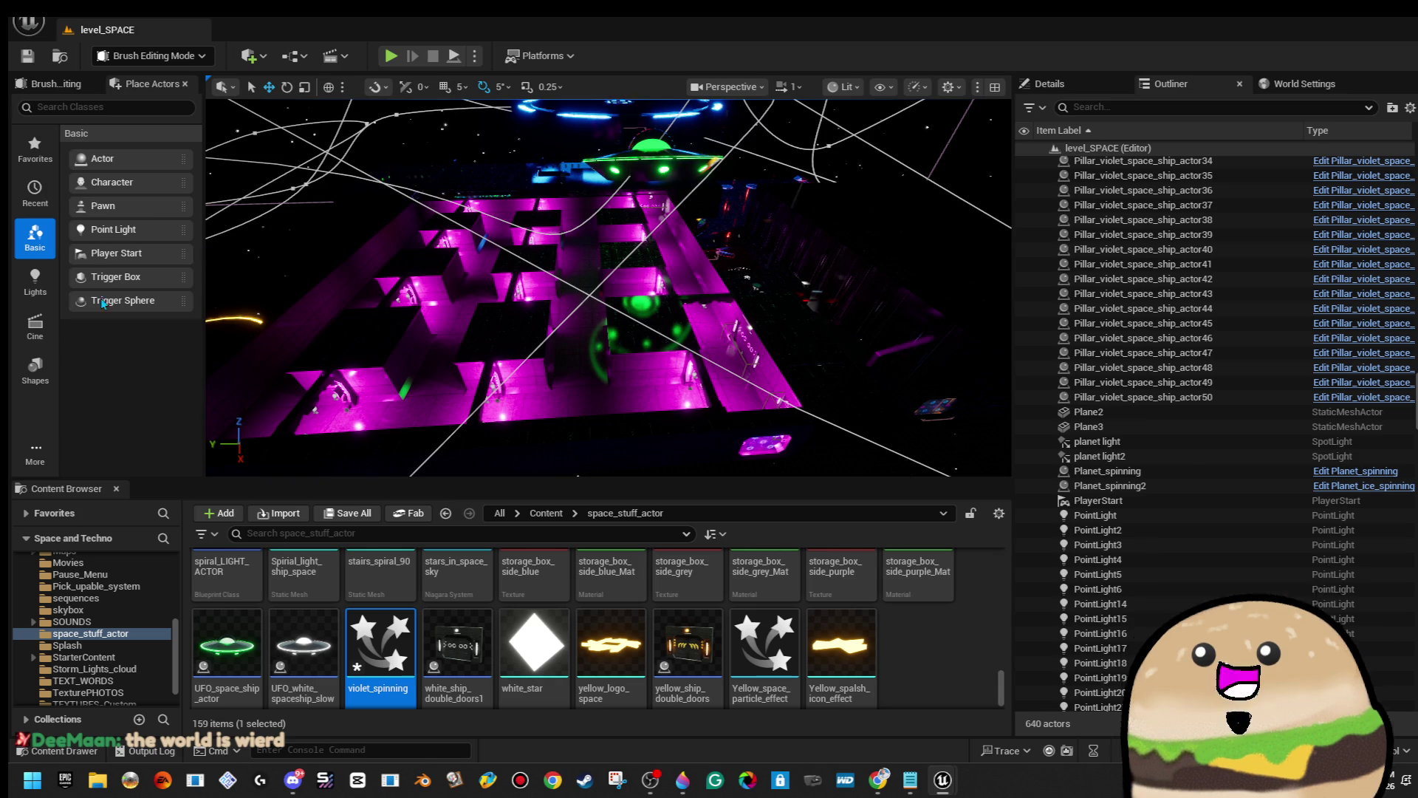
{"action": "left_click", "coordinate": [43, 382]}
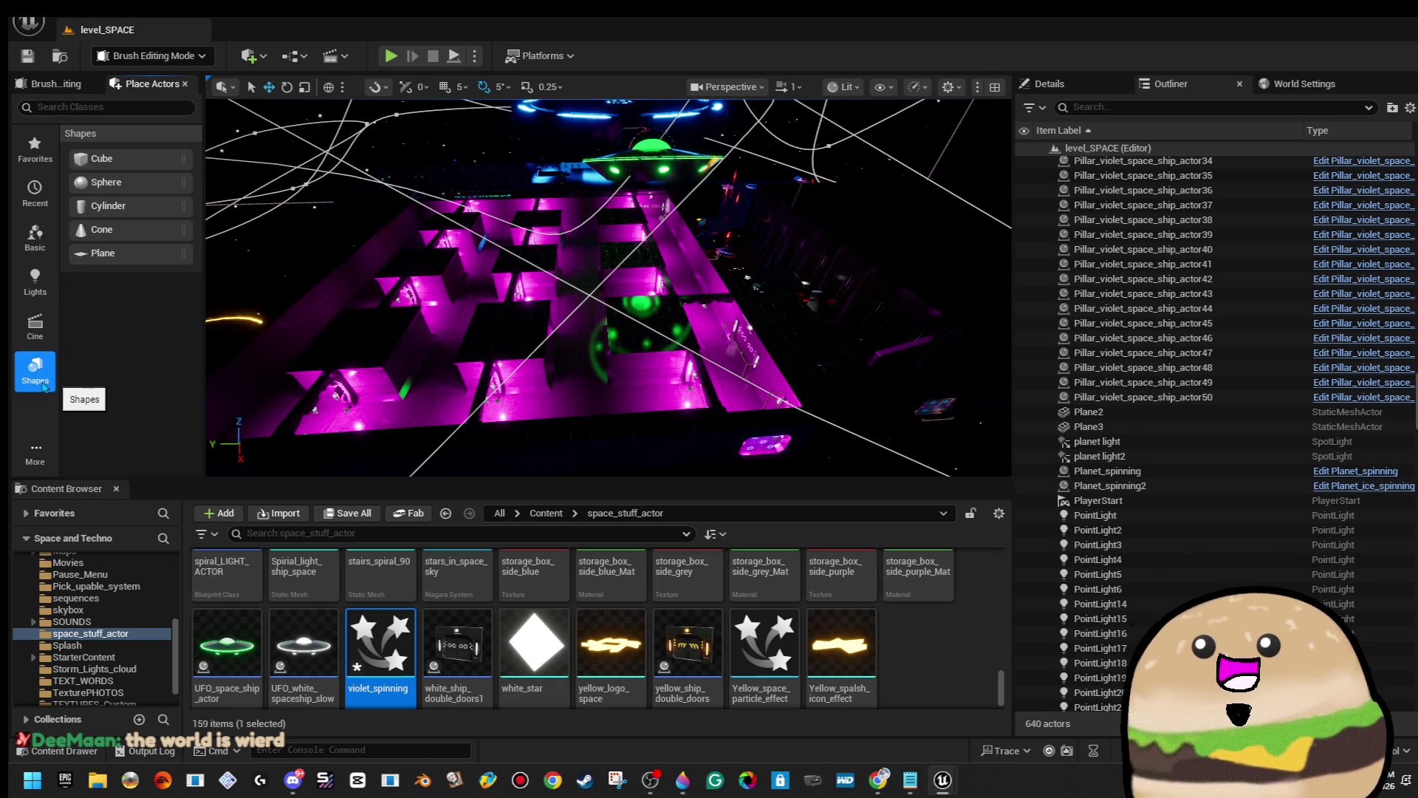
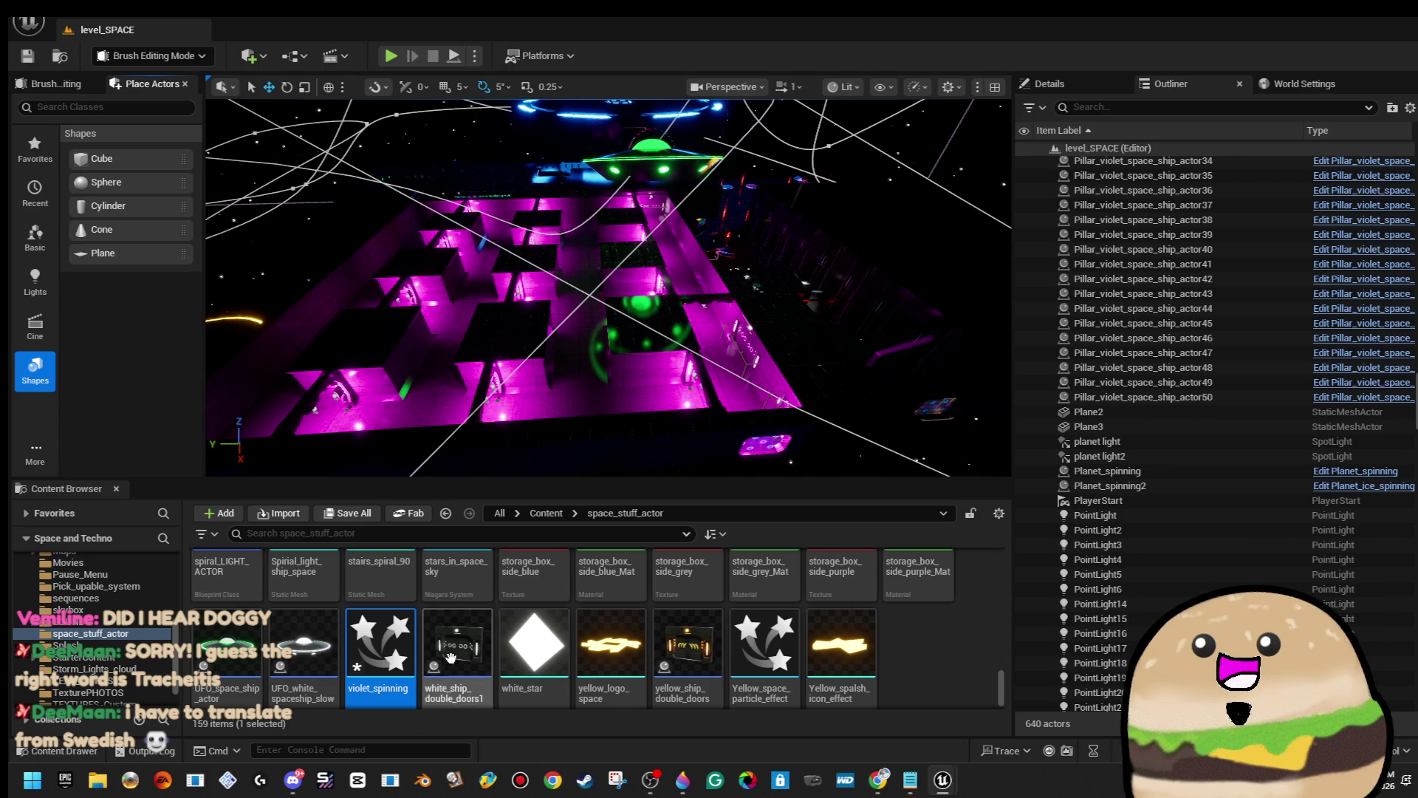
In Discord's #chat-room, add burger and heart reactions to the morning posts.
{"action": "left_click", "coordinate": [293, 779]}
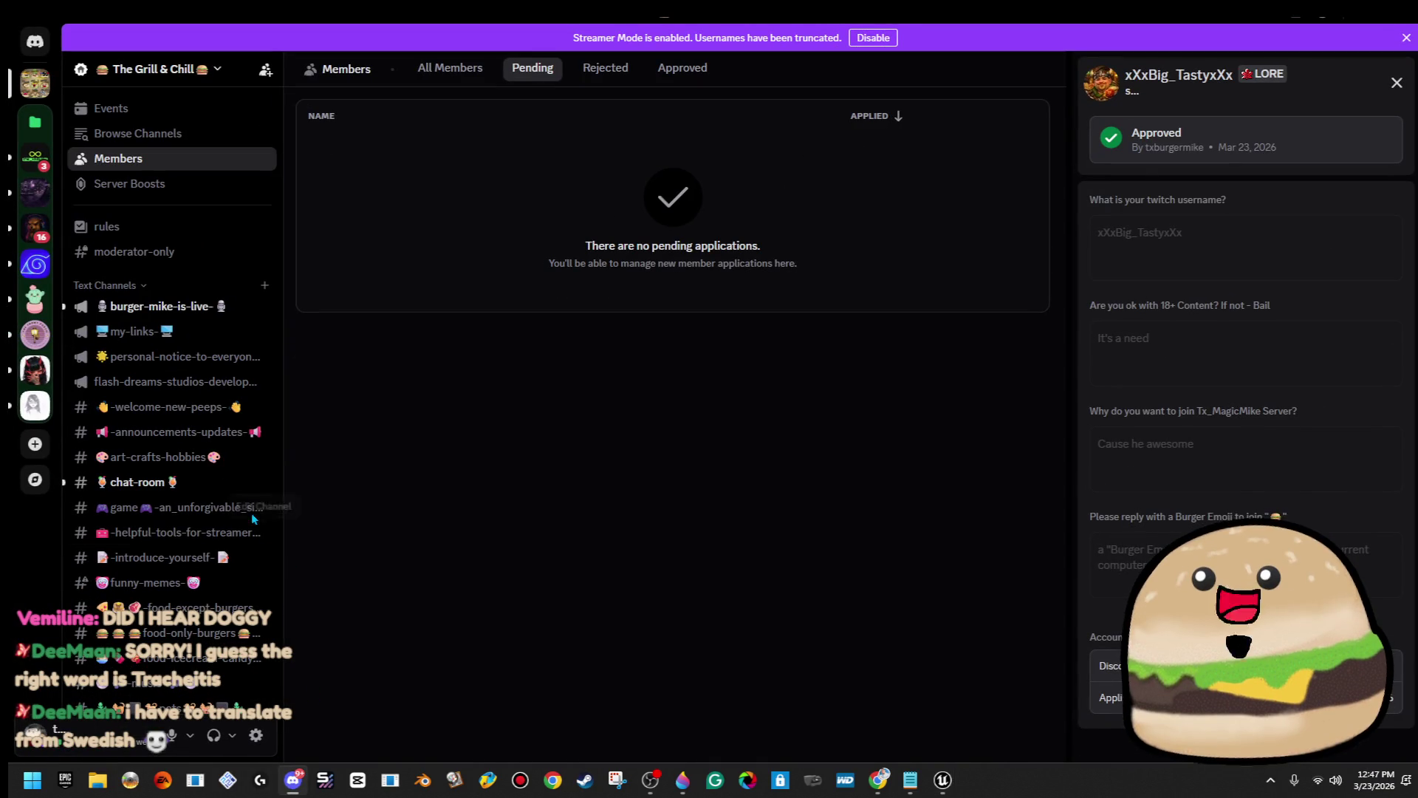
{"action": "left_click", "coordinate": [237, 482]}
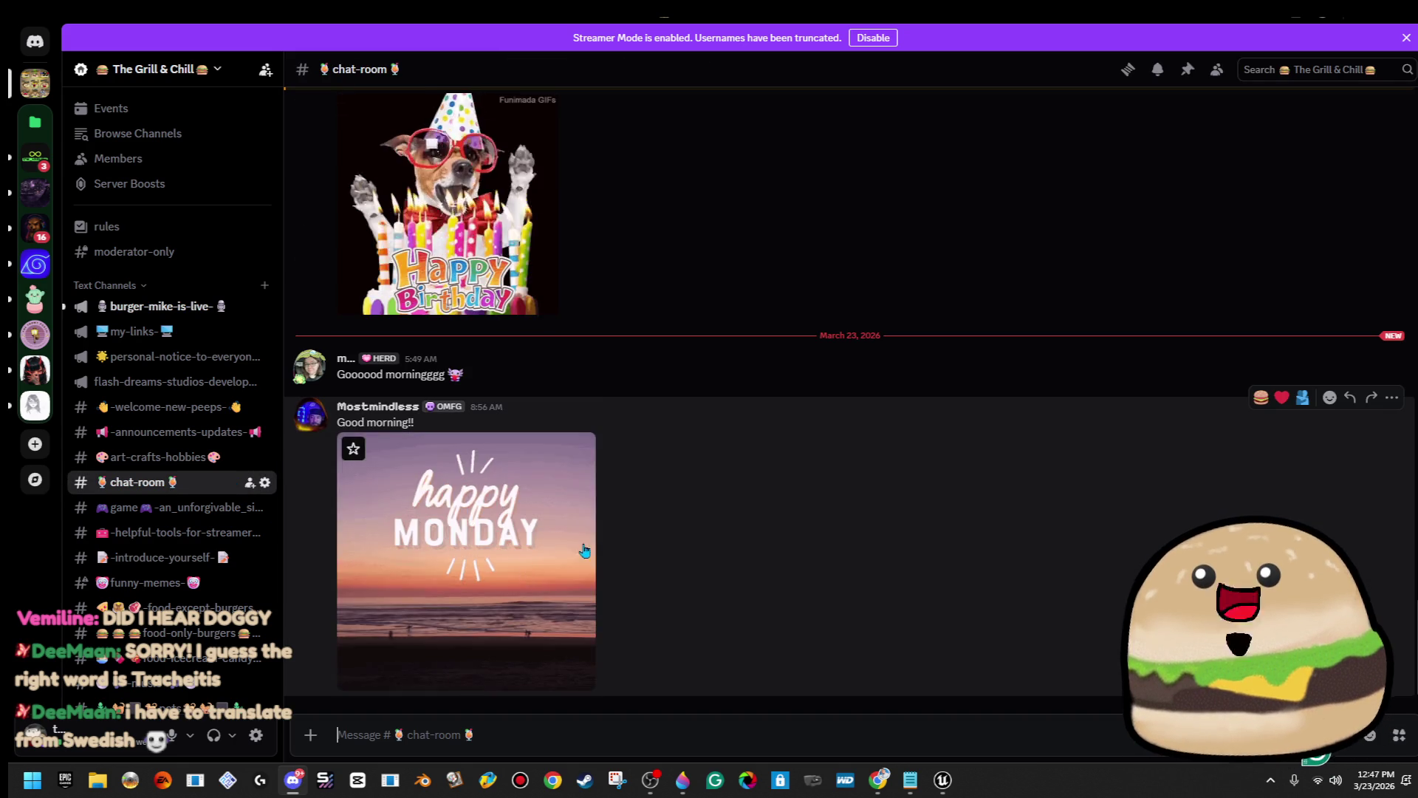
{"action": "left_click", "coordinate": [1261, 399]}
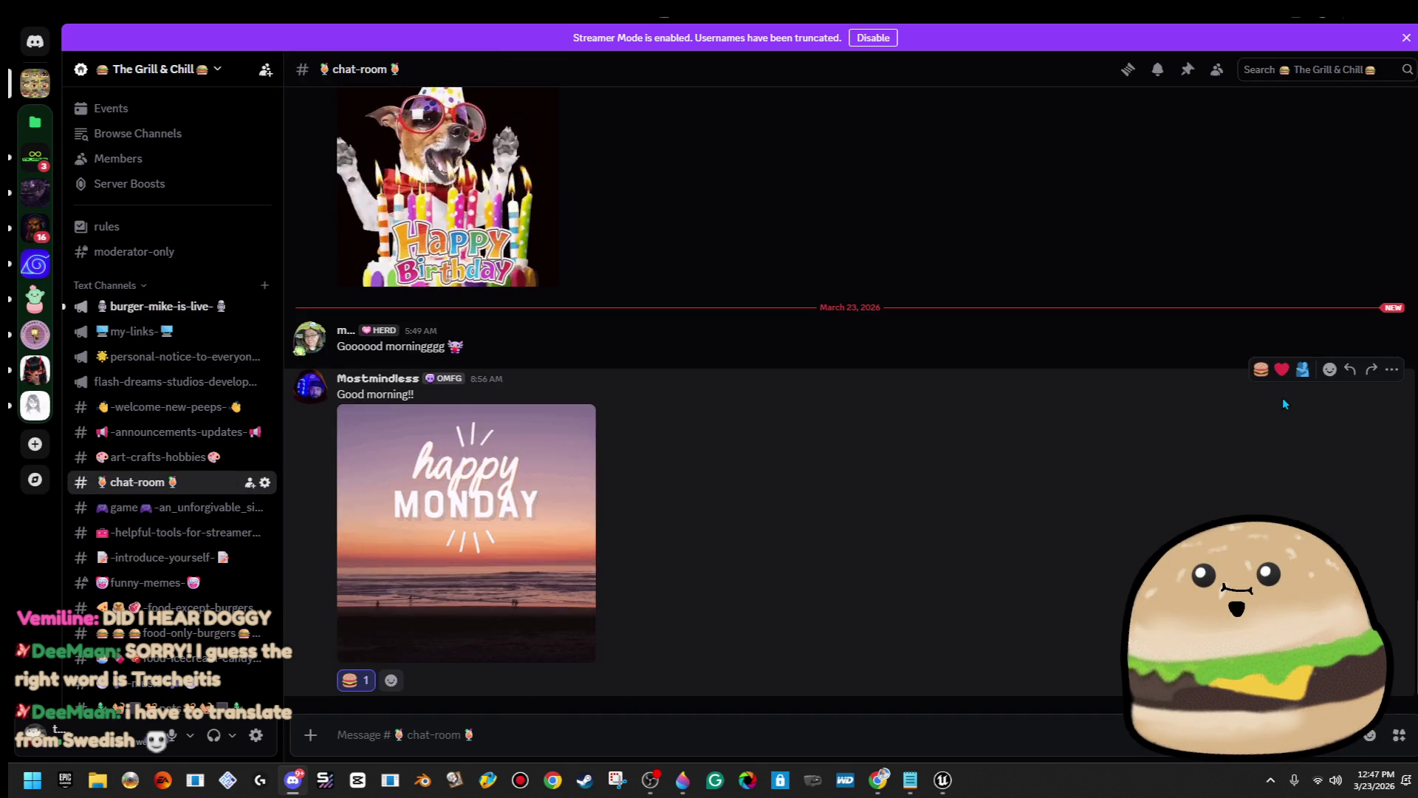
{"action": "left_click", "coordinate": [1282, 323]}
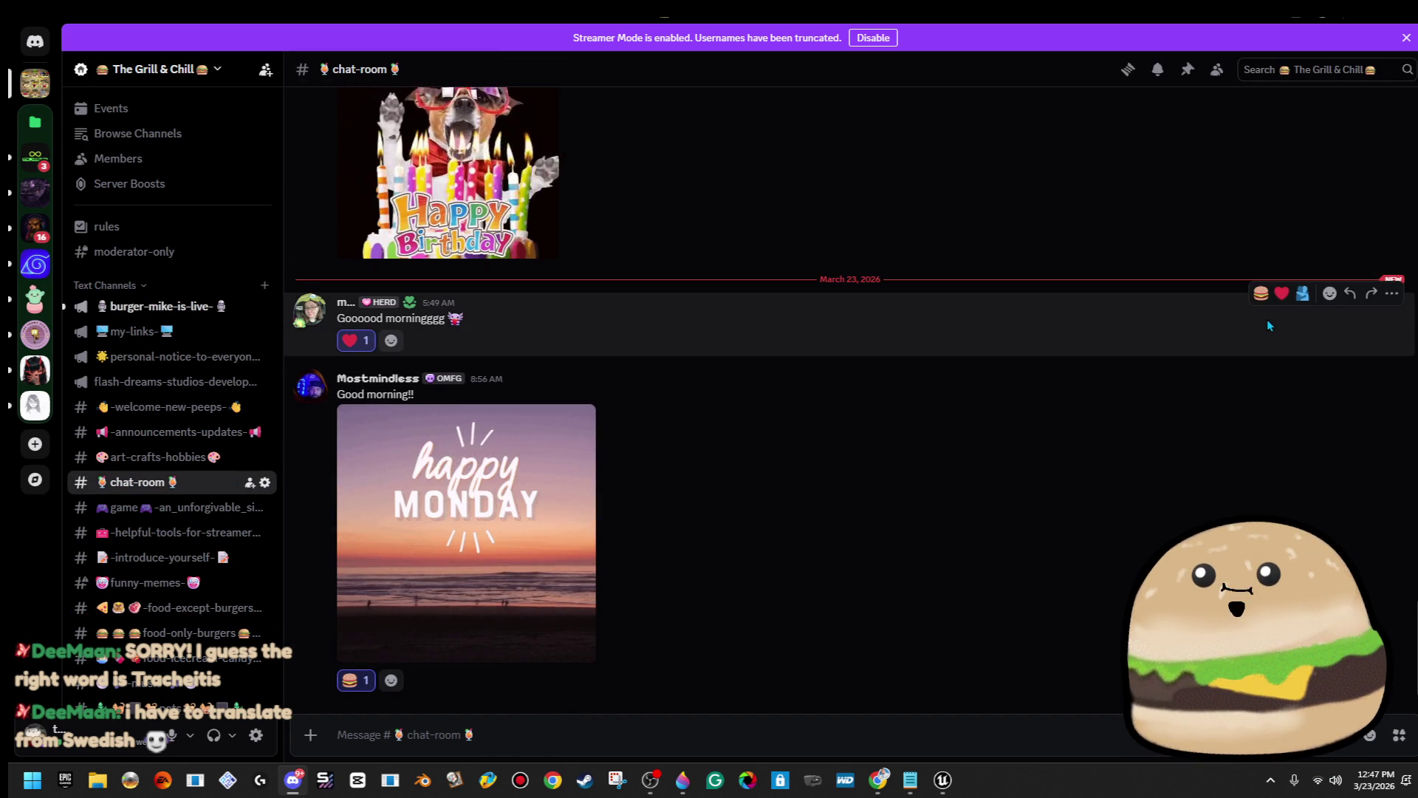
{"action": "left_click", "coordinate": [1261, 293]}
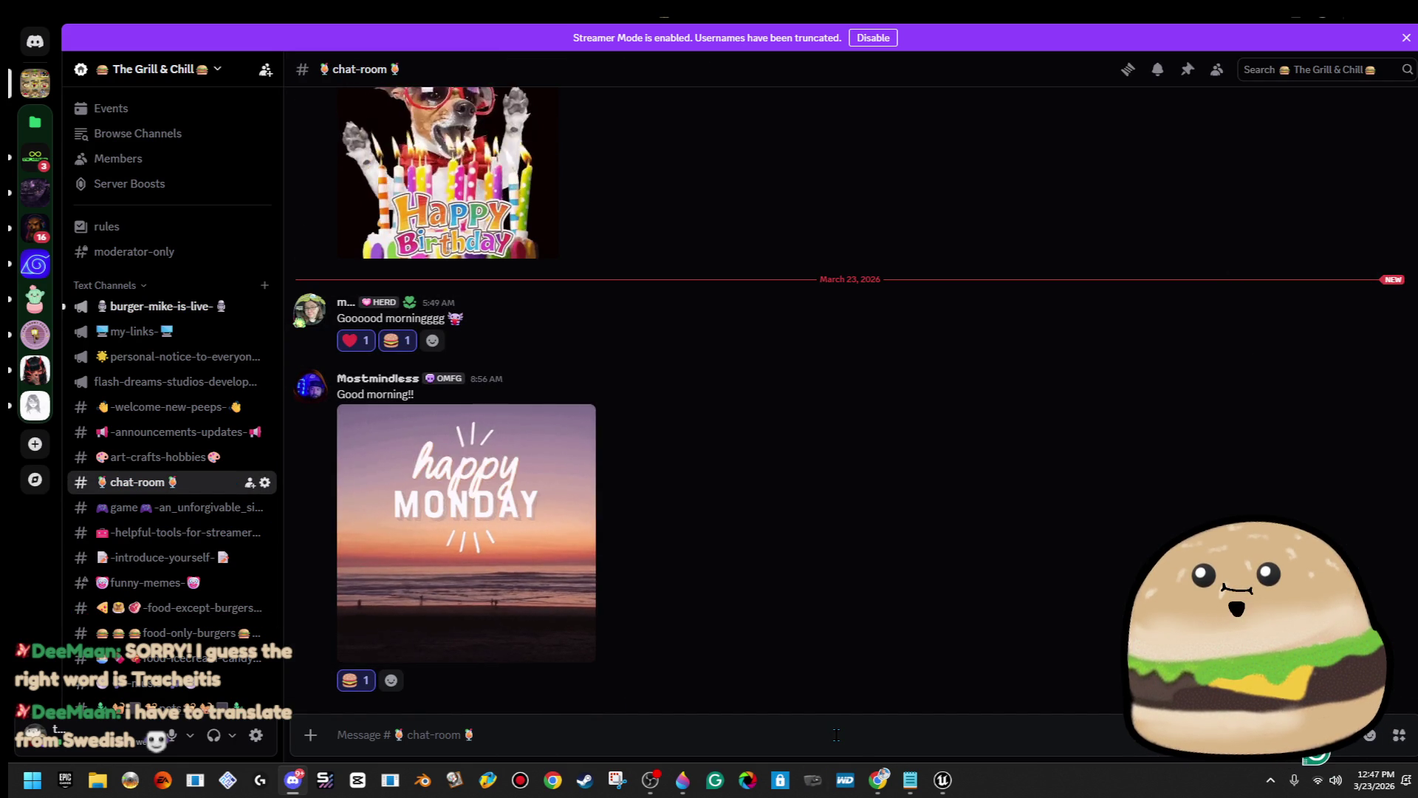
Post a good-morning message mentioning two members, then minimize Discord.
{"action": "type", "text": "good morning @m"}
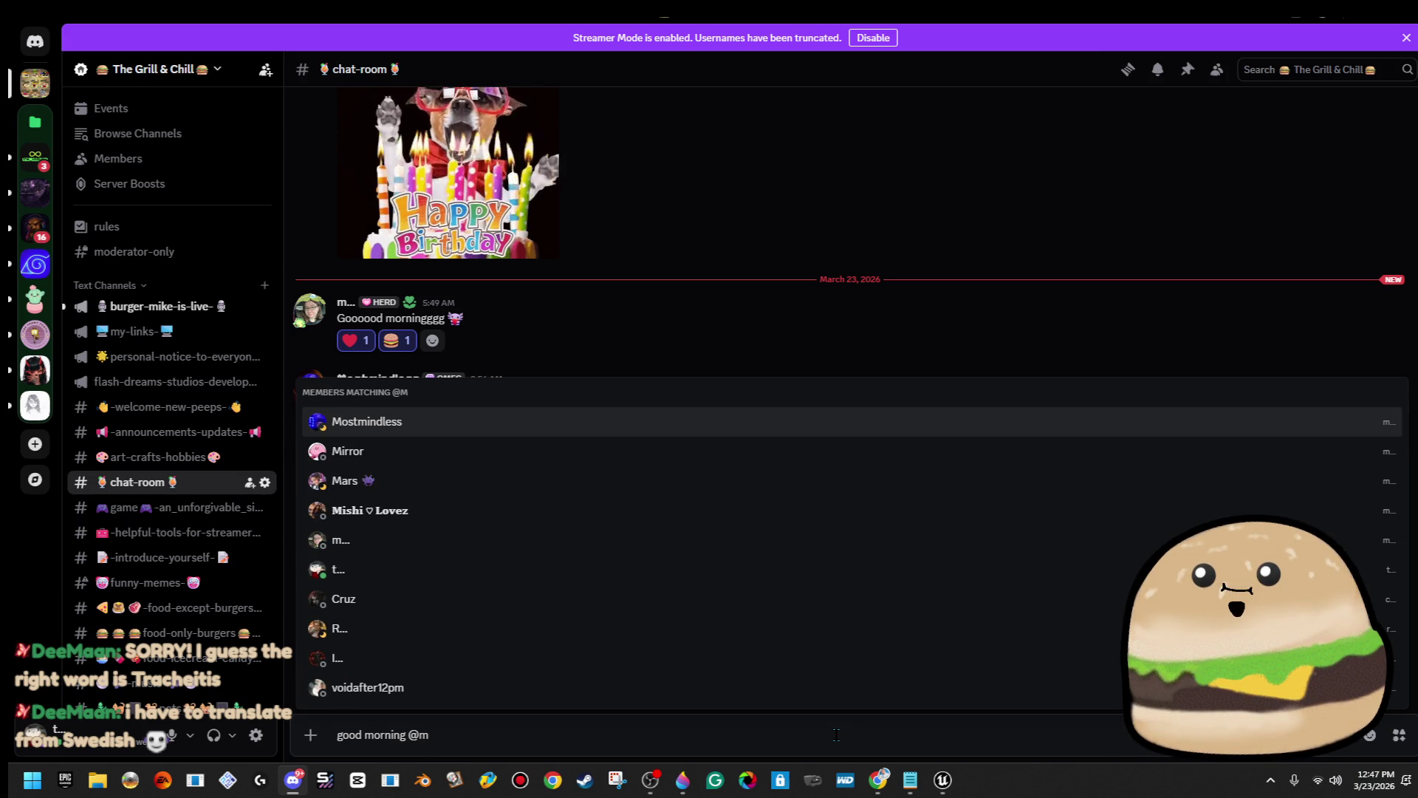
{"action": "key", "text": "Down"}
{"action": "key", "text": "Down"}
{"action": "key", "text": "Down"}
{"action": "key", "text": "Return"}
{"action": "type", "text": "and"}
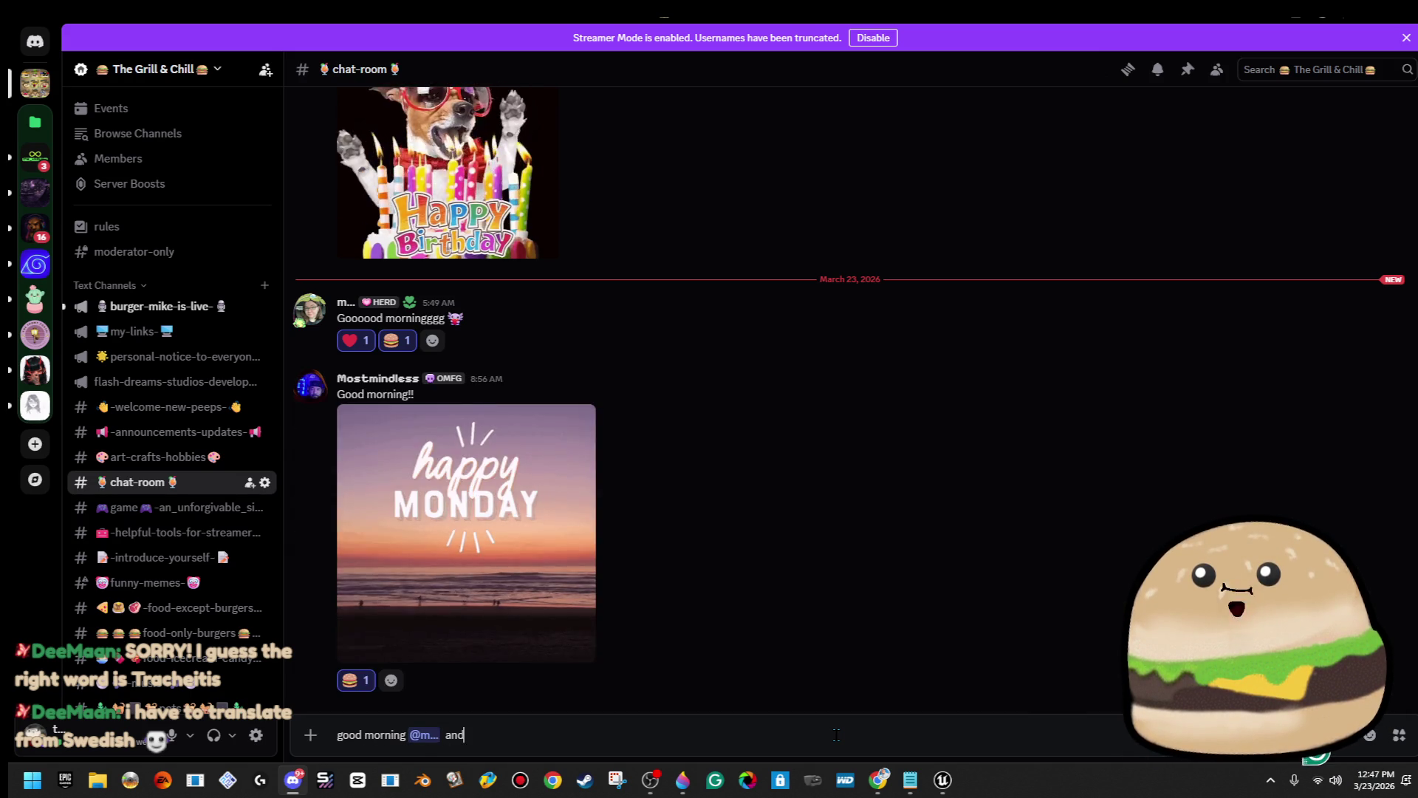
{"action": "type", "text": " @most"}
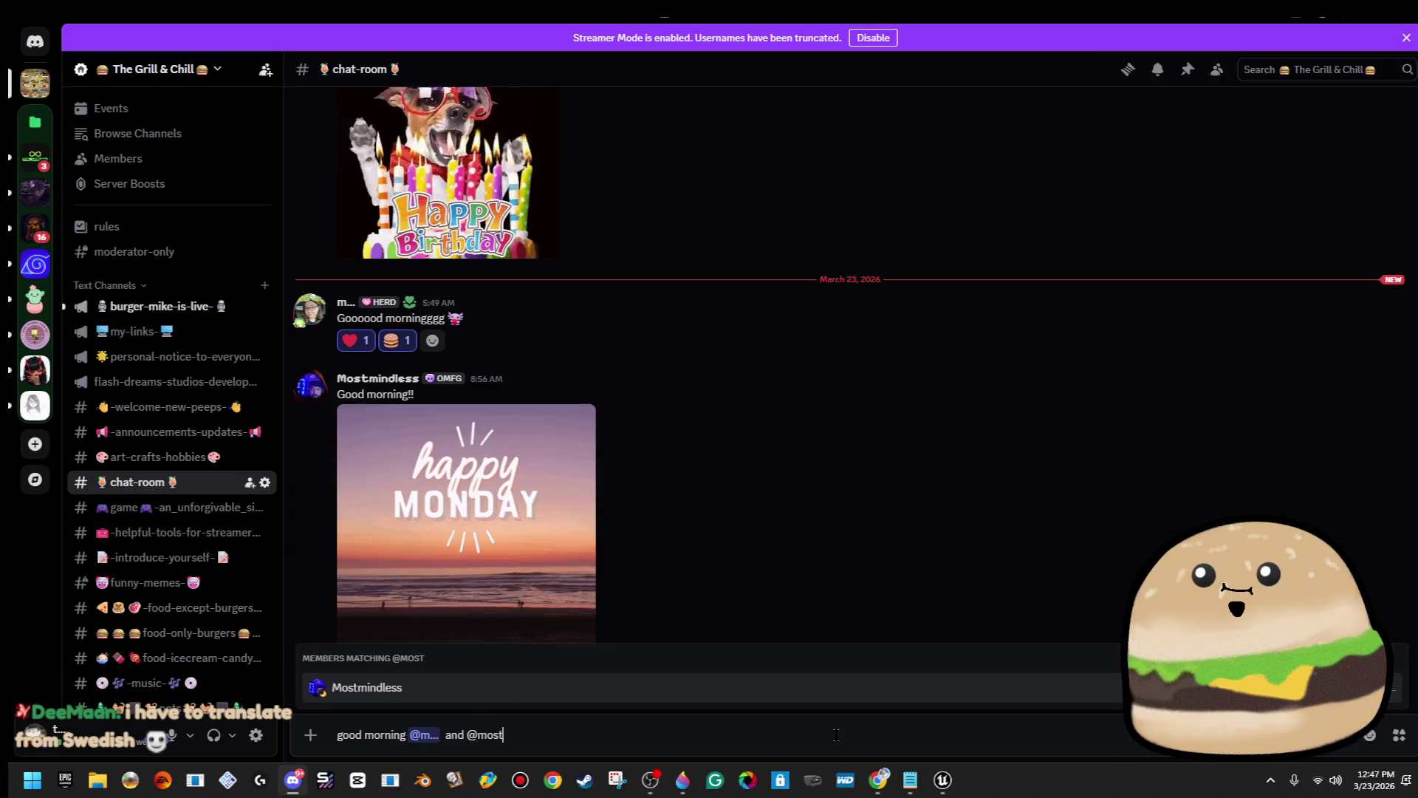
{"action": "key", "text": "Return"}
{"action": "key", "text": "Return"}
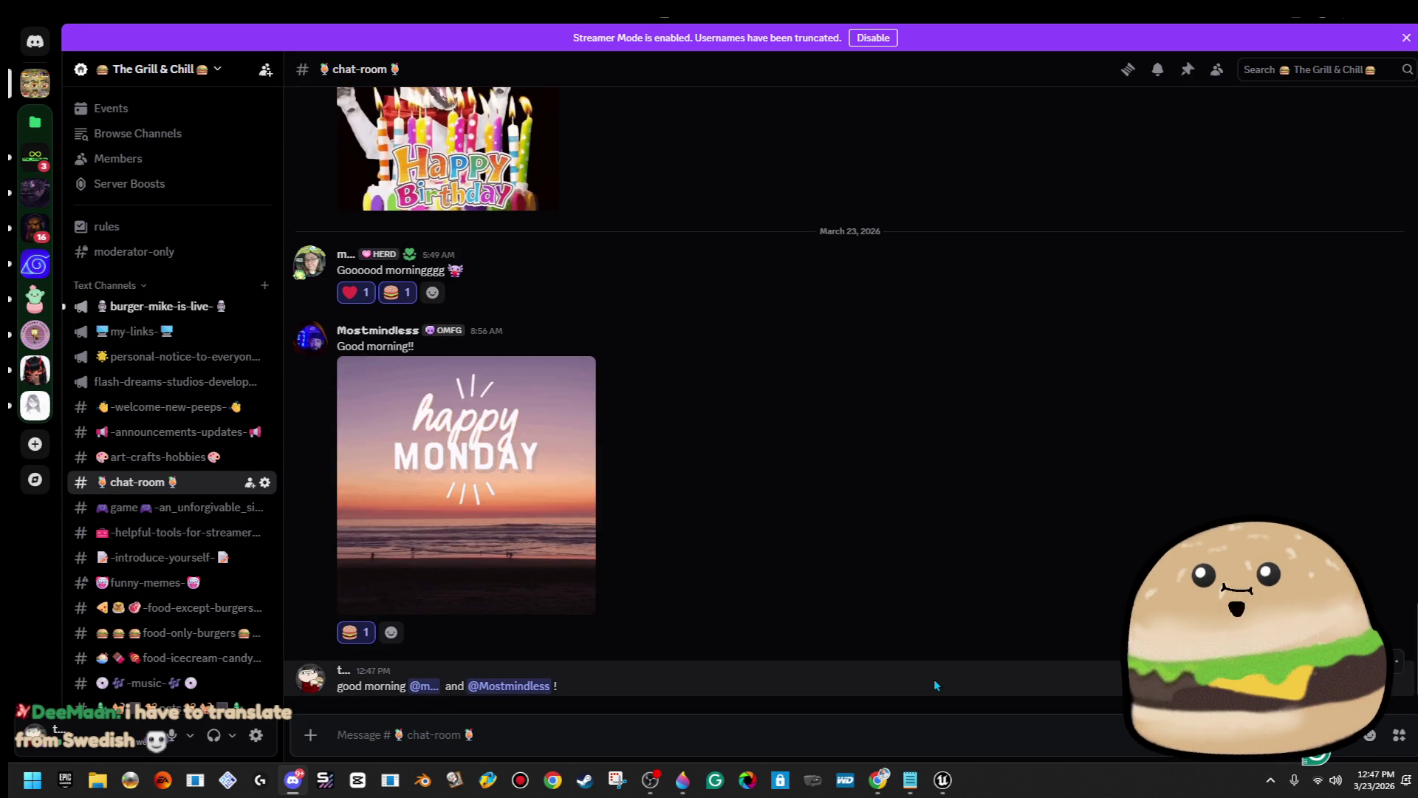
{"action": "left_click", "coordinate": [1361, 21]}
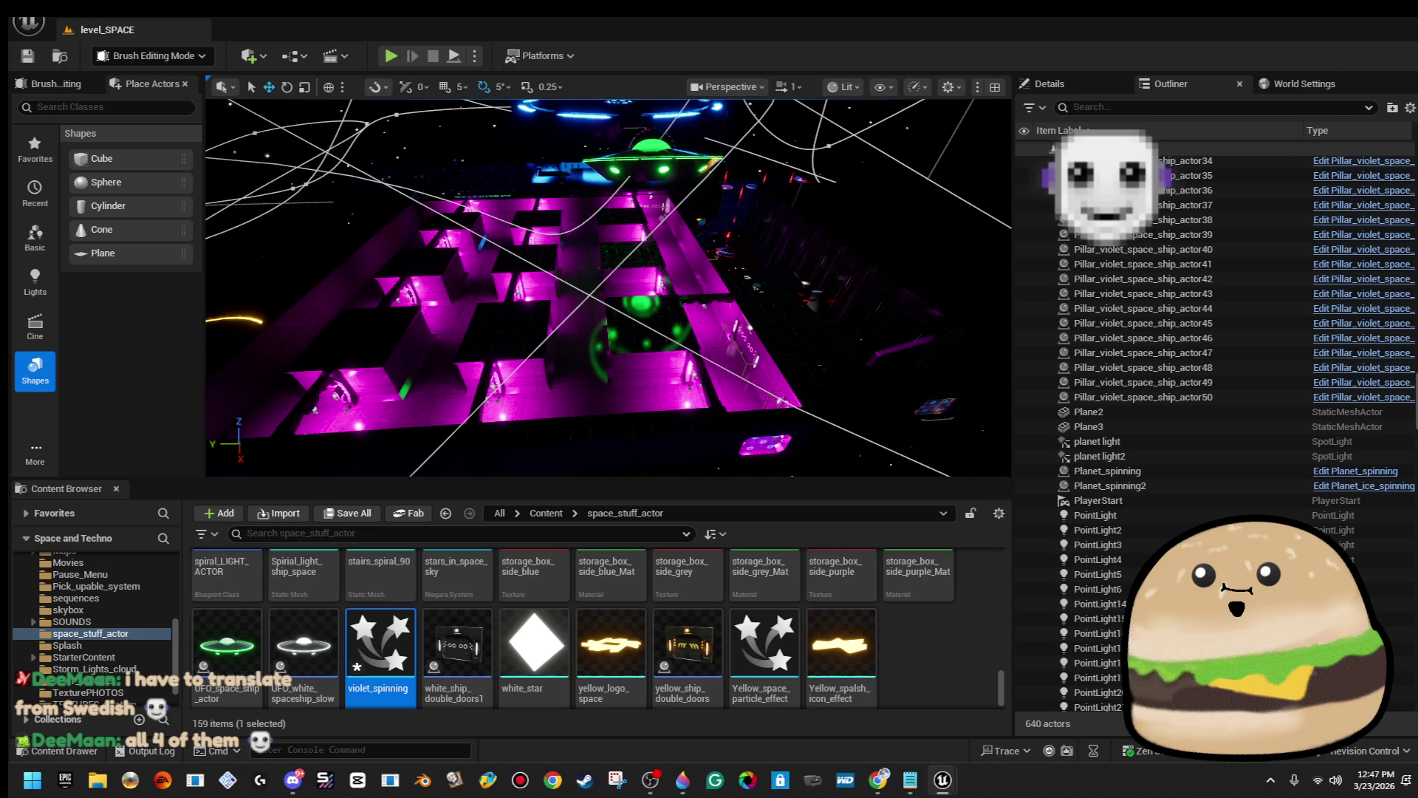
{"action": "scroll", "coordinate": [608, 286], "scroll_direction": "up", "scroll_amount": 3}
{"action": "scroll", "coordinate": [608, 287], "scroll_direction": "up", "scroll_amount": 5}
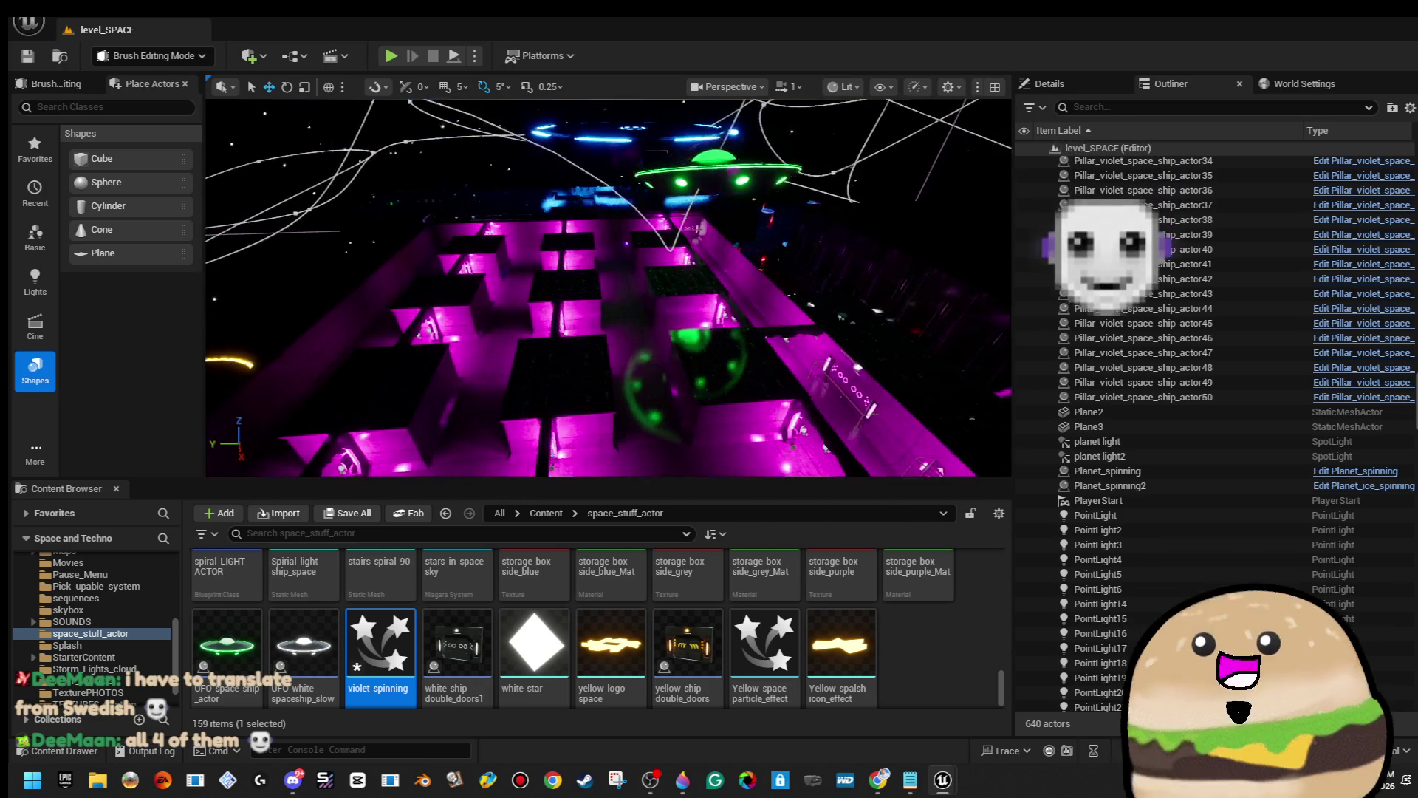
{"action": "scroll", "coordinate": [609, 286], "scroll_direction": "down", "scroll_amount": 5}
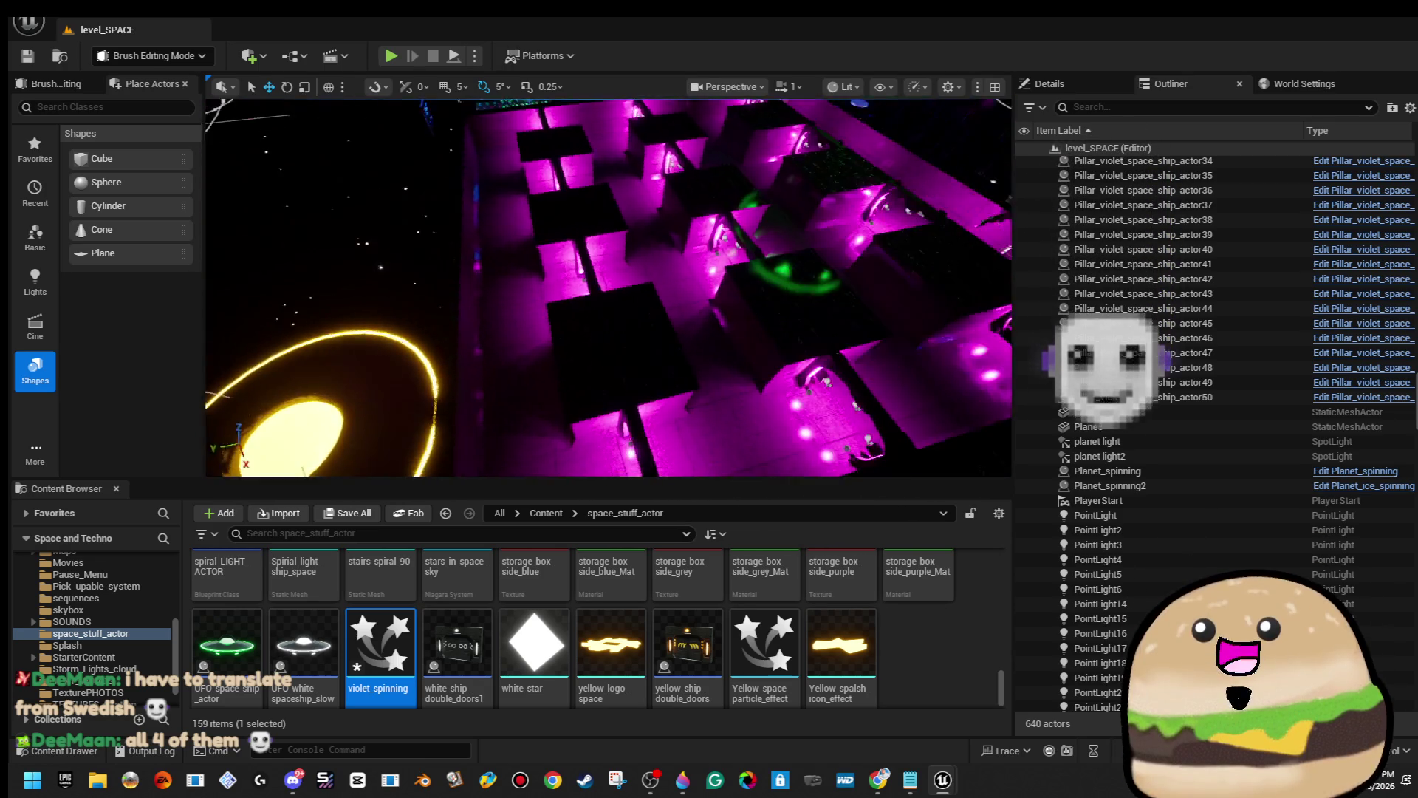
{"action": "scroll", "coordinate": [609, 286], "scroll_direction": "down", "scroll_amount": 5}
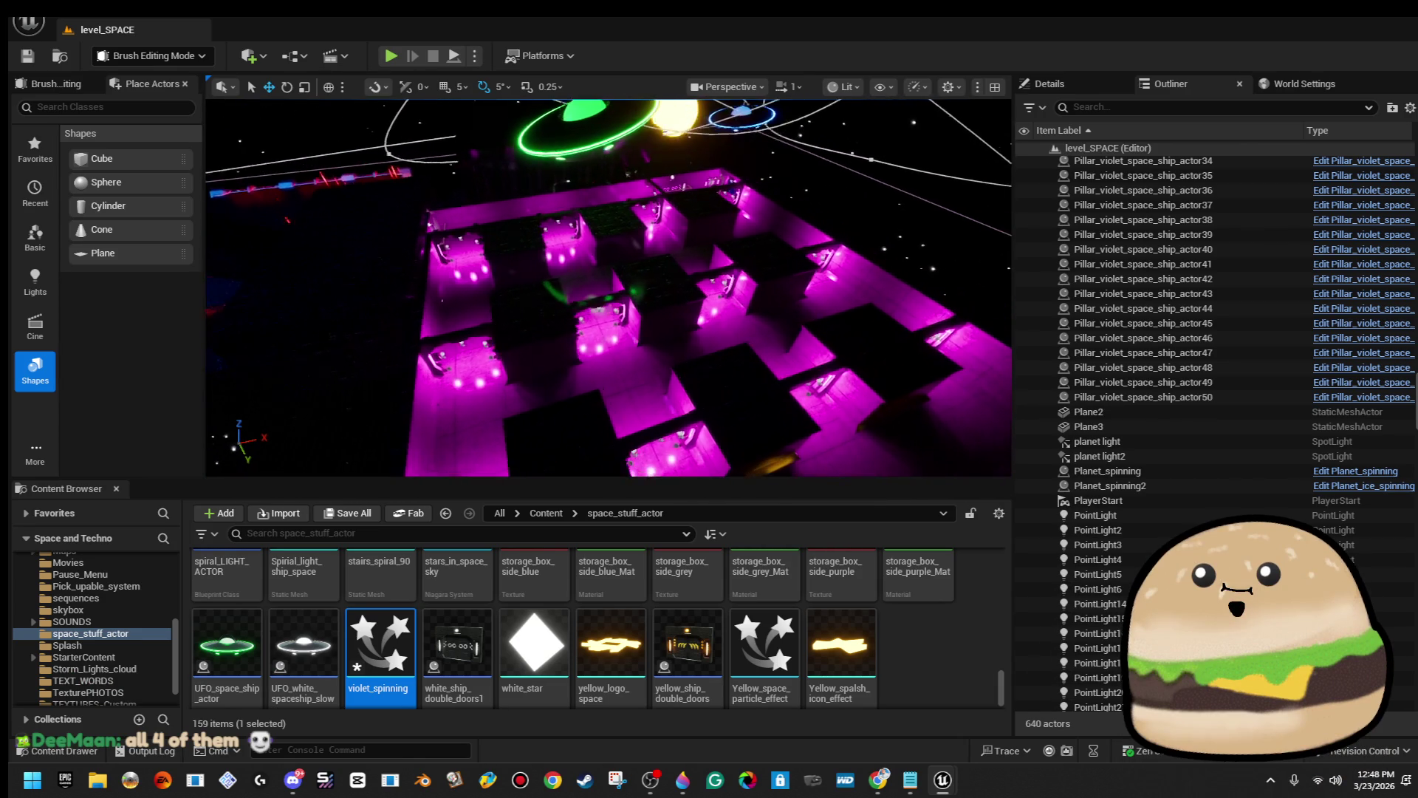
{"action": "scroll", "coordinate": [608, 286], "scroll_direction": "up", "scroll_amount": 5}
{"action": "scroll", "coordinate": [608, 286], "scroll_direction": "down", "scroll_amount": 5}
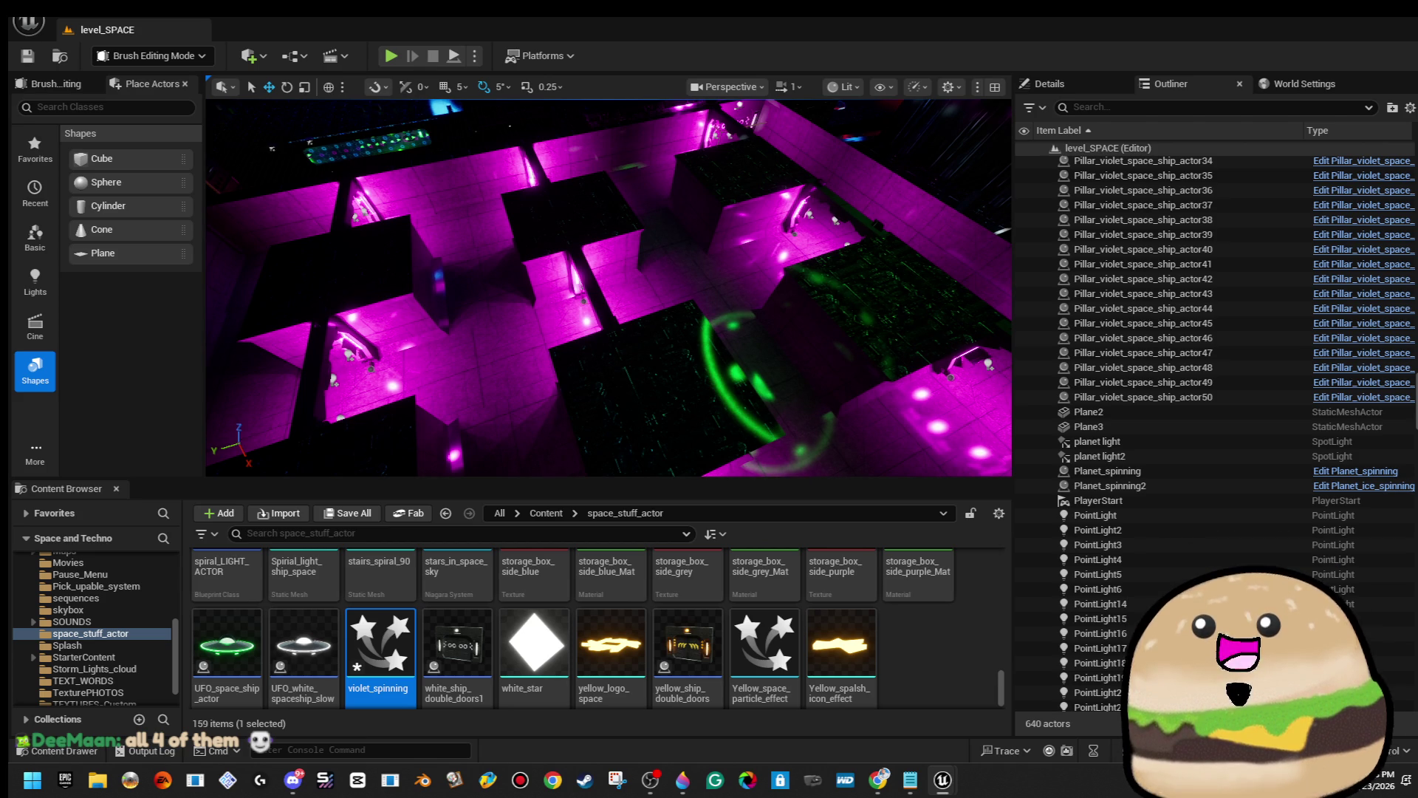
{"action": "scroll", "coordinate": [609, 286], "scroll_direction": "up", "scroll_amount": 5}
{"action": "scroll", "coordinate": [609, 286], "scroll_direction": "down", "scroll_amount": 3}
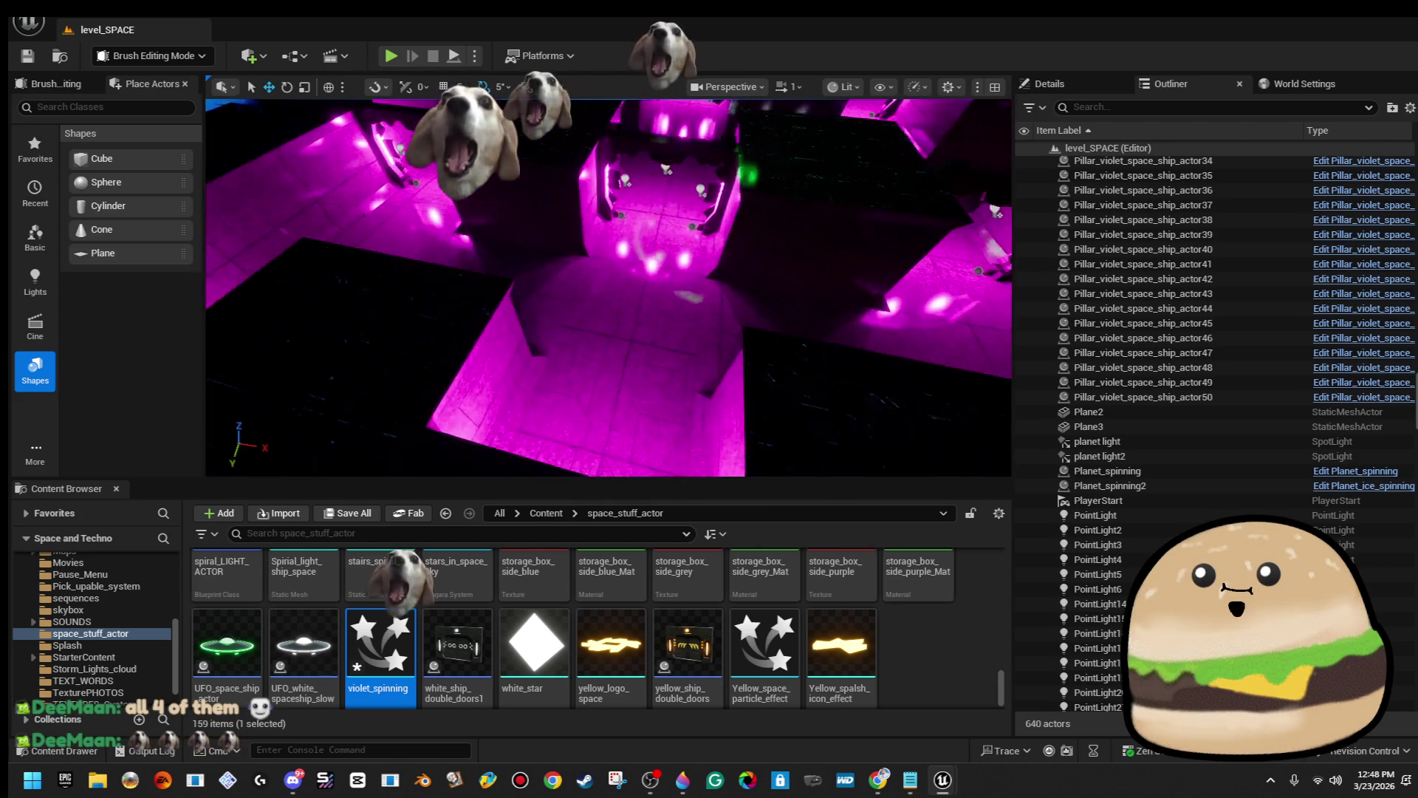
{"action": "scroll", "coordinate": [608, 287], "scroll_direction": "down", "scroll_amount": 3}
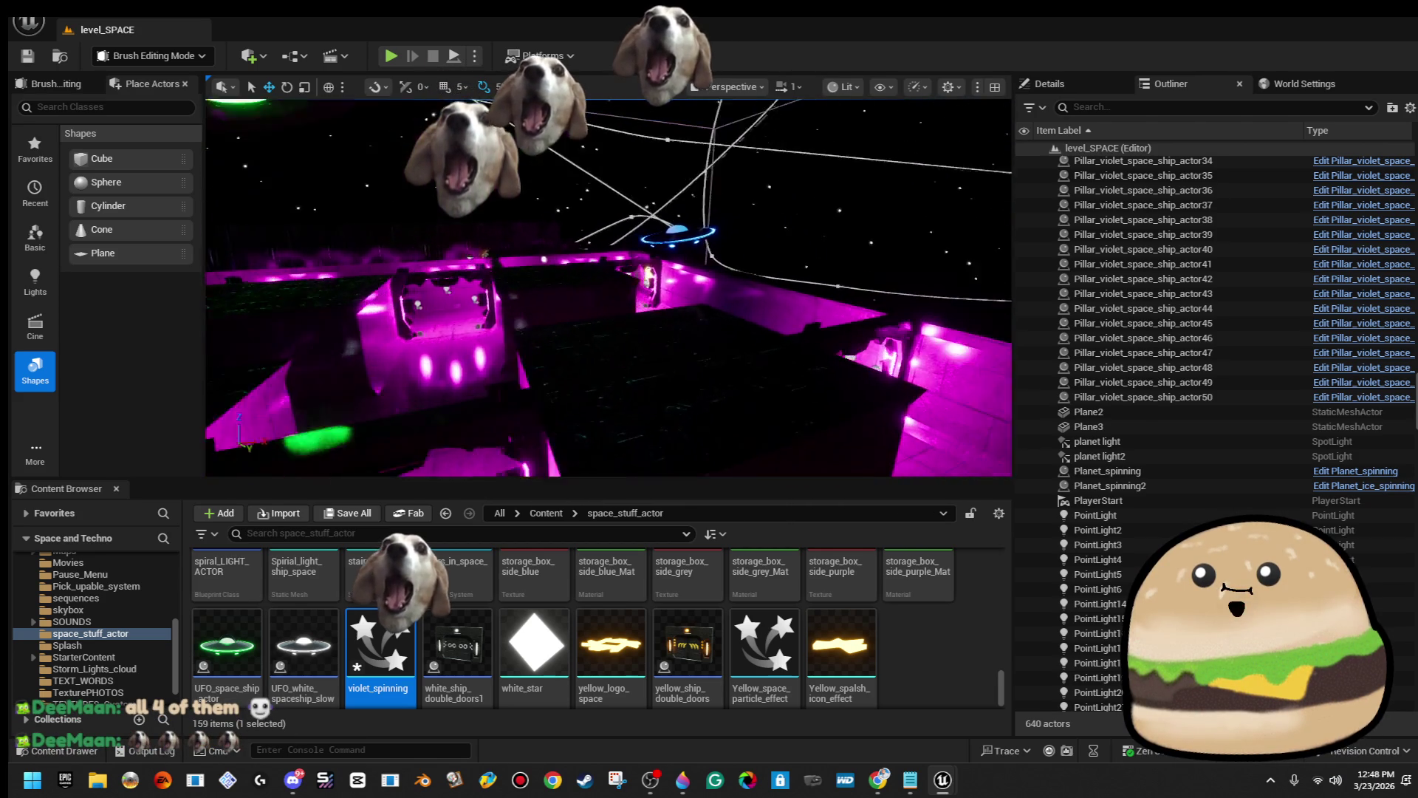
{"action": "scroll", "coordinate": [609, 287], "scroll_direction": "up", "scroll_amount": 5}
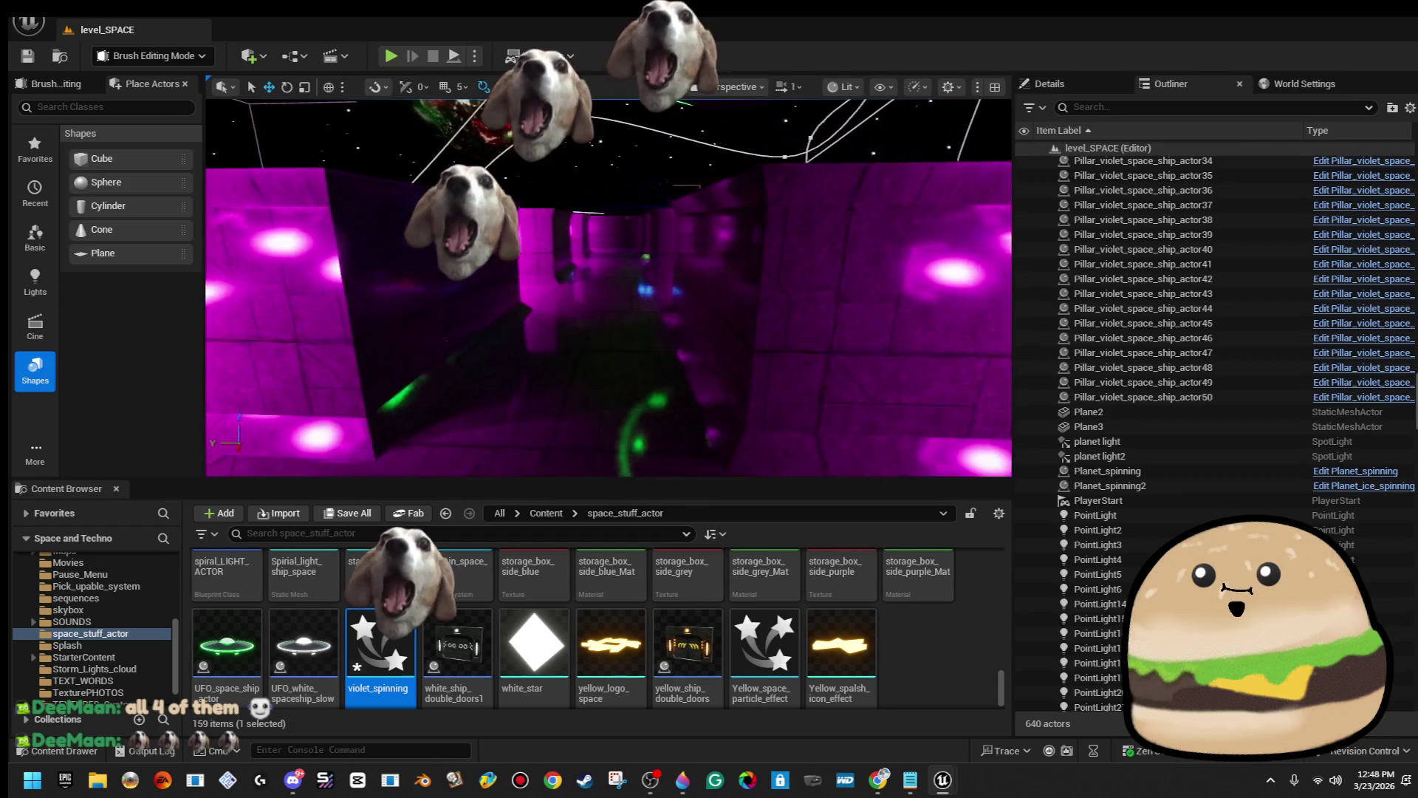
{"action": "scroll", "coordinate": [609, 287], "scroll_direction": "down", "scroll_amount": 3}
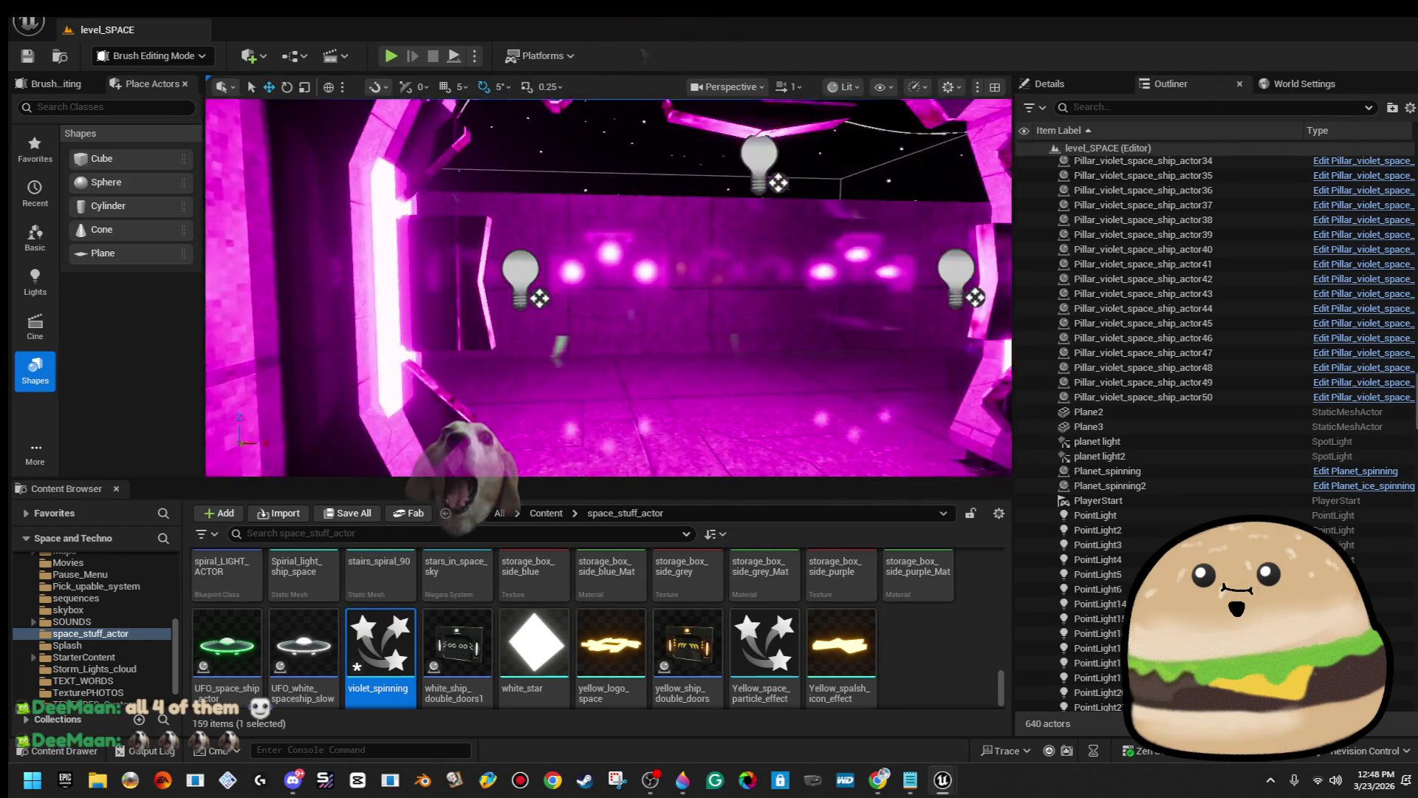
{"action": "scroll", "coordinate": [609, 286], "scroll_direction": "down", "scroll_amount": 5}
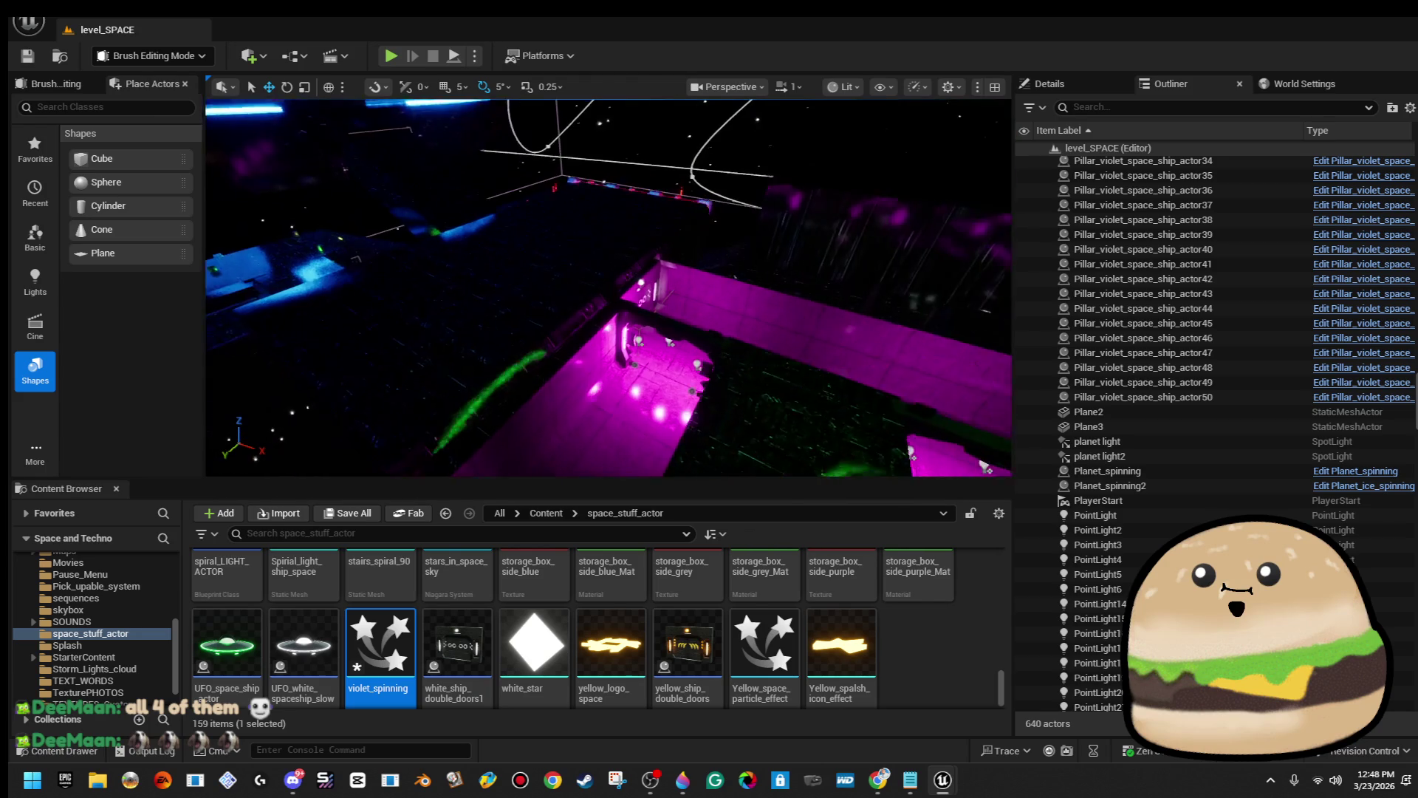
{"action": "scroll", "coordinate": [609, 287], "scroll_direction": "down", "scroll_amount": 5}
{"action": "scroll", "coordinate": [608, 287], "scroll_direction": "up", "scroll_amount": 5}
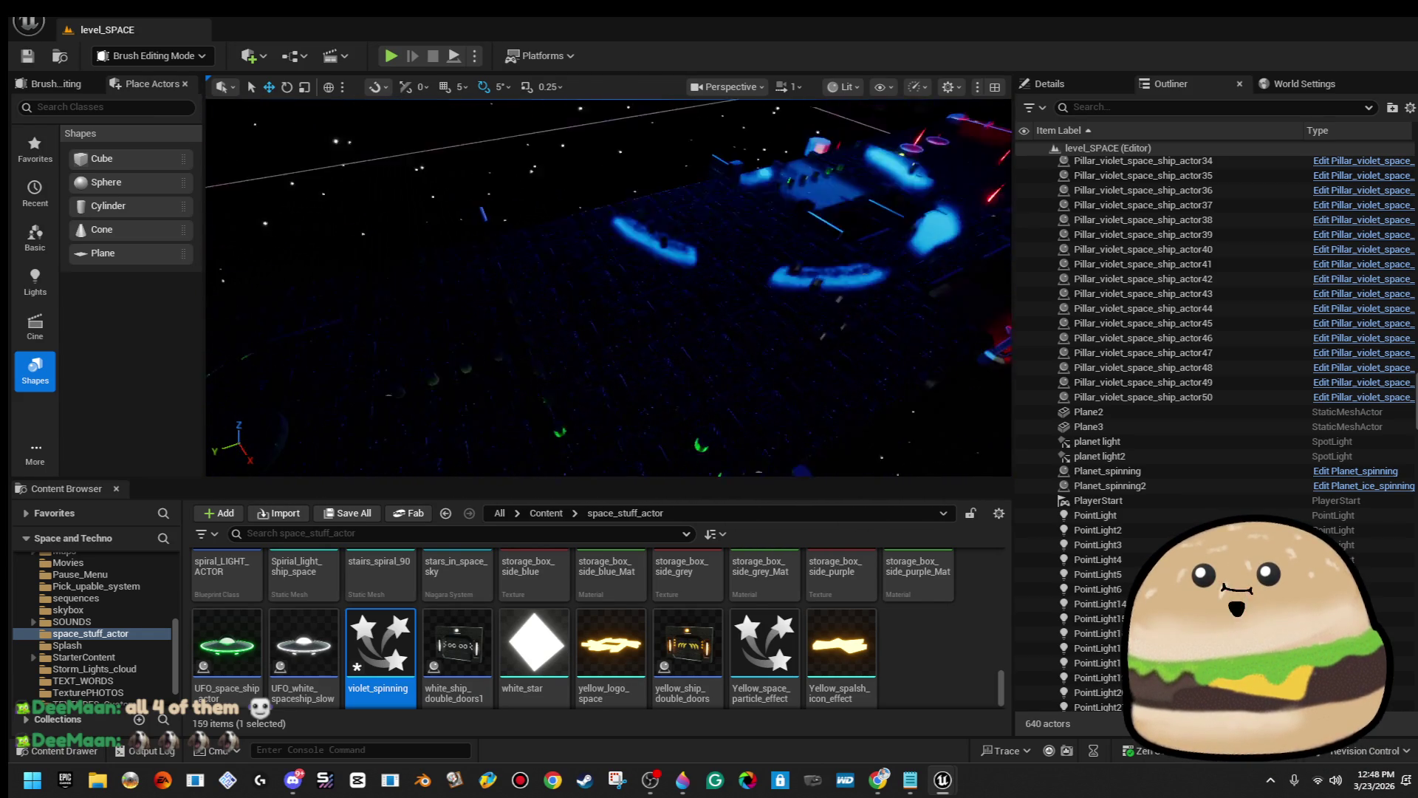
{"action": "scroll", "coordinate": [609, 287], "scroll_direction": "down", "scroll_amount": 5}
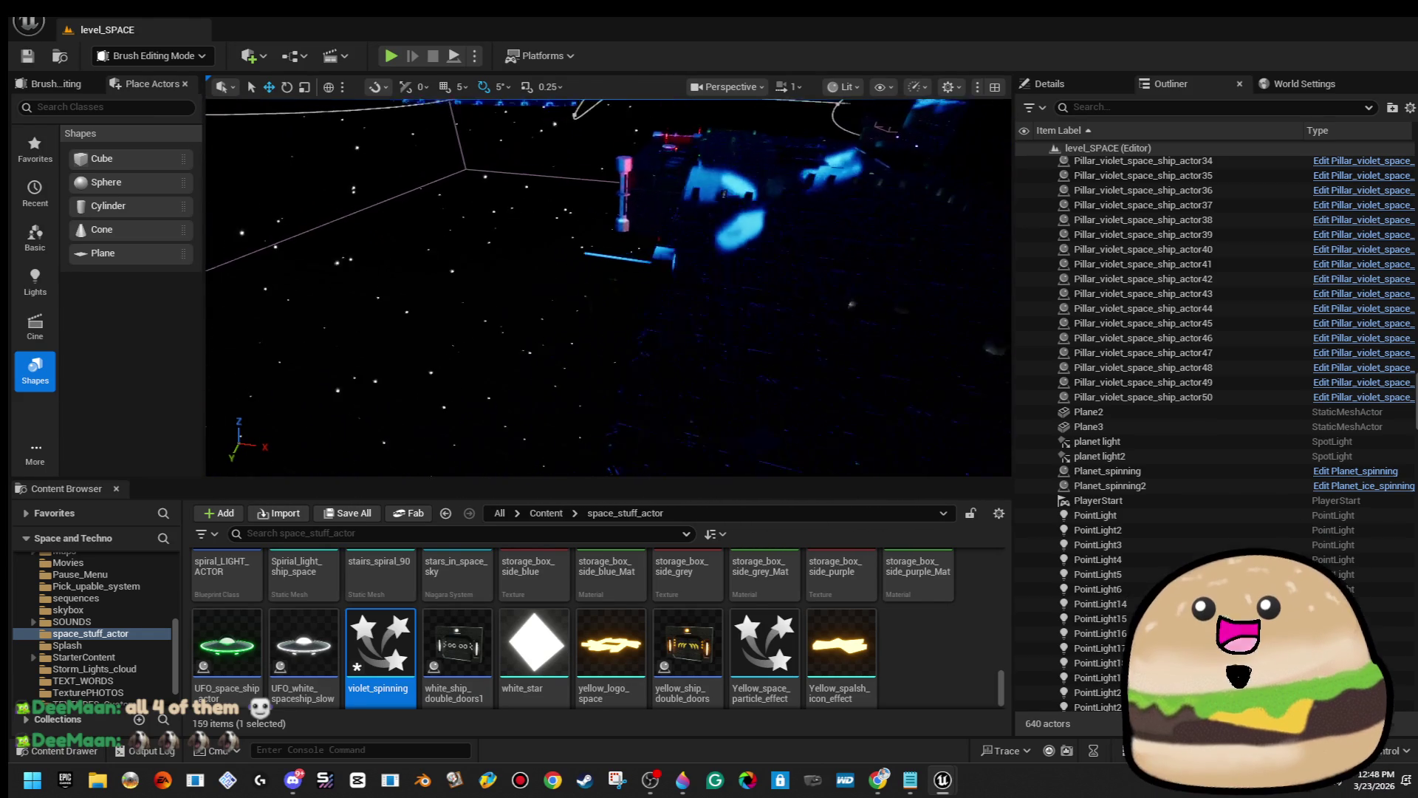
{"action": "scroll", "coordinate": [608, 287], "scroll_direction": "up", "scroll_amount": 5}
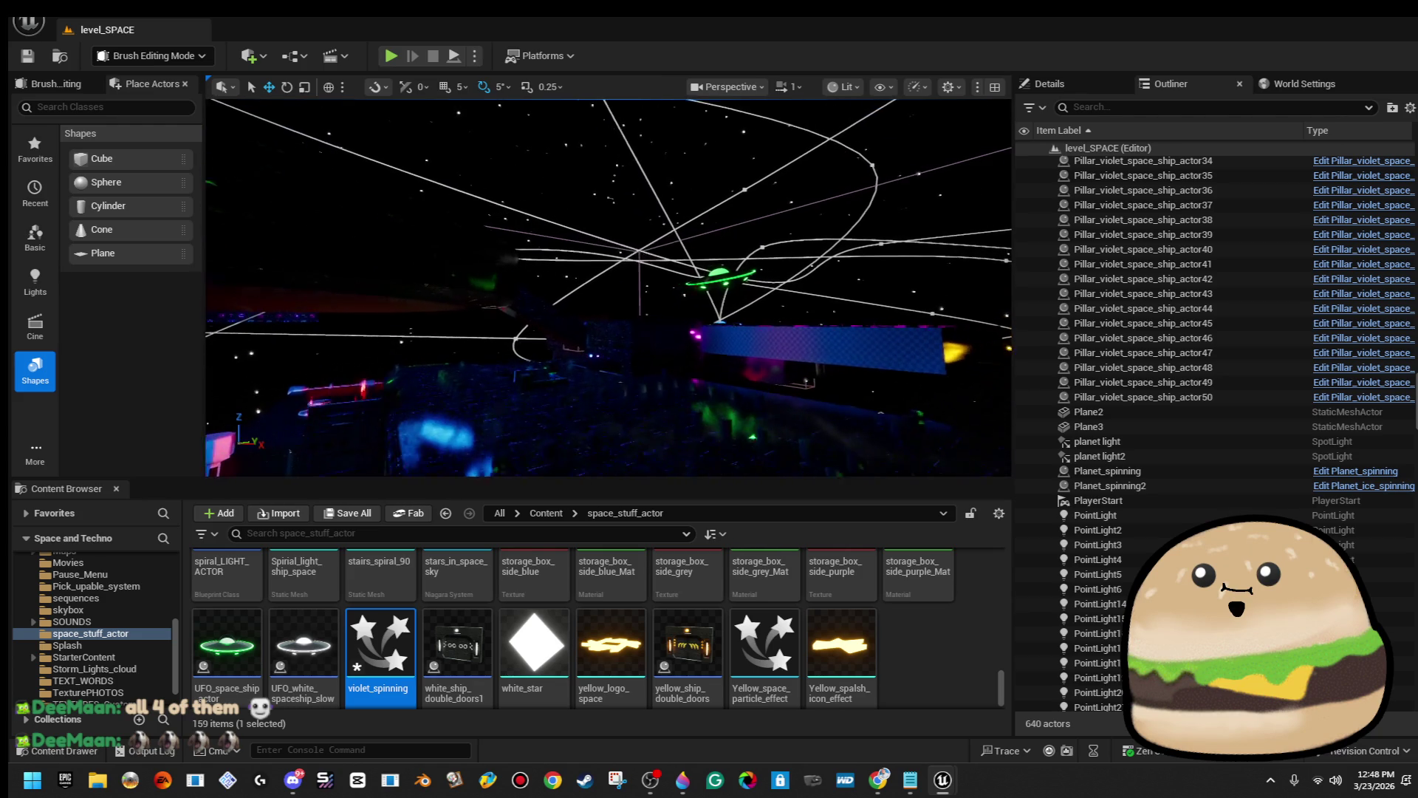
{"action": "scroll", "coordinate": [608, 286], "scroll_direction": "up", "scroll_amount": 5}
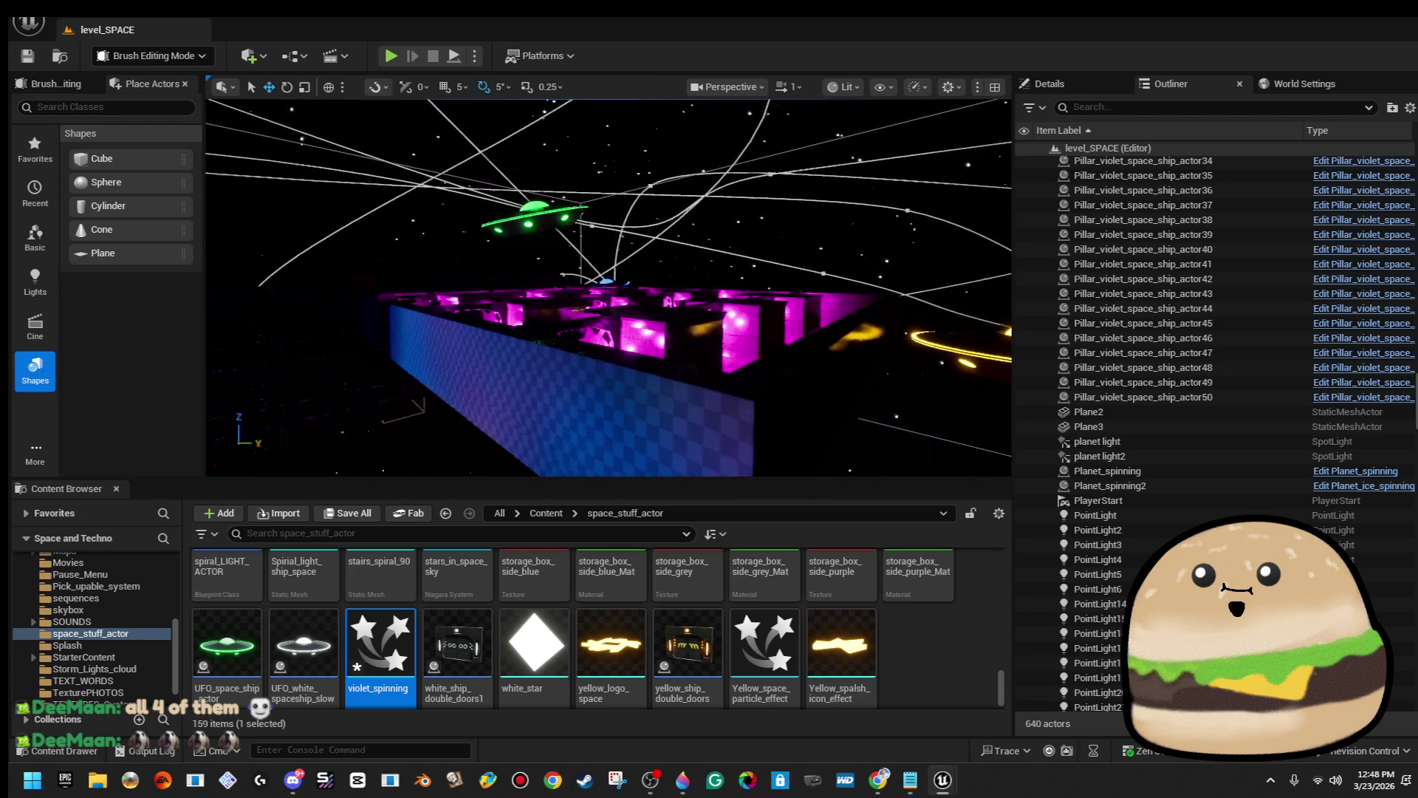
{"action": "scroll", "coordinate": [609, 287], "scroll_direction": "up", "scroll_amount": 3}
Replace WorldGridMaterial with outside_ship_texture_Mat on every surface of Cylinder Brush90.
{"action": "left_click", "coordinate": [757, 403]}
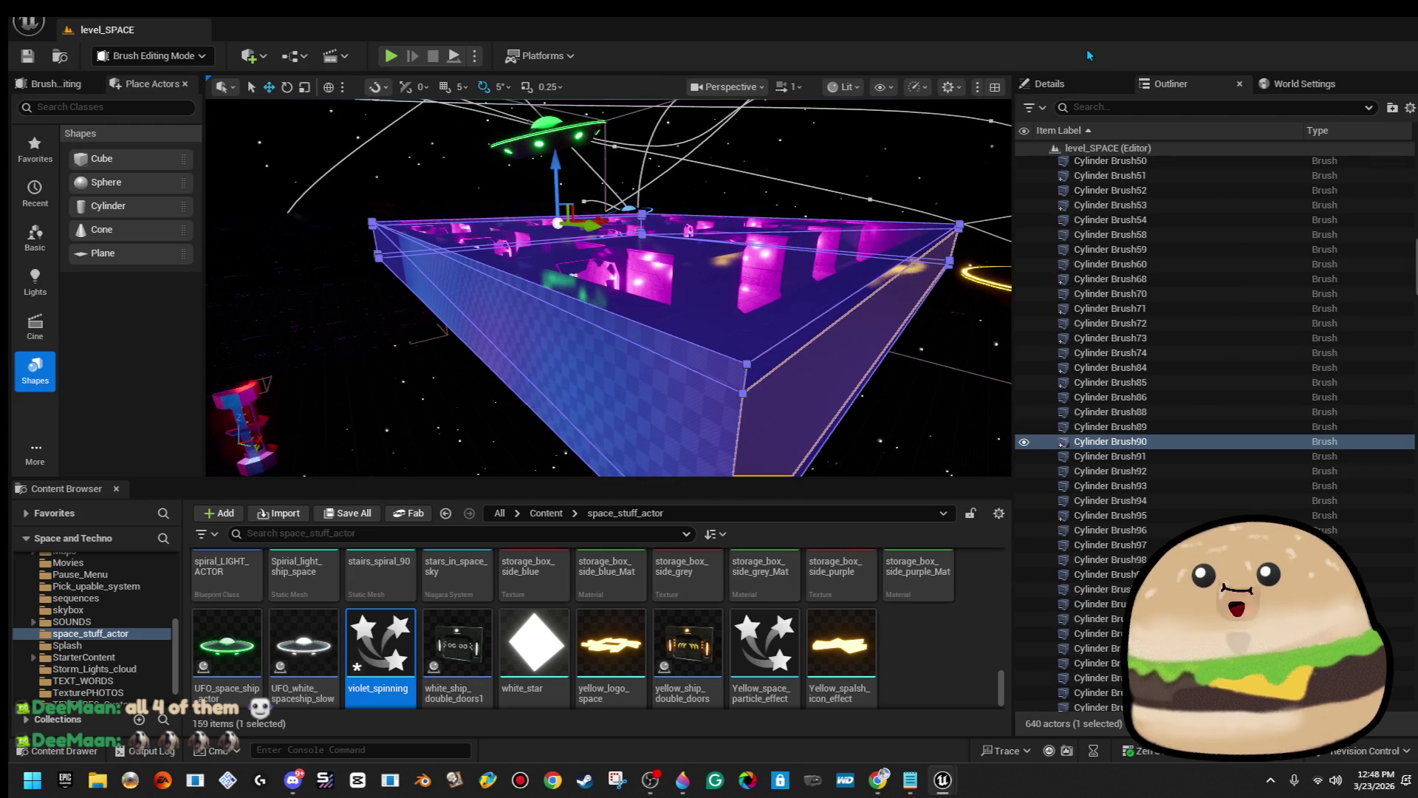
{"action": "left_click", "coordinate": [1065, 87]}
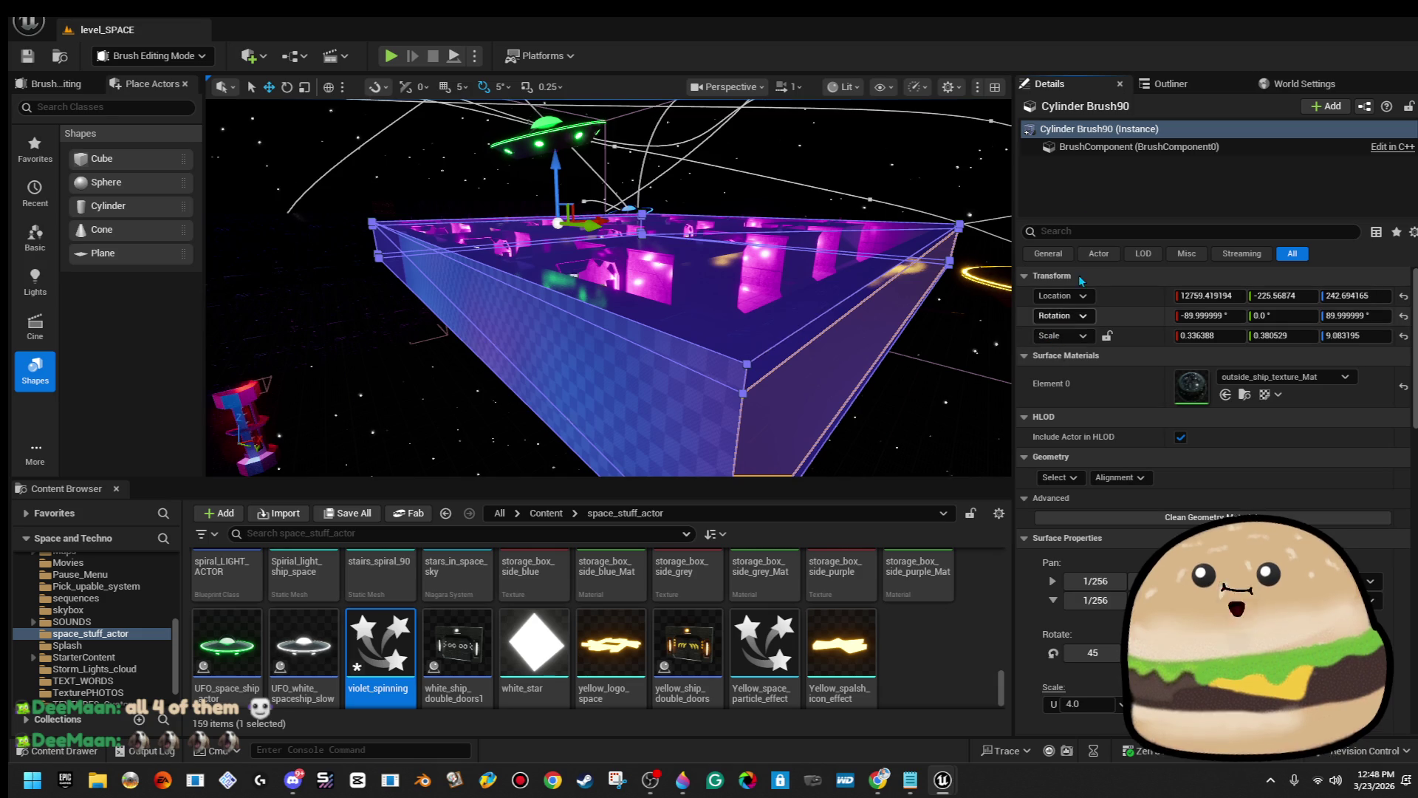
{"action": "left_click", "coordinate": [1074, 478]}
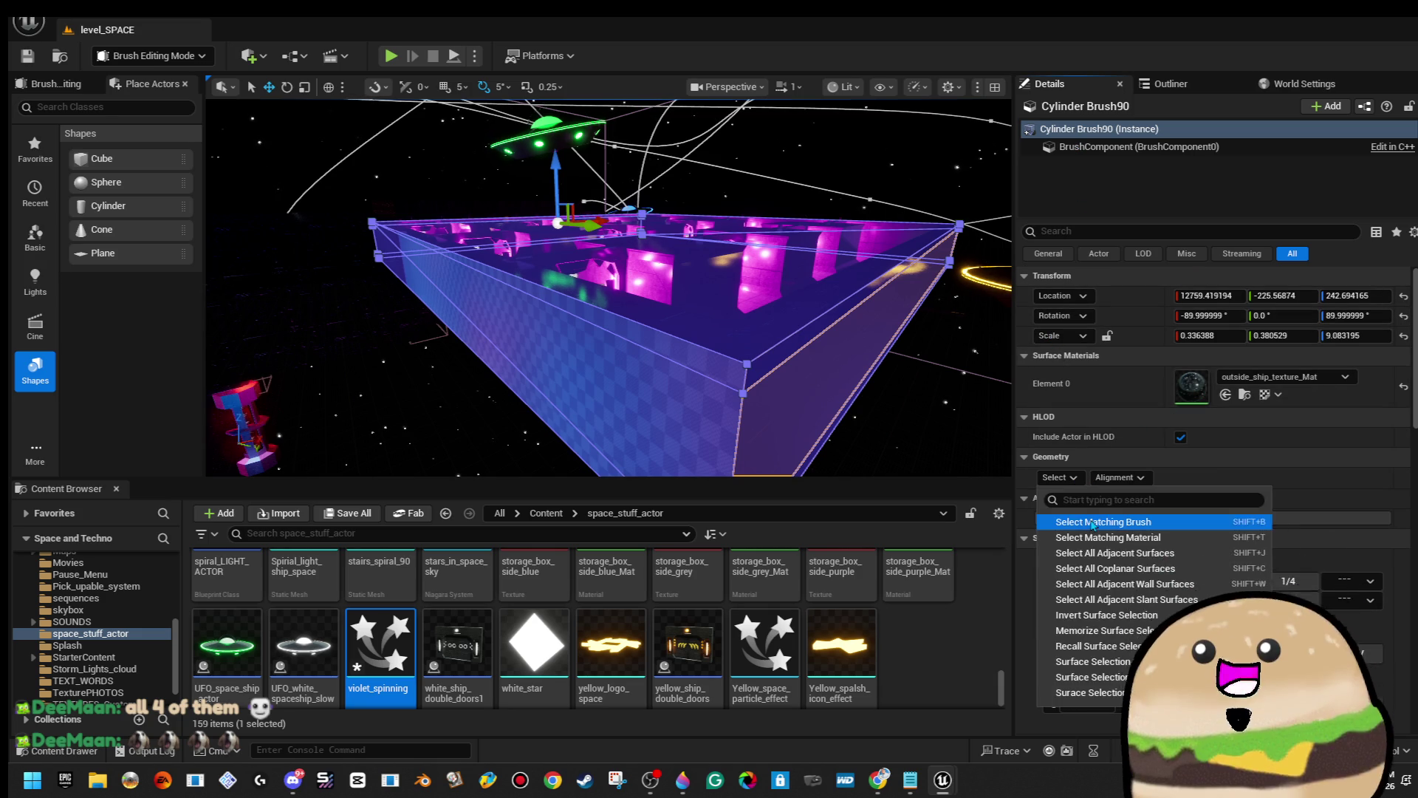
{"action": "left_click", "coordinate": [1086, 519]}
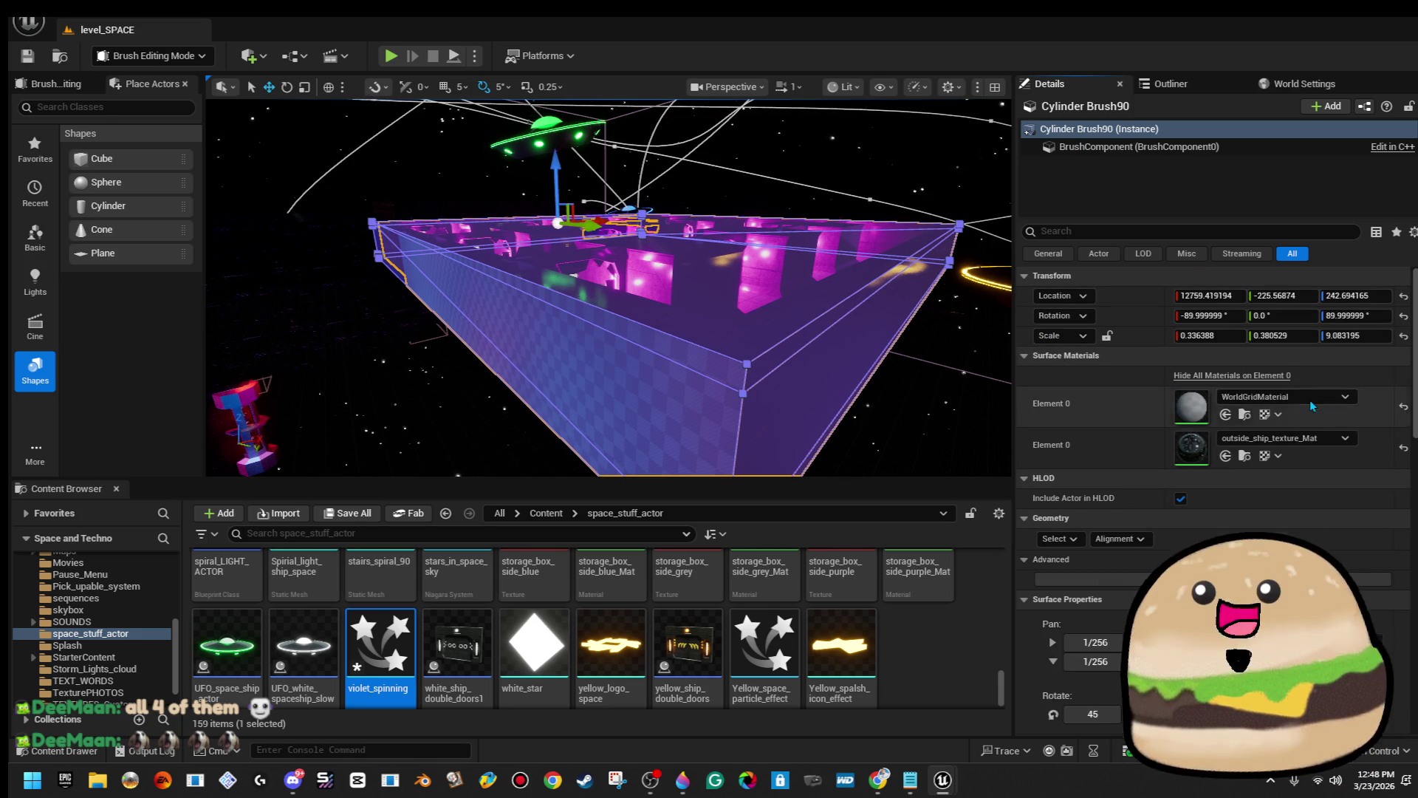
{"action": "left_click", "coordinate": [1311, 396]}
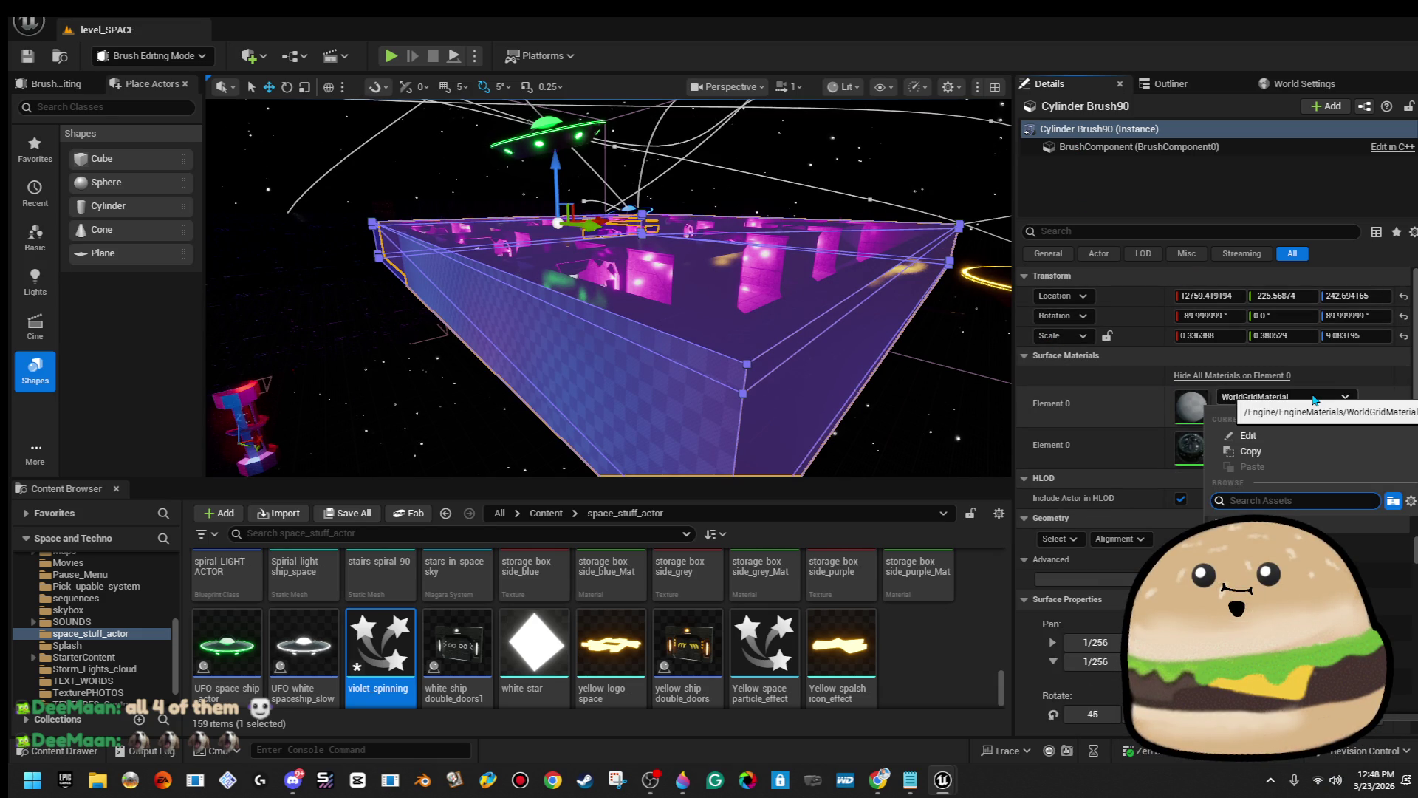
{"action": "type", "text": "outsi"}
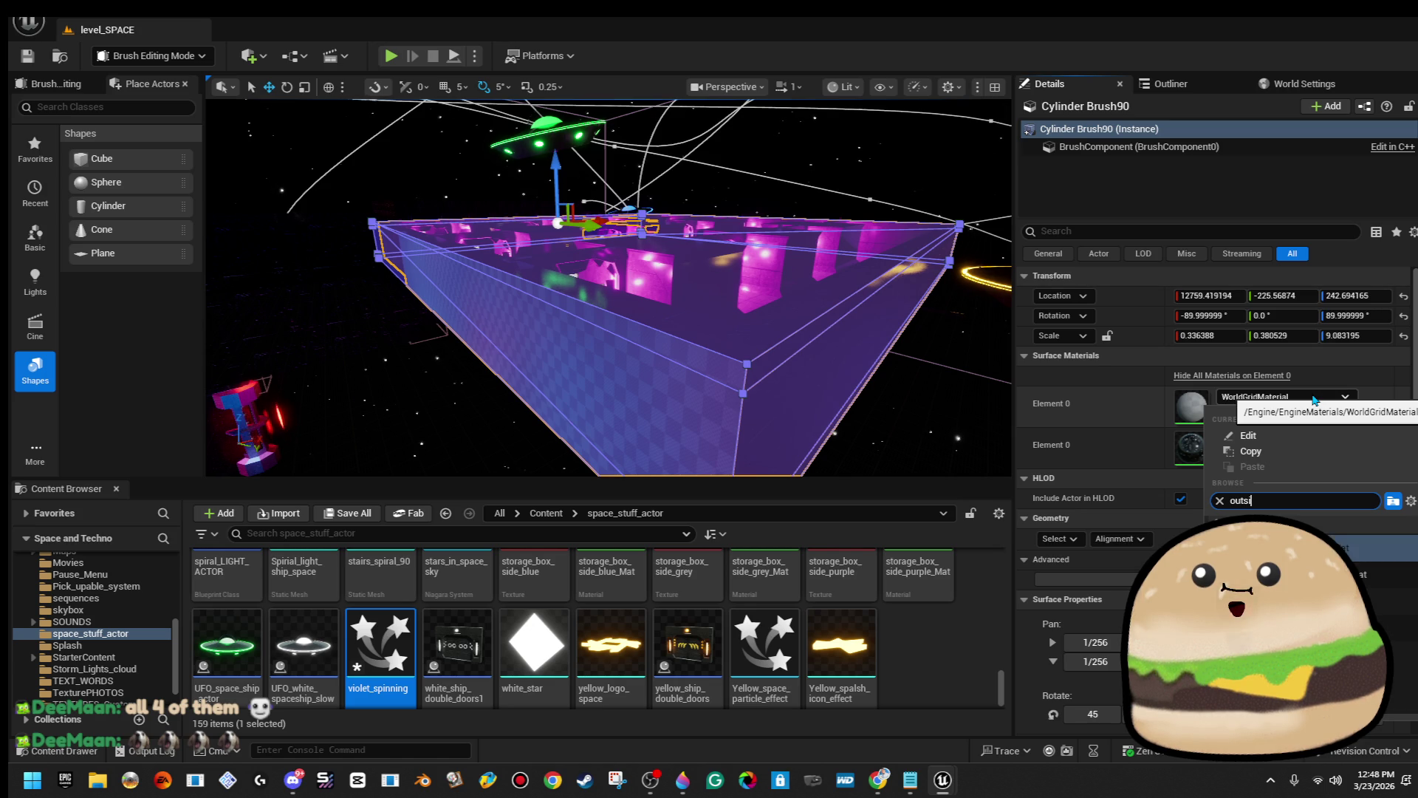
{"action": "key", "text": "Return"}
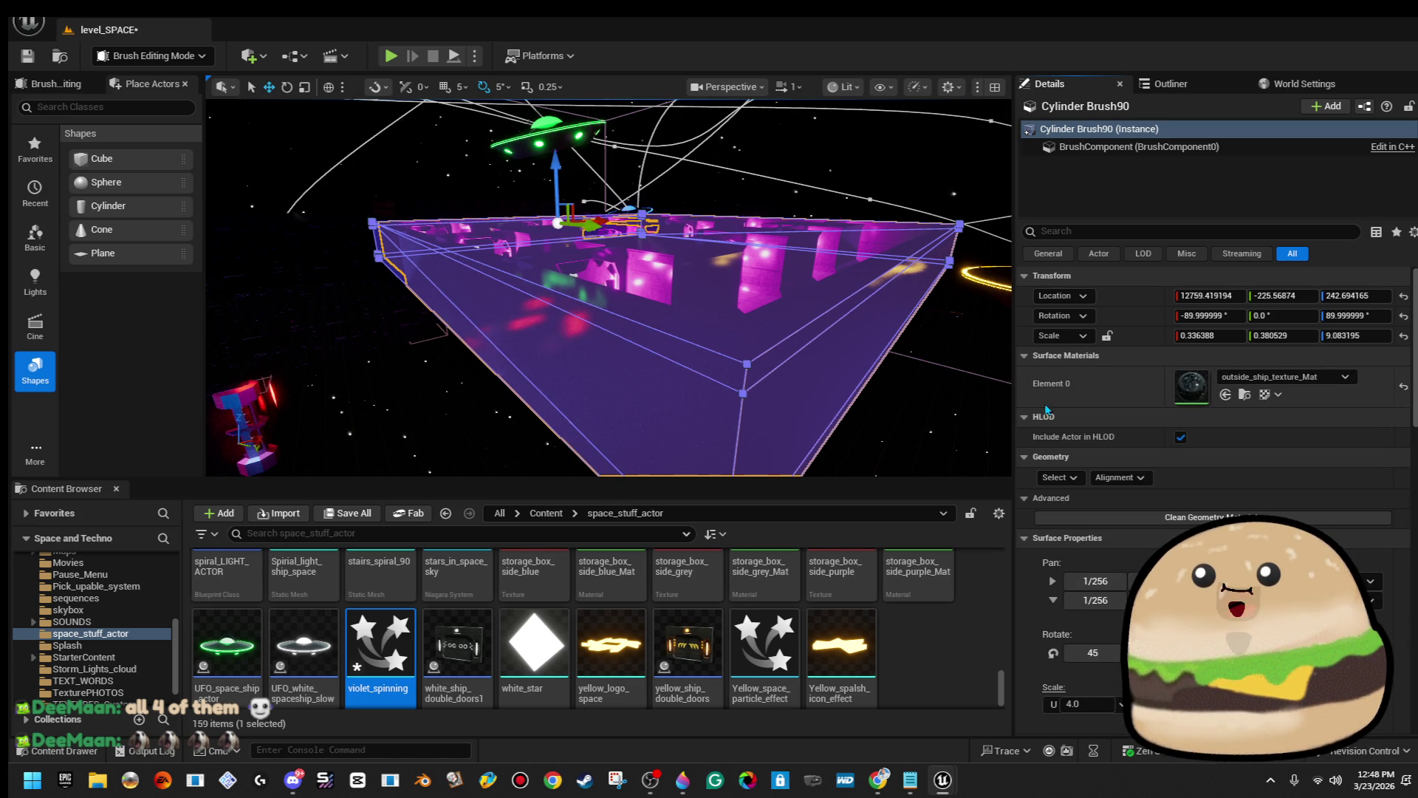
{"action": "left_click", "coordinate": [994, 407]}
{"action": "mouse_move", "coordinate": [994, 406]}
{"action": "left_mouse_down"}
{"action": "mouse_move", "coordinate": [849, 406]}
{"action": "mouse_move", "coordinate": [849, 465]}
{"action": "mouse_move", "coordinate": [849, 436]}
{"action": "left_mouse_up"}
Save the level and select the green walkway wall near the magenta maze.
{"action": "left_click", "coordinate": [28, 57]}
{"action": "mouse_move", "coordinate": [608, 288]}
{"action": "left_mouse_down"}
{"action": "mouse_move", "coordinate": [578, 235]}
{"action": "mouse_move", "coordinate": [684, 217]}
{"action": "left_mouse_up"}
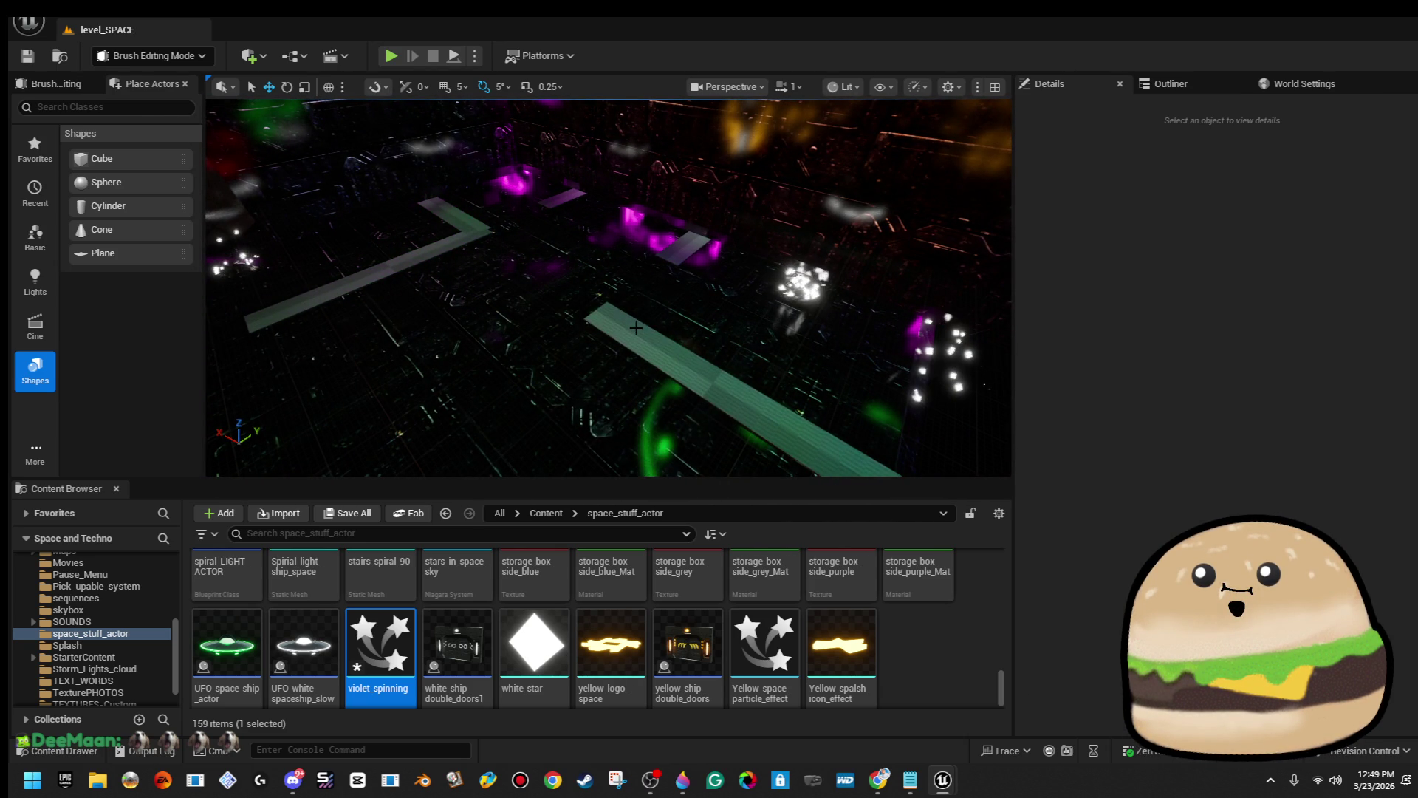
{"action": "left_click", "coordinate": [635, 328]}
{"action": "left_click_drag", "start_coordinate": [635, 328], "coordinate": [576, 368]}
Add the central magenta wall and walkway to the selection and frame the corridor walls.
{"action": "left_click", "coordinate": [543, 325], "text": "ctrl"}
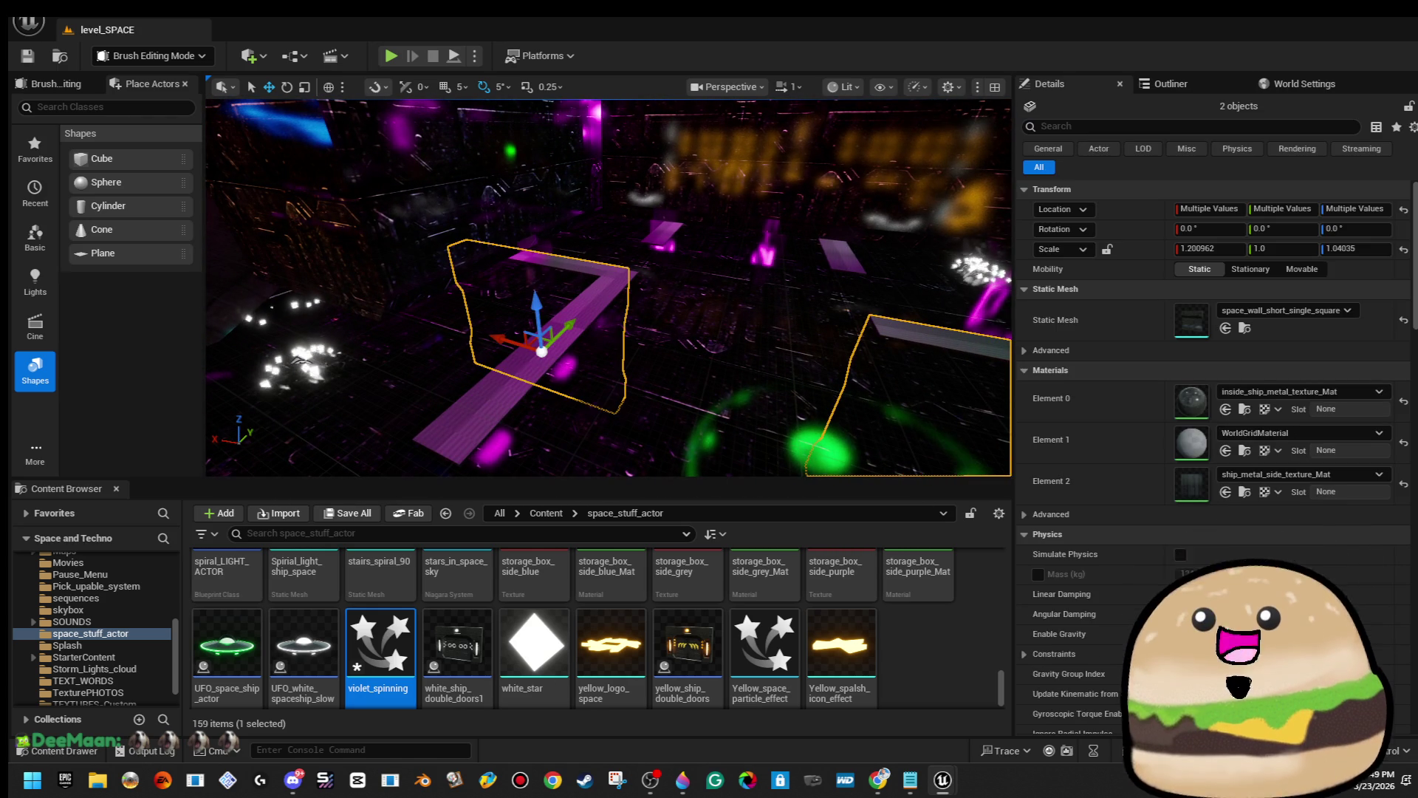
{"action": "left_click", "coordinate": [570, 412], "text": "ctrl"}
{"action": "left_click_drag", "start_coordinate": [570, 411], "coordinate": [561, 428]}
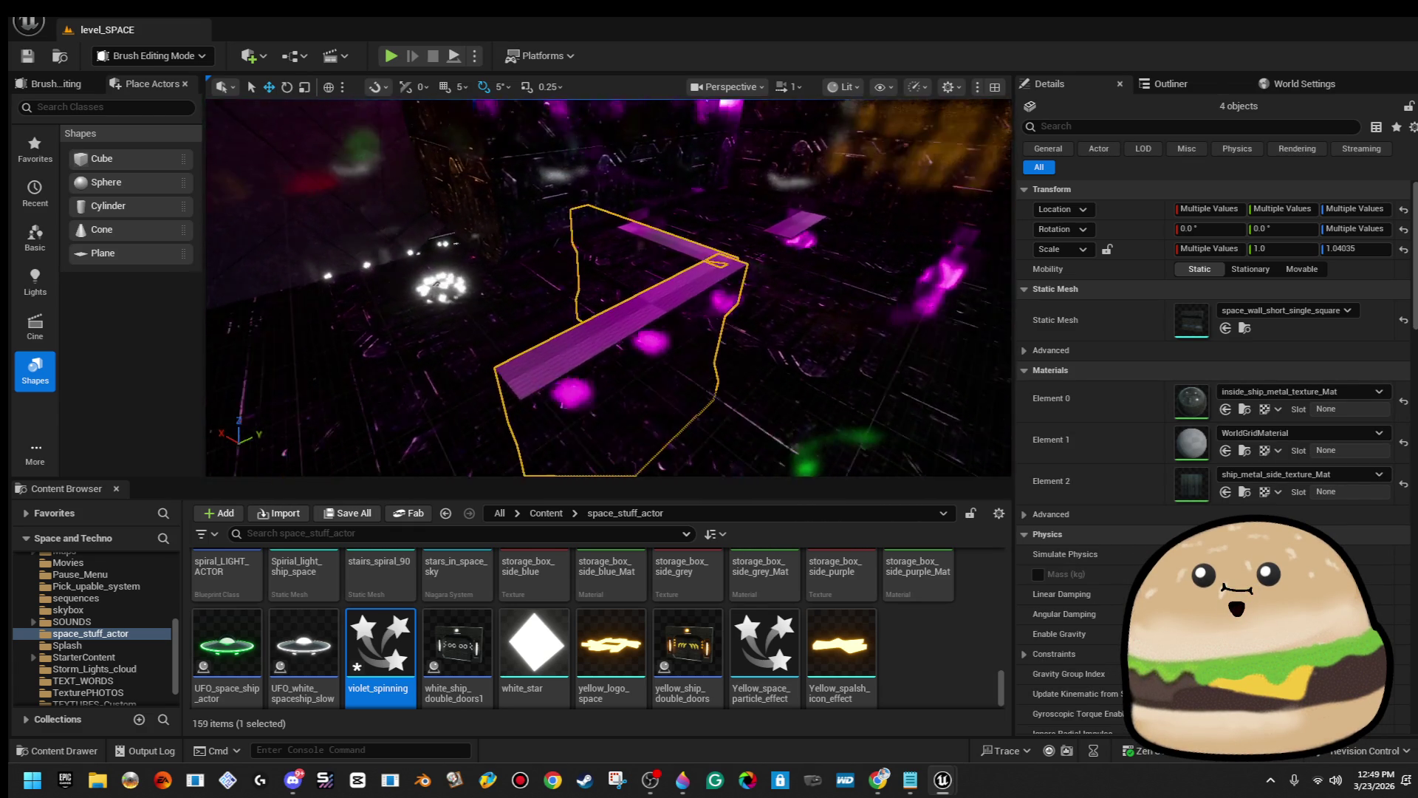
{"action": "key", "text": "f"}
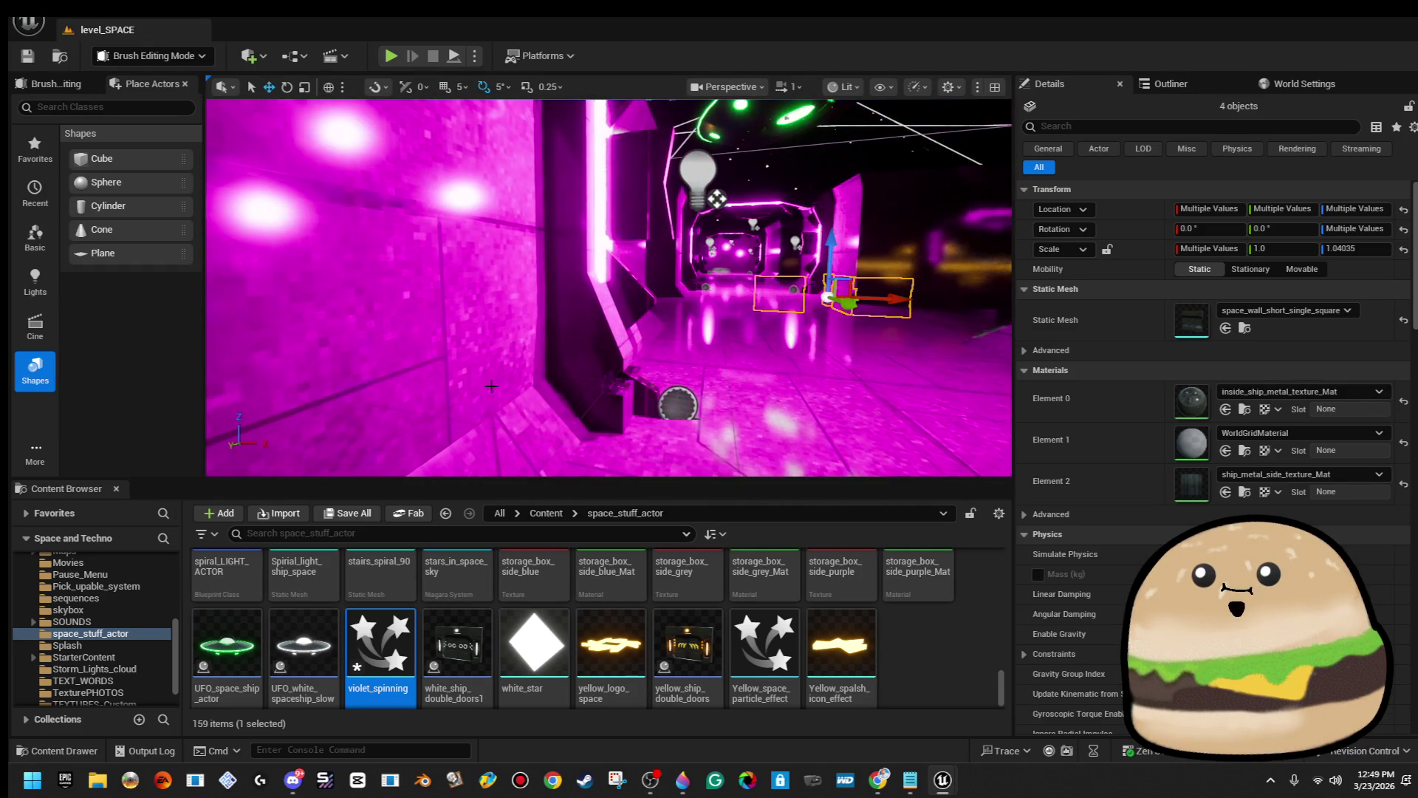
{"action": "left_click", "coordinate": [717, 198]}
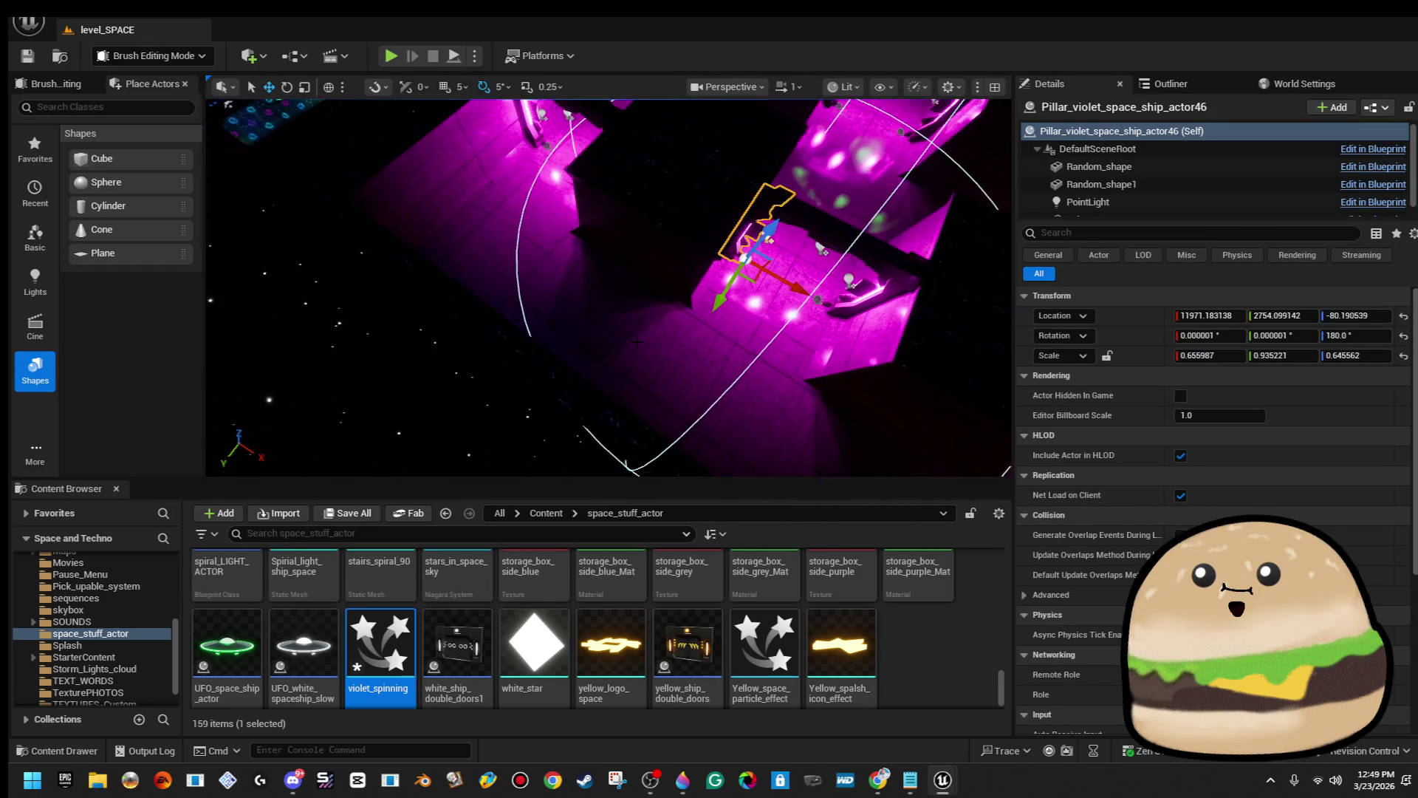
Duplicate the violet lit pillar and rotate the copy to 45° yaw.
{"action": "mouse_move", "coordinate": [759, 286]}
{"action": "left_mouse_down"}
{"action": "mouse_move", "coordinate": [712, 299]}
{"action": "mouse_move", "coordinate": [396, 259]}
{"action": "mouse_move", "coordinate": [517, 286]}
{"action": "left_mouse_up"}
{"action": "key", "text": "f"}
{"action": "key", "text": "e"}
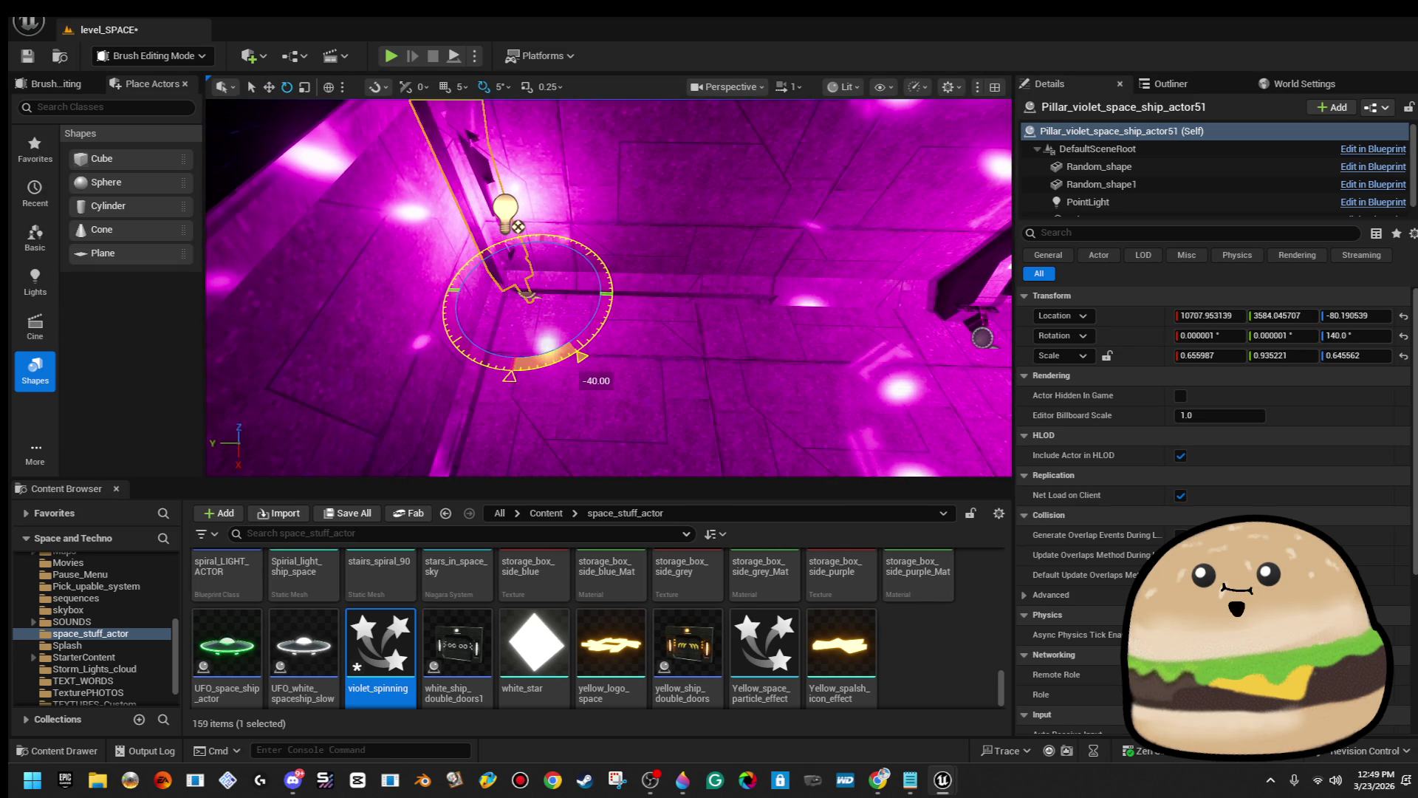
{"action": "left_click_drag", "start_coordinate": [510, 303], "coordinate": [527, 354]}
{"action": "left_click_drag", "start_coordinate": [520, 345], "coordinate": [550, 318]}
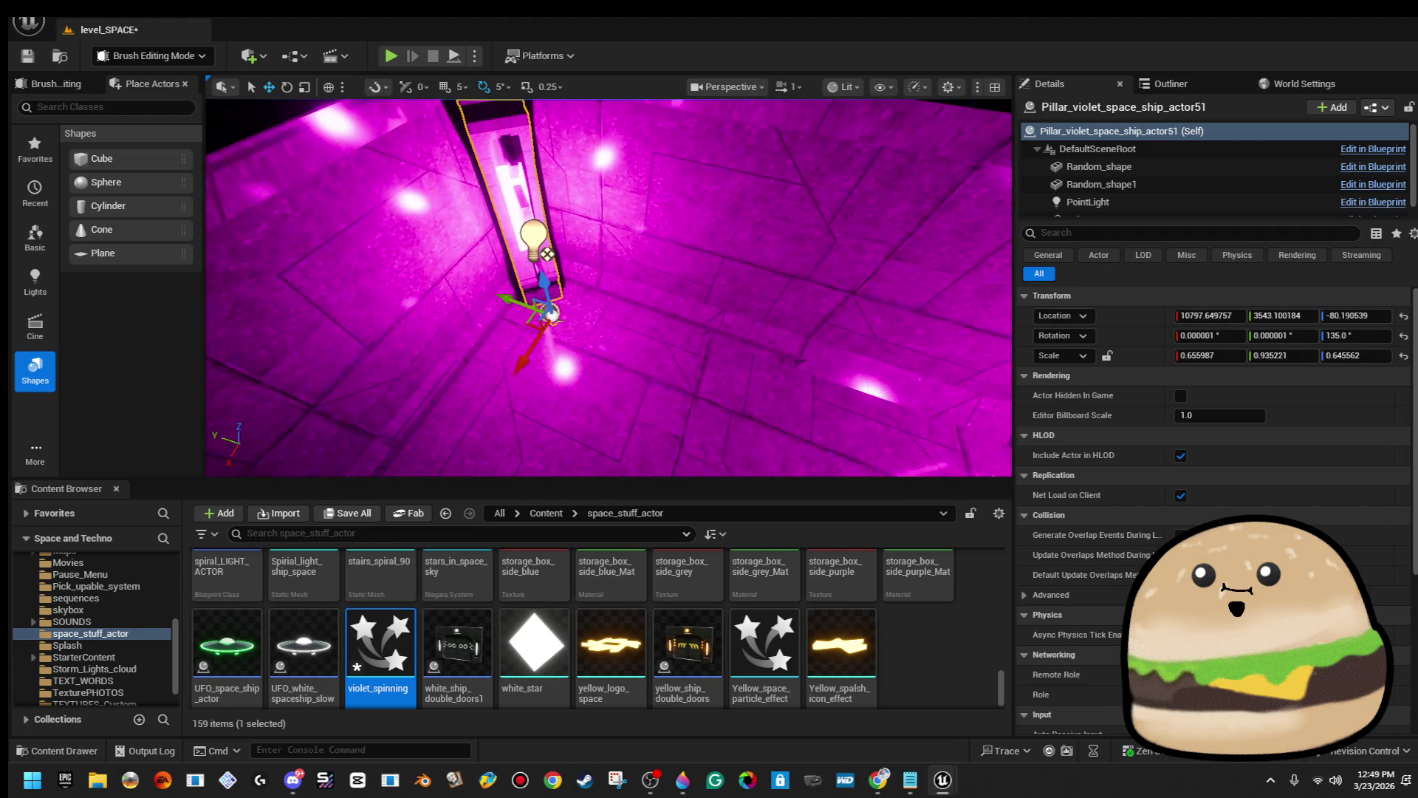
Slide the pillar copy along X to 14821.43 in the magenta corridor.
{"action": "mouse_move", "coordinate": [545, 253]}
{"action": "left_mouse_down"}
{"action": "mouse_move", "coordinate": [548, 336]}
{"action": "mouse_move", "coordinate": [498, 338]}
{"action": "left_mouse_up"}
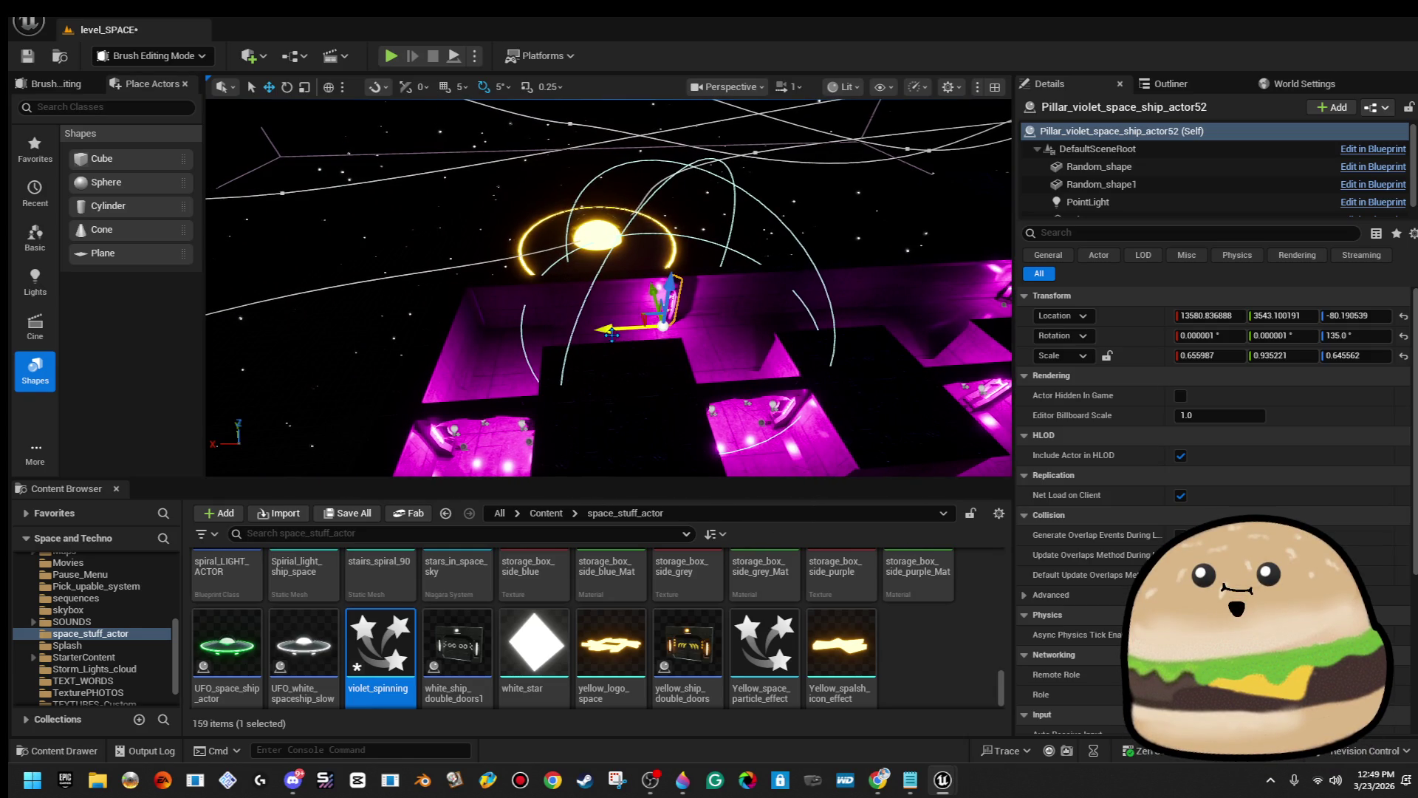
{"action": "scroll", "coordinate": [550, 335], "scroll_direction": "up", "scroll_amount": 5}
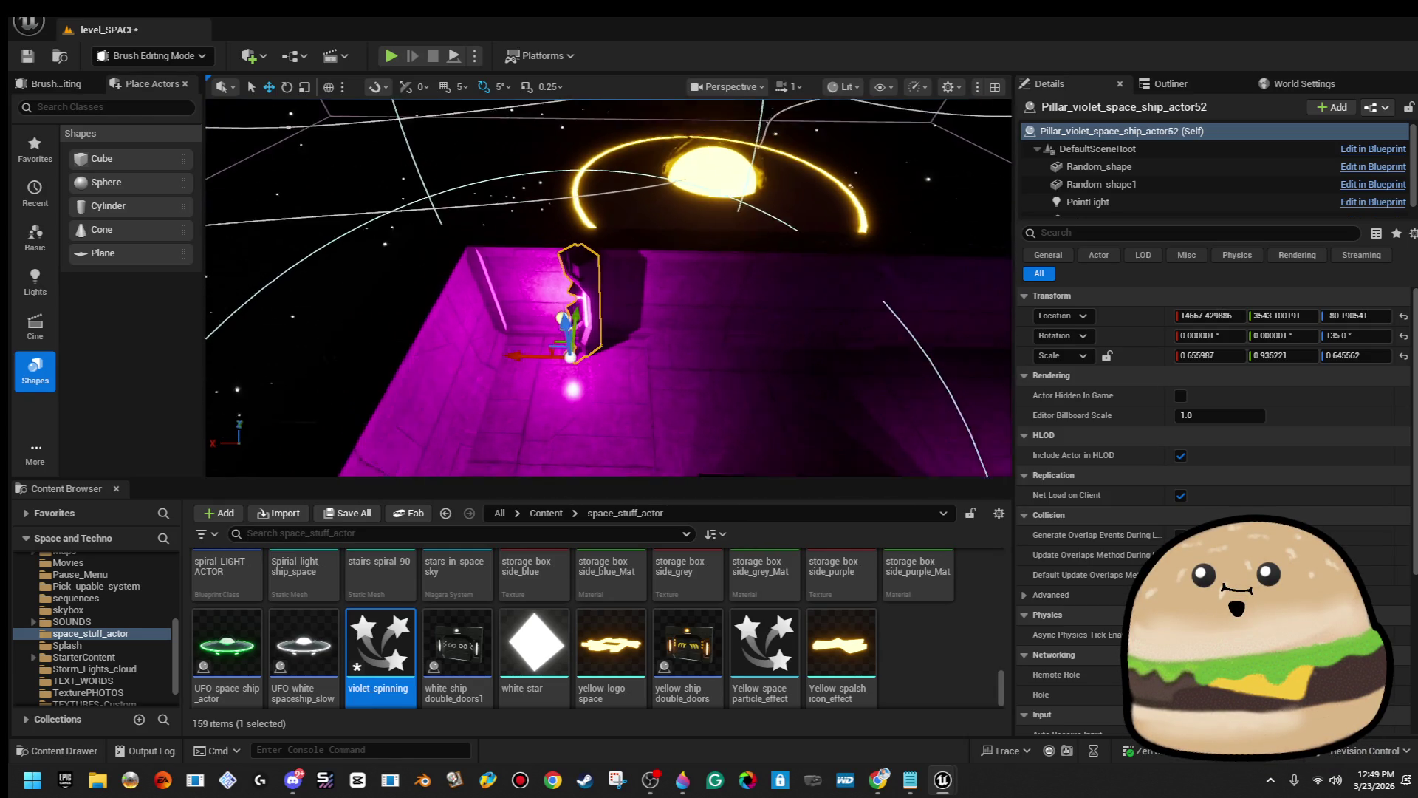
{"action": "key", "text": "e"}
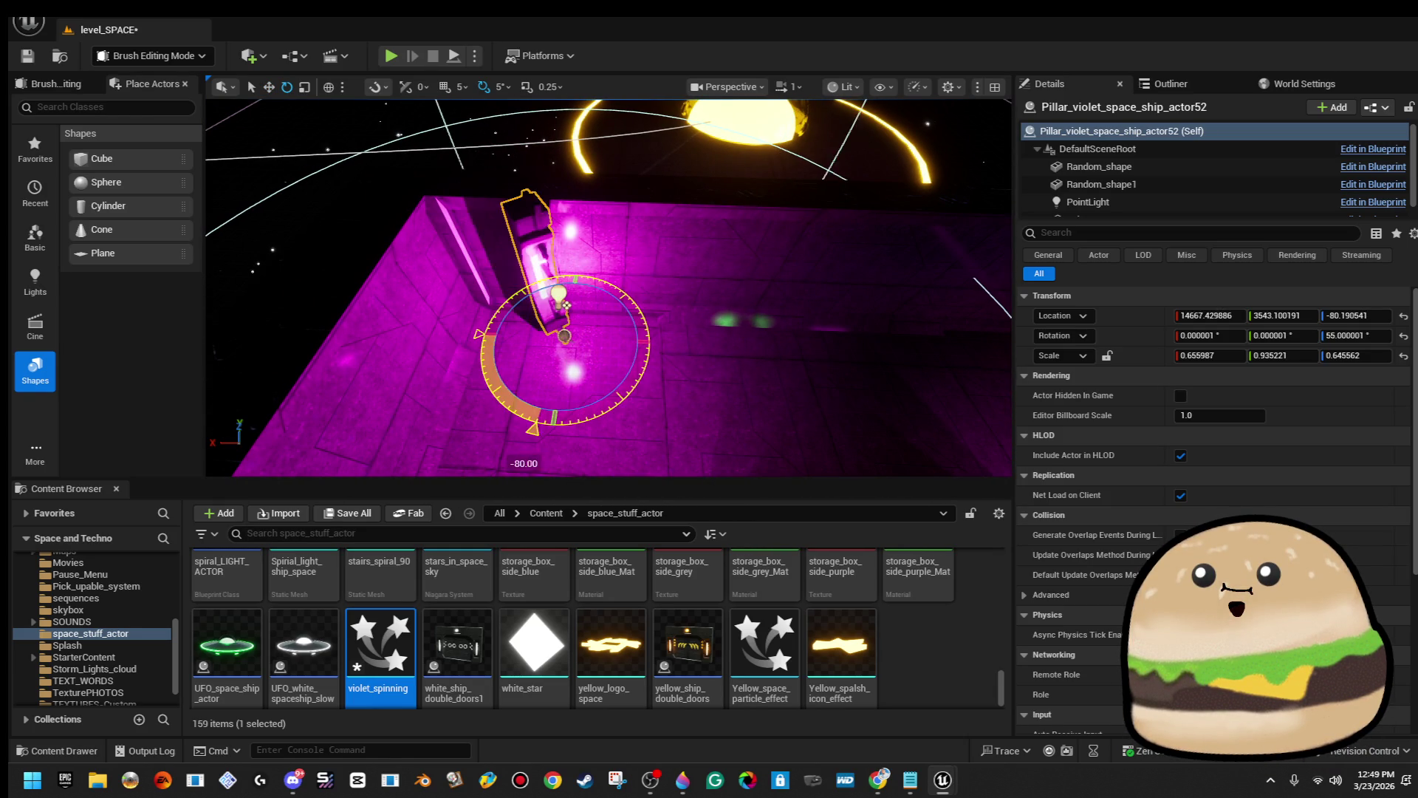
{"action": "mouse_move", "coordinate": [528, 345]}
{"action": "left_mouse_down"}
{"action": "mouse_move", "coordinate": [467, 336]}
{"action": "mouse_move", "coordinate": [643, 273]}
{"action": "mouse_move", "coordinate": [1006, 398]}
{"action": "mouse_move", "coordinate": [458, 339]}
{"action": "left_mouse_up"}
Change the first pillar copy's point light colour from magenta to pale blue.
{"action": "left_click", "coordinate": [544, 303], "text": "ctrl"}
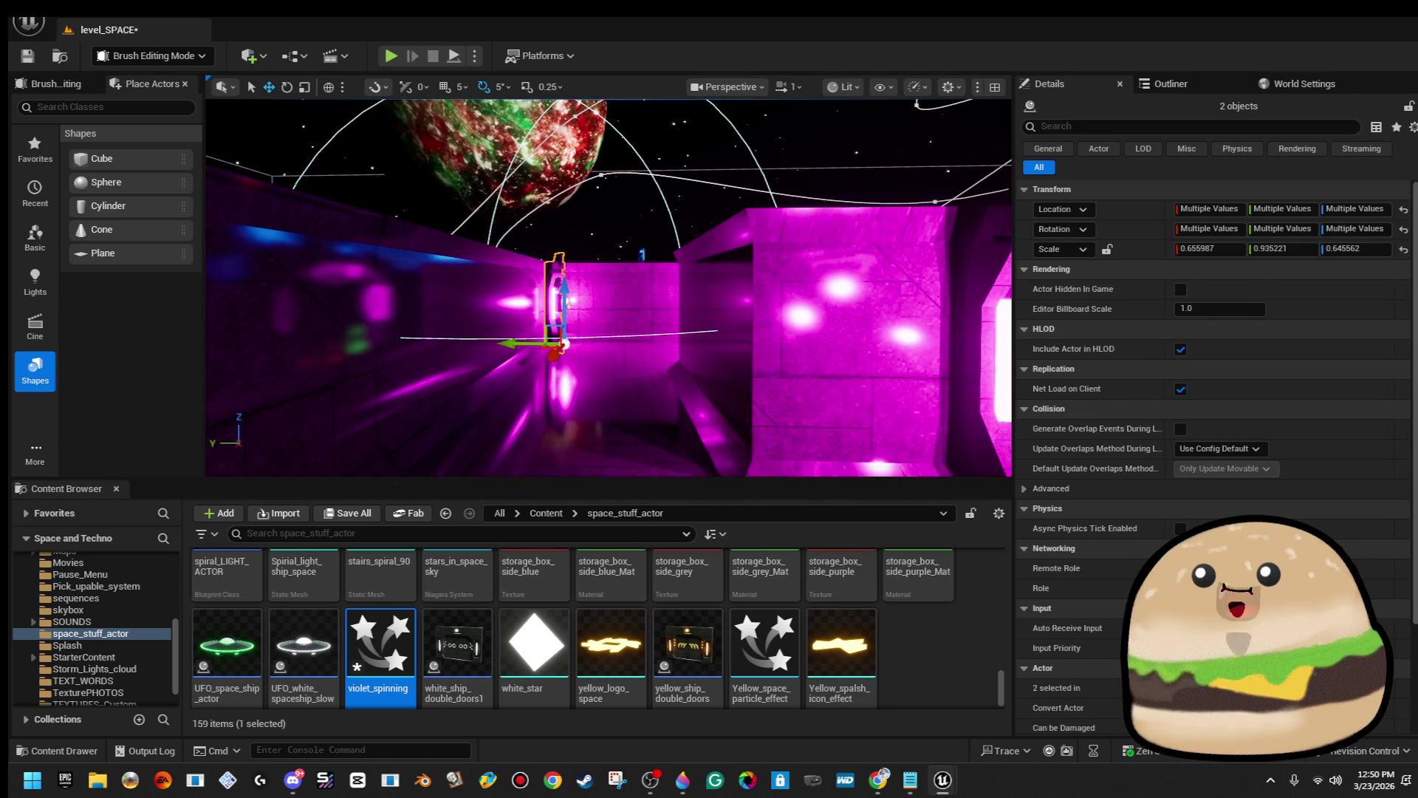
{"action": "left_click", "coordinate": [551, 308]}
{"action": "left_click", "coordinate": [1088, 202]}
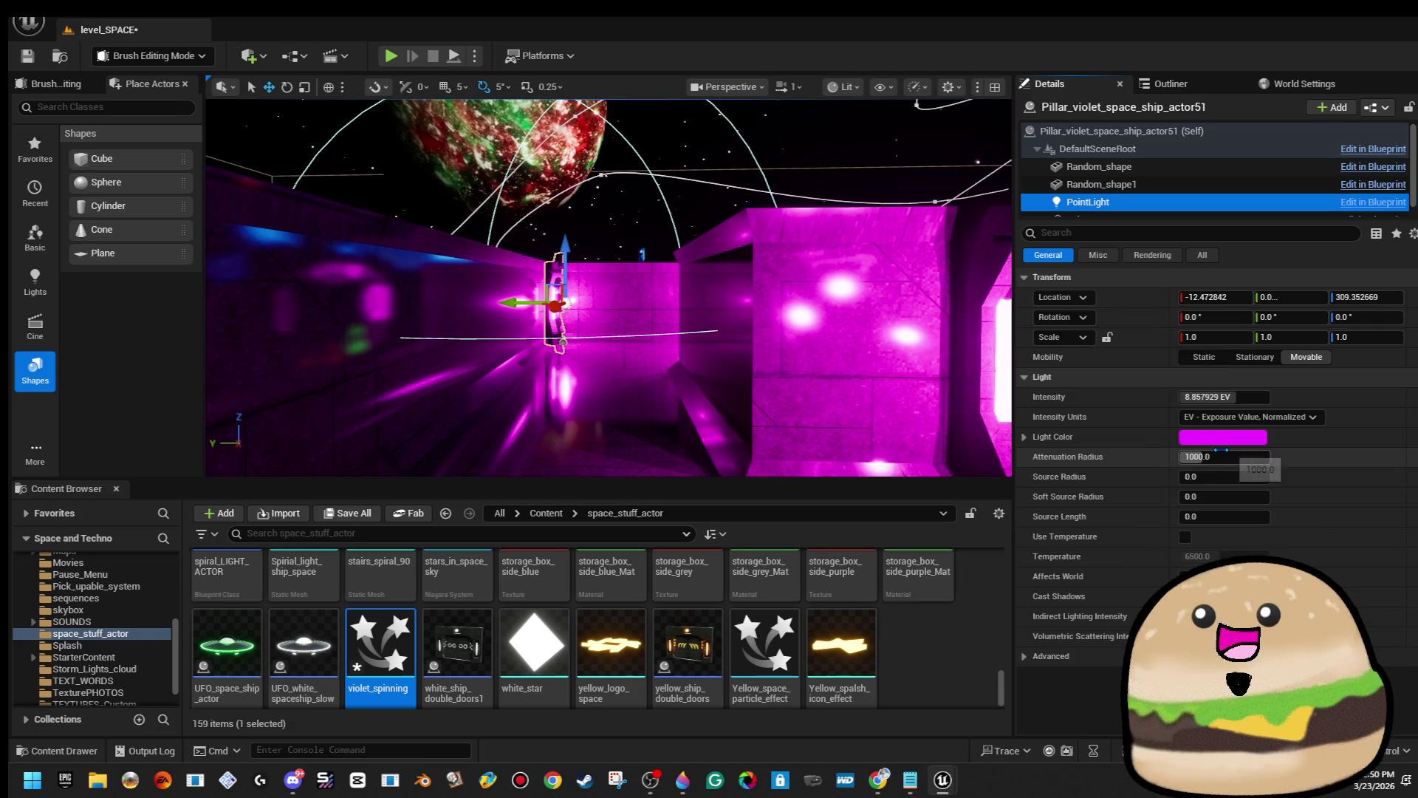
{"action": "left_click", "coordinate": [1222, 437]}
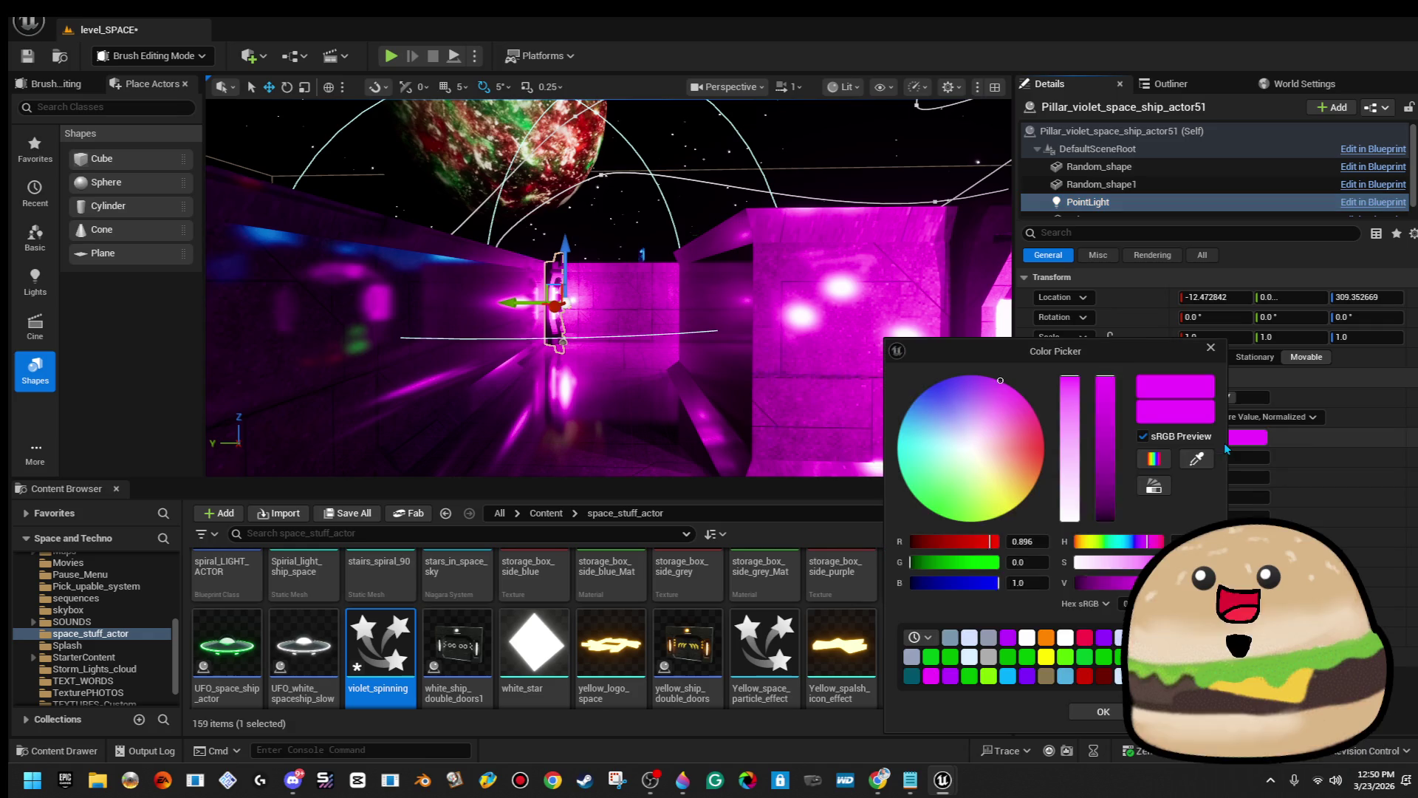
{"action": "left_click", "coordinate": [947, 433]}
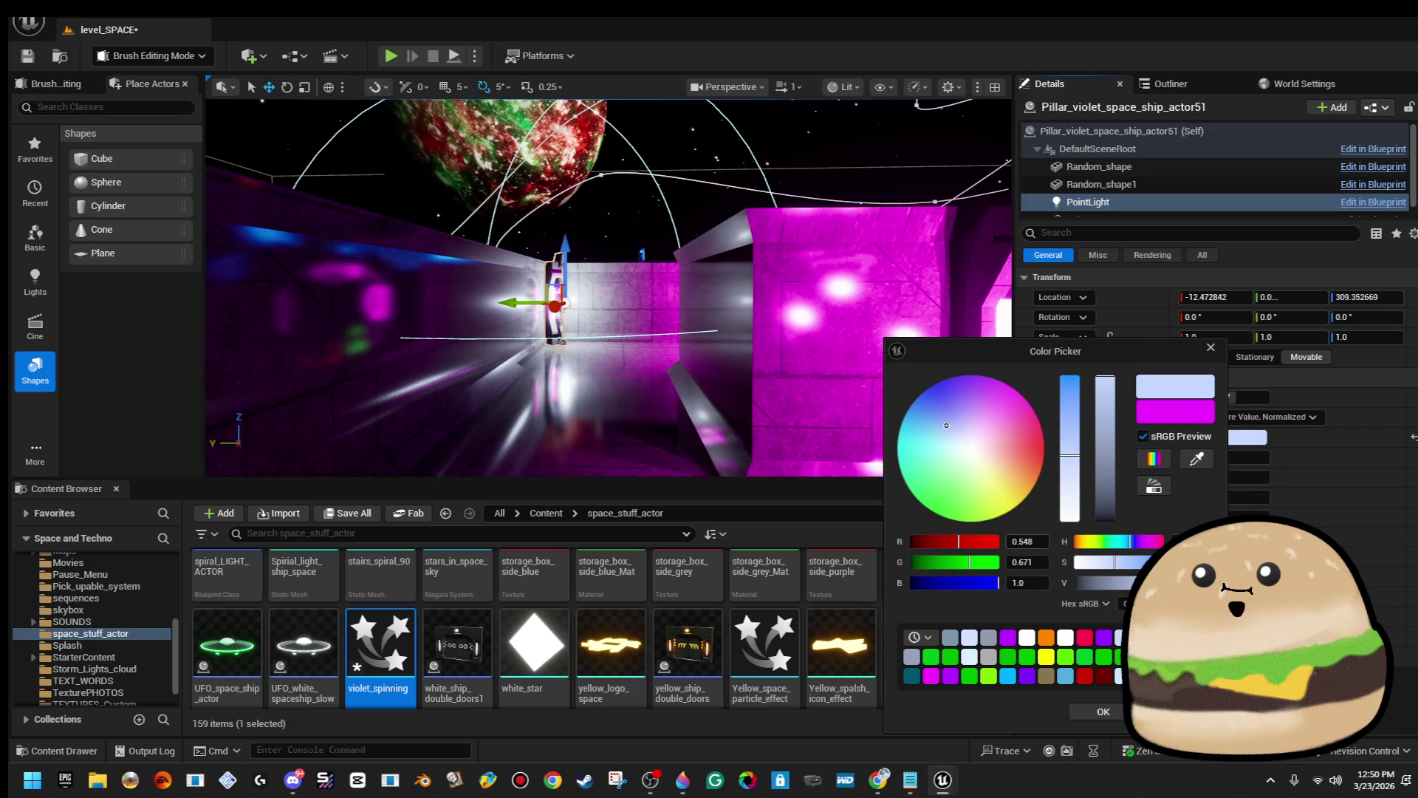
{"action": "left_click", "coordinate": [1103, 711]}
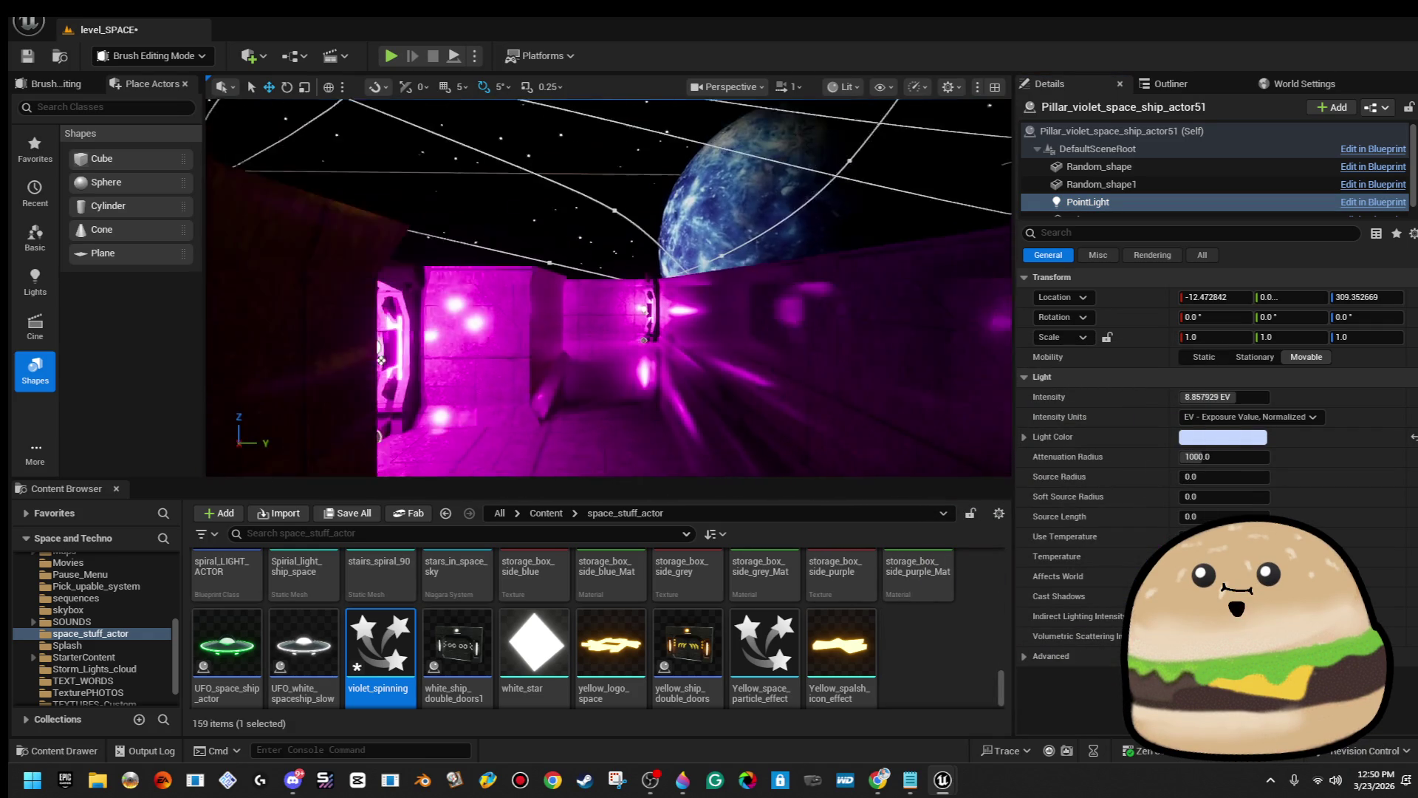
{"action": "scroll", "coordinate": [667, 354], "scroll_direction": "up", "scroll_amount": 3}
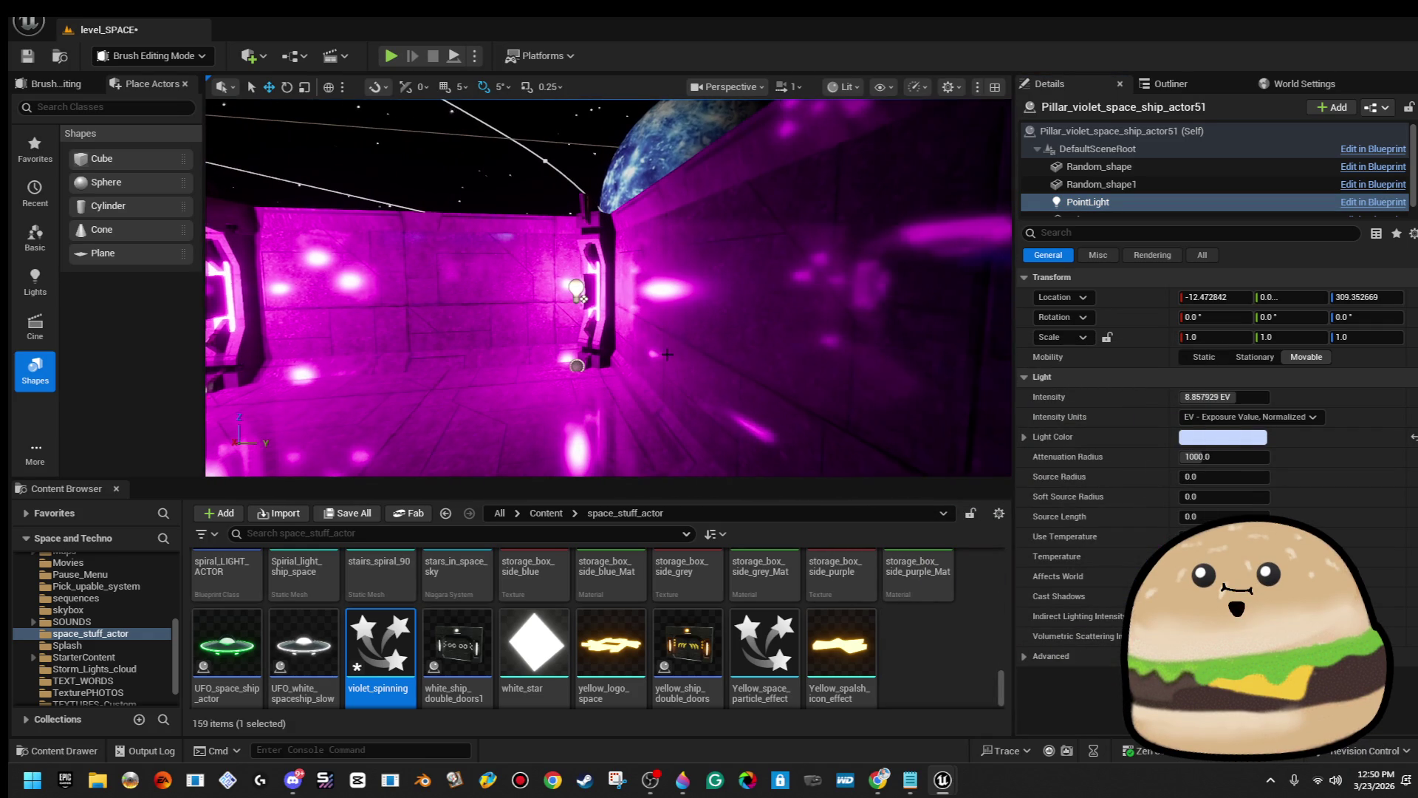
Make the second pillar copy's point light pale blue too and save the level.
{"action": "left_click", "coordinate": [581, 298]}
{"action": "left_click", "coordinate": [1088, 201]}
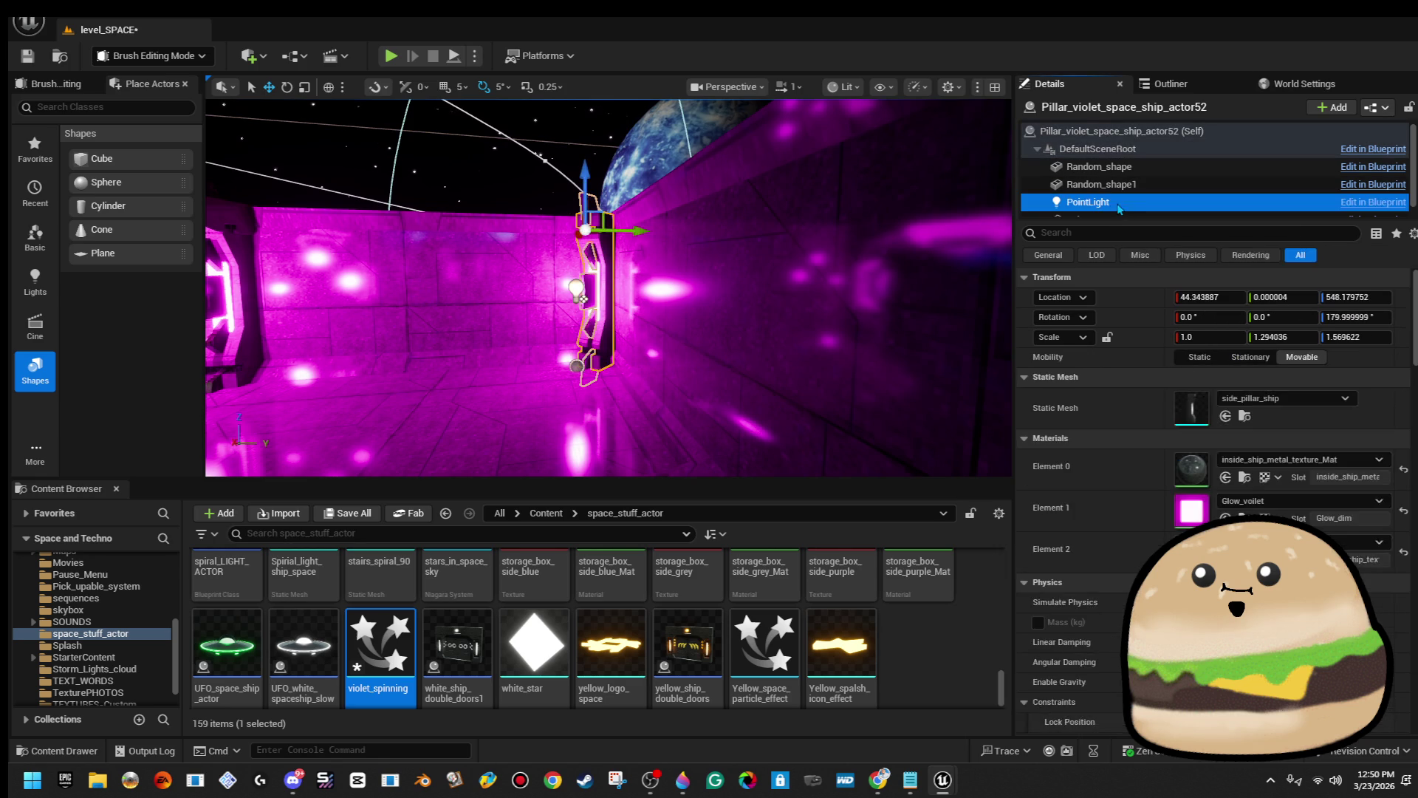
{"action": "left_click", "coordinate": [1197, 438]}
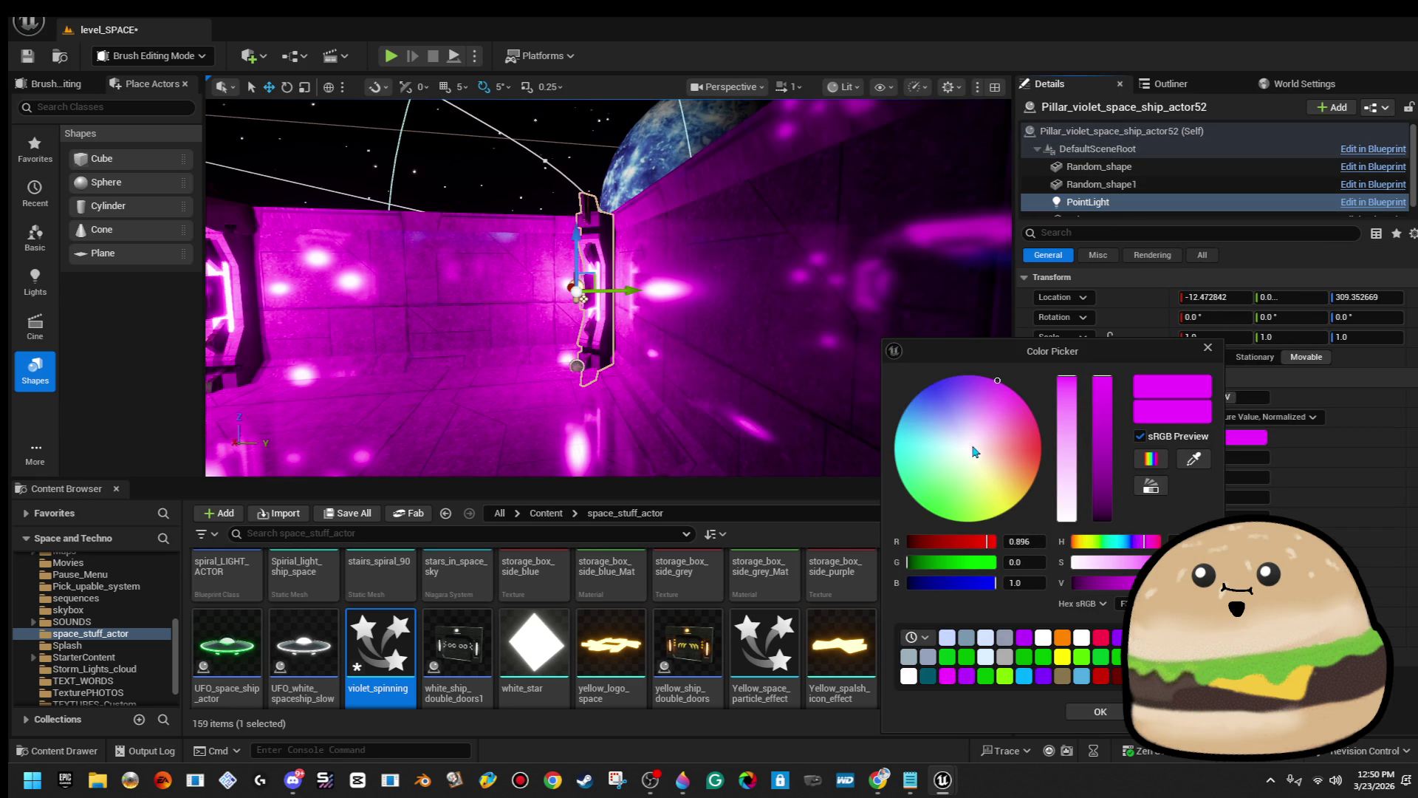
{"action": "left_click", "coordinate": [947, 429]}
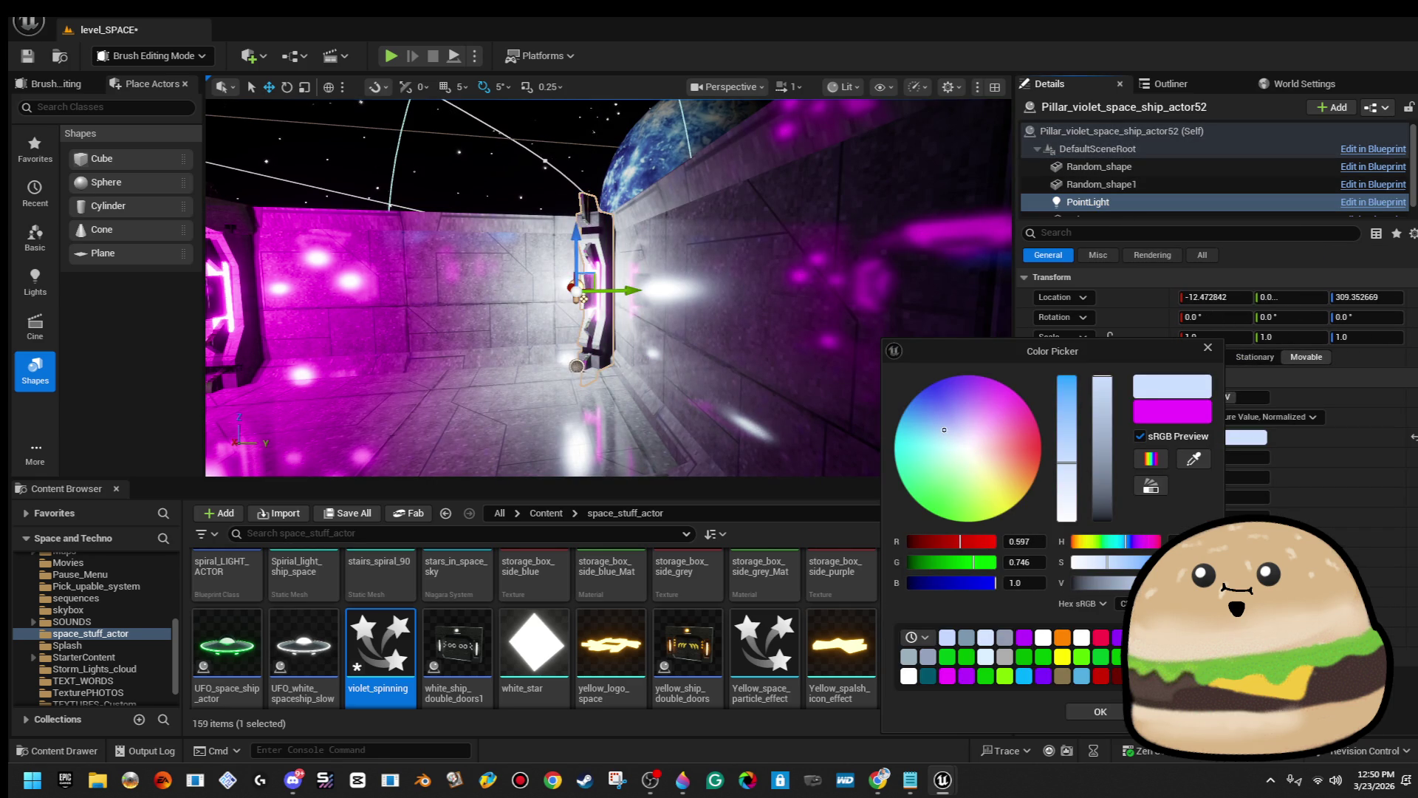
{"action": "left_click", "coordinate": [1101, 712]}
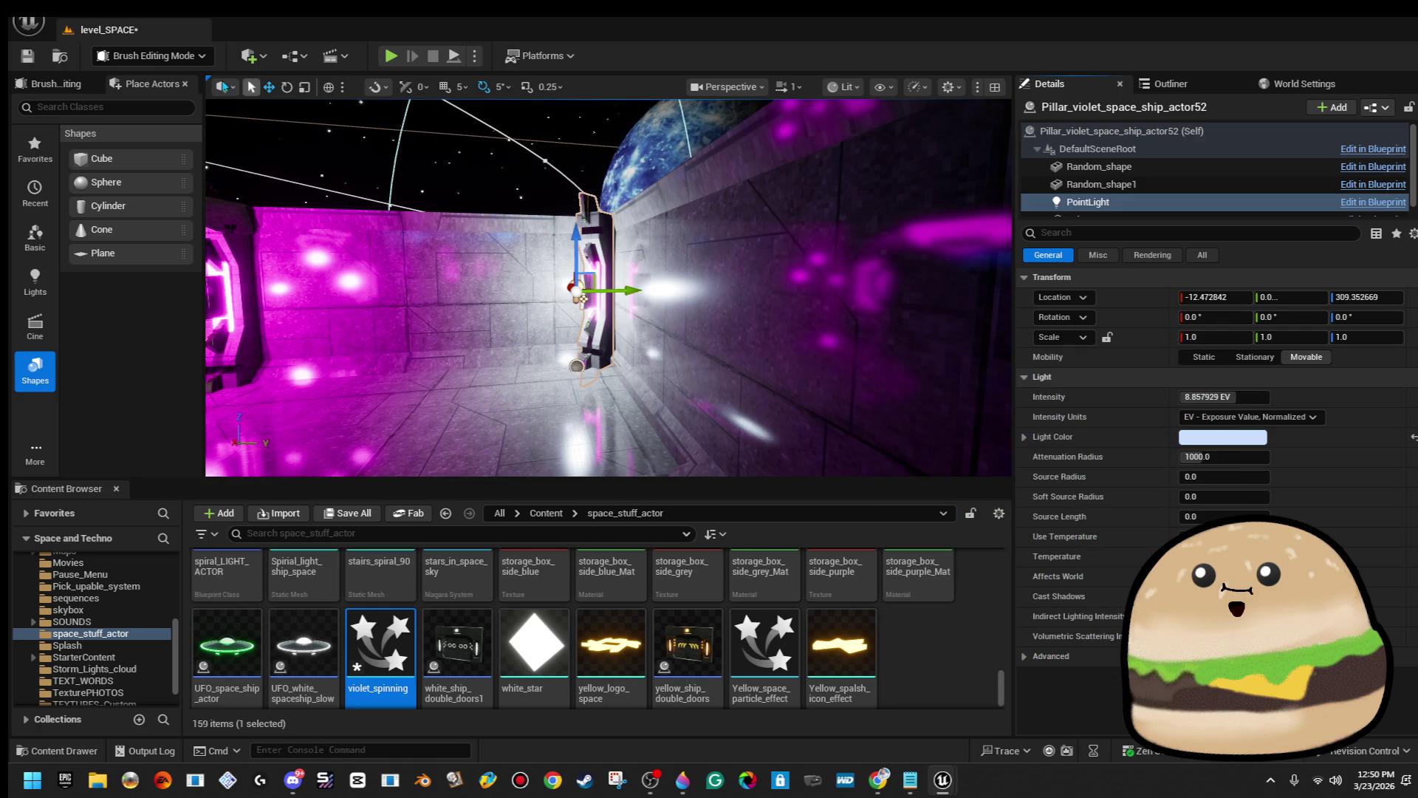
{"action": "left_click", "coordinate": [26, 57]}
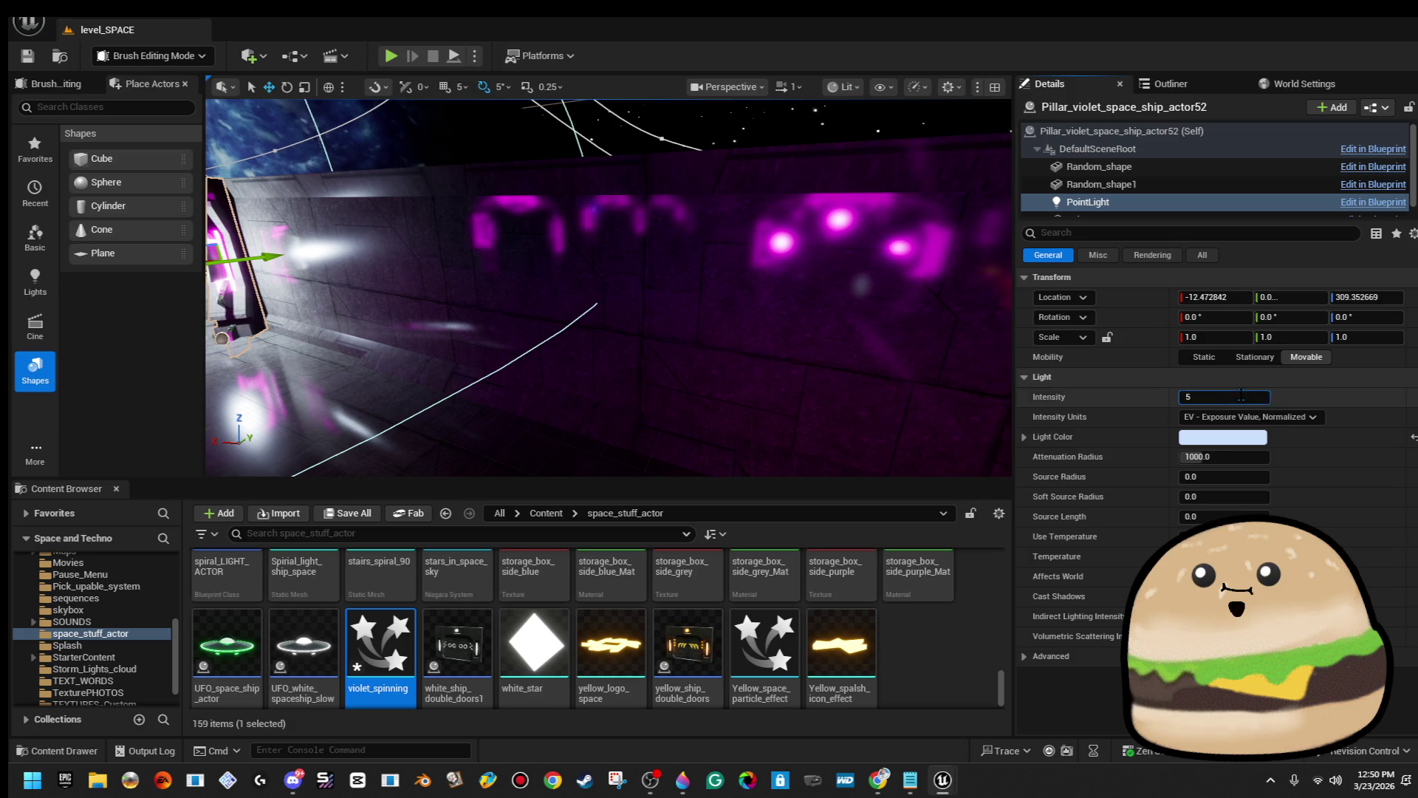
Raise the second pillar's point light intensity from 5 EV to 8 EV.
{"action": "key", "text": "Return"}
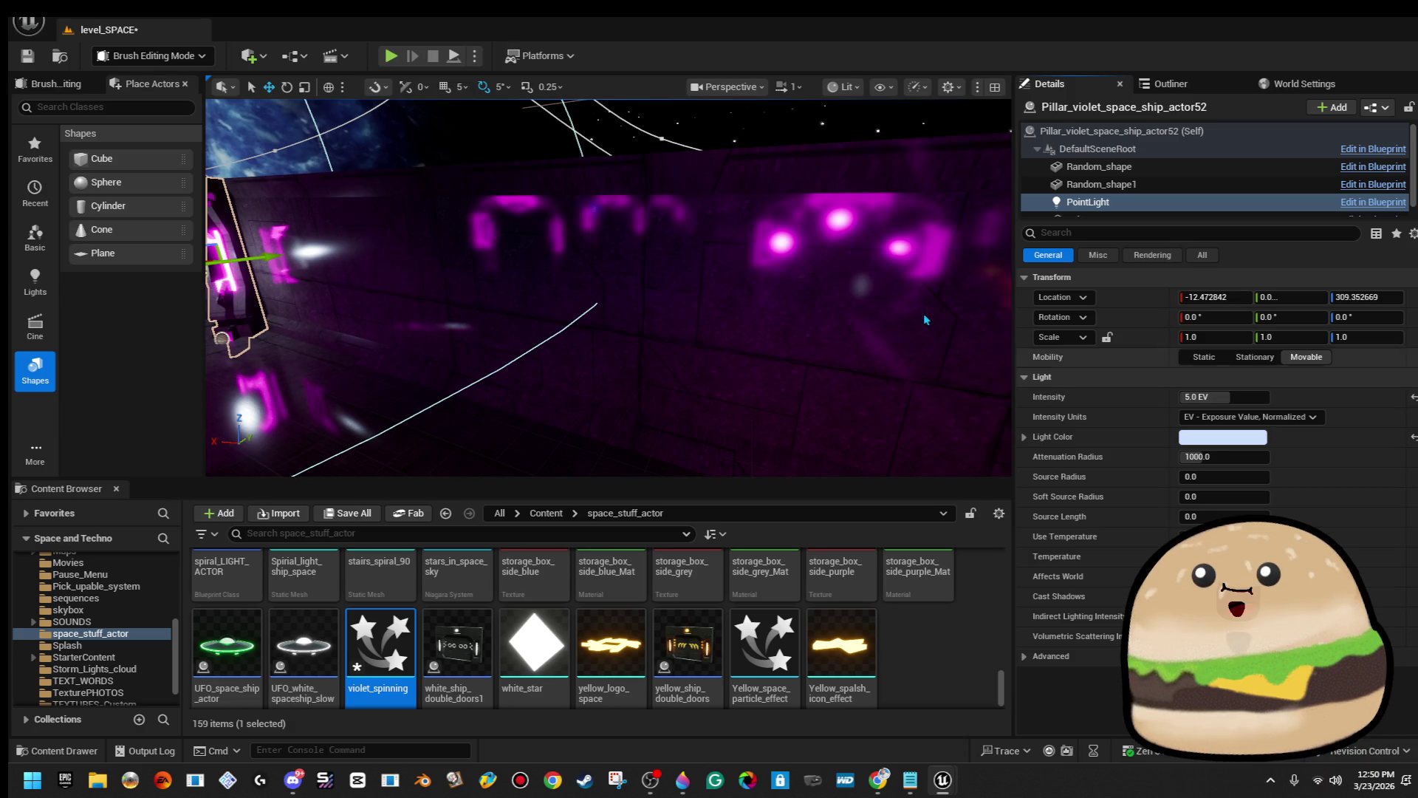
{"action": "key", "text": "f"}
{"action": "left_click", "coordinate": [1254, 397]}
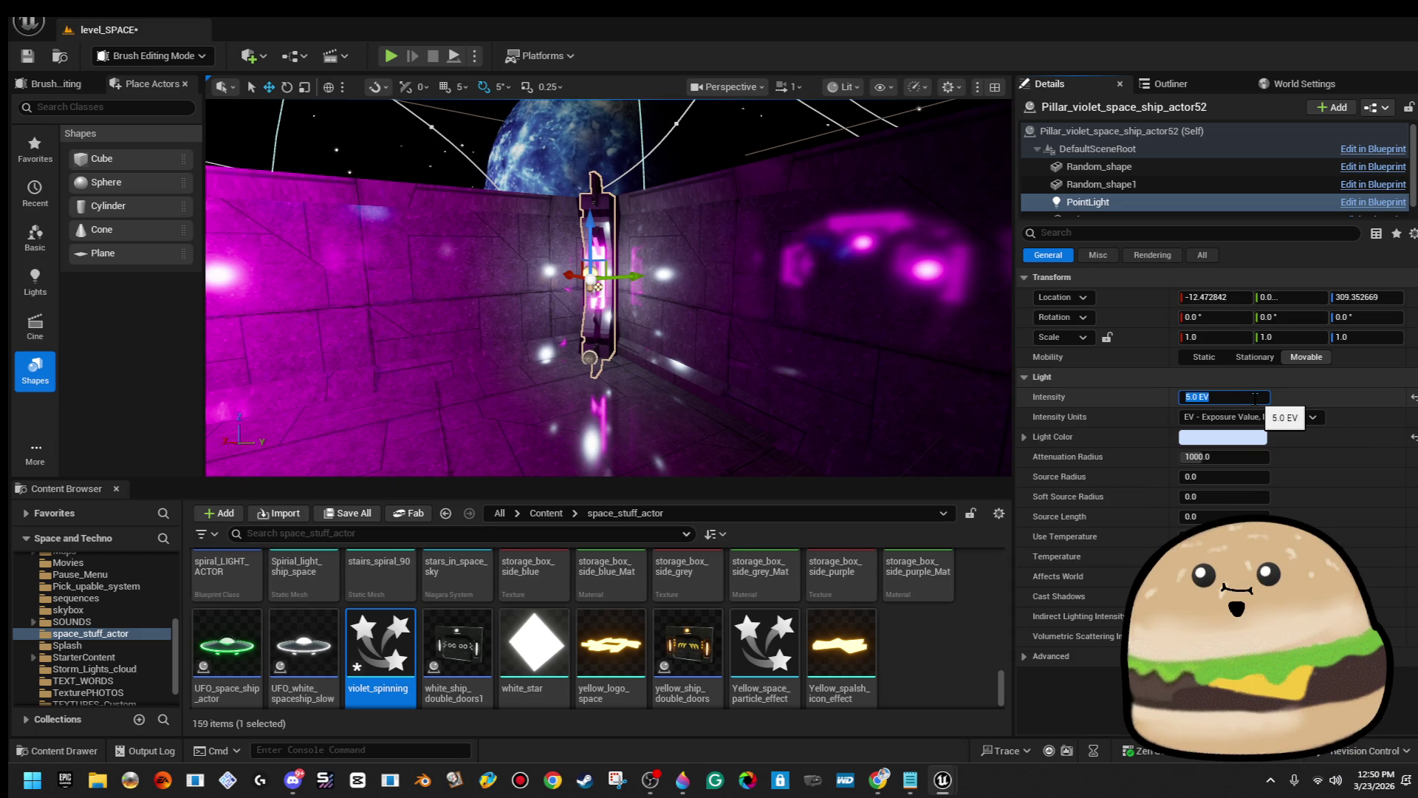
{"action": "type", "text": "8"}
{"action": "key", "text": "Return"}
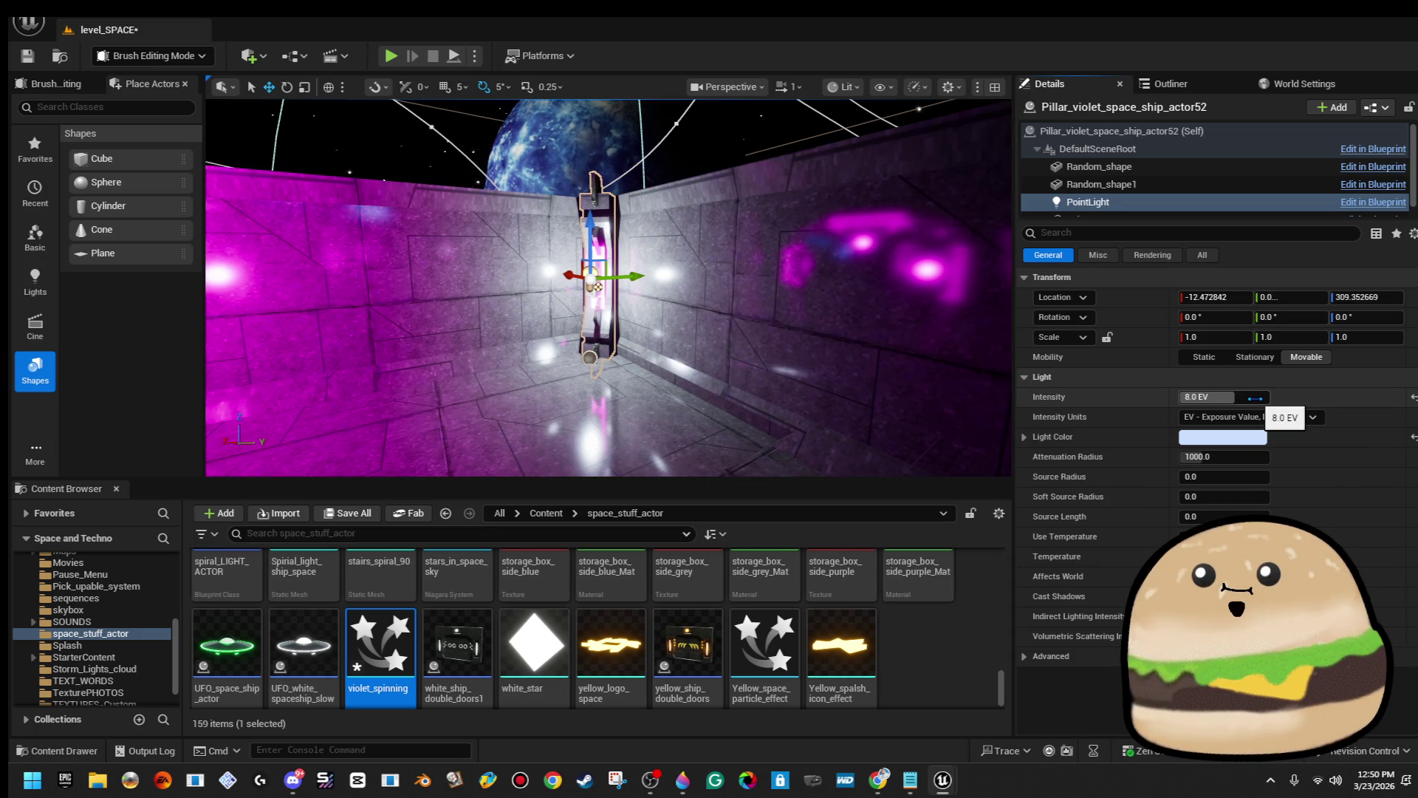
{"action": "mouse_move", "coordinate": [605, 296]}
{"action": "left_mouse_down"}
{"action": "mouse_move", "coordinate": [546, 310]}
{"action": "mouse_move", "coordinate": [590, 280]}
{"action": "mouse_move", "coordinate": [561, 258]}
{"action": "mouse_move", "coordinate": [532, 266]}
{"action": "mouse_move", "coordinate": [510, 310]}
{"action": "mouse_move", "coordinate": [517, 295]}
{"action": "left_mouse_up"}
Duplicate the first pillar copy and slide the new copy along the purple floor.
{"action": "left_click", "coordinate": [414, 303]}
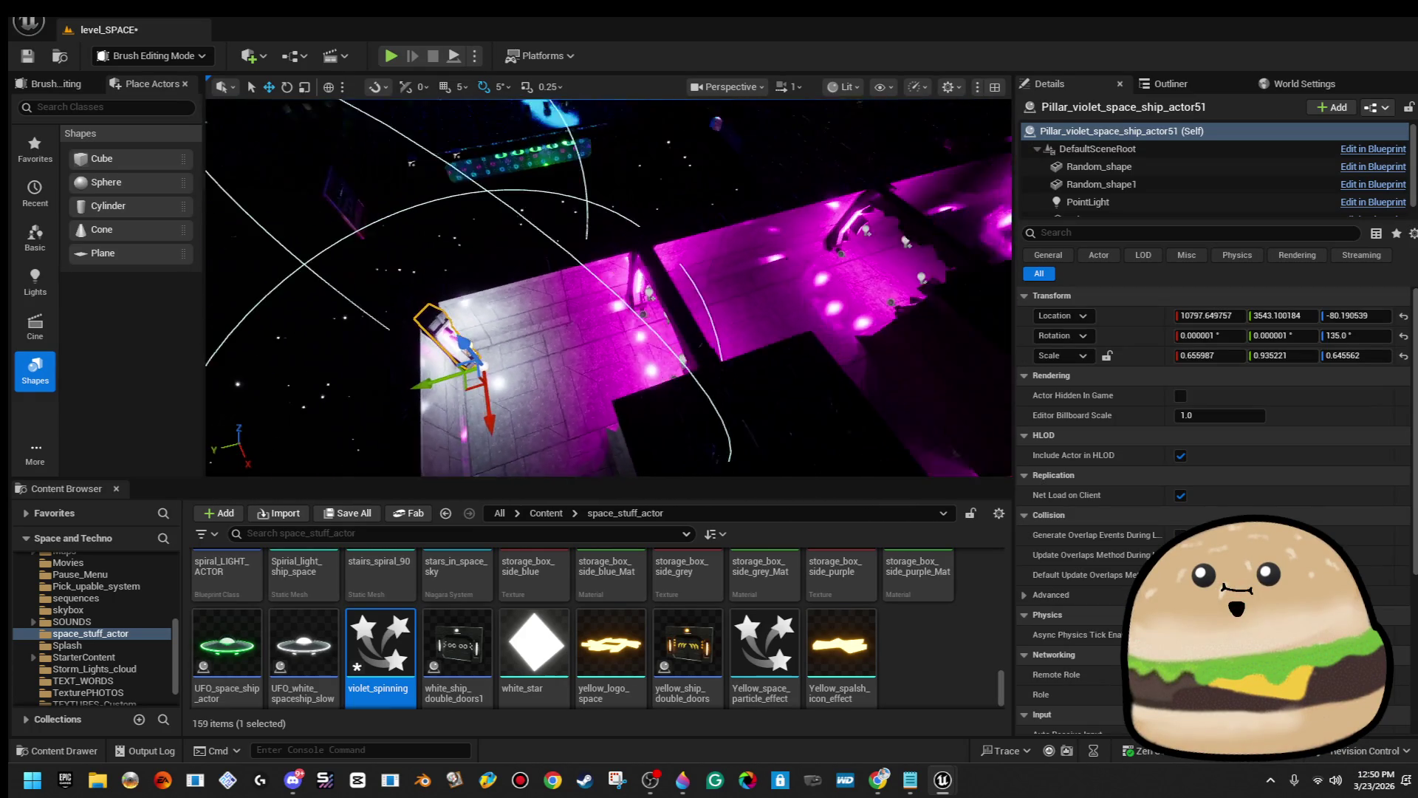
{"action": "left_click_drag", "start_coordinate": [562, 244], "coordinate": [584, 226]}
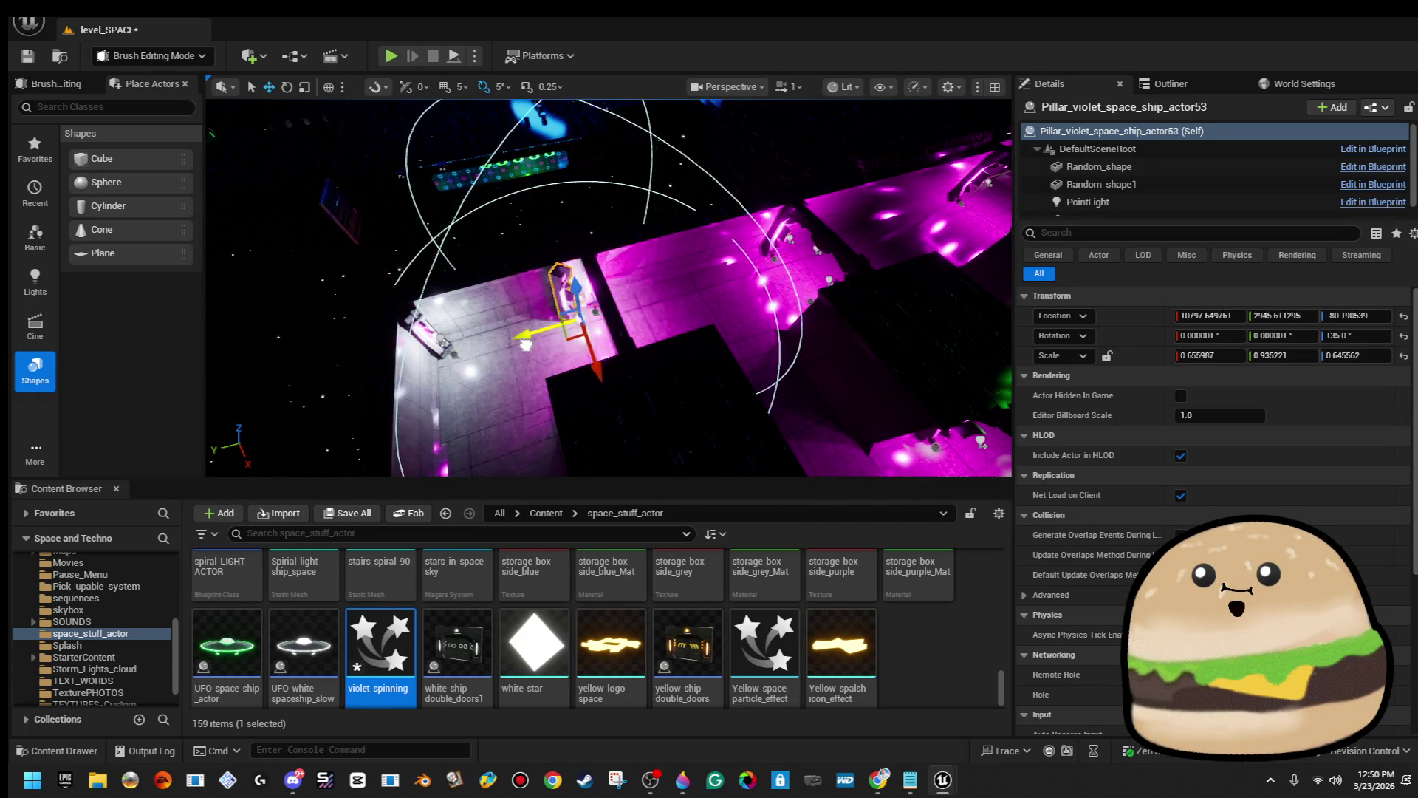
{"action": "mouse_move", "coordinate": [676, 279]}
{"action": "left_mouse_down"}
{"action": "mouse_move", "coordinate": [635, 296]}
{"action": "mouse_move", "coordinate": [584, 240]}
{"action": "mouse_move", "coordinate": [718, 319]}
{"action": "left_mouse_up"}
{"action": "key", "text": "Escape"}
Duplicate a corridor wall pillar further along and line it up at X 10654.95.
{"action": "mouse_move", "coordinate": [625, 290]}
{"action": "left_mouse_down"}
{"action": "mouse_move", "coordinate": [646, 293]}
{"action": "mouse_move", "coordinate": [698, 458]}
{"action": "left_mouse_up"}
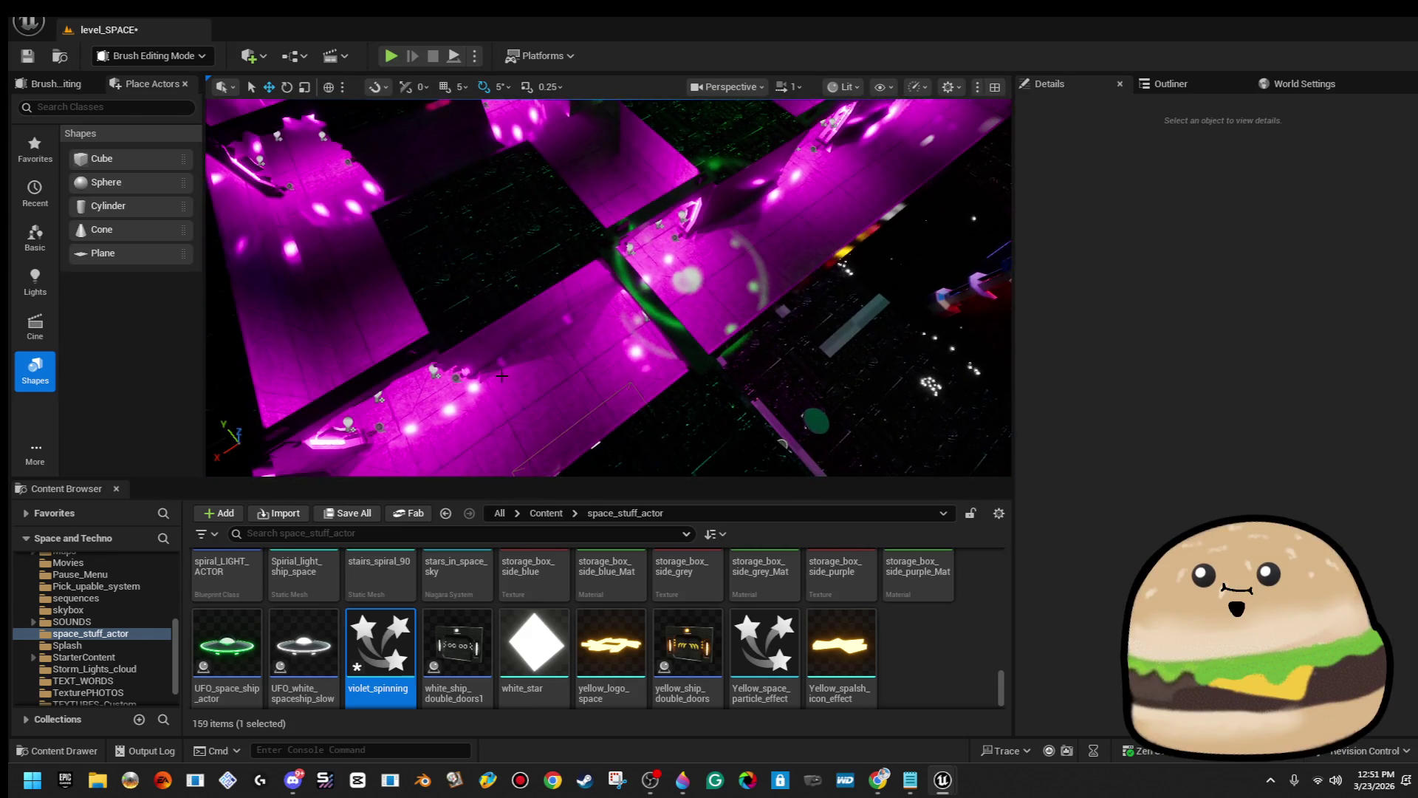
{"action": "left_click_drag", "start_coordinate": [651, 317], "coordinate": [616, 355]}
{"action": "left_click", "coordinate": [616, 354]}
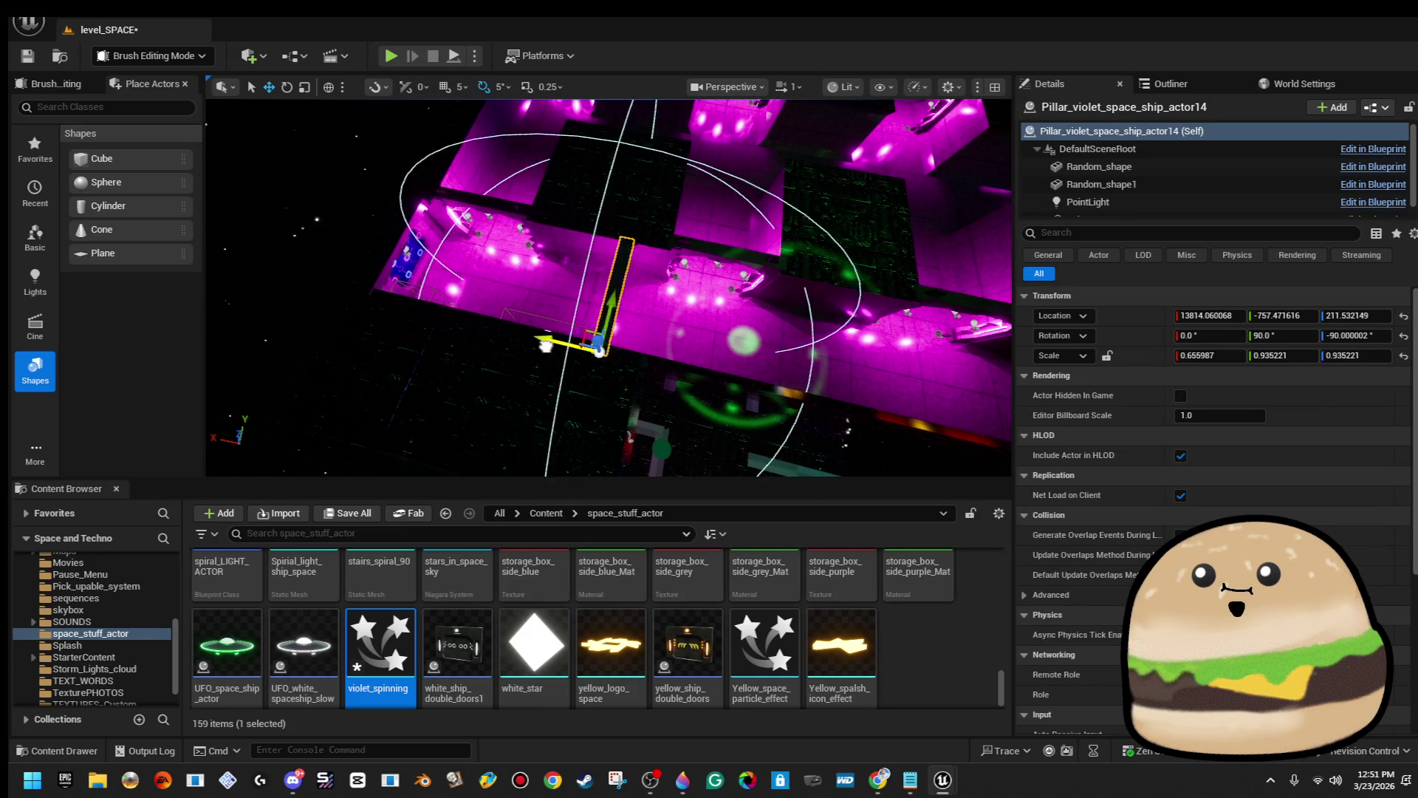
{"action": "left_click_drag", "start_coordinate": [763, 375], "coordinate": [709, 395]}
{"action": "mouse_move", "coordinate": [604, 434]}
{"action": "left_mouse_down"}
{"action": "mouse_move", "coordinate": [753, 358]}
{"action": "mouse_move", "coordinate": [794, 360]}
{"action": "left_mouse_up"}
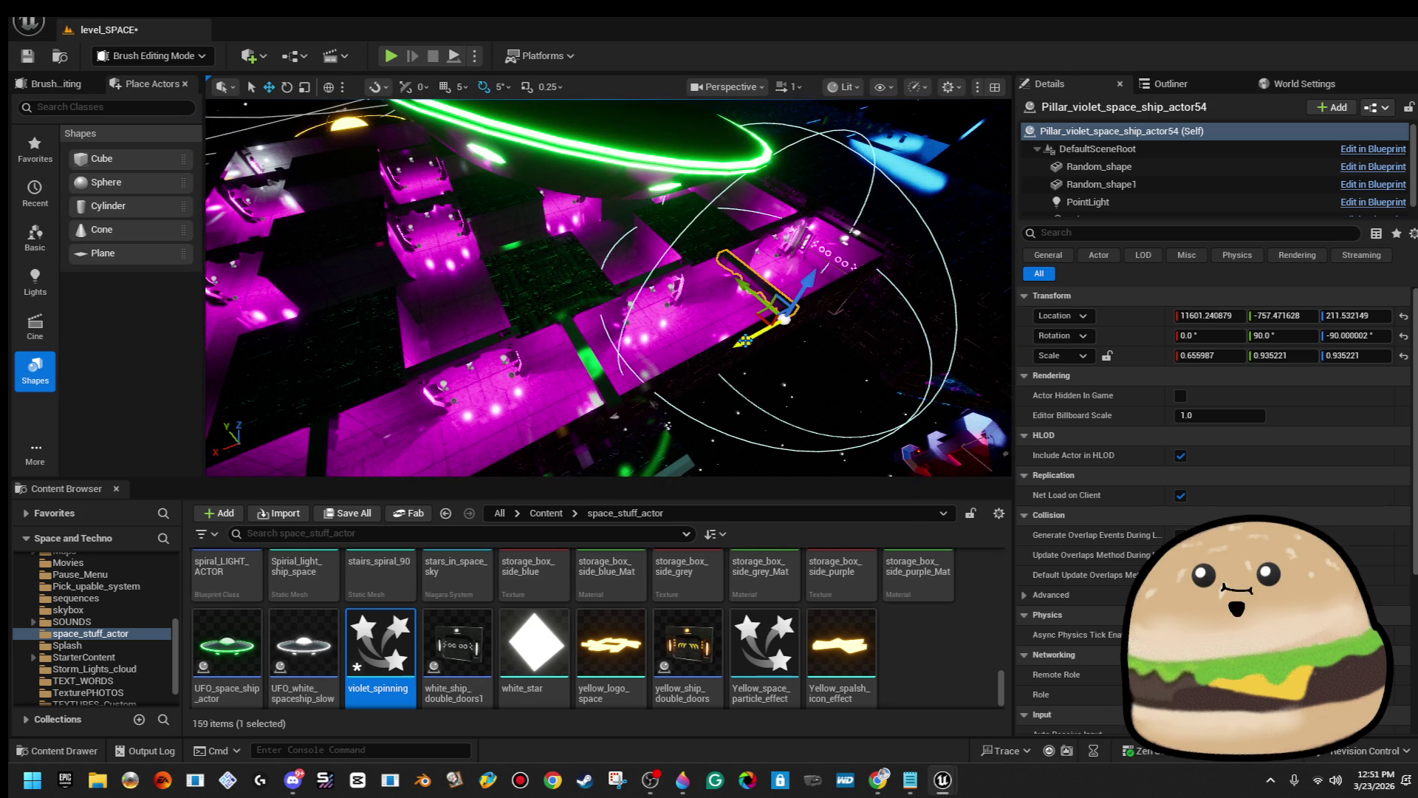
{"action": "key", "text": "f"}
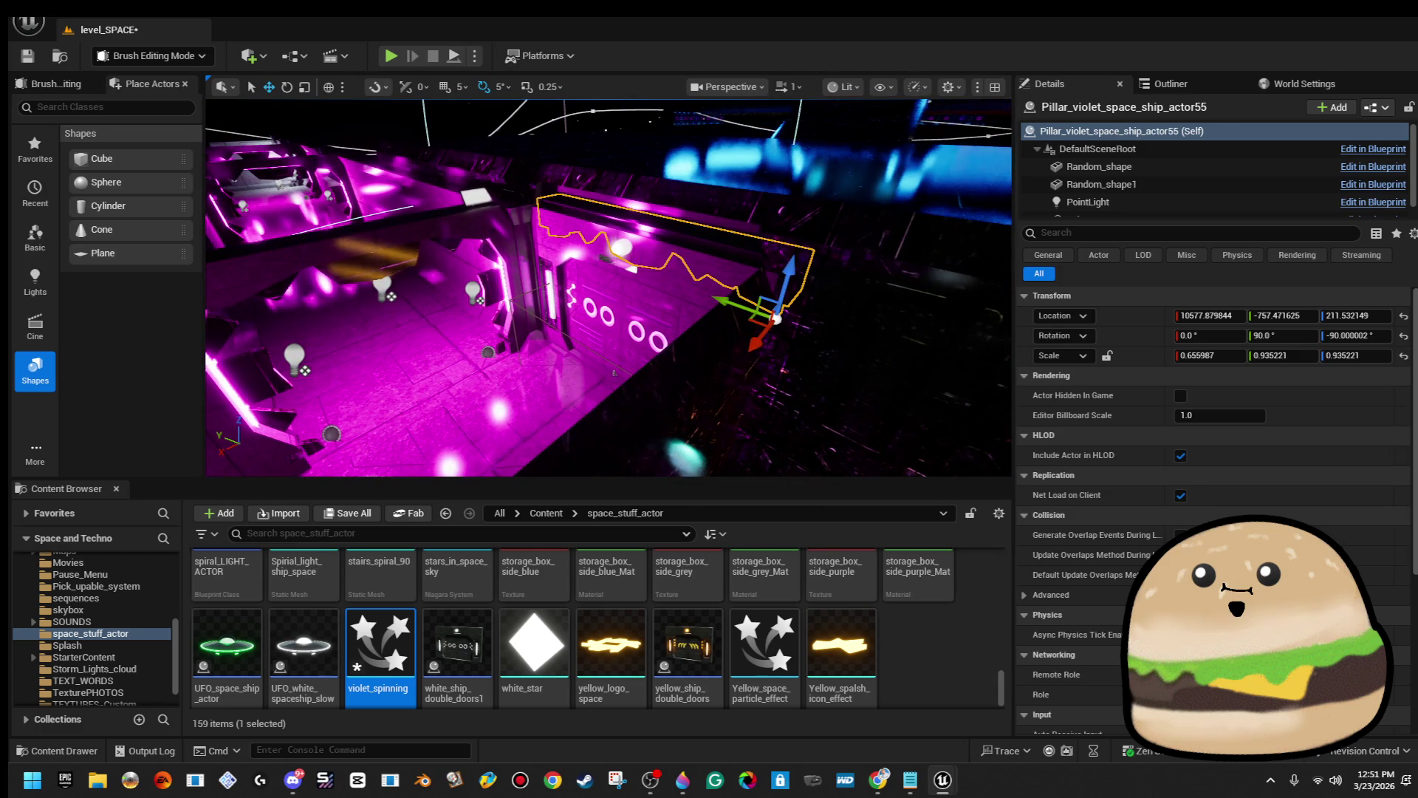
{"action": "left_click_drag", "start_coordinate": [759, 345], "coordinate": [743, 354]}
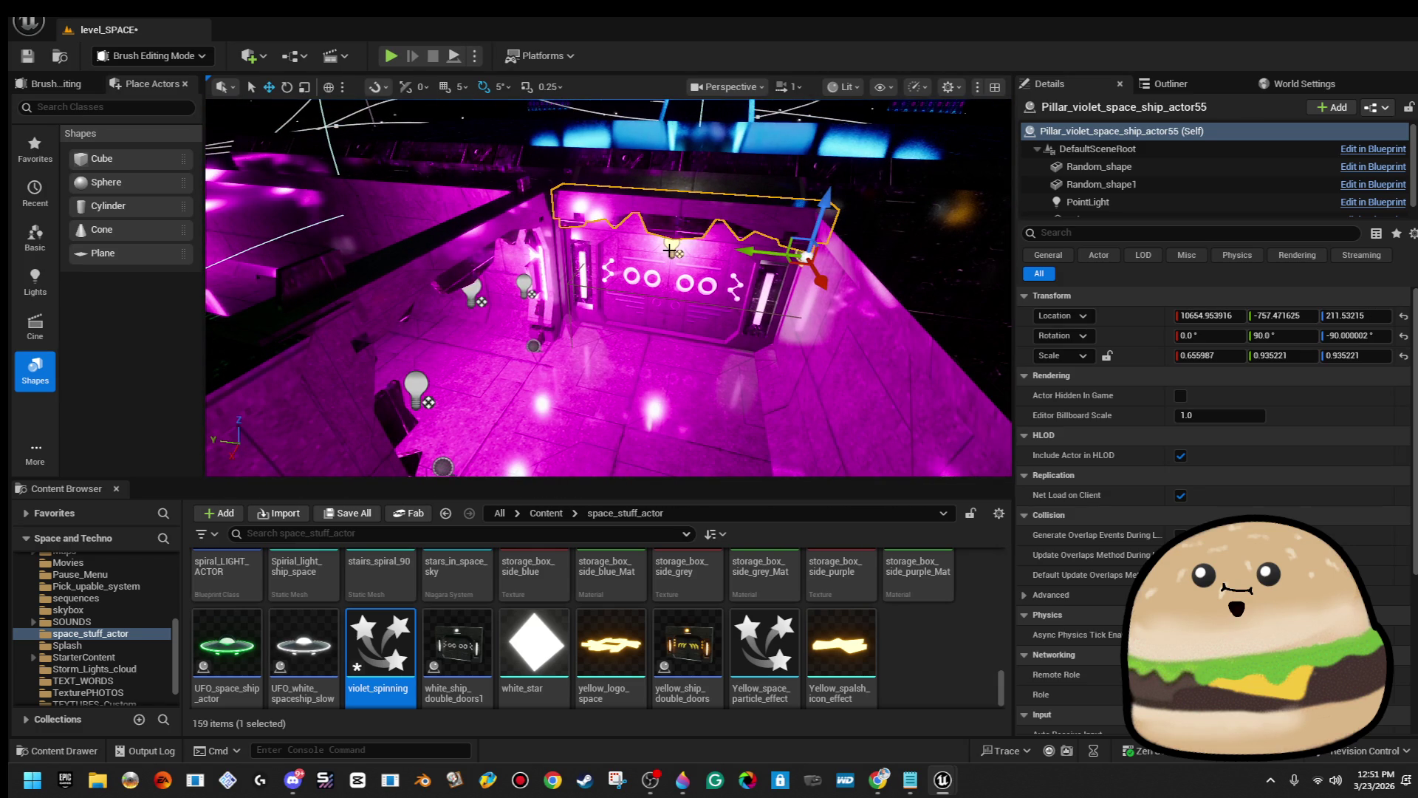
{"action": "right_click", "coordinate": [652, 379]}
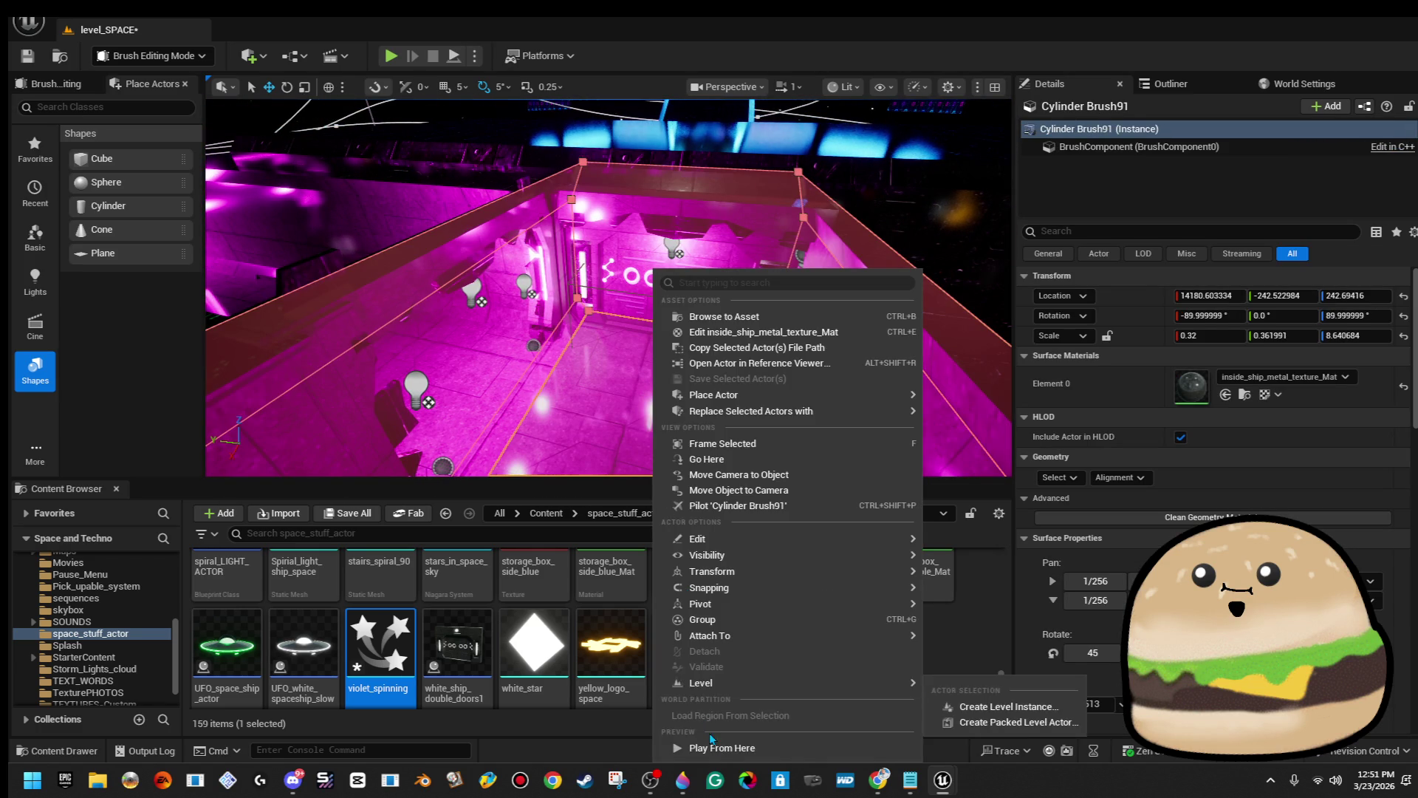
{"action": "key", "text": "Escape"}
{"action": "key", "text": "alt+p"}
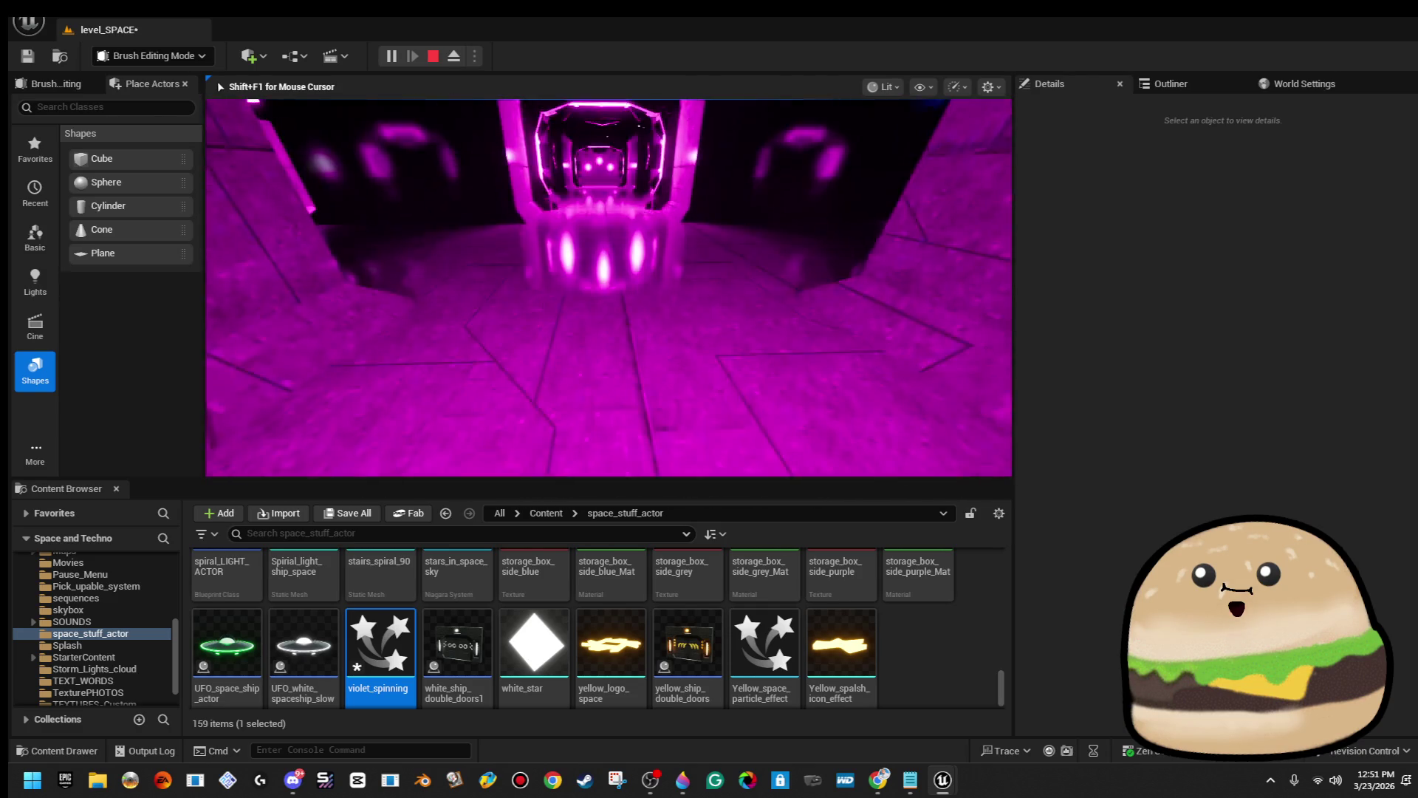
{"action": "key", "text": "Escape"}
{"action": "key", "text": "f"}
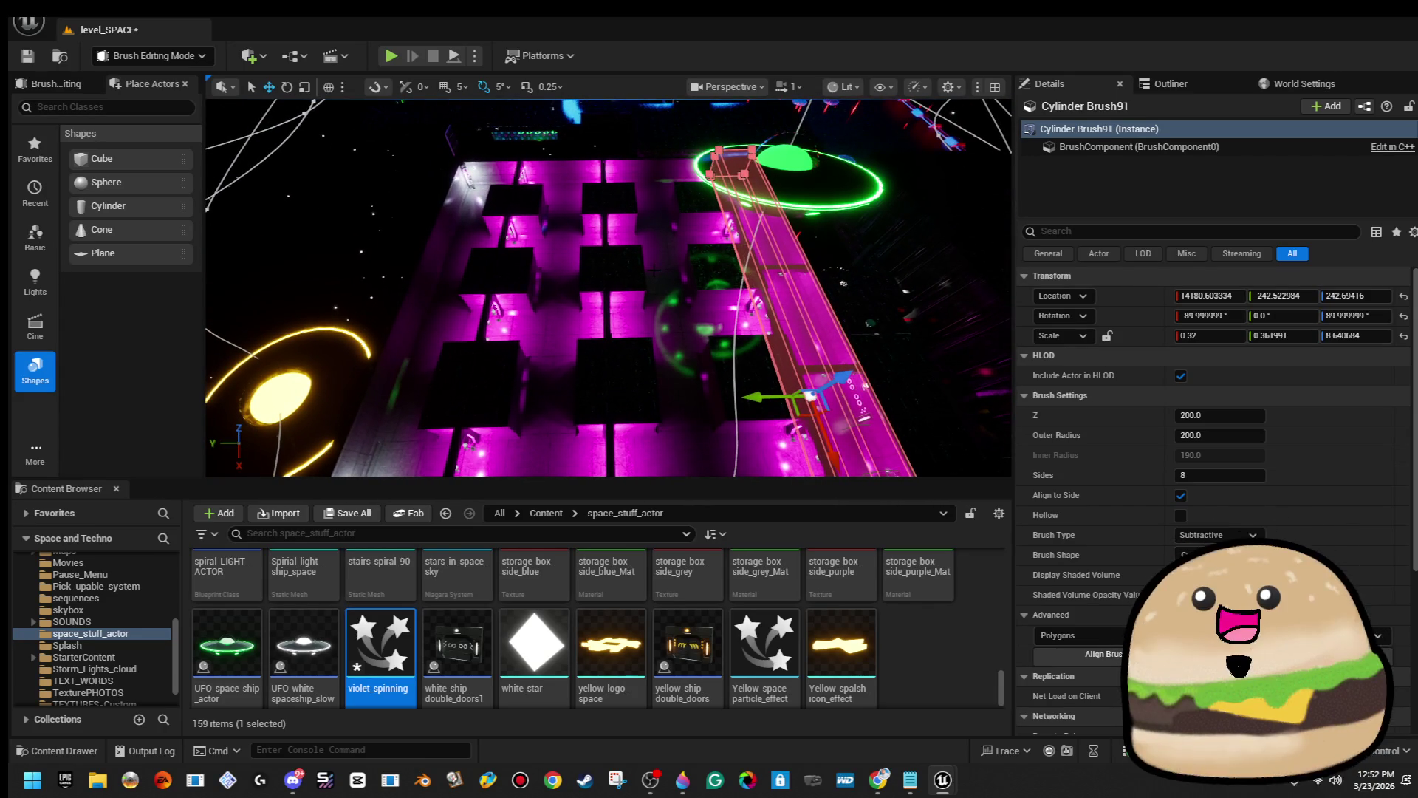
Select Cylinder Brush85, the floor brush beside Cylinder Brush86 near the UFO.
{"action": "left_click", "coordinate": [387, 242]}
{"action": "mouse_move", "coordinate": [388, 242]}
{"action": "left_mouse_down"}
{"action": "mouse_move", "coordinate": [458, 170]}
{"action": "mouse_move", "coordinate": [473, 214]}
{"action": "left_mouse_up"}
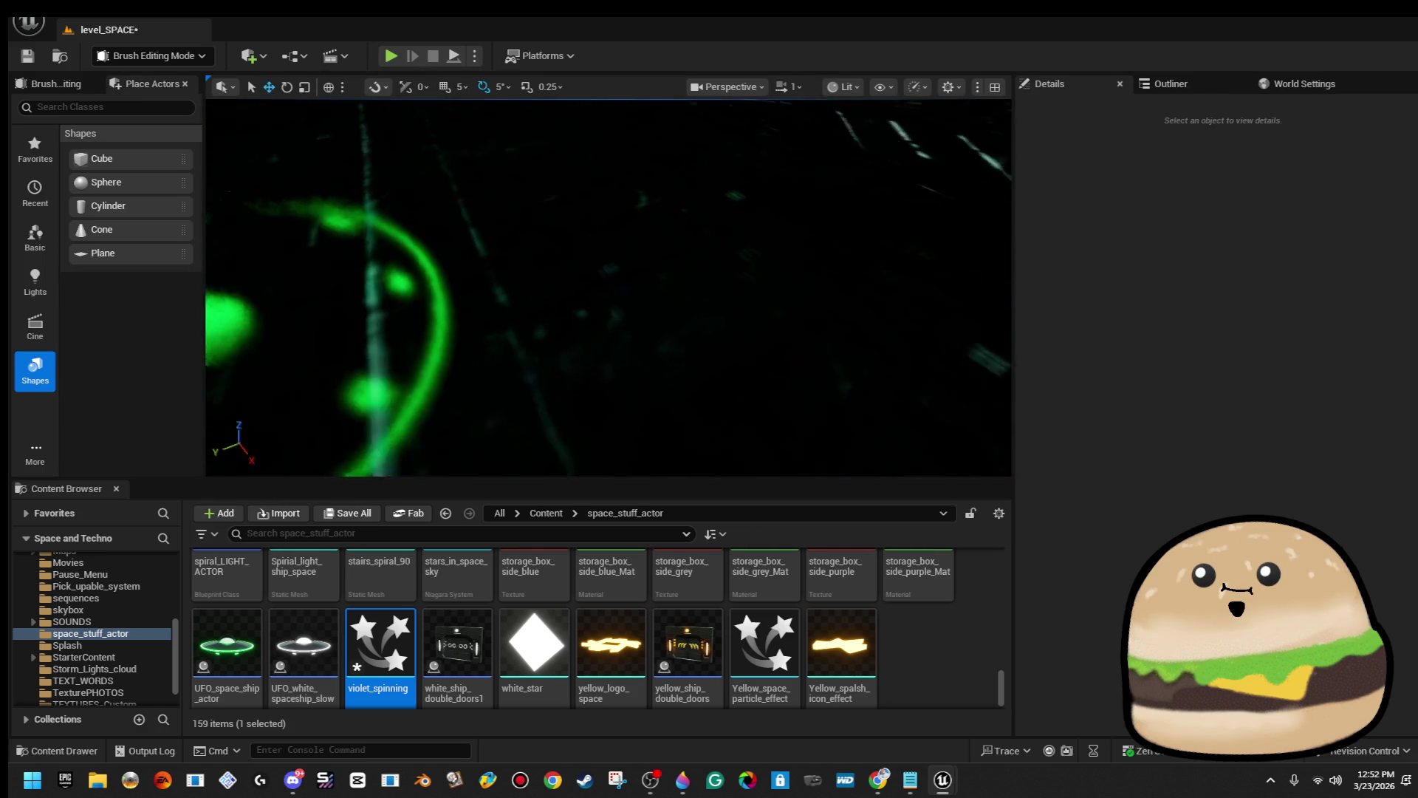
{"action": "left_click", "coordinate": [591, 295]}
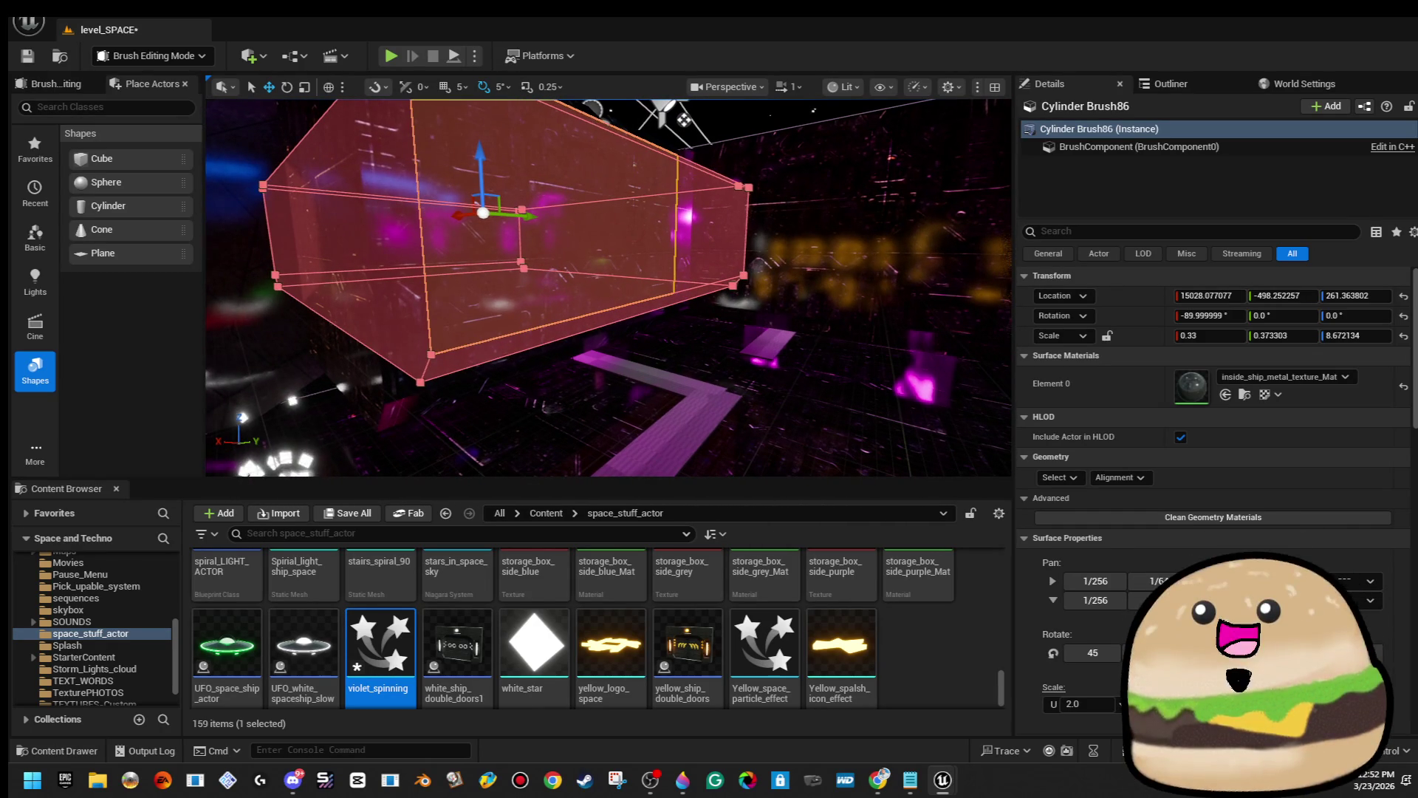
{"action": "left_click", "coordinate": [482, 352]}
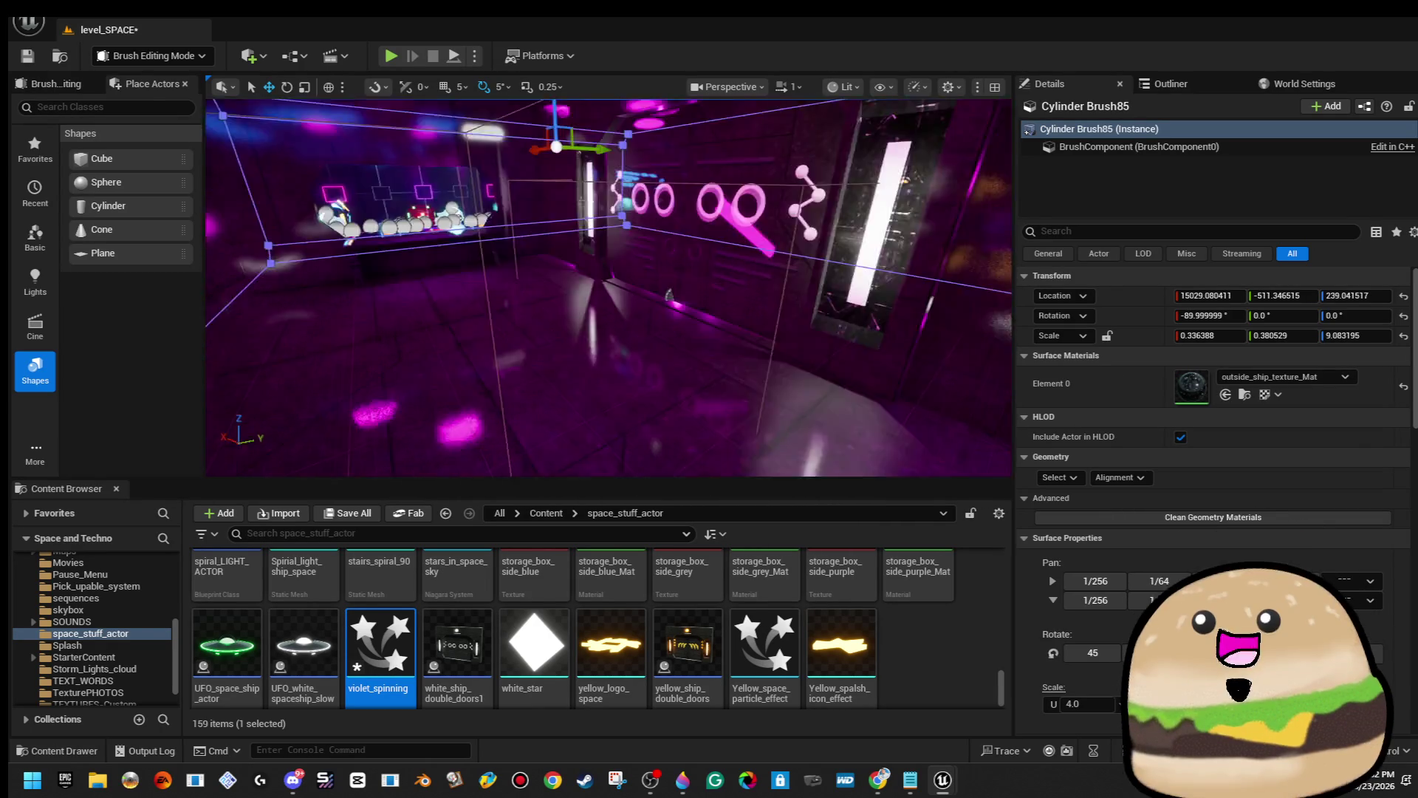
{"action": "left_click_drag", "start_coordinate": [669, 295], "coordinate": [595, 358]}
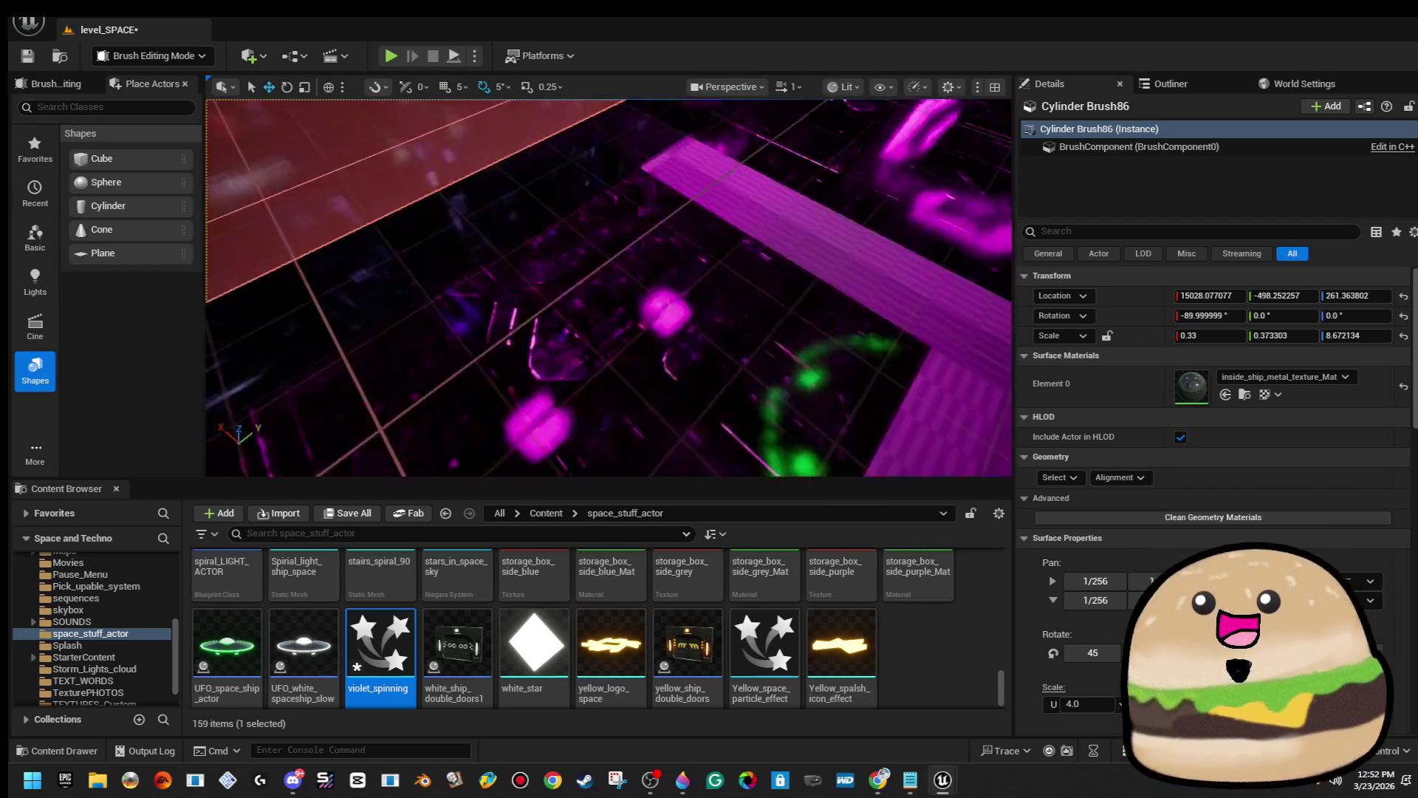
{"action": "mouse_move", "coordinate": [606, 288]}
{"action": "left_mouse_down"}
{"action": "mouse_move", "coordinate": [679, 288]}
{"action": "mouse_move", "coordinate": [620, 333]}
{"action": "mouse_move", "coordinate": [643, 439]}
{"action": "mouse_move", "coordinate": [643, 370]}
{"action": "left_mouse_up"}
{"action": "left_click", "coordinate": [607, 342]}
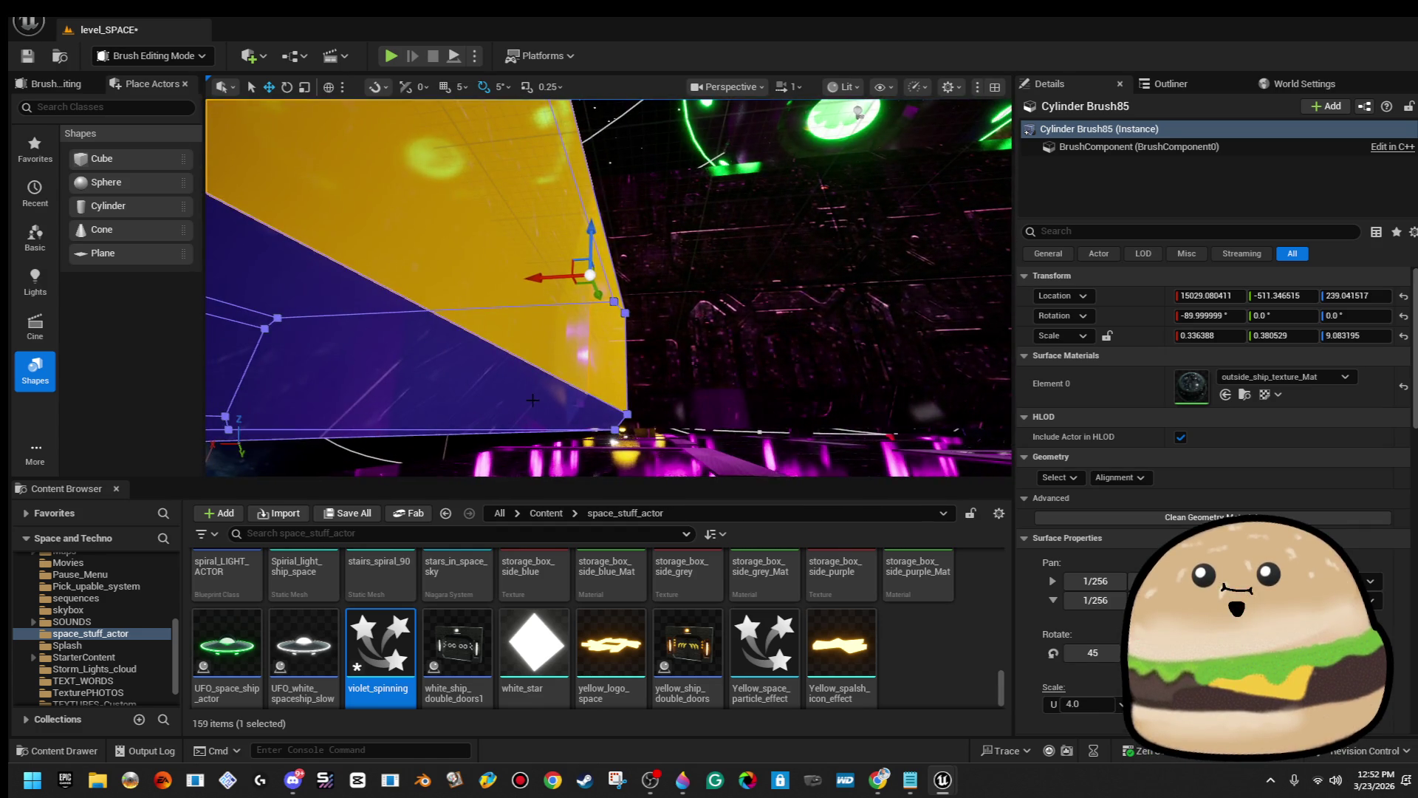
Nudge Cylinder Brush85 along X and remove its outside_ship_texture_Mat material.
{"action": "mouse_move", "coordinate": [531, 399]}
{"action": "left_mouse_down"}
{"action": "mouse_move", "coordinate": [562, 429]}
{"action": "mouse_move", "coordinate": [605, 413]}
{"action": "left_mouse_up"}
{"action": "left_click_drag", "start_coordinate": [468, 288], "coordinate": [674, 293]}
{"action": "left_click_drag", "start_coordinate": [809, 281], "coordinate": [797, 283]}
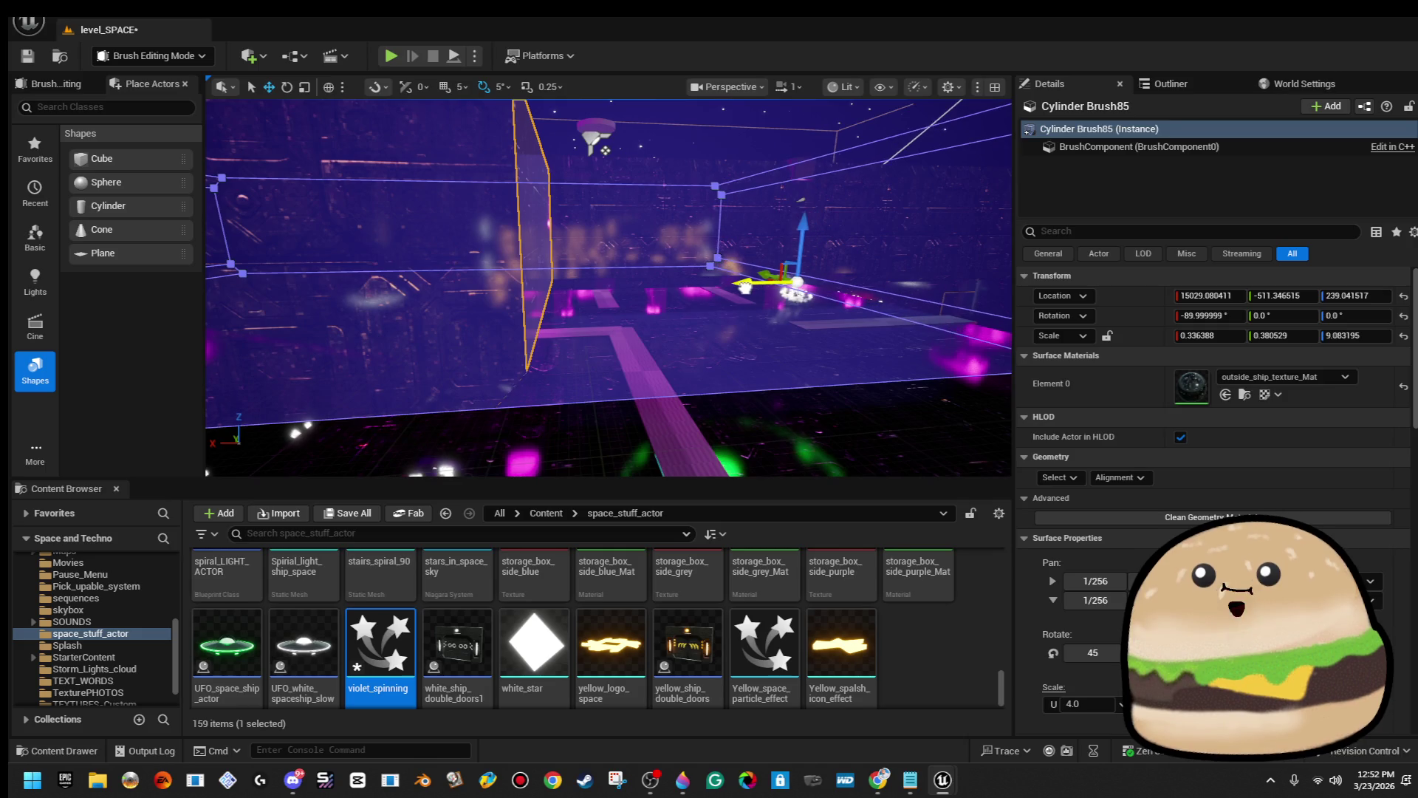
{"action": "left_click_drag", "start_coordinate": [694, 289], "coordinate": [674, 290]}
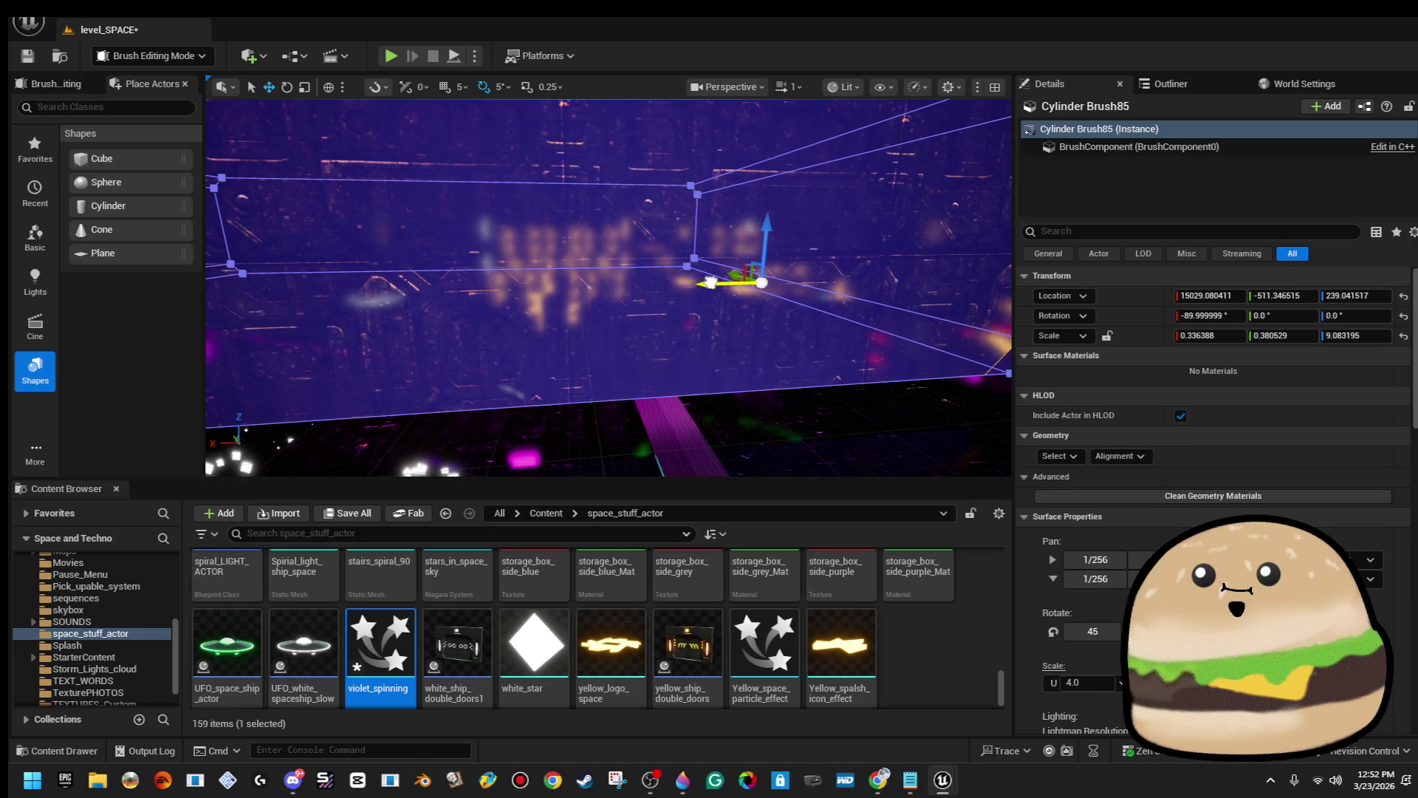
{"action": "left_click_drag", "start_coordinate": [688, 288], "coordinate": [602, 288]}
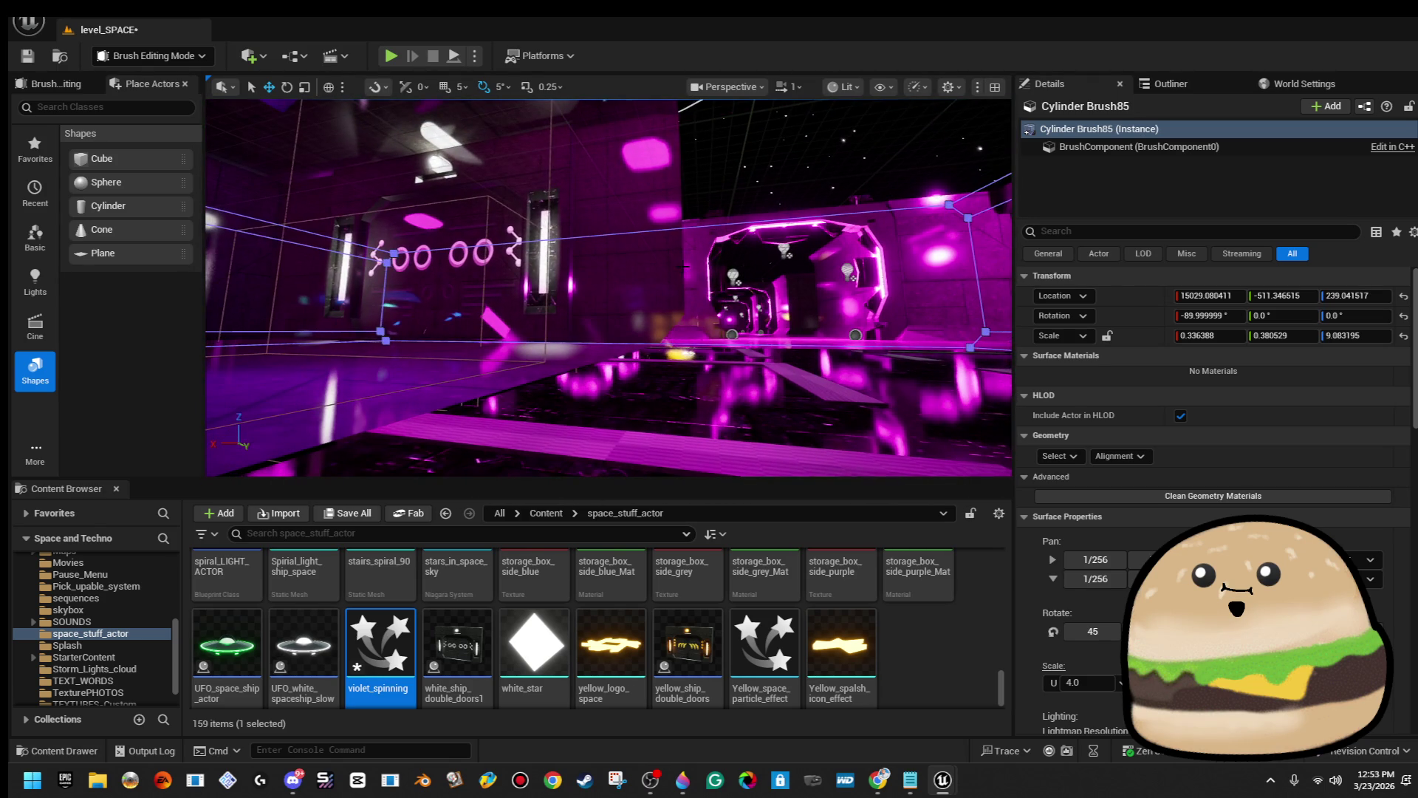
Clear the materials from Box Brush97 and the corridor floor brush, moving the brush rightward.
{"action": "left_click", "coordinate": [666, 265]}
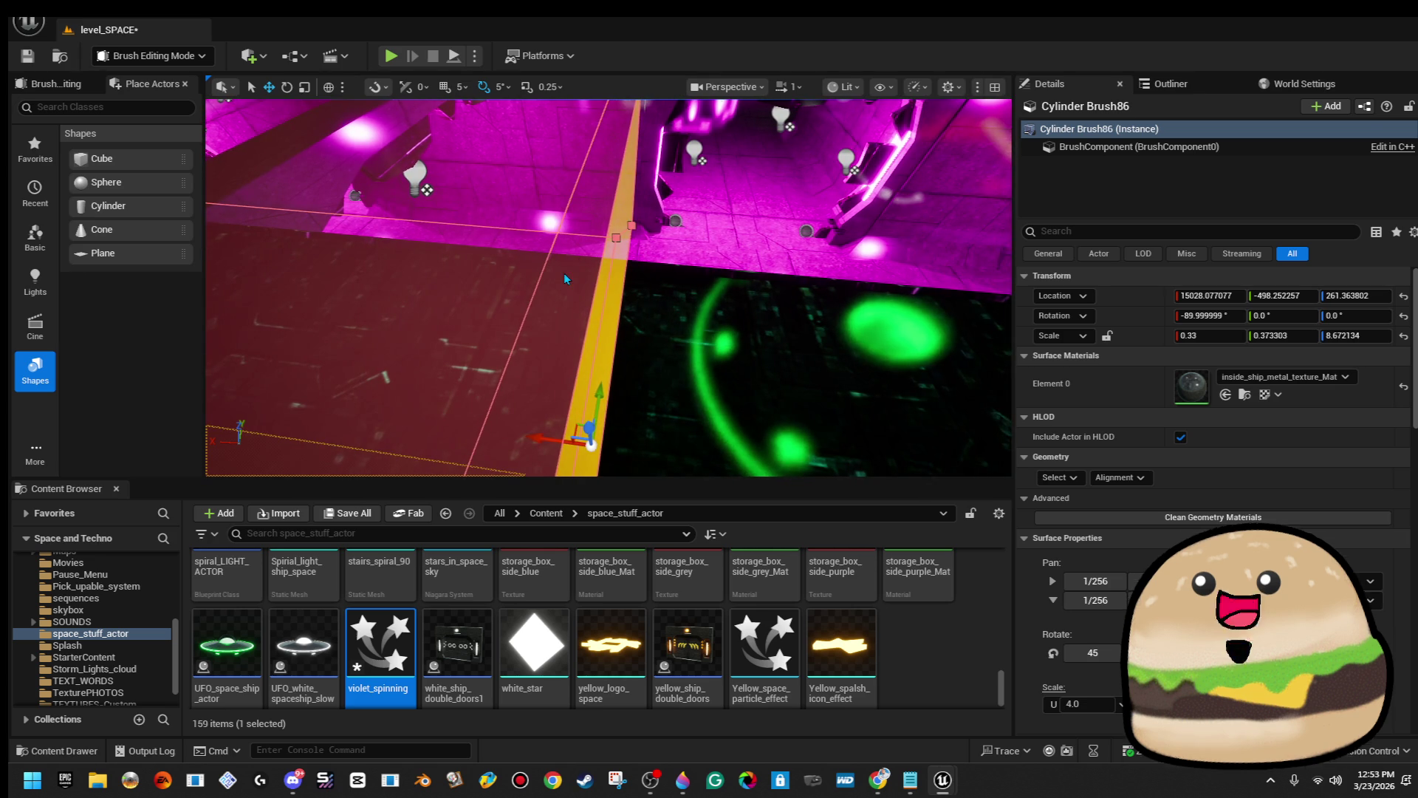
{"action": "left_click", "coordinate": [564, 272], "text": "ctrl"}
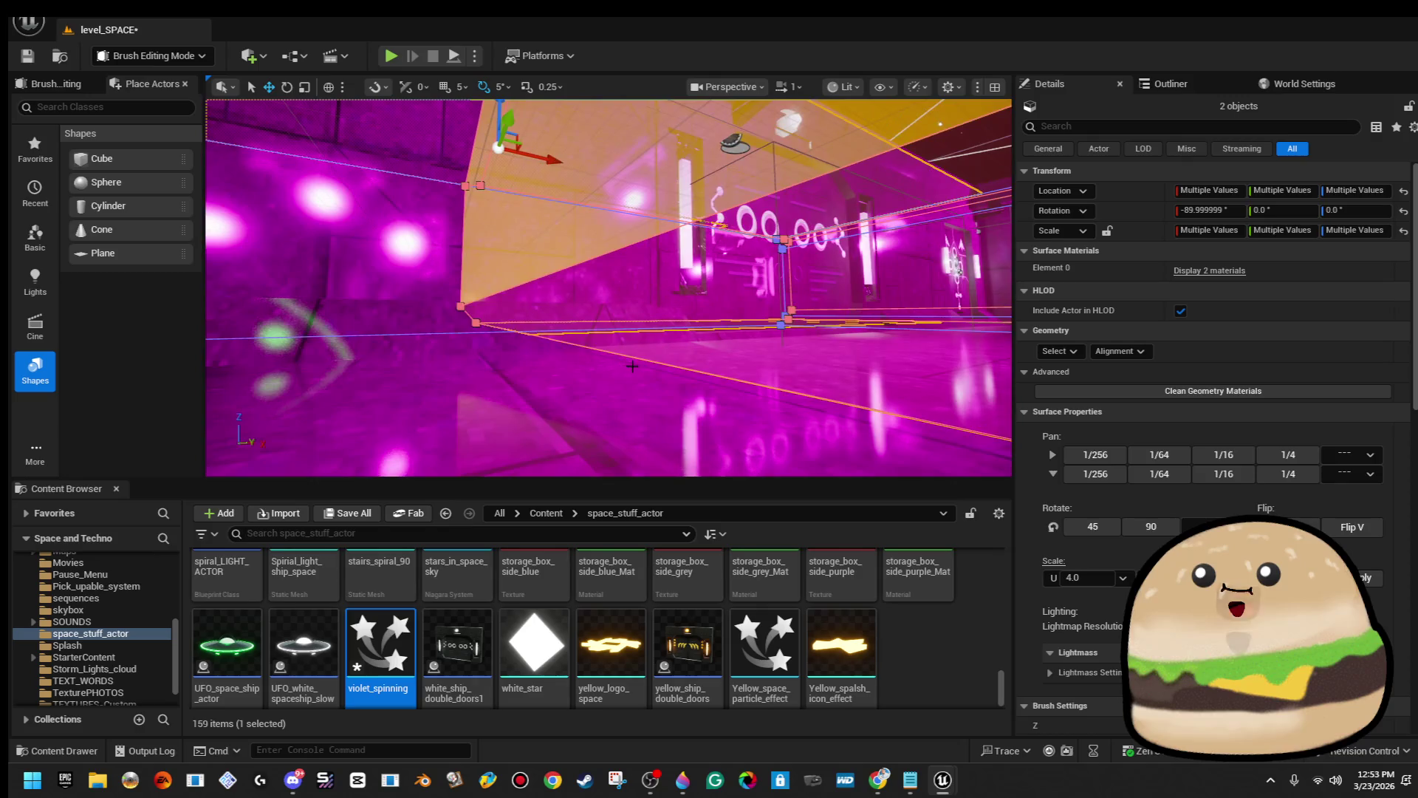
{"action": "left_click_drag", "start_coordinate": [577, 313], "coordinate": [568, 311]}
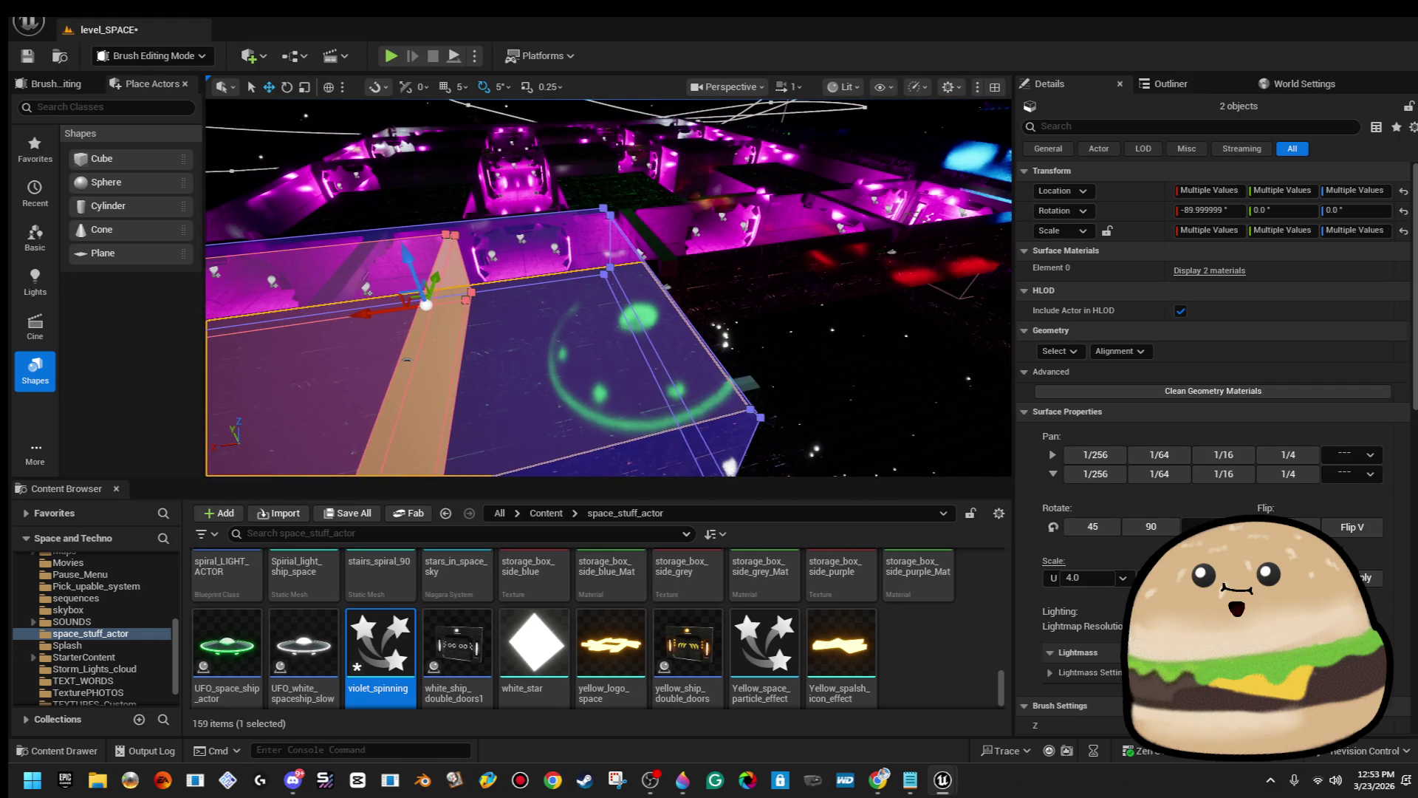
{"action": "left_click", "coordinate": [418, 335]}
{"action": "mouse_move", "coordinate": [365, 316]}
{"action": "left_mouse_down"}
{"action": "mouse_move", "coordinate": [565, 292]}
{"action": "mouse_move", "coordinate": [647, 303]}
{"action": "left_mouse_up"}
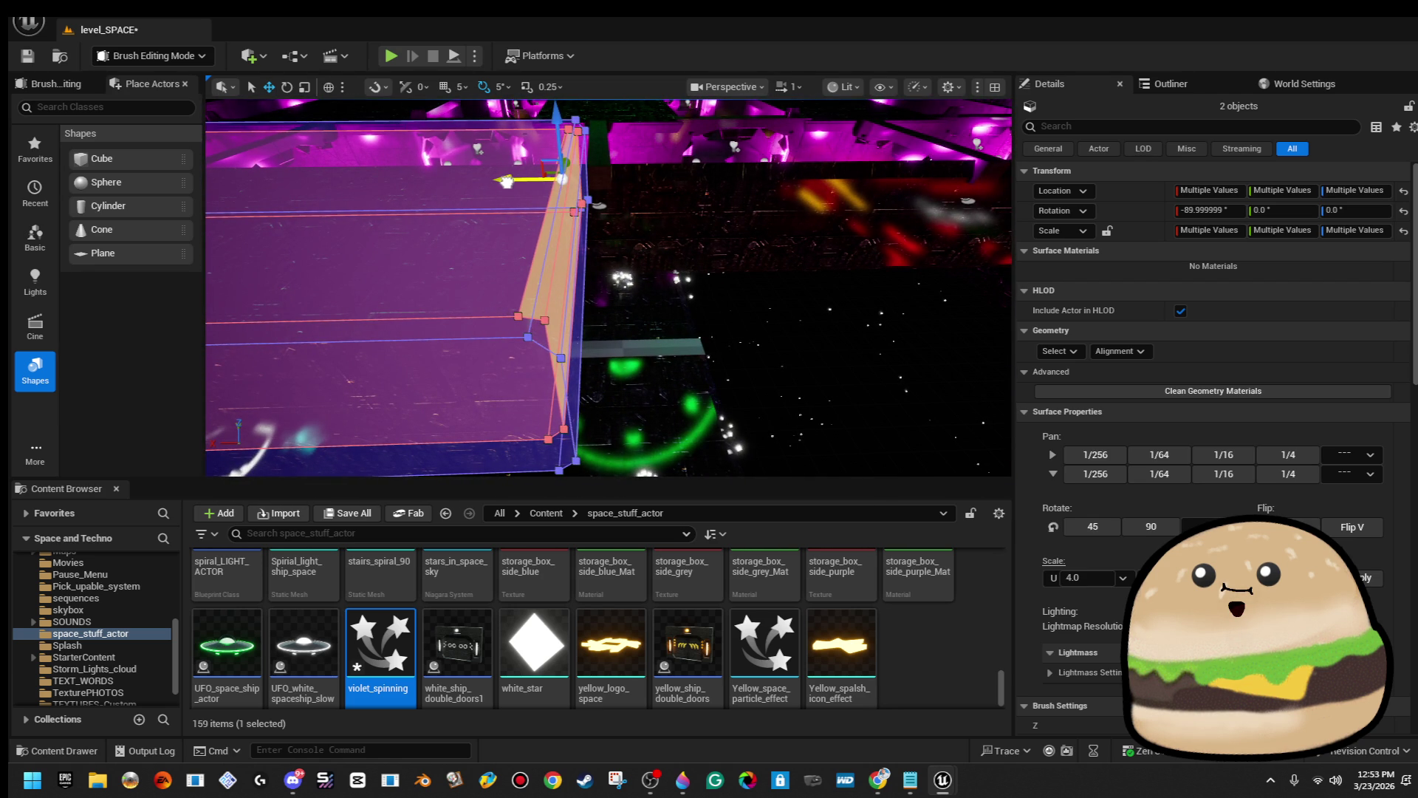
{"action": "left_click", "coordinate": [768, 338]}
{"action": "left_click_drag", "start_coordinate": [768, 339], "coordinate": [695, 321]}
Check Cylinder Brush91, Cylinder Brush101 and Cylinder Brush86, then reselect Box Brush97.
{"action": "left_click", "coordinate": [406, 221]}
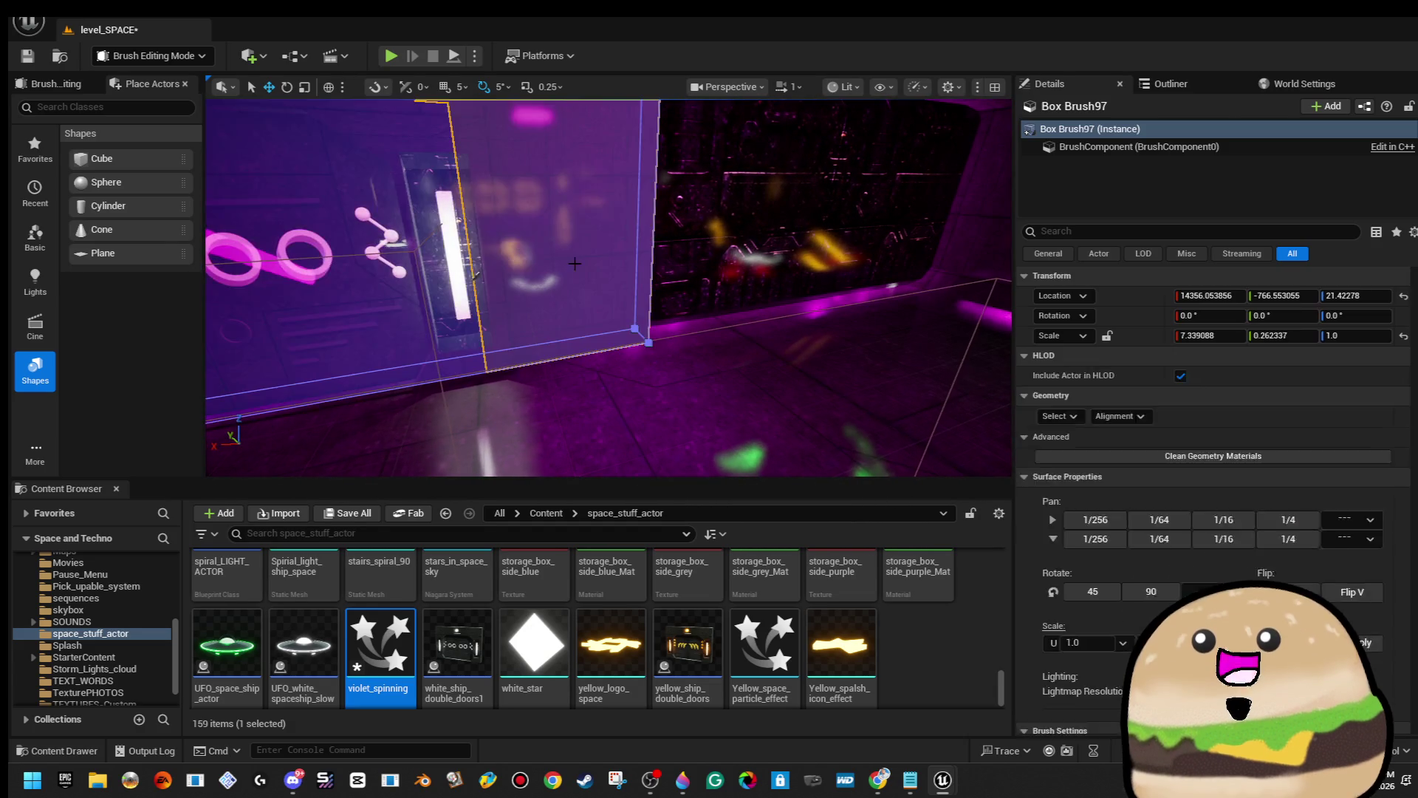
{"action": "left_click_drag", "start_coordinate": [606, 288], "coordinate": [627, 293]}
{"action": "left_click", "coordinate": [428, 295]}
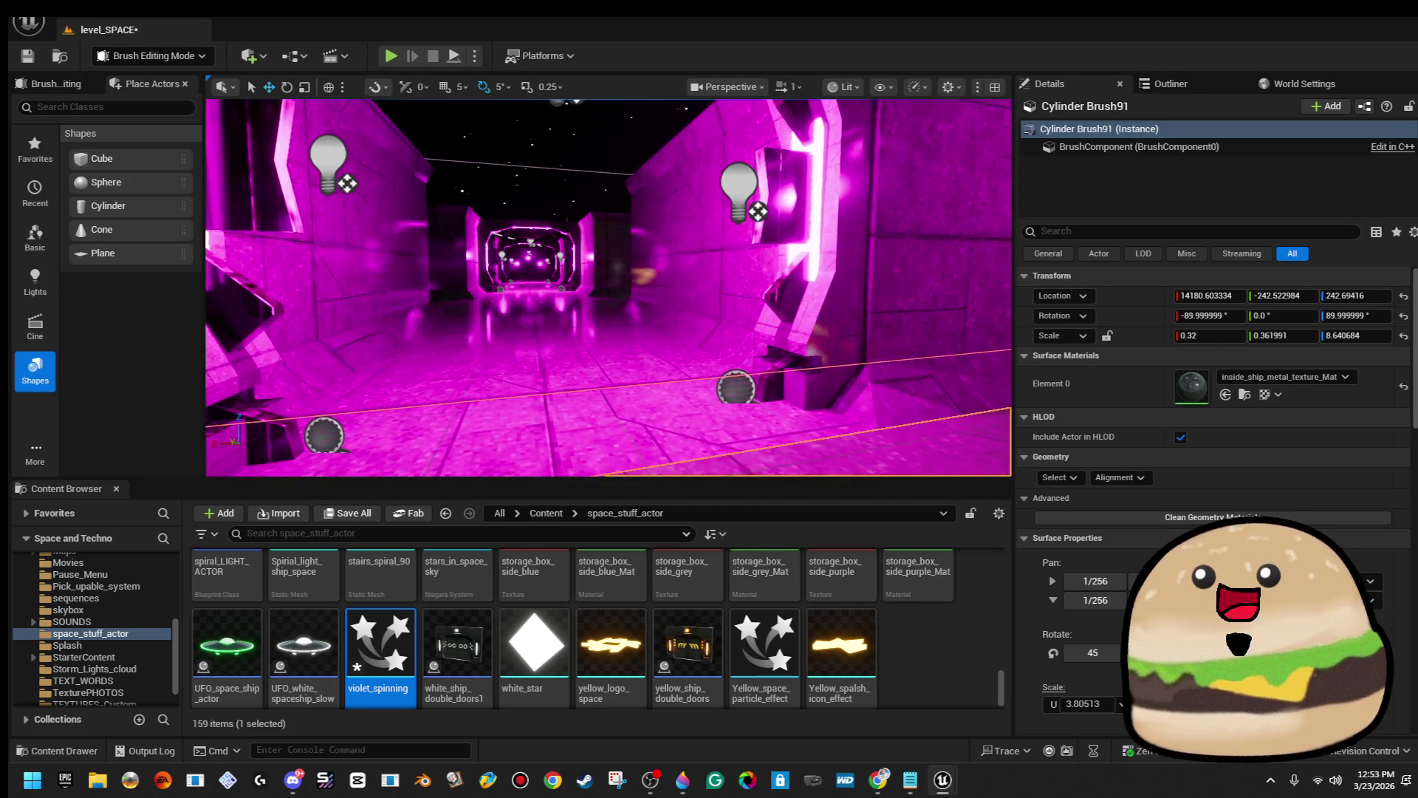
{"action": "left_click", "coordinate": [481, 222]}
{"action": "scroll", "coordinate": [607, 287], "scroll_direction": "down", "scroll_amount": 5}
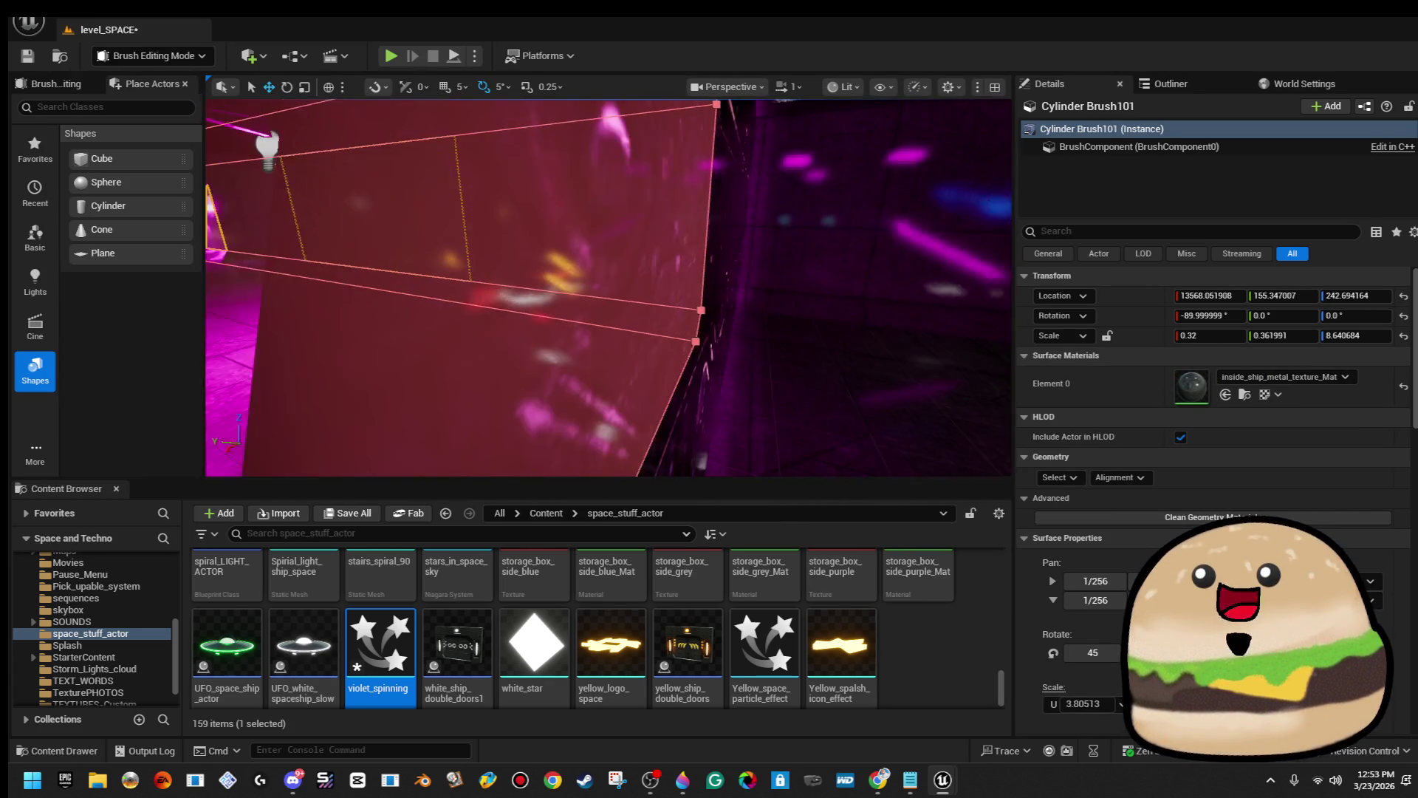
{"action": "left_click", "coordinate": [664, 370]}
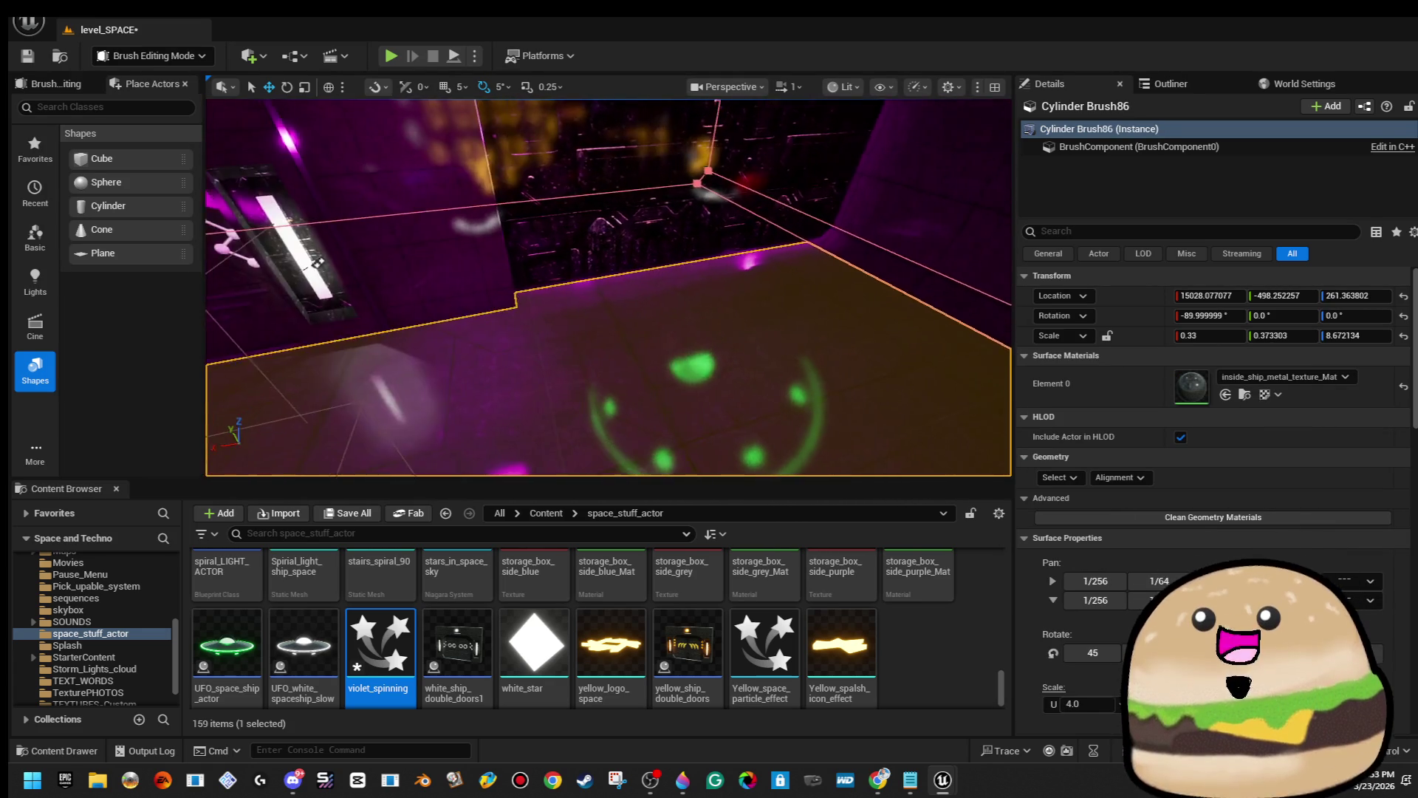
{"action": "left_click_drag", "start_coordinate": [608, 287], "coordinate": [591, 275]}
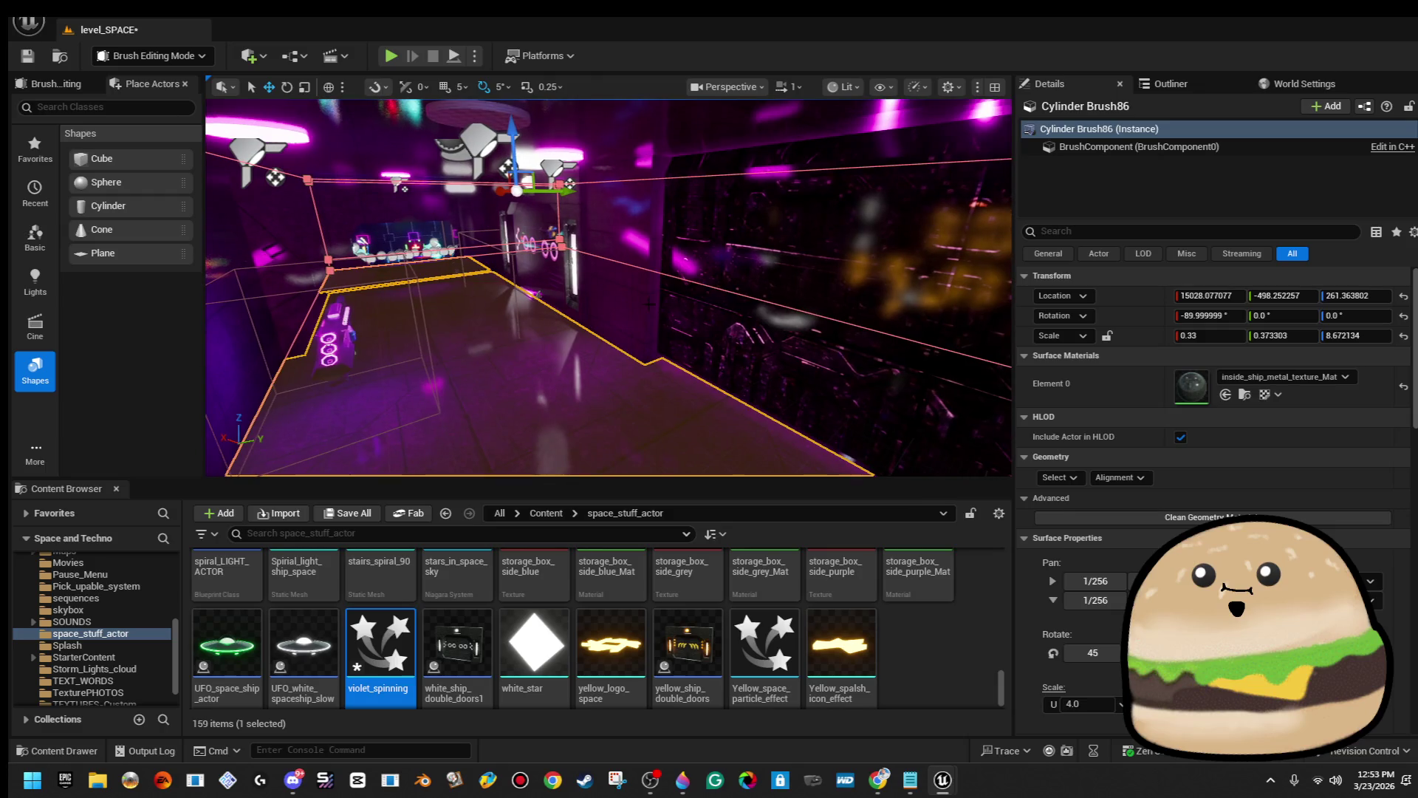
{"action": "left_click", "coordinate": [517, 222]}
{"action": "left_click_drag", "start_coordinate": [606, 288], "coordinate": [584, 325]}
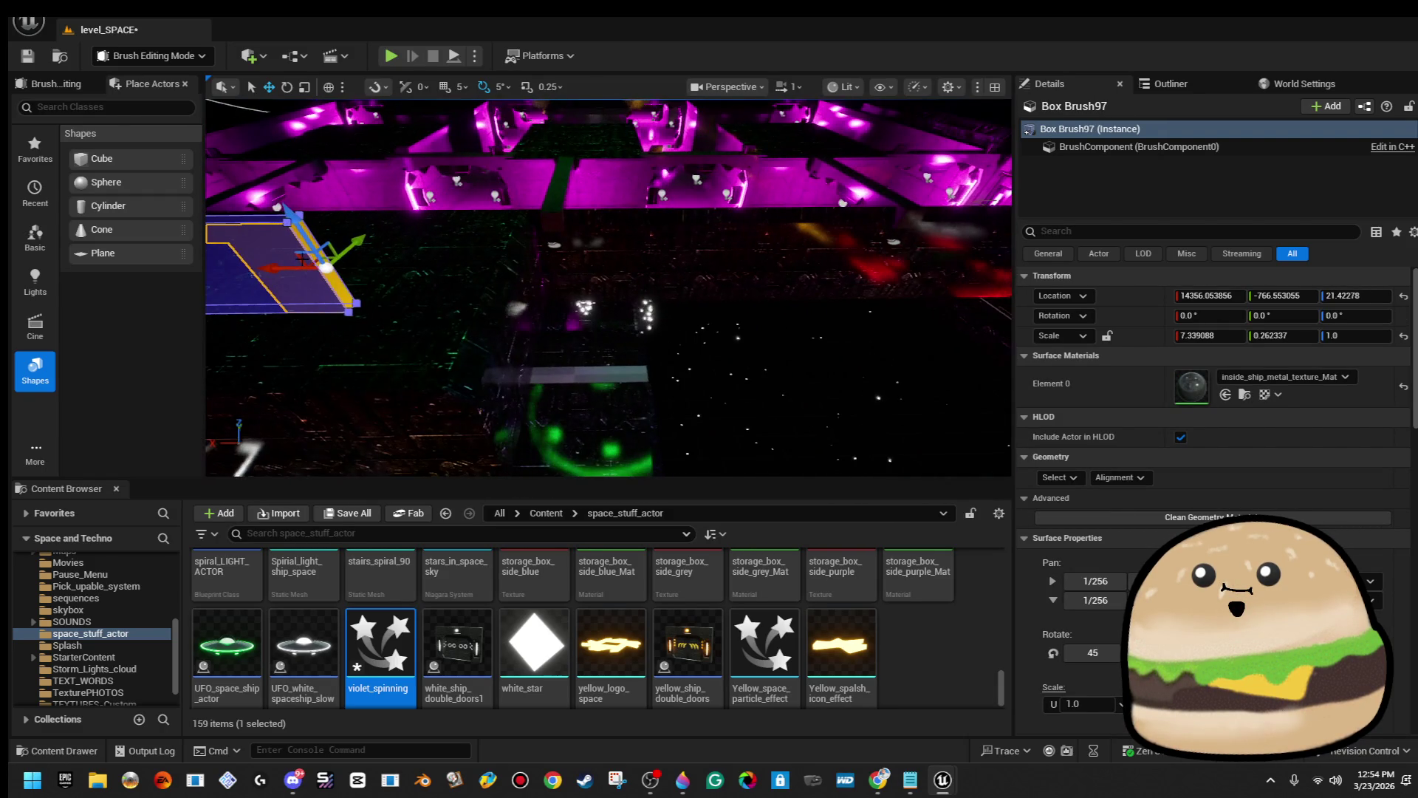
Stretch Box Brush97 across the corridor to scale 7.34 × 0.26 × 1.0 and reposition it.
{"action": "left_click_drag", "start_coordinate": [295, 267], "coordinate": [768, 262]}
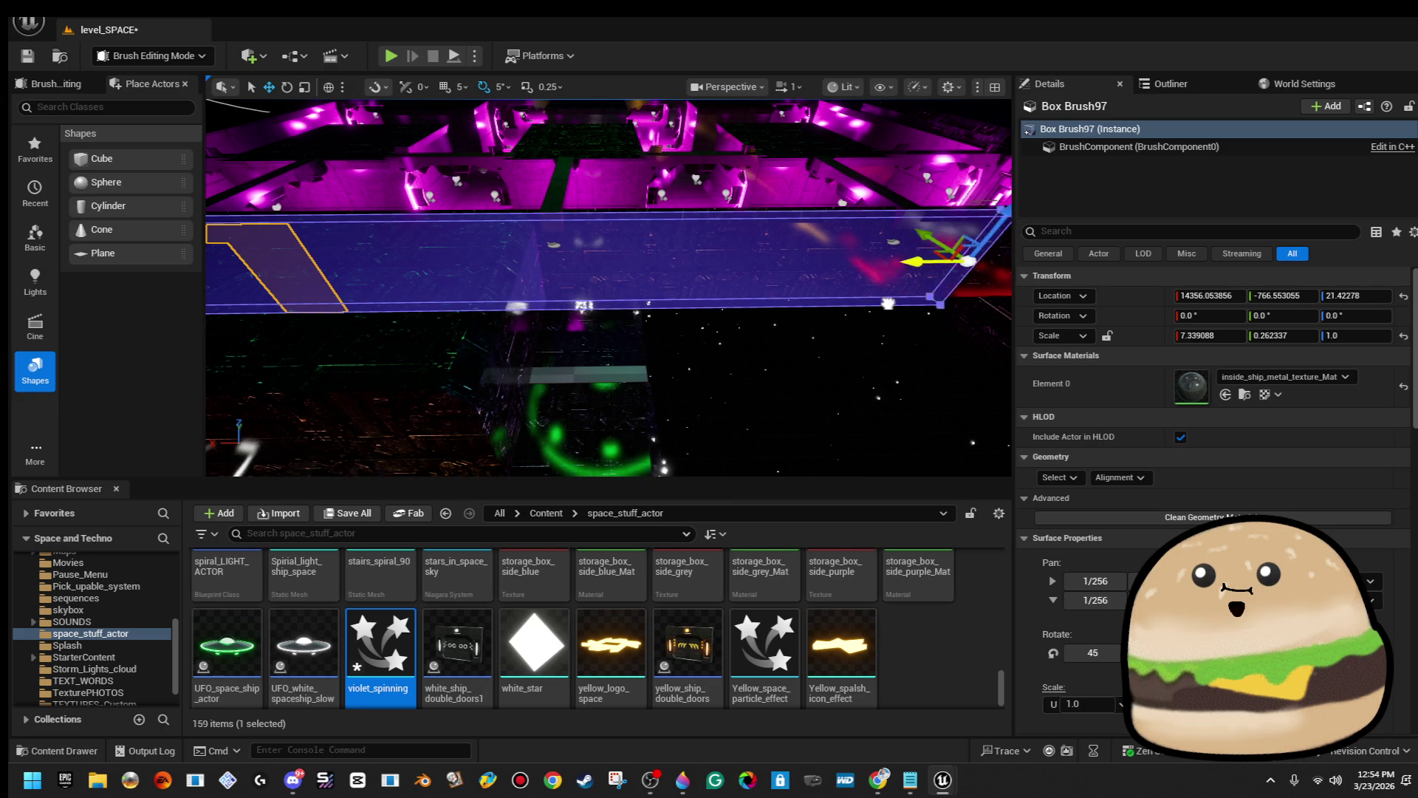
{"action": "left_click_drag", "start_coordinate": [583, 325], "coordinate": [617, 280]}
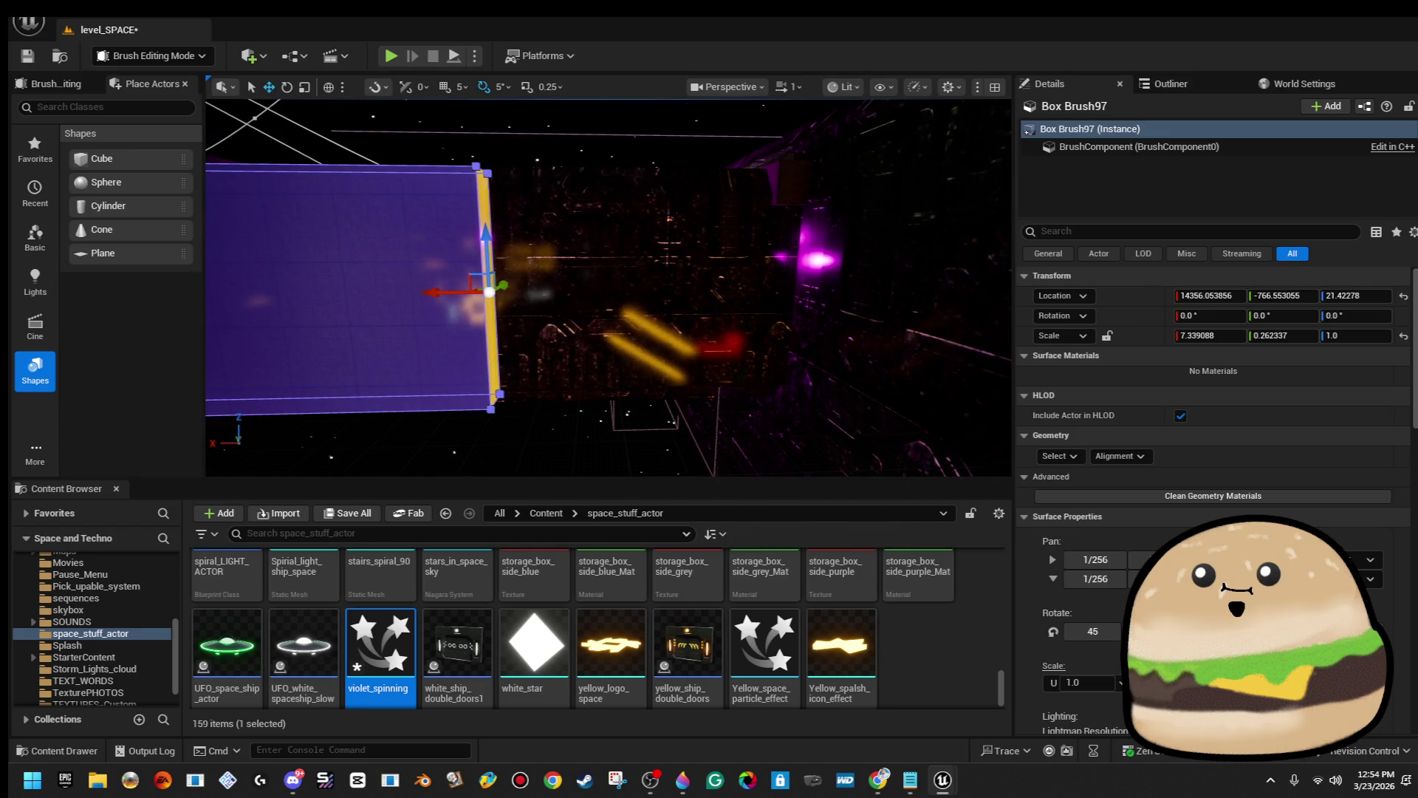
{"action": "mouse_move", "coordinate": [433, 291]}
{"action": "left_mouse_down"}
{"action": "mouse_move", "coordinate": [725, 291]}
{"action": "mouse_move", "coordinate": [505, 307]}
{"action": "mouse_move", "coordinate": [504, 270]}
{"action": "mouse_move", "coordinate": [642, 303]}
{"action": "left_mouse_up"}
{"action": "key", "text": "Escape"}
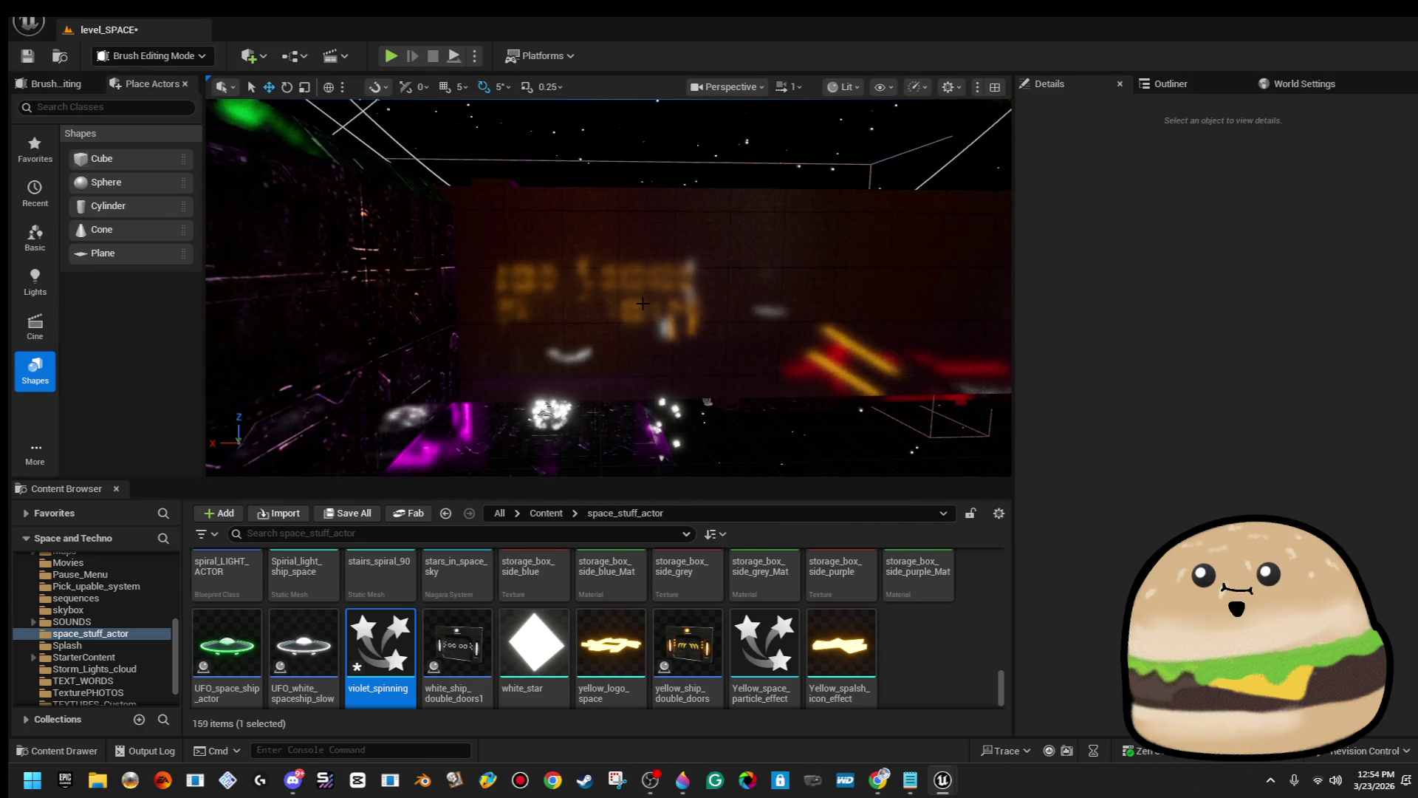
{"action": "left_click", "coordinate": [642, 303]}
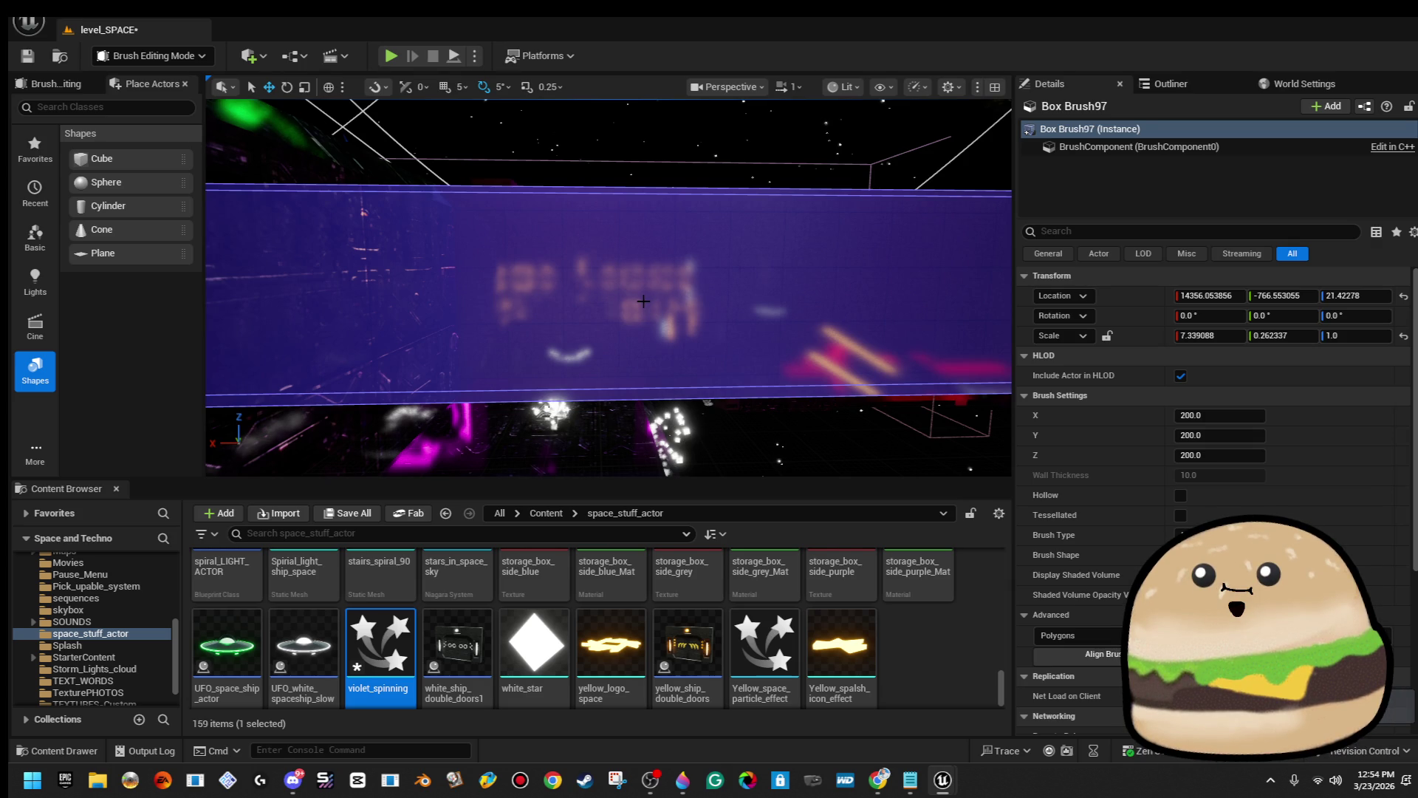
{"action": "scroll", "coordinate": [770, 289], "scroll_direction": "down", "scroll_amount": 5}
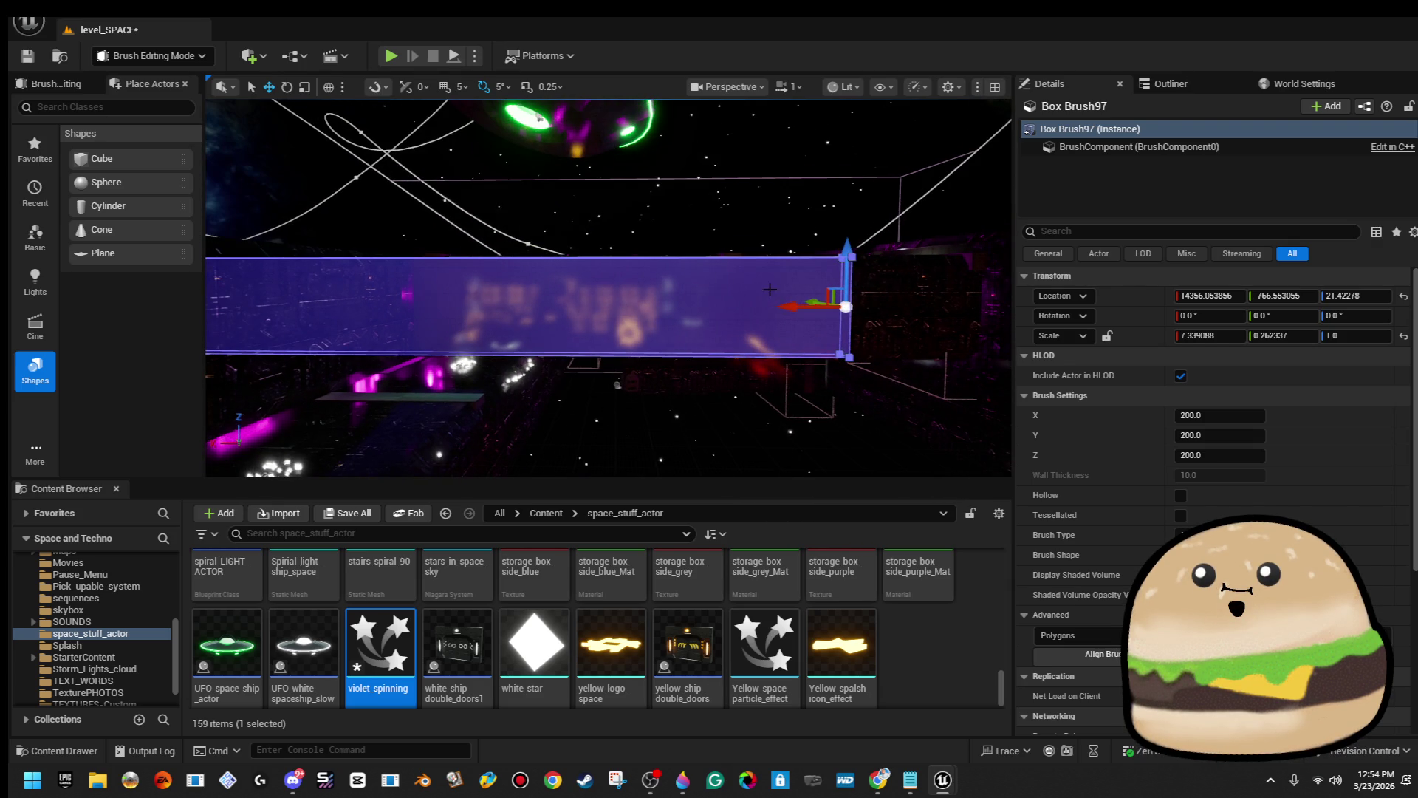
{"action": "left_click_drag", "start_coordinate": [795, 307], "coordinate": [369, 302]}
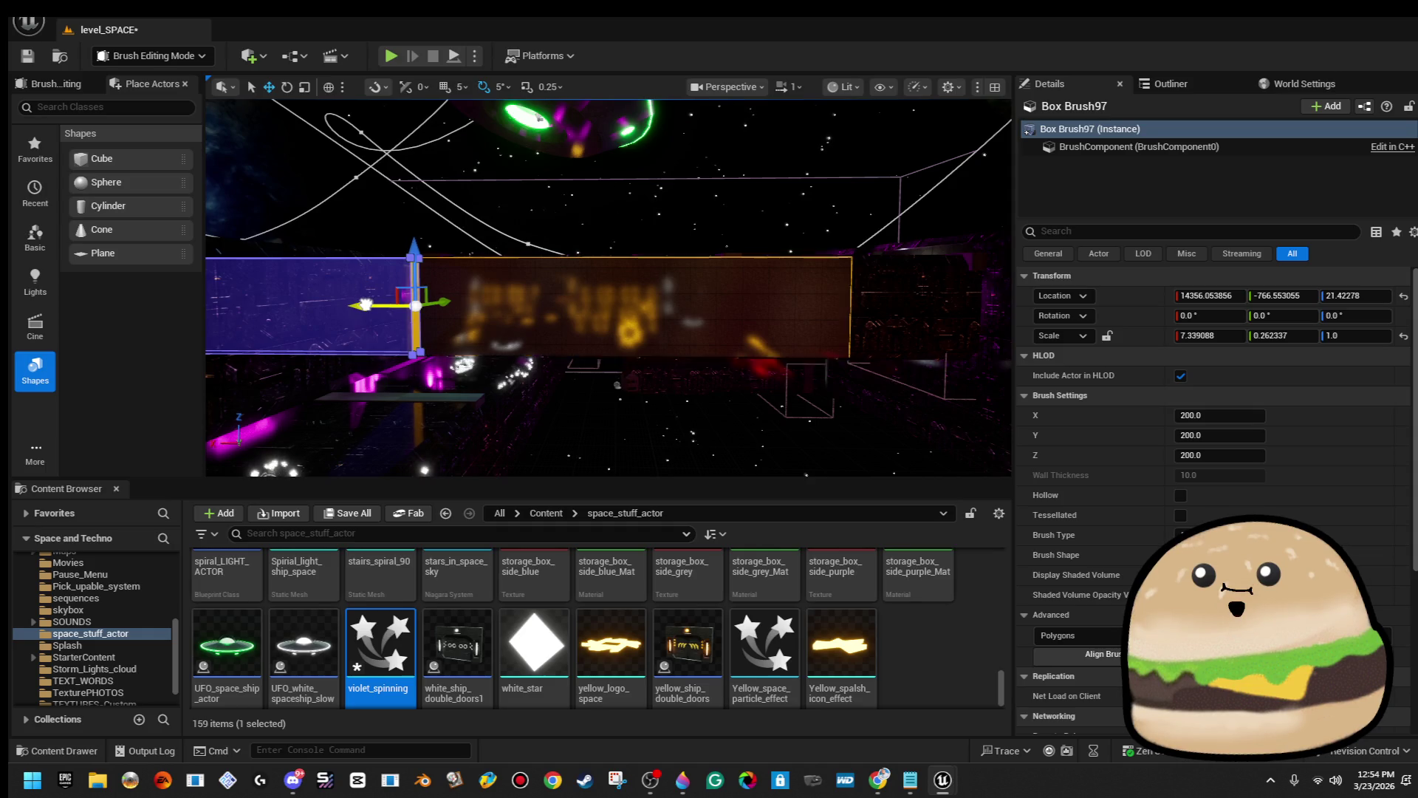
{"action": "scroll", "coordinate": [366, 304], "scroll_direction": "up", "scroll_amount": 5}
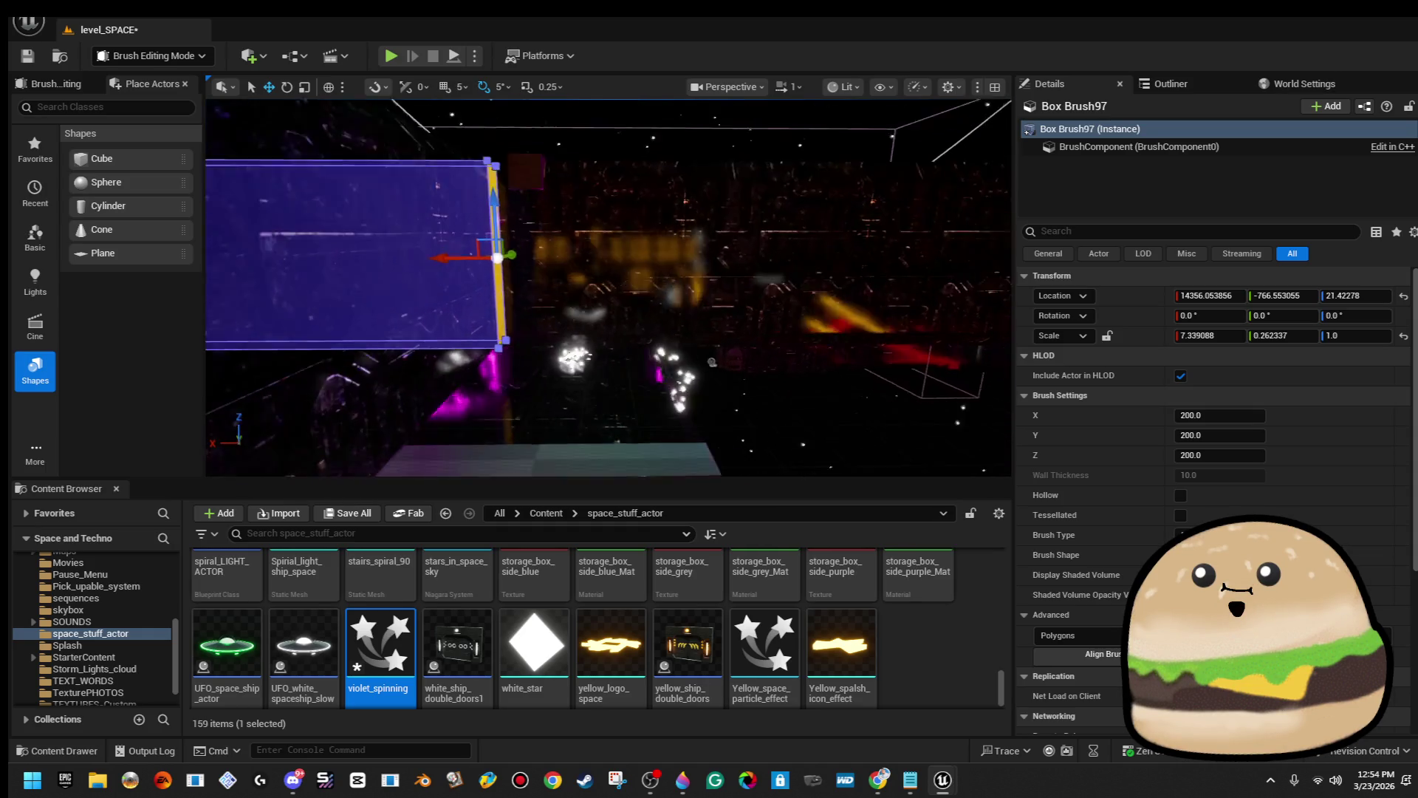
{"action": "scroll", "coordinate": [472, 198], "scroll_direction": "down", "scroll_amount": 5}
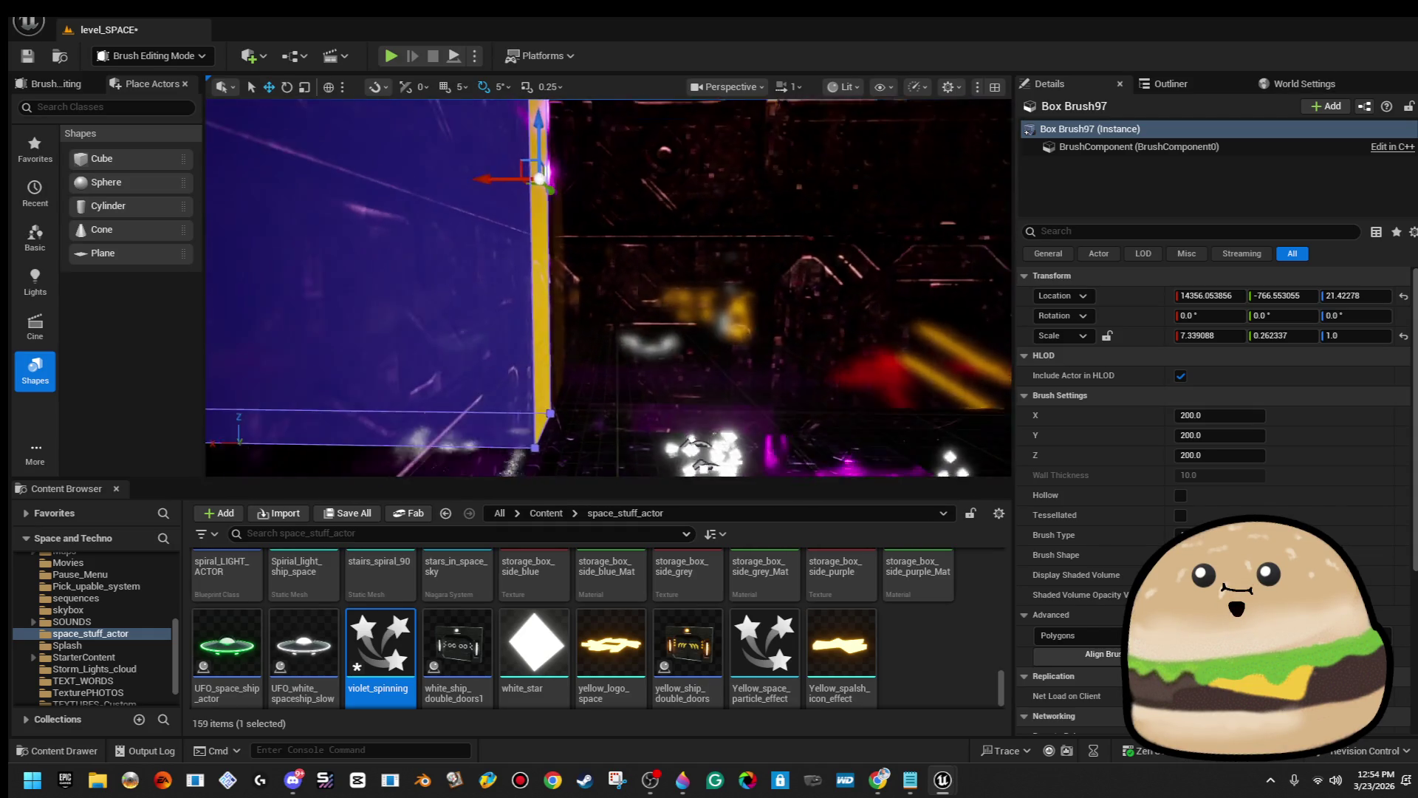
{"action": "left_click", "coordinate": [577, 157]}
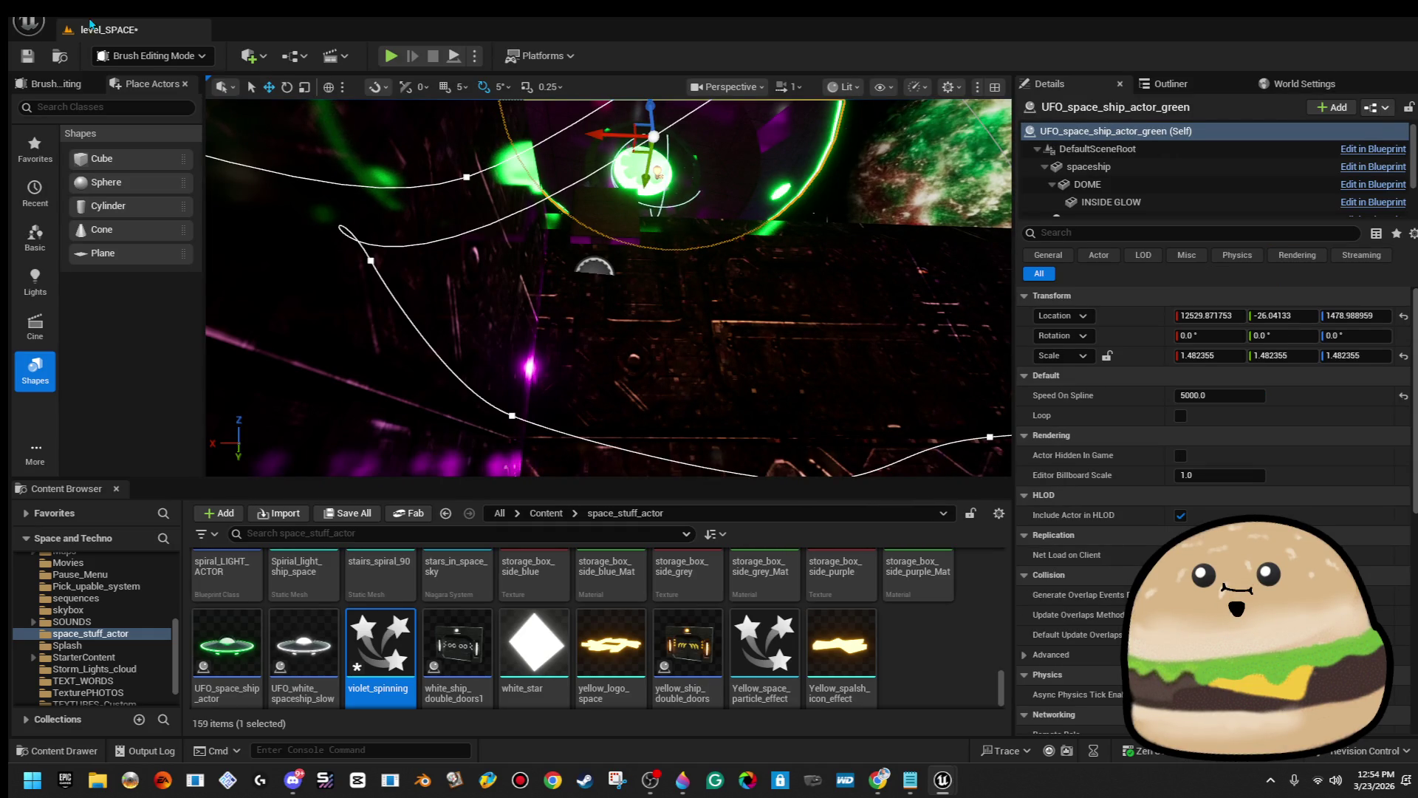
Save level_SPACE, then add the red floor brush and clear its material, crashing the editor.
{"action": "left_click", "coordinate": [28, 57]}
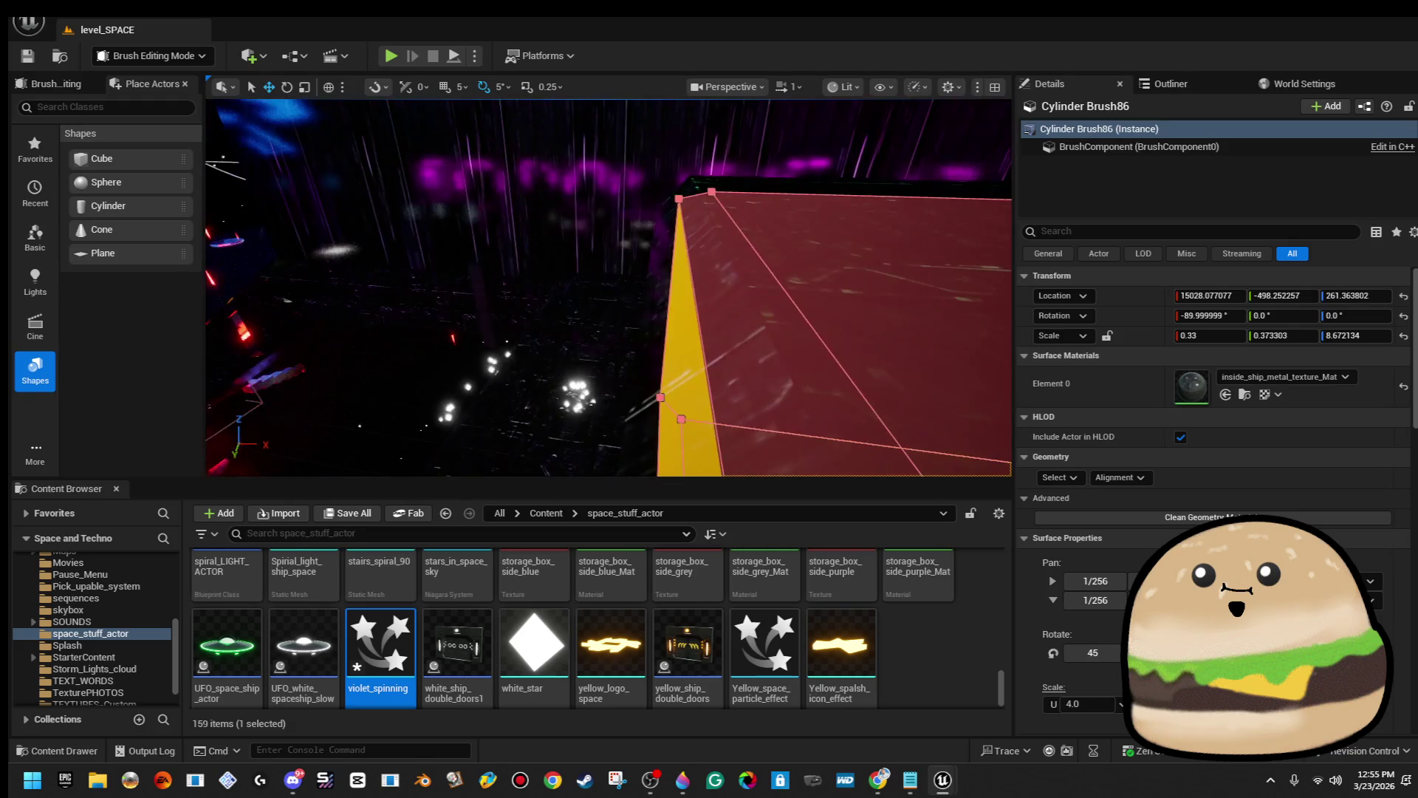
{"action": "left_click", "coordinate": [618, 348], "text": "ctrl"}
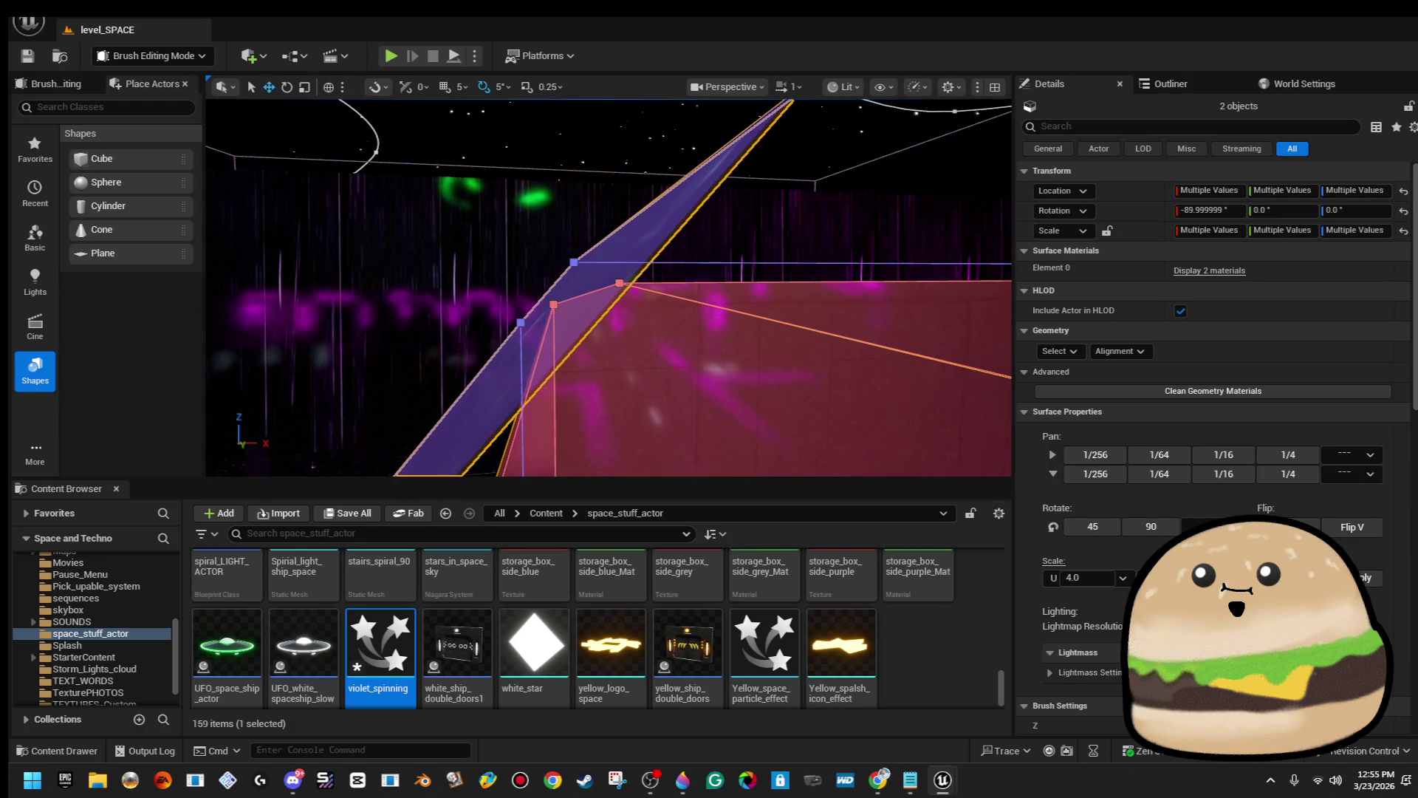
{"action": "key", "text": "ctrl+z"}
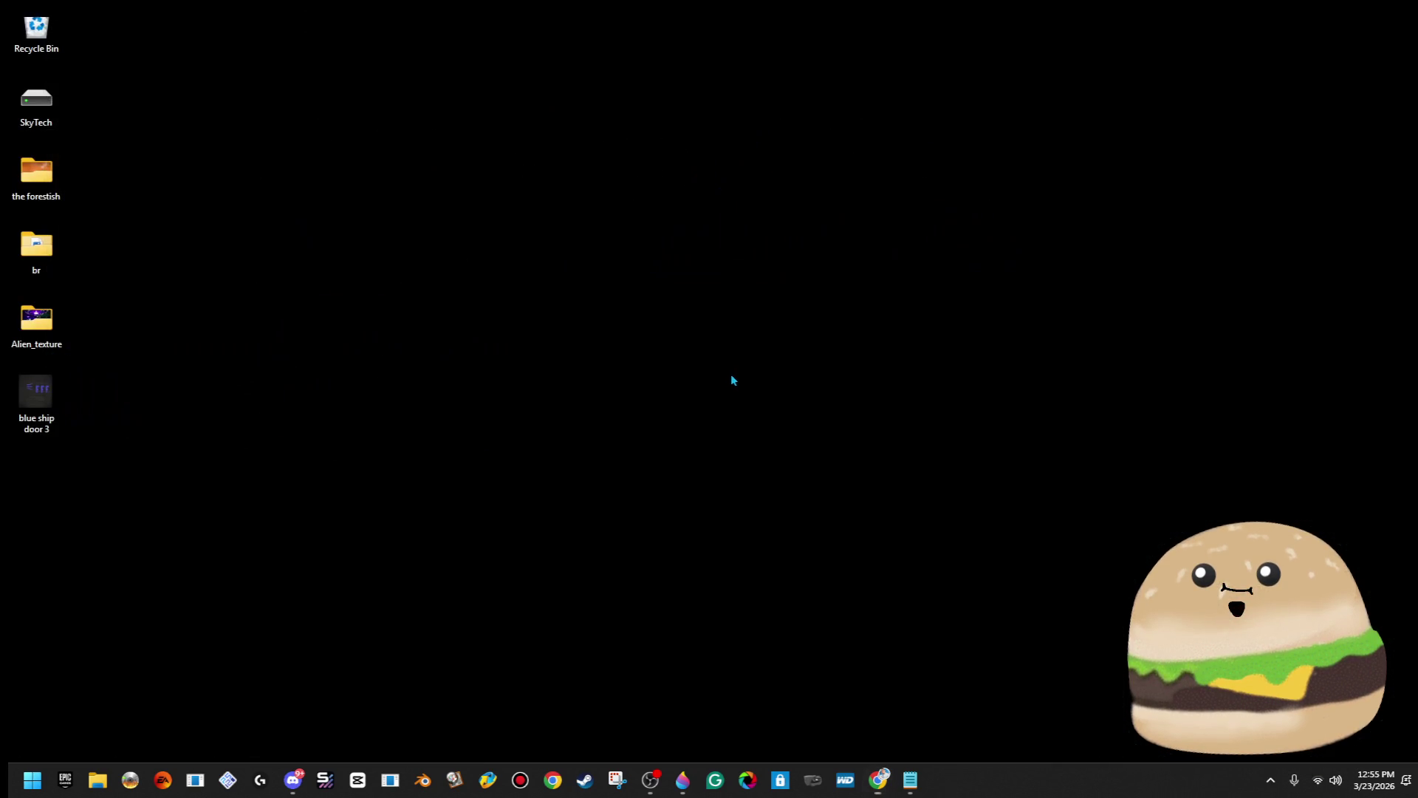
Dismiss the crash report and let Unreal Editor reopen on level_SPACE.
{"action": "right_click", "coordinate": [729, 375]}
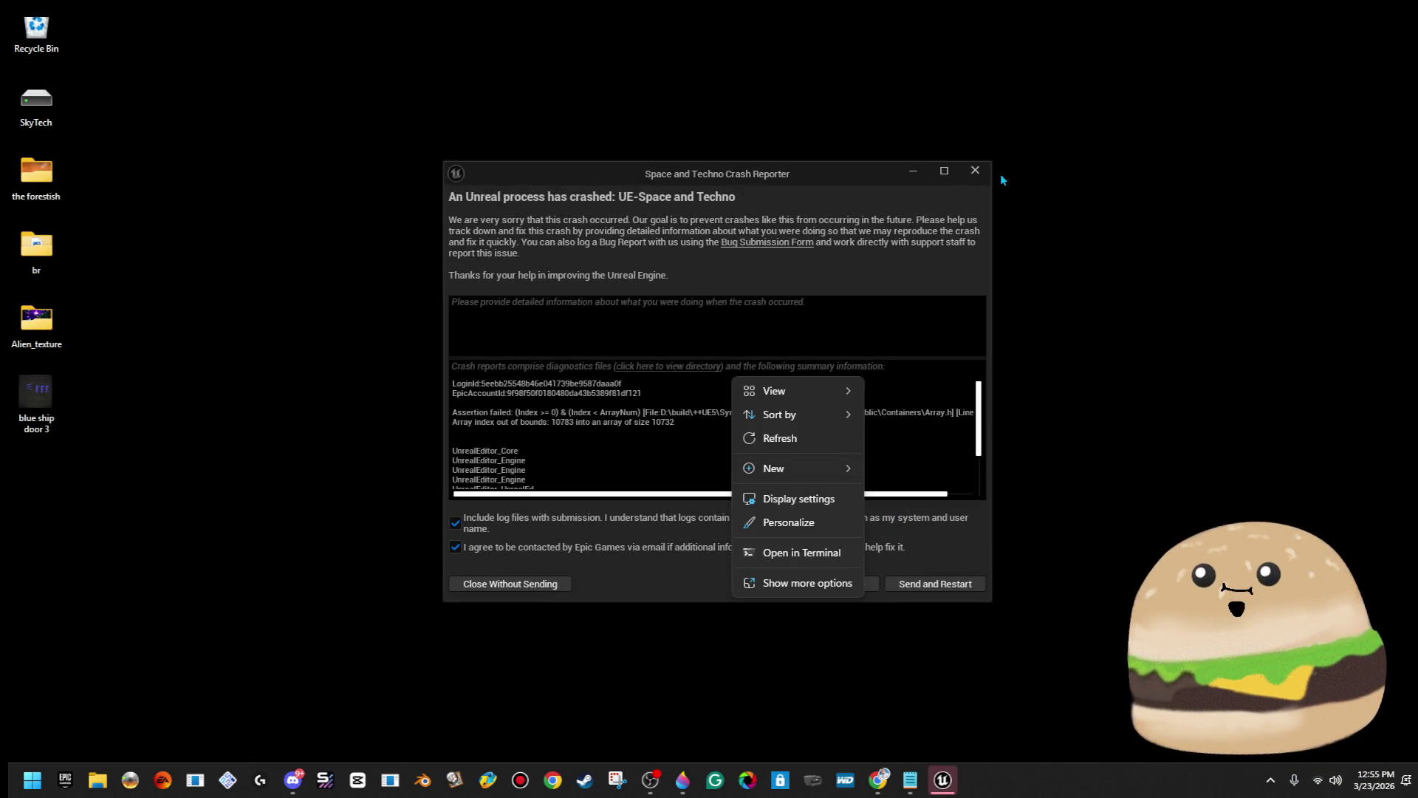
{"action": "left_click", "coordinate": [947, 586]}
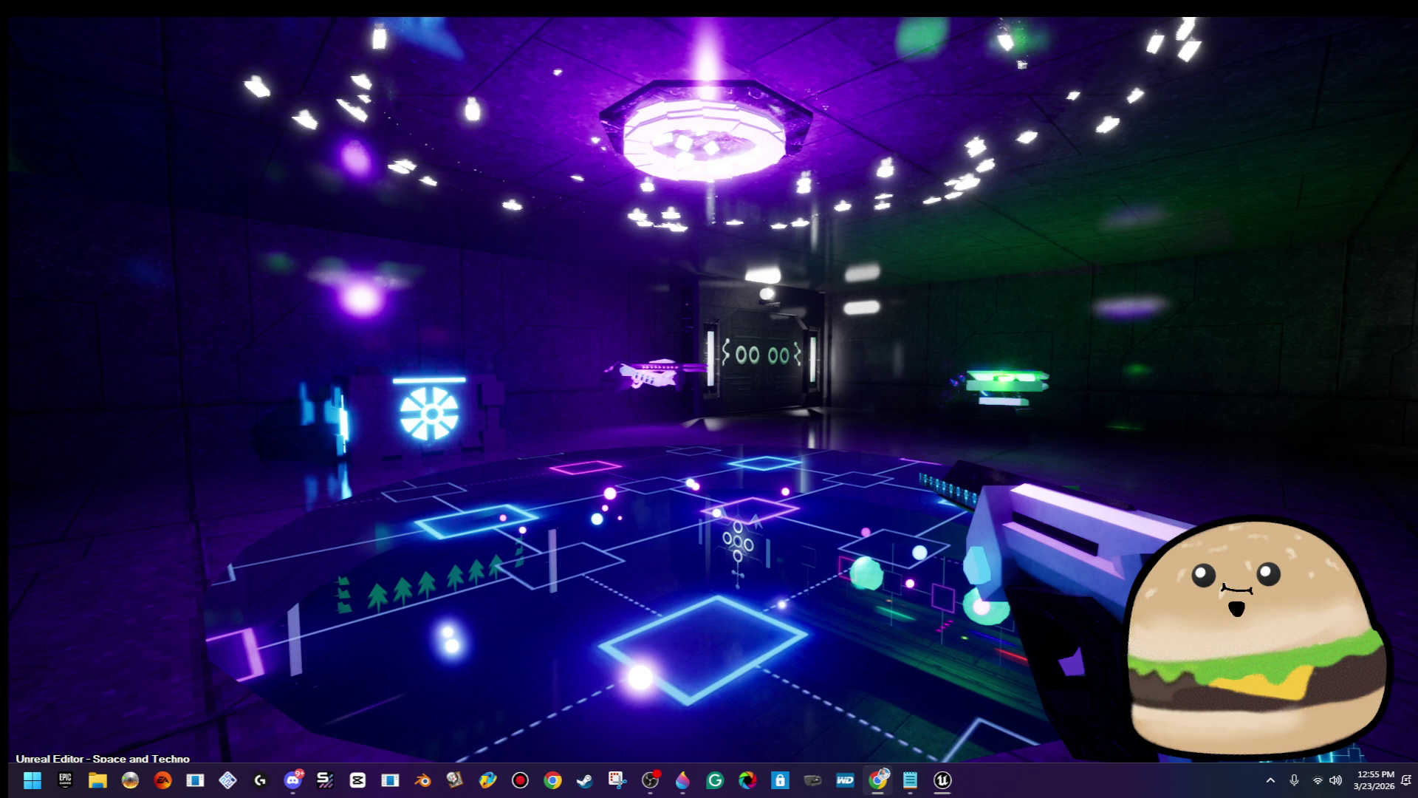
{"action": "key", "text": "Escape"}
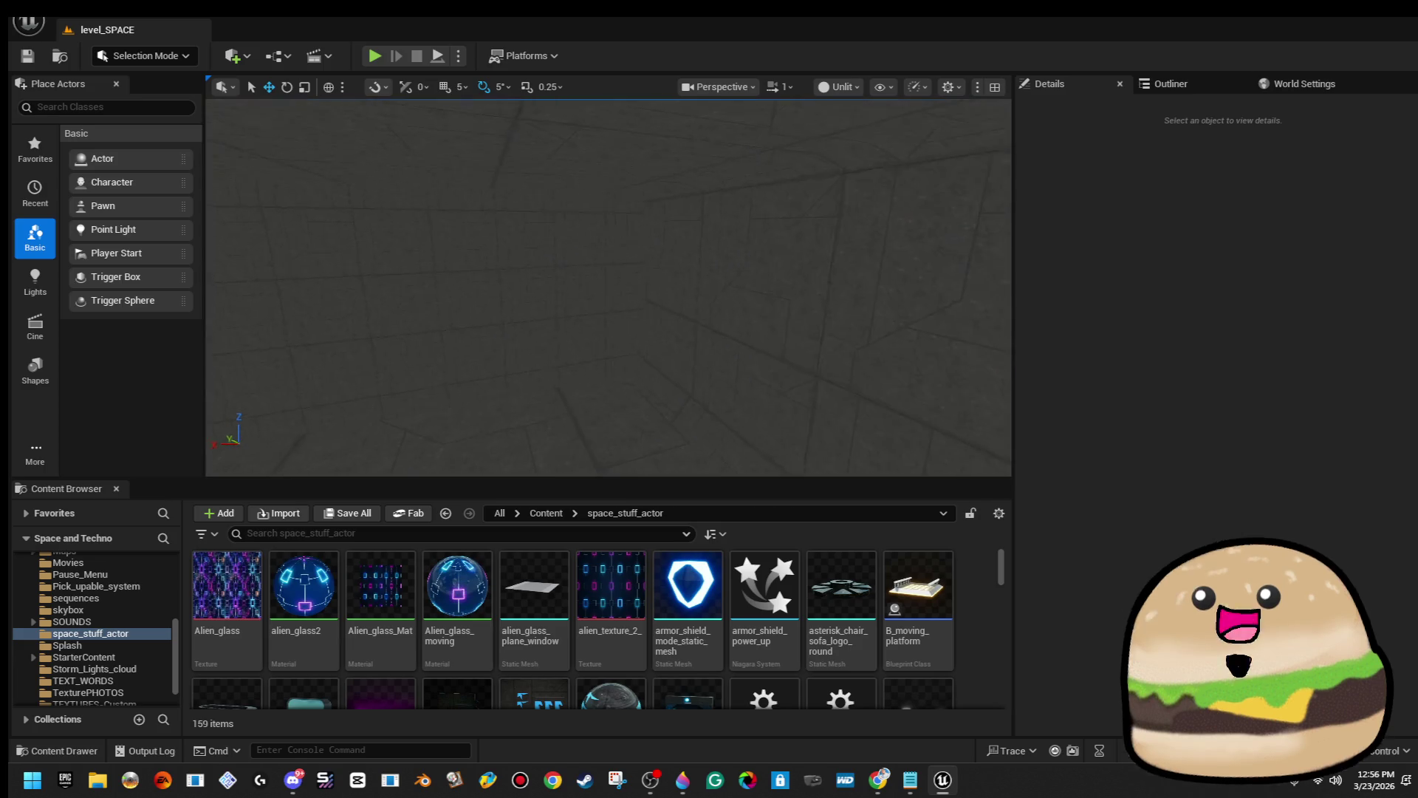
Select Box Brush97 and switch the editor into Brush Editing mode.
{"action": "left_click", "coordinate": [207, 264]}
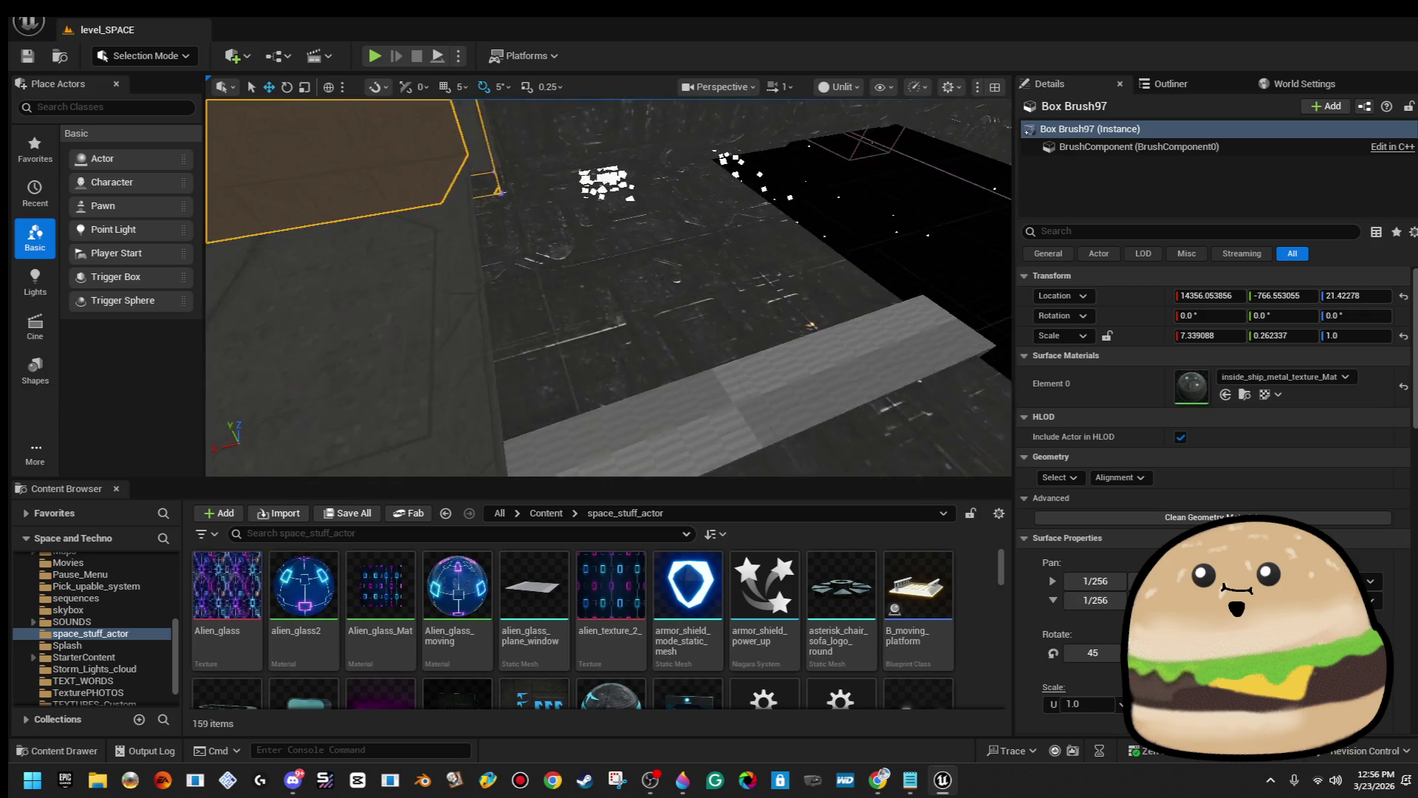
{"action": "left_click", "coordinate": [136, 56]}
{"action": "left_click", "coordinate": [140, 190]}
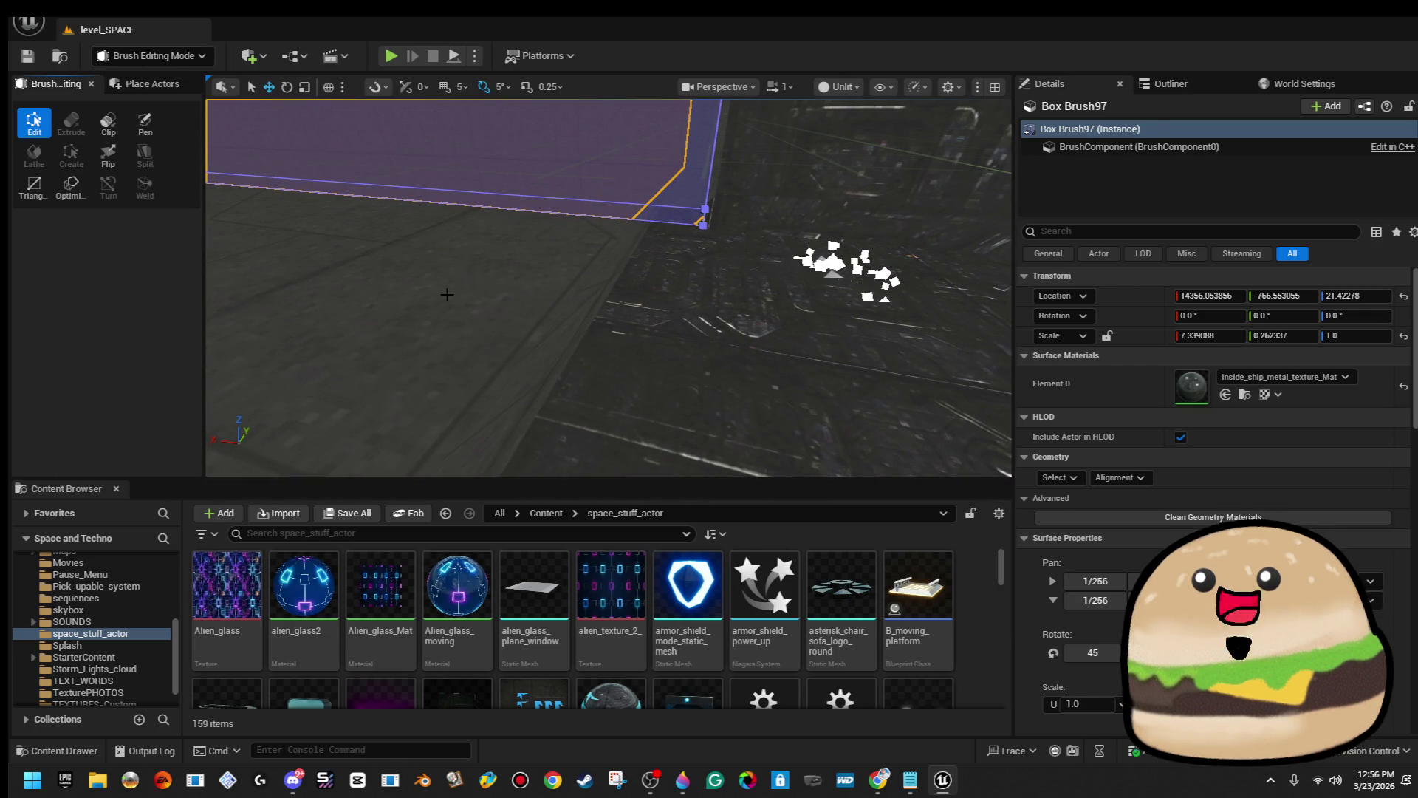
Select Cylinder Brush86 and bring the view around to the ring wall.
{"action": "left_click", "coordinate": [601, 263]}
{"action": "mouse_move", "coordinate": [546, 362]}
{"action": "left_mouse_down"}
{"action": "mouse_move", "coordinate": [560, 247]}
{"action": "mouse_move", "coordinate": [583, 281]}
{"action": "left_mouse_up"}
{"action": "mouse_move", "coordinate": [609, 288]}
{"action": "left_mouse_down"}
{"action": "mouse_move", "coordinate": [554, 269]}
{"action": "mouse_move", "coordinate": [727, 258]}
{"action": "mouse_move", "coordinate": [487, 218]}
{"action": "mouse_move", "coordinate": [519, 232]}
{"action": "left_mouse_up"}
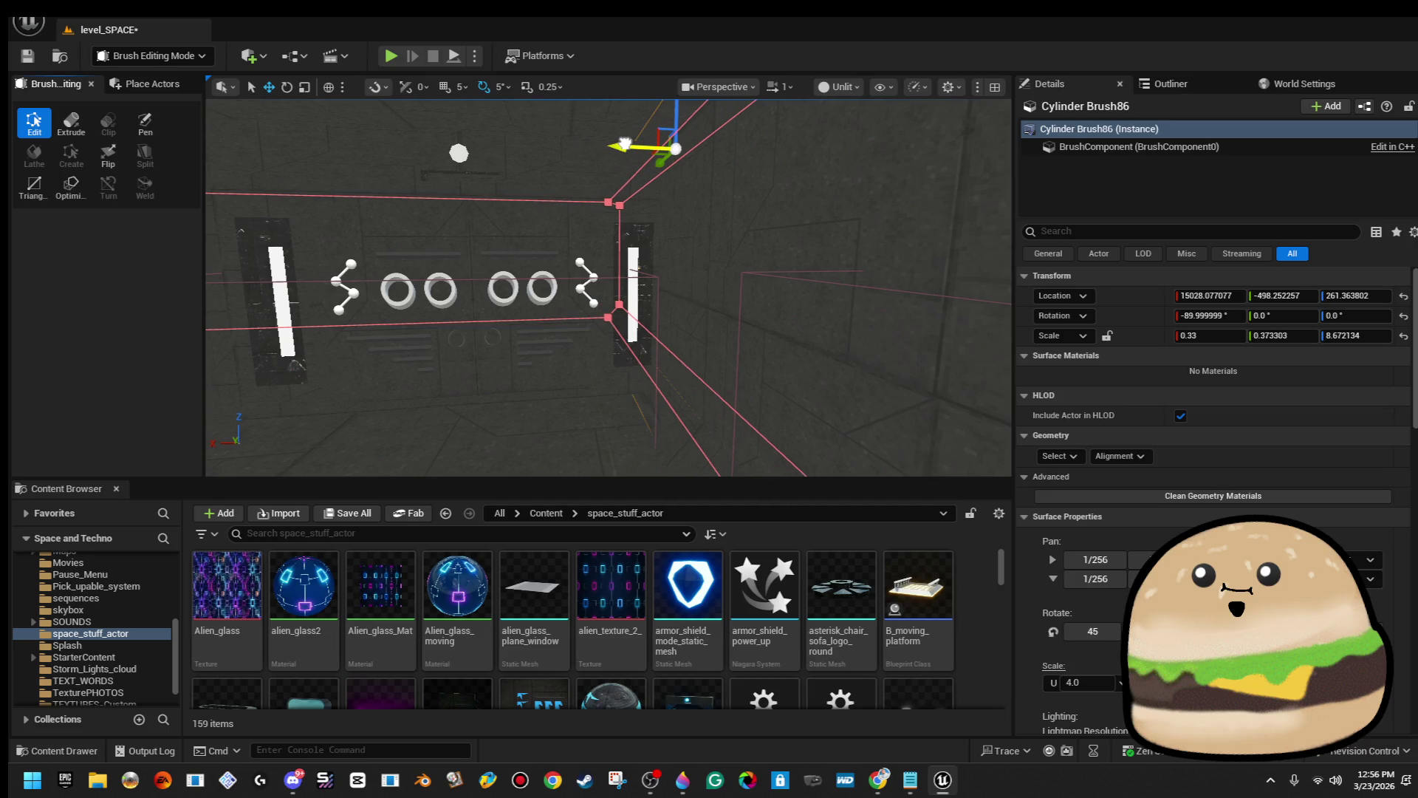
Switch the viewport from Unlit to Lit and fly toward the rings wall.
{"action": "left_click", "coordinate": [842, 87]}
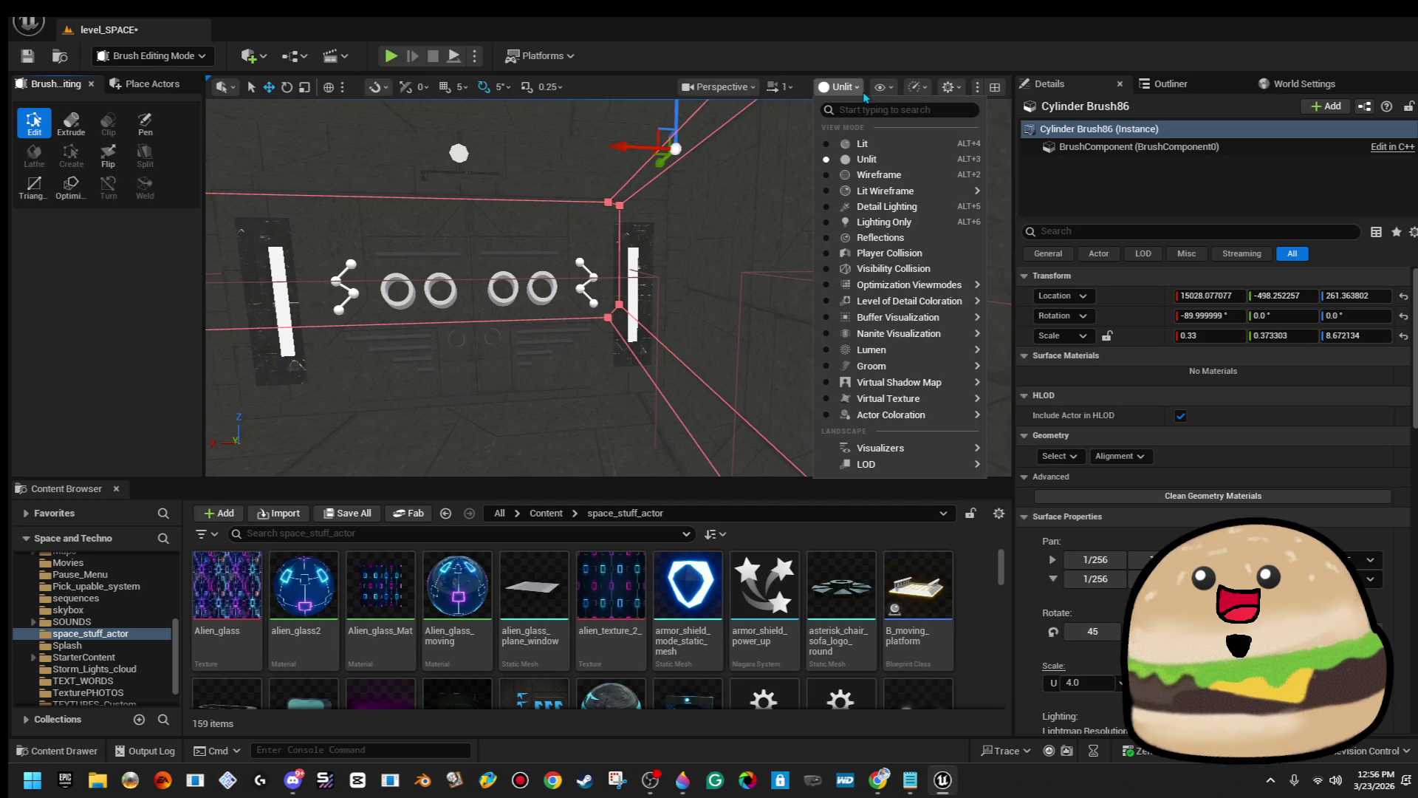
{"action": "left_click", "coordinate": [880, 141]}
{"action": "mouse_move", "coordinate": [520, 232]}
{"action": "left_mouse_down"}
{"action": "mouse_move", "coordinate": [291, 140]}
{"action": "mouse_move", "coordinate": [355, 142]}
{"action": "left_mouse_up"}
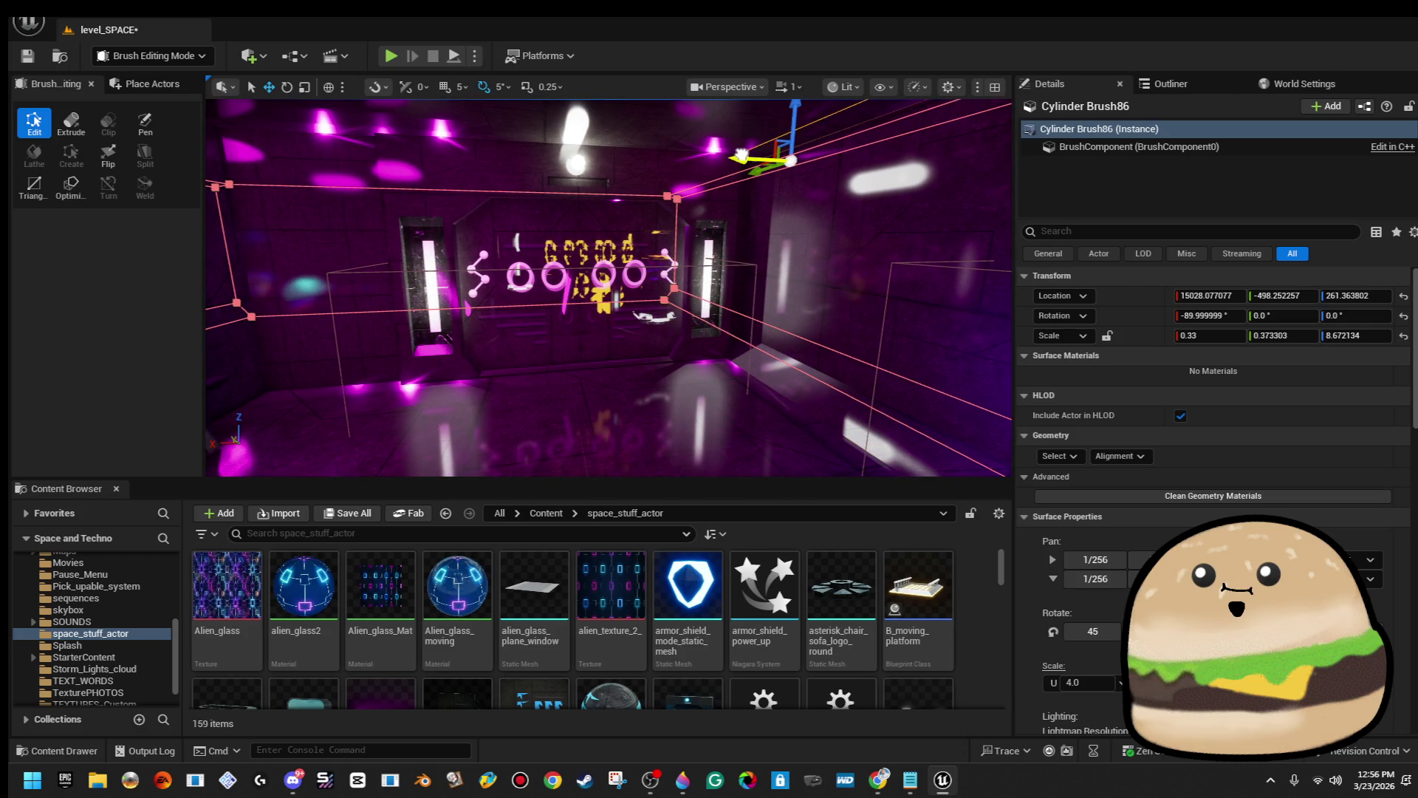
{"action": "mouse_move", "coordinate": [720, 172]}
{"action": "left_mouse_down"}
{"action": "mouse_move", "coordinate": [694, 177]}
{"action": "mouse_move", "coordinate": [724, 189]}
{"action": "mouse_move", "coordinate": [709, 184]}
{"action": "mouse_move", "coordinate": [879, 169]}
{"action": "left_mouse_up"}
Shift the cylinder brush left and select the white ship double doors.
{"action": "mouse_move", "coordinate": [771, 181]}
{"action": "left_mouse_down"}
{"action": "mouse_move", "coordinate": [231, 164]}
{"action": "mouse_move", "coordinate": [829, 278]}
{"action": "mouse_move", "coordinate": [446, 238]}
{"action": "mouse_move", "coordinate": [347, 370]}
{"action": "mouse_move", "coordinate": [283, 426]}
{"action": "mouse_move", "coordinate": [369, 104]}
{"action": "mouse_move", "coordinate": [310, 222]}
{"action": "left_mouse_up"}
{"action": "left_click", "coordinate": [538, 448]}
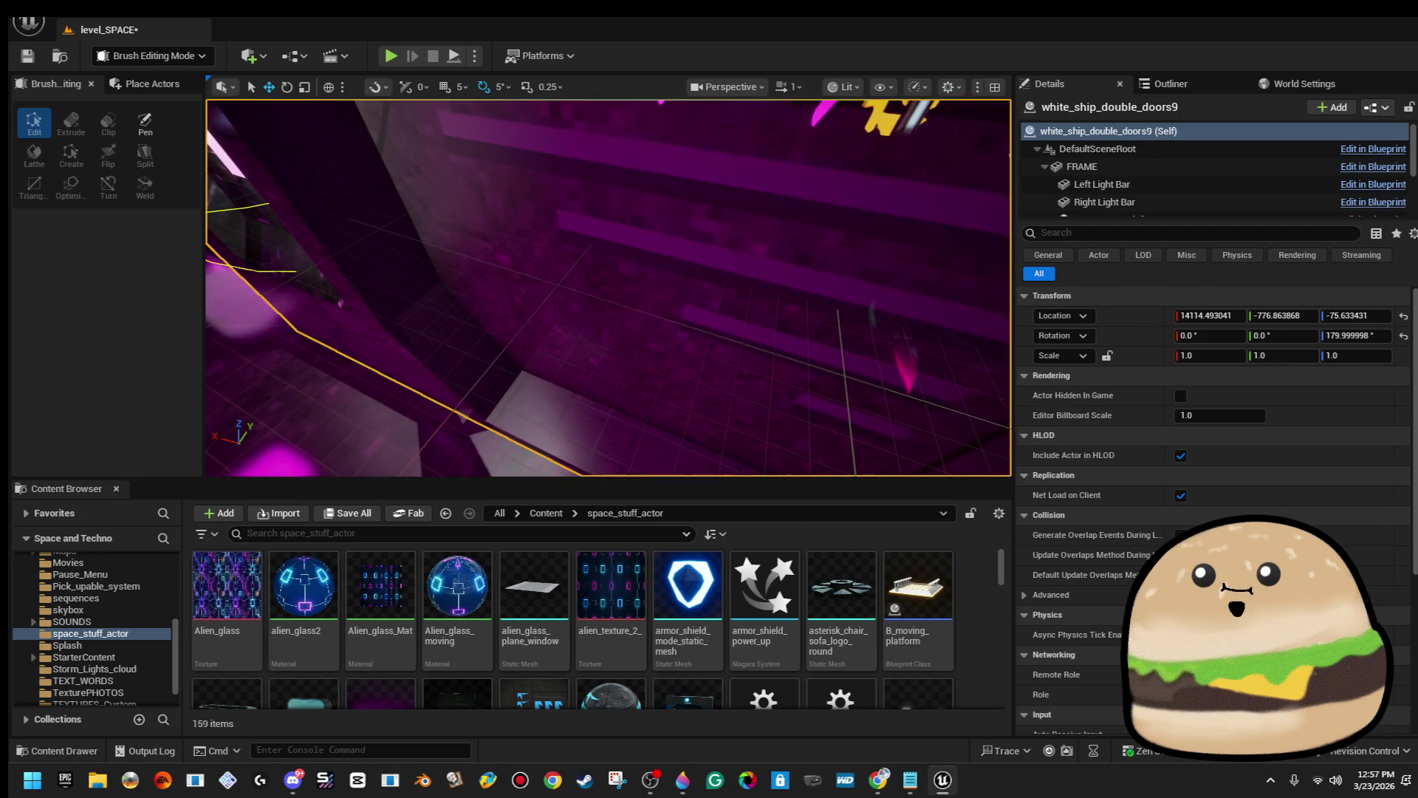
Frame white_ship_double_doors9 and move them along X to about 14247.18.
{"action": "key", "text": "f"}
{"action": "mouse_move", "coordinate": [538, 448]}
{"action": "left_mouse_down"}
{"action": "mouse_move", "coordinate": [510, 421]}
{"action": "mouse_move", "coordinate": [661, 330]}
{"action": "left_mouse_up"}
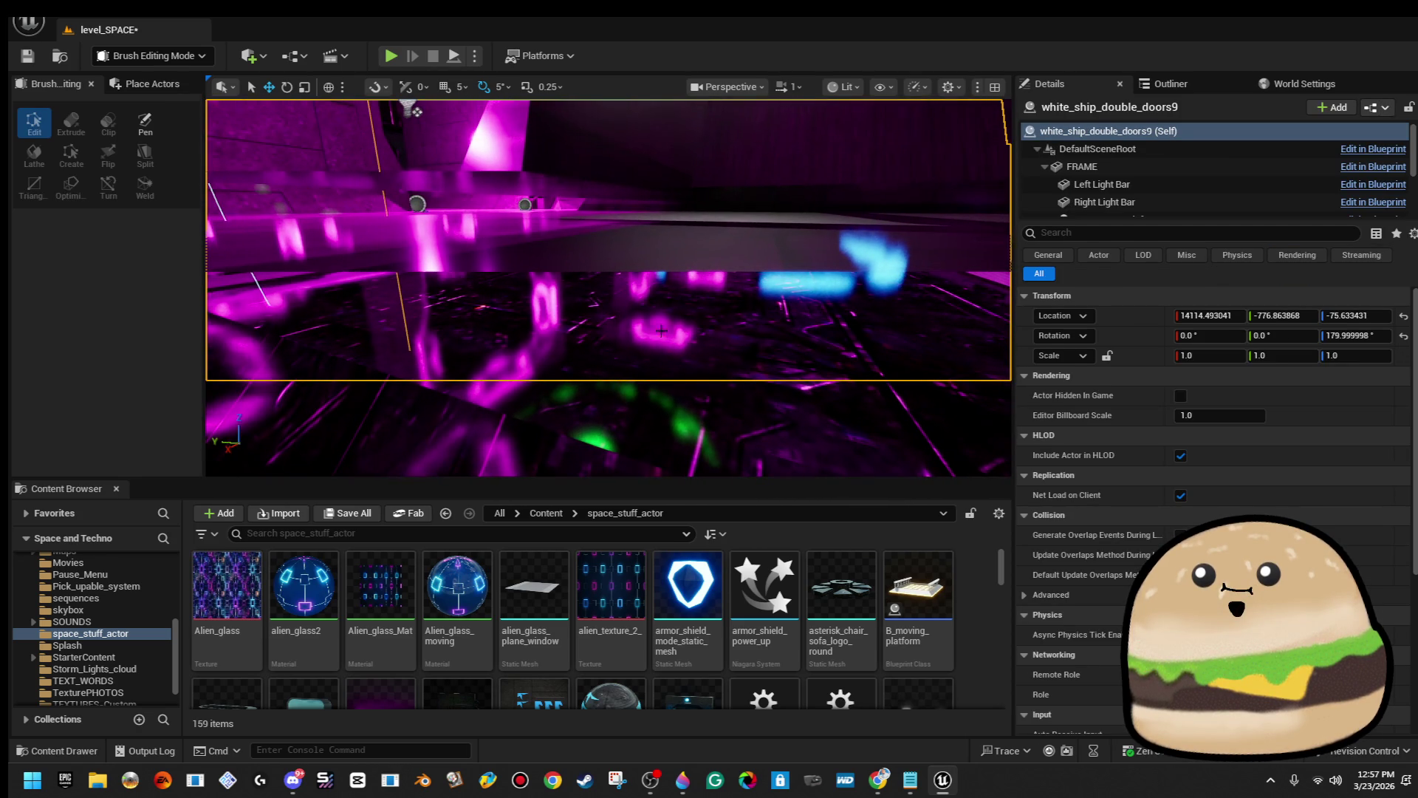
{"action": "left_click", "coordinate": [706, 220]}
{"action": "mouse_move", "coordinate": [706, 220]}
{"action": "left_mouse_down"}
{"action": "mouse_move", "coordinate": [694, 284]}
{"action": "mouse_move", "coordinate": [681, 237]}
{"action": "left_mouse_up"}
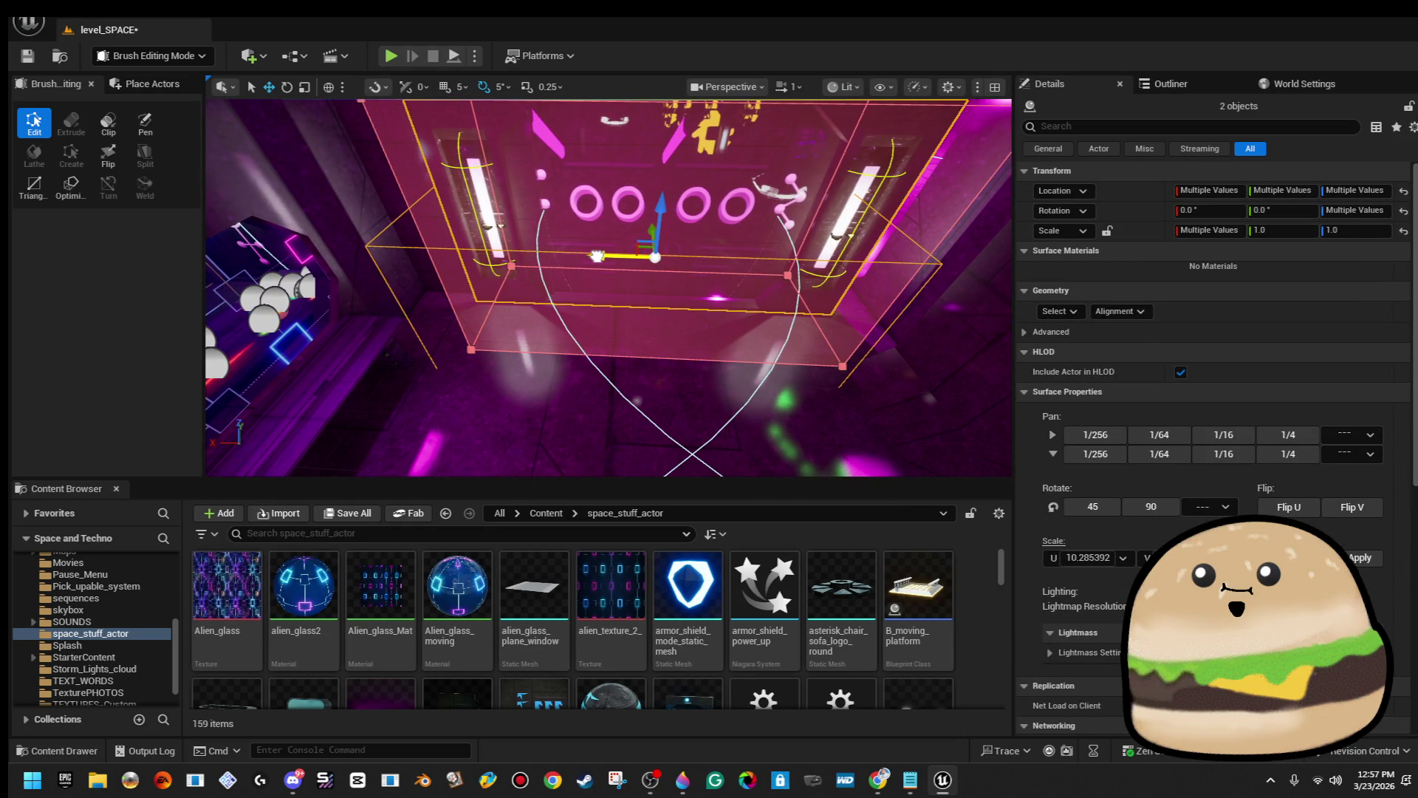
{"action": "mouse_move", "coordinate": [694, 244]}
{"action": "left_mouse_down"}
{"action": "mouse_move", "coordinate": [720, 241]}
{"action": "mouse_move", "coordinate": [717, 277]}
{"action": "mouse_move", "coordinate": [713, 254]}
{"action": "left_mouse_up"}
{"action": "left_click", "coordinate": [709, 237]}
{"action": "left_click", "coordinate": [720, 240]}
{"action": "left_click", "coordinate": [494, 338]}
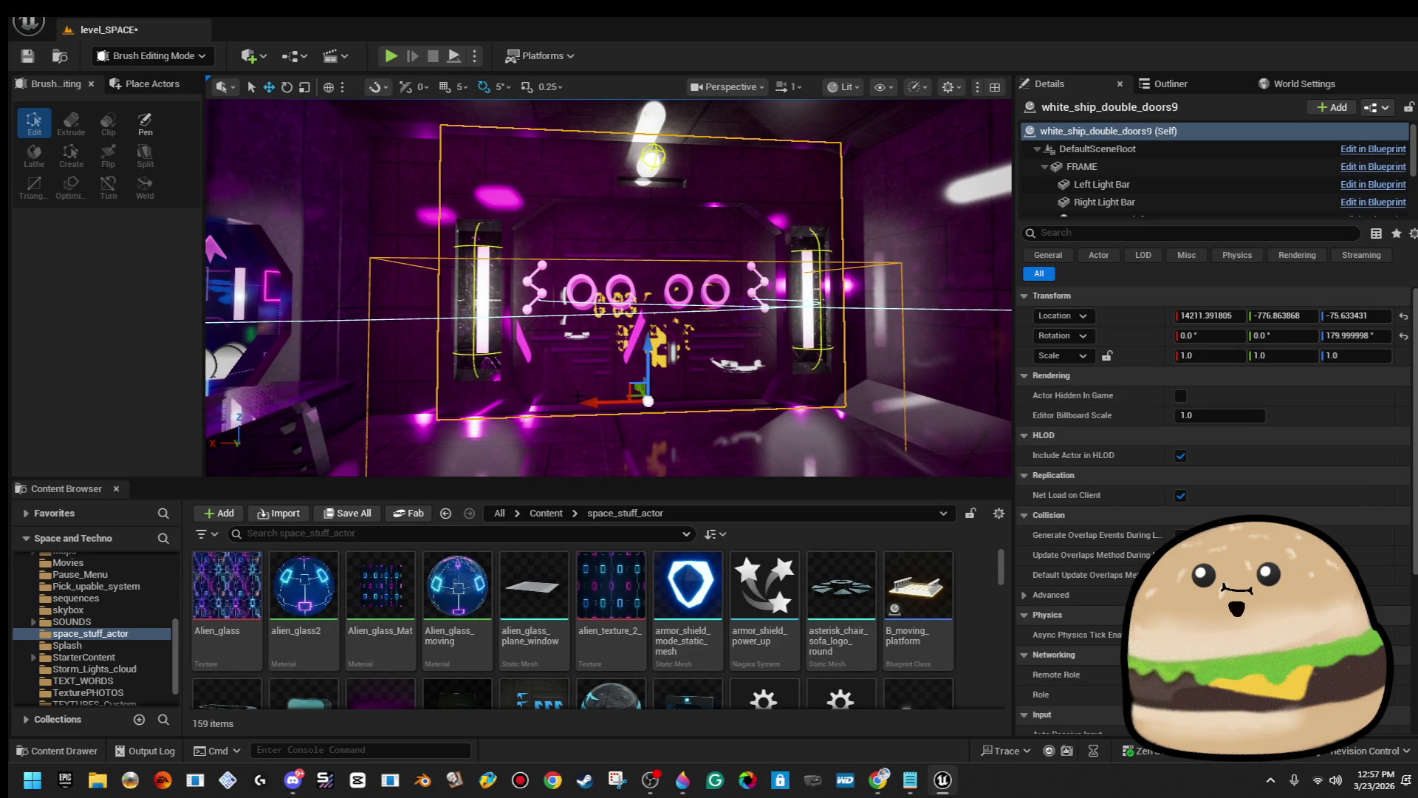
{"action": "mouse_move", "coordinate": [591, 402]}
{"action": "left_mouse_down"}
{"action": "mouse_move", "coordinate": [573, 402]}
{"action": "mouse_move", "coordinate": [601, 399]}
{"action": "mouse_move", "coordinate": [583, 347]}
{"action": "left_mouse_up"}
Select the pink box brush and open the context menu on Cylinder Brush86.
{"action": "left_click", "coordinate": [458, 306]}
{"action": "left_click_drag", "start_coordinate": [458, 307], "coordinate": [517, 306]}
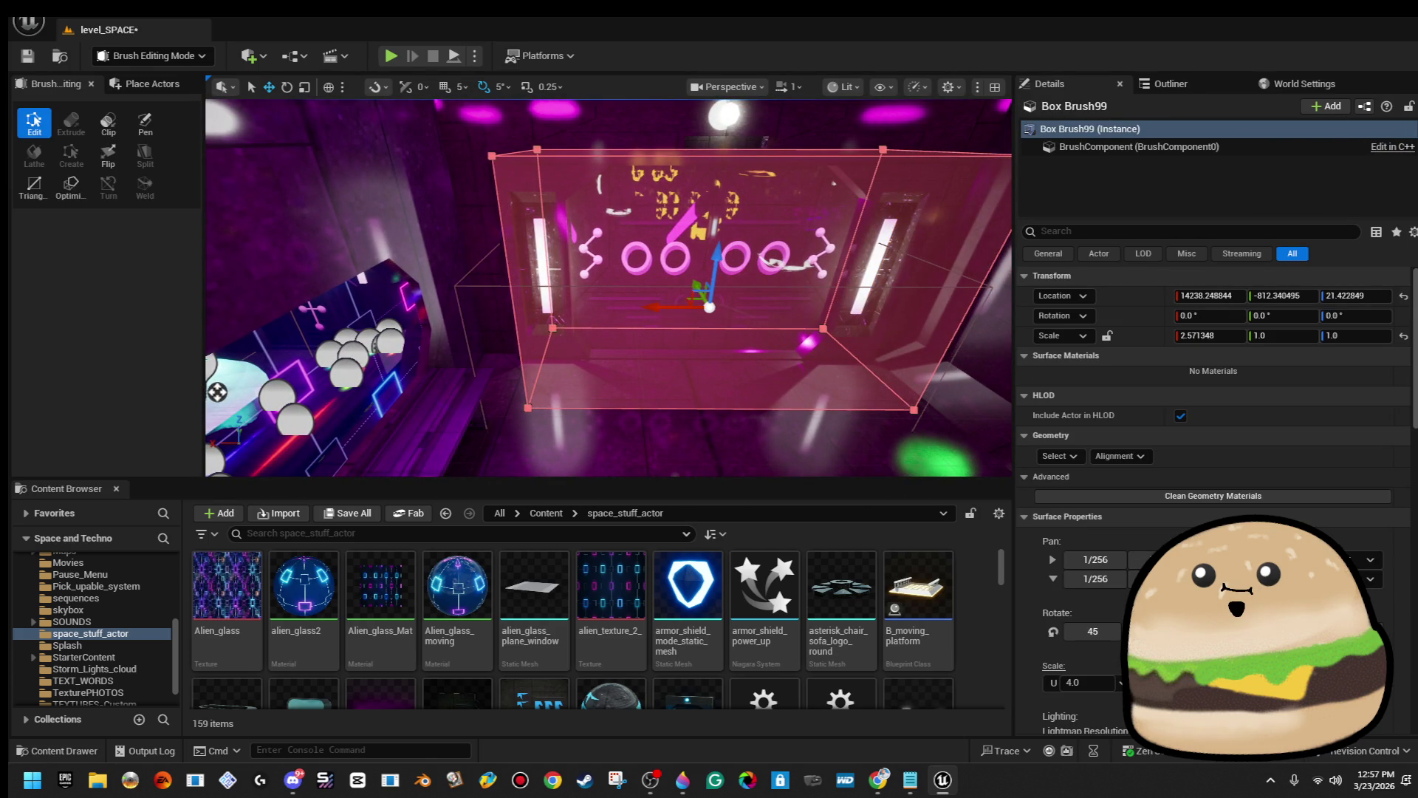
{"action": "left_click_drag", "start_coordinate": [651, 309], "coordinate": [728, 272]}
{"action": "right_click", "coordinate": [728, 272]}
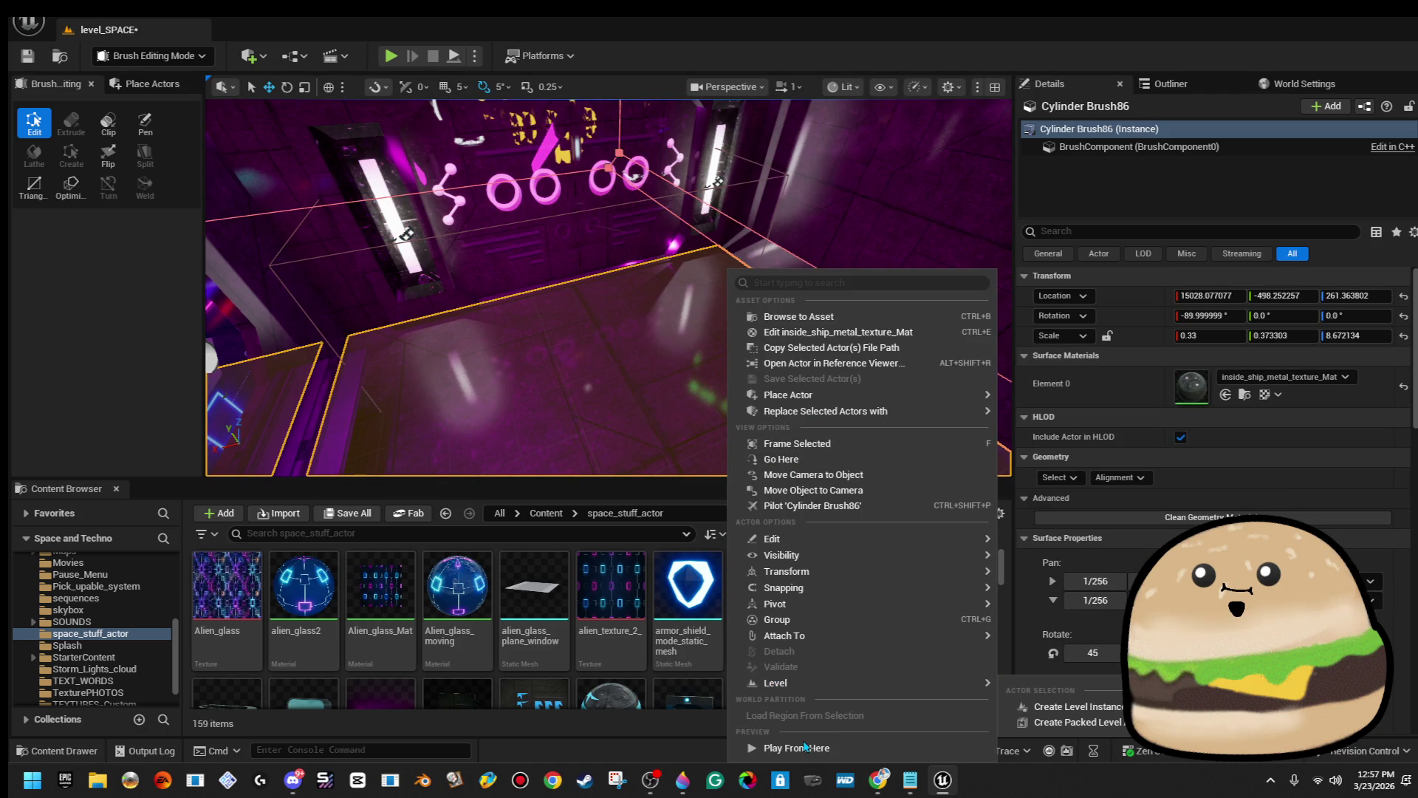
Play From Here in the corridor, walk past the double doors, then stop with Esc.
{"action": "left_click", "coordinate": [804, 746]}
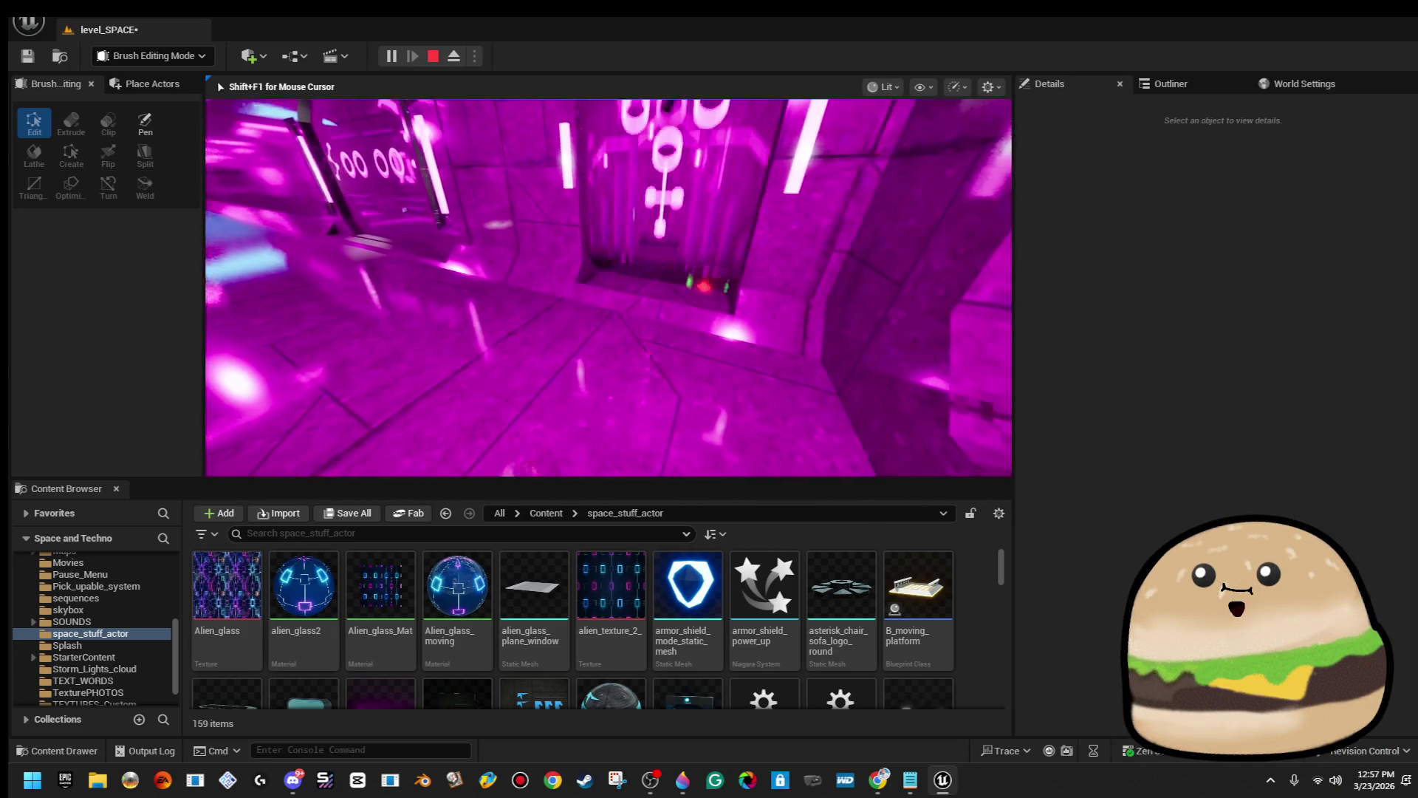
{"action": "key", "text": "Escape"}
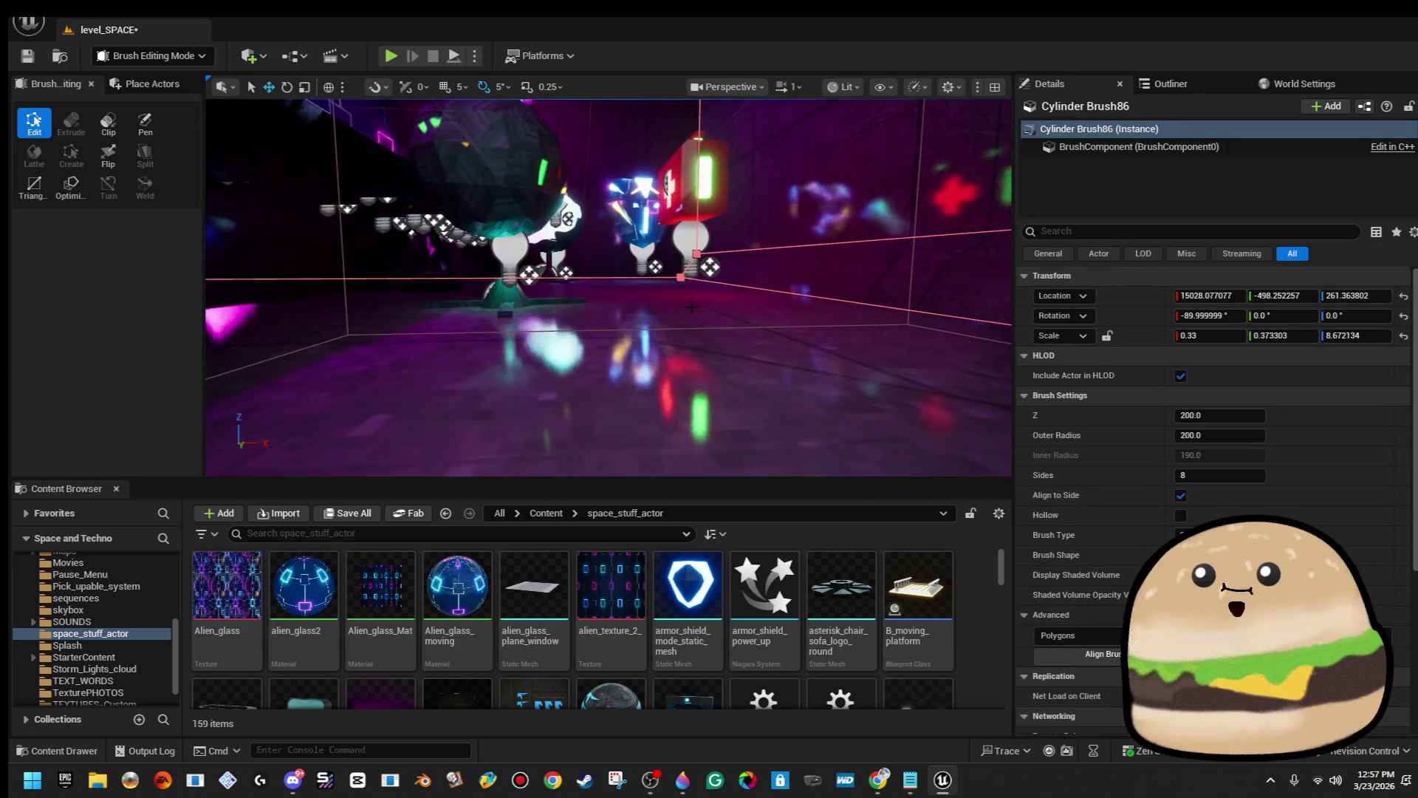
Select Box Brush99's neighbouring box brush by the arrow-marked door and slide it along Y.
{"action": "left_click", "coordinate": [605, 347]}
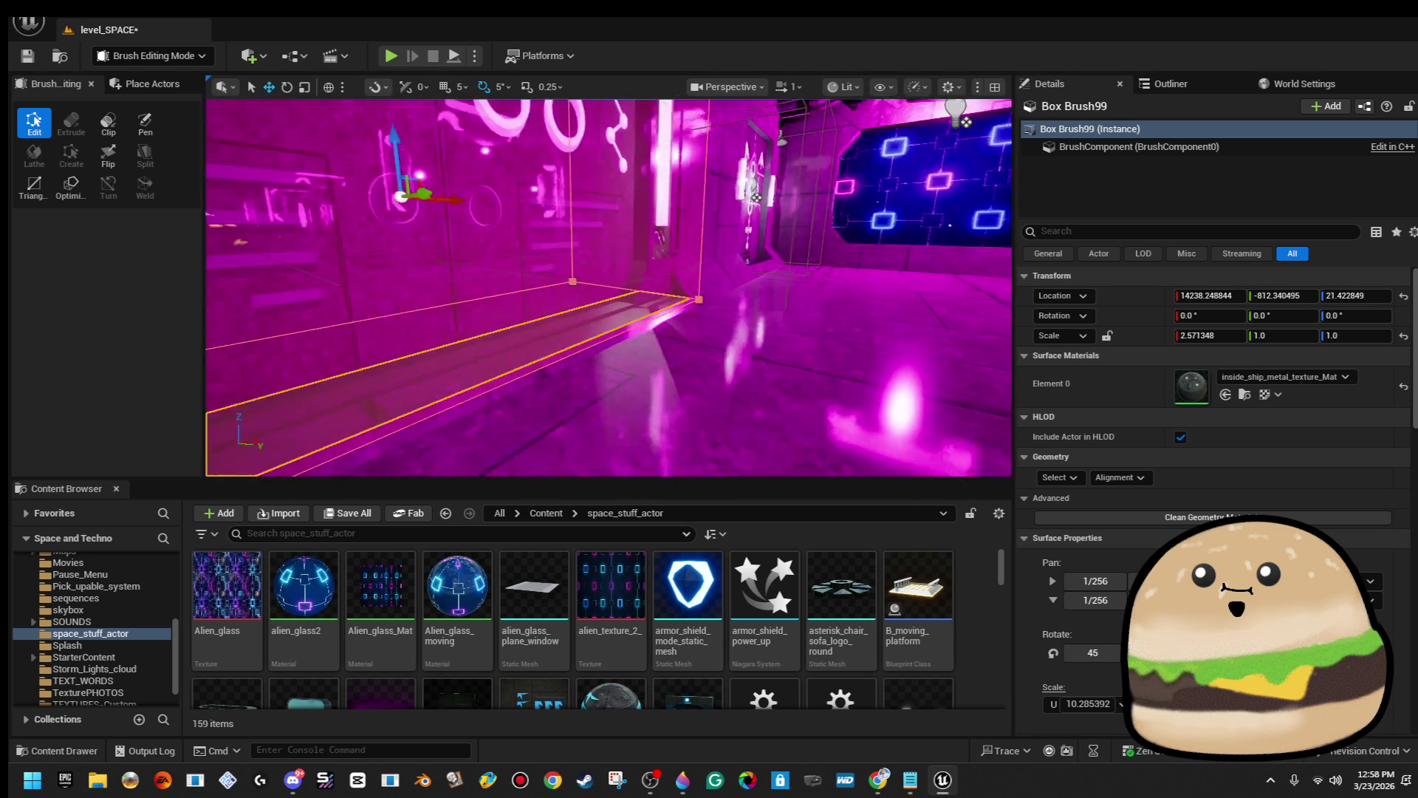
{"action": "left_click", "coordinate": [659, 317]}
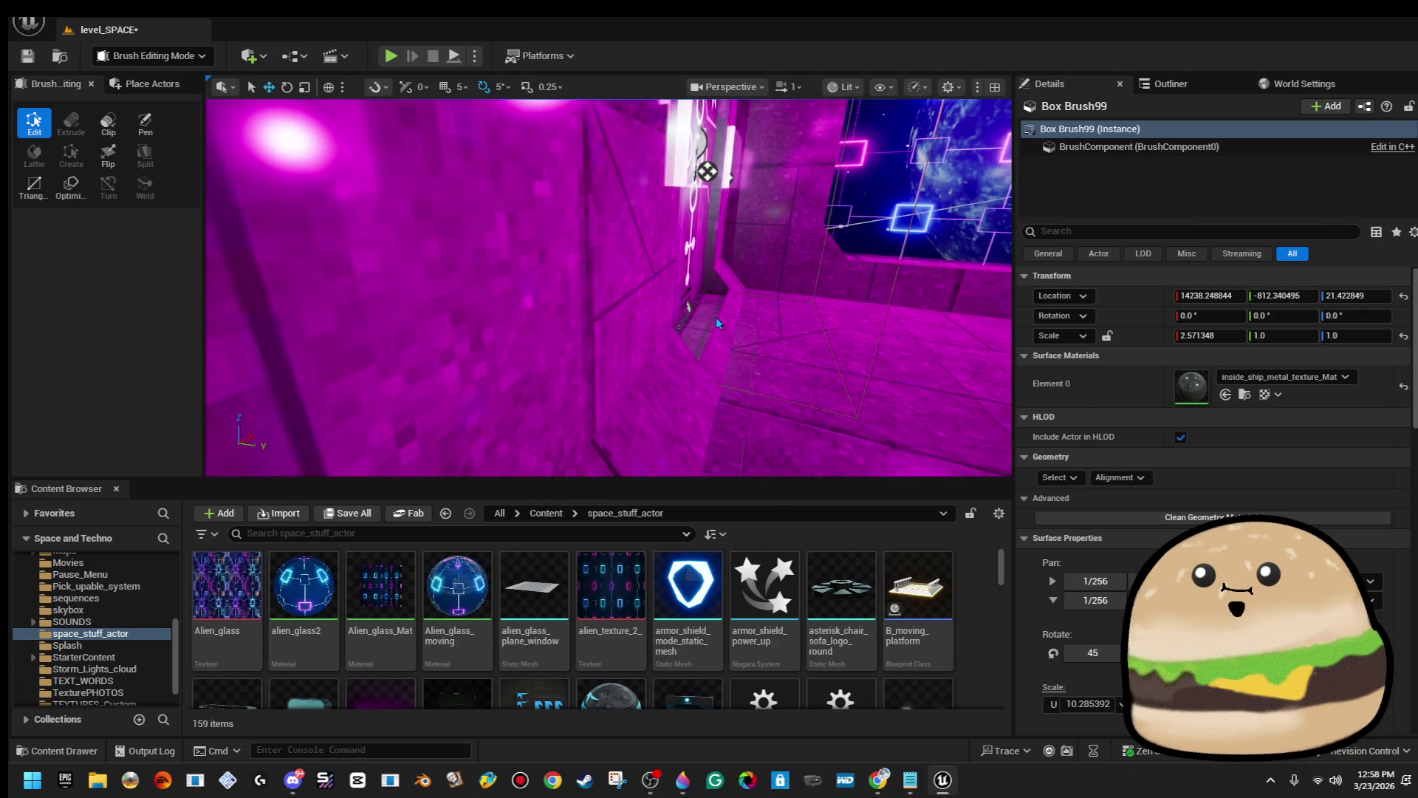
{"action": "left_click", "coordinate": [717, 323], "text": "ctrl"}
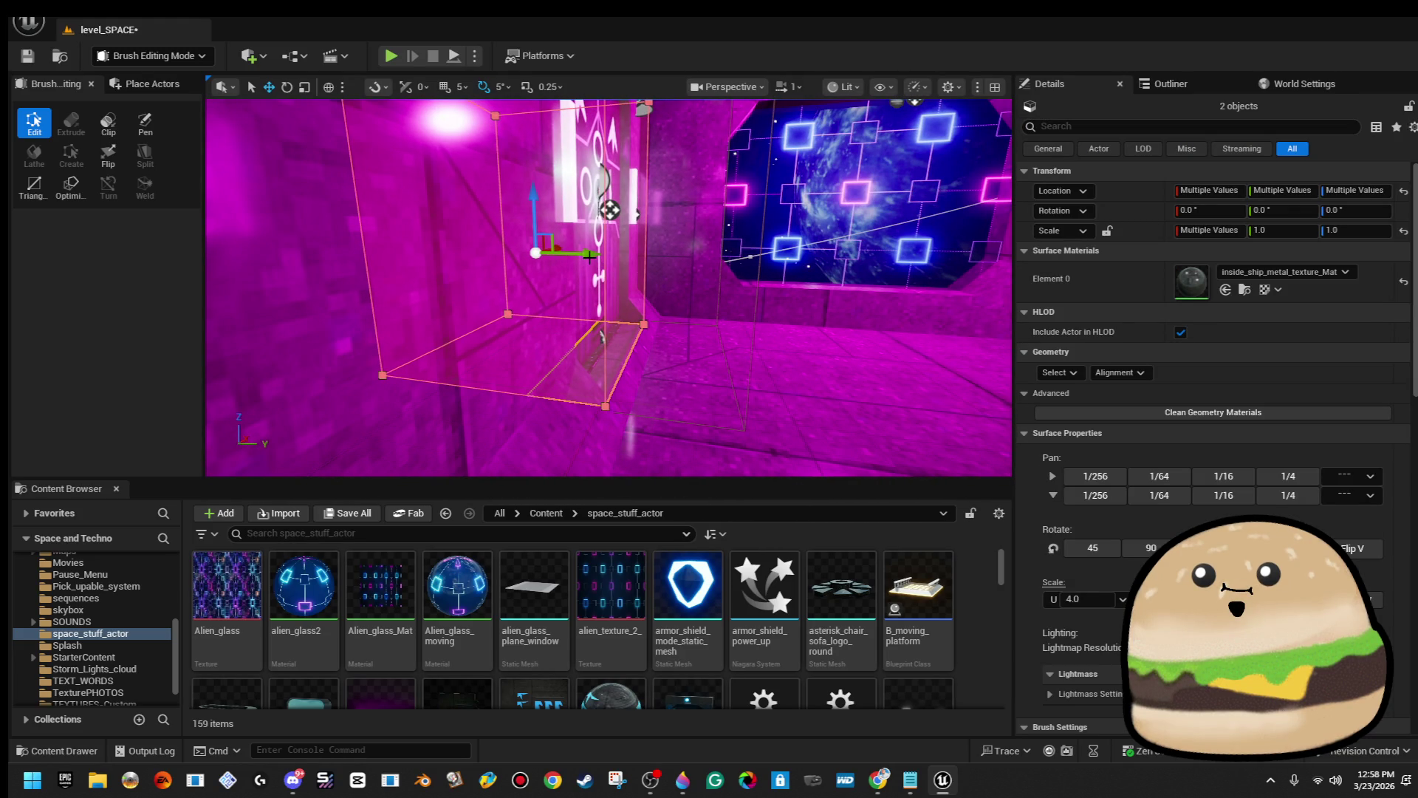
{"action": "left_click_drag", "start_coordinate": [589, 255], "coordinate": [652, 261]}
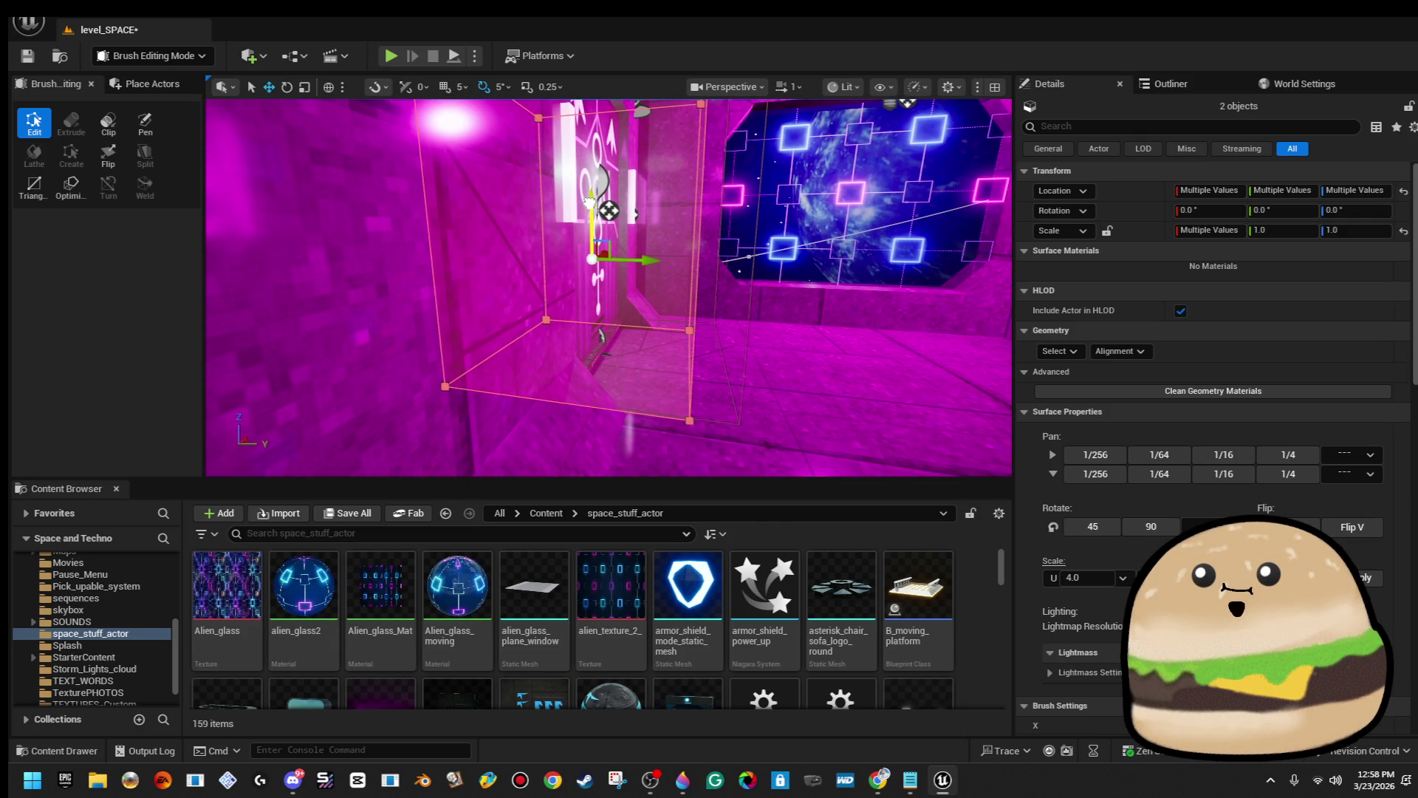
{"action": "right_click", "coordinate": [697, 373]}
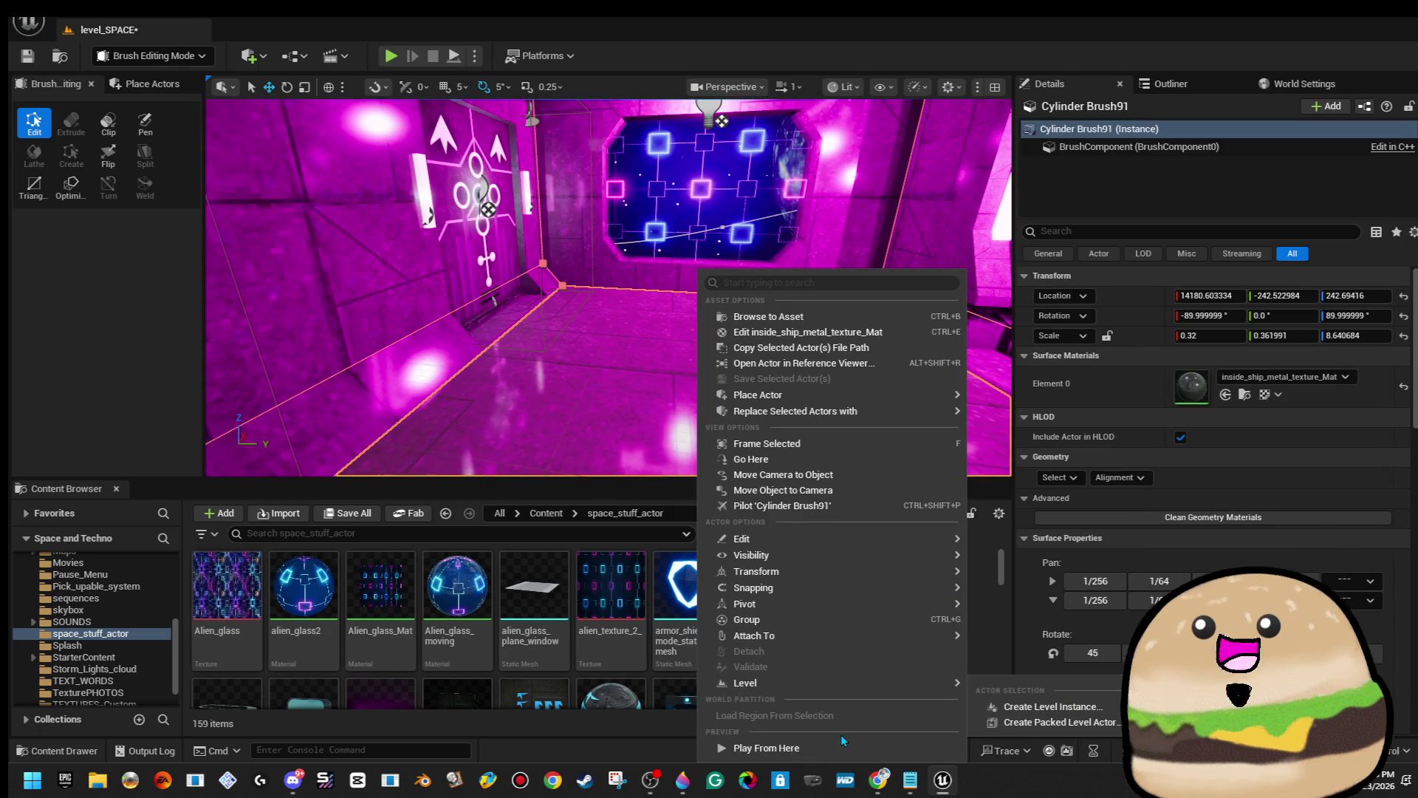
Play From Here beside the arrow-marked door, stop with Esc, and frame Cylinder Brush91.
{"action": "left_click", "coordinate": [823, 748]}
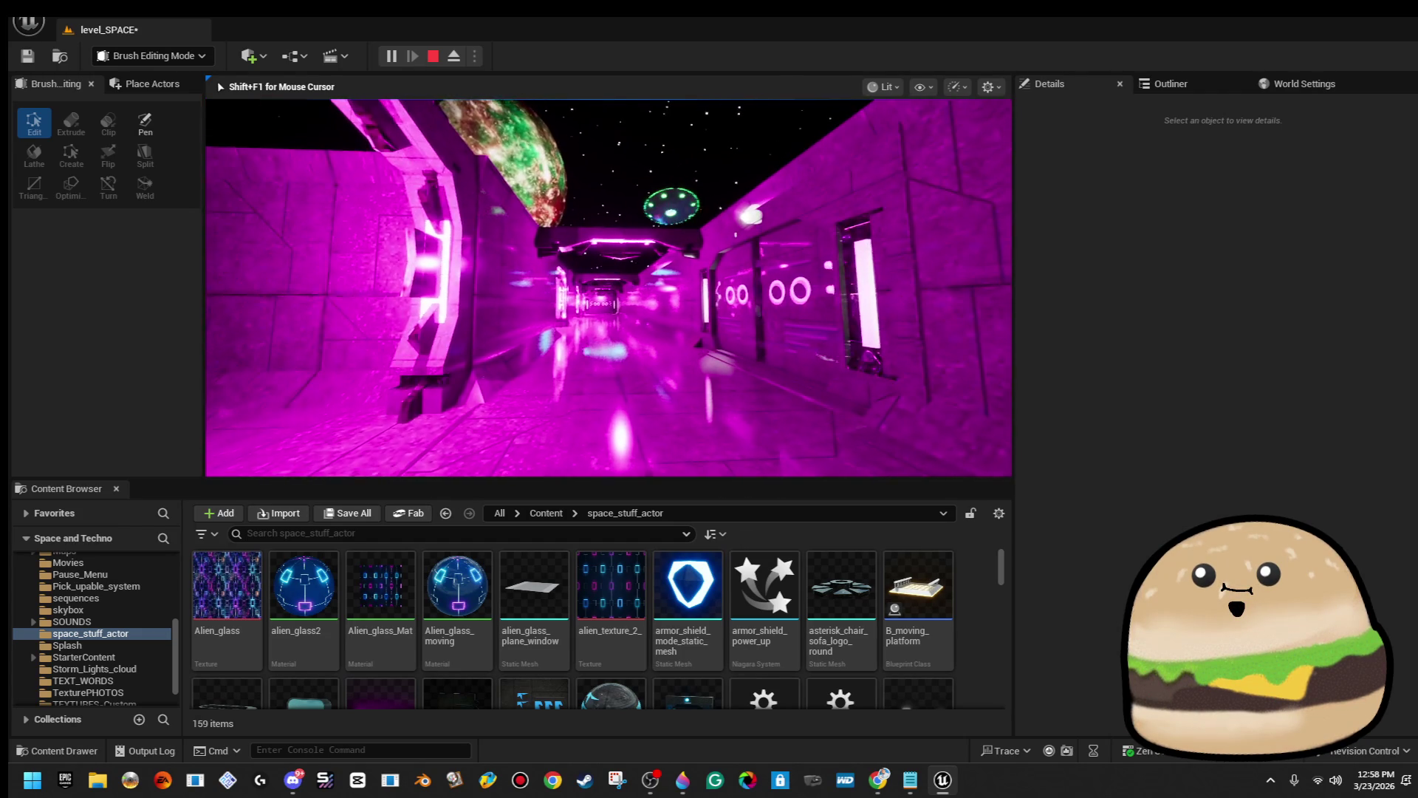
{"action": "key", "text": "Escape"}
{"action": "key", "text": "f"}
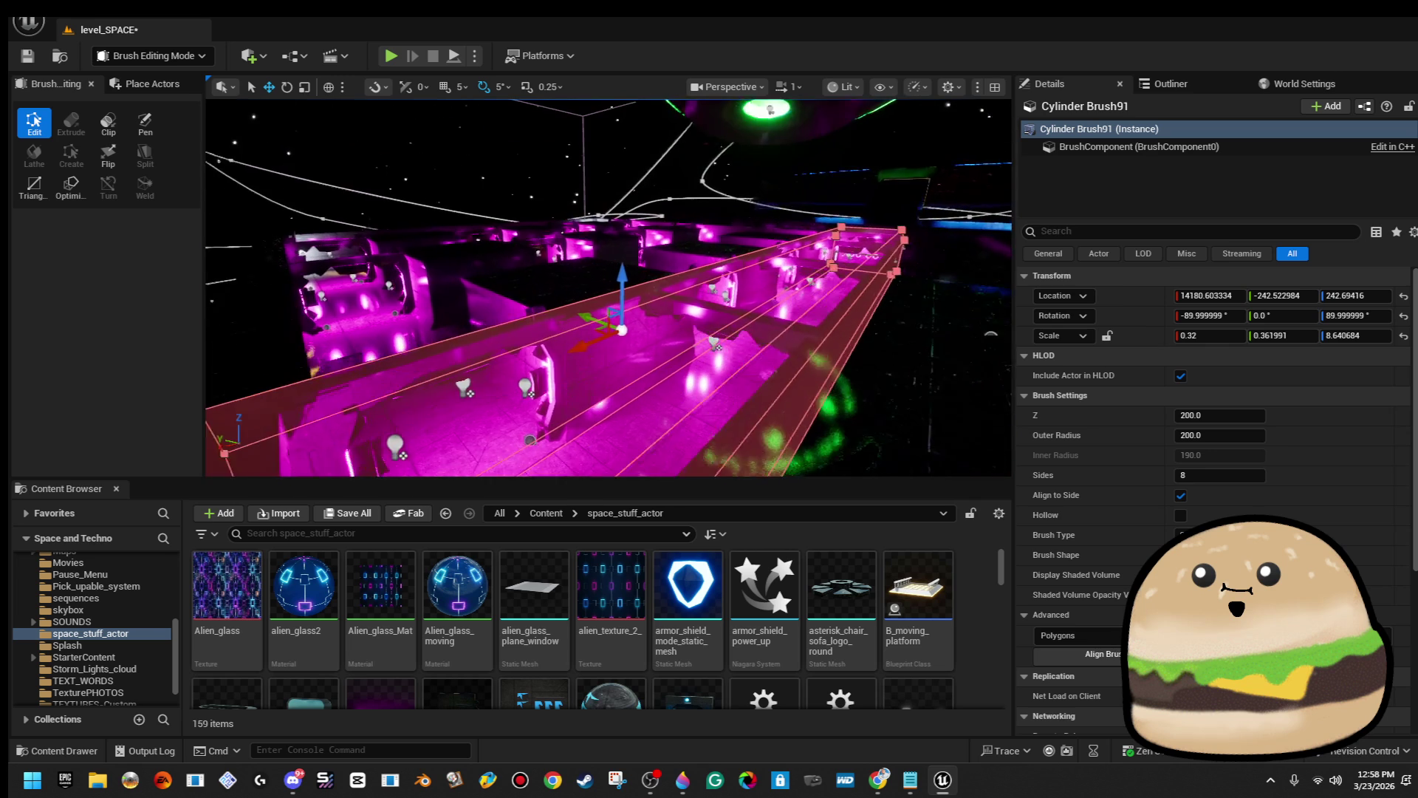
Select Cylinder Brush104, open Place Actors, and show the Cube, Sphere, Cylinder, Cone, Plane shapes.
{"action": "left_click", "coordinate": [487, 205]}
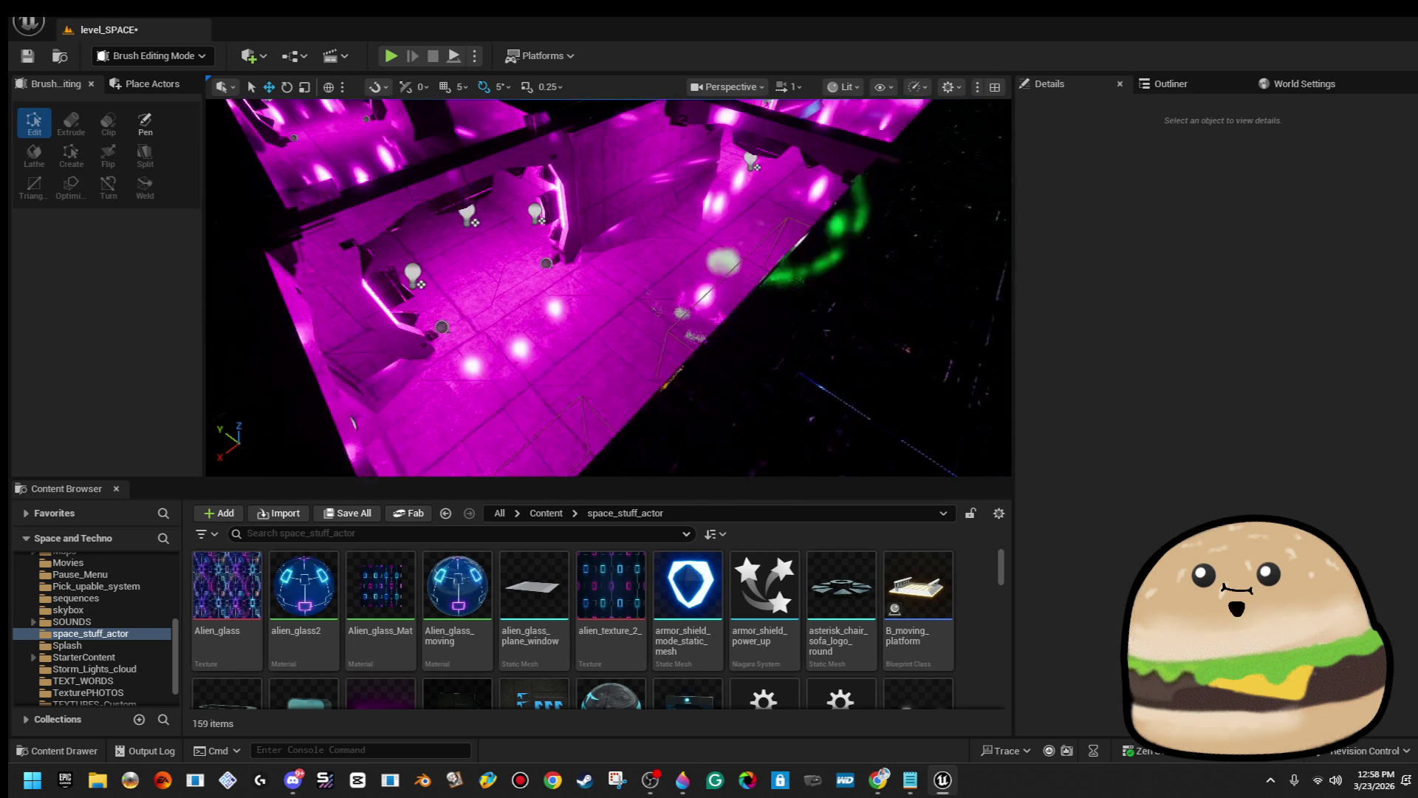
{"action": "key", "text": "s"}
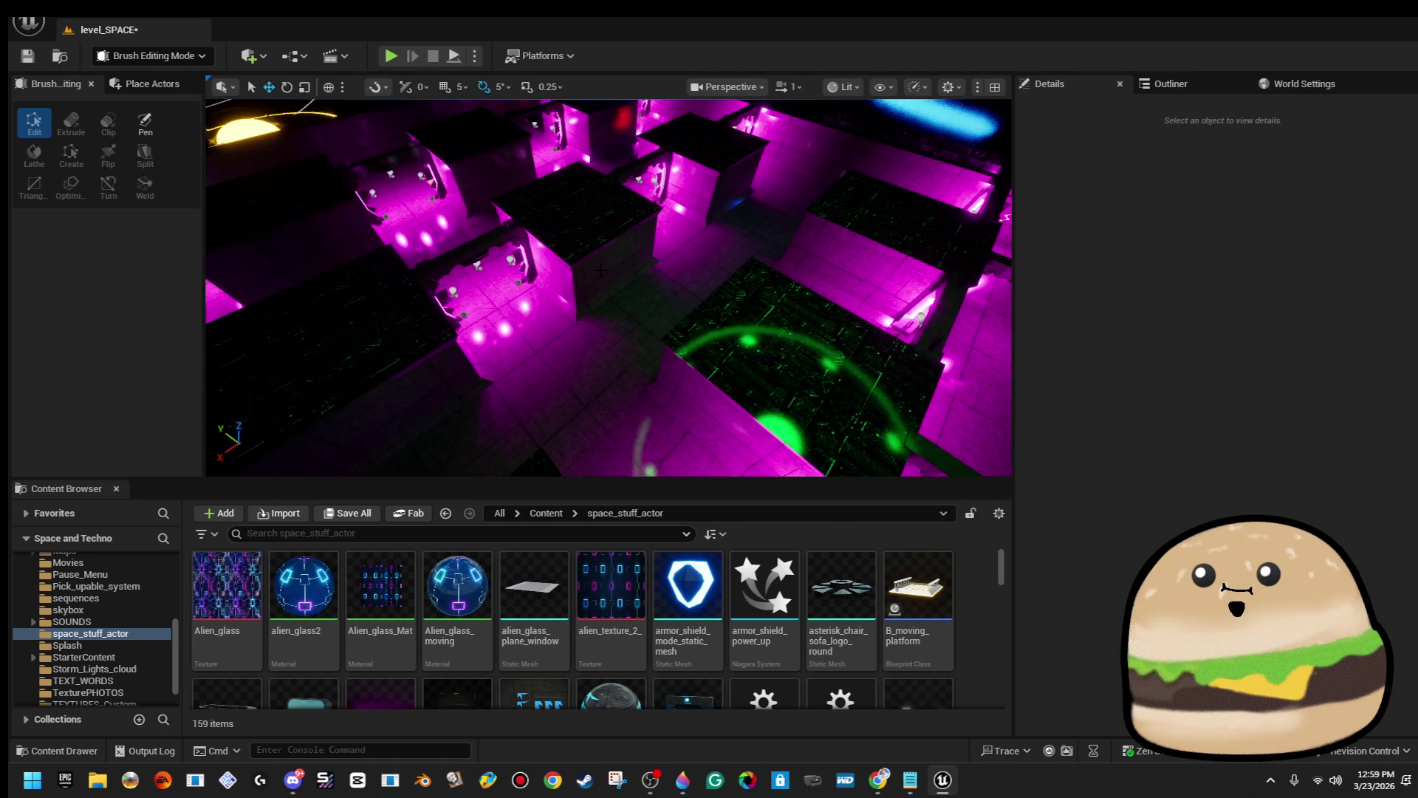
{"action": "left_click", "coordinate": [627, 298]}
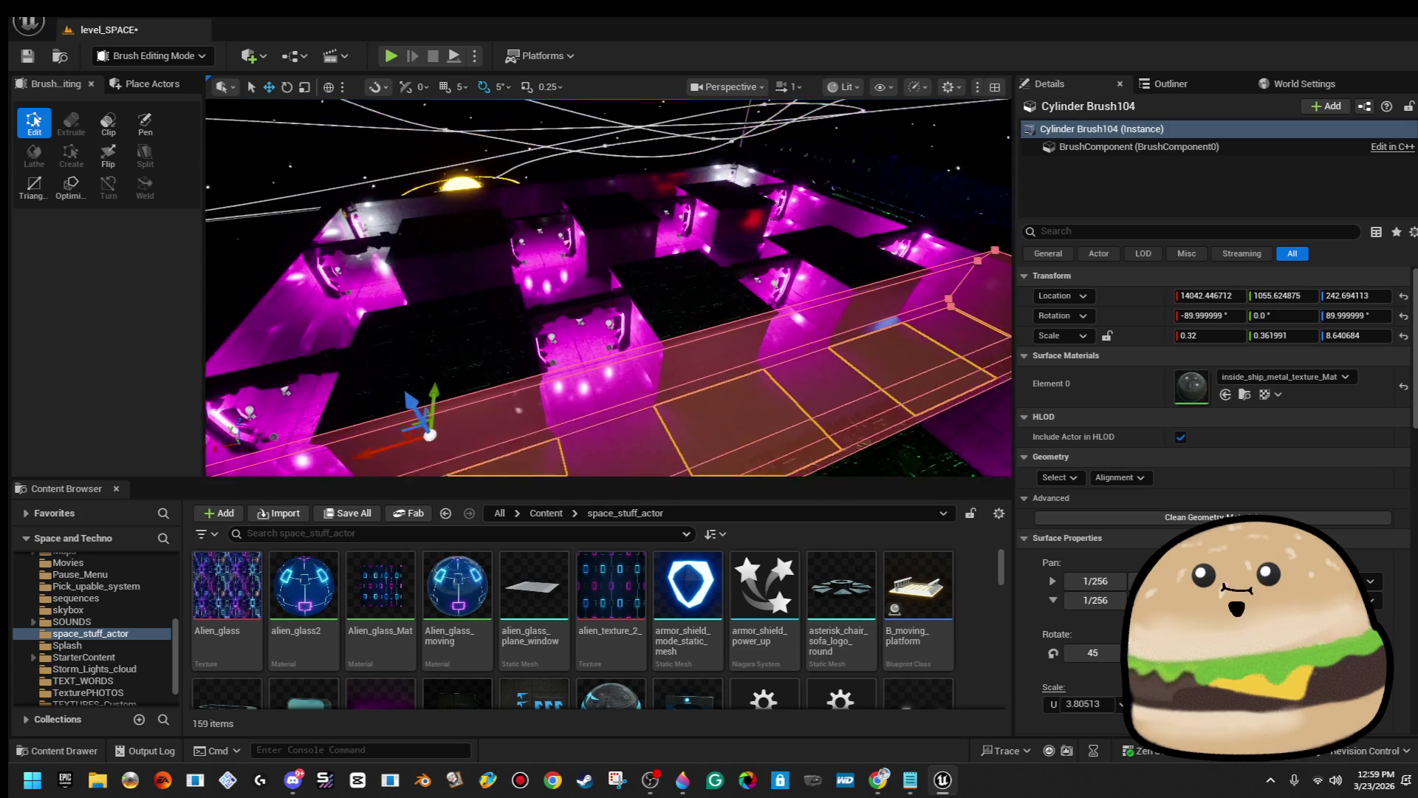
{"action": "left_click", "coordinate": [143, 86]}
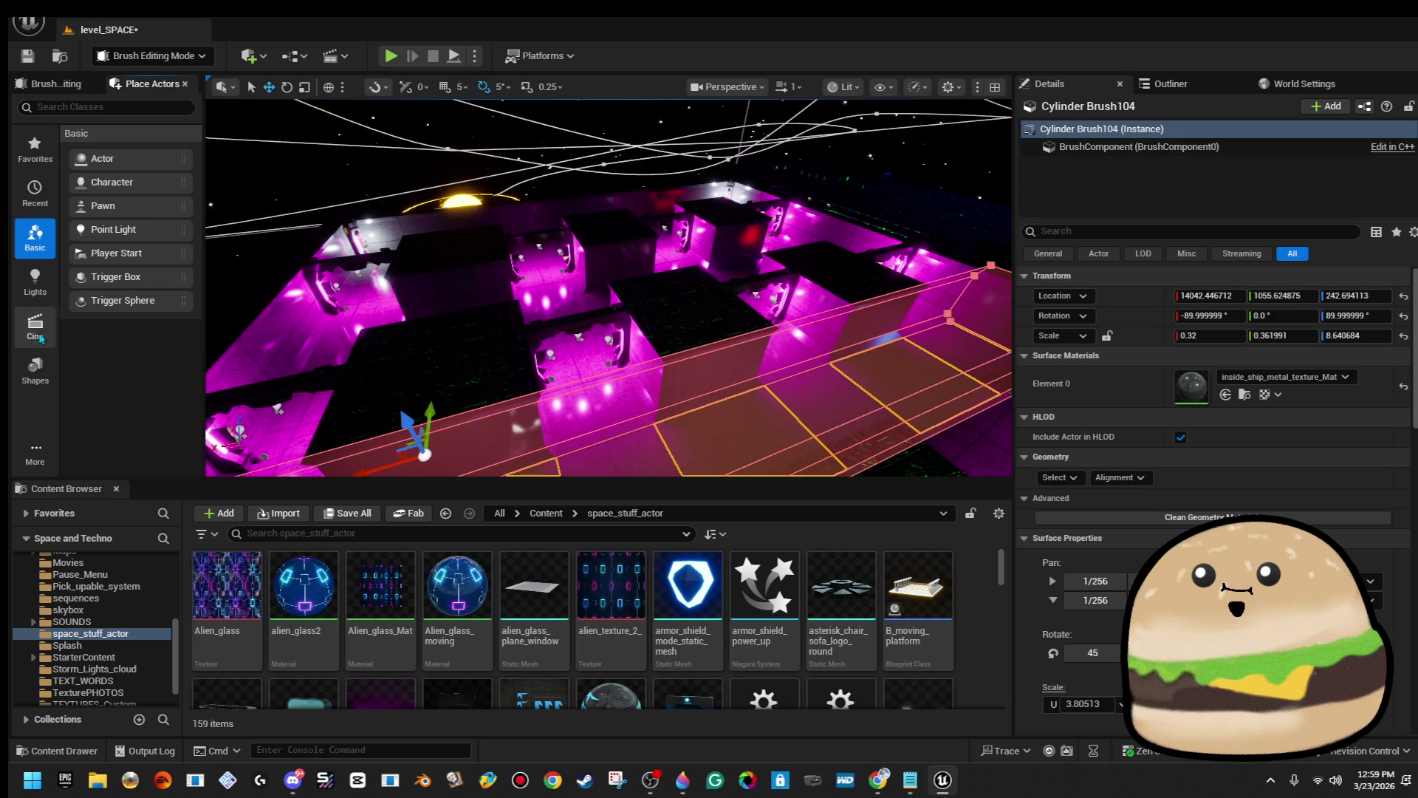
{"action": "key", "text": "Escape"}
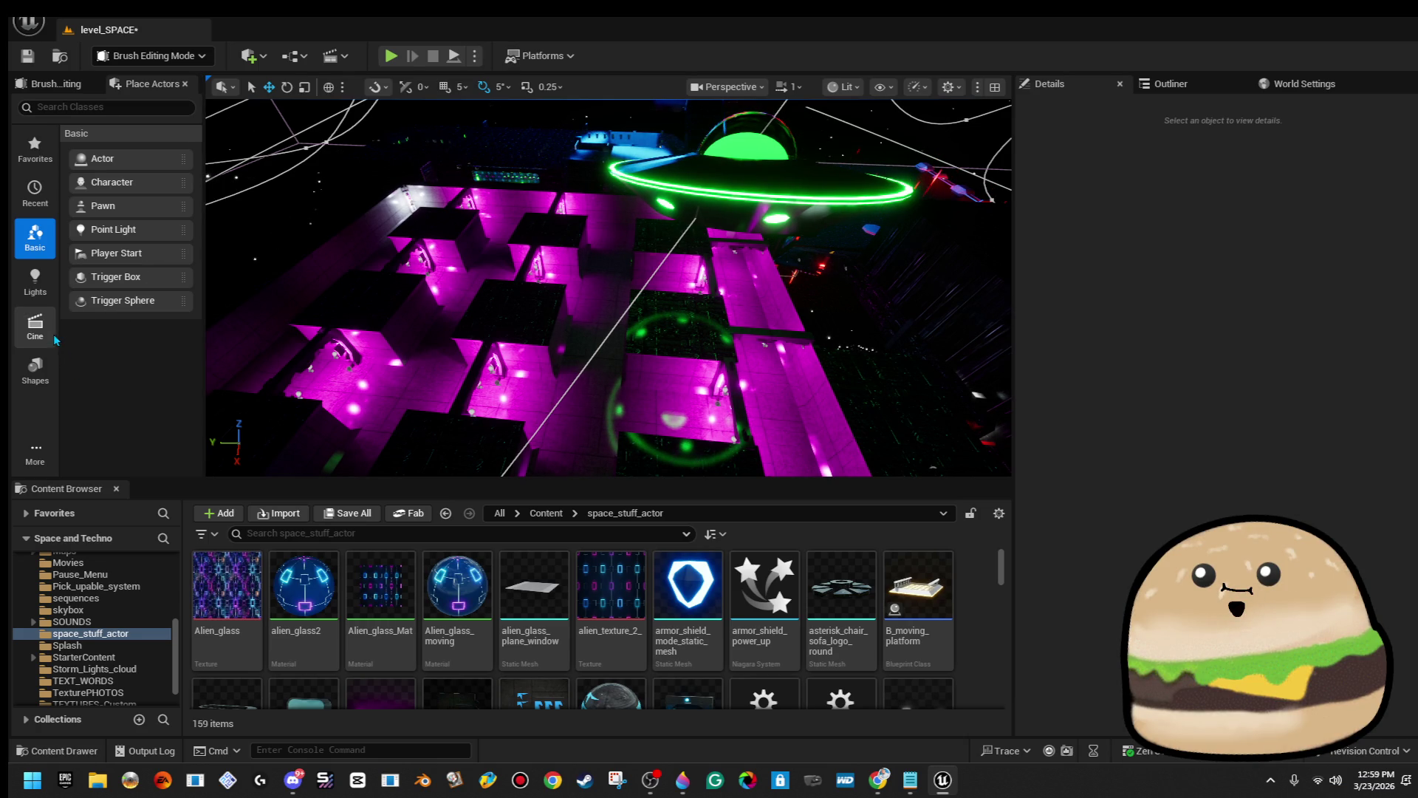
{"action": "left_click", "coordinate": [36, 369]}
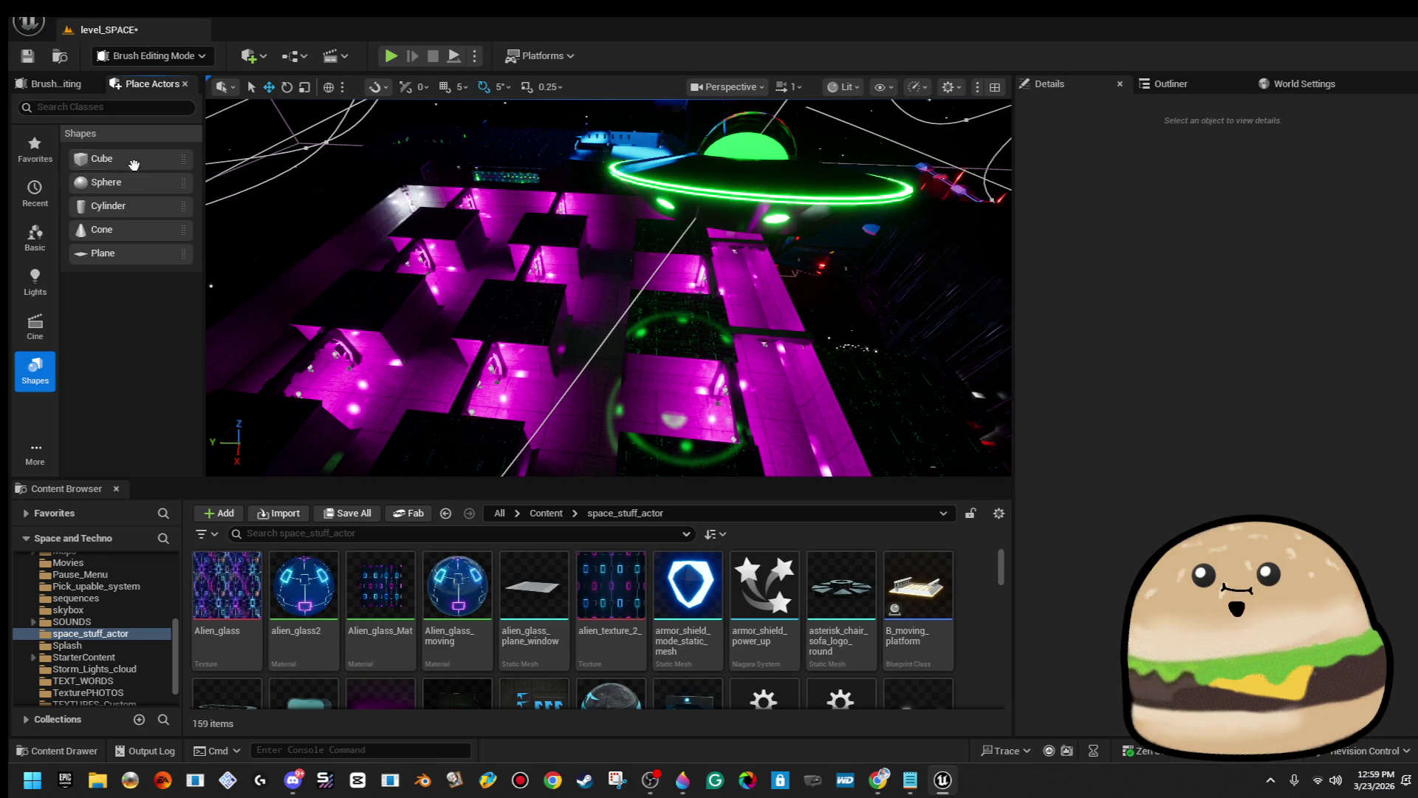
Drag a new Box geometry brush from the Geometry category into the level and frame it.
{"action": "left_click", "coordinate": [591, 356]}
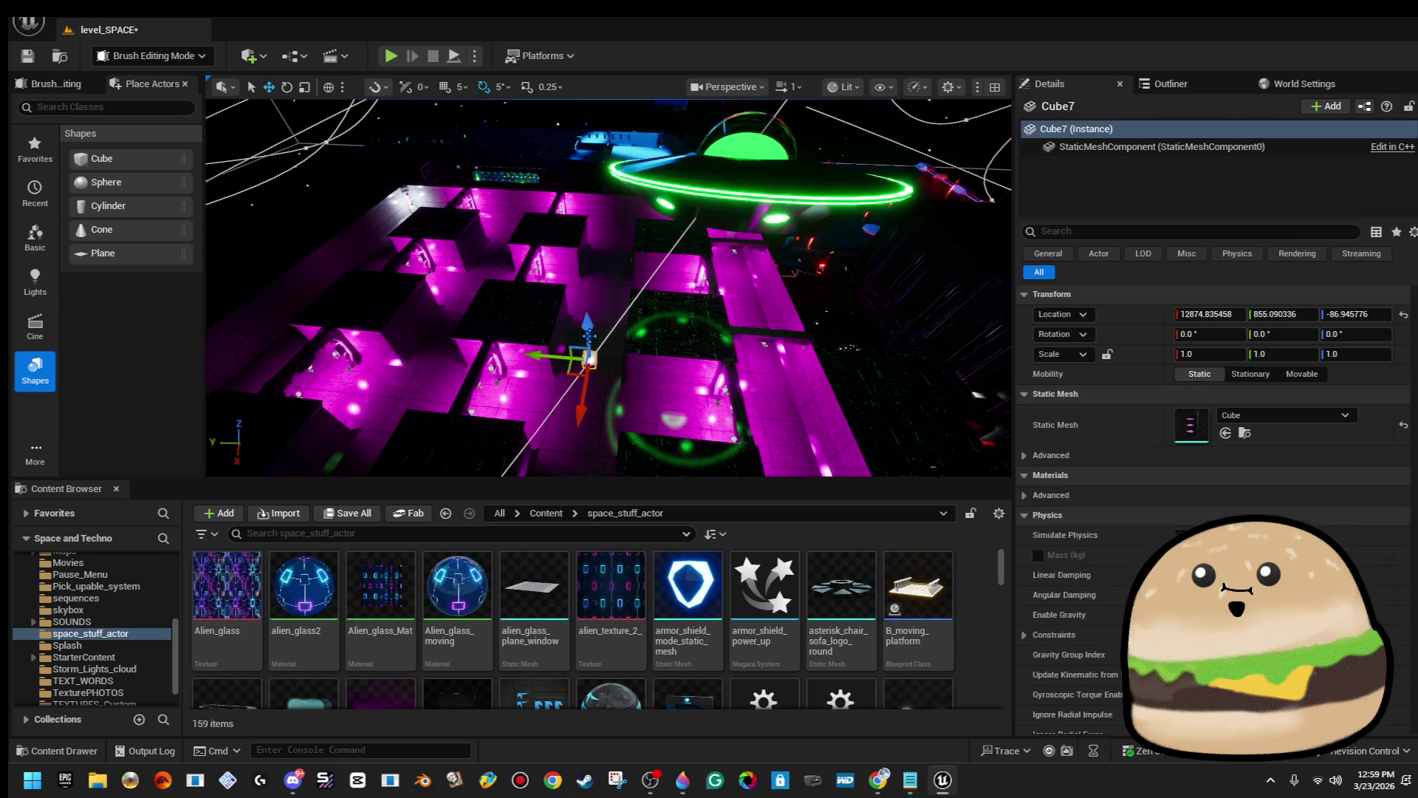
{"action": "key", "text": "Escape"}
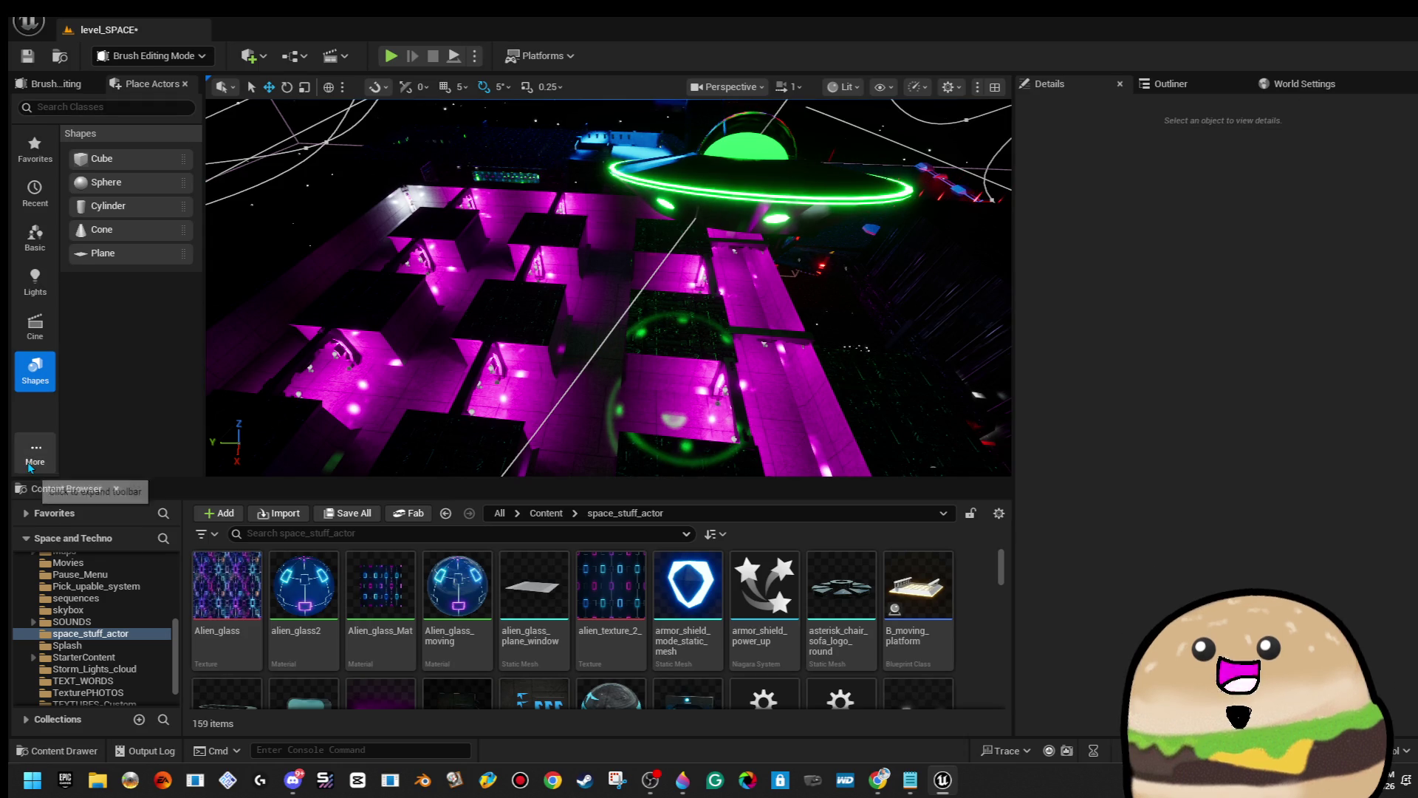
{"action": "left_click", "coordinate": [34, 452]}
{"action": "left_click", "coordinate": [74, 534]}
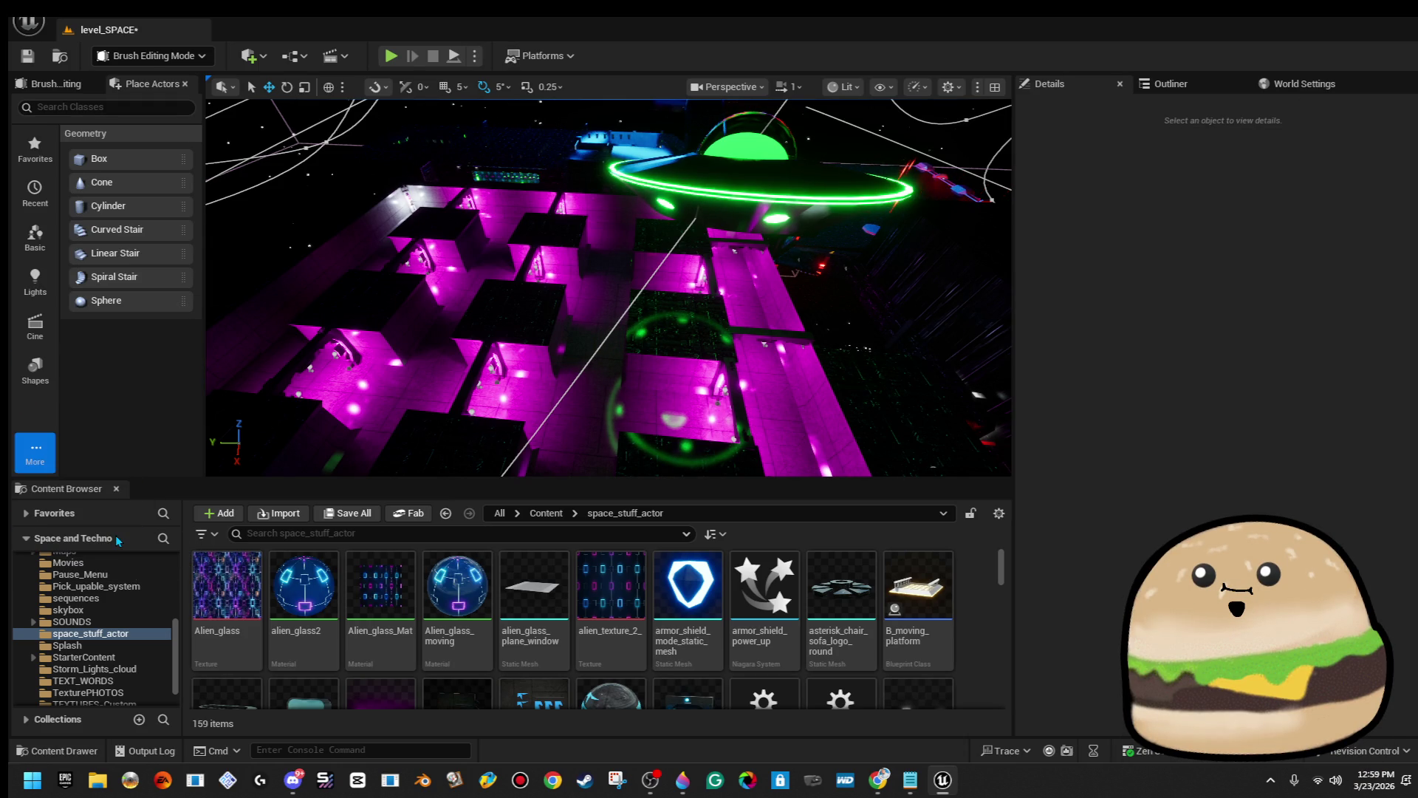
{"action": "mouse_move", "coordinate": [136, 206]}
{"action": "left_mouse_down"}
{"action": "mouse_move", "coordinate": [536, 365]}
{"action": "mouse_move", "coordinate": [602, 347]}
{"action": "left_mouse_up"}
{"action": "scroll", "coordinate": [602, 348], "scroll_direction": "up", "scroll_amount": 3}
{"action": "key", "text": "f"}
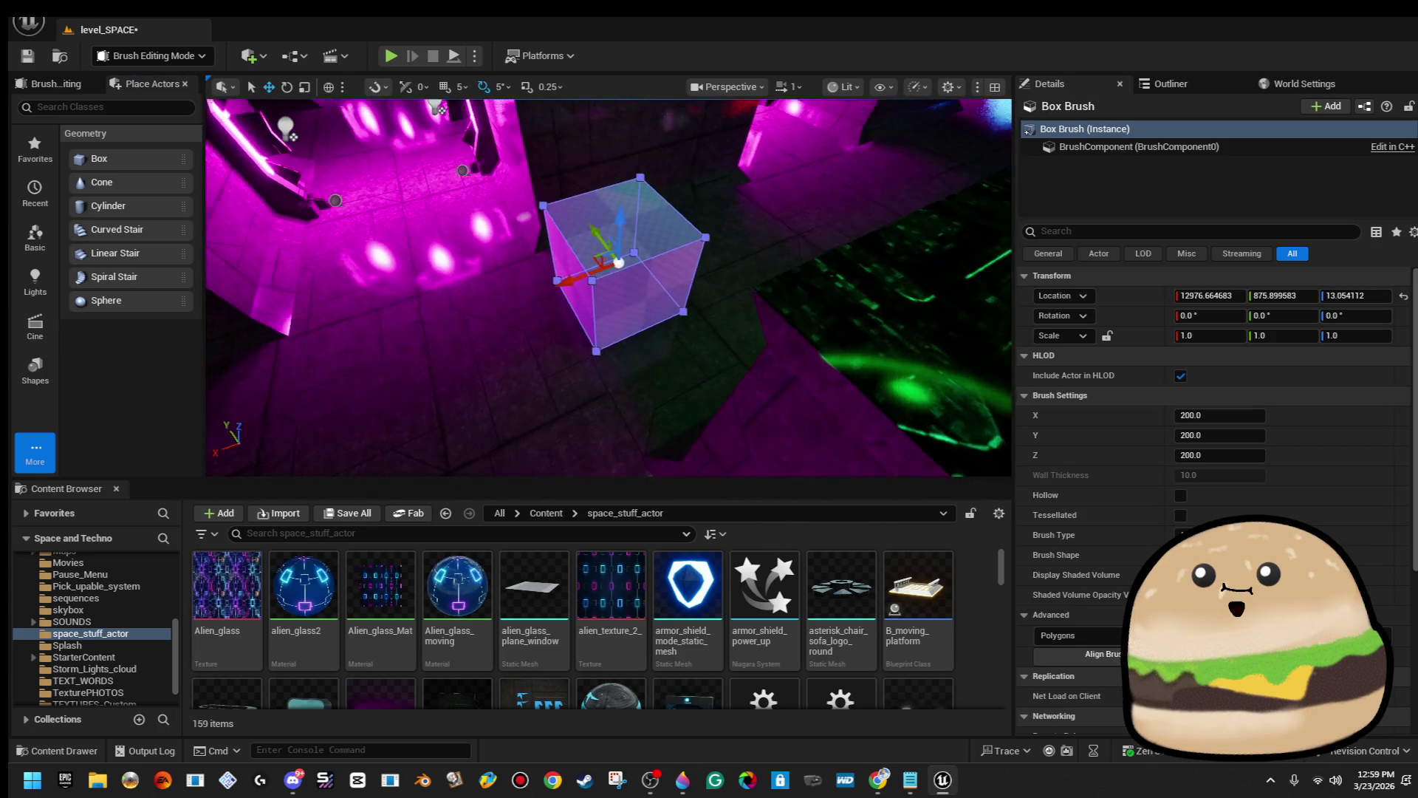
Stretch the box brush to about 3.65 along X and 3.33 along Y.
{"action": "left_click_drag", "start_coordinate": [580, 281], "coordinate": [480, 314]}
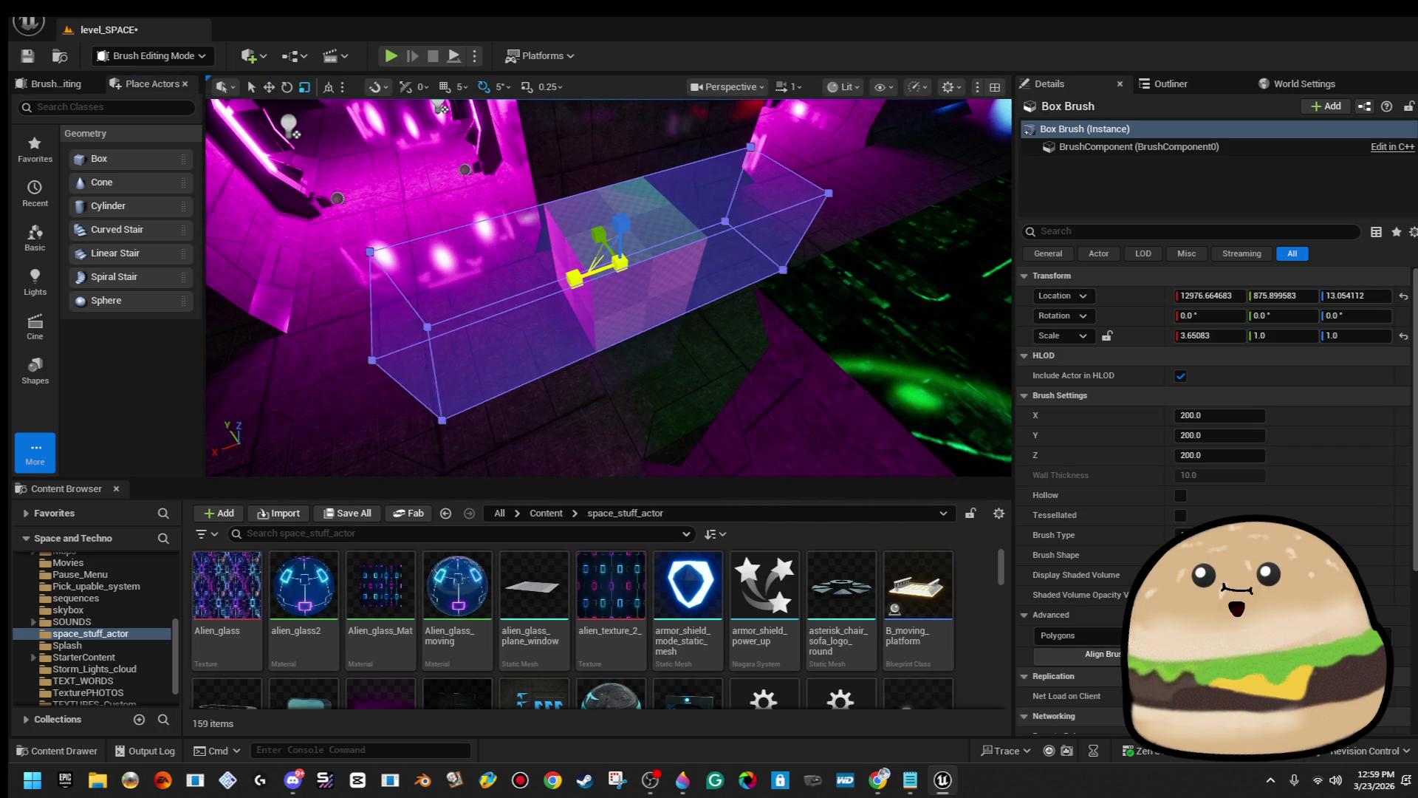
{"action": "left_click_drag", "start_coordinate": [605, 236], "coordinate": [575, 205]}
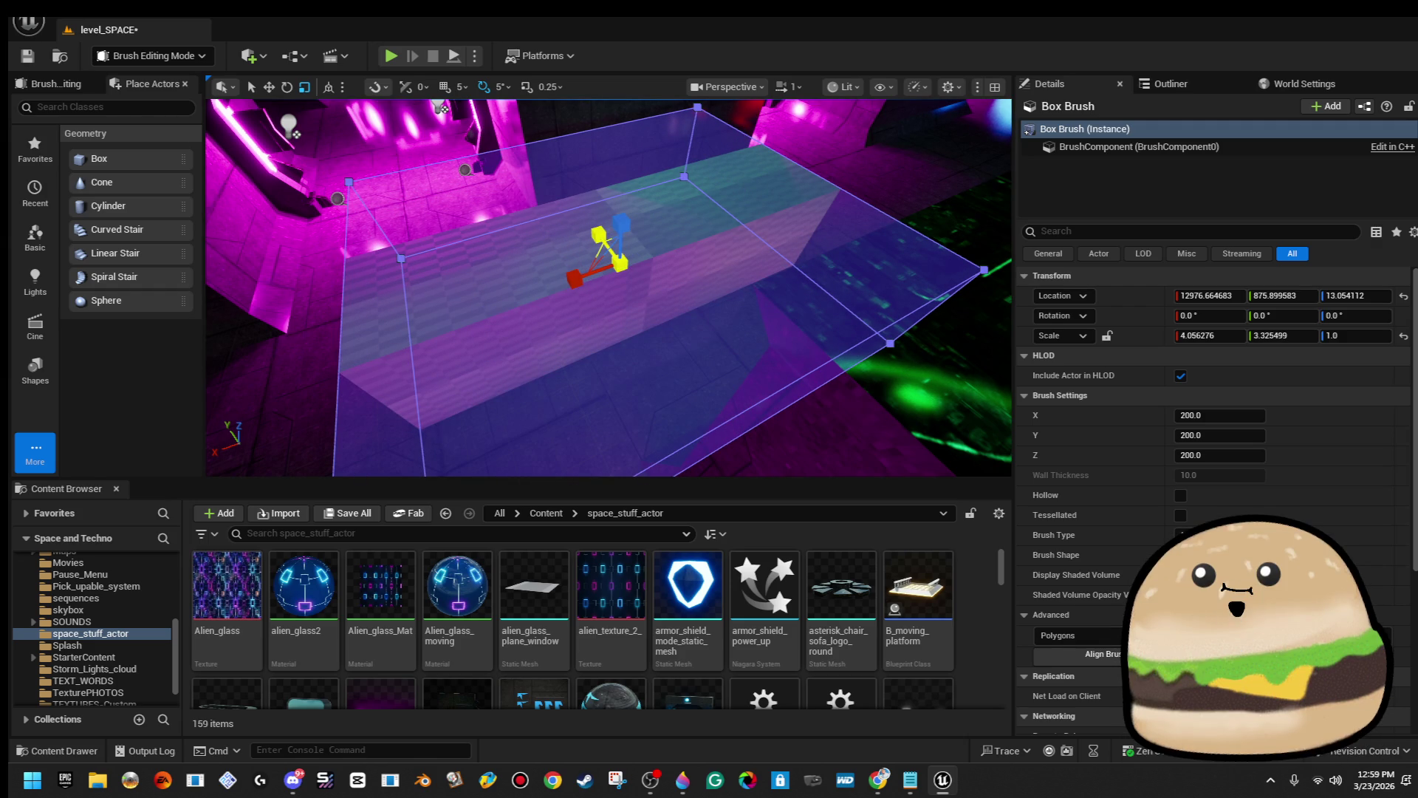
{"action": "left_click", "coordinate": [752, 309]}
{"action": "key", "text": "ctrl+z"}
{"action": "key", "text": "f"}
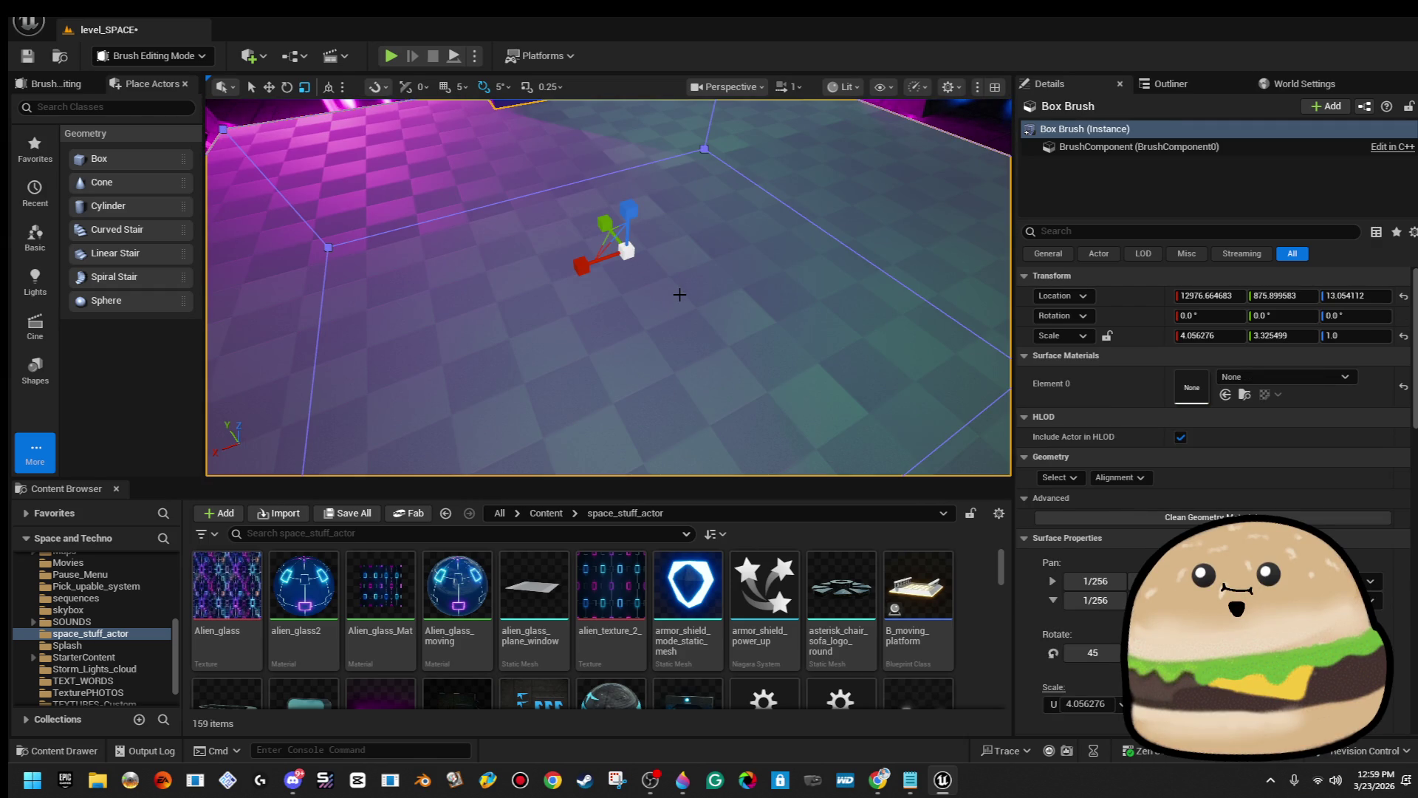
{"action": "left_click_drag", "start_coordinate": [679, 294], "coordinate": [573, 319]}
{"action": "left_click", "coordinate": [574, 319]}
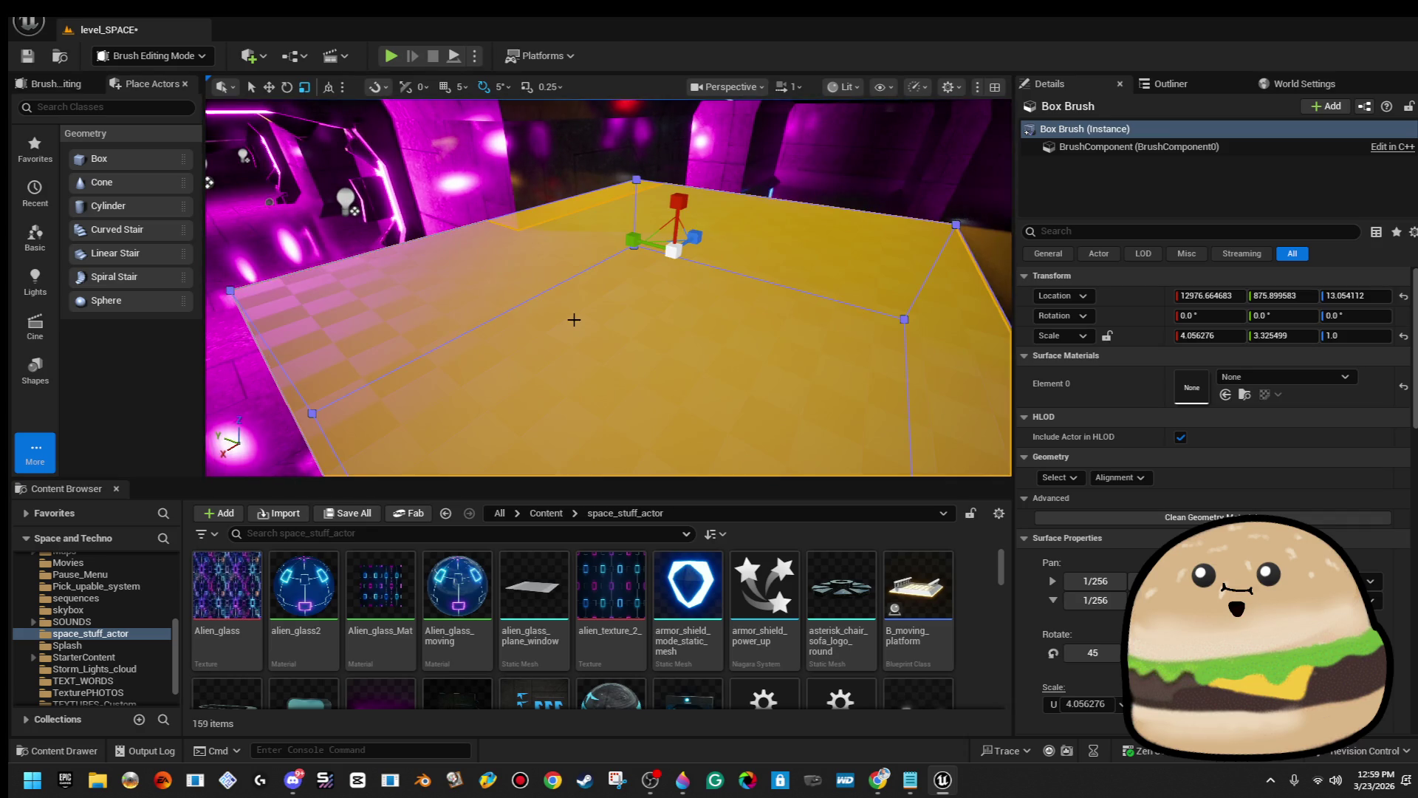
Raise the box brush much taller, move it between the magenta blocks, and scale to about 7.15 × 5.86.
{"action": "scroll", "coordinate": [574, 319], "scroll_direction": "down", "scroll_amount": 5}
{"action": "mouse_move", "coordinate": [575, 264]}
{"action": "left_mouse_down"}
{"action": "mouse_move", "coordinate": [561, 140]}
{"action": "mouse_move", "coordinate": [562, 244]}
{"action": "left_mouse_up"}
{"action": "left_click_drag", "start_coordinate": [699, 289], "coordinate": [700, 376]}
{"action": "left_click", "coordinate": [699, 288]}
{"action": "left_click_drag", "start_coordinate": [680, 268], "coordinate": [569, 308]}
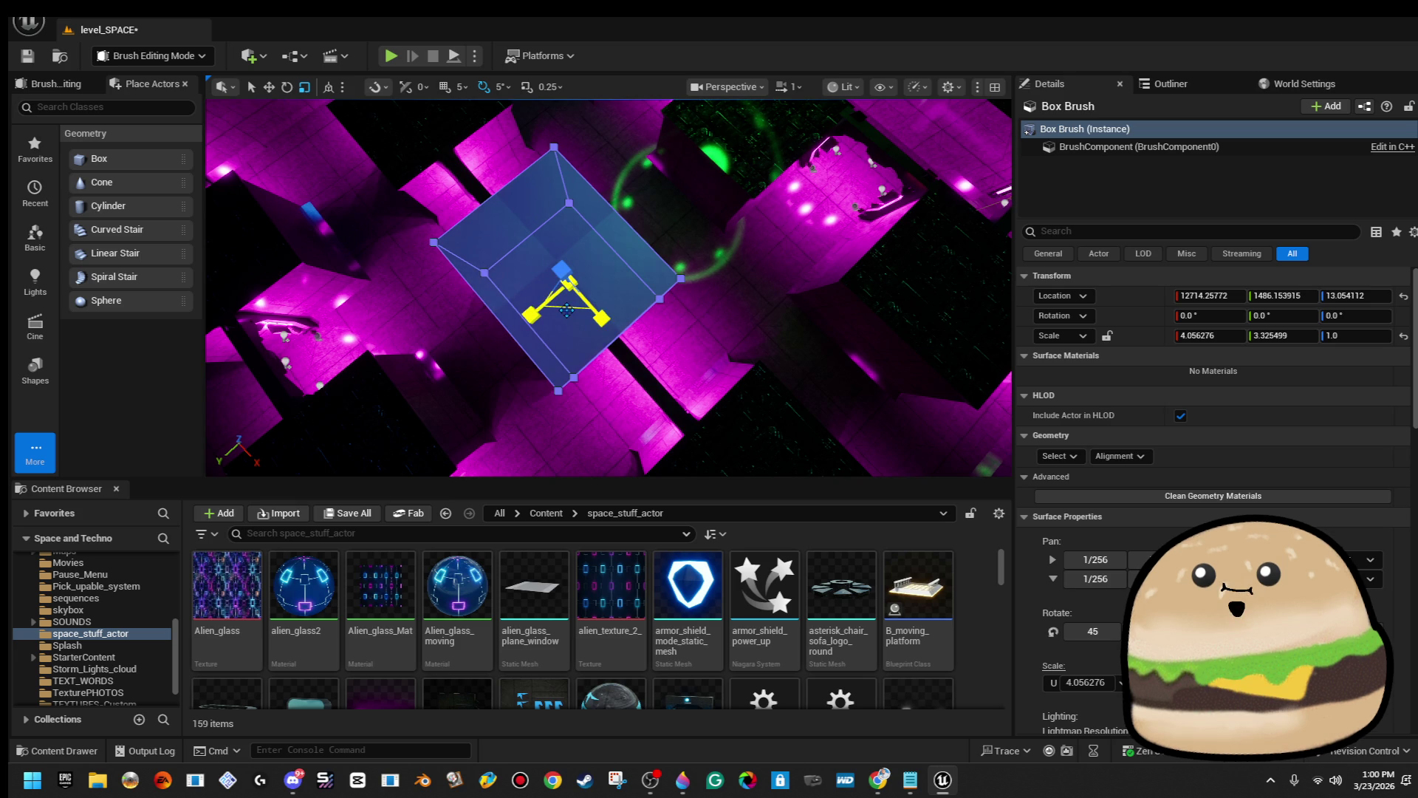
{"action": "left_click_drag", "start_coordinate": [565, 299], "coordinate": [620, 355]}
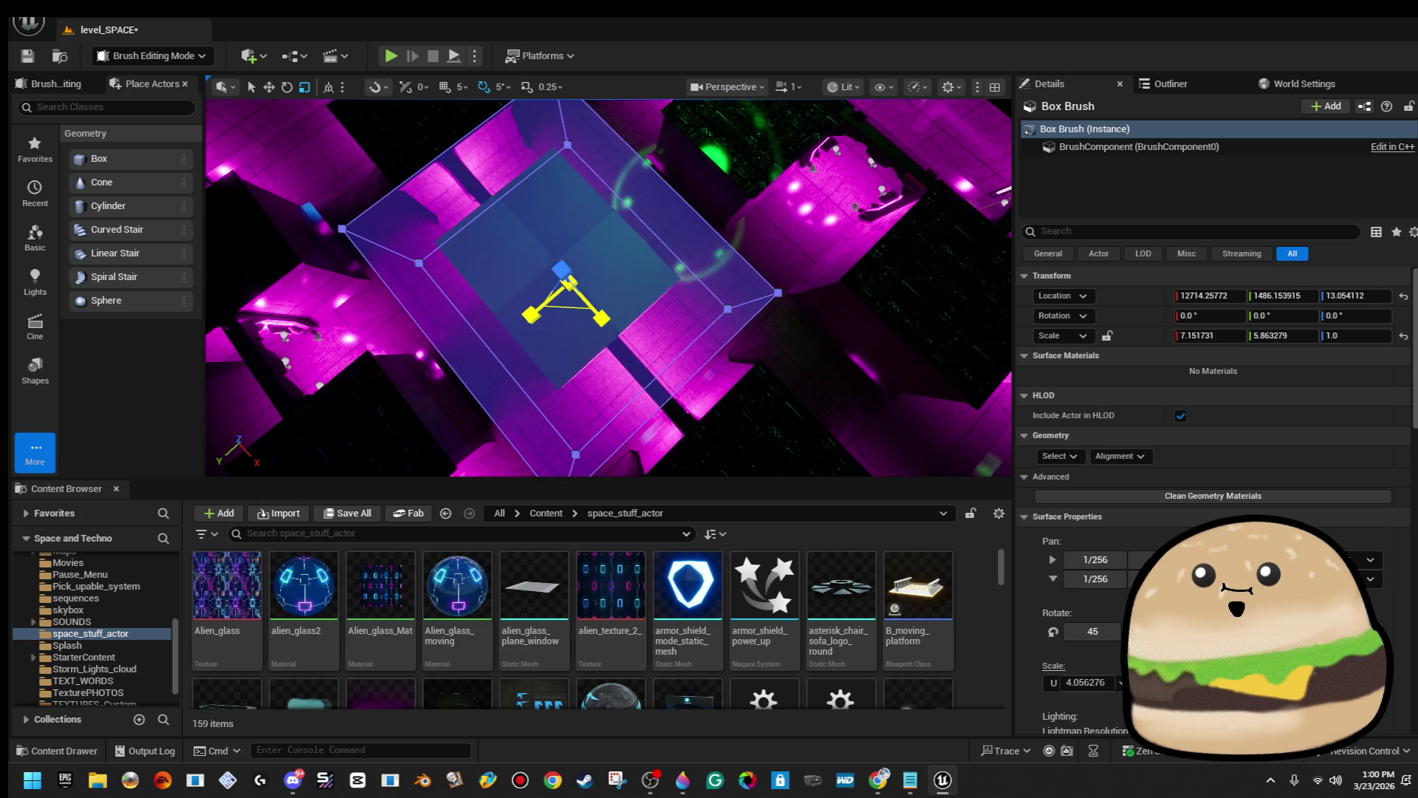
{"action": "left_click_drag", "start_coordinate": [568, 297], "coordinate": [569, 297]}
{"action": "scroll", "coordinate": [1269, 502], "scroll_direction": "down", "scroll_amount": 5}
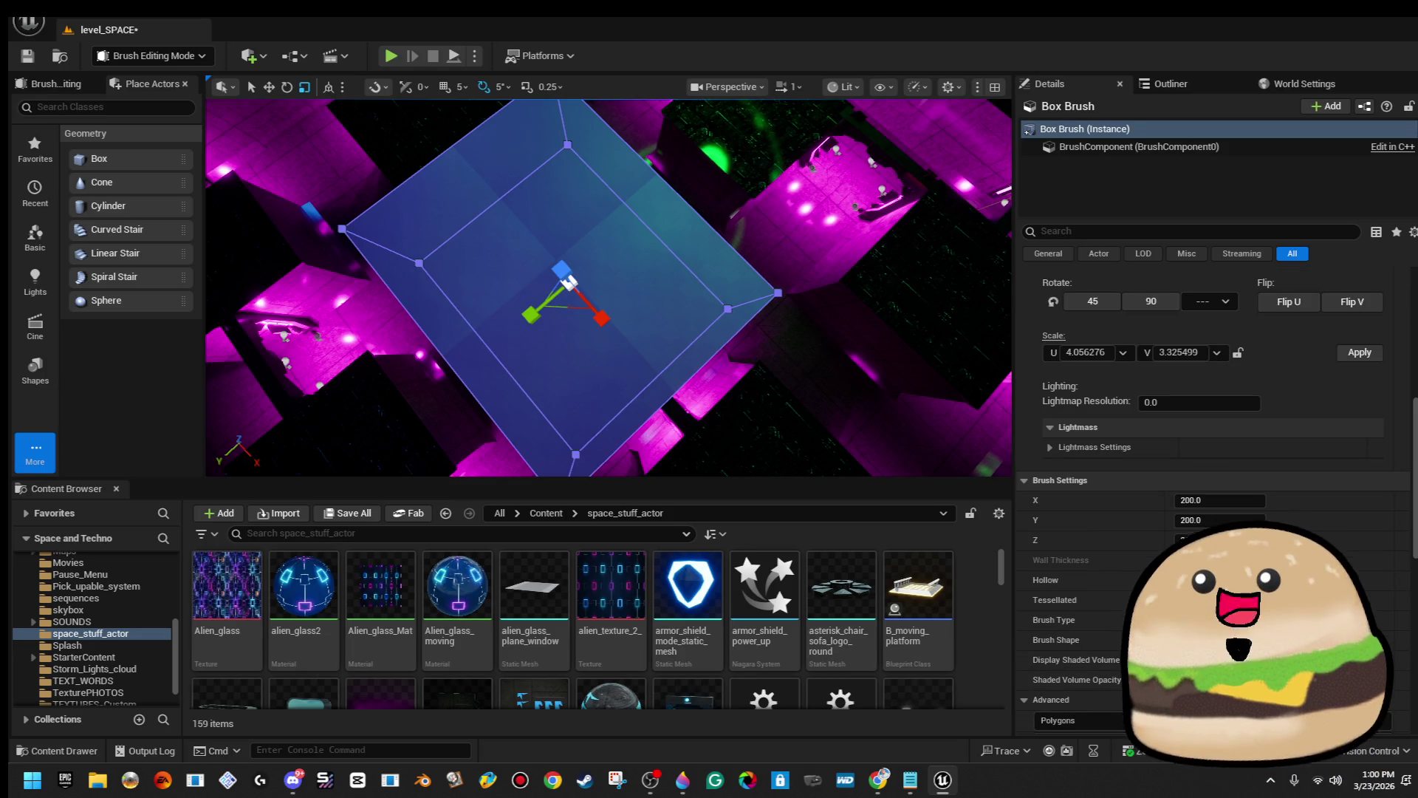
{"action": "mouse_move", "coordinate": [569, 283]}
{"action": "left_mouse_down"}
{"action": "mouse_move", "coordinate": [562, 414]}
{"action": "mouse_move", "coordinate": [562, 236]}
{"action": "mouse_move", "coordinate": [524, 218]}
{"action": "mouse_move", "coordinate": [307, 240]}
{"action": "mouse_move", "coordinate": [414, 231]}
{"action": "mouse_move", "coordinate": [436, 318]}
{"action": "left_mouse_up"}
Set the violet pillar's PointLight colour to pale blue in the Color Picker.
{"action": "left_click", "coordinate": [547, 178]}
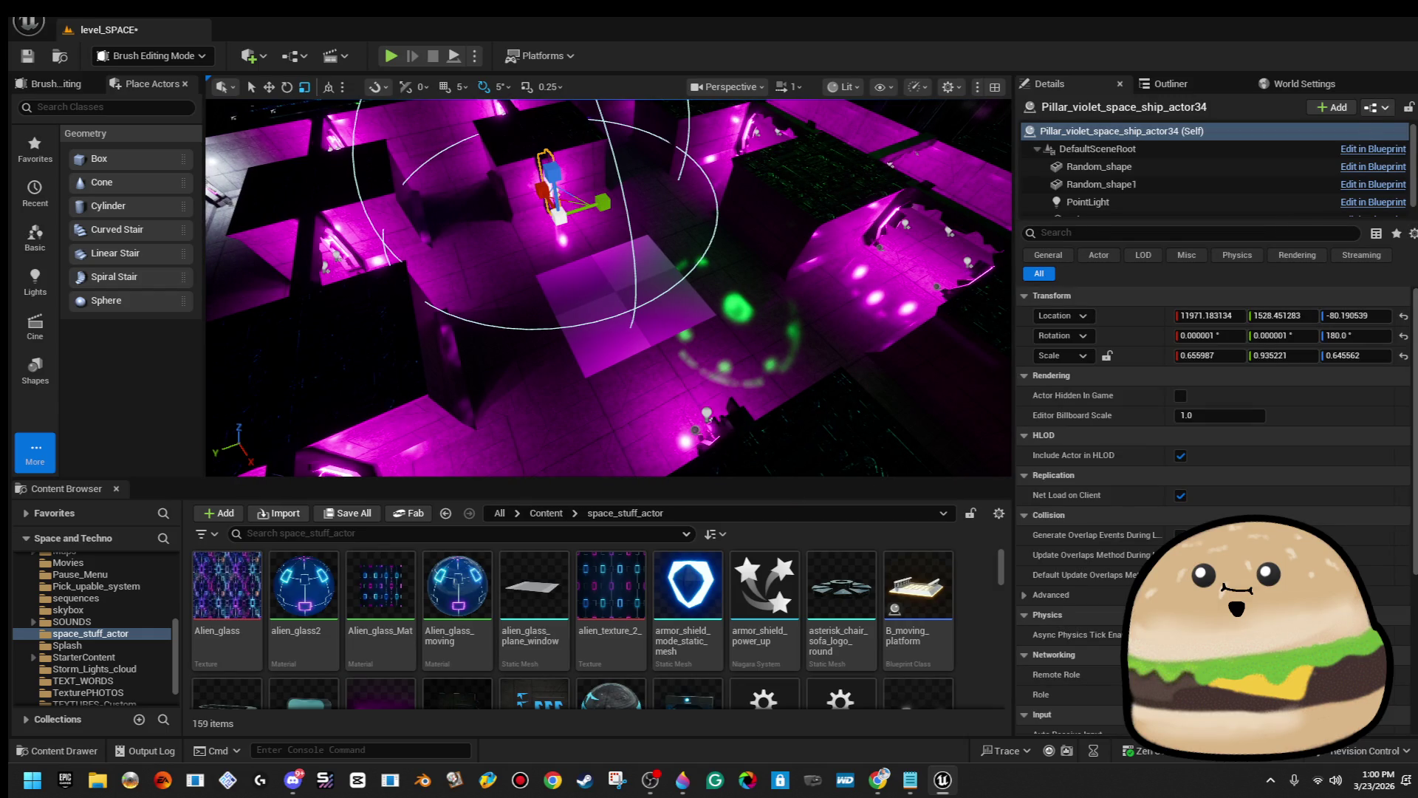
{"action": "left_click", "coordinate": [733, 433], "text": "ctrl"}
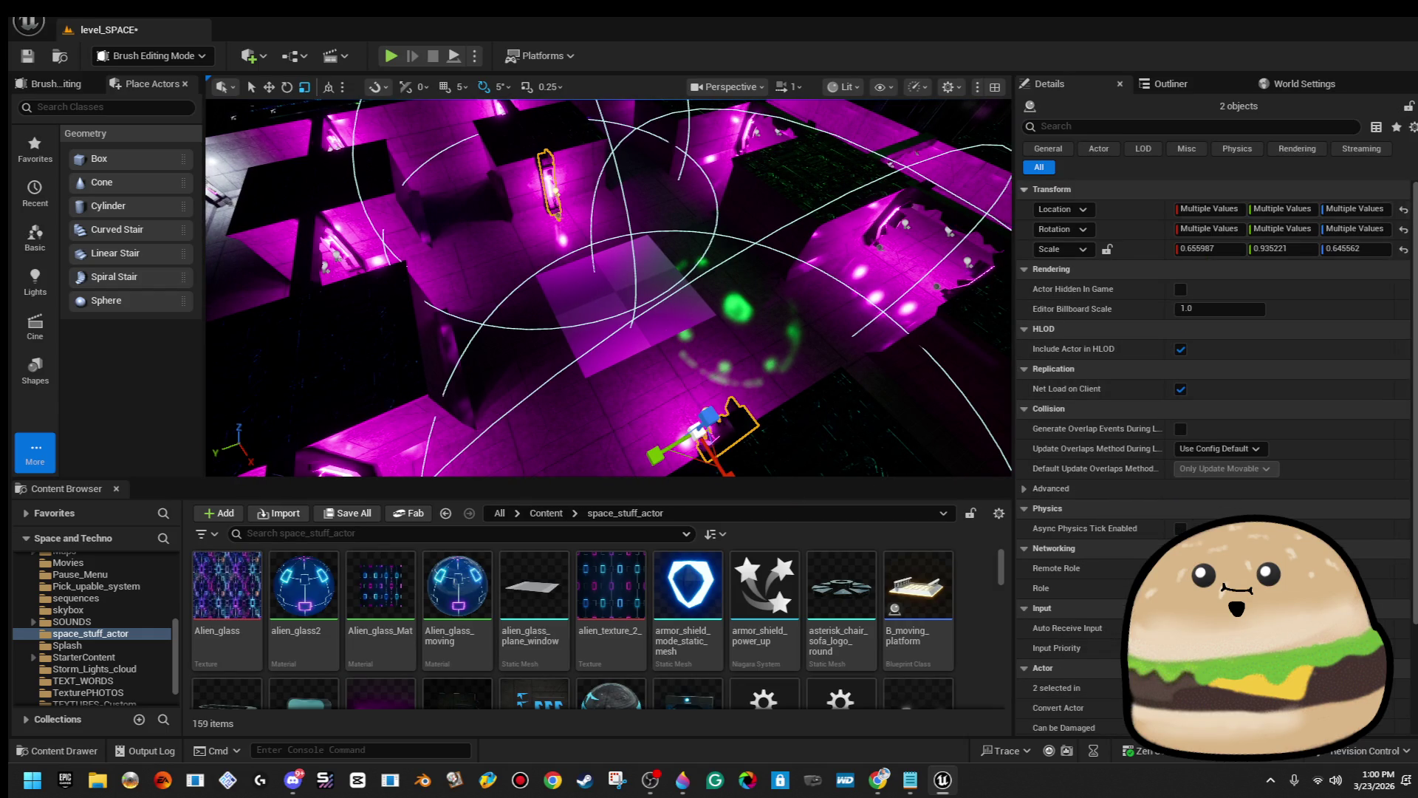
{"action": "left_click", "coordinate": [550, 188]}
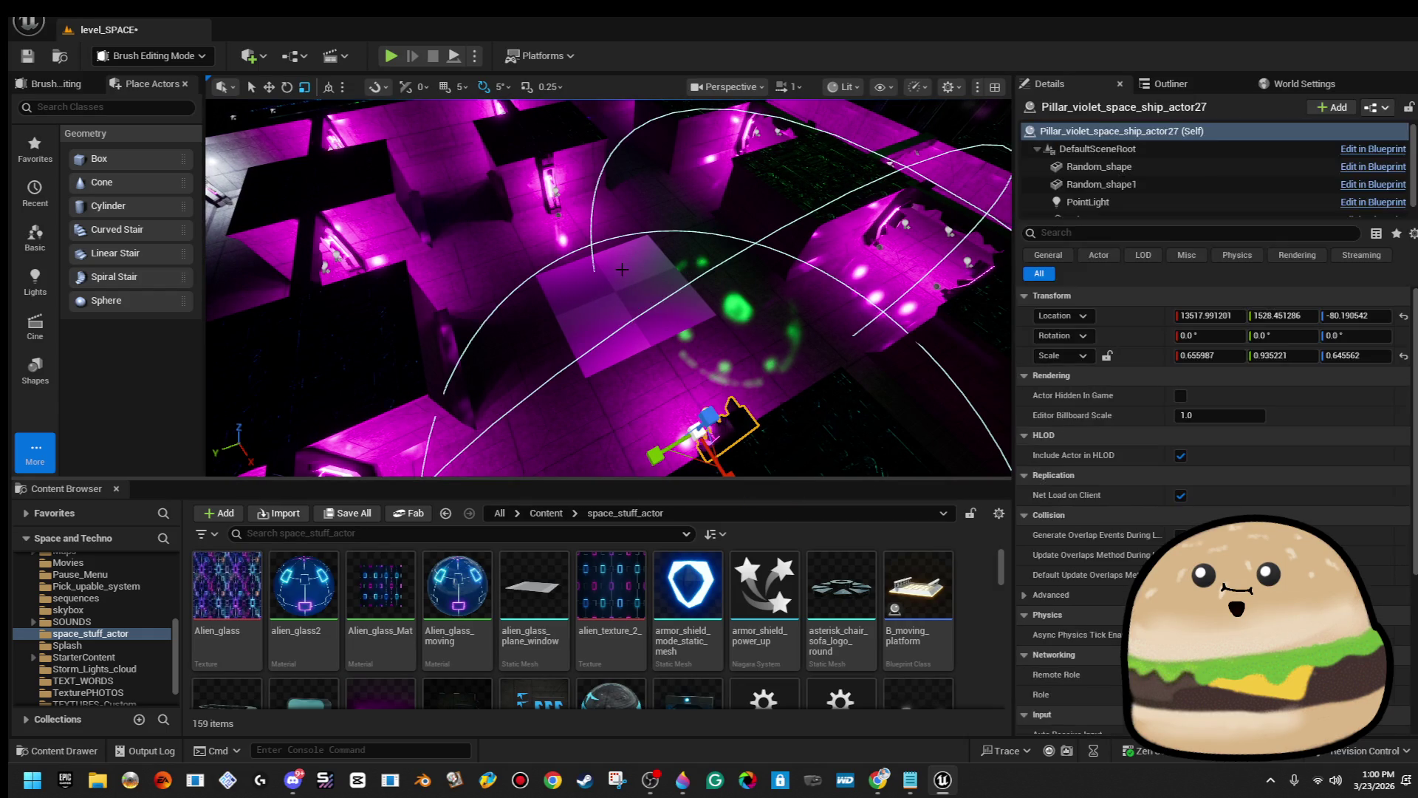
{"action": "key", "text": "Escape"}
{"action": "left_click", "coordinate": [551, 188]}
{"action": "left_click", "coordinate": [1137, 202]}
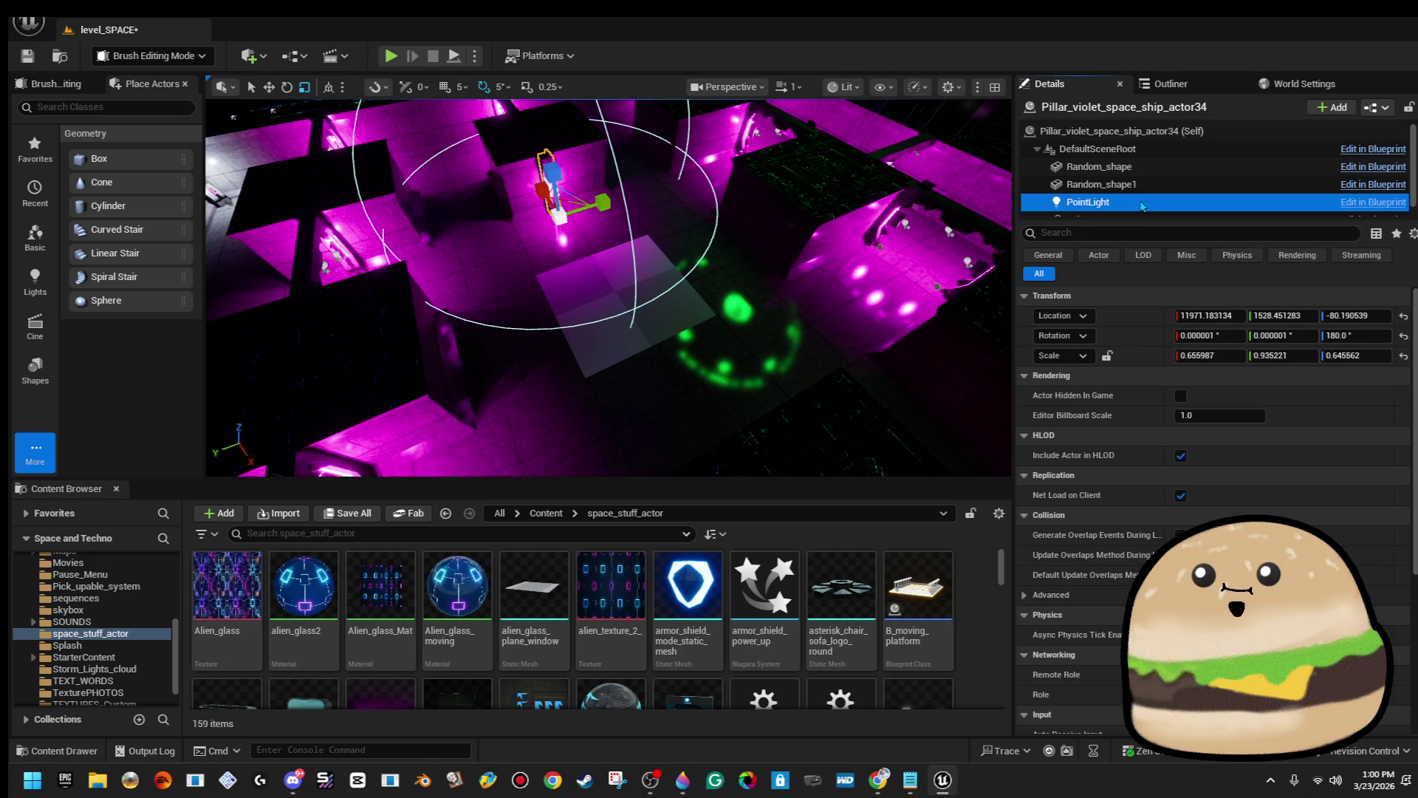
{"action": "left_click", "coordinate": [1256, 438]}
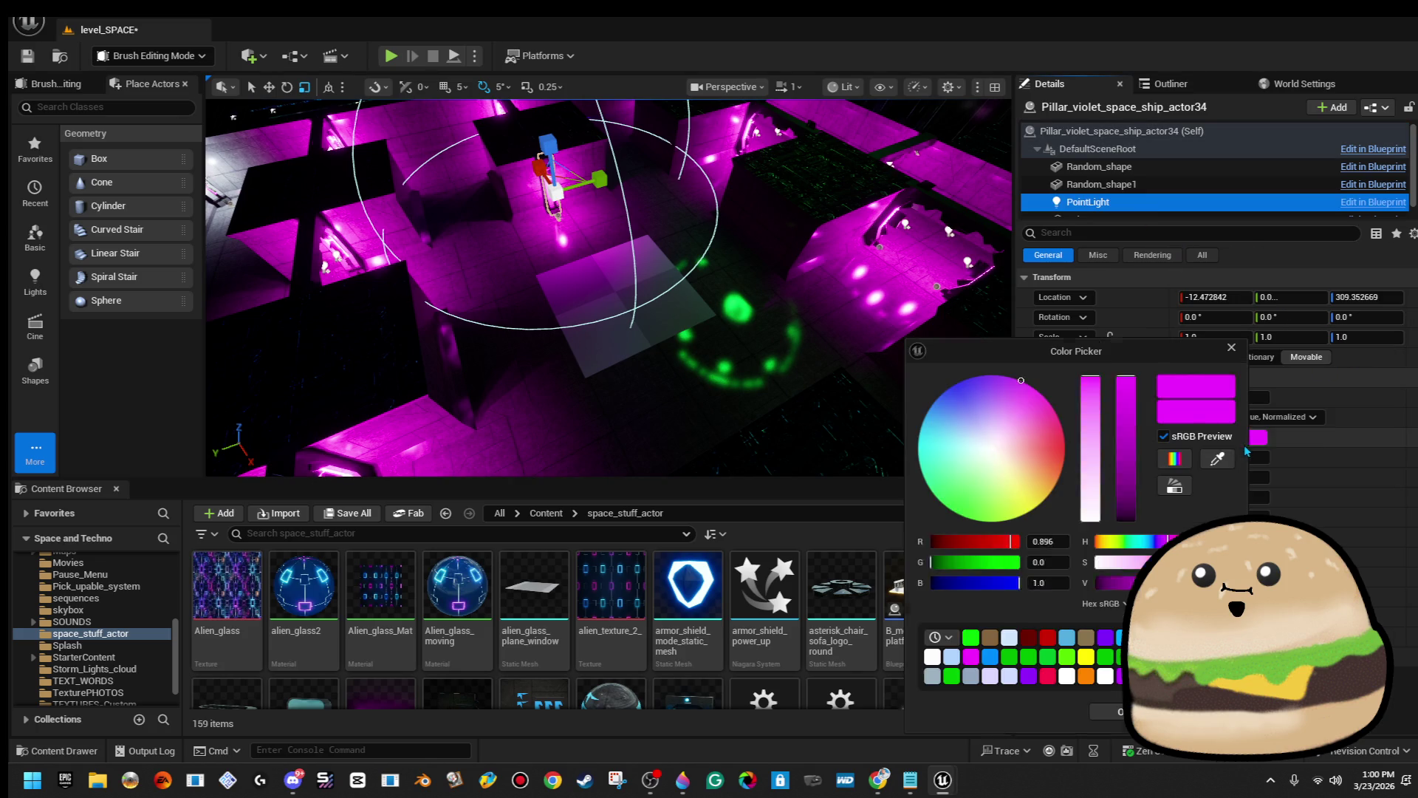
{"action": "left_click", "coordinate": [961, 427]}
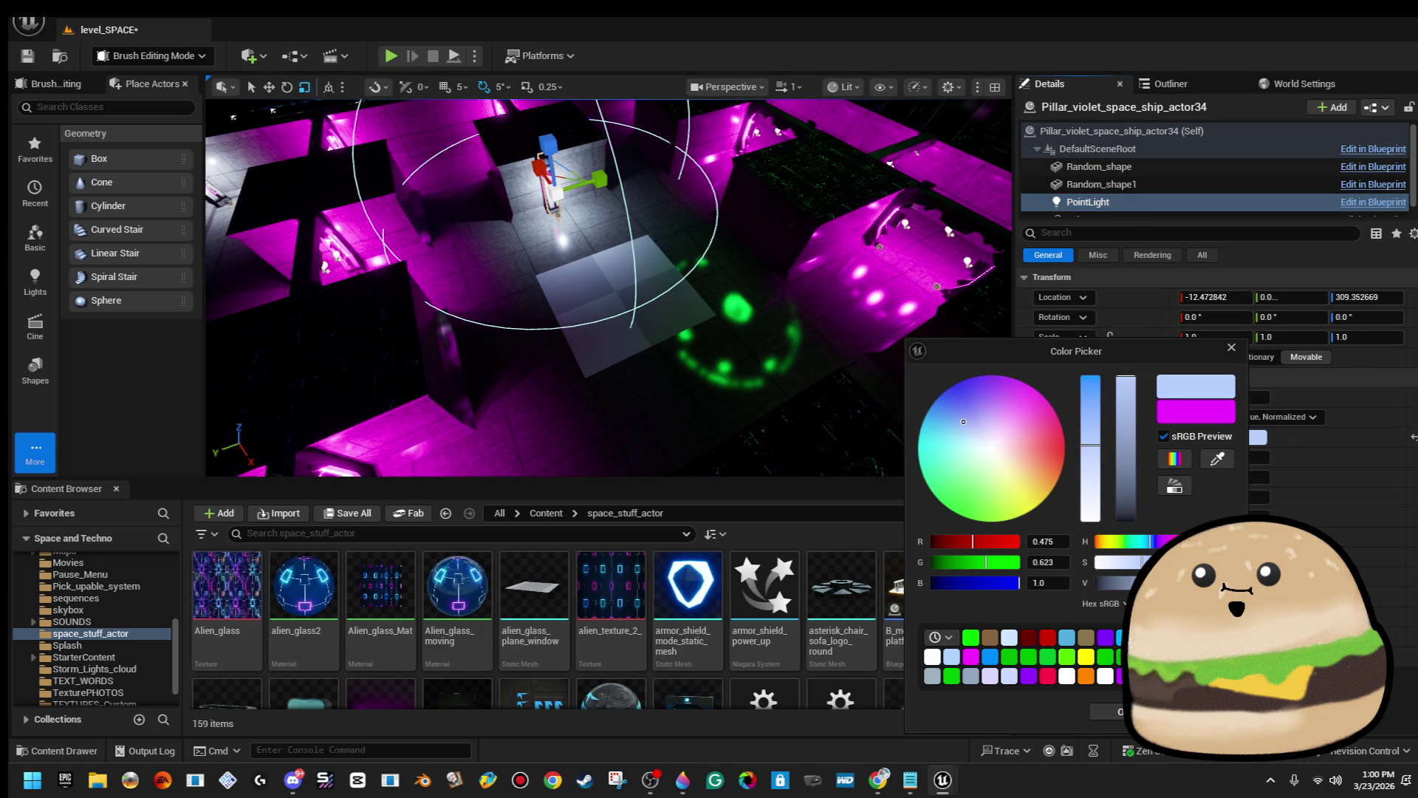
{"action": "left_click", "coordinate": [1259, 479]}
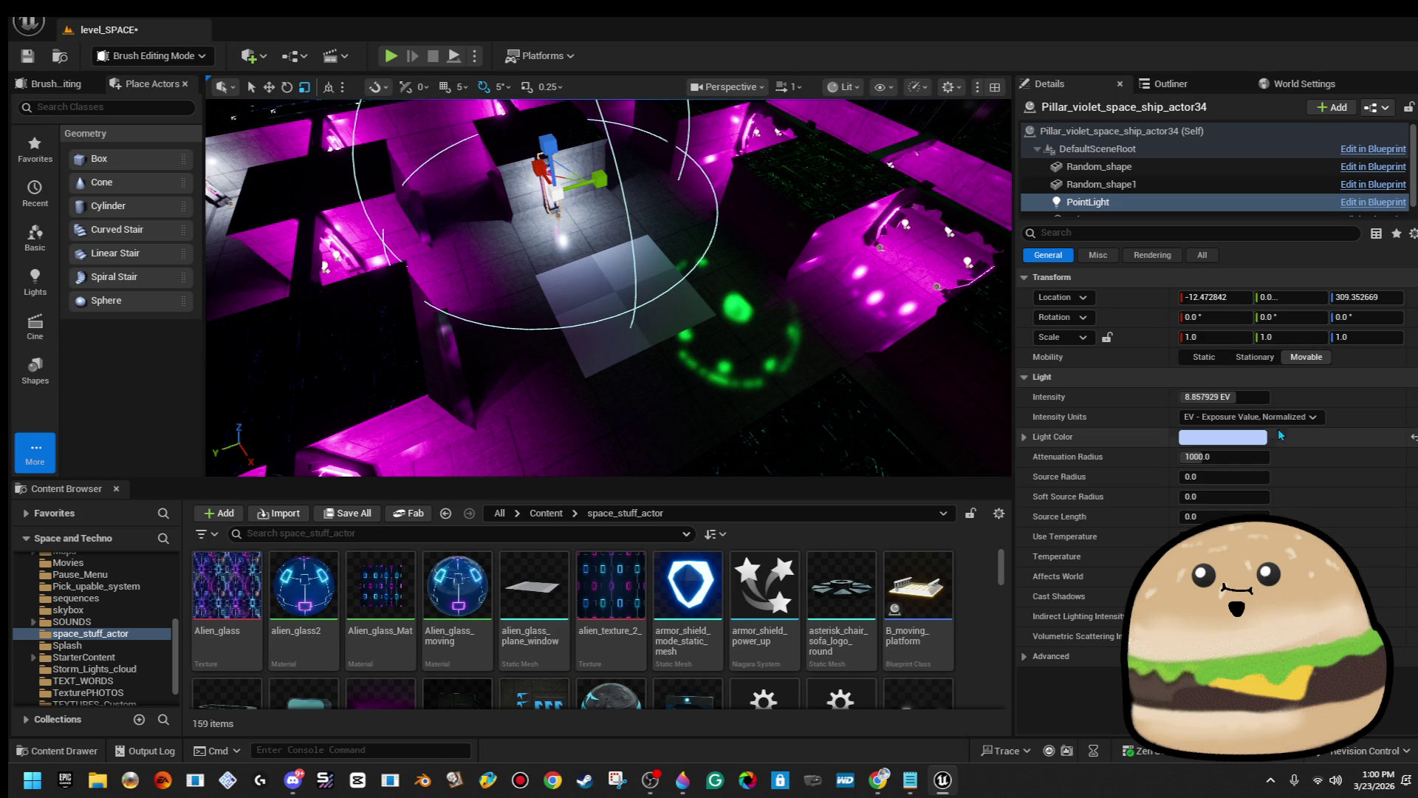
Widen the point light's attenuation radius to 2515.27, keeping the intensity unchanged.
{"action": "mouse_move", "coordinate": [1223, 397]}
{"action": "left_mouse_down"}
{"action": "mouse_move", "coordinate": [1256, 397]}
{"action": "mouse_move", "coordinate": [1203, 396]}
{"action": "left_mouse_up"}
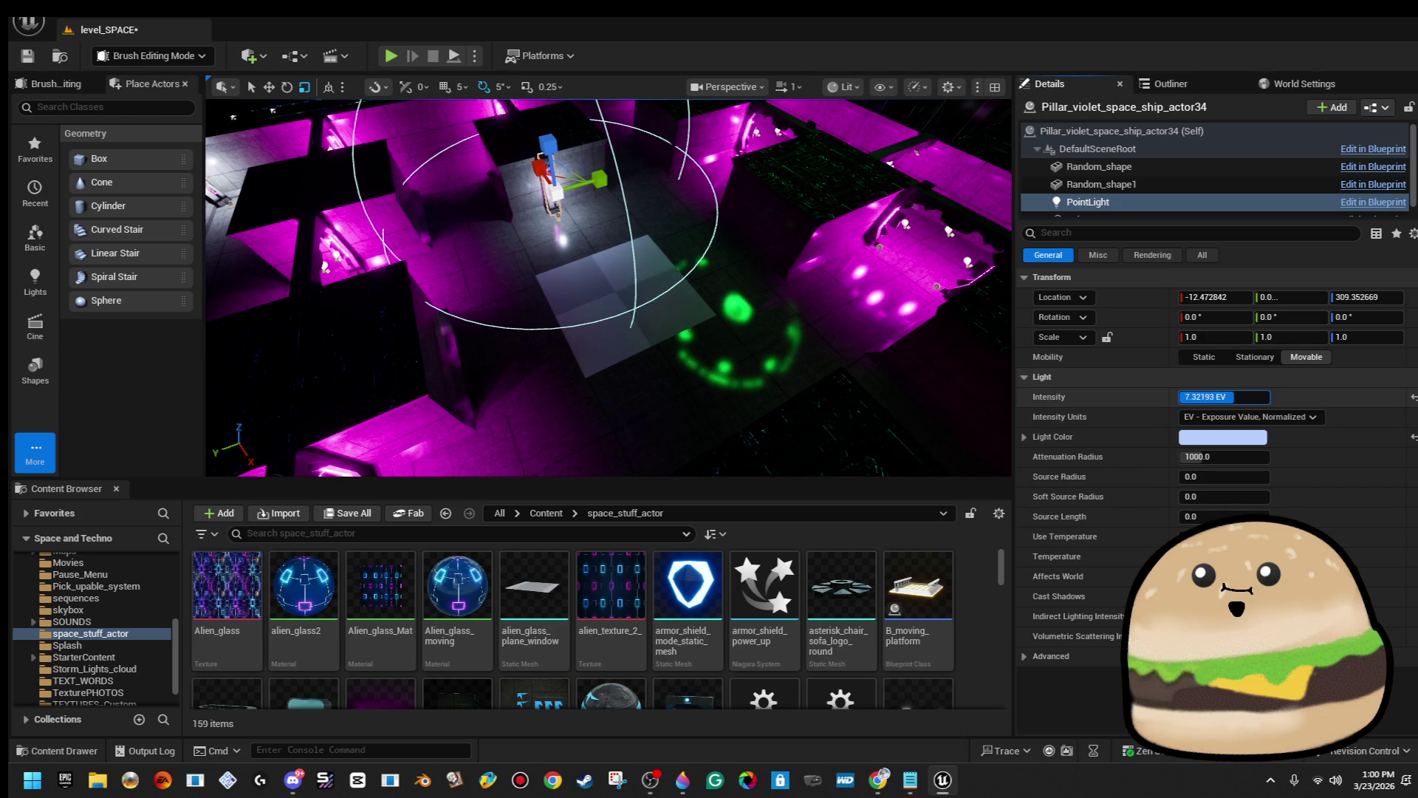
{"action": "left_click_drag", "start_coordinate": [1223, 456], "coordinate": [1271, 456]}
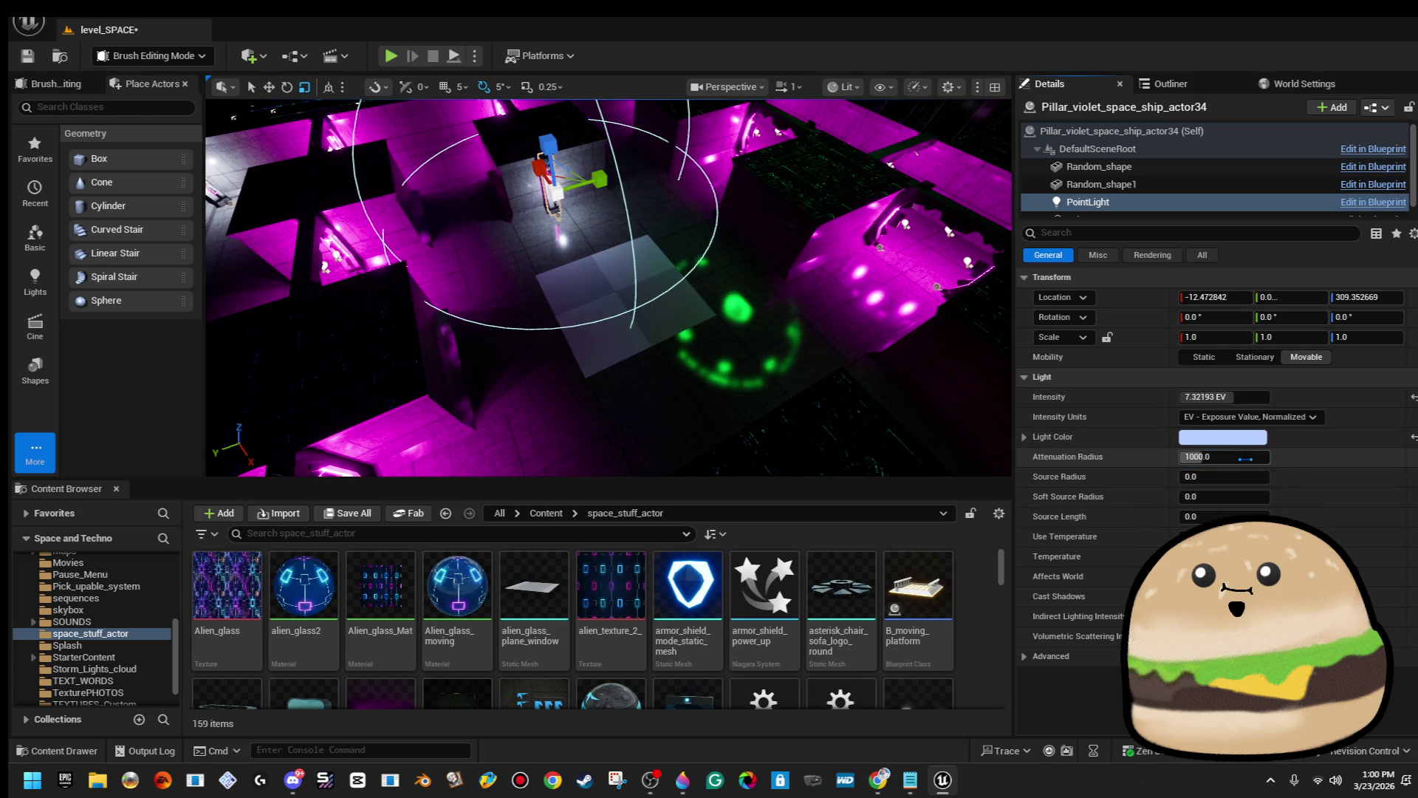
{"action": "left_click_drag", "start_coordinate": [1245, 396], "coordinate": [1282, 396]}
Try shifting the pillar's point light sideways, undo it, and reselect the violet pillar.
{"action": "key", "text": "f"}
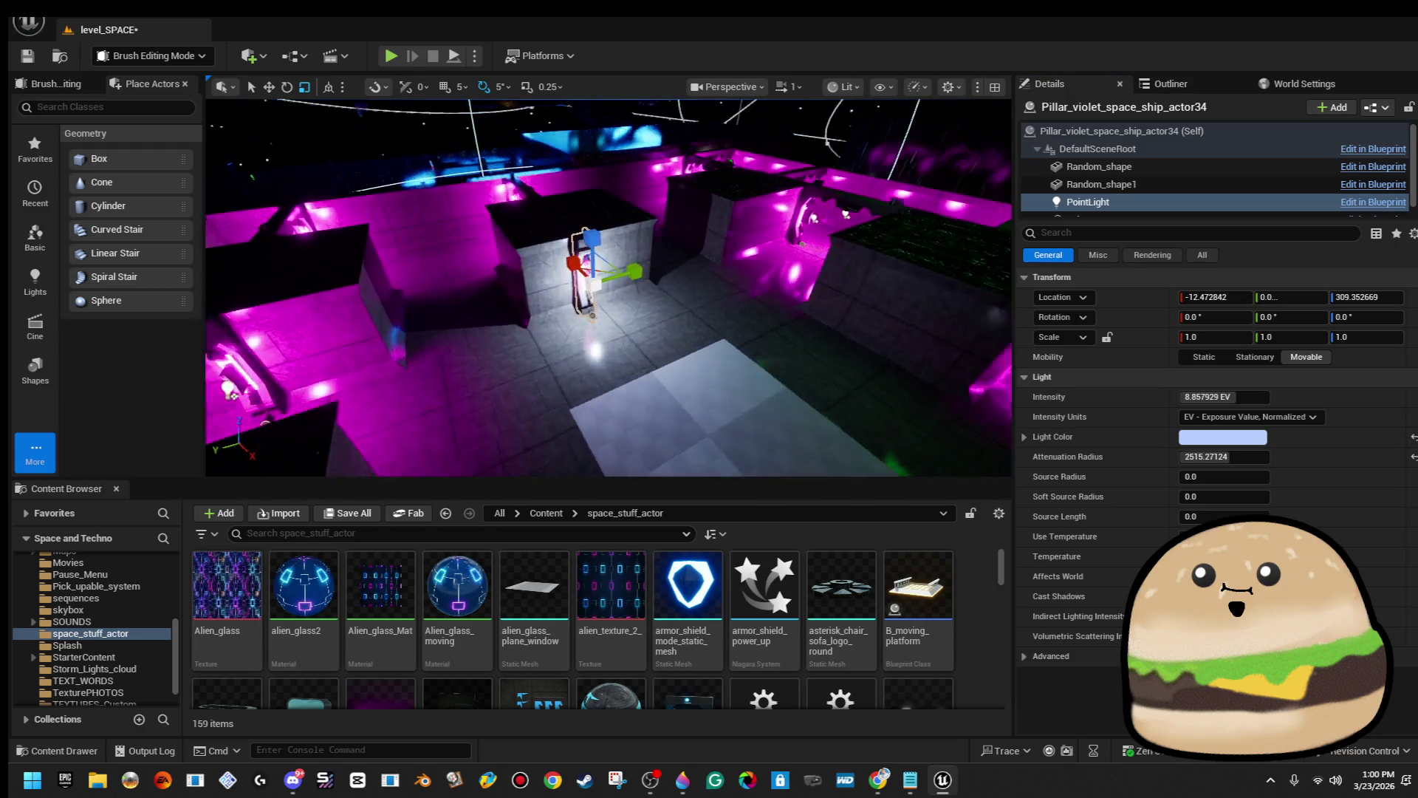
{"action": "left_click", "coordinate": [659, 270]}
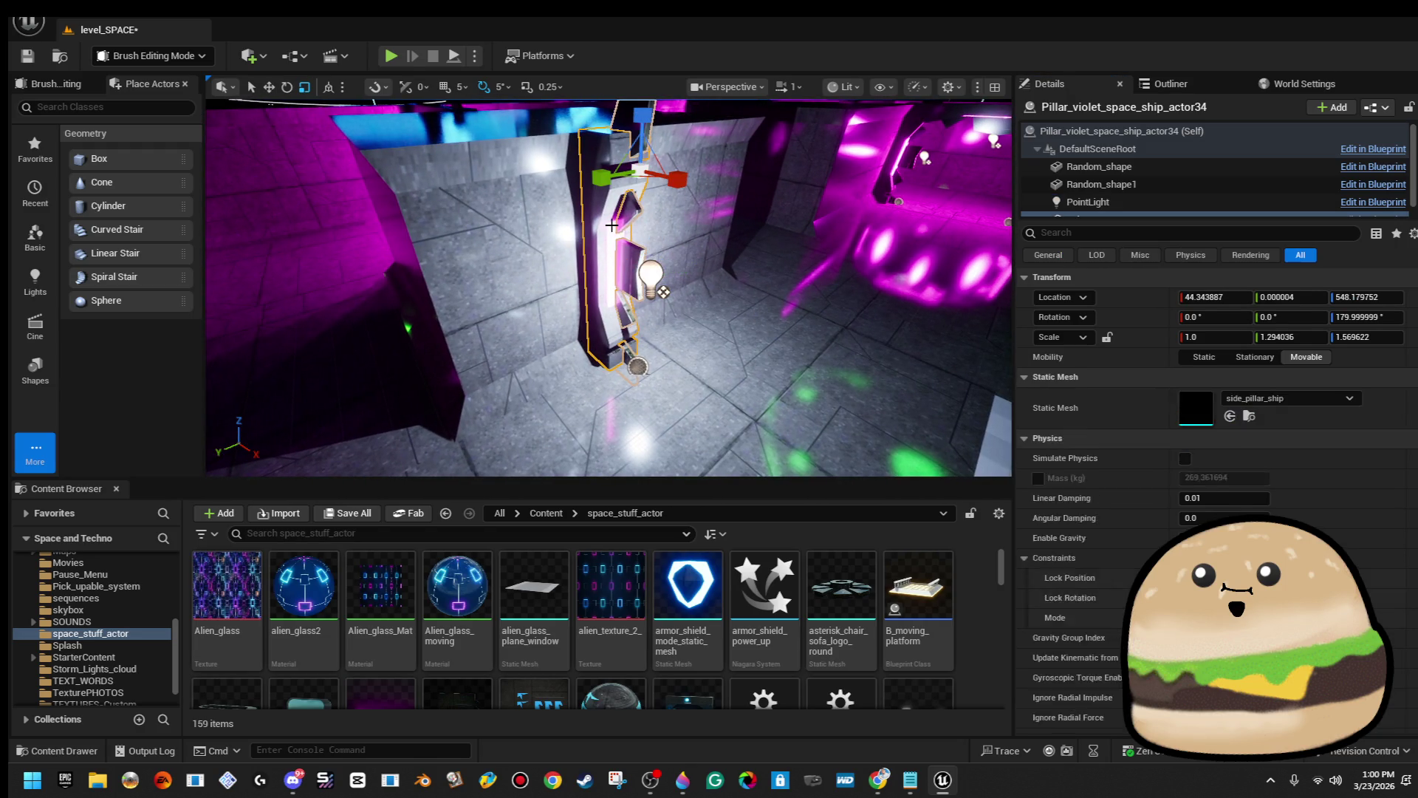
{"action": "left_click", "coordinate": [651, 277]}
{"action": "key", "text": "f"}
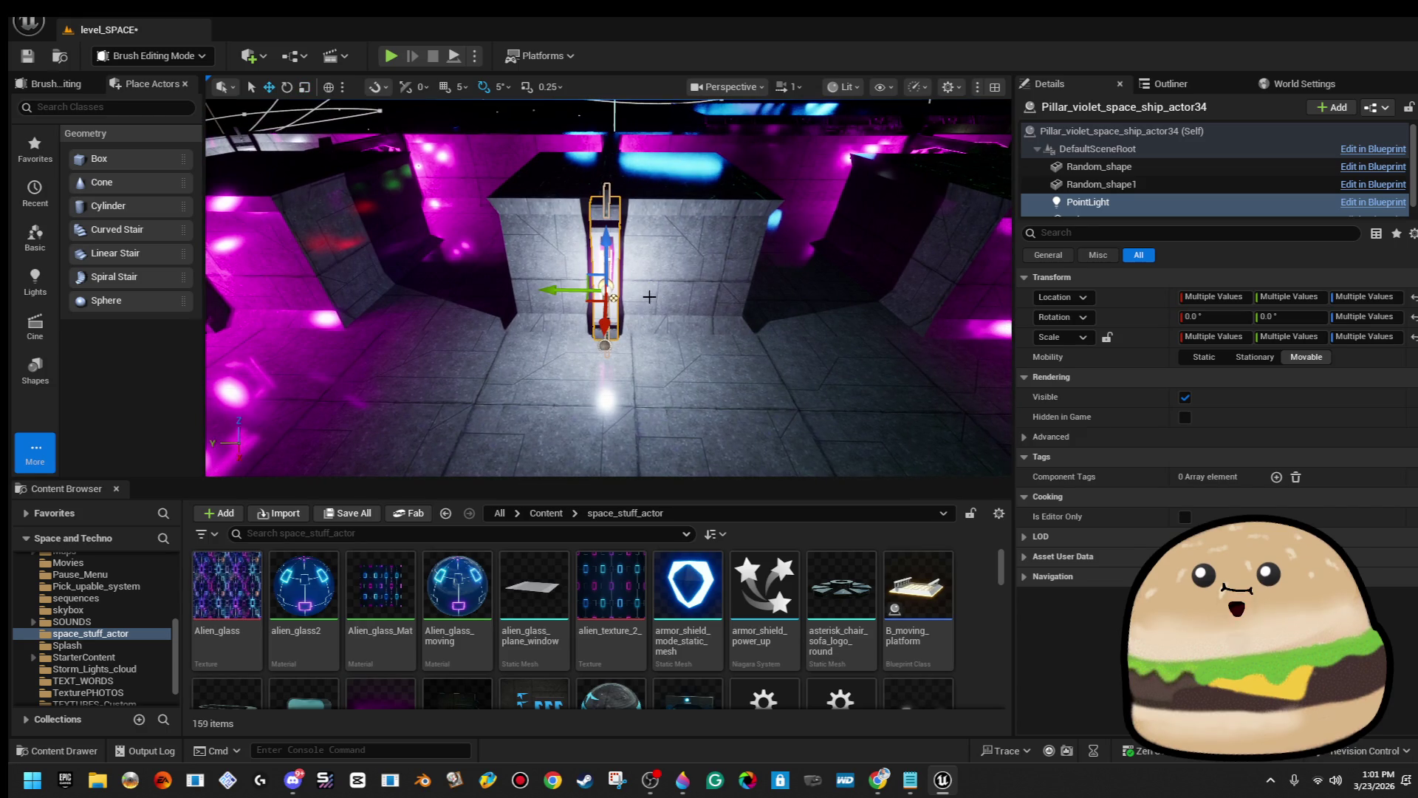
{"action": "left_click_drag", "start_coordinate": [557, 291], "coordinate": [584, 301]}
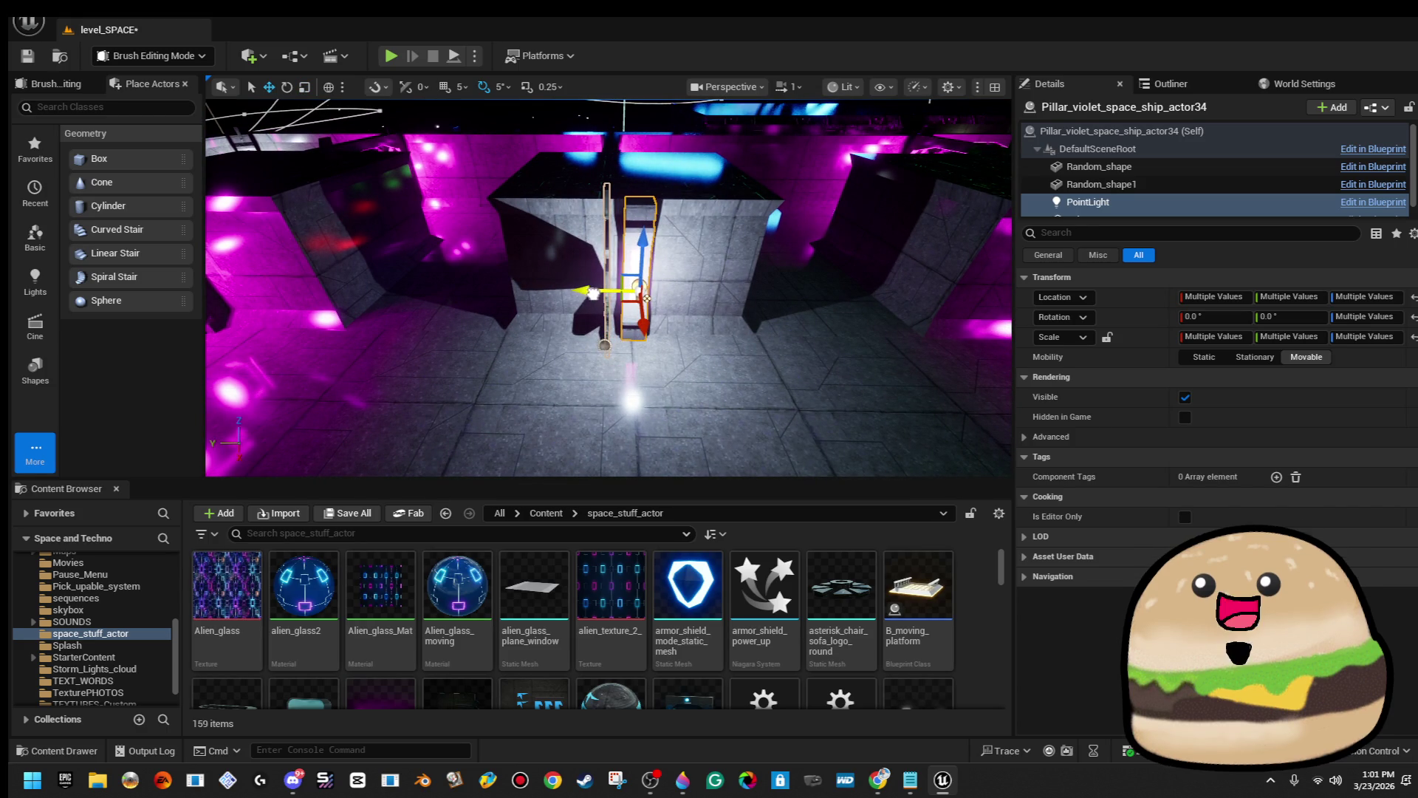
{"action": "key", "text": "ctrl+z"}
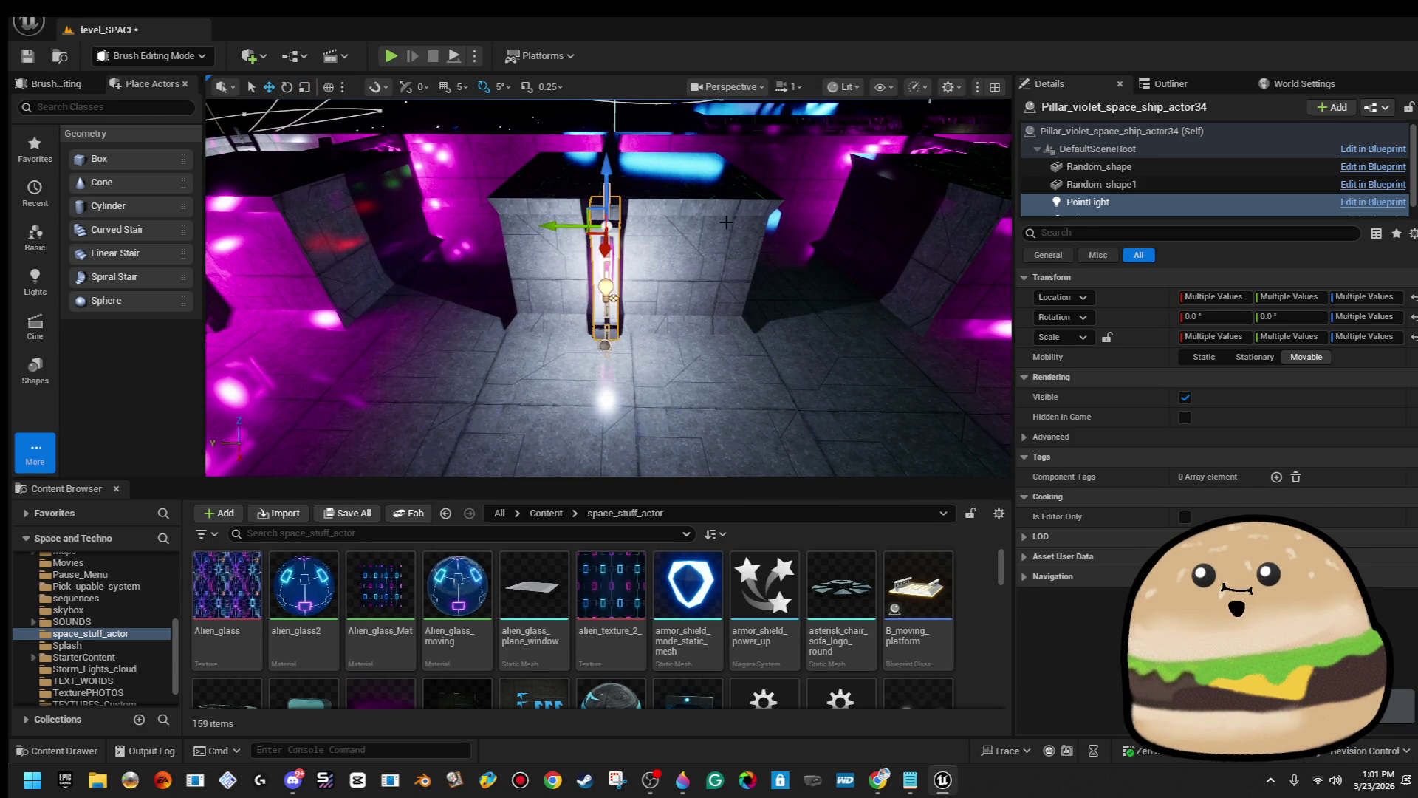
{"action": "left_click", "coordinate": [726, 222]}
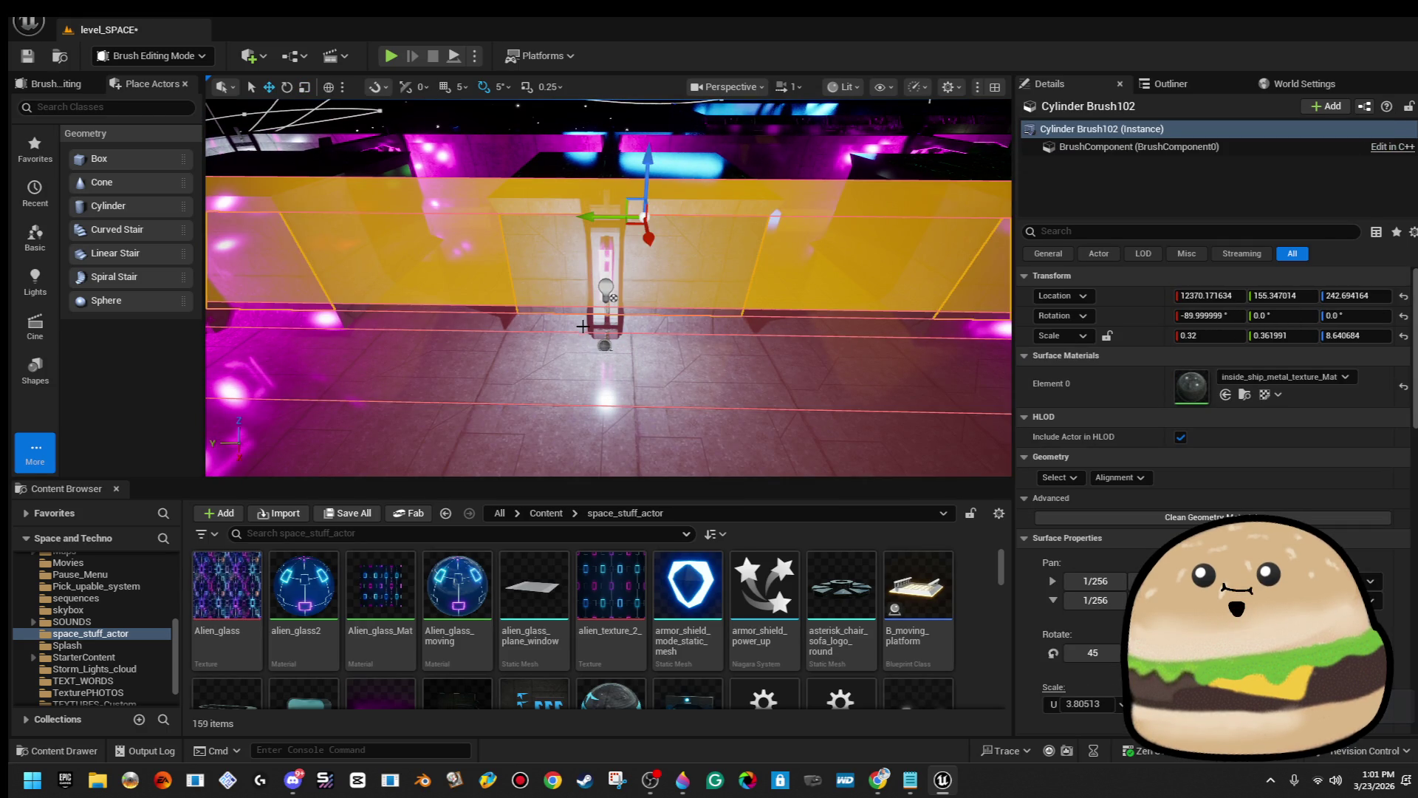
{"action": "left_click", "coordinate": [598, 325]}
{"action": "left_click_drag", "start_coordinate": [607, 287], "coordinate": [494, 244]}
{"action": "left_click", "coordinate": [494, 244]}
{"action": "key", "text": "f"}
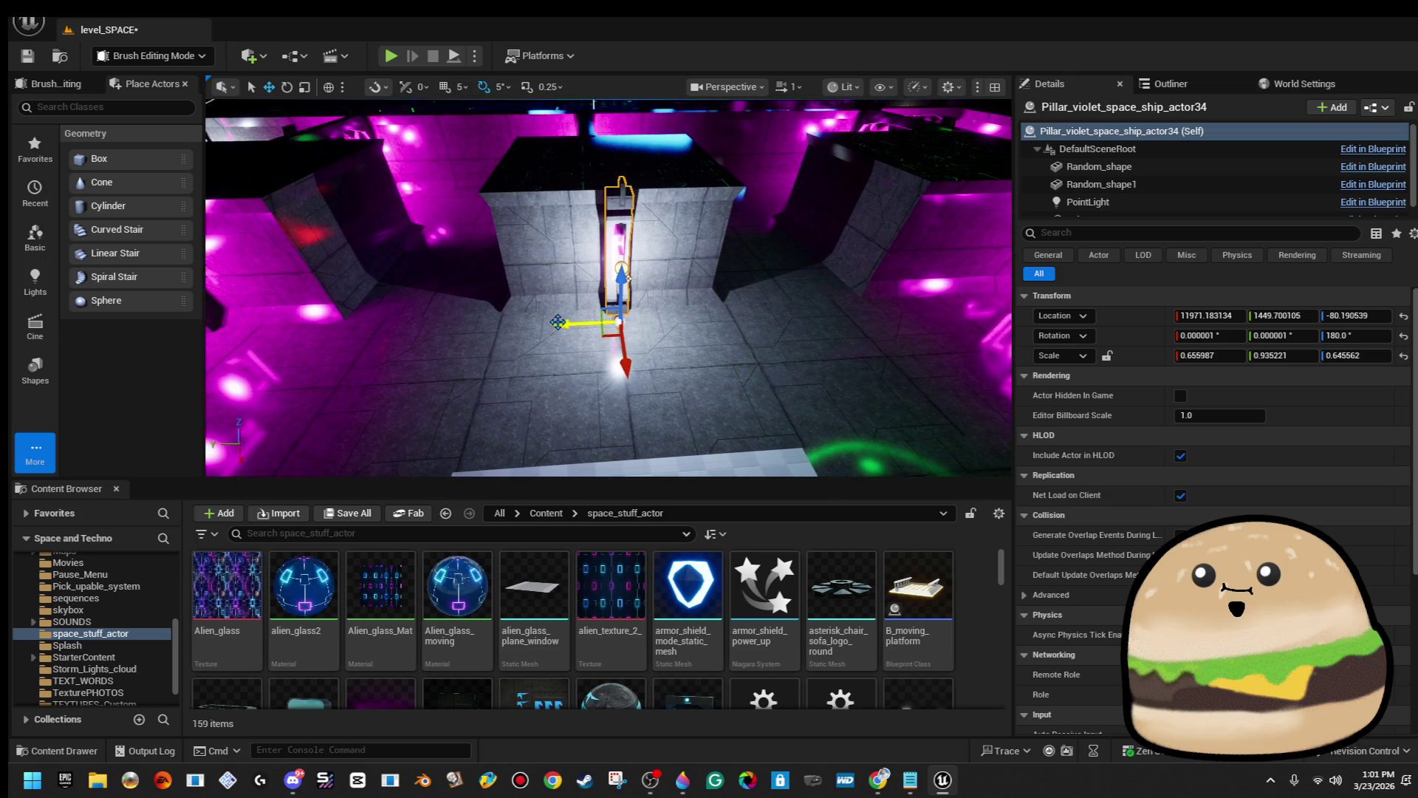
{"action": "left_click_drag", "start_coordinate": [561, 304], "coordinate": [576, 271]}
Alt-drag a copy of the pillar along X, turn it to face the first, and nudge it to the wall.
{"action": "mouse_move", "coordinate": [531, 322]}
{"action": "left_mouse_down"}
{"action": "mouse_move", "coordinate": [746, 384]}
{"action": "mouse_move", "coordinate": [797, 369]}
{"action": "left_mouse_up"}
{"action": "key", "text": "f"}
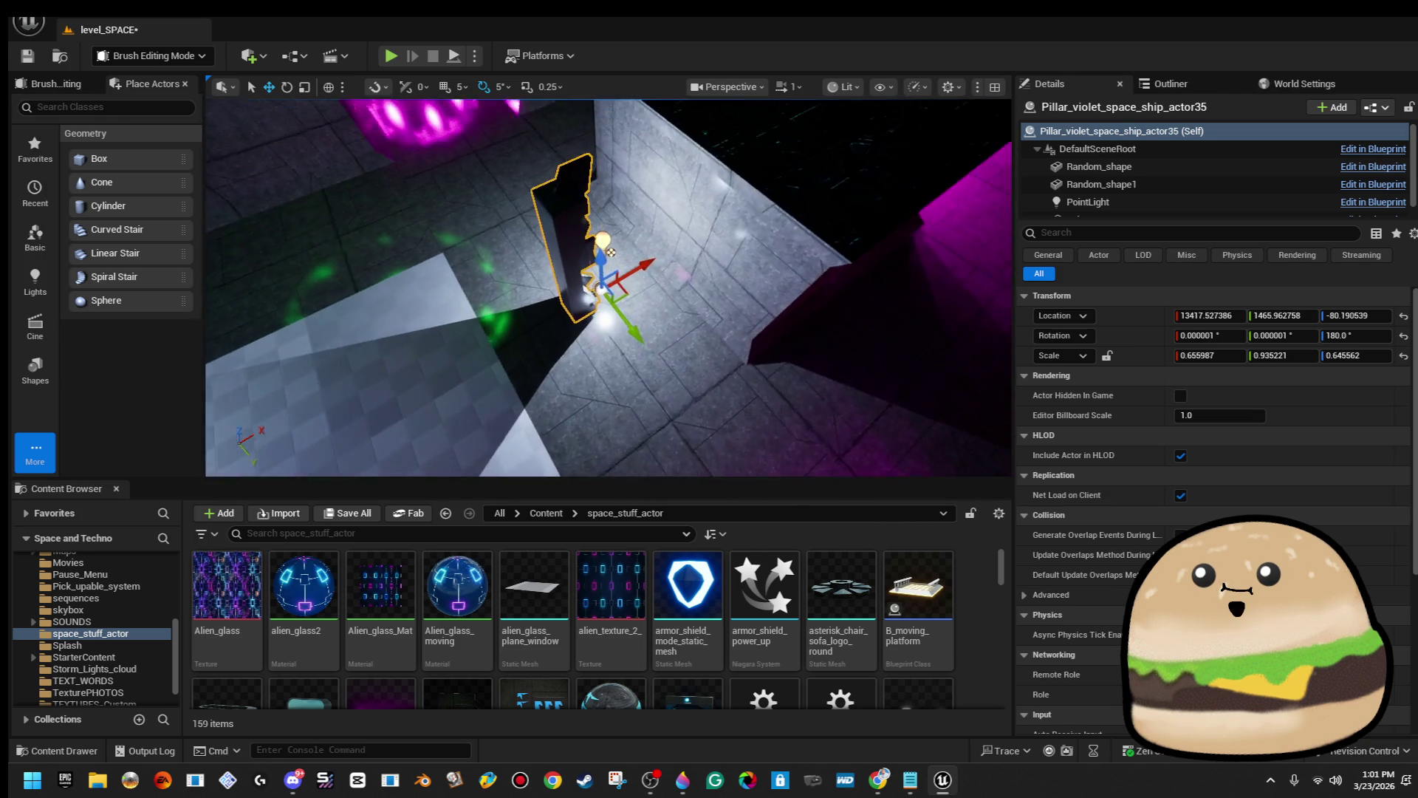
{"action": "key", "text": "e"}
{"action": "mouse_move", "coordinate": [629, 343]}
{"action": "left_mouse_down"}
{"action": "mouse_move", "coordinate": [639, 395]}
{"action": "mouse_move", "coordinate": [531, 365]}
{"action": "left_mouse_up"}
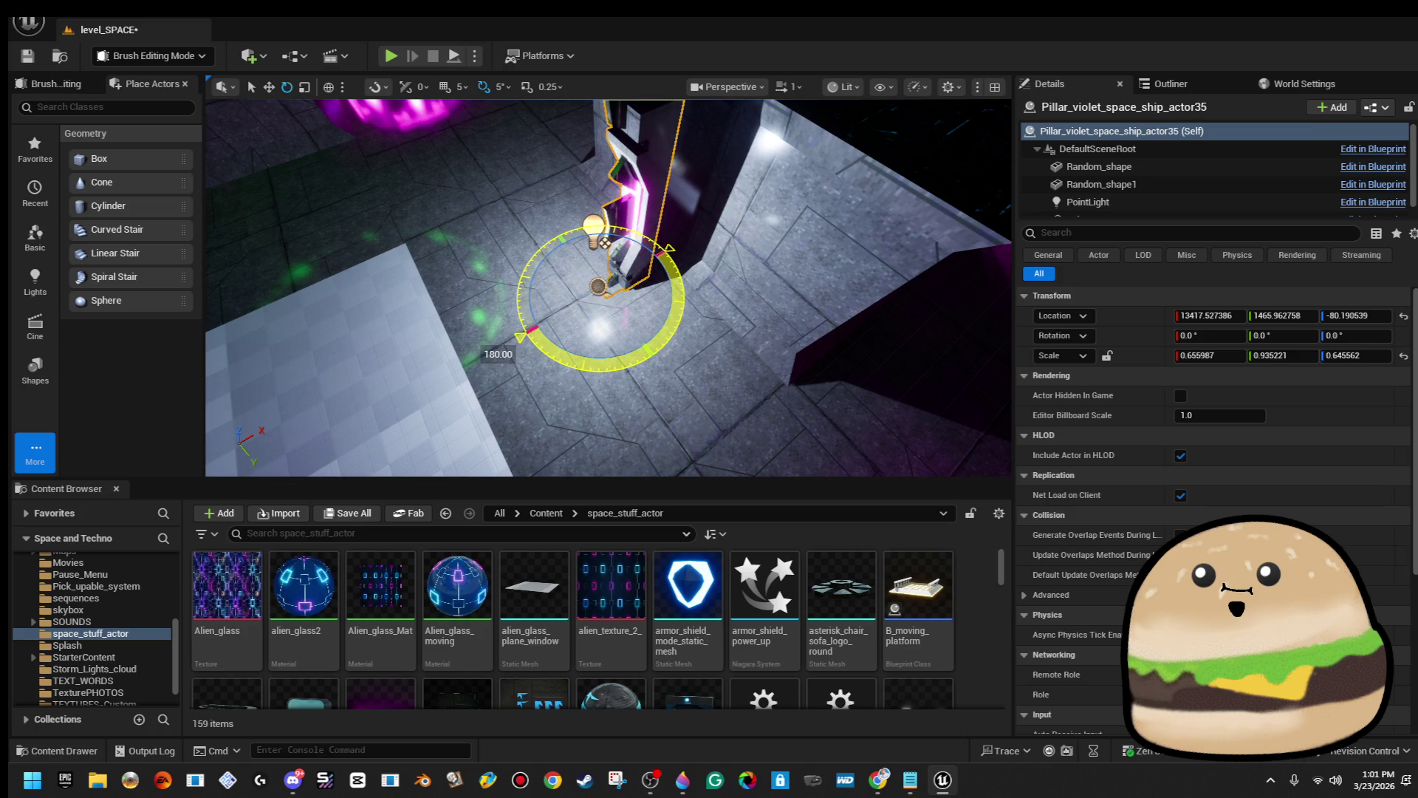
{"action": "key", "text": "w"}
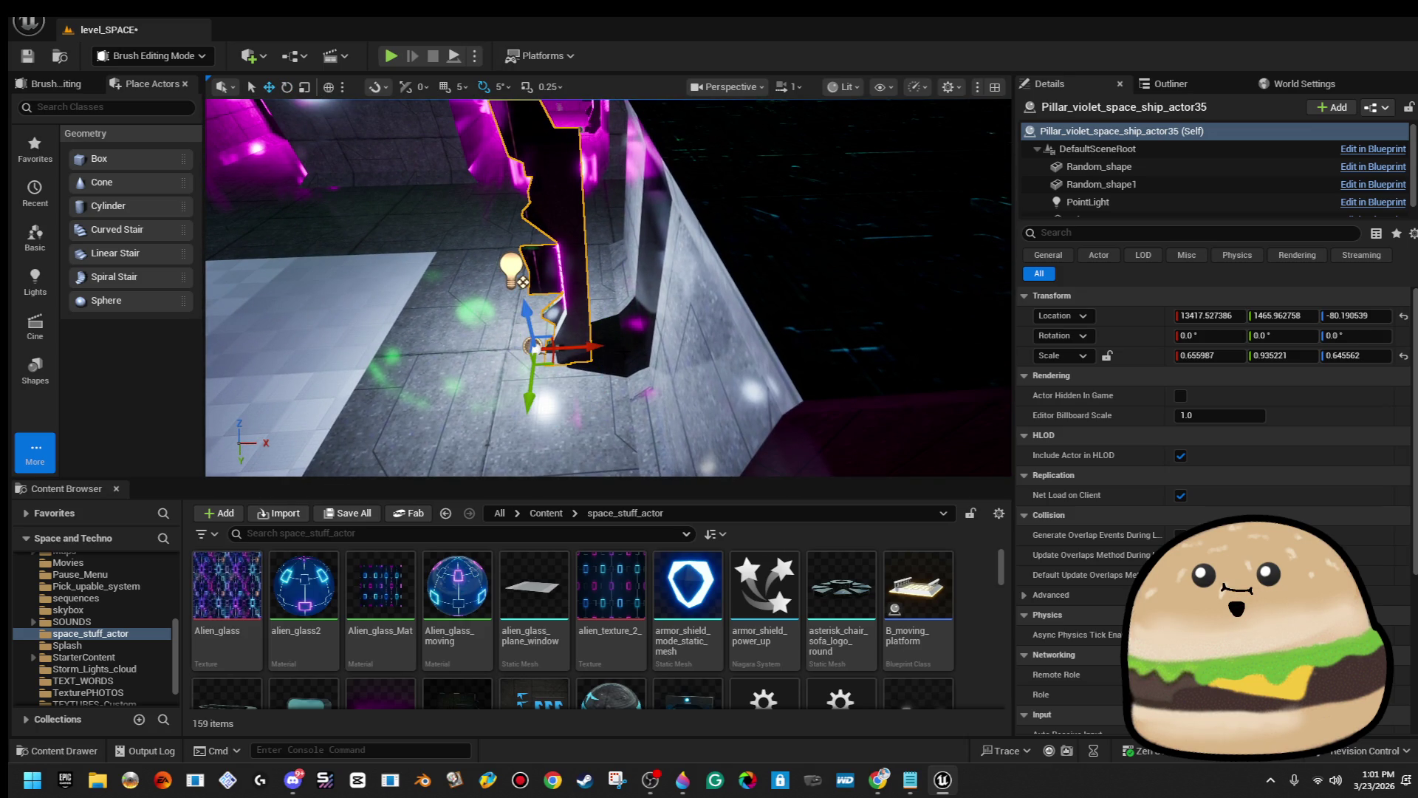
{"action": "left_click_drag", "start_coordinate": [597, 347], "coordinate": [652, 346]}
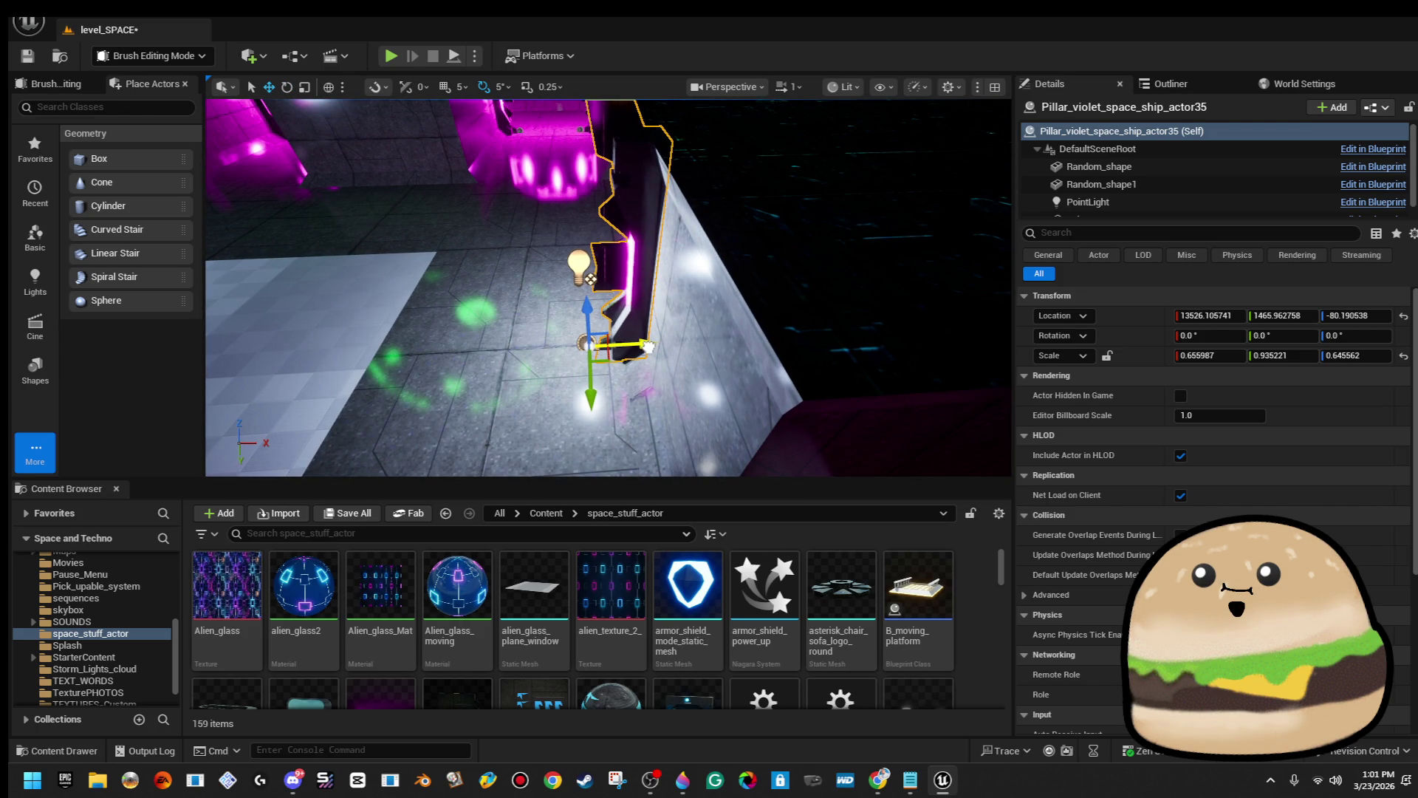
Rotate both violet pillars and the floor box brush together by 90 degrees.
{"action": "left_click_drag", "start_coordinate": [590, 278], "coordinate": [636, 329]}
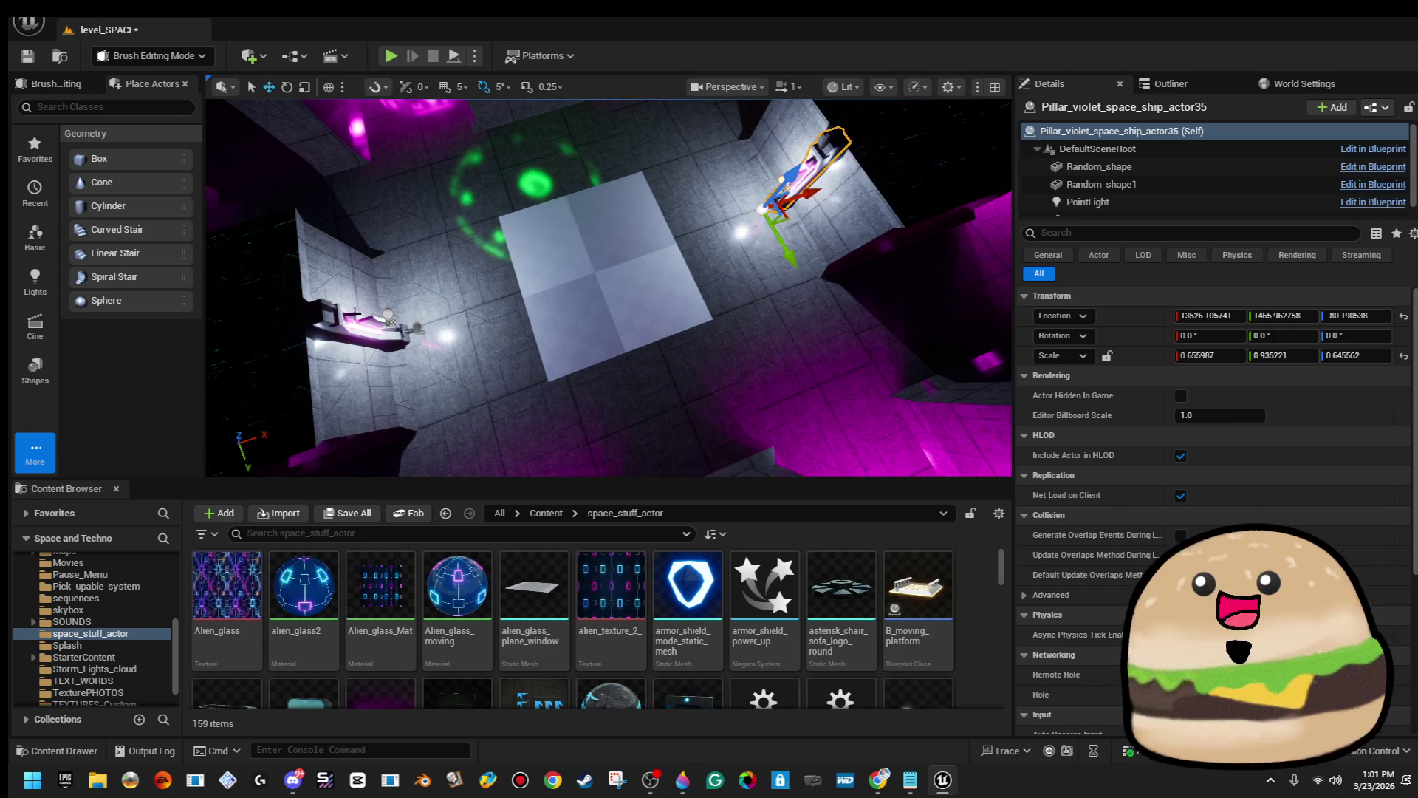
{"action": "left_click", "coordinate": [381, 328]}
{"action": "left_click", "coordinate": [805, 161], "text": "ctrl"}
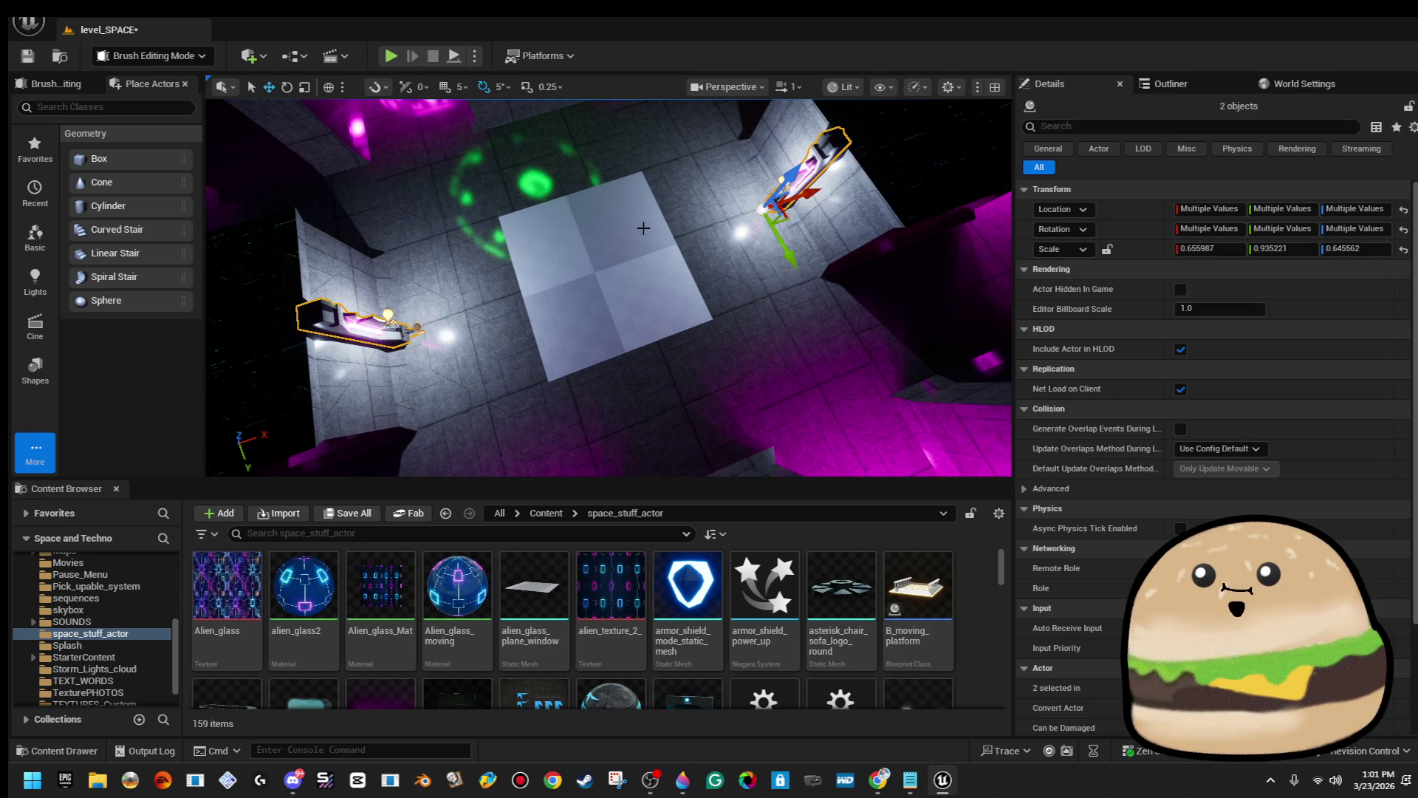
{"action": "left_click", "coordinate": [627, 245], "text": "ctrl"}
{"action": "key", "text": "e"}
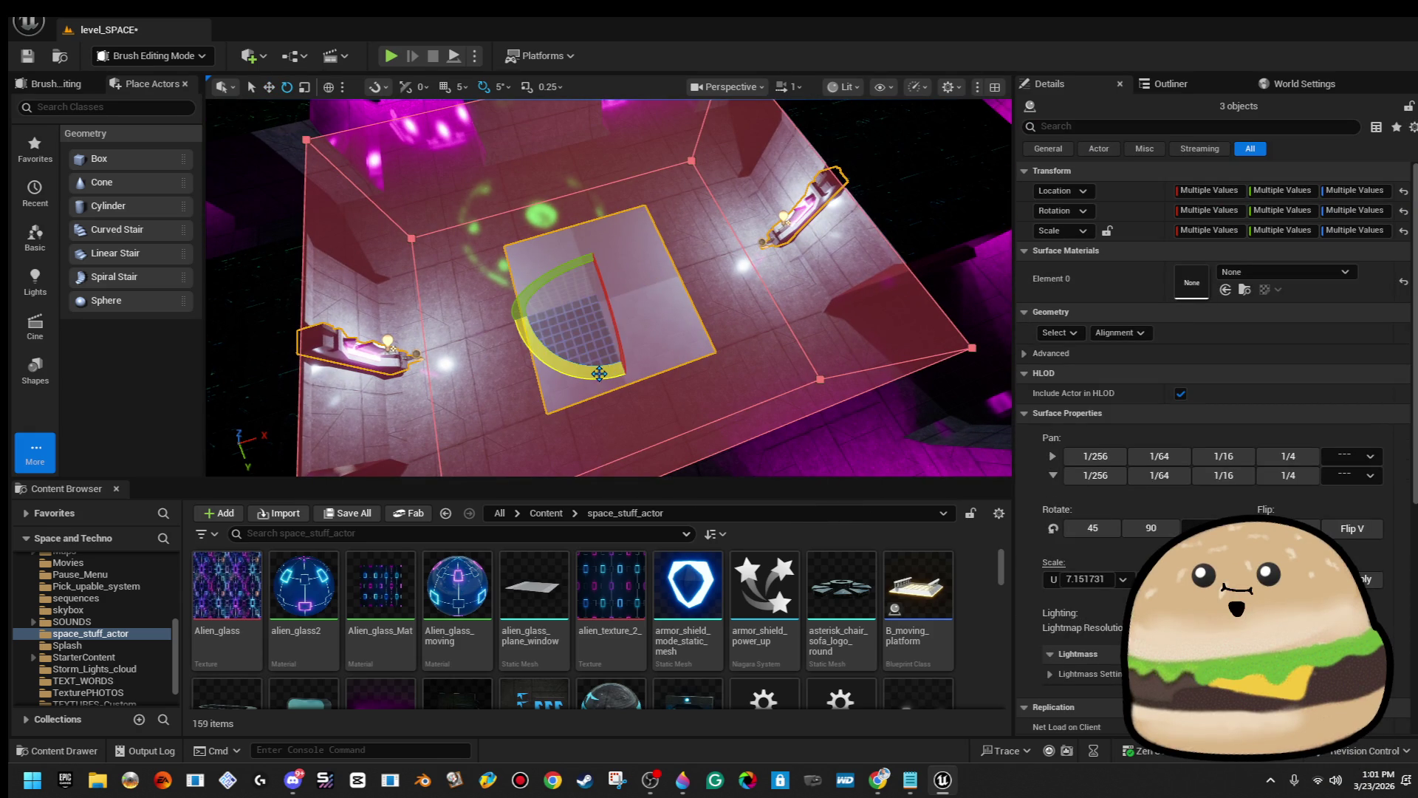
{"action": "mouse_move", "coordinate": [678, 266]}
{"action": "left_mouse_down"}
{"action": "mouse_move", "coordinate": [668, 354]}
{"action": "mouse_move", "coordinate": [628, 381]}
{"action": "left_mouse_up"}
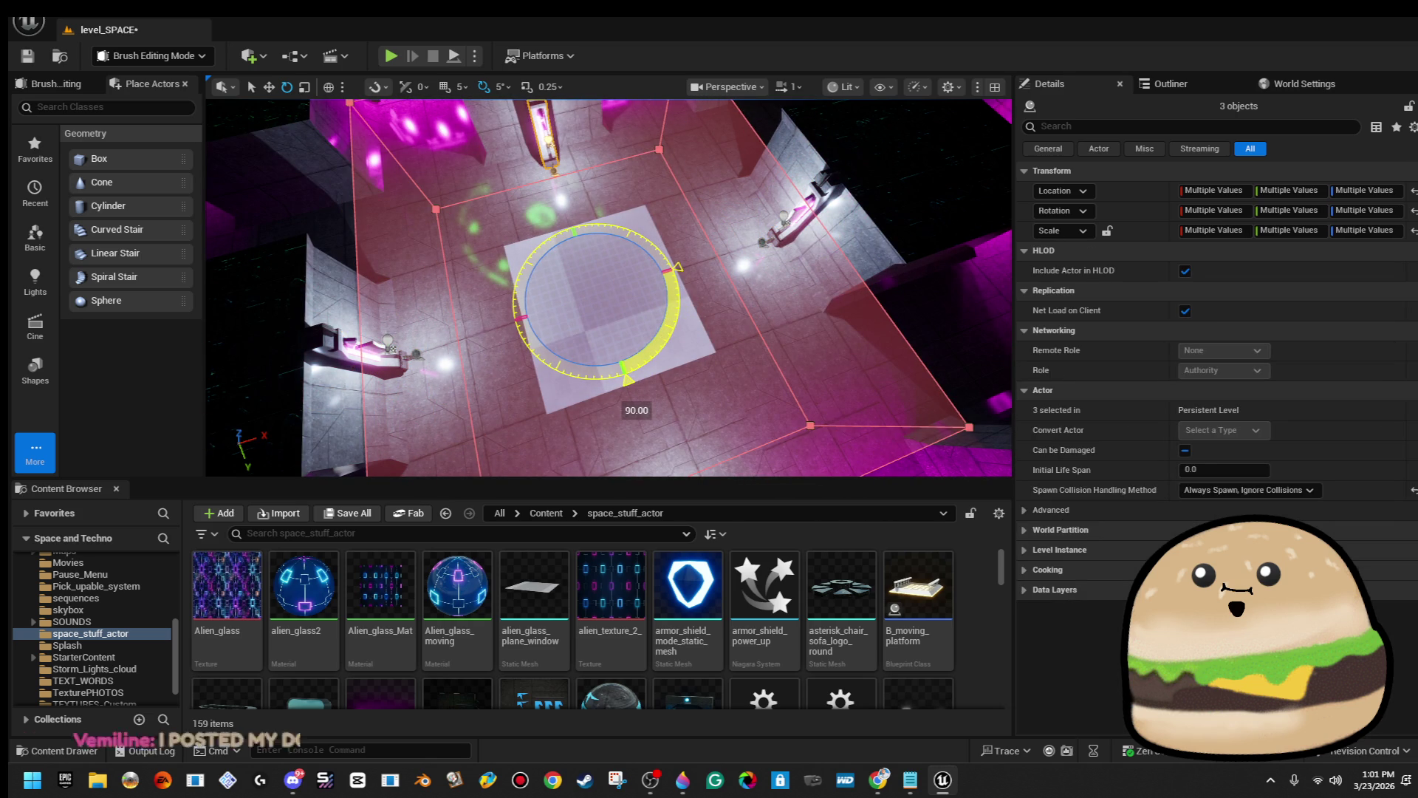
{"action": "mouse_move", "coordinate": [640, 264]}
{"action": "left_mouse_down"}
{"action": "mouse_move", "coordinate": [640, 147]}
{"action": "mouse_move", "coordinate": [639, 264]}
{"action": "left_mouse_up"}
{"action": "key", "text": "Escape"}
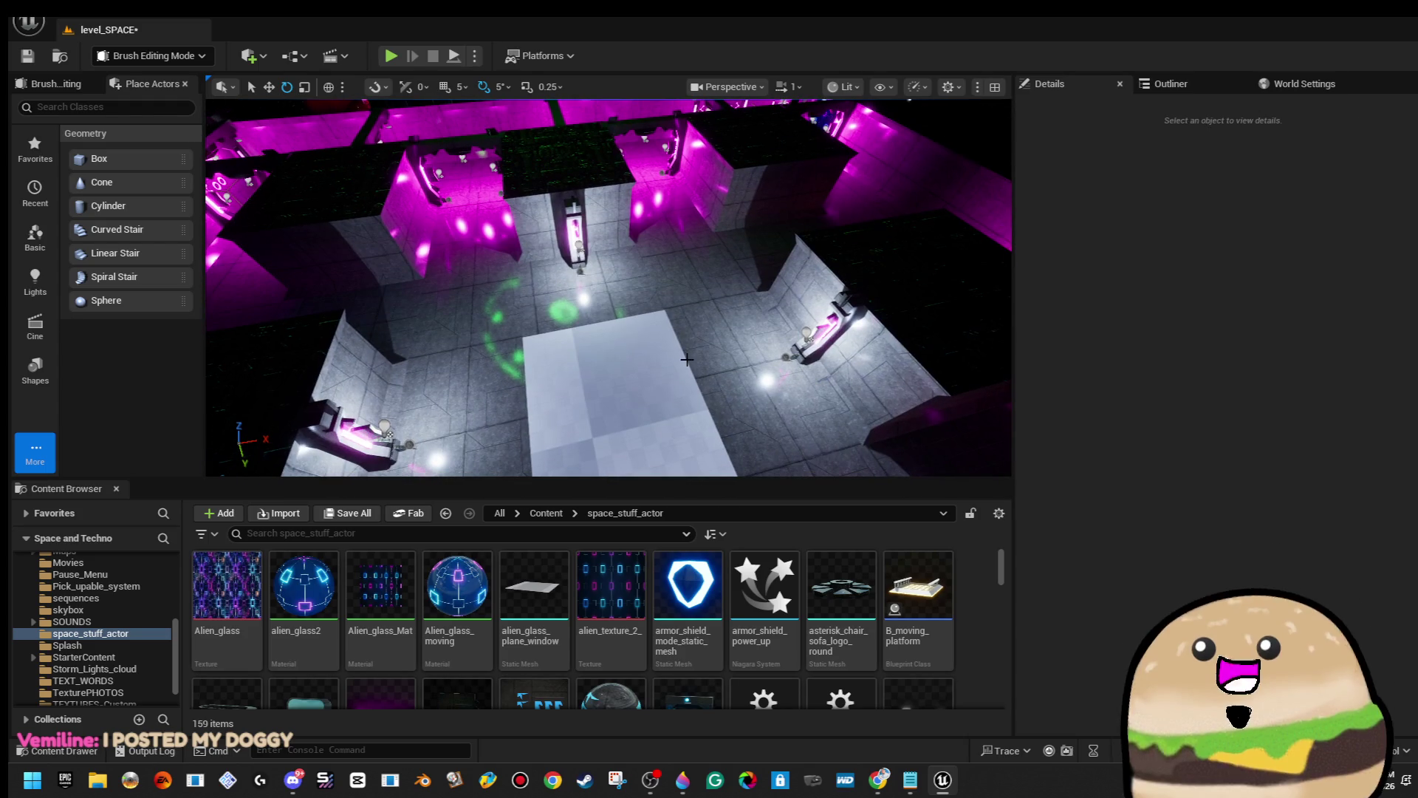